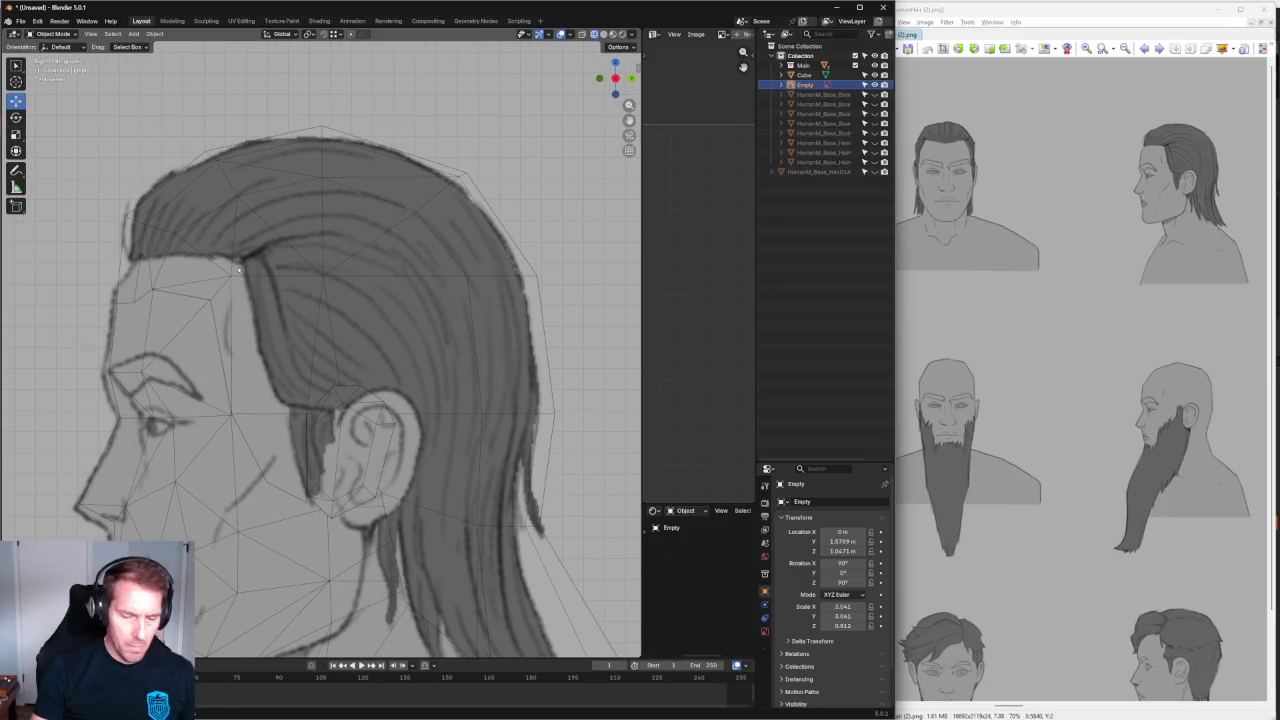
Switch the viewport to Solid shading with X-ray turned off.
scroll(236, 300, down, 5)
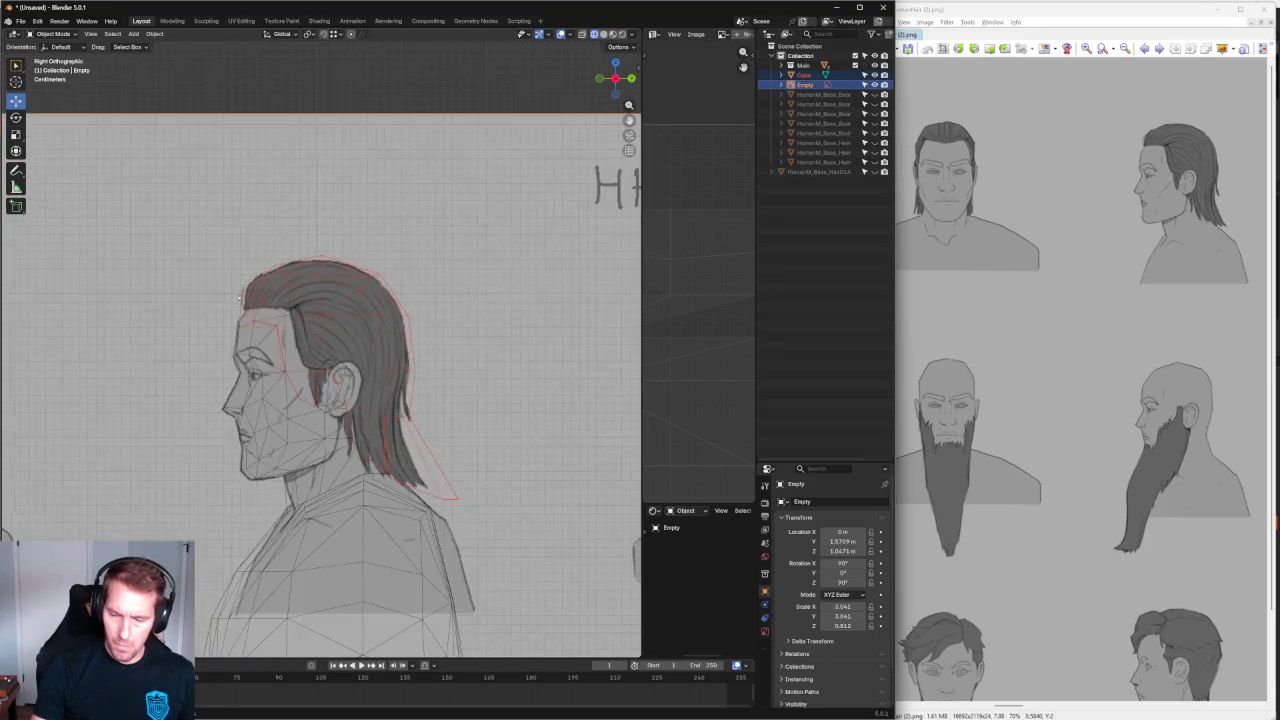
scroll(236, 300, down, 4)
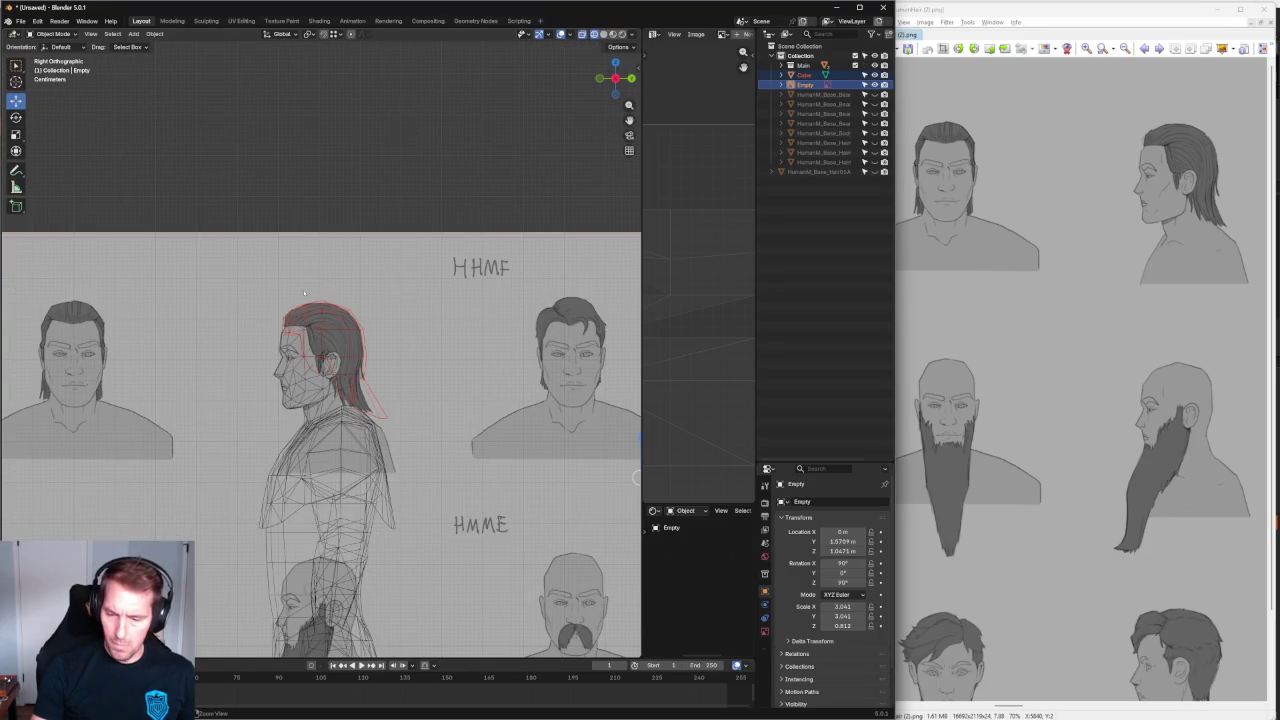
click(612, 34)
click(583, 34)
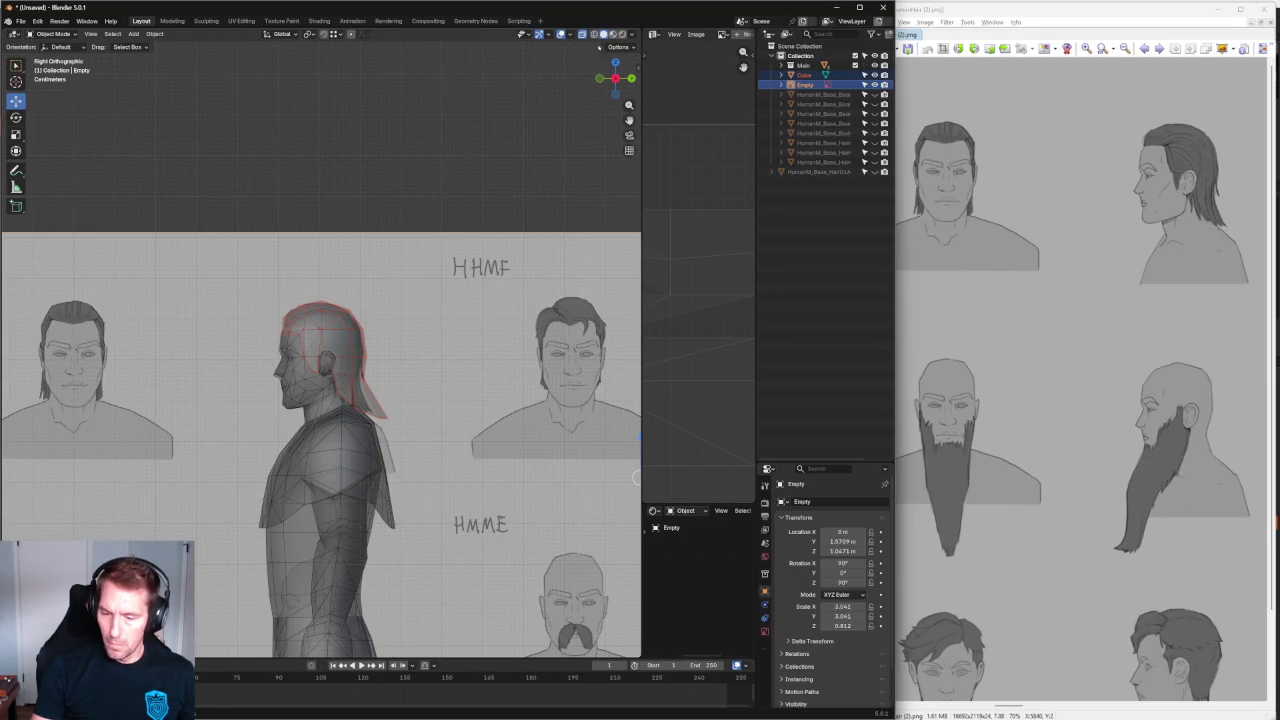
Select the hair mesh and bring up its material settings.
click(412, 149)
scroll(356, 344, up, 5)
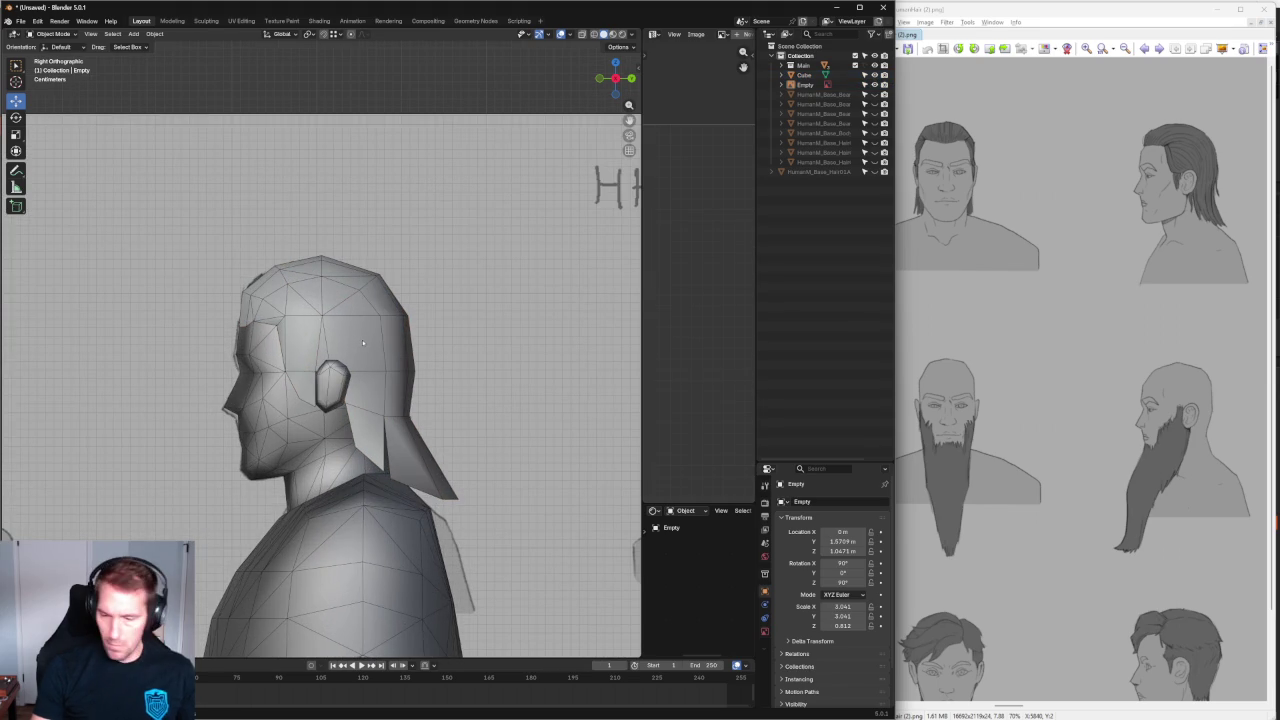
click(356, 344)
click(765, 672)
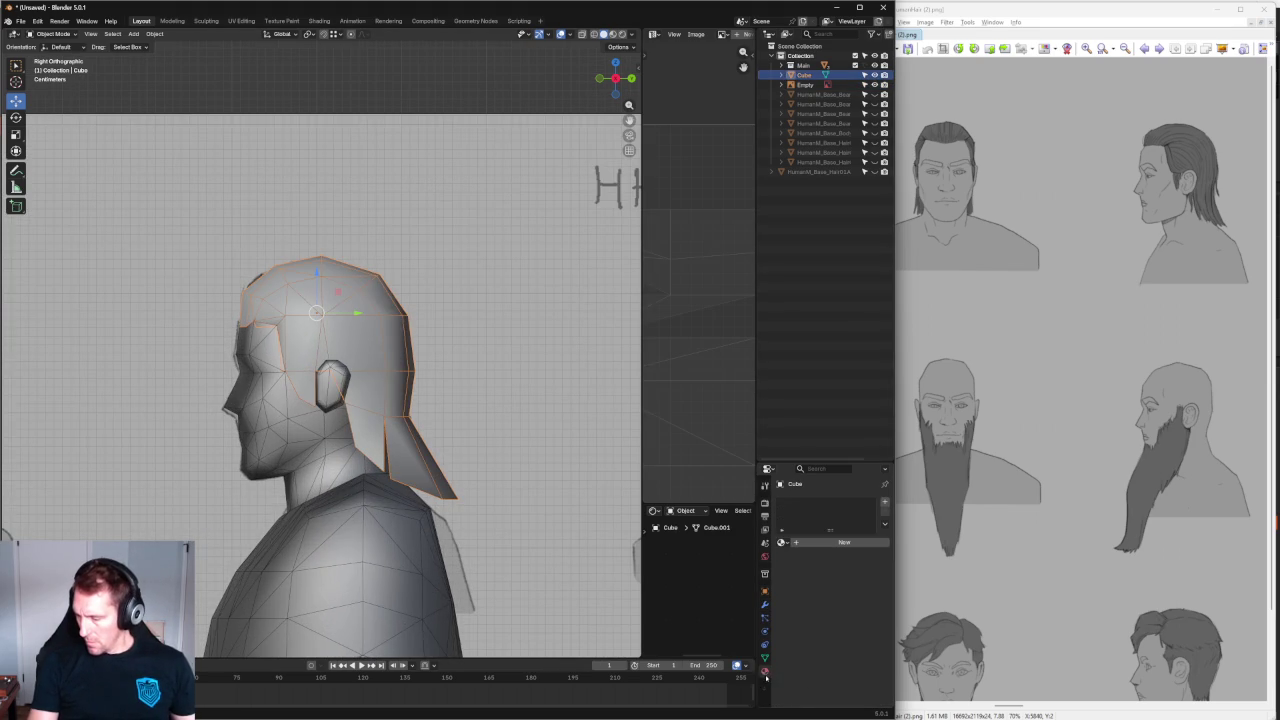
Assign the existing ID04 material to the hair mesh from the material browser.
click(782, 542)
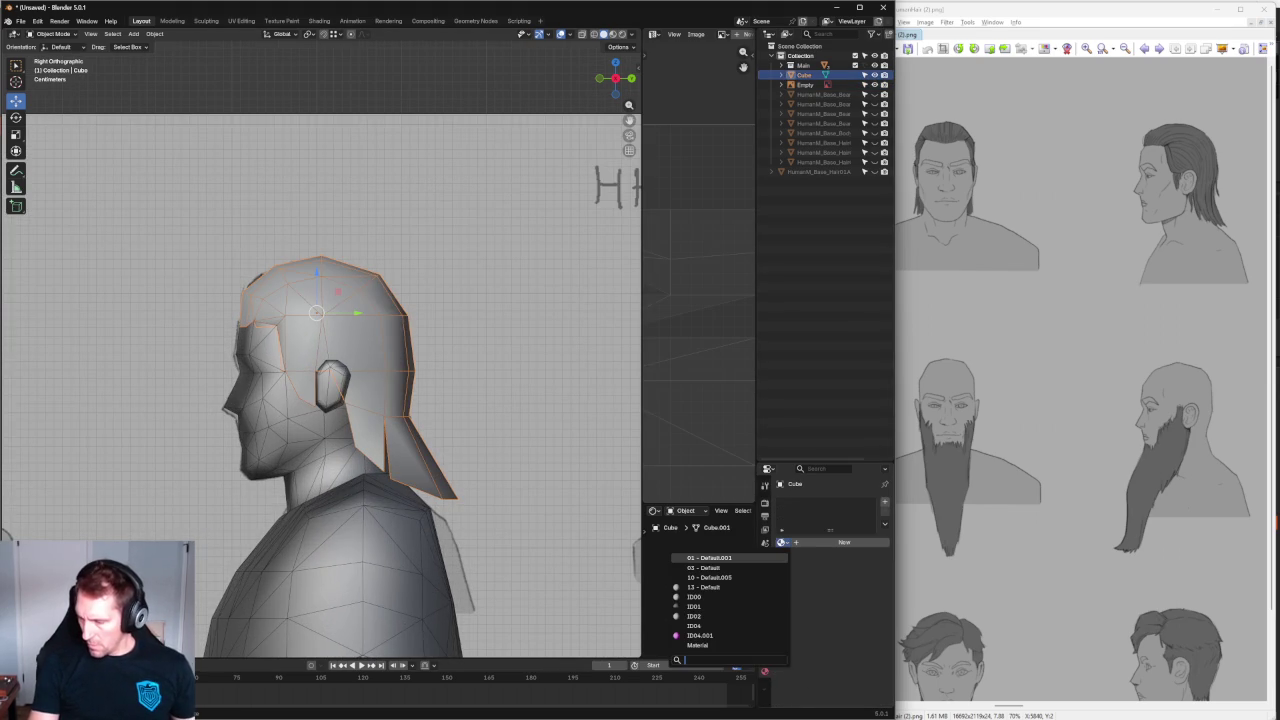
key(Escape)
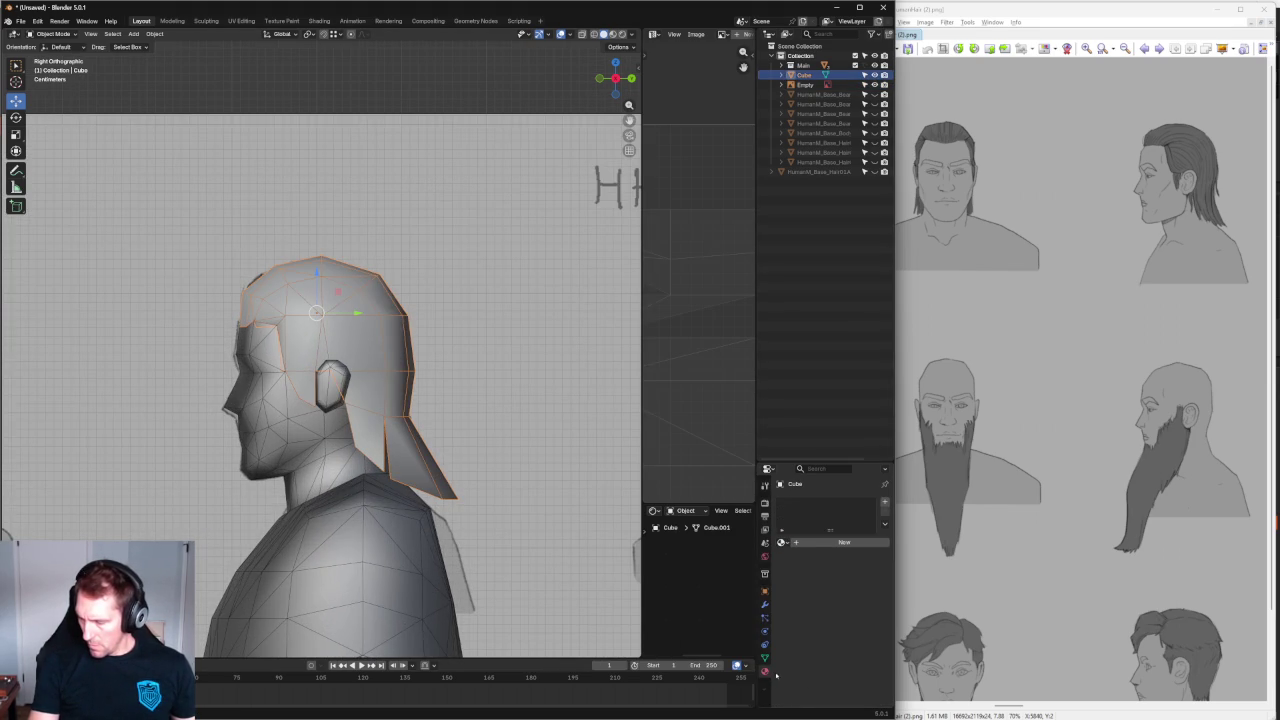
click(782, 542)
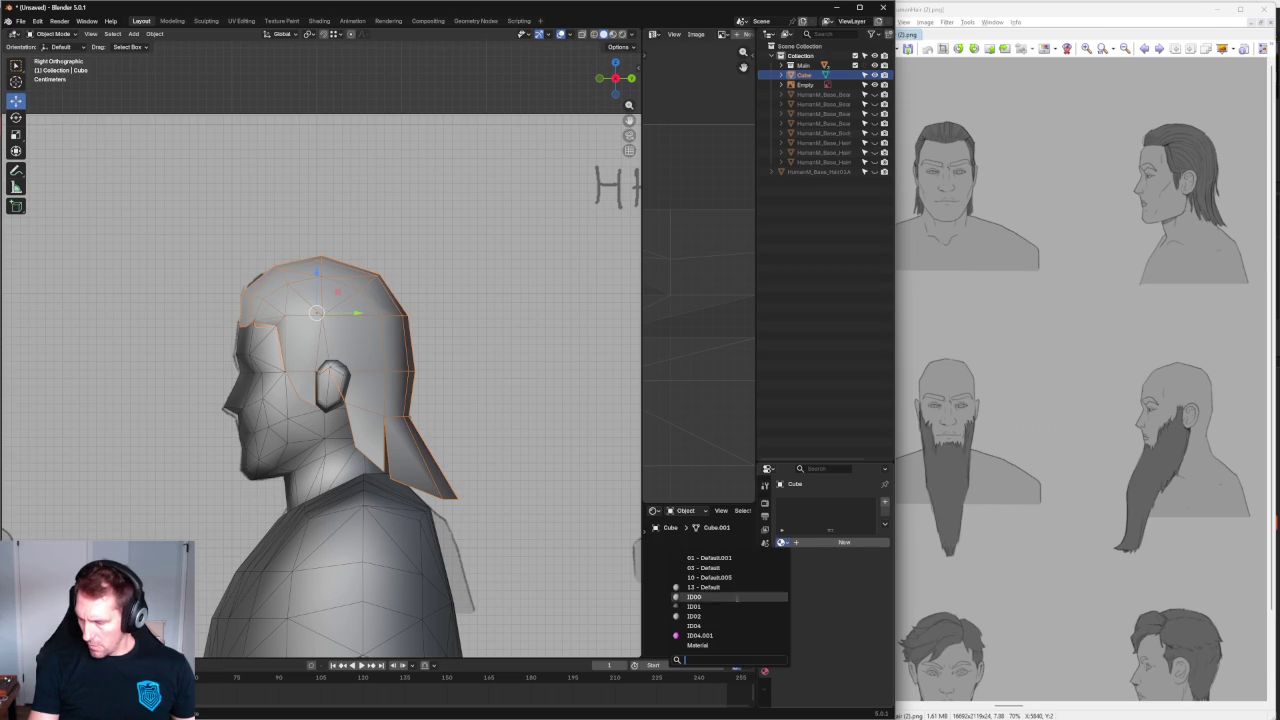
click(700, 626)
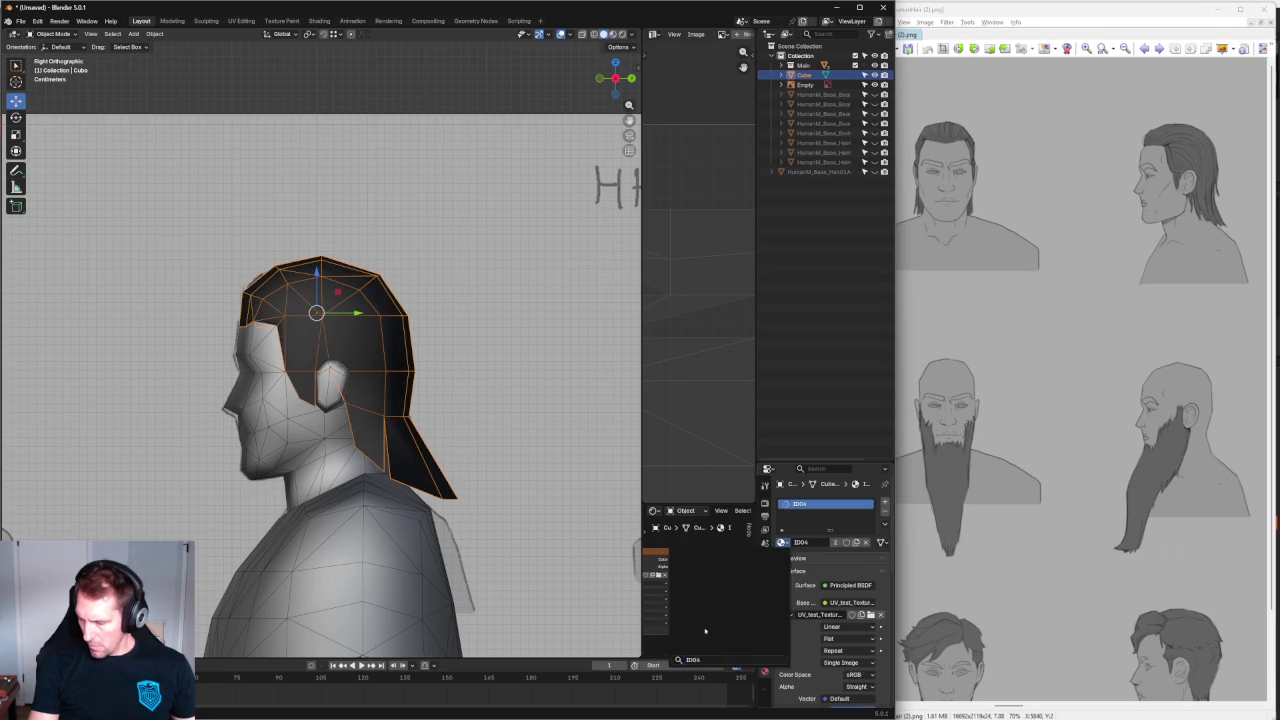
scroll(315, 348, up, 3)
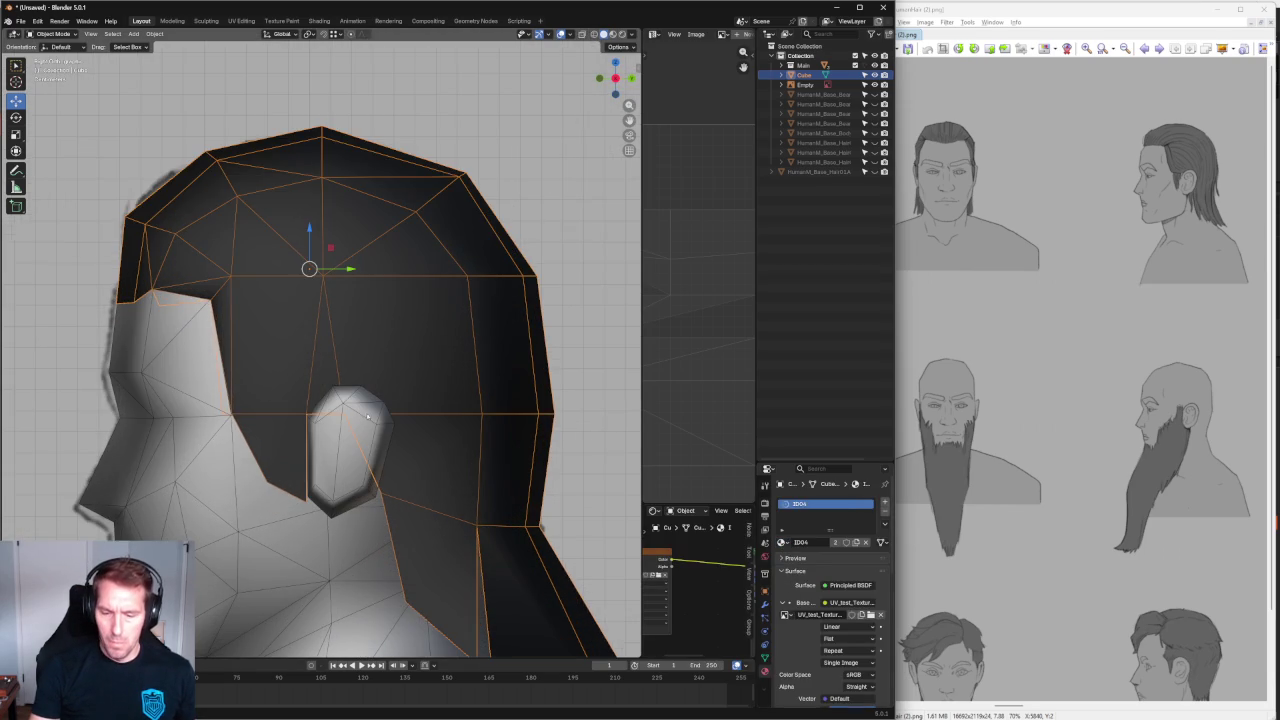
Toggle X-ray on and off with Alt+Z to compare the hair over the head.
scroll(329, 450, down, 3)
scroll(329, 450, down, 2)
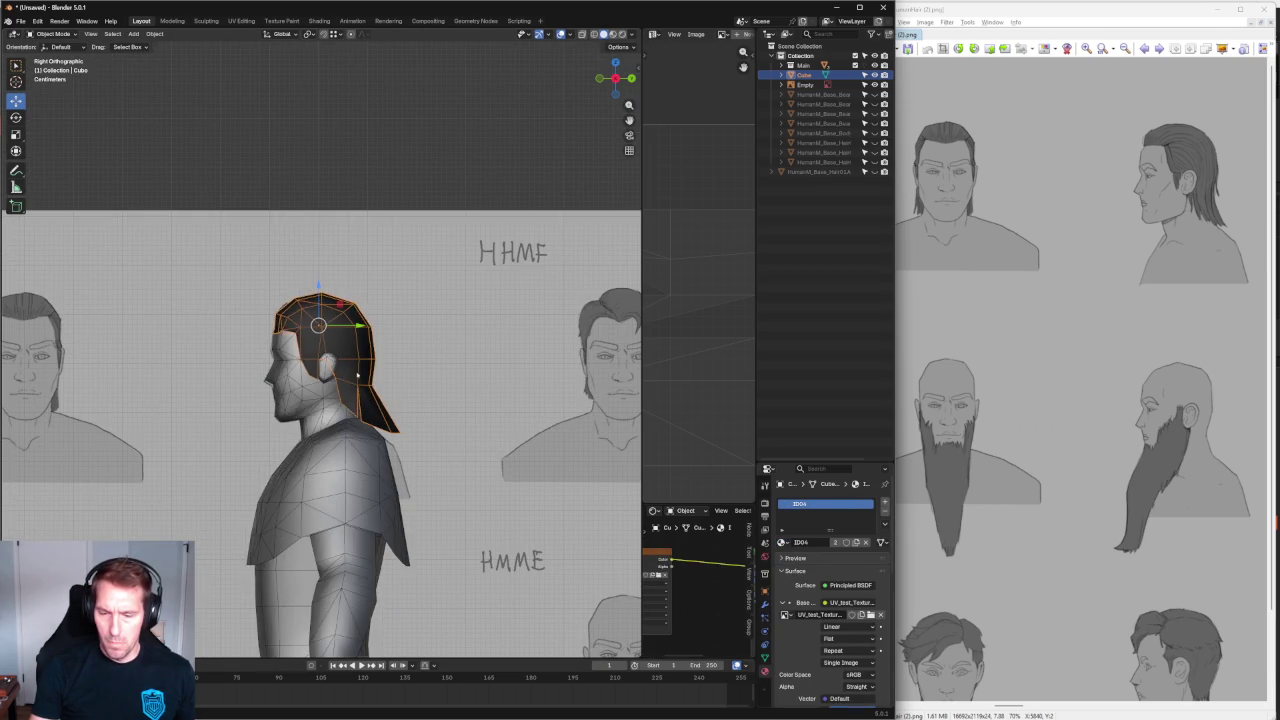
key(alt+z)
scroll(274, 367, up, 4)
key(alt+z)
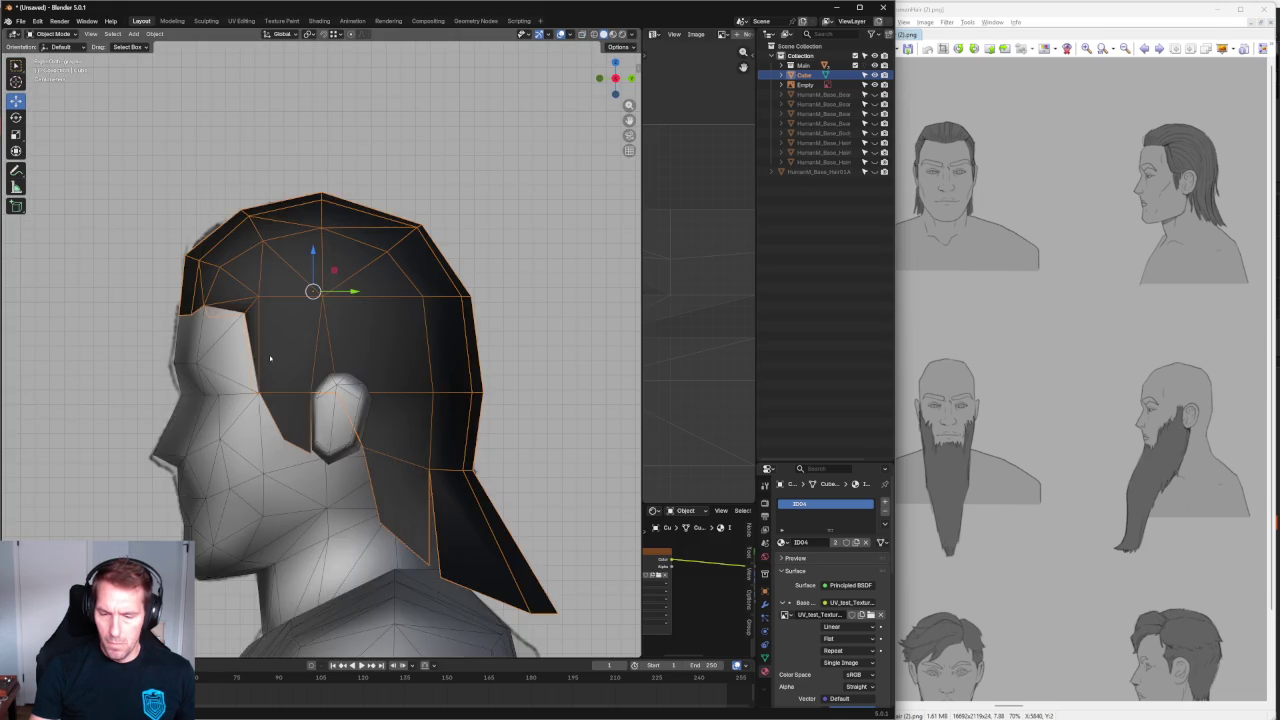
scroll(254, 397, up, 3)
key(alt+z)
key(alt+z)
scroll(349, 394, down, 2)
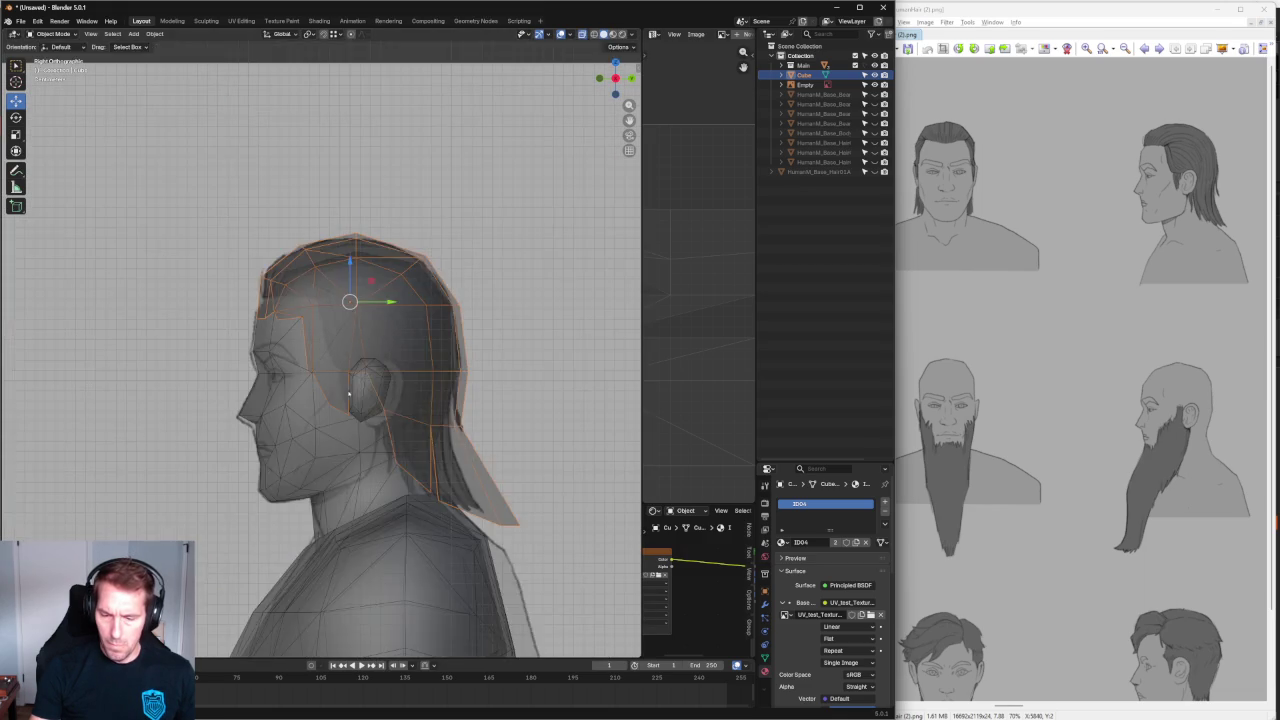
scroll(350, 355, up, 1)
key(alt+z)
scroll(360, 345, down, 1)
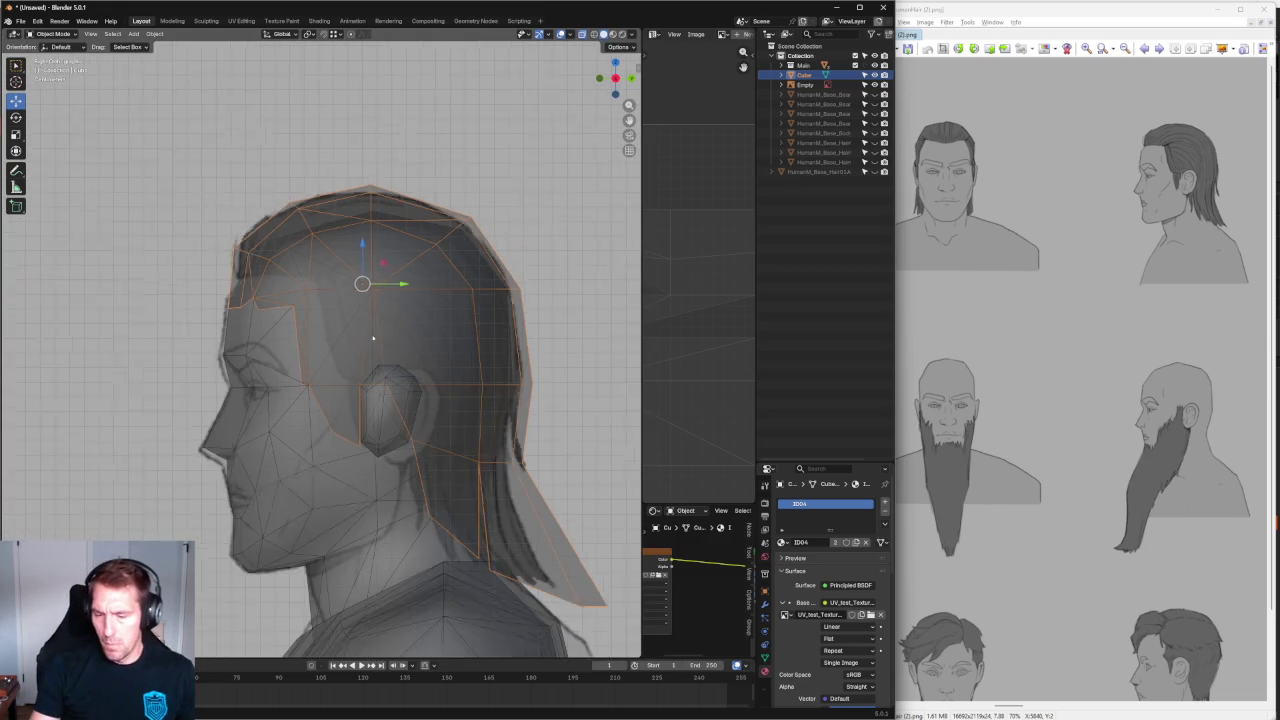
scroll(385, 348, down, 1)
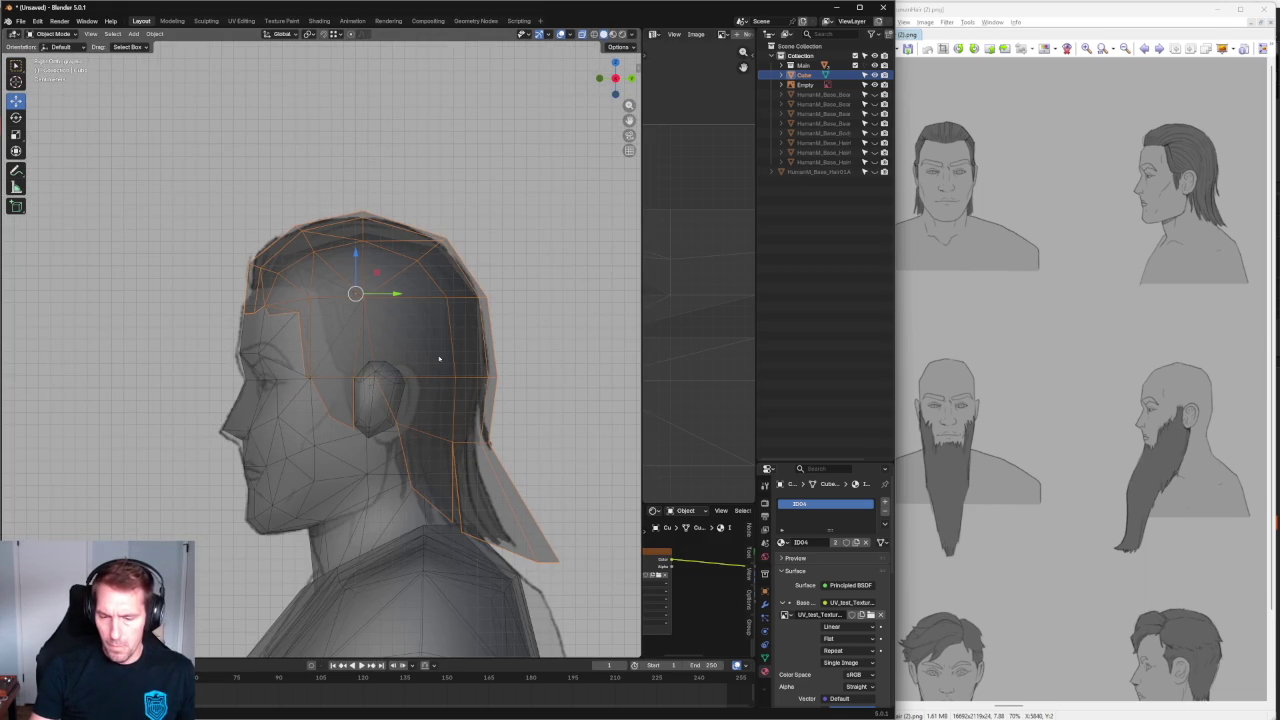
scroll(438, 358, up, 1)
scroll(434, 491, up, 1)
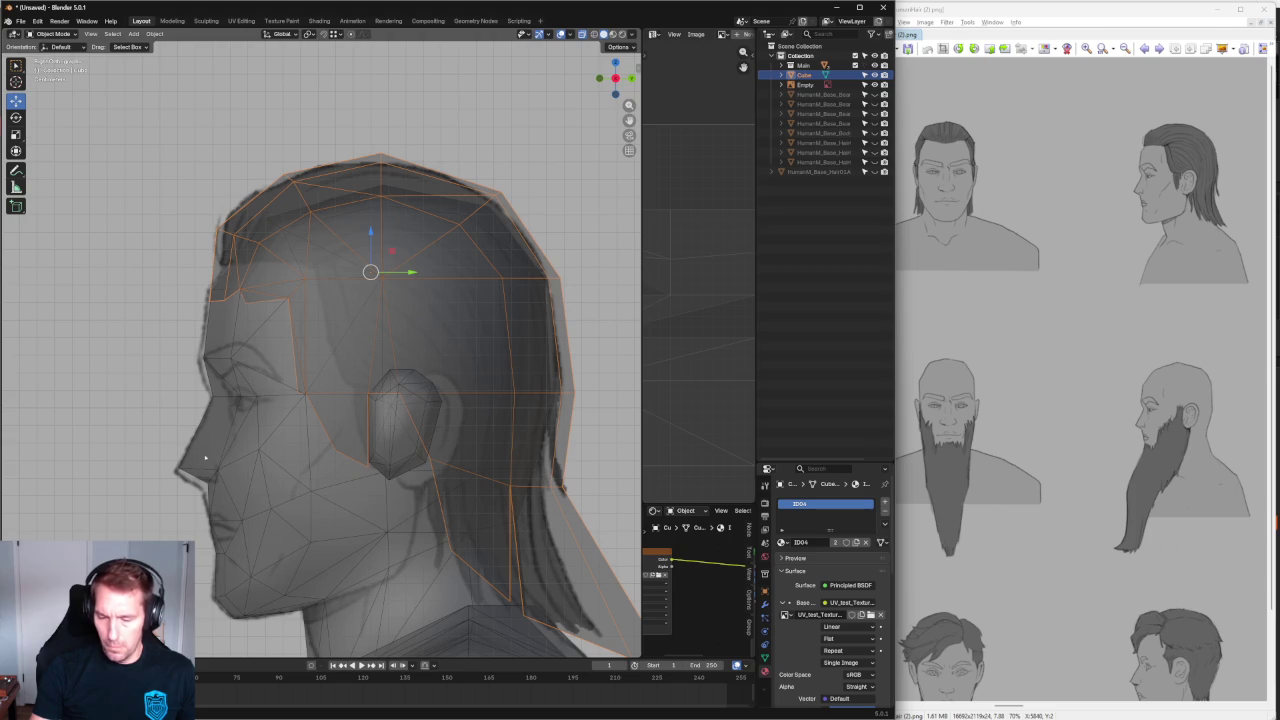
Pan and zoom the view to frame the top of the head.
shift+middle_drag(340, 314, 307, 353)
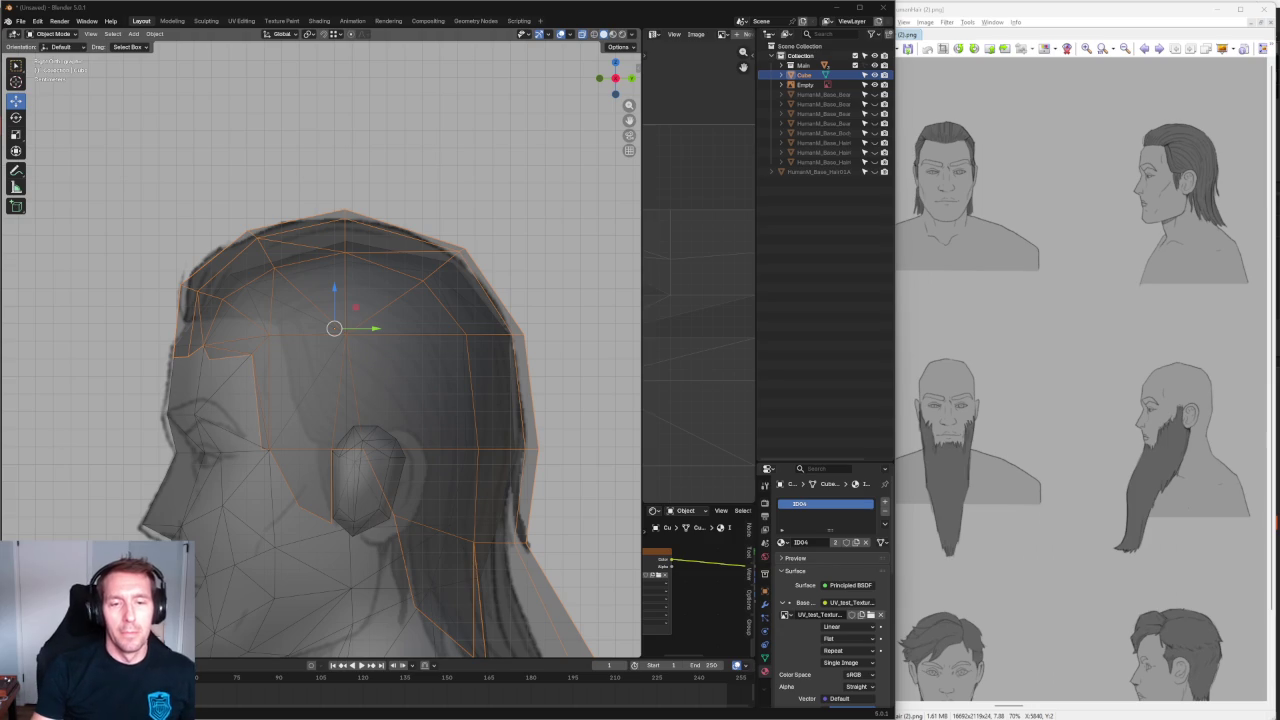
scroll(180, 275, down, 3)
scroll(205, 284, up, 1)
scroll(205, 284, up, 1)
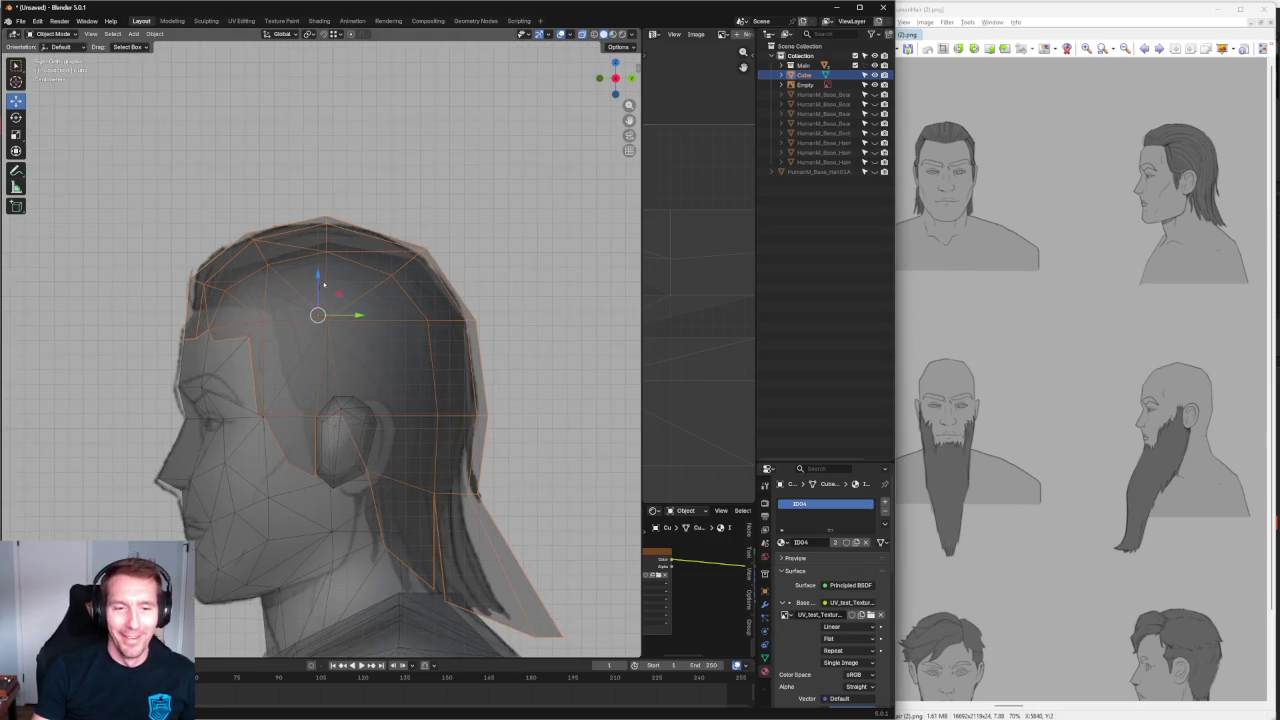
scroll(205, 284, up, 1)
scroll(212, 307, up, 3)
shift+middle_drag(220, 306, 338, 337)
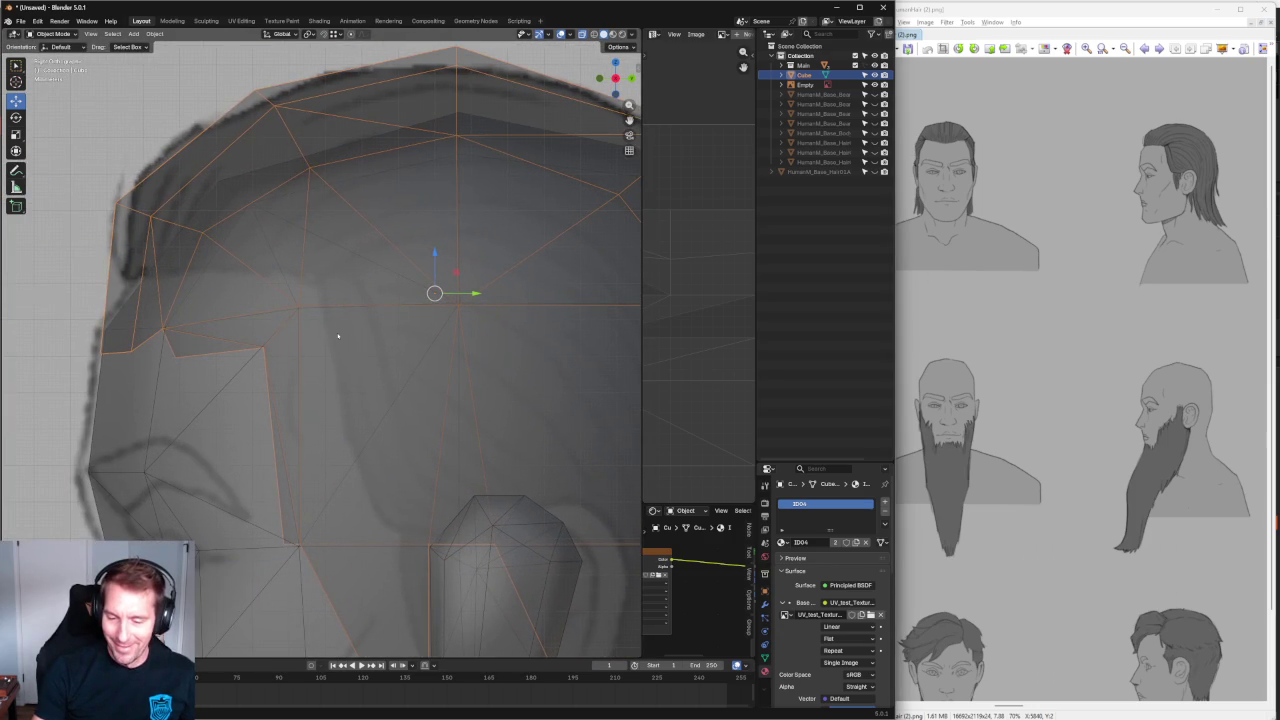
In Edit Mode, box-select the temple hairline vertex and move it along Z.
key(Tab)
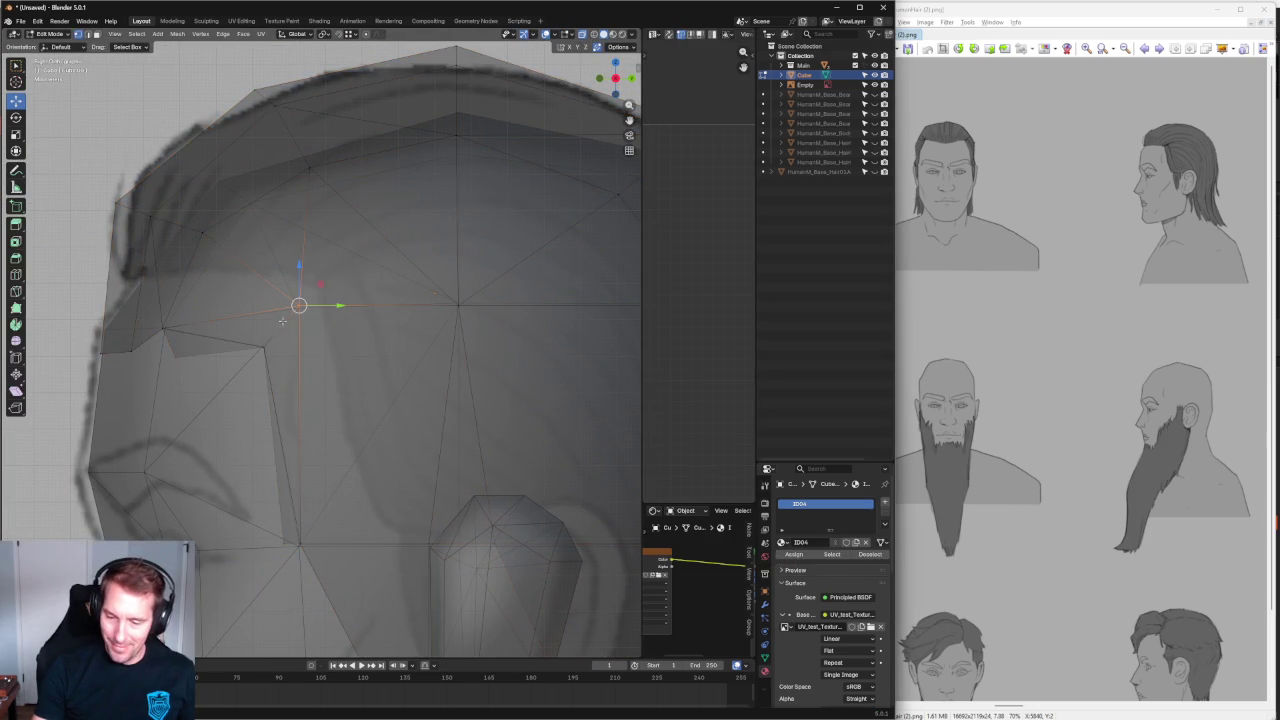
drag(196, 309, 88, 348)
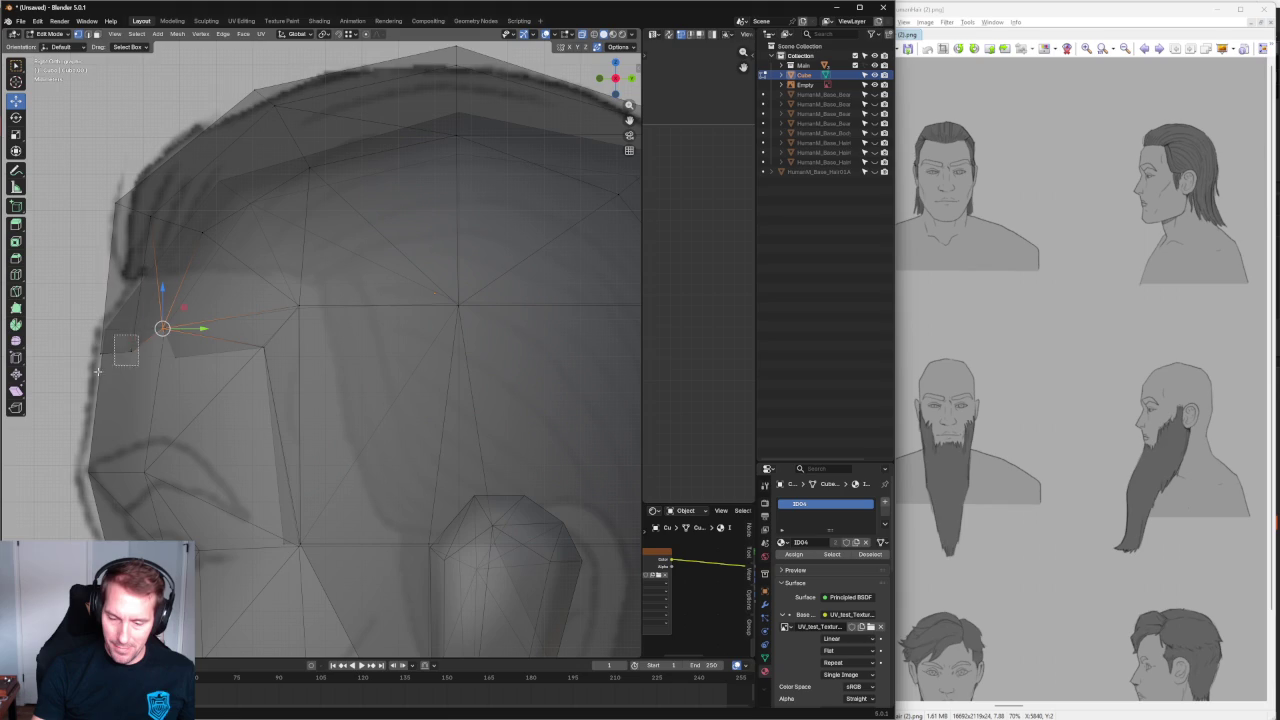
key(g)
key(z)
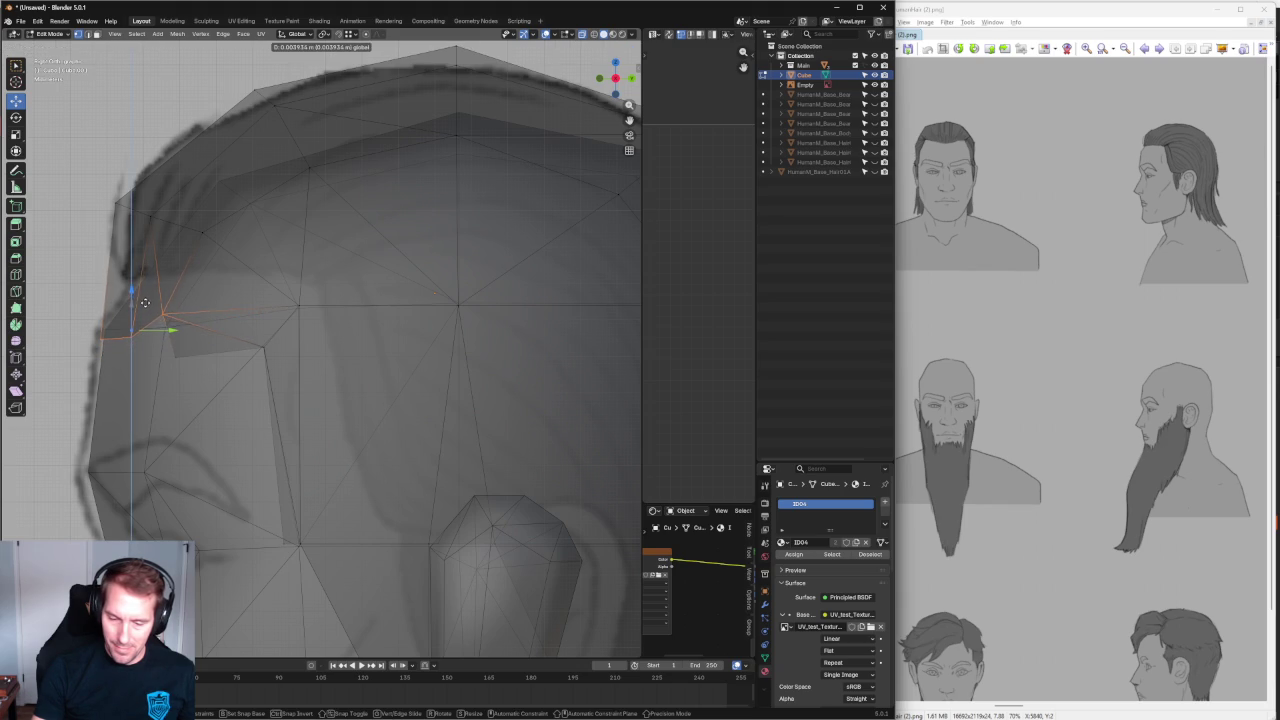
click(150, 305)
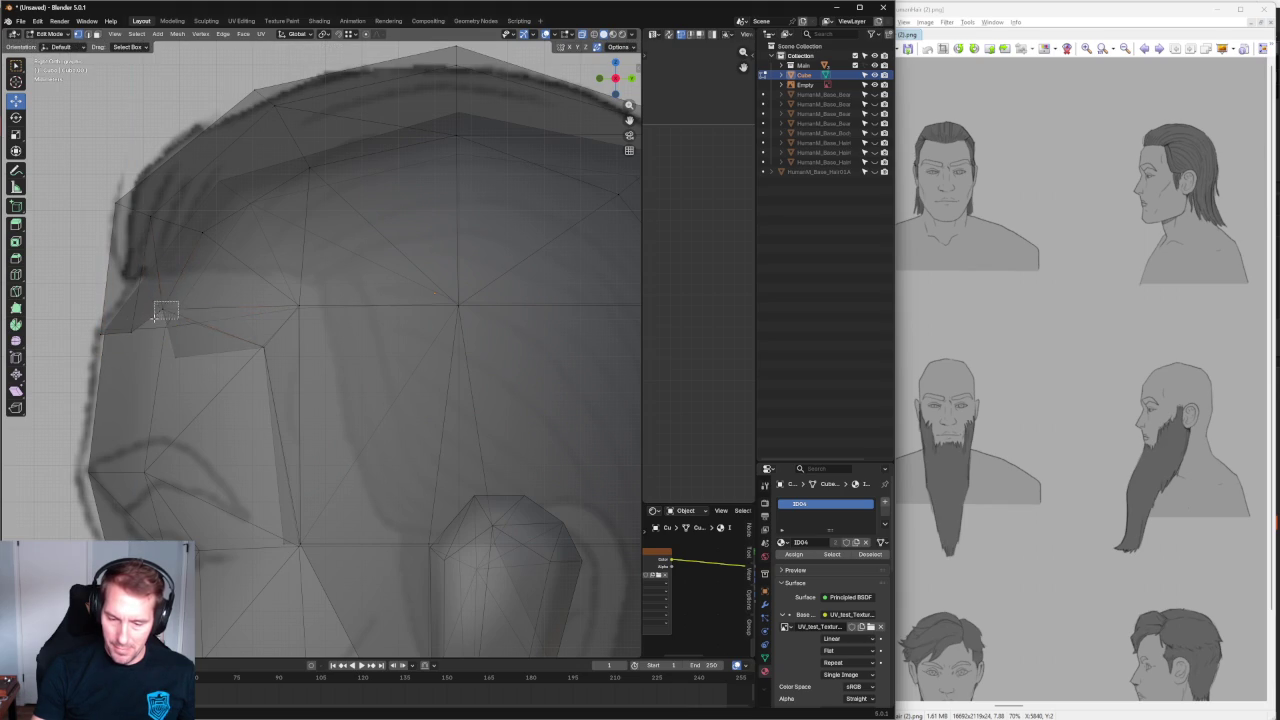
Move the temple vertex along Y, then inspect from an angle and cancel the Delete menu.
key(g)
key(y)
click(207, 350)
scroll(208, 348, down, 1)
scroll(208, 348, down, 2)
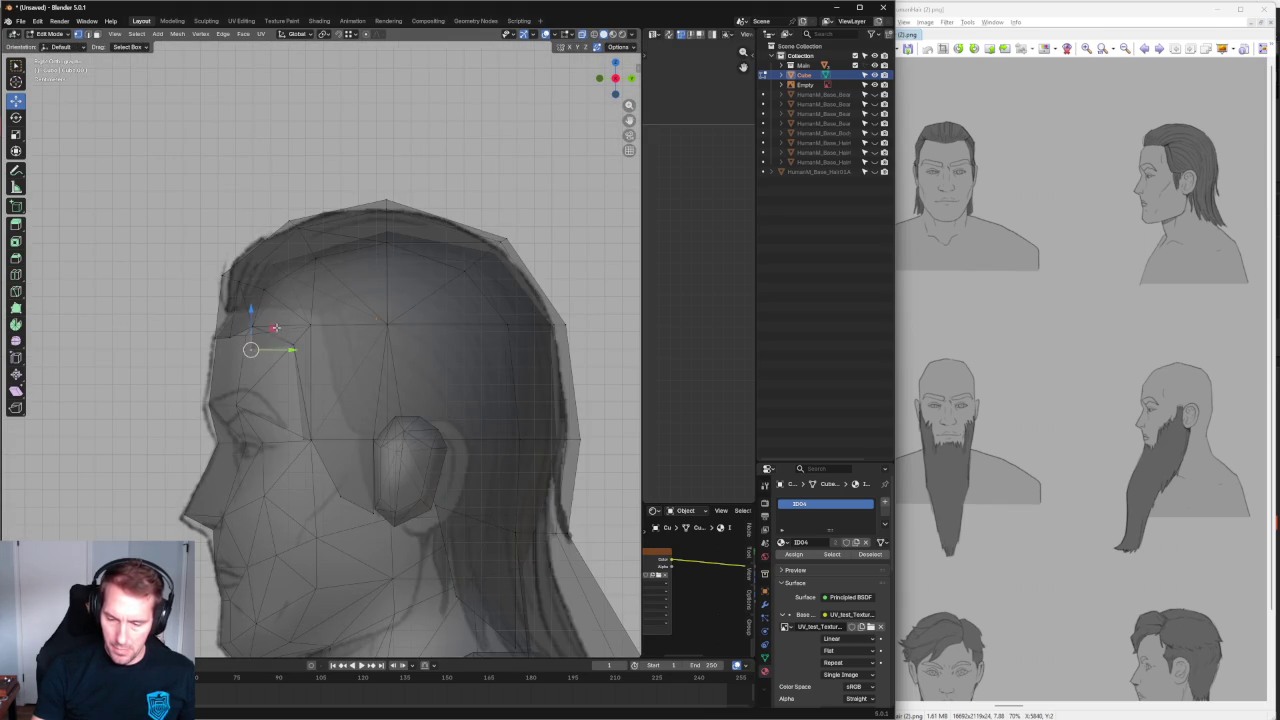
middle_drag(281, 327, 451, 451)
key(x)
click(319, 350)
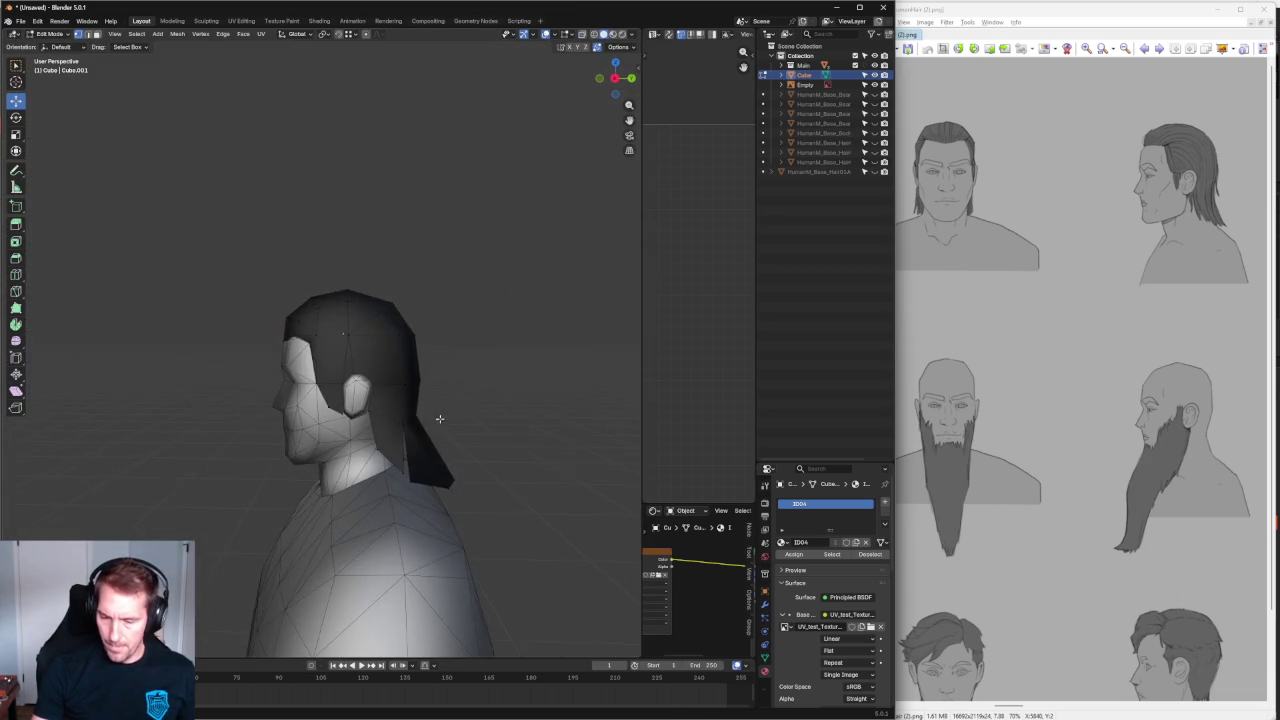
key(KP_1)
scroll(362, 366, down, 3)
scroll(362, 366, up, 3)
scroll(362, 365, up, 2)
scroll(361, 363, up, 1)
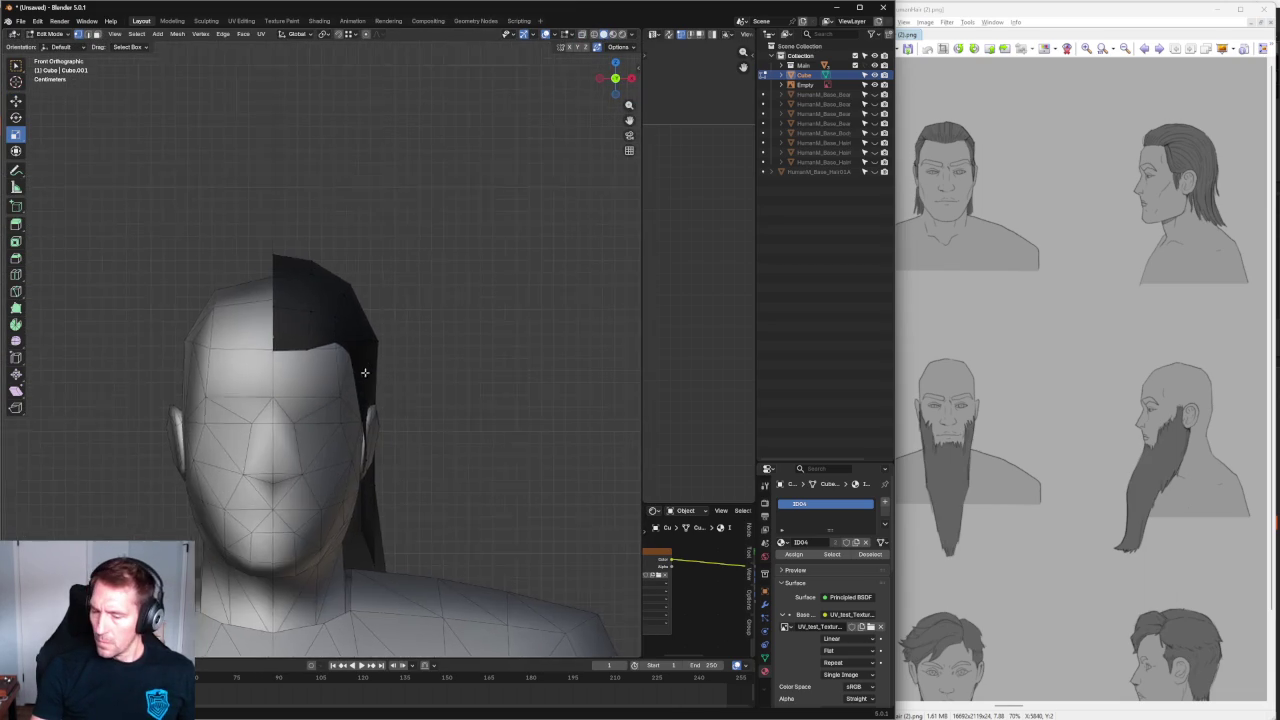
scroll(361, 363, up, 5)
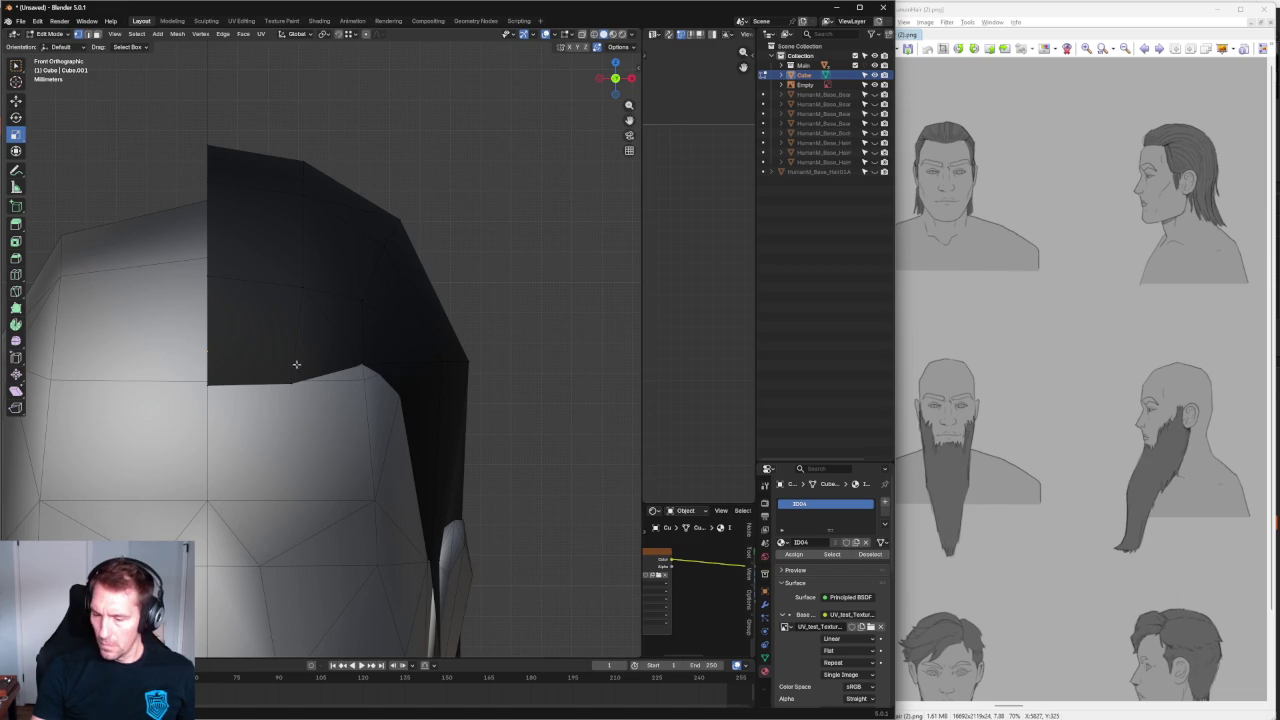
click(362, 364)
key(shift+space)
key(g)
mouse_move(416, 367)
middle_down()
mouse_move(389, 340)
mouse_move(361, 356)
middle_up()
key(alt+z)
key(alt+z)
alt+click(337, 394)
alt+shift+click(270, 264)
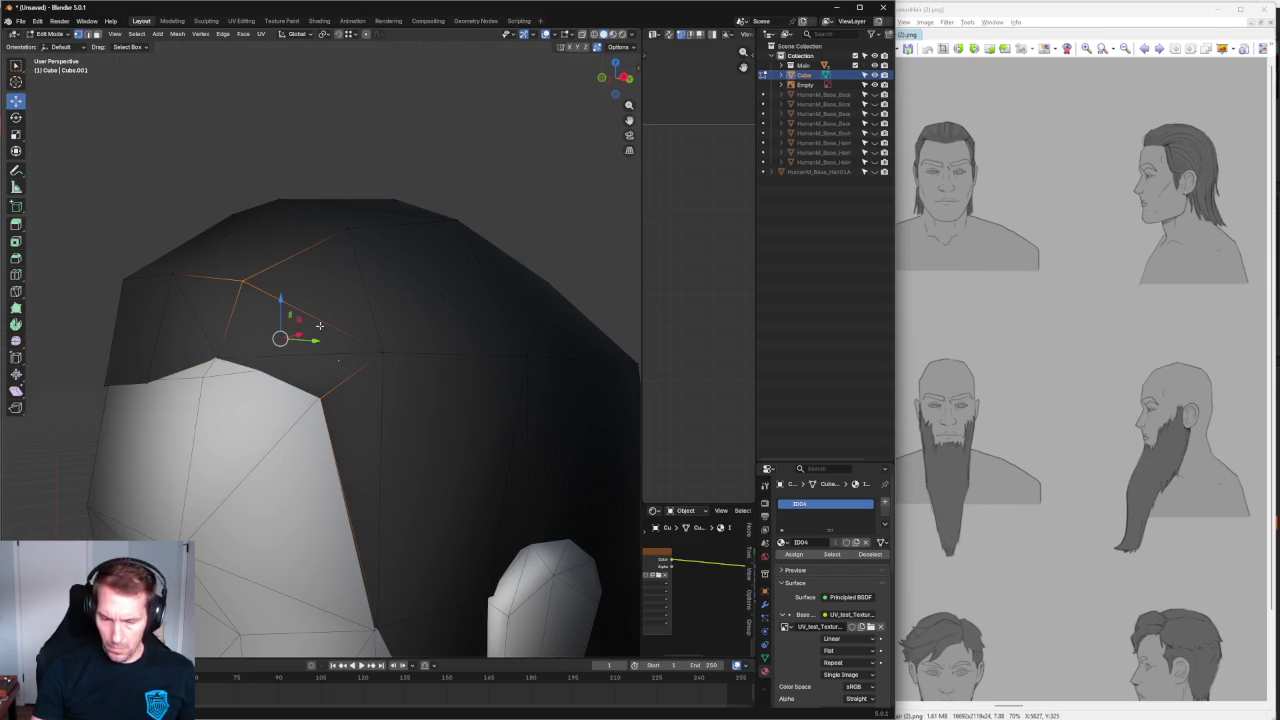
click(318, 314)
key(alt+a)
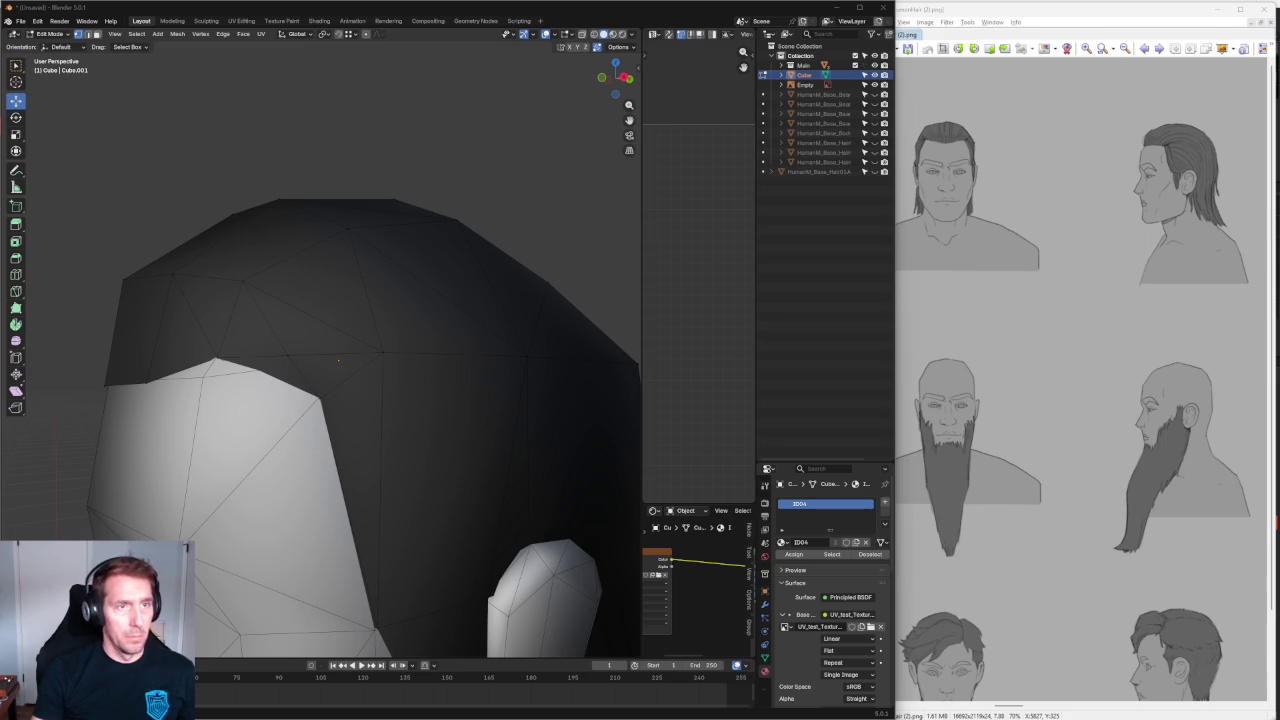
Select a vertex at the hair's front edge and slide it along the hairline.
click(290, 148)
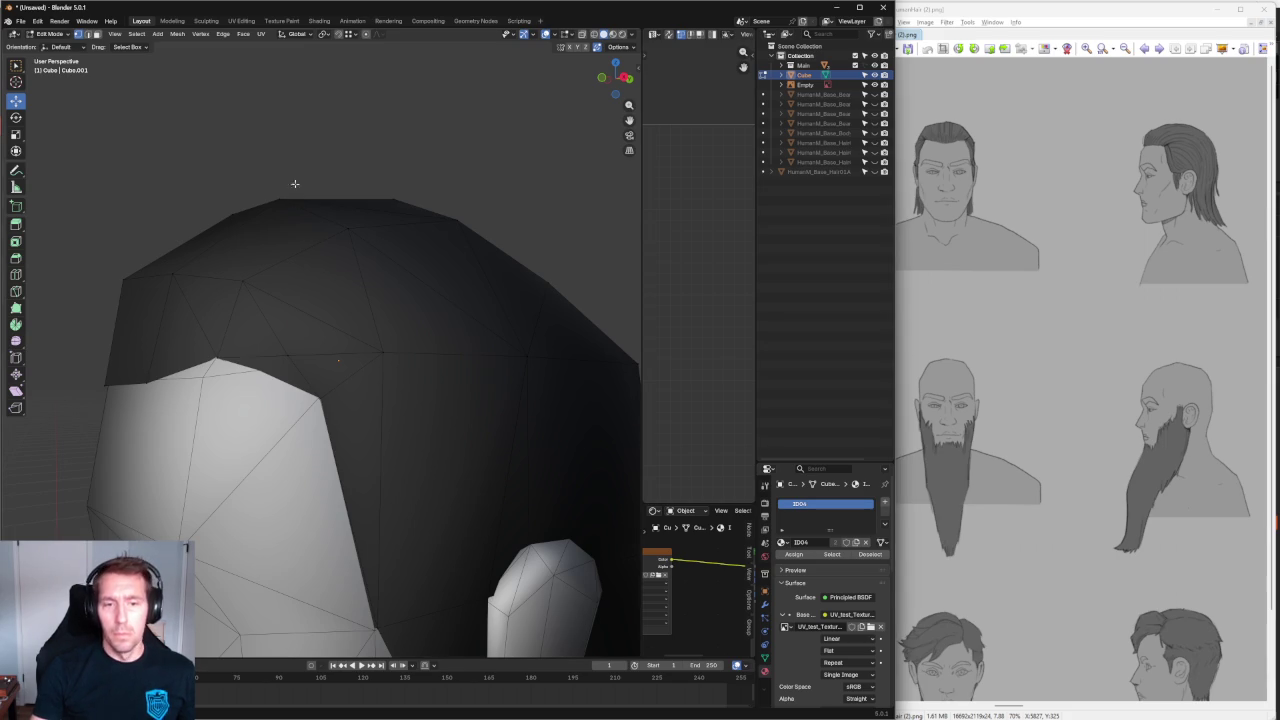
click(299, 358)
mouse_move(303, 360)
middle_down()
mouse_move(373, 366)
mouse_move(268, 372)
middle_up()
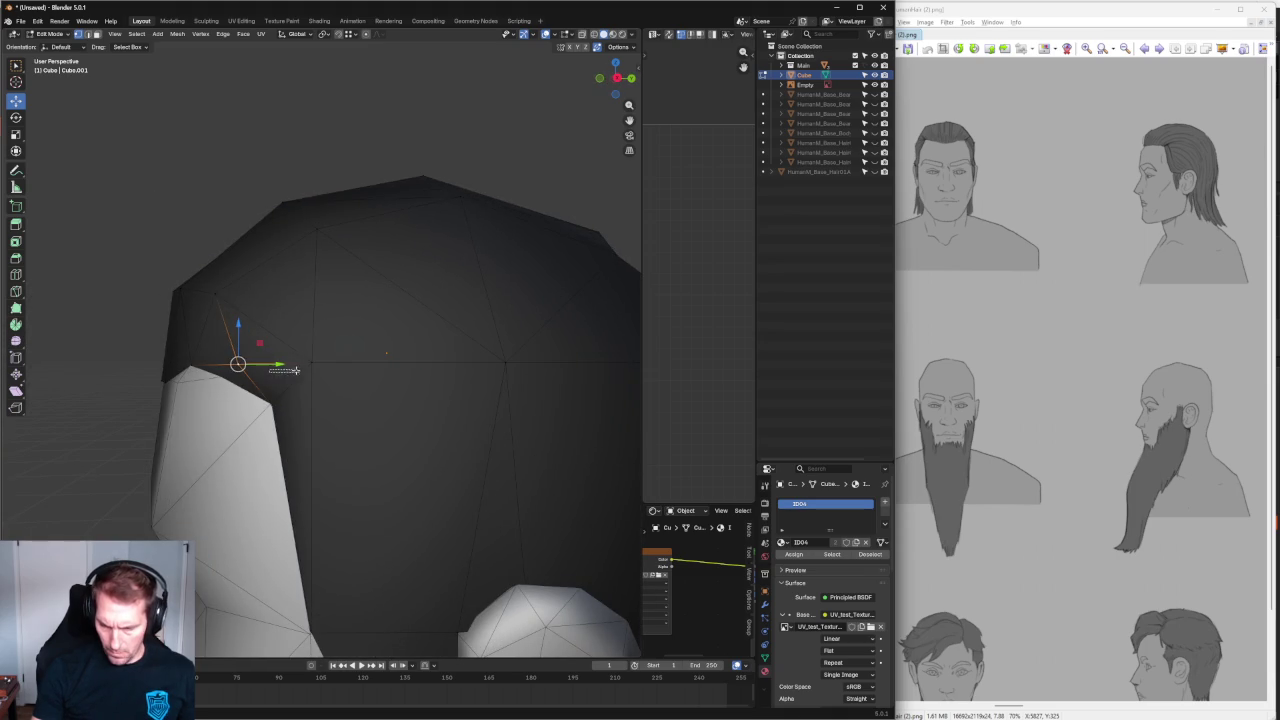
drag(272, 364, 300, 364)
mouse_move(300, 364)
middle_down()
mouse_move(345, 393)
mouse_move(400, 394)
mouse_move(365, 409)
middle_up()
In X-ray edge-select mode, delete the stray edge on the hair.
key(alt+z)
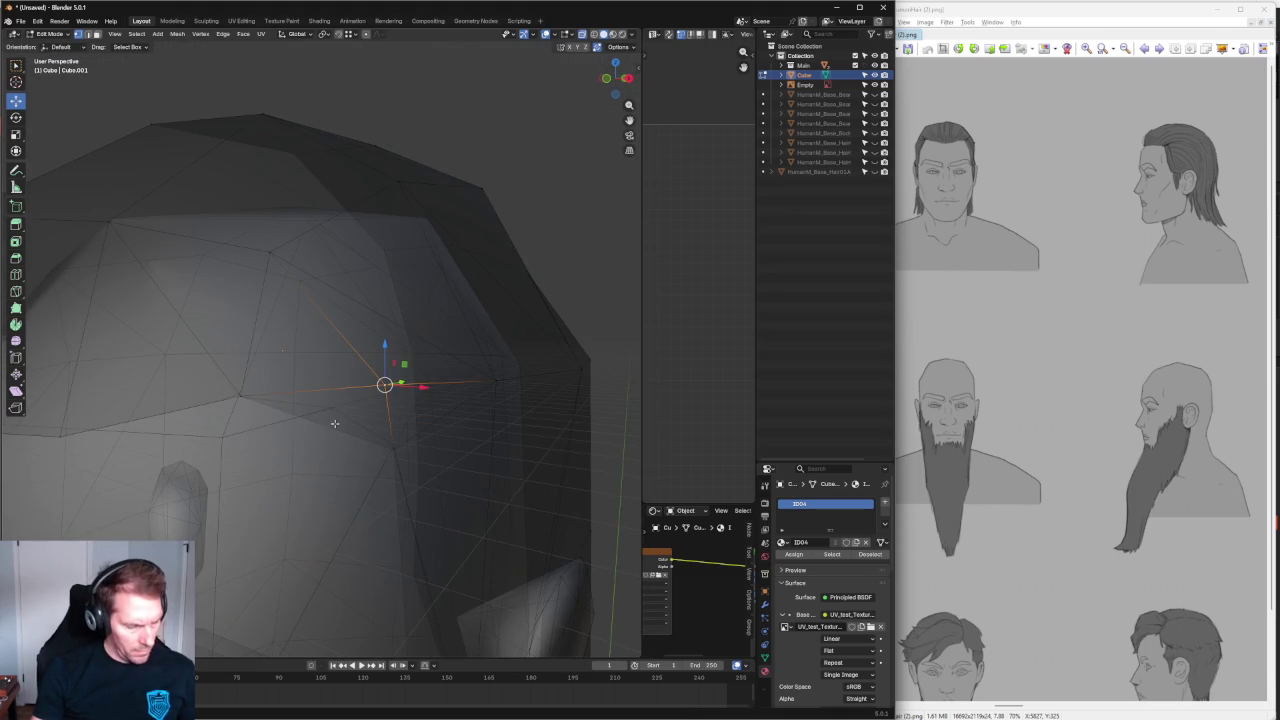
key(2)
click(335, 424)
key(x)
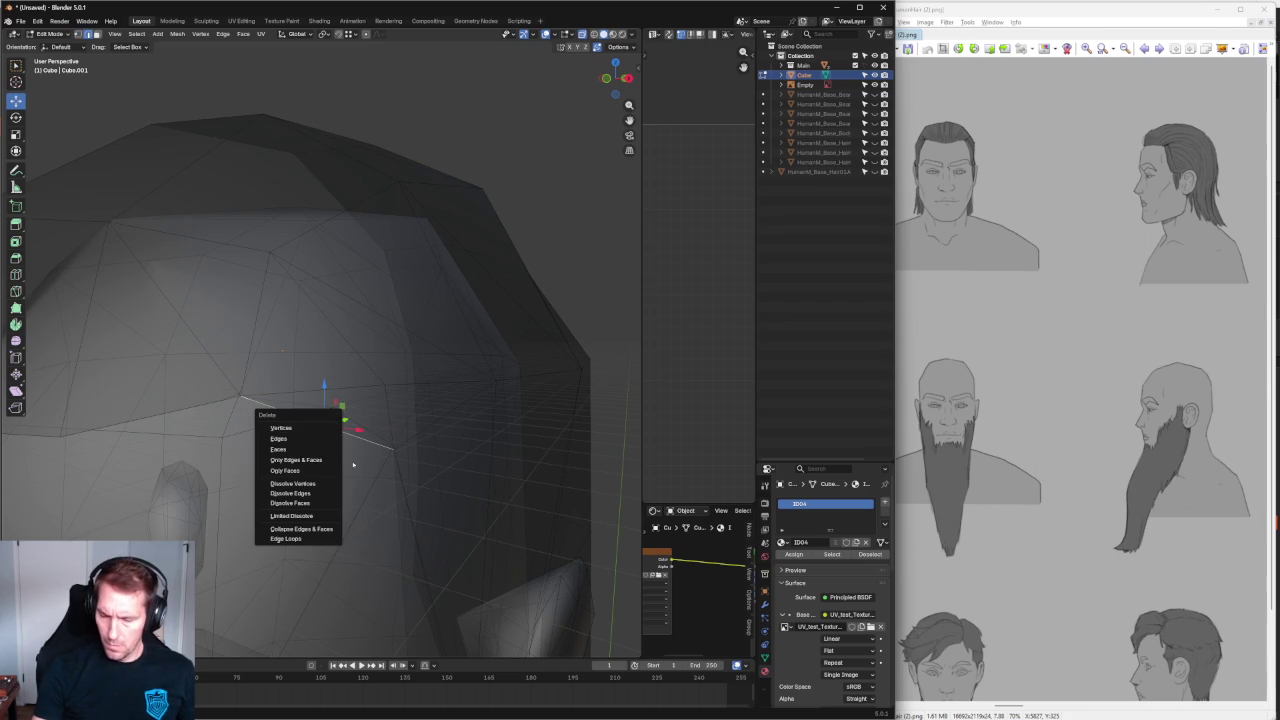
click(296, 438)
key(alt+z)
Check the hair shape from the front view, briefly leaving and re-entering Edit Mode.
scroll(371, 363, down, 3)
key(KP_1)
scroll(346, 377, up, 3)
scroll(346, 377, up, 2)
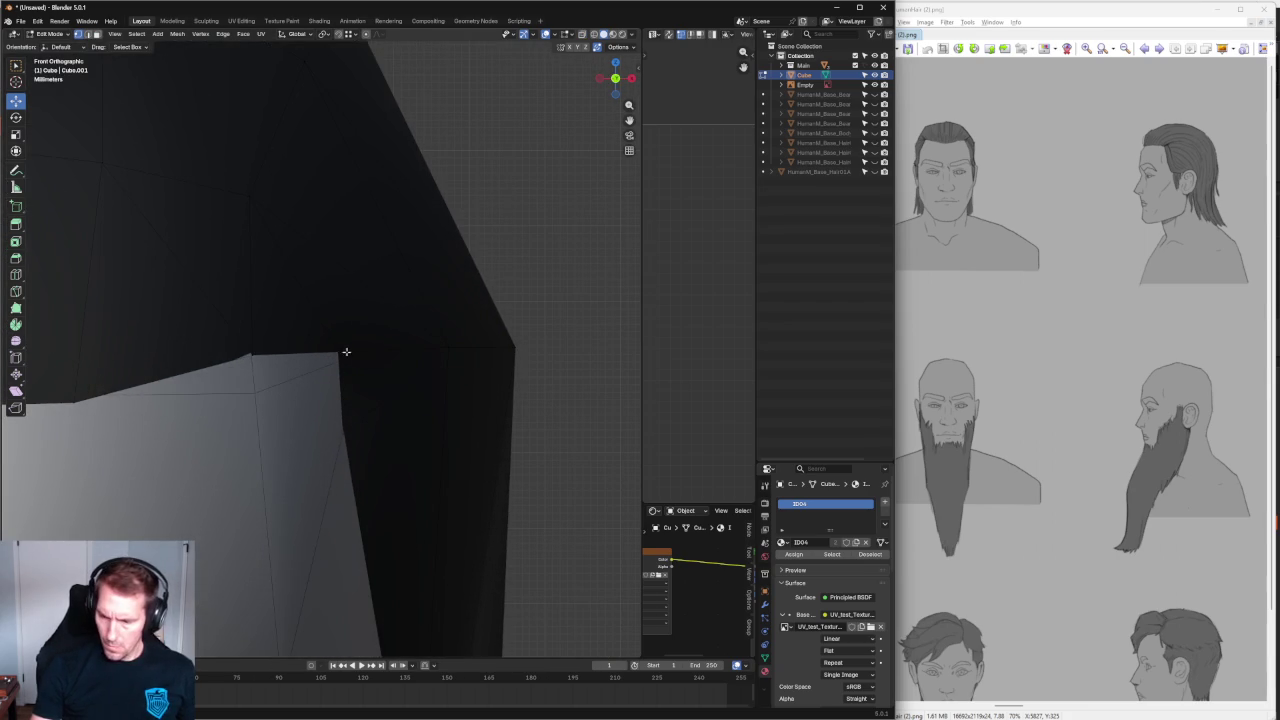
key(Tab)
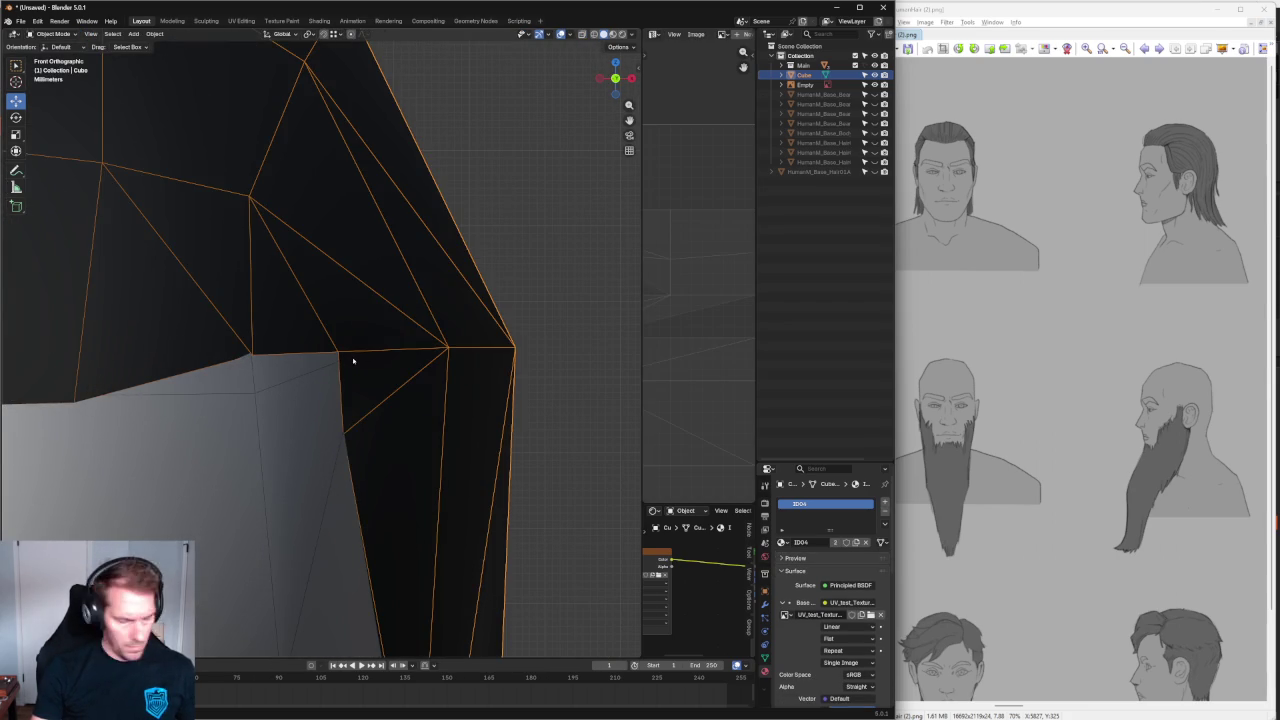
key(Tab)
Move the hairline corner vertex sideways, up, and back in depth.
click(338, 352)
mouse_move(366, 349)
mouse_down()
mouse_move(329, 349)
mouse_move(334, 338)
mouse_up()
scroll(347, 329, down, 2)
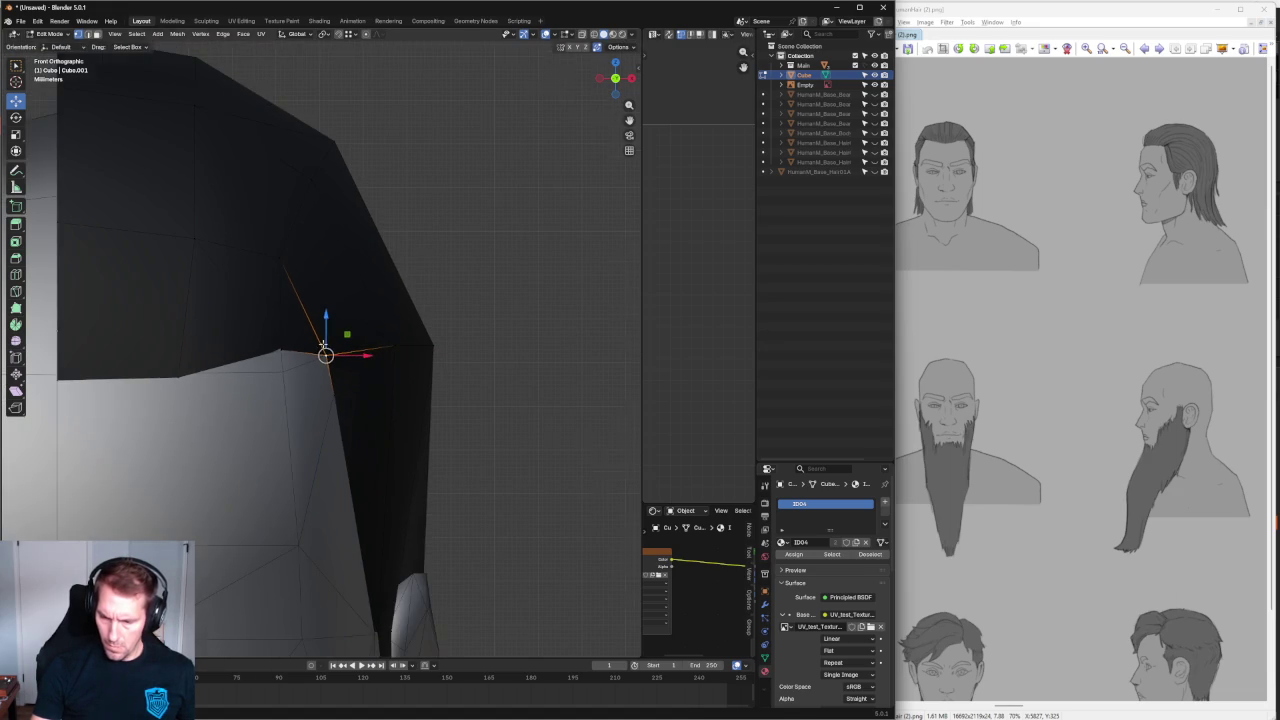
drag(282, 343, 283, 338)
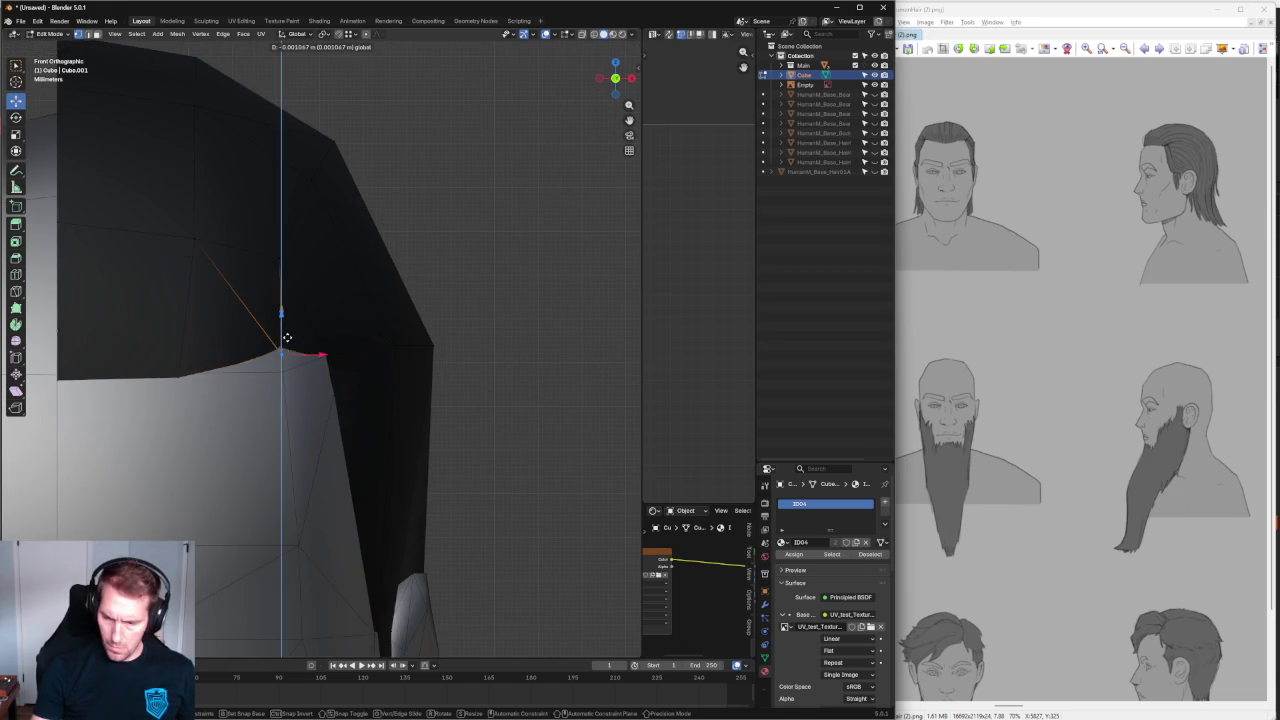
middle_drag(283, 338, 186, 408)
drag(262, 341, 250, 342)
In an orthographic view, lower the corner vertex onto the hairline and adjust its depth.
key(grave)
click(325, 314)
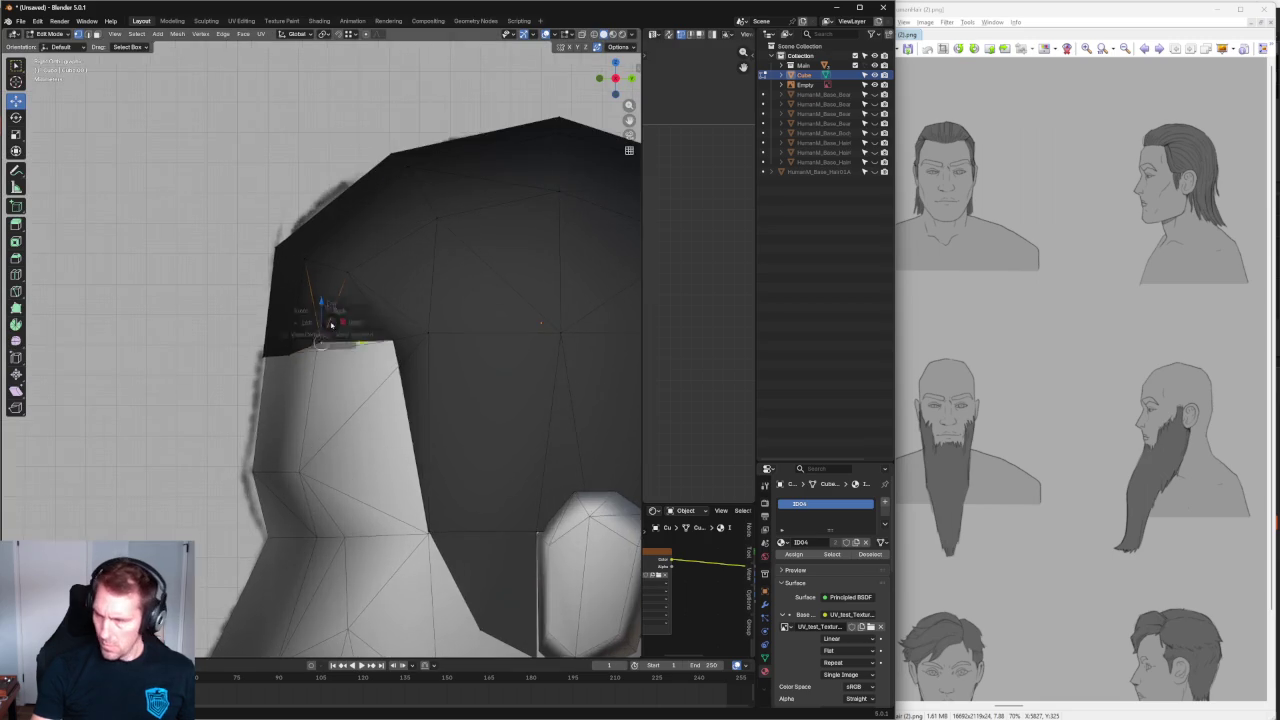
scroll(325, 314, up, 2)
scroll(325, 314, up, 2)
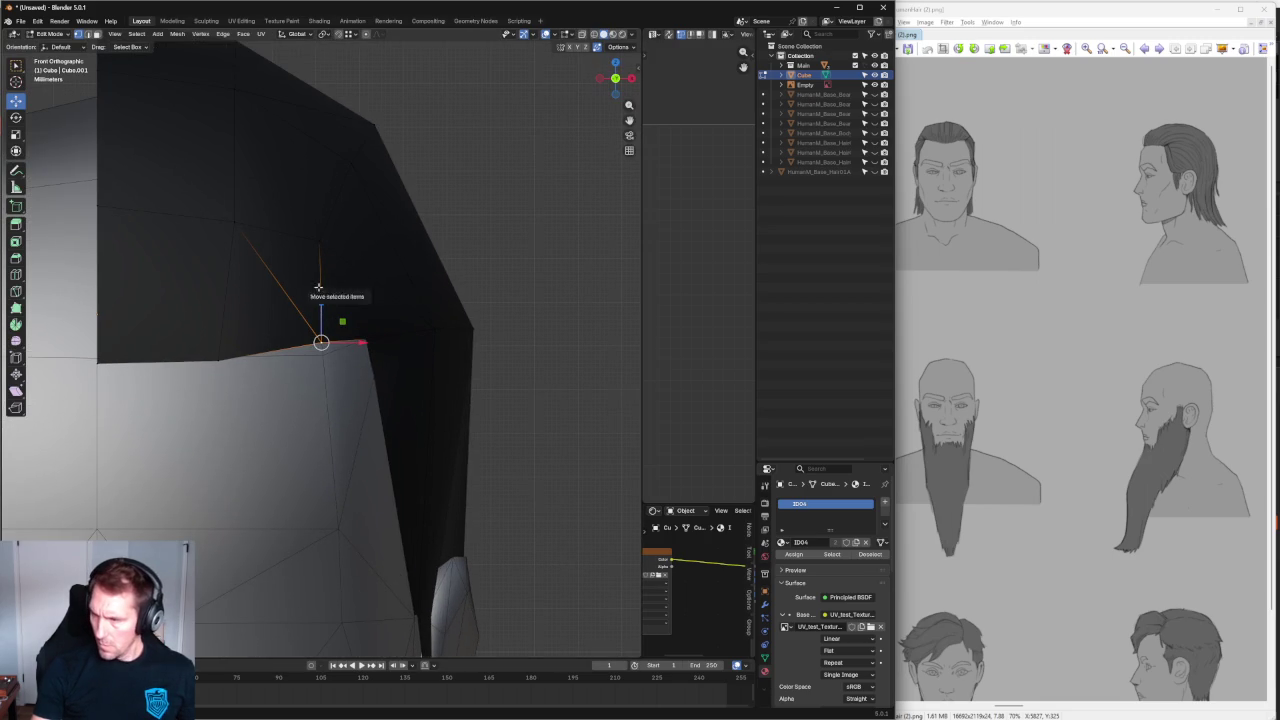
drag(321, 300, 321, 300)
middle_drag(322, 330, 338, 345)
drag(340, 346, 340, 348)
key(KP_1)
scroll(452, 287, up, 3)
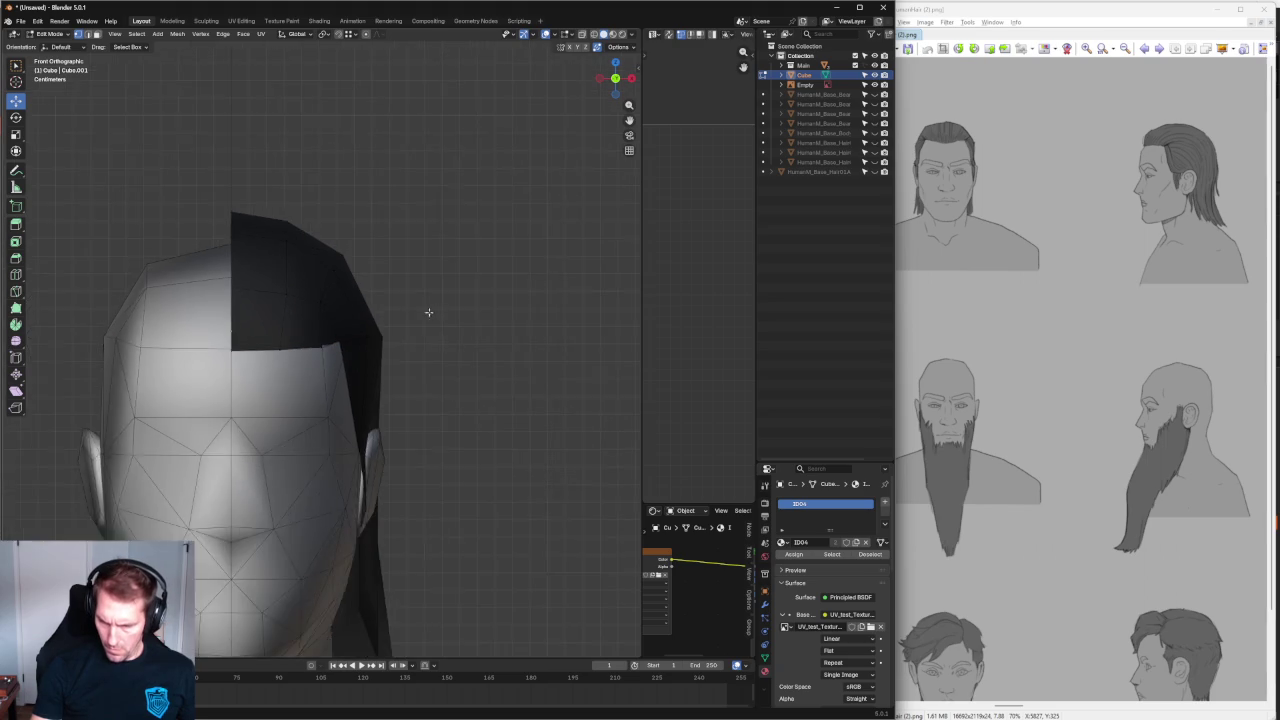
Slide the hair corner vertex sideways, deselect it, and orbit around the head.
scroll(432, 306, up, 4)
click(322, 357)
drag(348, 359, 351, 359)
scroll(420, 335, down, 5)
click(445, 332)
scroll(428, 349, up, 5)
mouse_move(391, 337)
middle_down()
mouse_move(393, 320)
mouse_move(309, 274)
mouse_move(349, 337)
middle_up()
scroll(383, 337, down, 5)
scroll(269, 386, up, 4)
middle_drag(269, 386, 341, 388)
Shift a temple hairline vertex sideways along X.
click(257, 354)
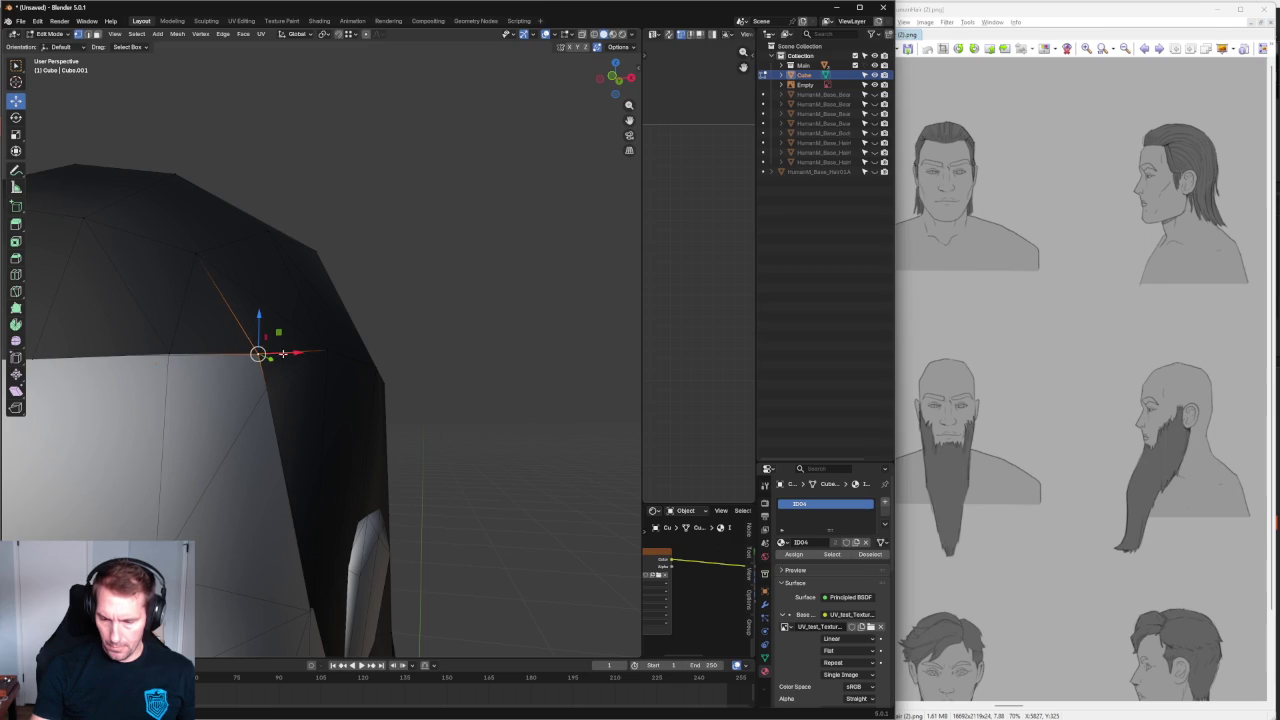
key(g)
key(x)
key(Escape)
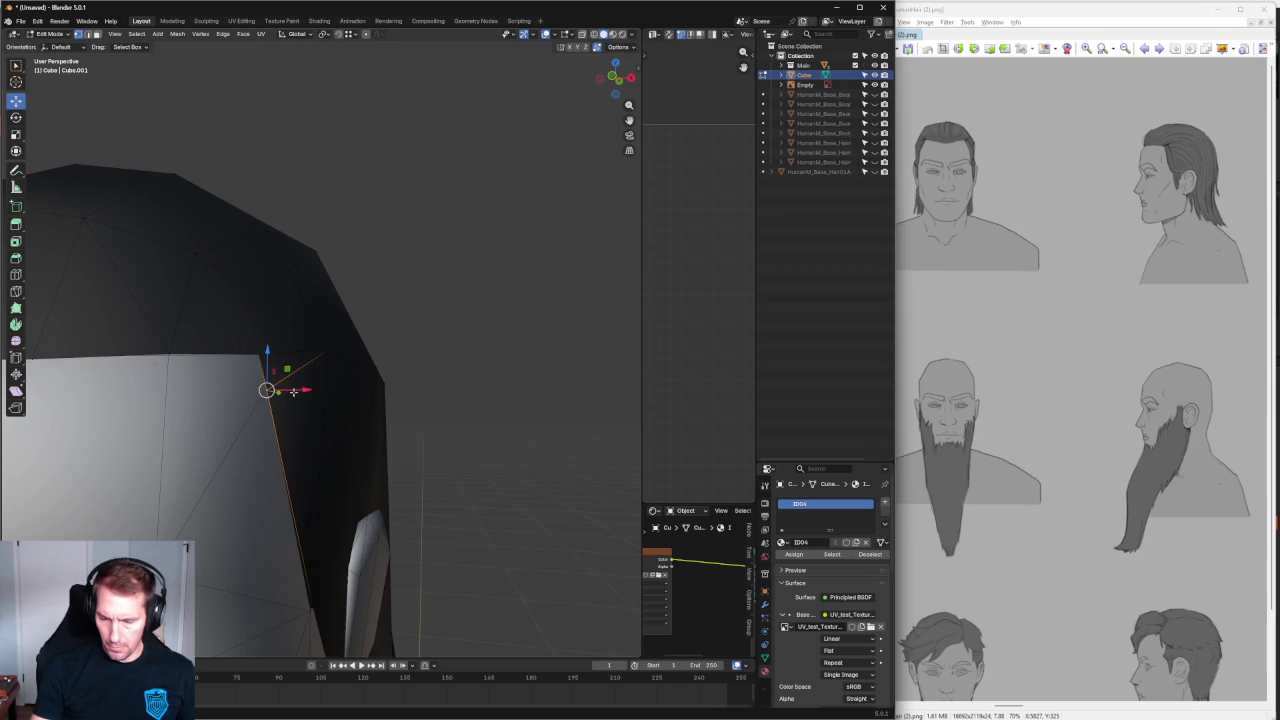
key(g)
key(x)
click(285, 395)
mouse_move(285, 395)
middle_down()
mouse_move(323, 427)
mouse_move(221, 414)
mouse_move(260, 395)
middle_up()
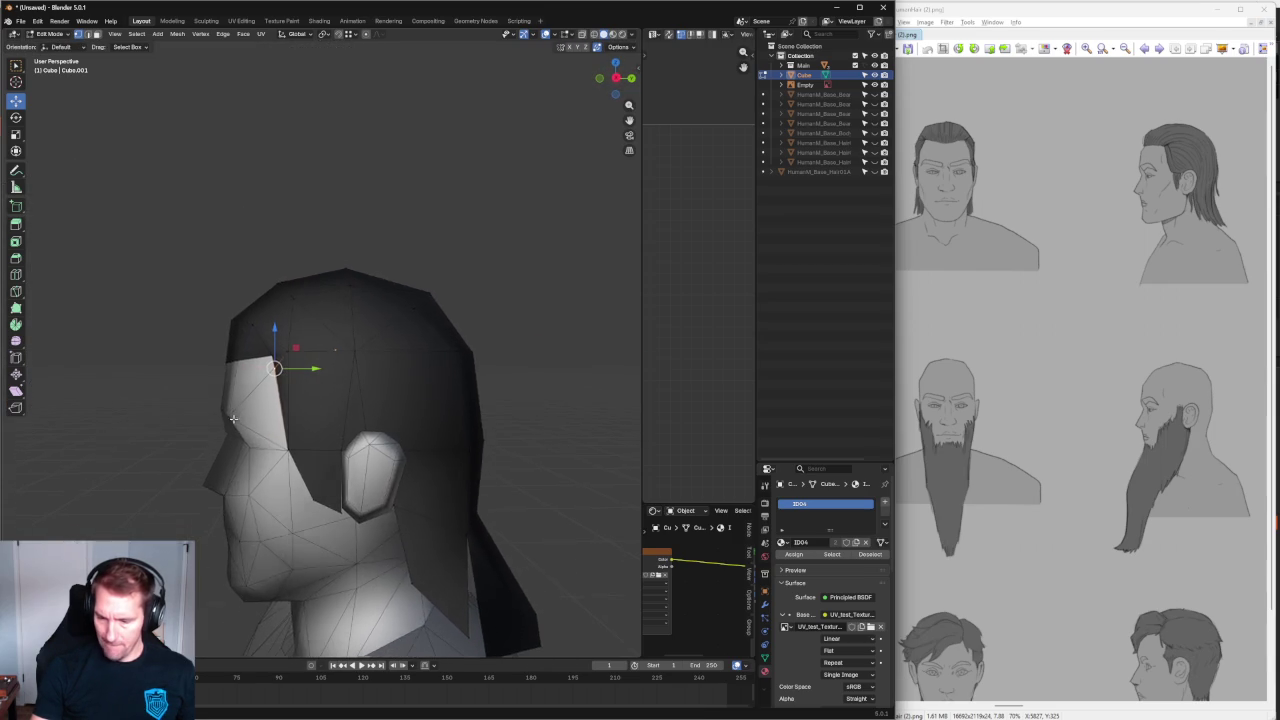
With X-ray on, box-select a hidden hair vertex and move it along Y.
key(alt+z)
scroll(294, 374, up, 5)
drag(295, 349, 229, 379)
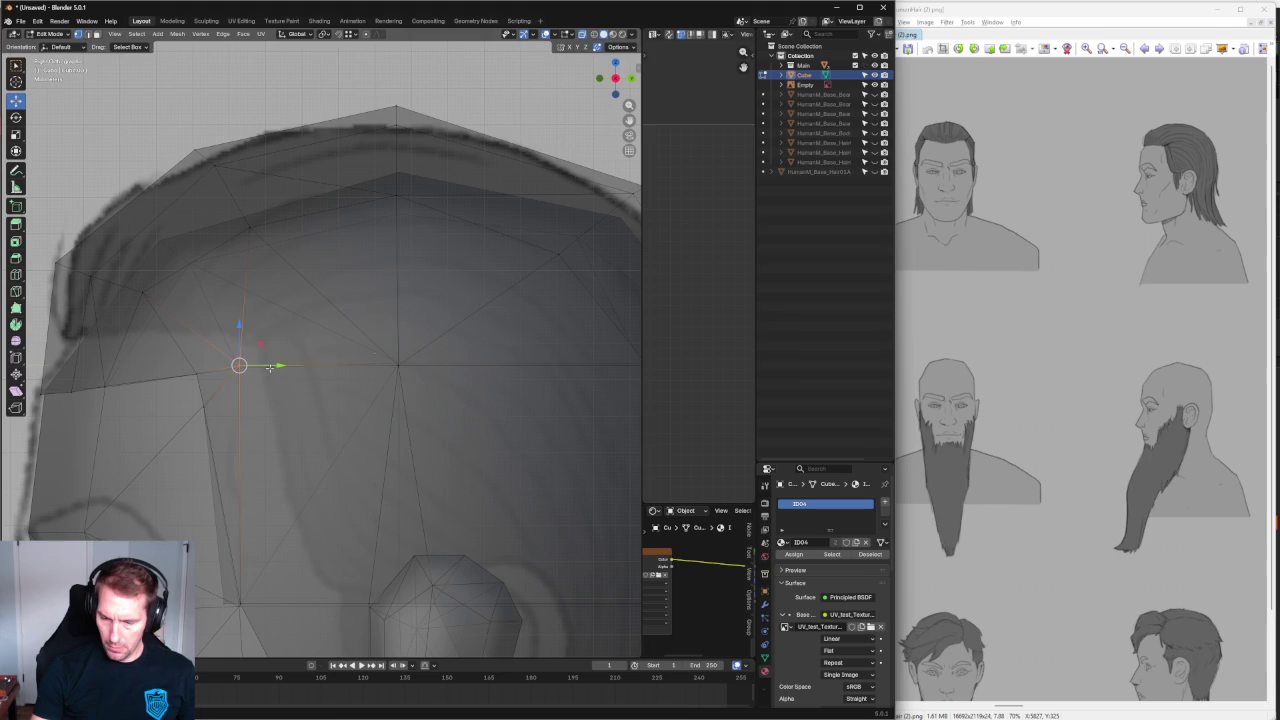
key(g)
key(y)
click(308, 371)
key(alt+z)
Lower a vertex down the hair's side, then return to the front view.
middle_drag(308, 371, 262, 299)
key(g)
click(343, 423)
mouse_move(306, 243)
middle_down()
mouse_move(266, 223)
mouse_move(345, 400)
middle_up()
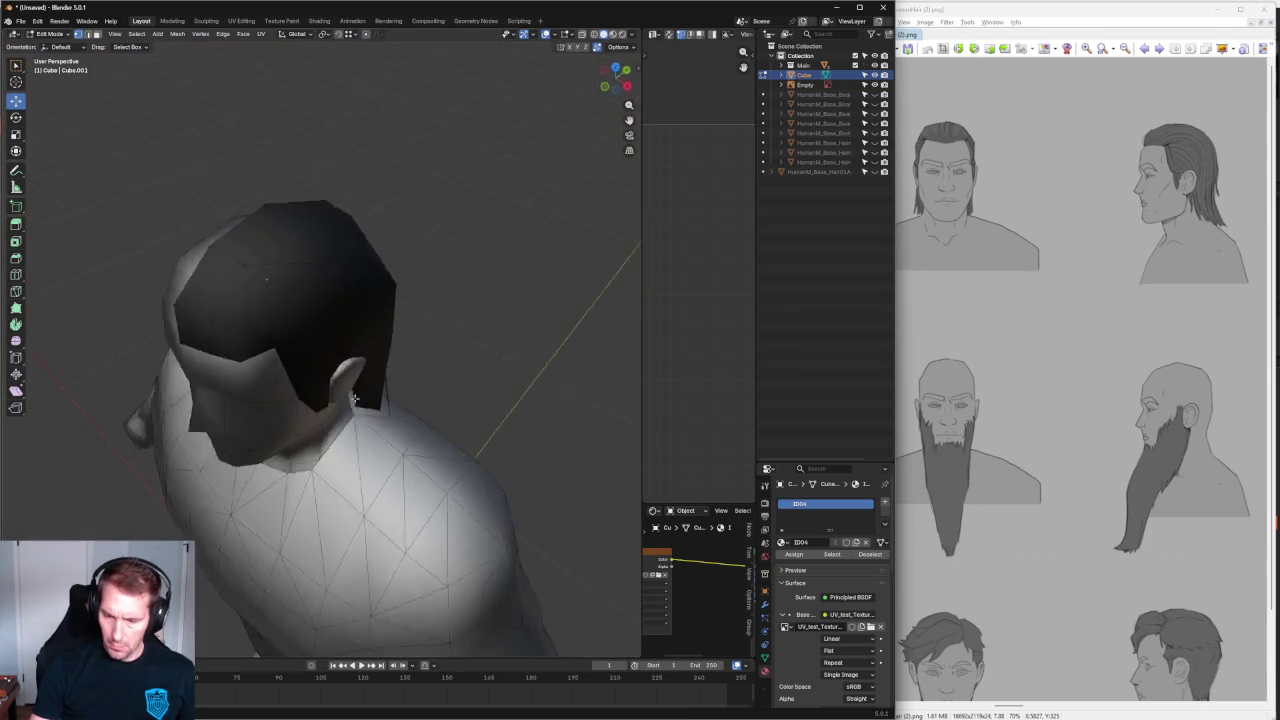
key(KP_1)
scroll(400, 345, down, 1)
scroll(405, 365, up, 3)
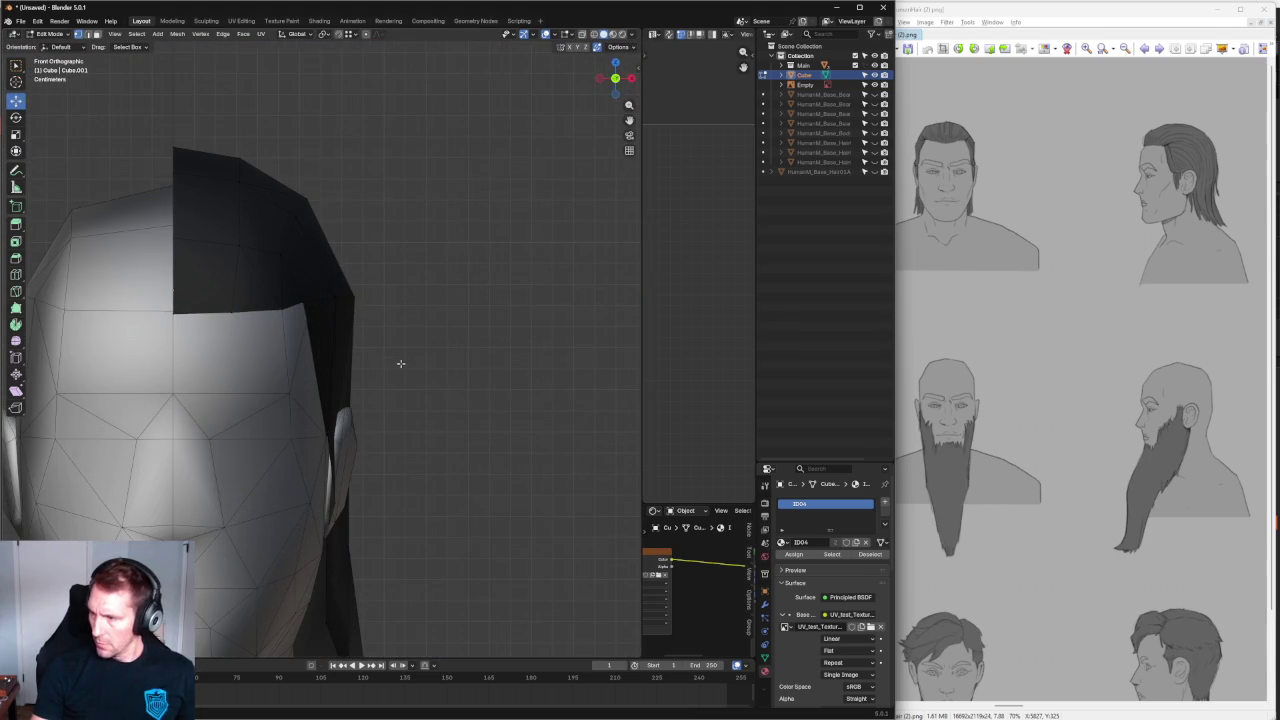
Shift a vertex on the hair's side edge sideways along X.
click(338, 297)
key(g)
key(x)
click(373, 299)
scroll(410, 347, down, 3)
mouse_move(455, 289)
middle_down()
mouse_move(334, 334)
mouse_move(266, 323)
mouse_move(237, 303)
mouse_move(249, 303)
middle_up()
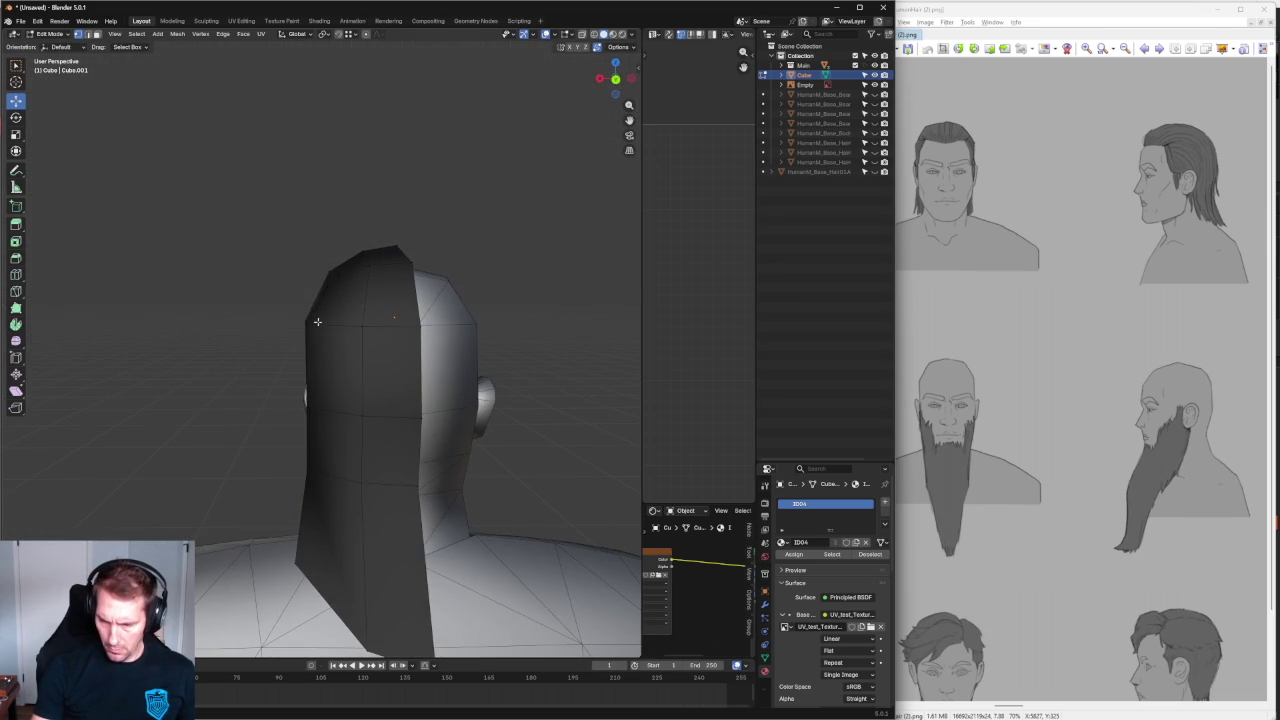
Move a lower back-hem vertex sideways along X.
key(g)
key(x)
key(Escape)
click(309, 406)
key(g)
key(x)
click(276, 409)
mouse_move(276, 409)
middle_down()
mouse_move(274, 423)
mouse_move(463, 429)
mouse_move(263, 428)
middle_up()
Shift another lower hair vertex sideways, checking the back and front views.
click(320, 457)
key(g)
key(x)
click(330, 460)
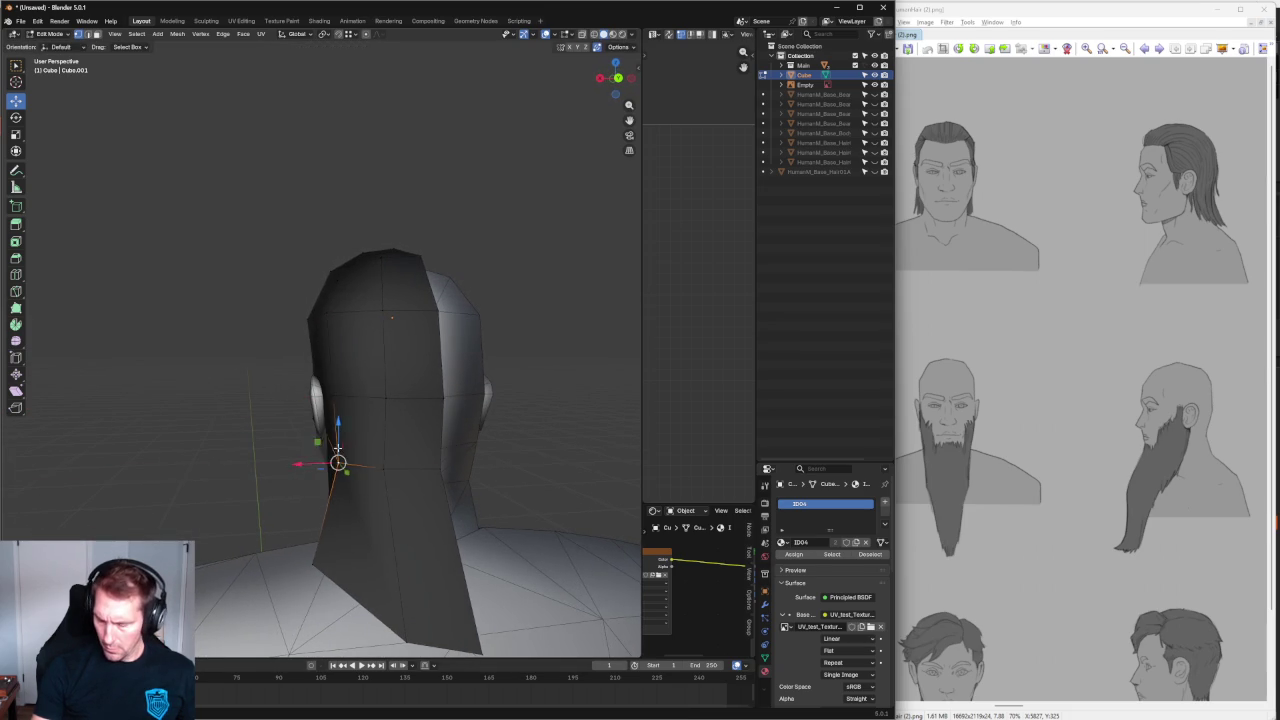
key(ctrl+KP_1)
key(KP_1)
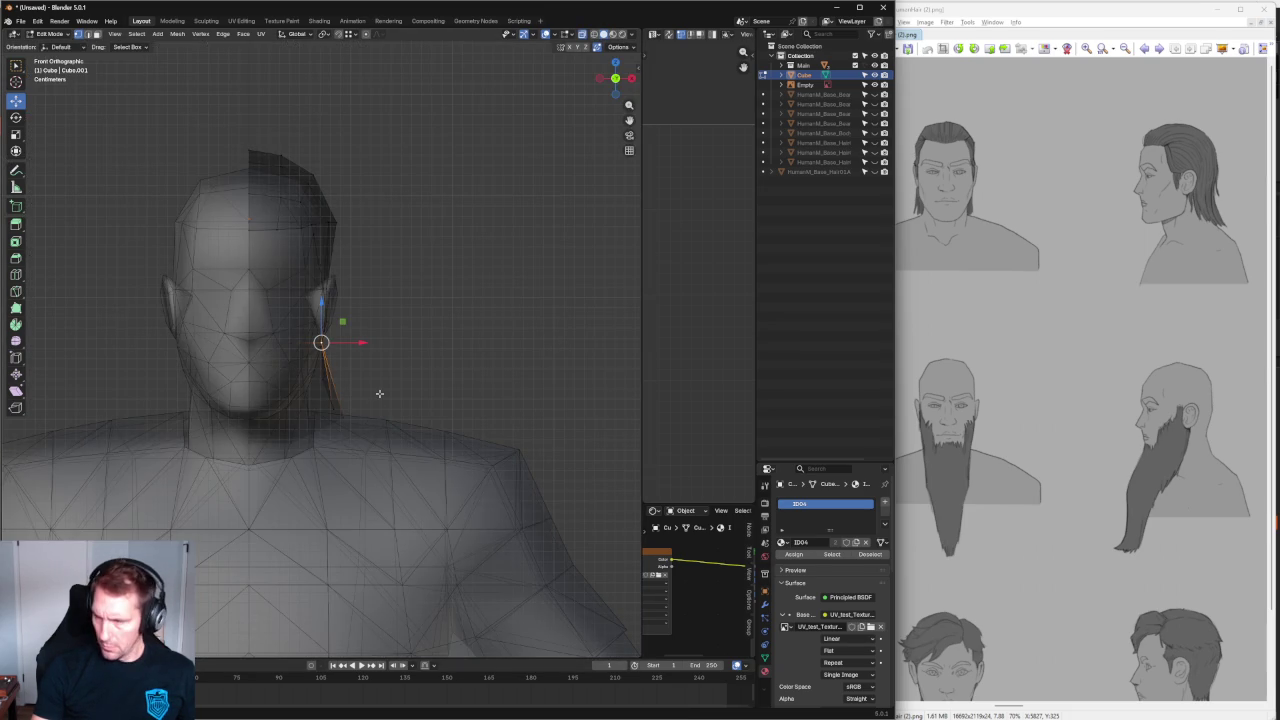
Review the figure from the right side, return to Object Mode, and select the reference image.
scroll(379, 393, down, 2)
scroll(379, 393, down, 5)
middle_drag(379, 393, 329, 360)
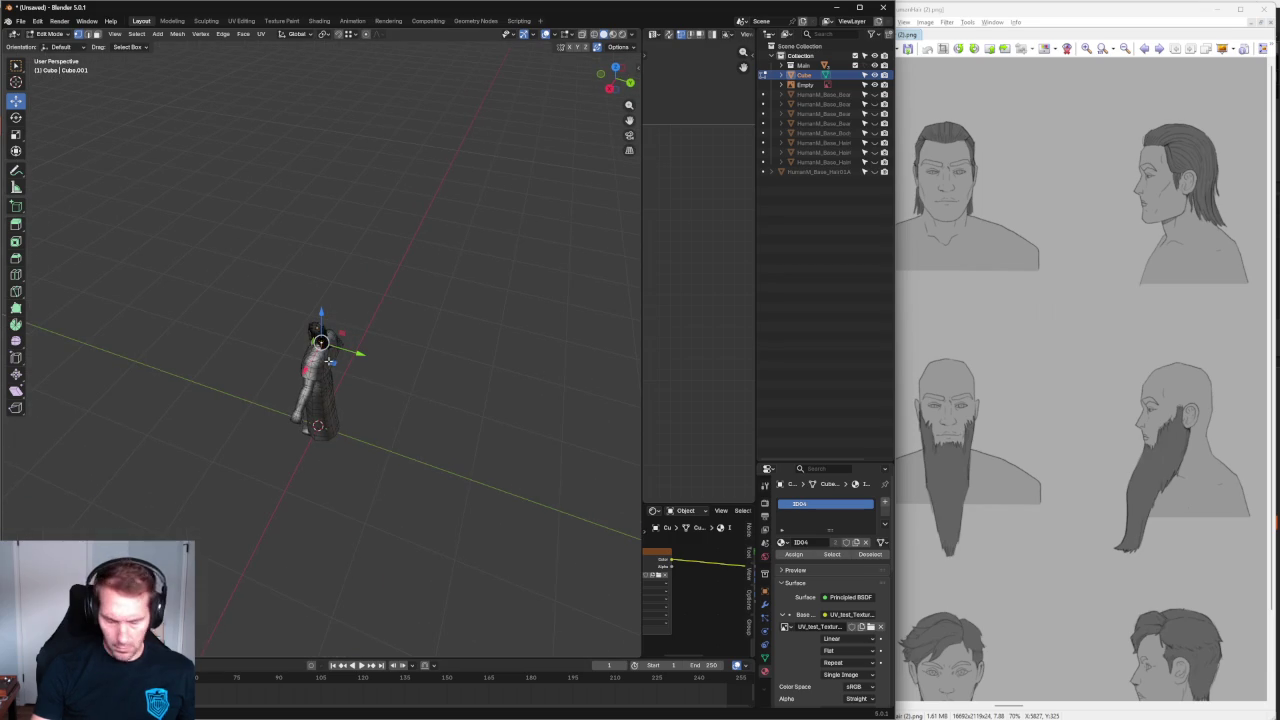
key(KP_3)
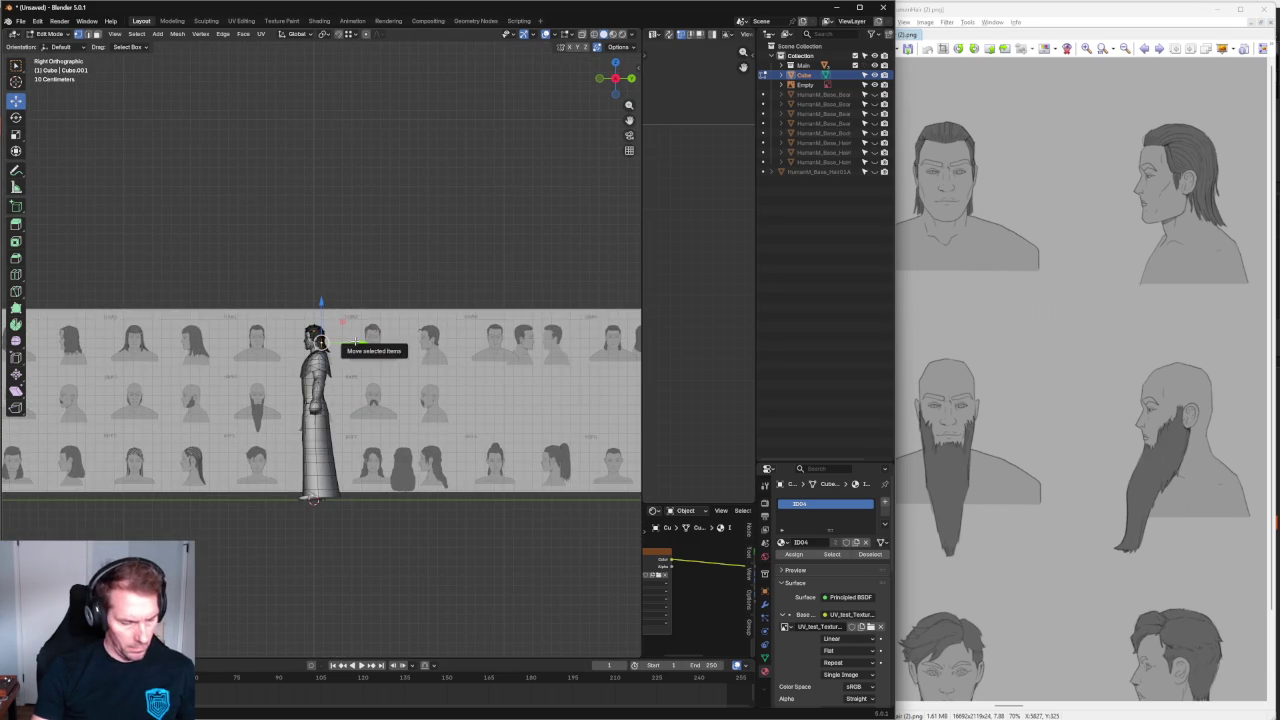
key(Tab)
click(345, 335)
scroll(355, 343, down, 5)
middle_drag(355, 343, 485, 447)
scroll(372, 353, down, 2)
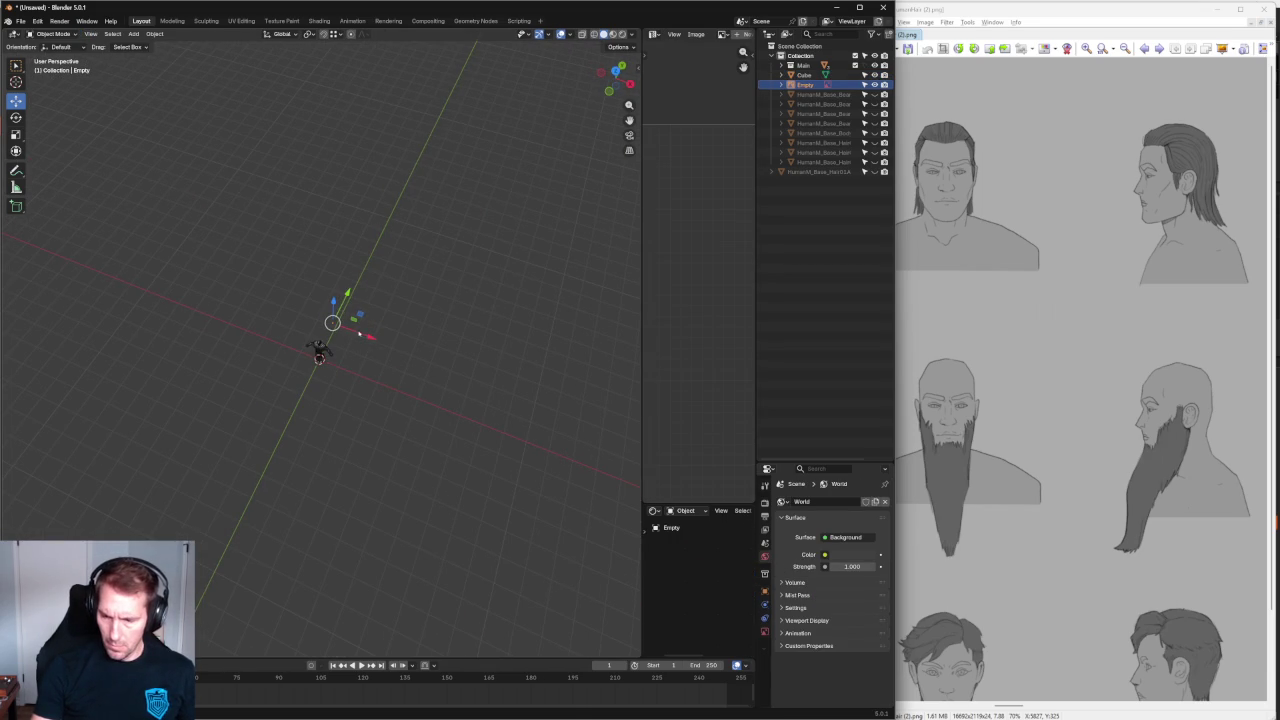
Duplicate the reference image empty and rotate the copy -95° about Z to face front.
key(shift+d)
click(377, 339)
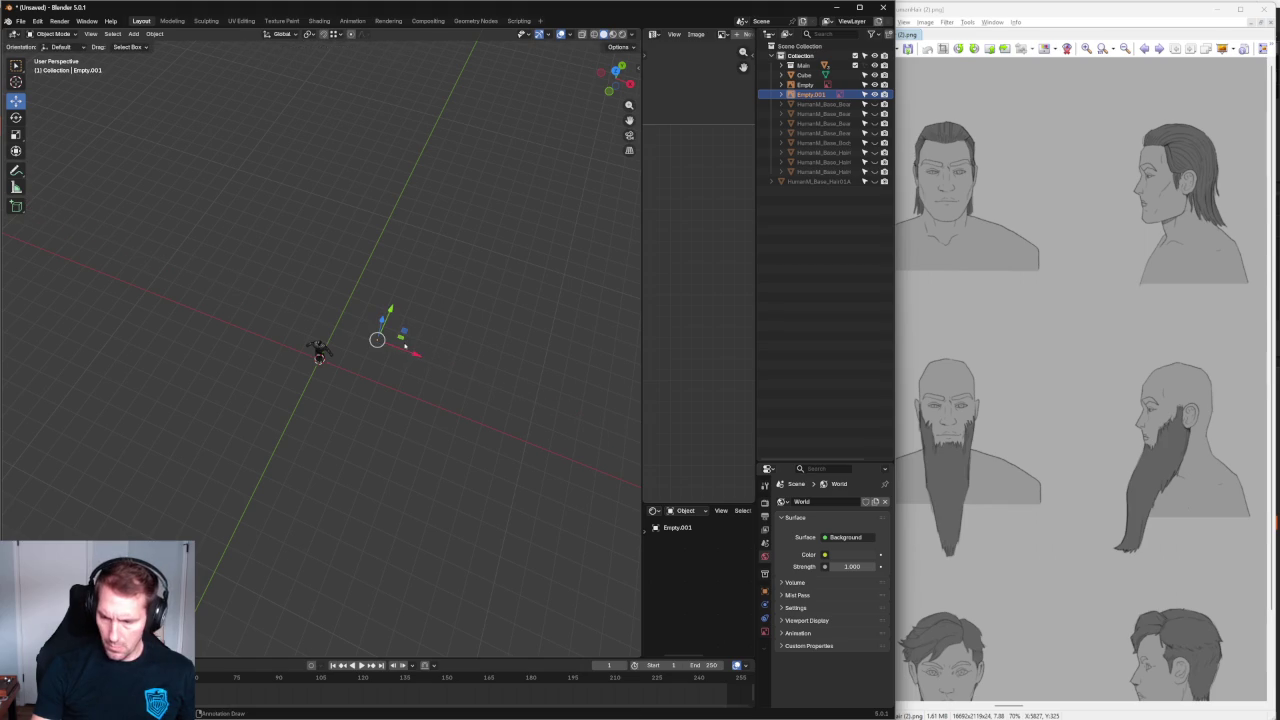
key(shift+space)
key(r)
mouse_move(386, 378)
mouse_down()
mouse_move(307, 374)
mouse_move(301, 357)
mouse_move(323, 363)
mouse_up()
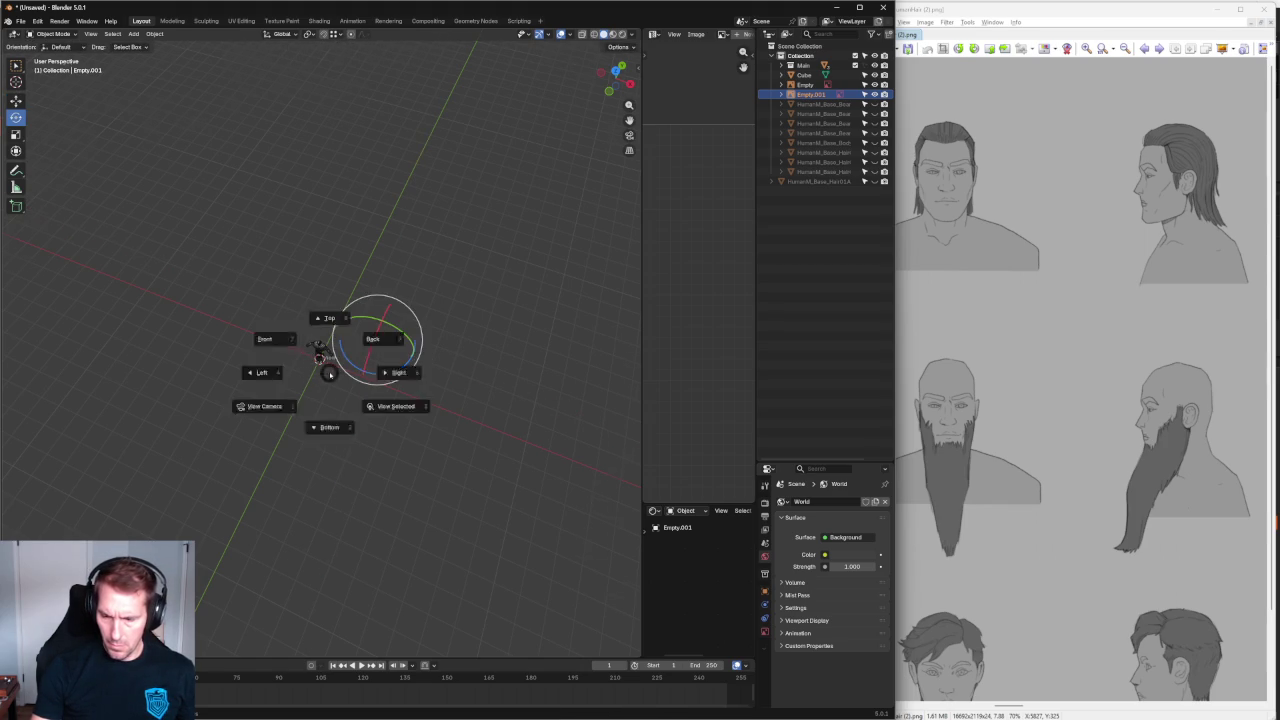
key(KP_1)
Move the front-facing reference copy sideways along X in Front view.
key(shift+space)
key(g)
scroll(357, 367, down, 5)
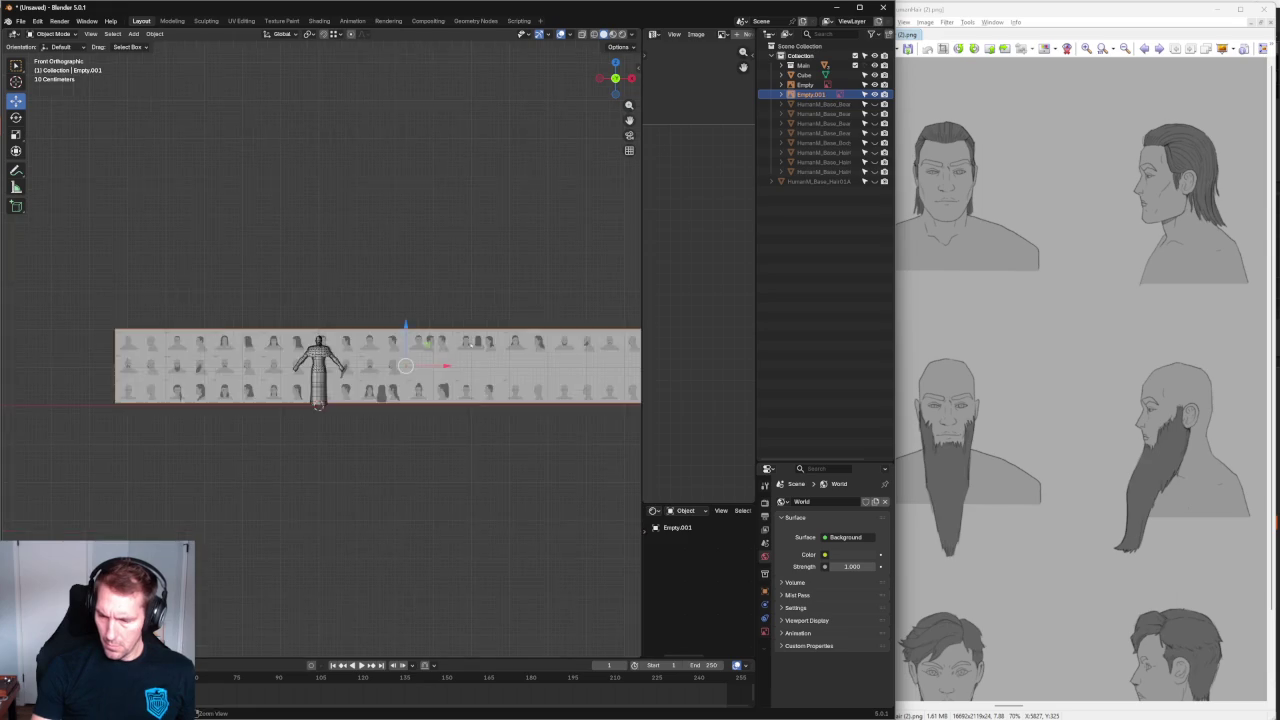
middle_drag(357, 367, 491, 371)
key(KP_1)
scroll(493, 372, up, 6)
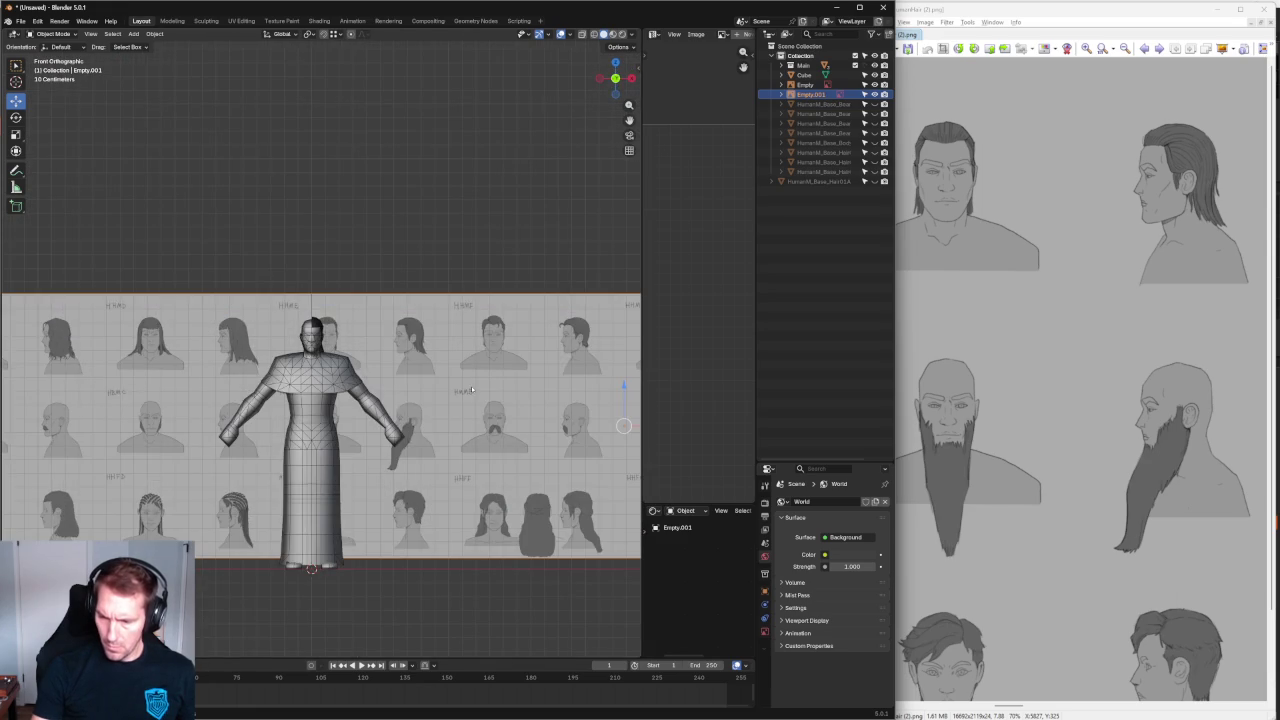
shift+middle_drag(600, 425, 573, 427)
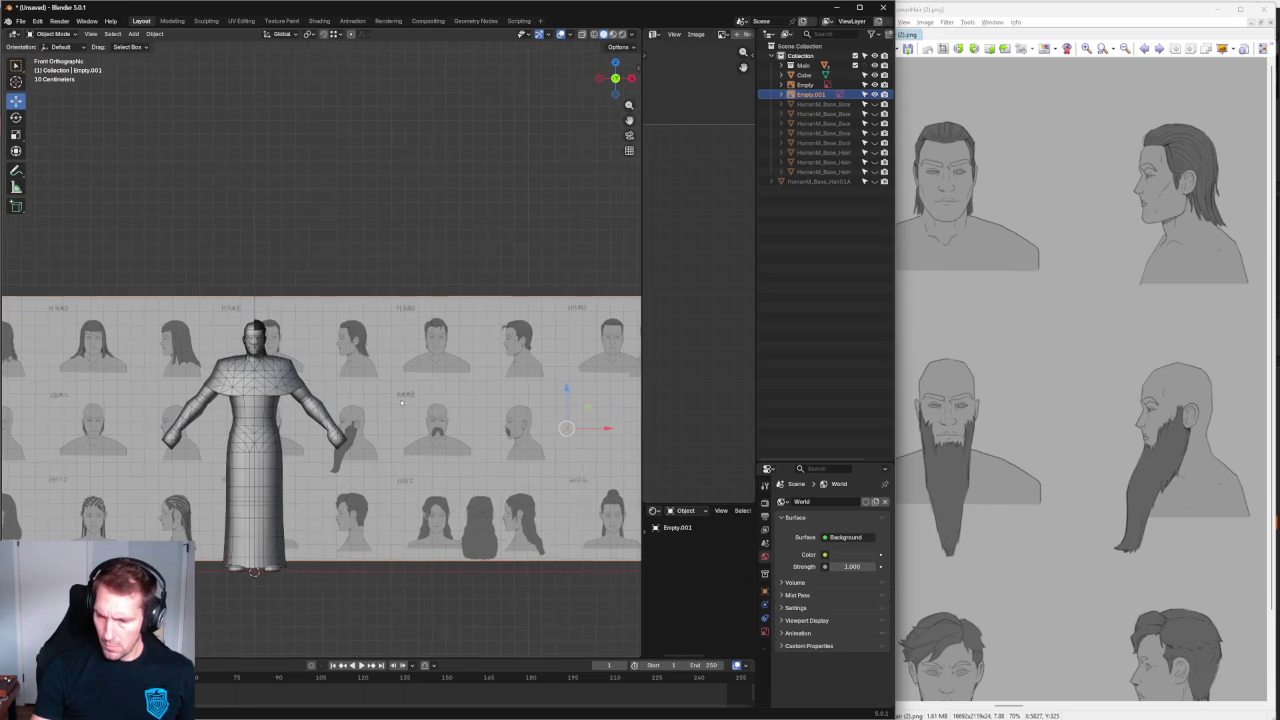
drag(601, 427, 605, 420)
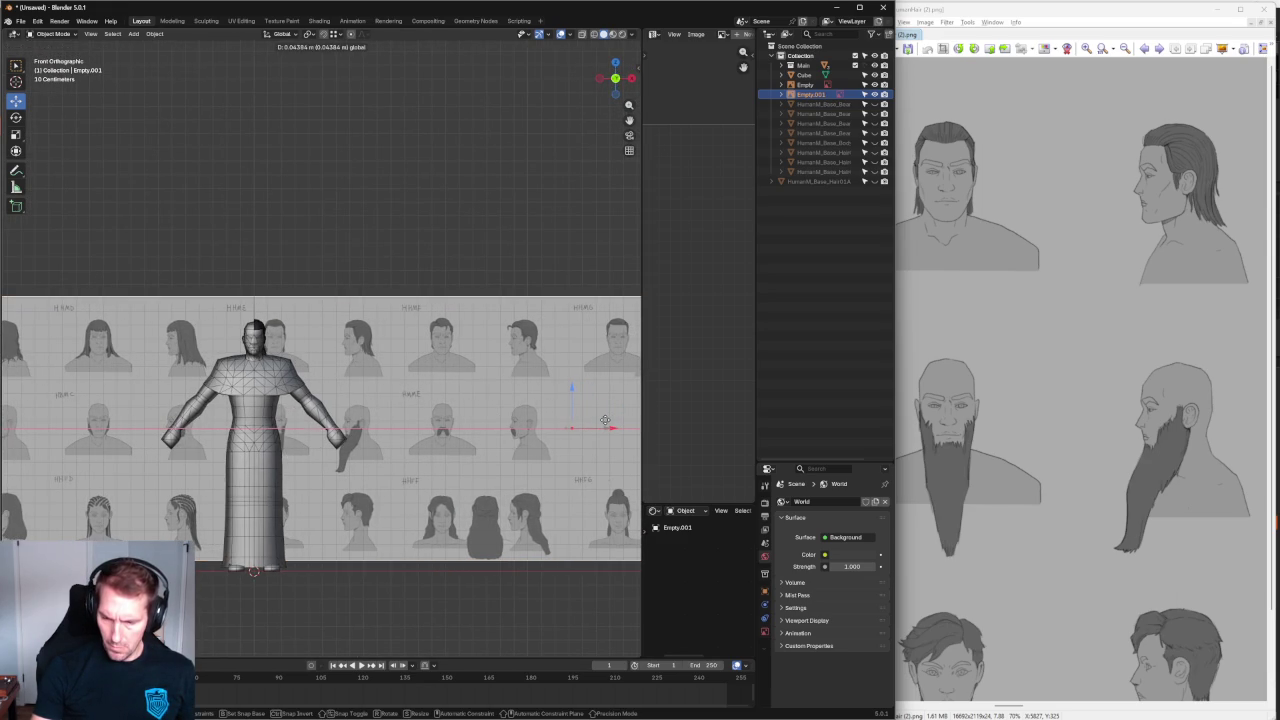
click(605, 420)
Reselect the front reference, nudge it right, and minimise the image viewer window.
scroll(300, 340, up, 2)
scroll(300, 340, up, 3)
scroll(320, 340, up, 1)
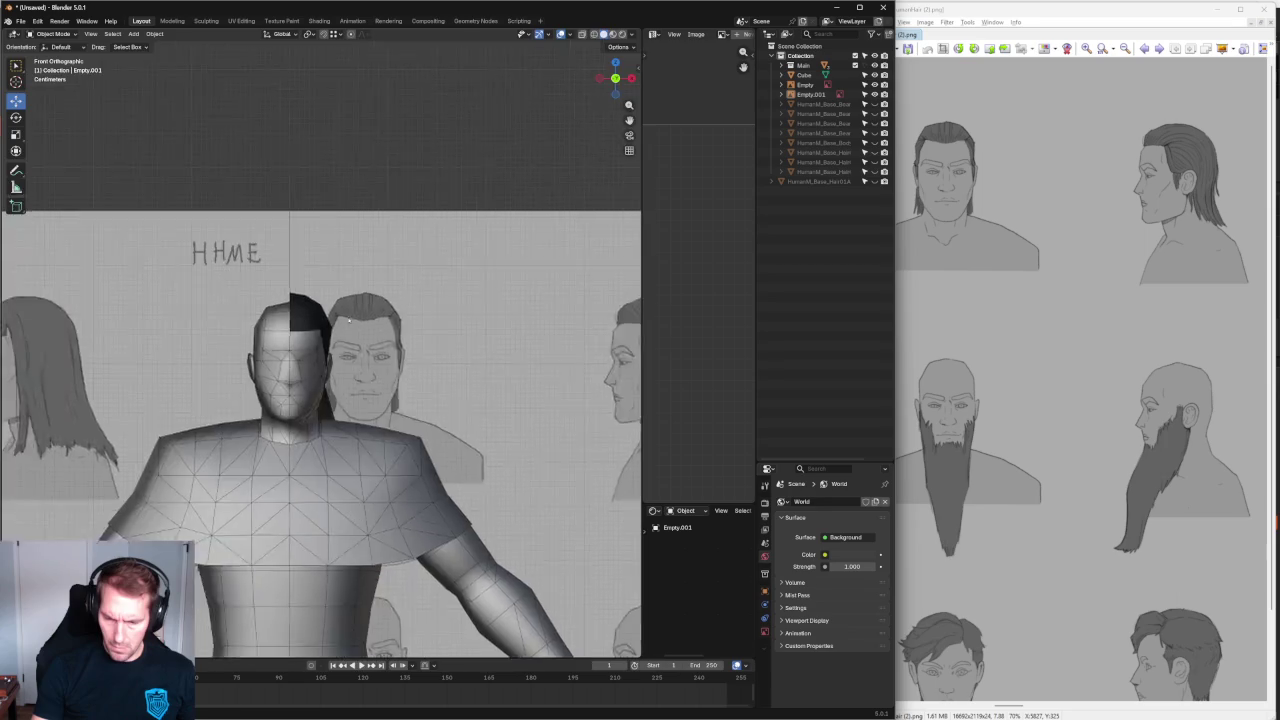
scroll(320, 340, down, 3)
click(320, 340)
scroll(320, 340, down, 4)
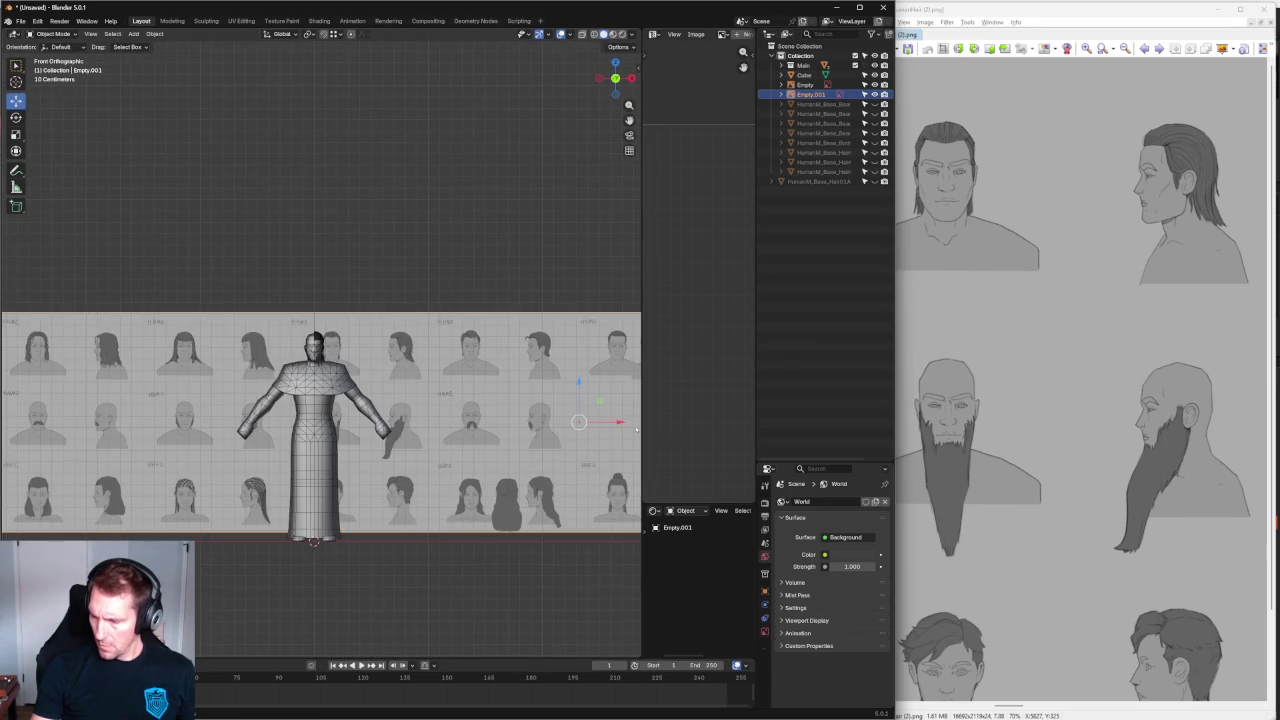
drag(638, 427, 648, 427)
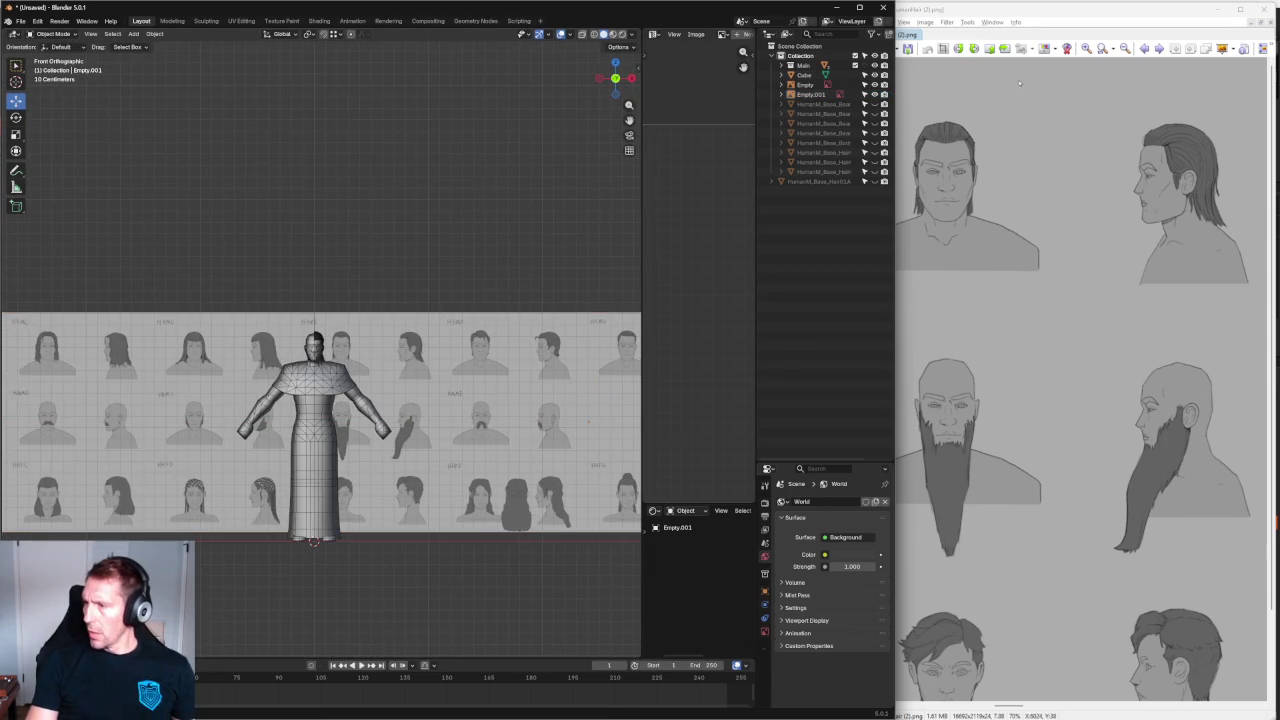
click(1217, 9)
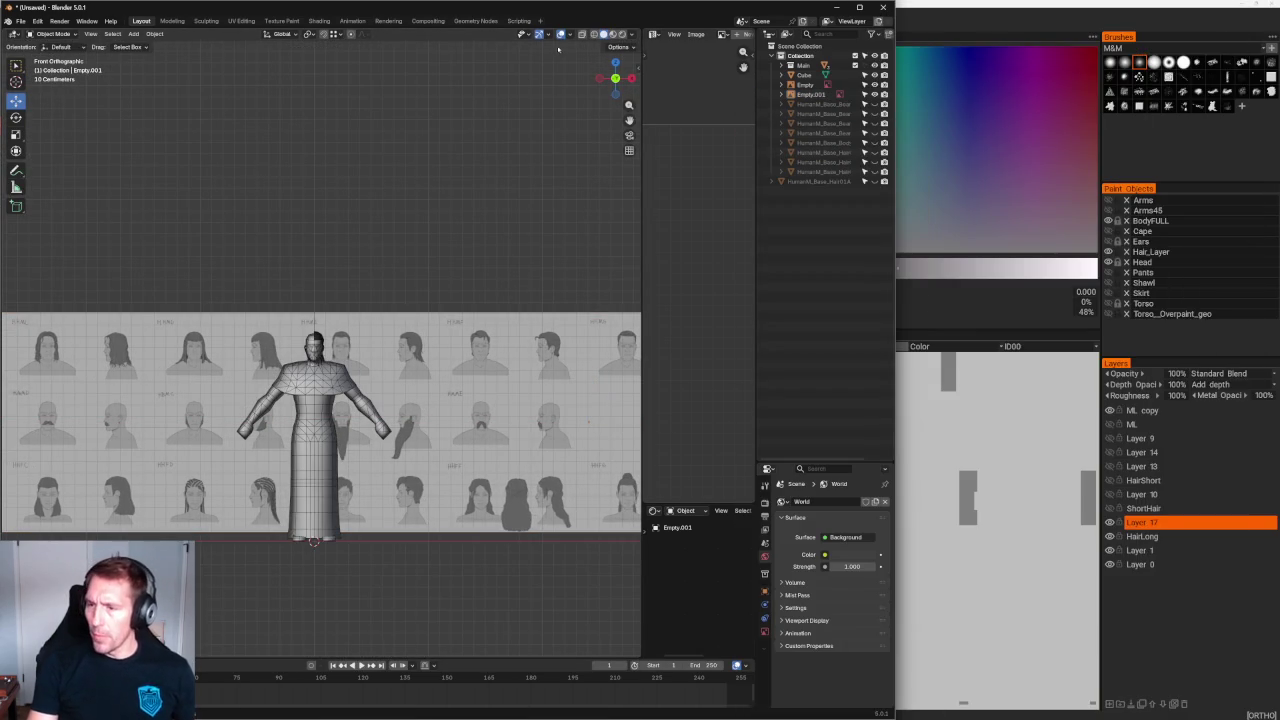
Maximise the Blender window and zoom in on the head.
double_click(591, 13)
scroll(499, 340, up, 5)
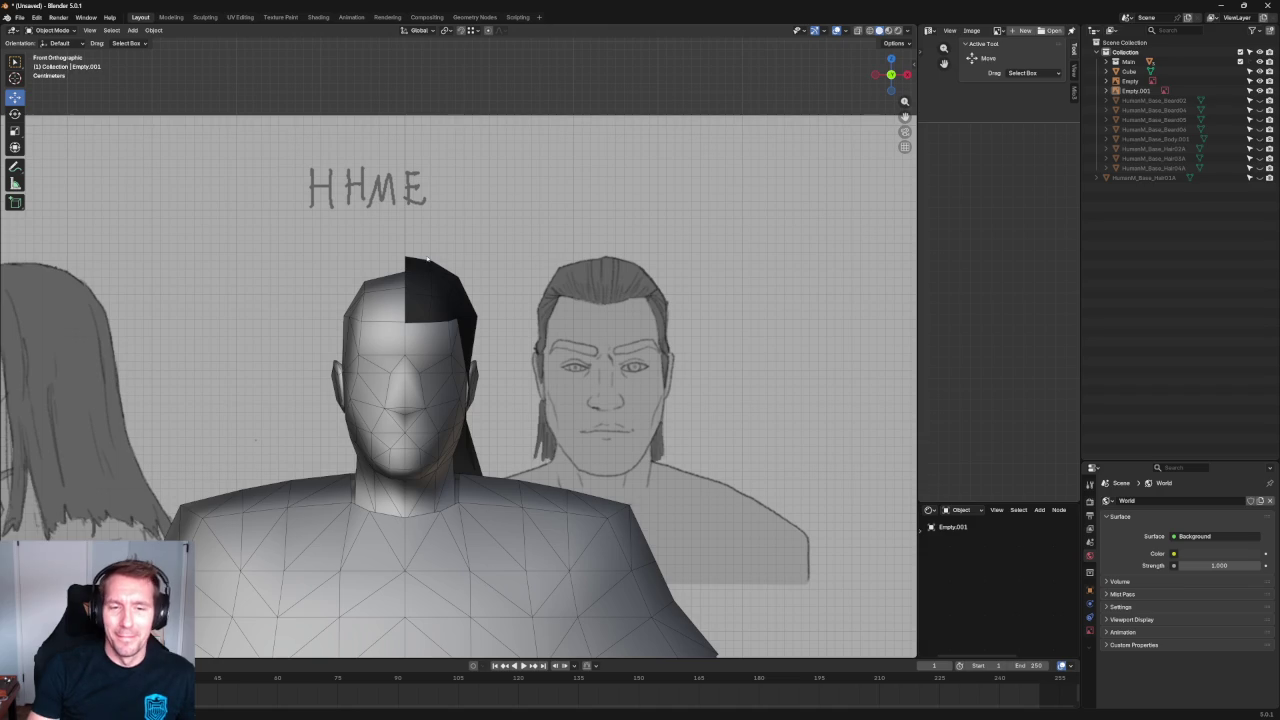
scroll(440, 268, up, 2)
scroll(420, 280, up, 1)
scroll(380, 300, up, 3)
scroll(332, 325, up, 2)
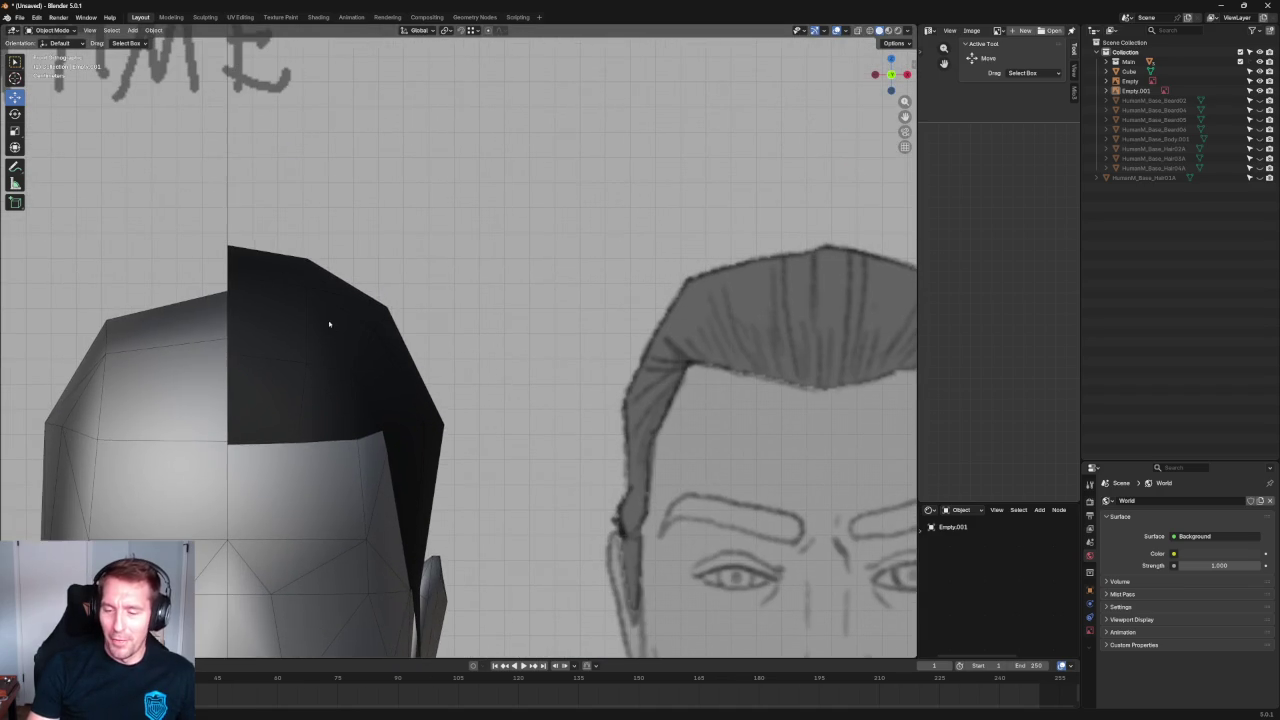
Enter Edit Mode on the dark hair mesh, move an outer-edge vertex, and enable X-ray.
click(352, 360)
key(Tab)
click(384, 364)
click(355, 373)
key(g)
click(358, 368)
scroll(439, 331, down, 4)
key(alt+z)
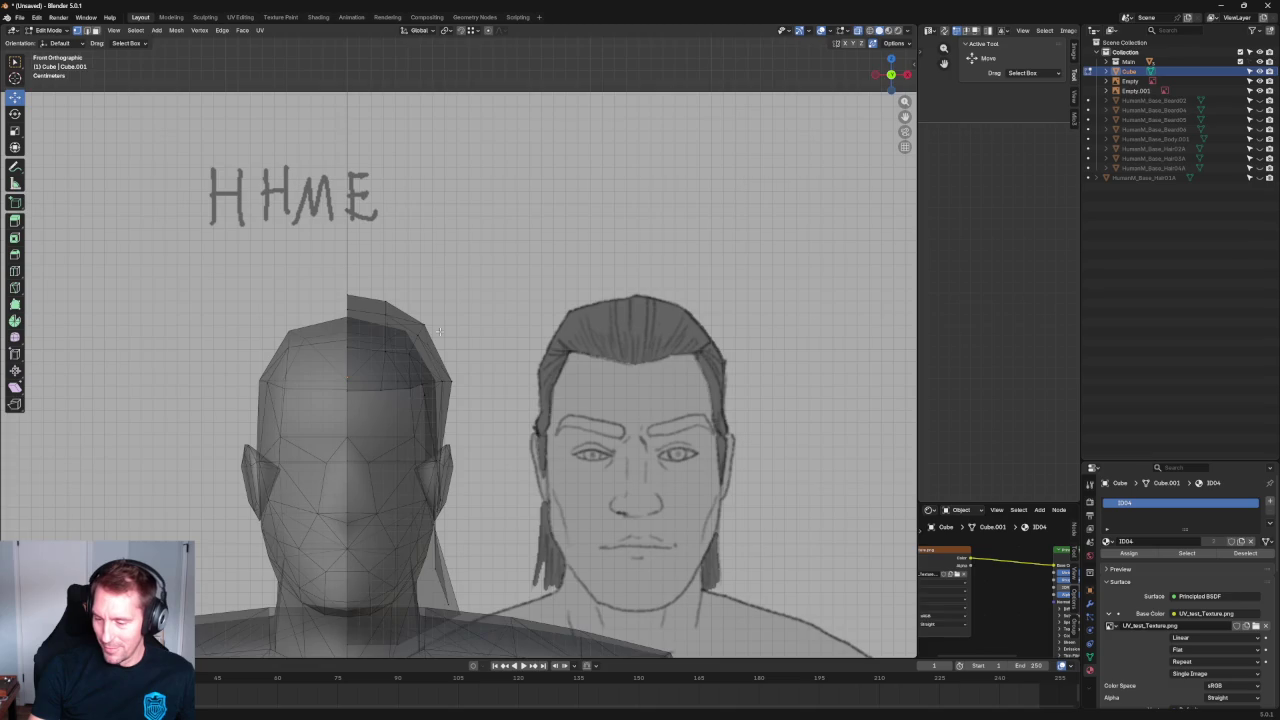
Box-select the hairline vertices and move them, then turn X-ray off and clear the selection.
scroll(439, 331, up, 5)
drag(351, 343, 241, 391)
key(g)
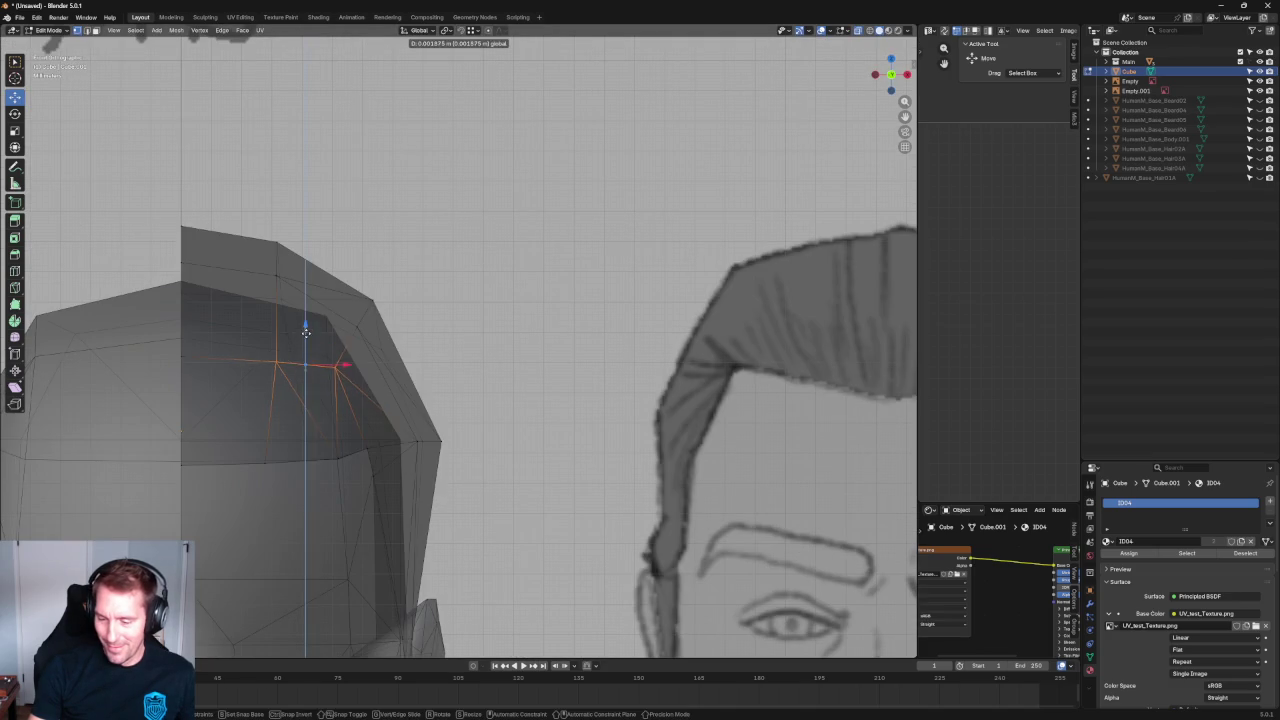
click(306, 336)
key(alt+z)
key(alt+a)
Select a side hair vertex and try an X-axis move, cancelling it; dismiss the music player.
click(279, 371)
key(g)
key(x)
key(Escape)
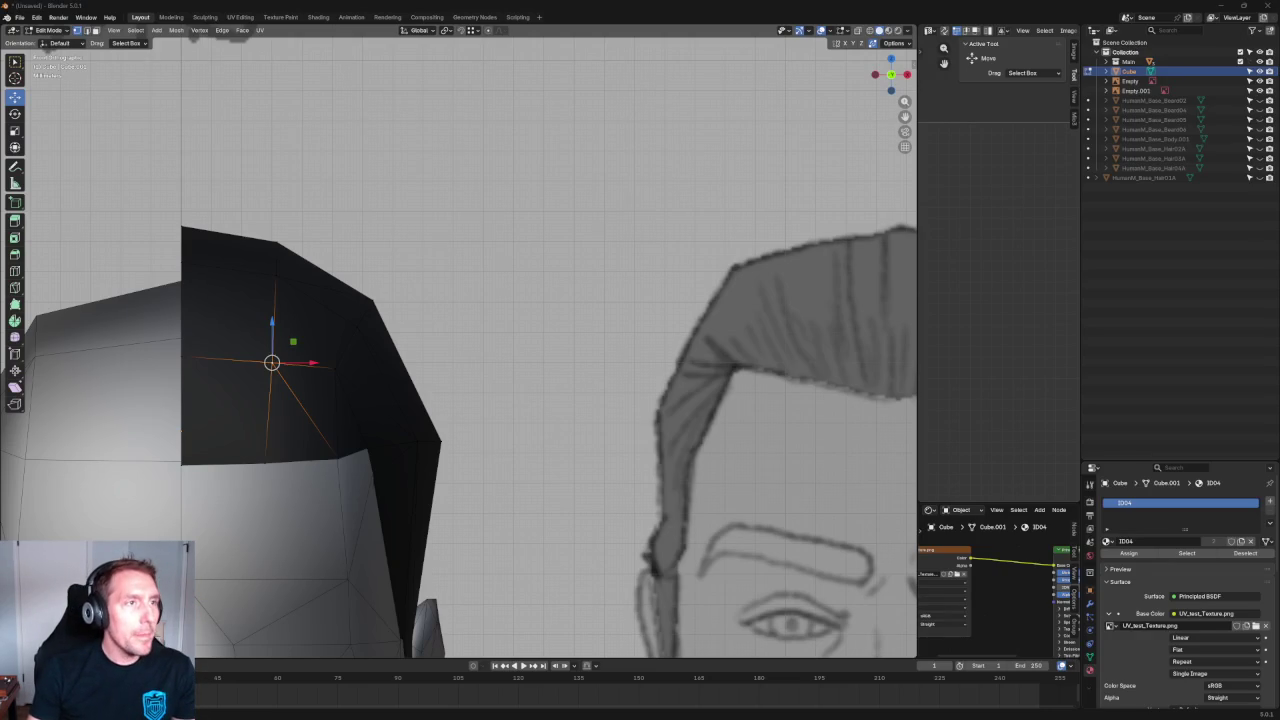
key(alt+Tab)
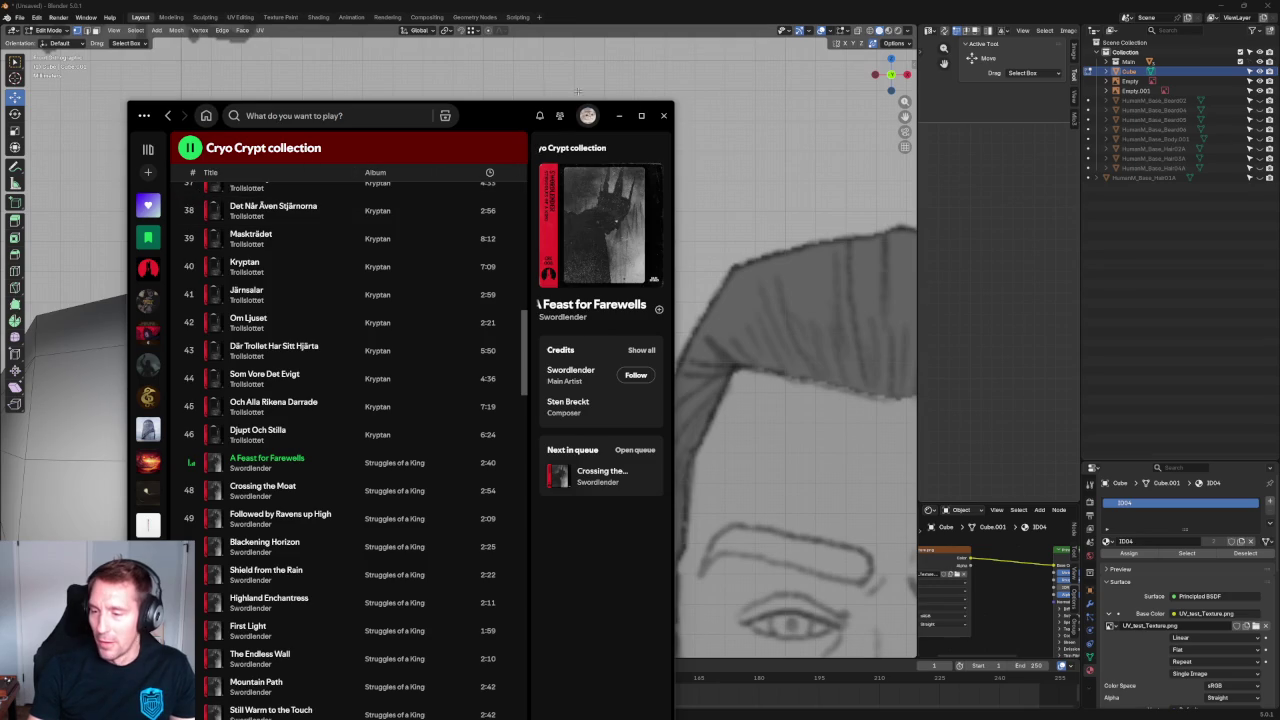
click(619, 115)
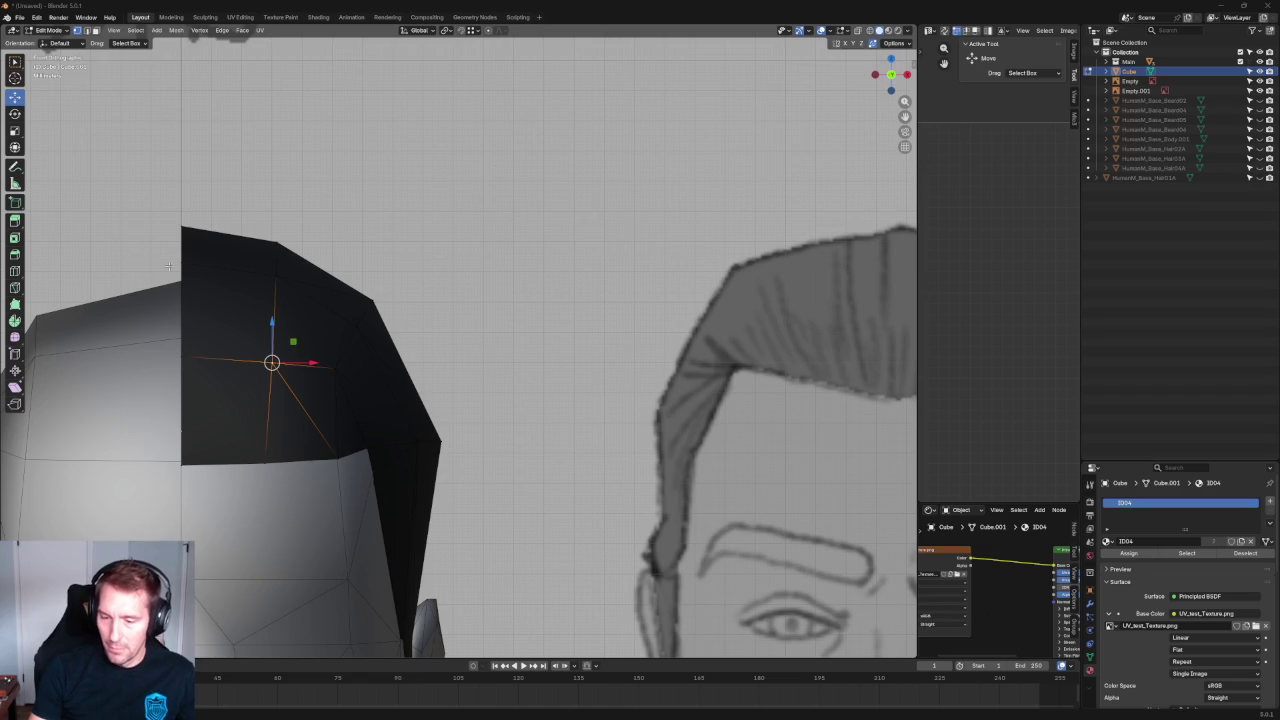
Frame the face in Front Orthographic view and shift the selected side vertices right along X.
scroll(383, 232, down, 4)
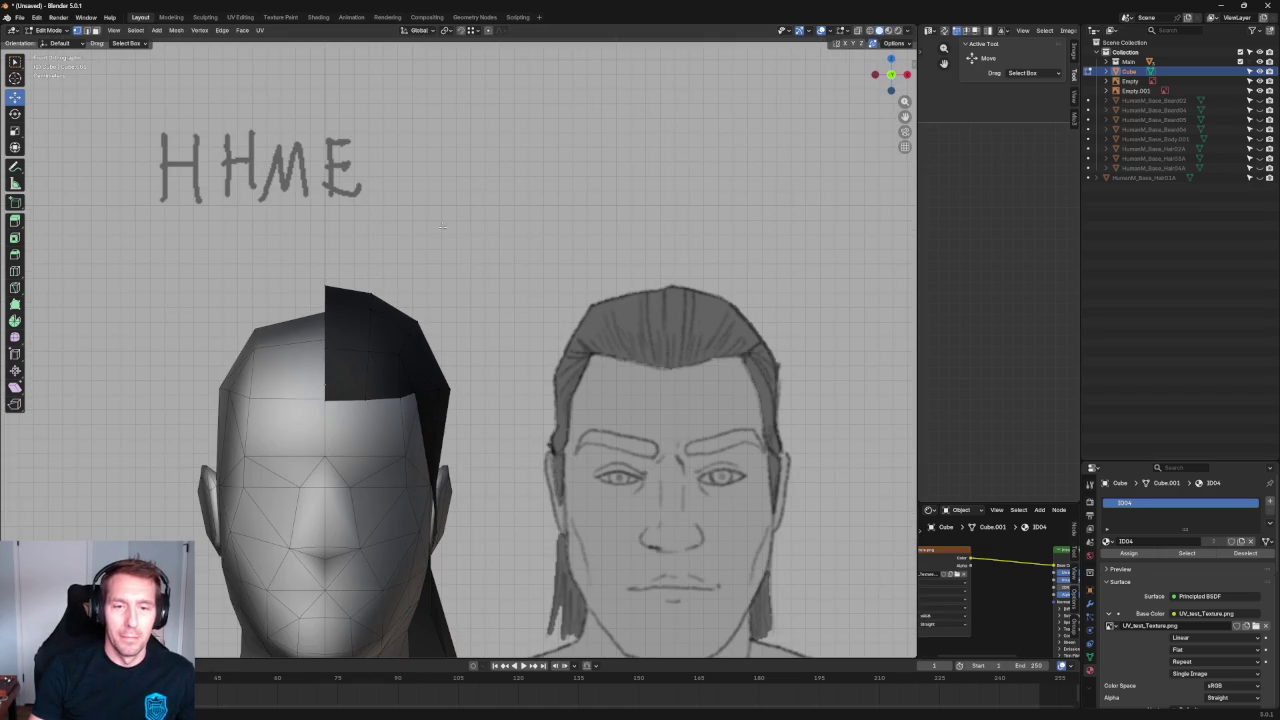
scroll(441, 226, down, 2)
scroll(460, 210, down, 2)
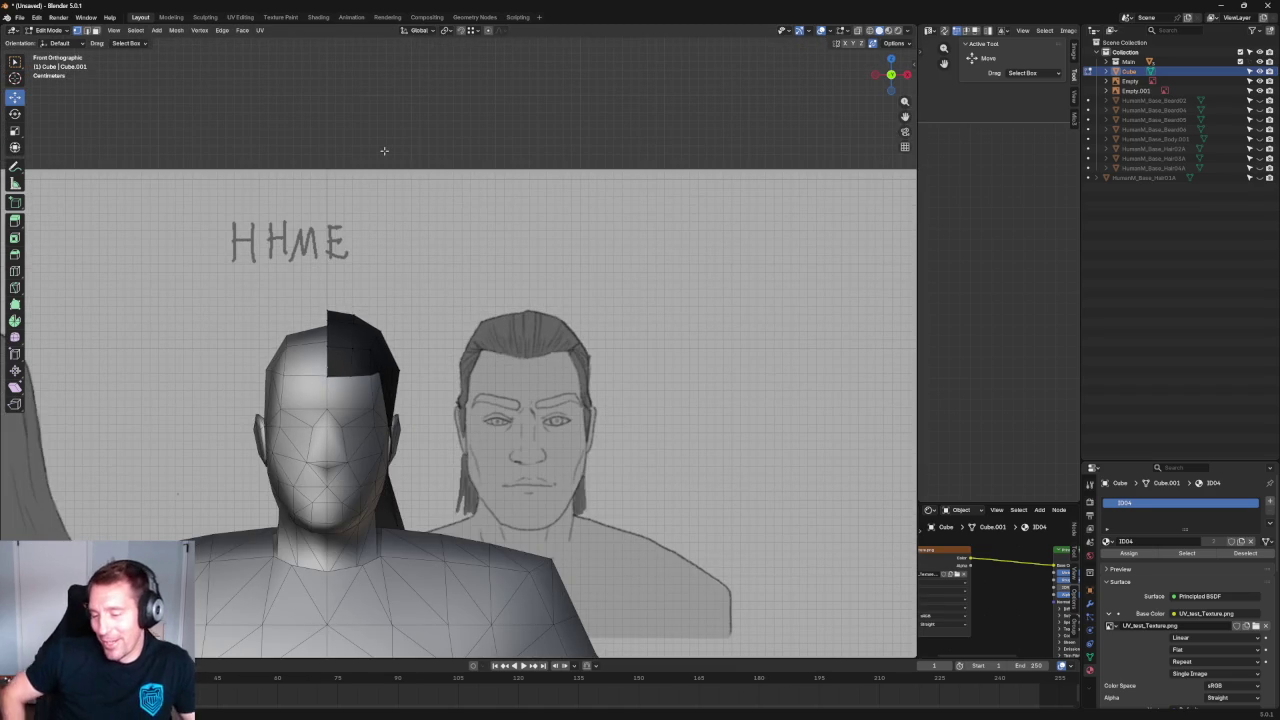
scroll(472, 358, up, 4)
mouse_move(330, 540)
shift+middle_down()
mouse_move(310, 340)
mouse_move(411, 323)
mouse_move(400, 325)
shift+middle_up()
scroll(310, 340, up, 3)
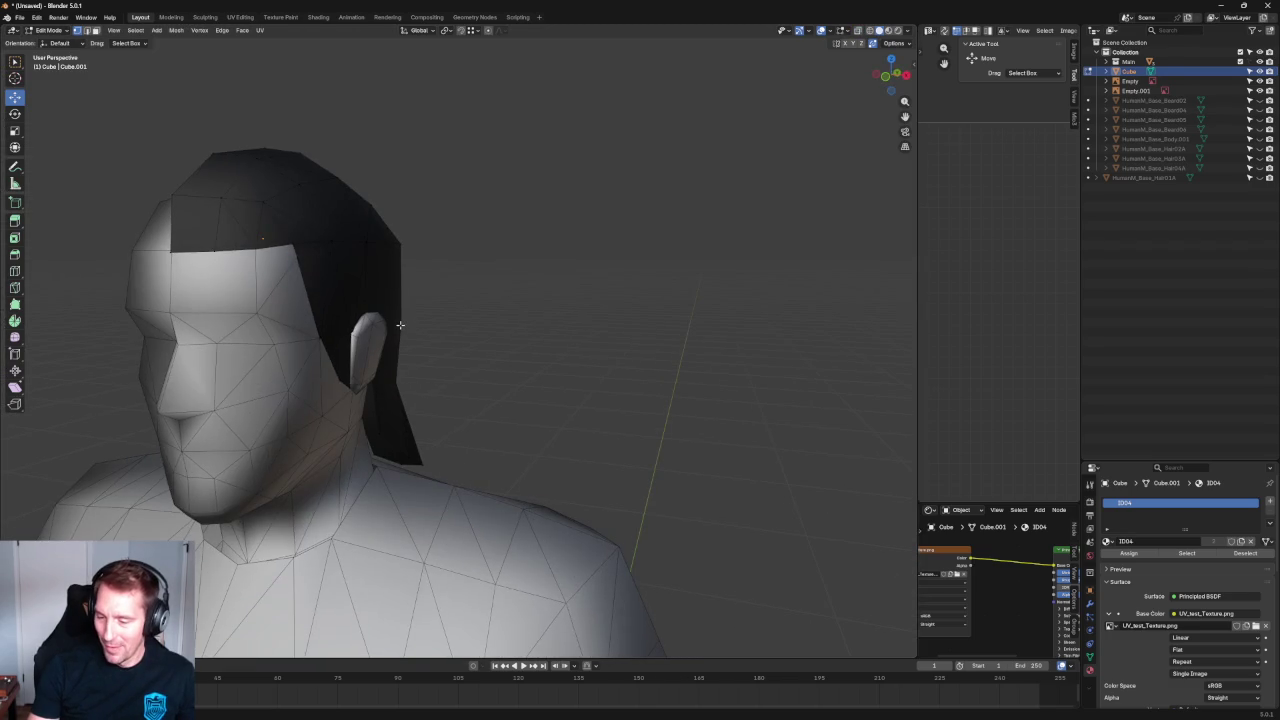
key(grave)
key(KP_1)
drag(433, 324, 437, 324)
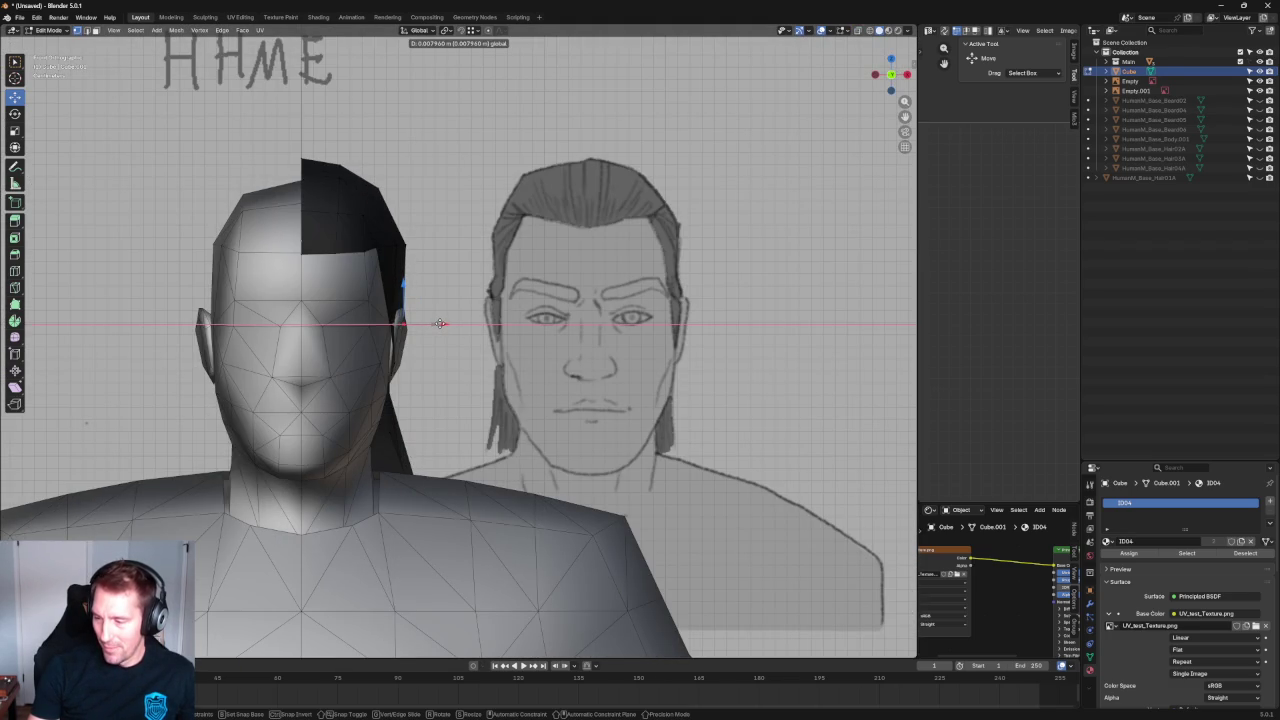
Check in perspective, then push the side hair vertices further right along X in Front view.
mouse_move(440, 323)
middle_down()
mouse_move(400, 323)
mouse_move(409, 329)
middle_up()
key(grave)
key(KP_1)
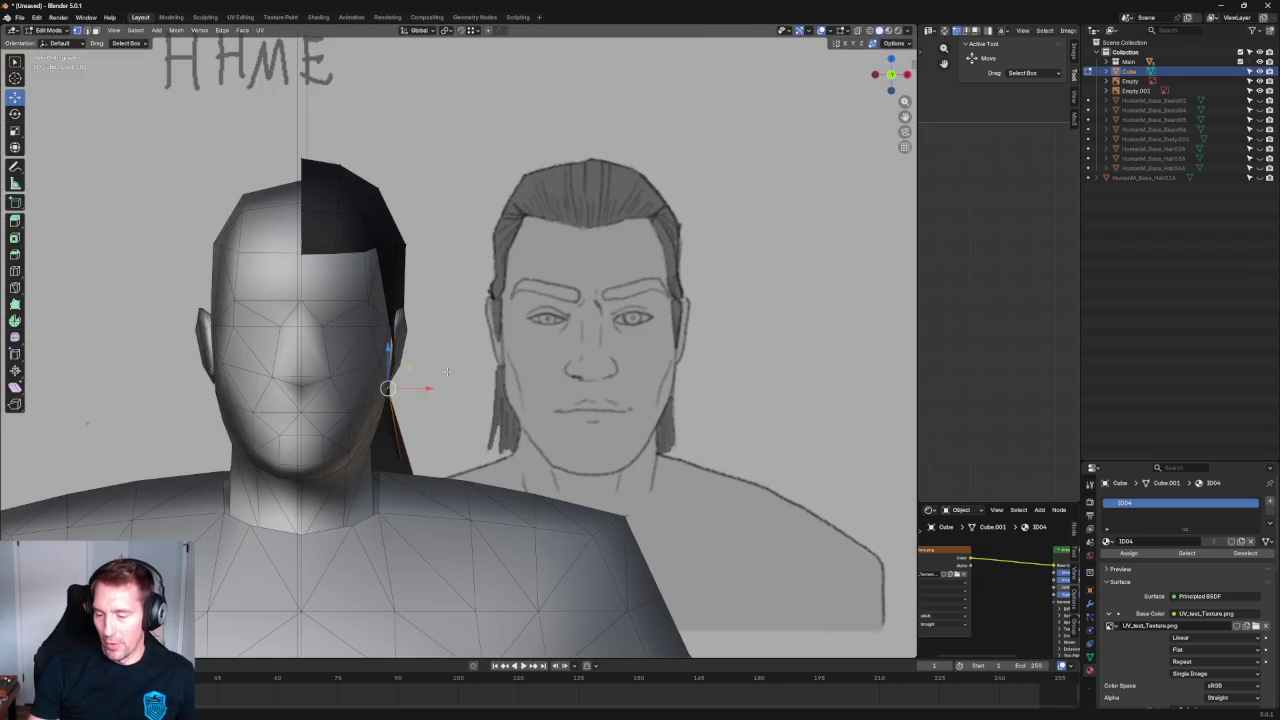
drag(425, 391, 431, 386)
scroll(430, 360, down, 5)
scroll(428, 330, up, 5)
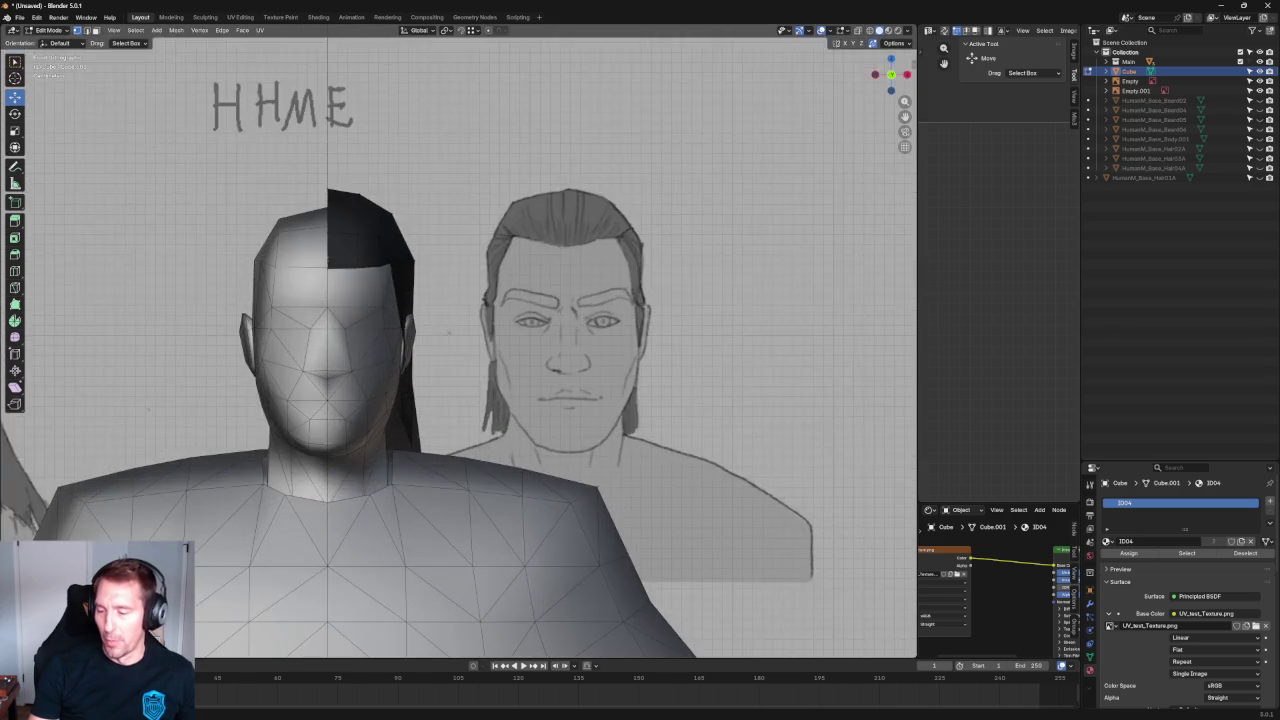
scroll(427, 315, up, 1)
scroll(427, 315, up, 2)
drag(386, 400, 390, 400)
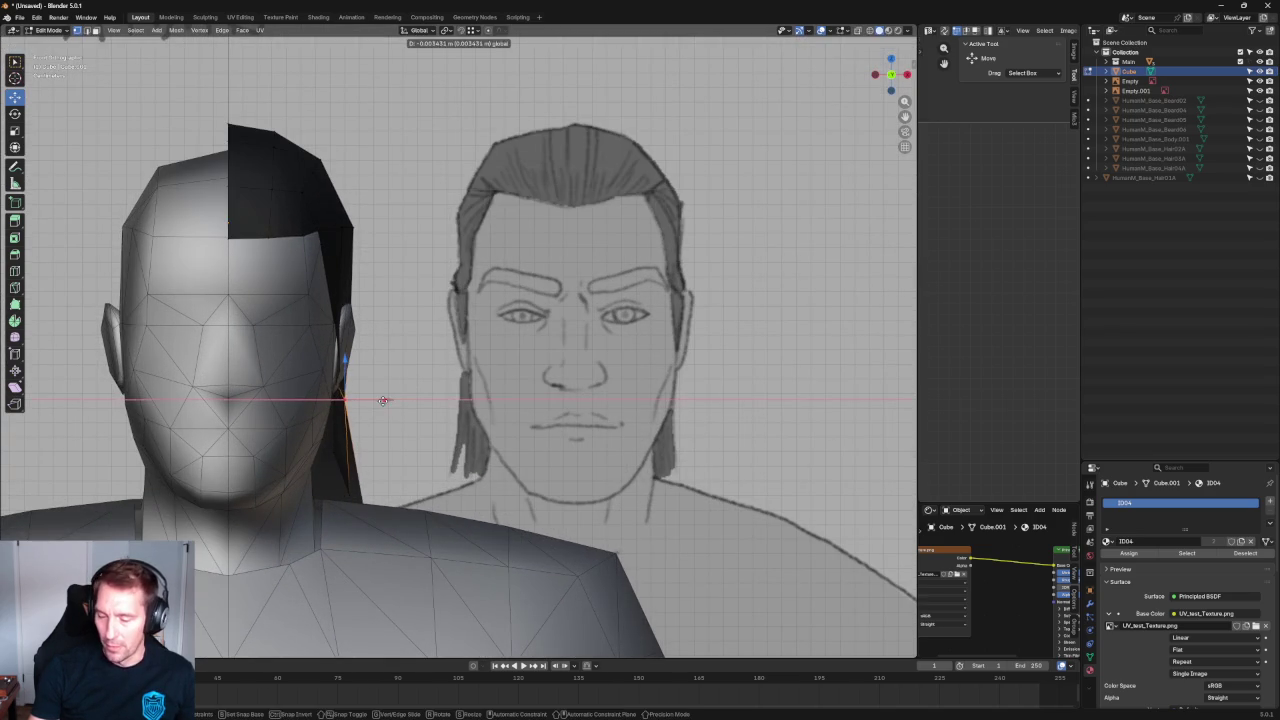
Lower a side hair vertex toward the neck and nudge it slightly right along X.
middle_drag(385, 404, 363, 420)
drag(363, 420, 366, 452)
key(KP_1)
click(381, 462)
drag(388, 494, 390, 494)
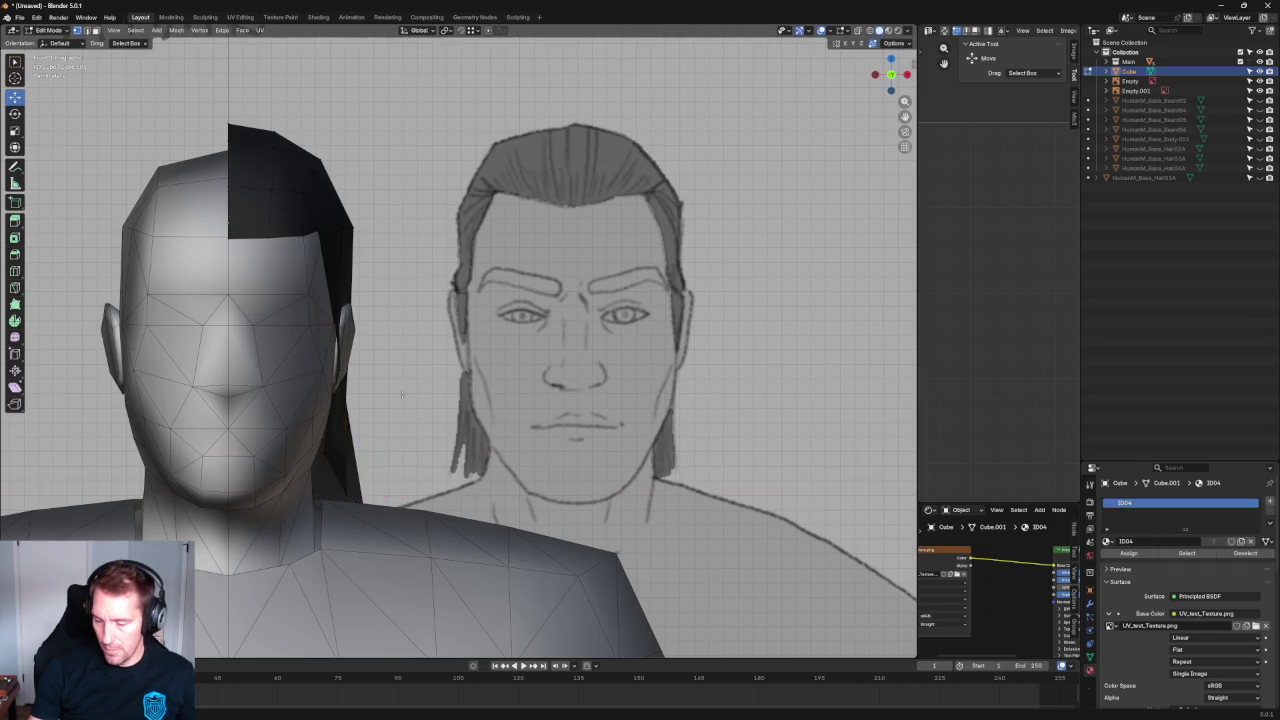
scroll(346, 491, down, 5)
mouse_move(346, 491)
middle_down()
mouse_move(287, 369)
mouse_move(290, 420)
middle_up()
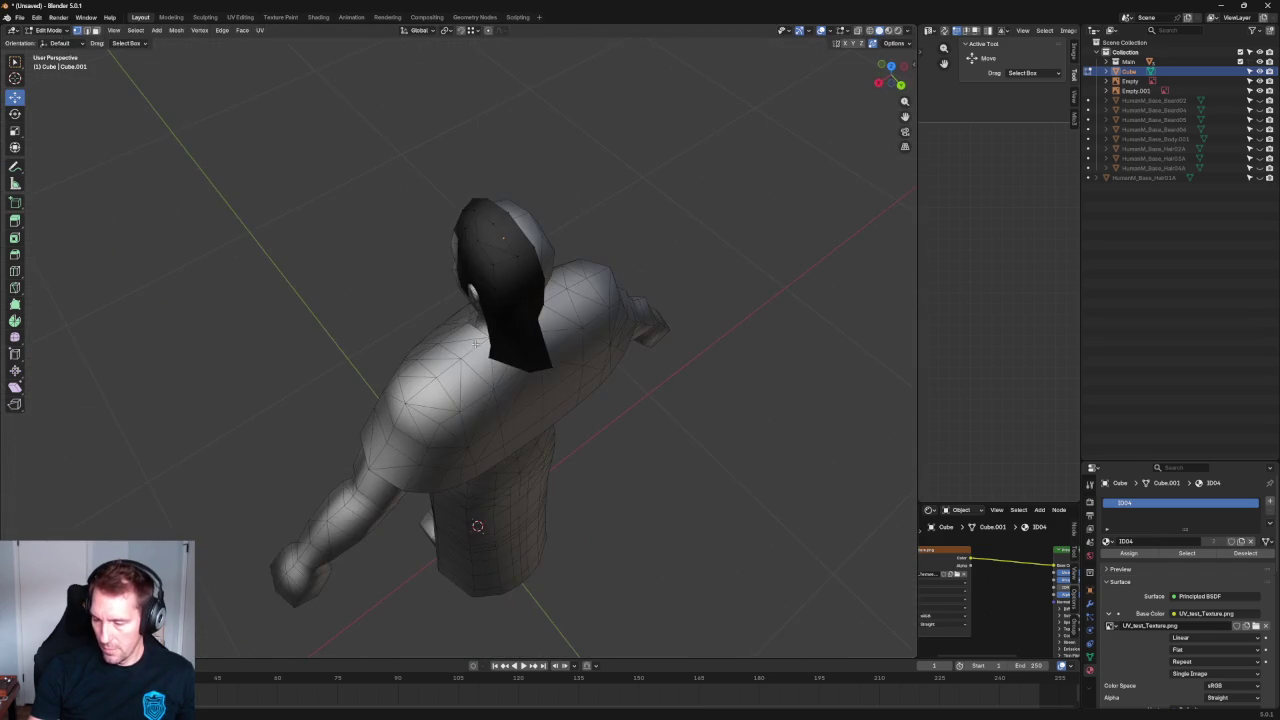
Switch to right side view with X-ray and pull the strip's lower vertex up and back.
key(grave)
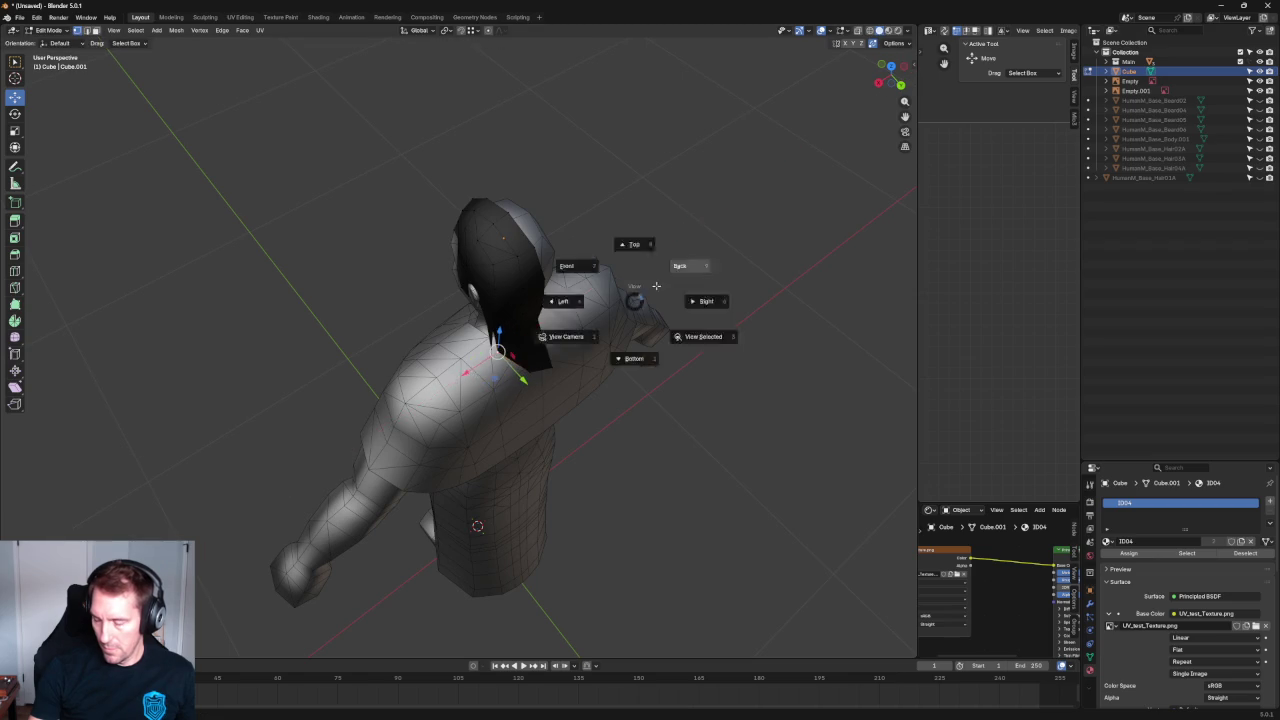
click(657, 286)
scroll(644, 304, up, 4)
scroll(563, 266, up, 4)
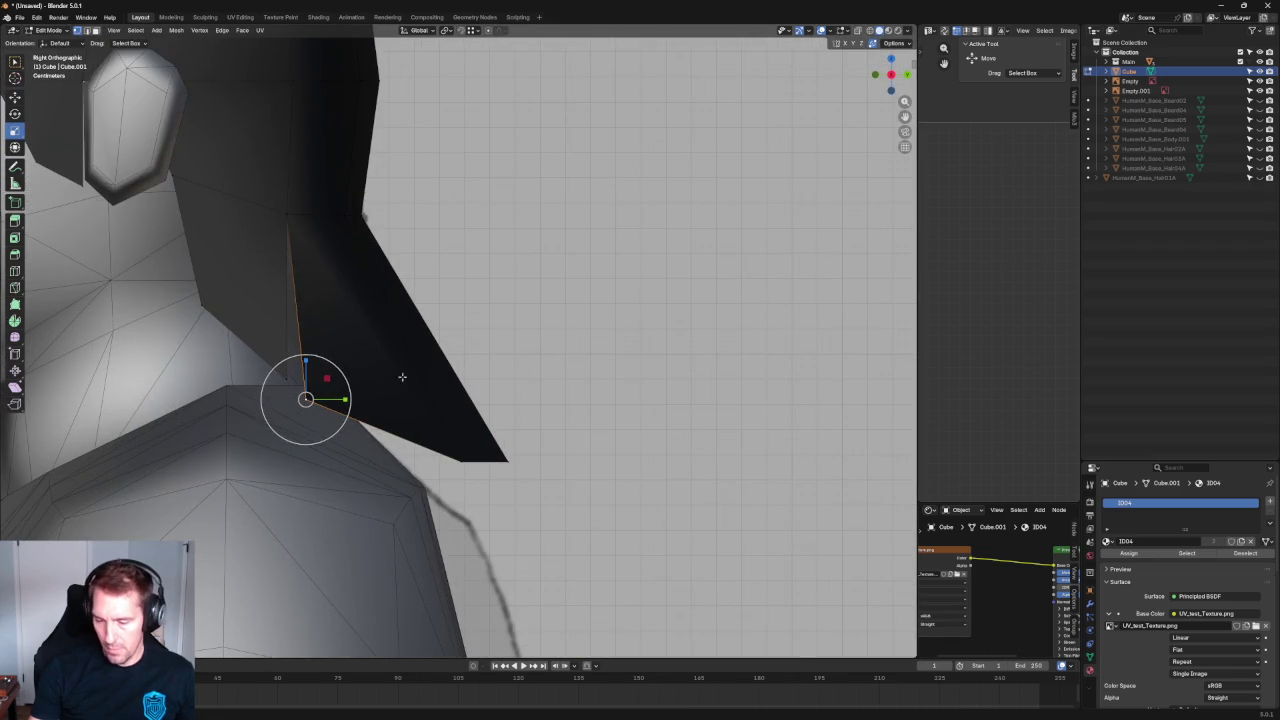
scroll(357, 388, down, 8)
scroll(357, 388, up, 3)
key(alt+z)
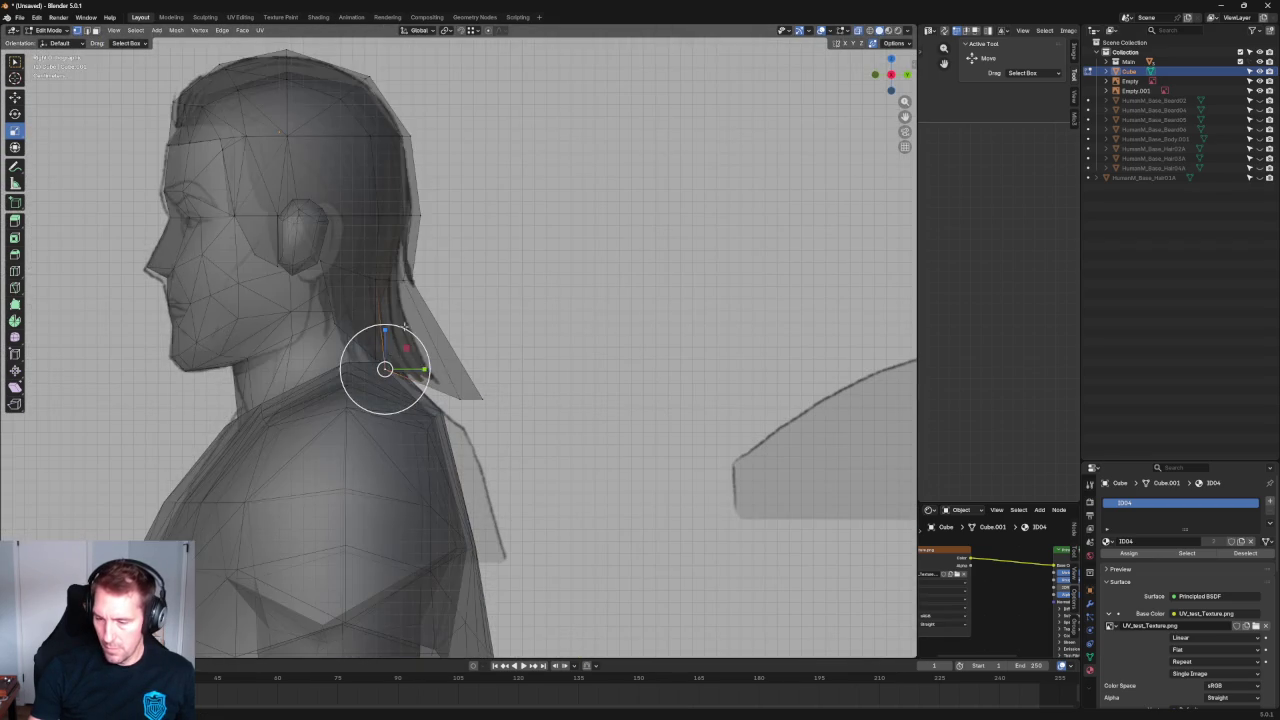
scroll(370, 405, up, 3)
key(shift+space)
key(g)
drag(374, 413, 416, 369)
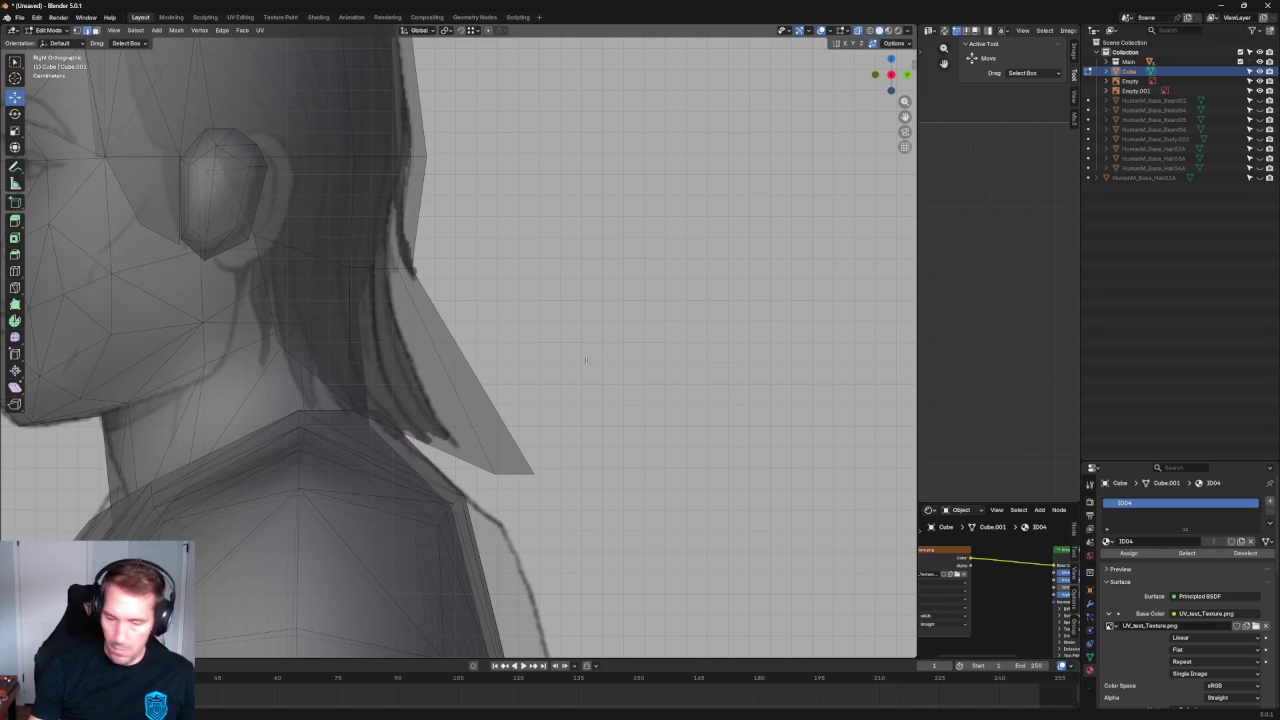
Select the strip's diagonal and vertical edges and try filling a face, then undo it.
drag(292, 314, 464, 356)
scroll(361, 406, up, 2)
drag(358, 400, 294, 457)
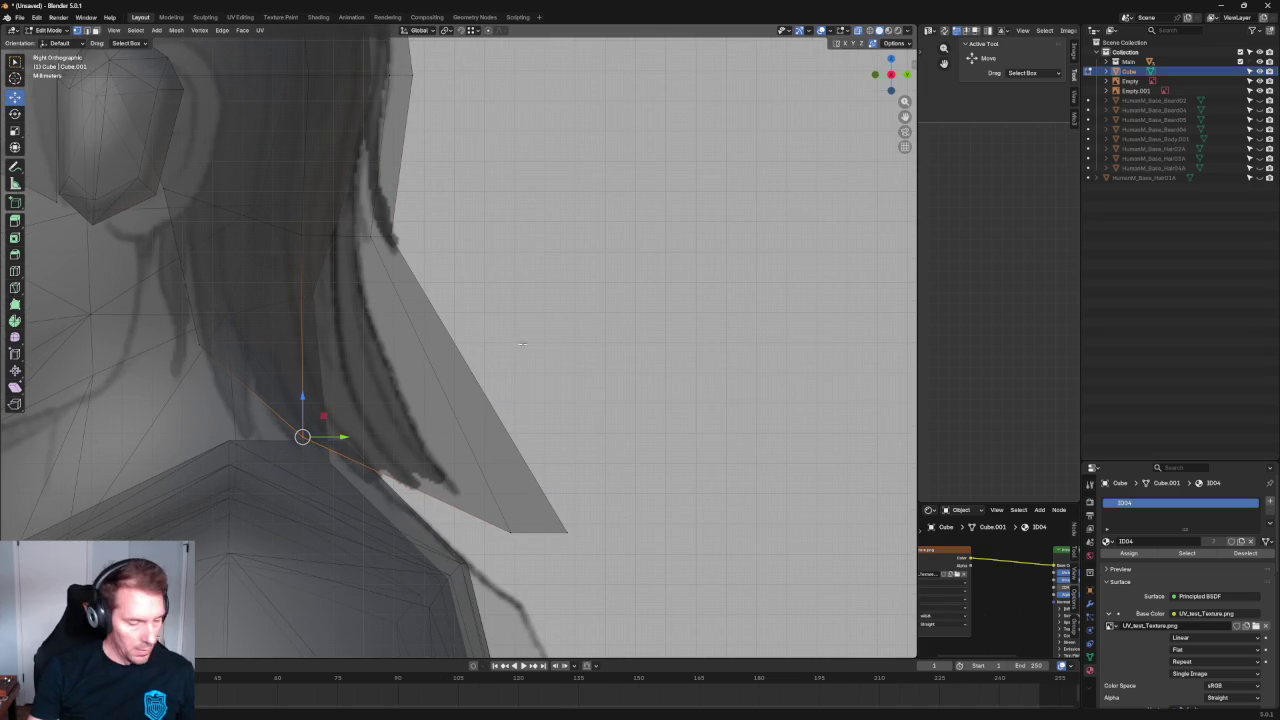
drag(452, 334, 264, 346)
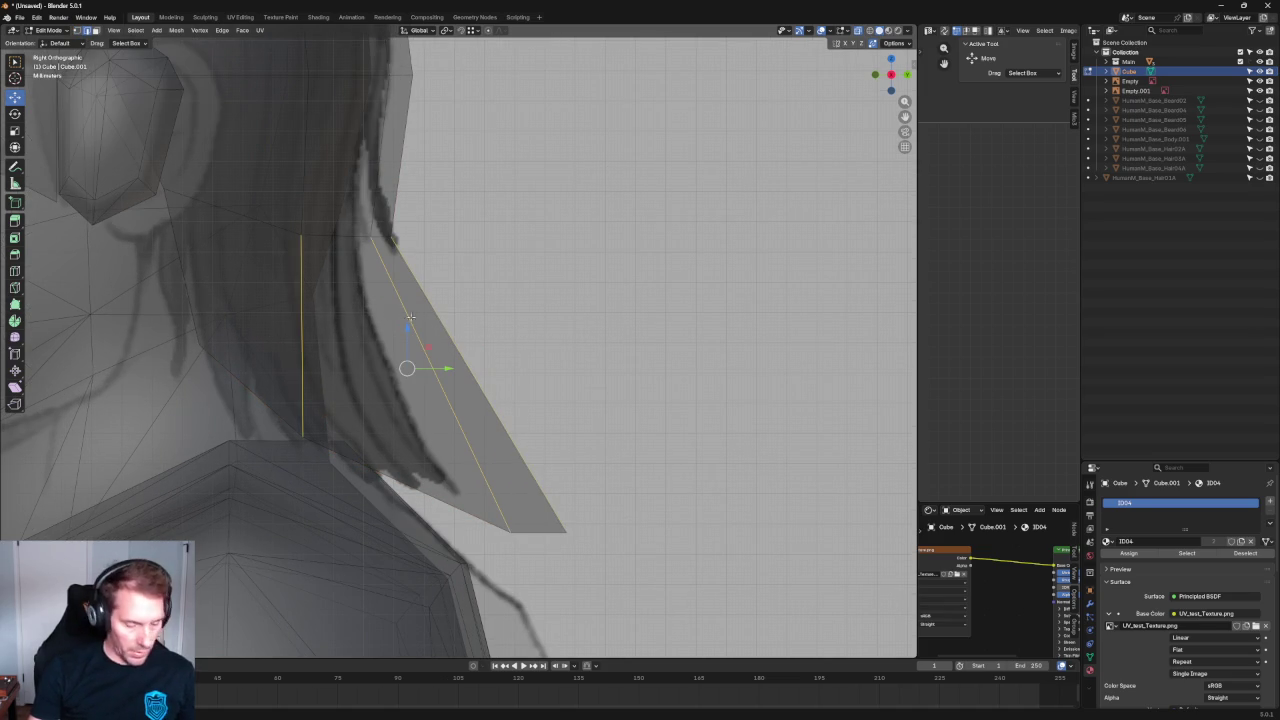
key(f)
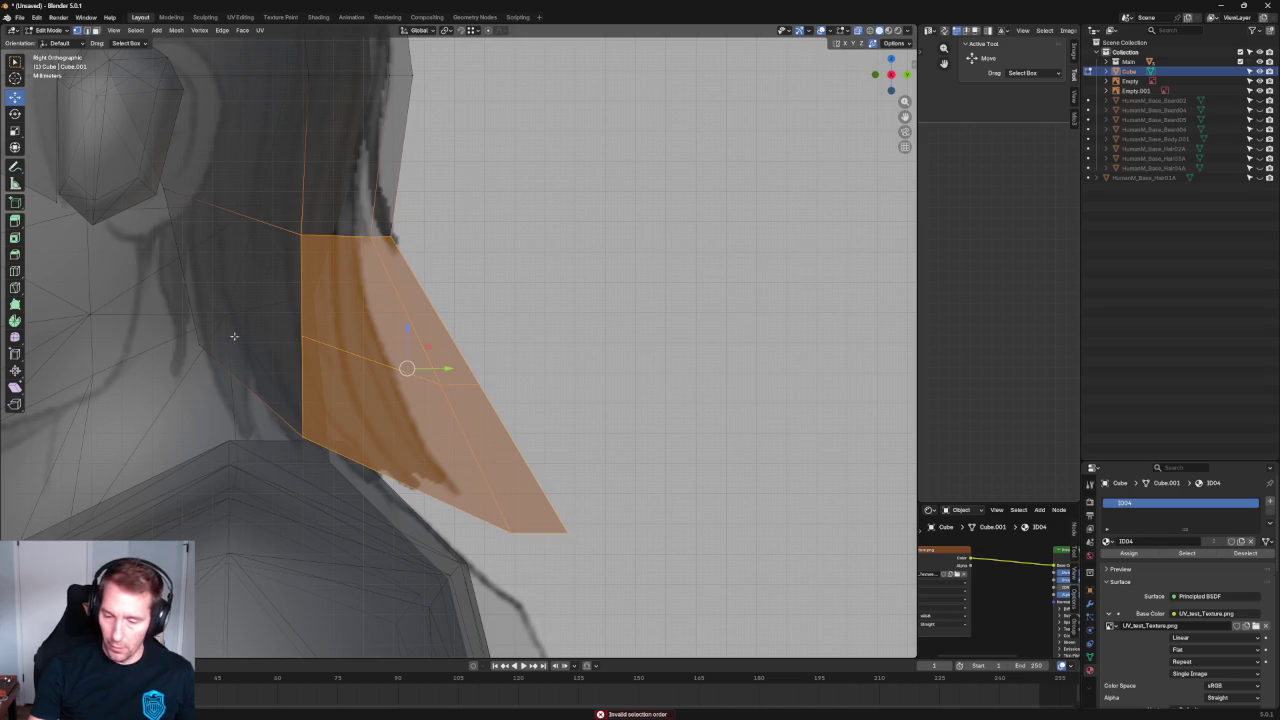
key(ctrl+z)
key(ctrl+z)
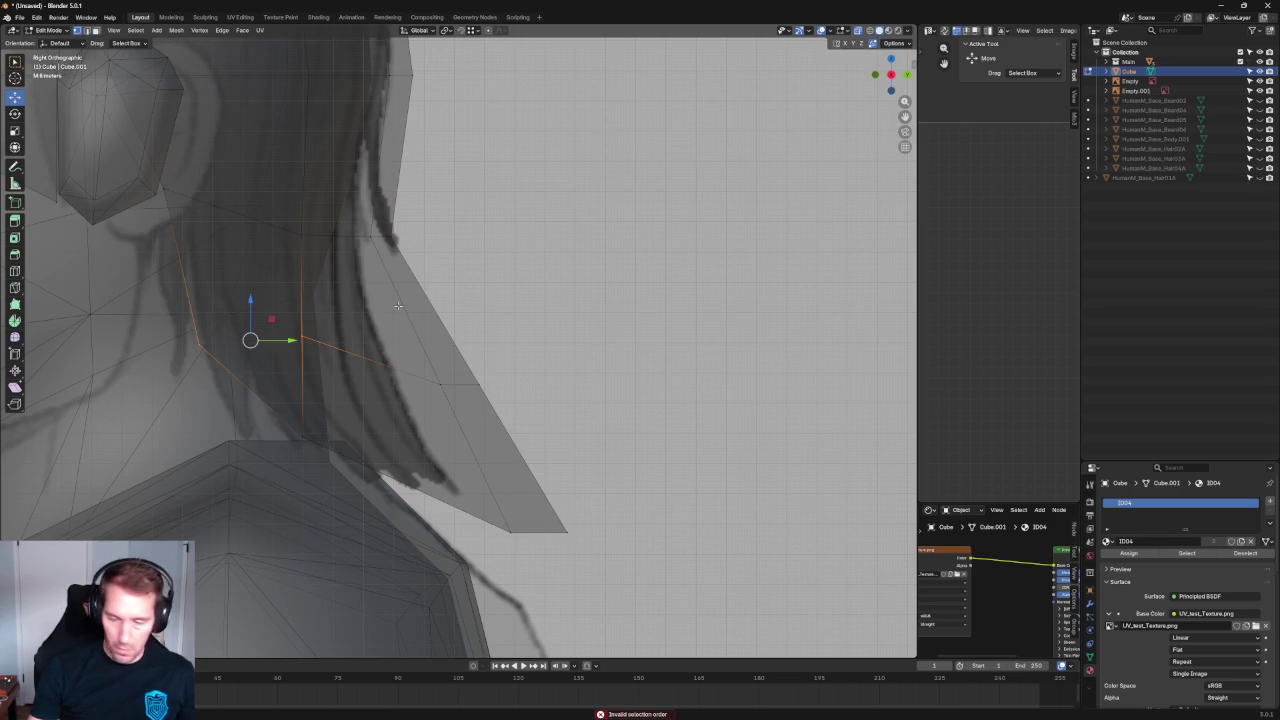
Reposition a diagonal-edge vertex, moving it up the strip and then down to its tip.
drag(445, 350, 568, 401)
key(g)
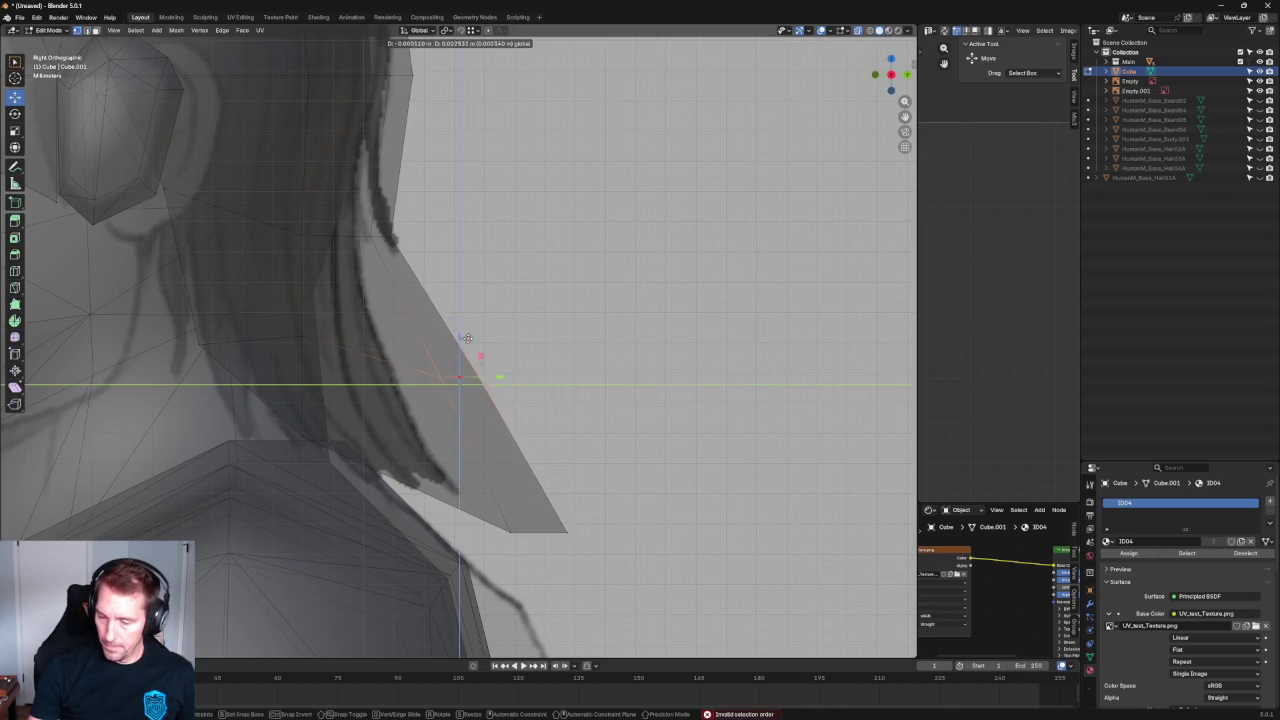
click(380, 312)
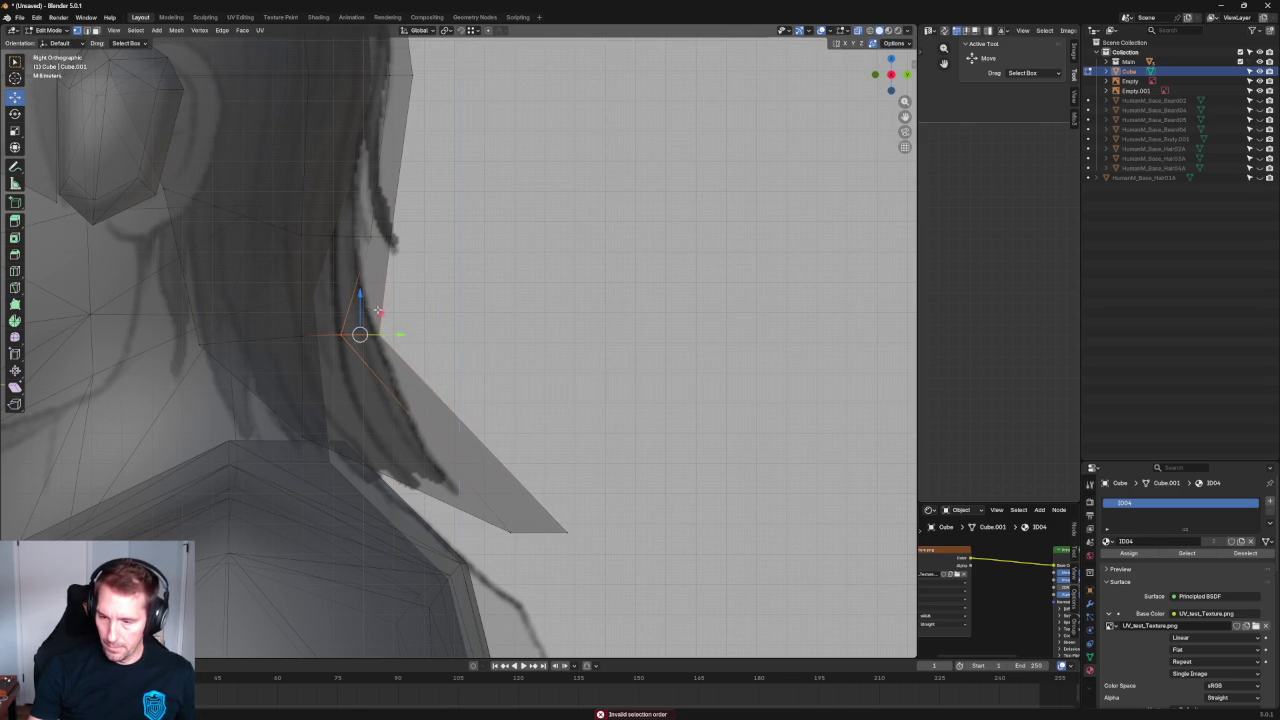
key(g)
click(394, 315)
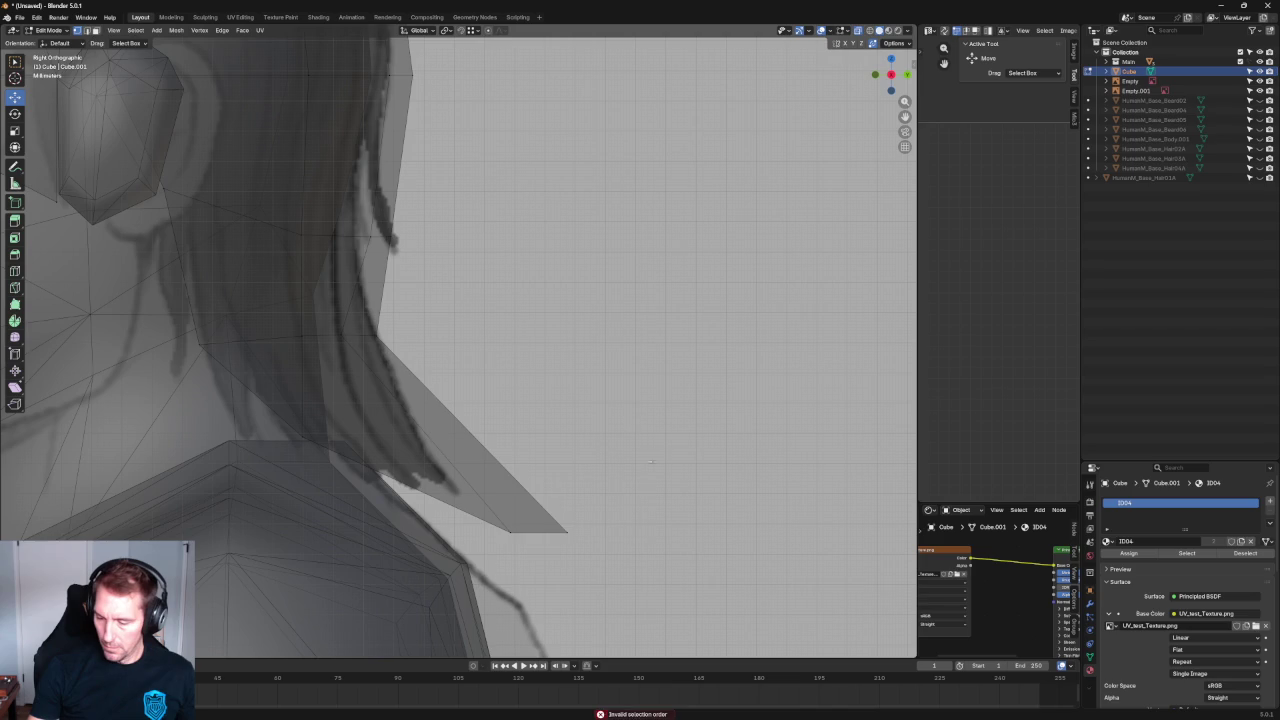
key(g)
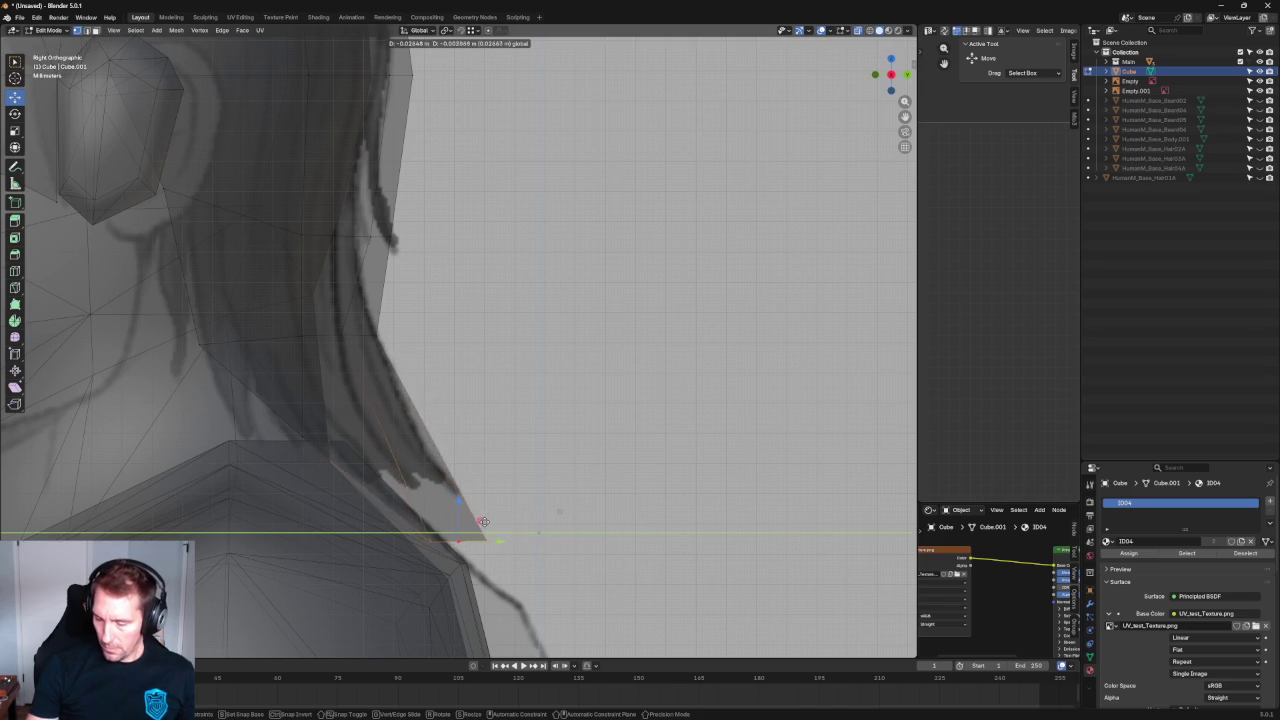
click(477, 525)
Select the strip's bottom vertex and inspect it from the side and from behind the head.
scroll(541, 387, down, 3)
scroll(541, 387, down, 2)
scroll(541, 387, up, 3)
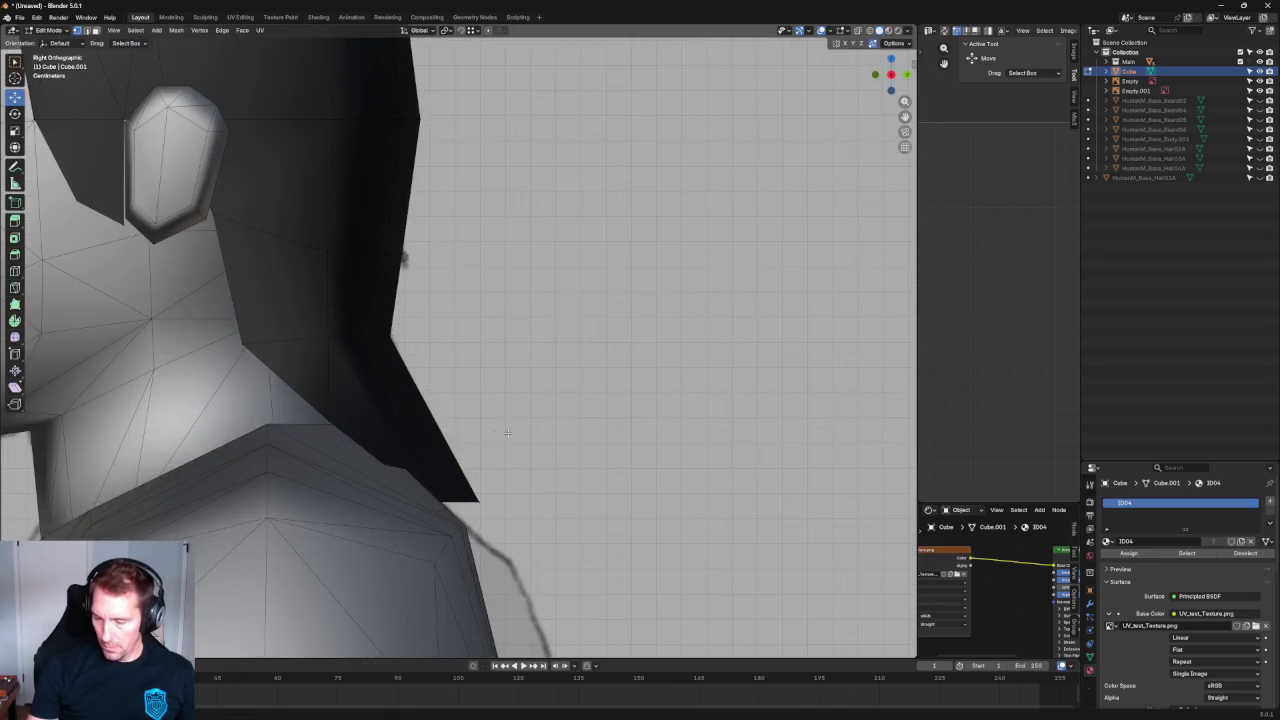
middle_drag(541, 387, 497, 478)
click(502, 439)
key(KP_3)
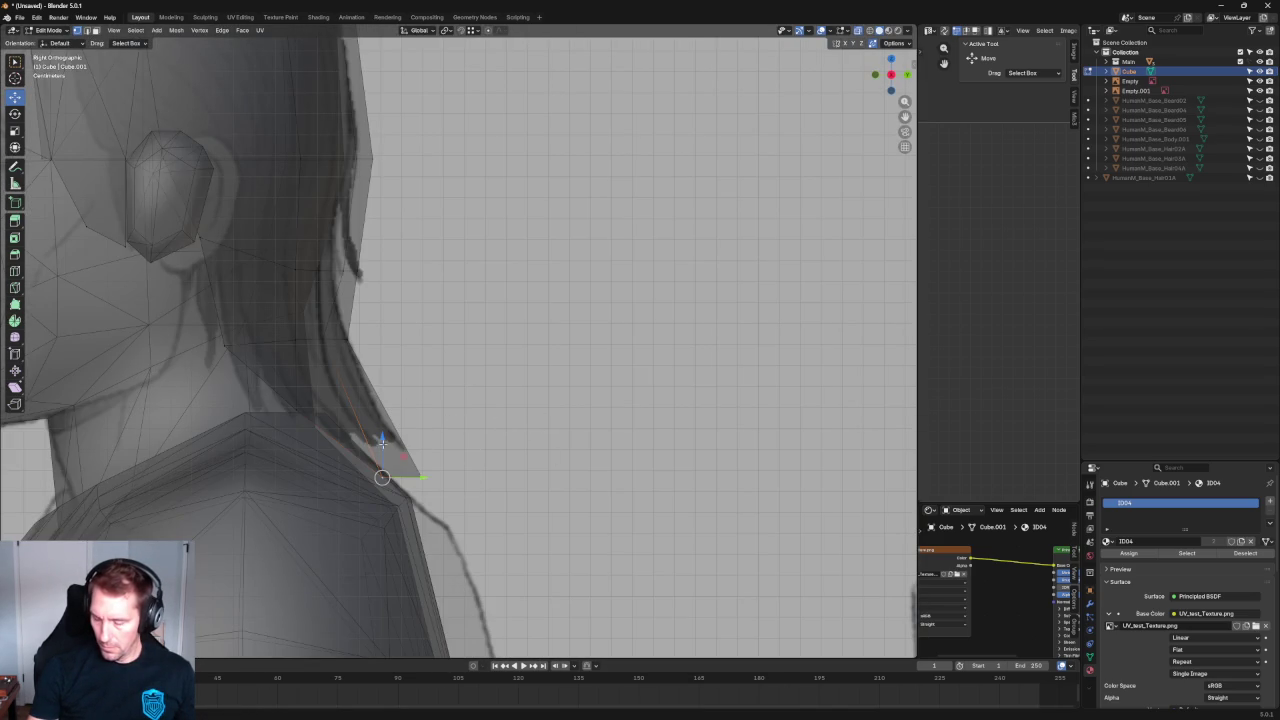
middle_drag(371, 414, 349, 432)
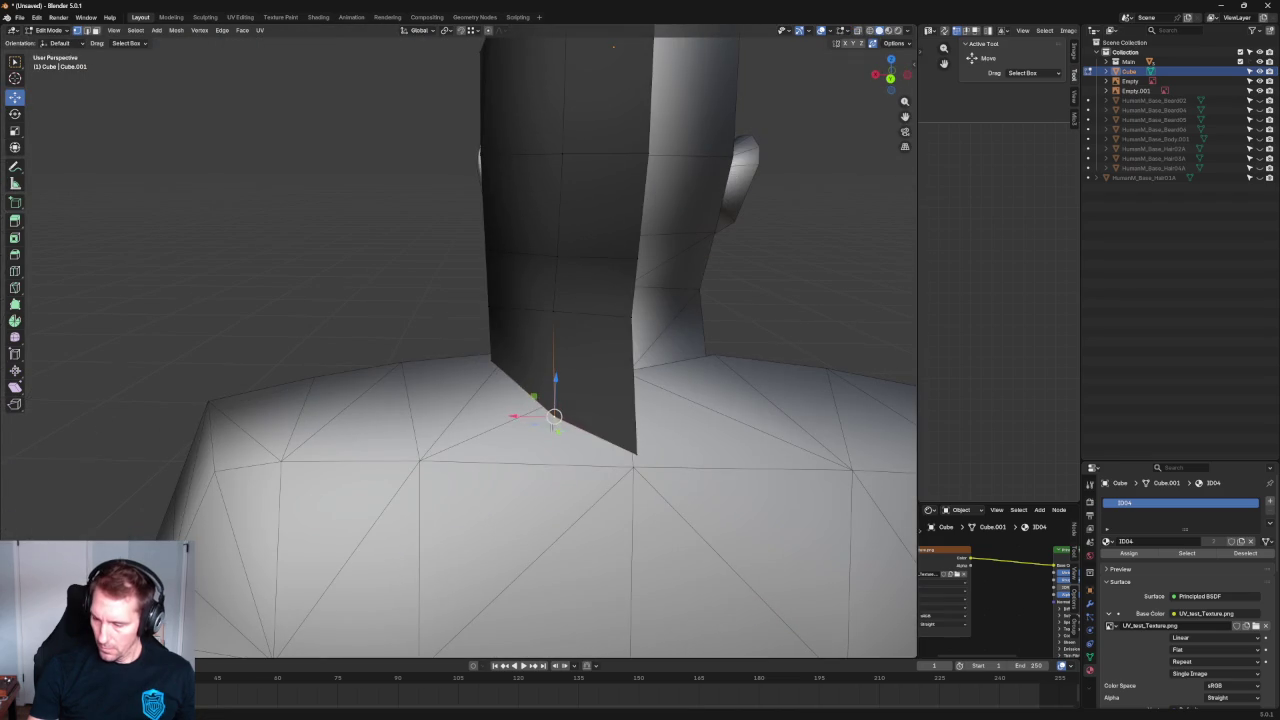
middle_drag(540, 420, 620, 391)
key(KP_3)
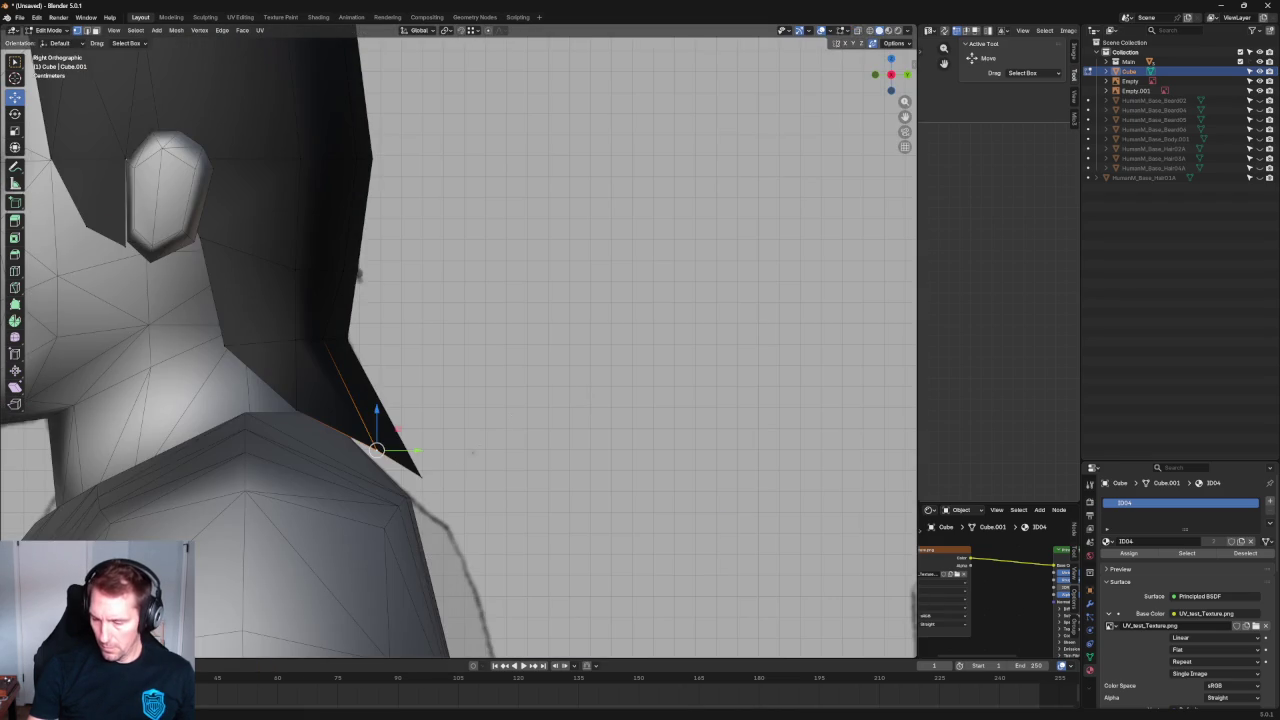
drag(410, 452, 452, 365)
Pick another strip vertex in X-ray side view, attempt a move, cancel it and deselect.
click(452, 358)
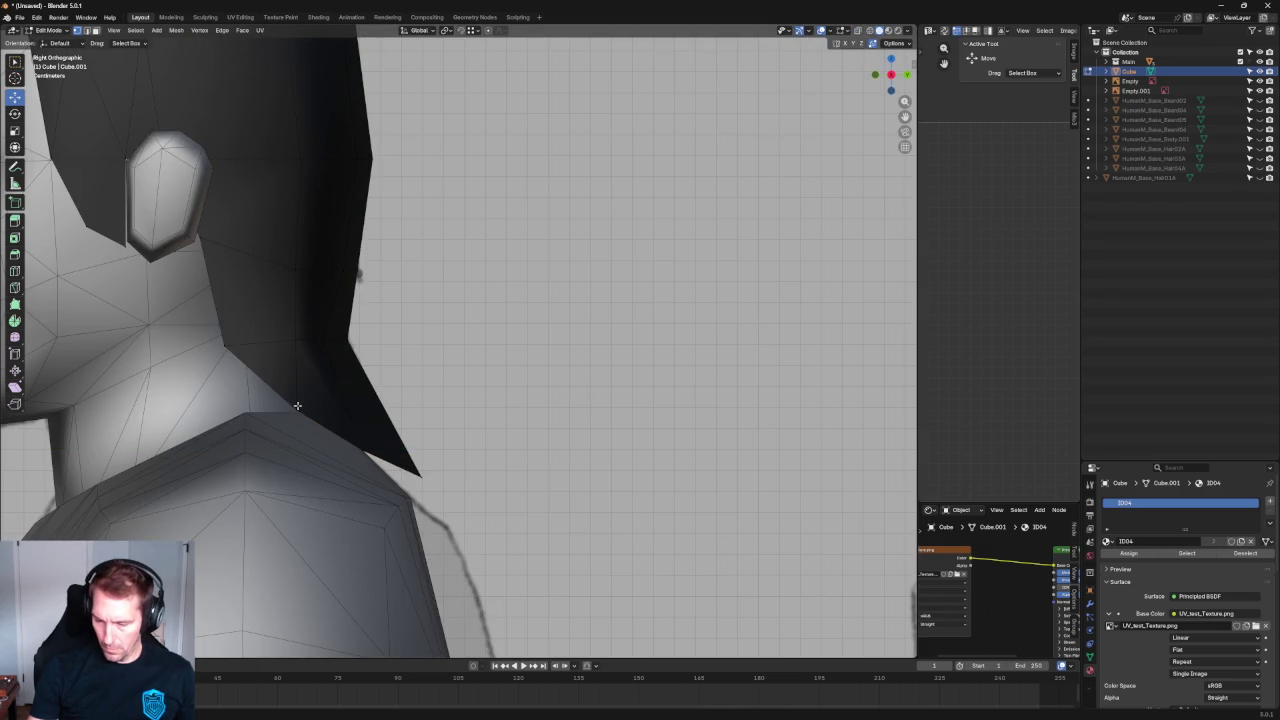
click(298, 405)
middle_drag(298, 405, 420, 380)
drag(422, 371, 437, 366)
key(KP_3)
key(alt+z)
click(249, 373)
click(257, 375)
key(g)
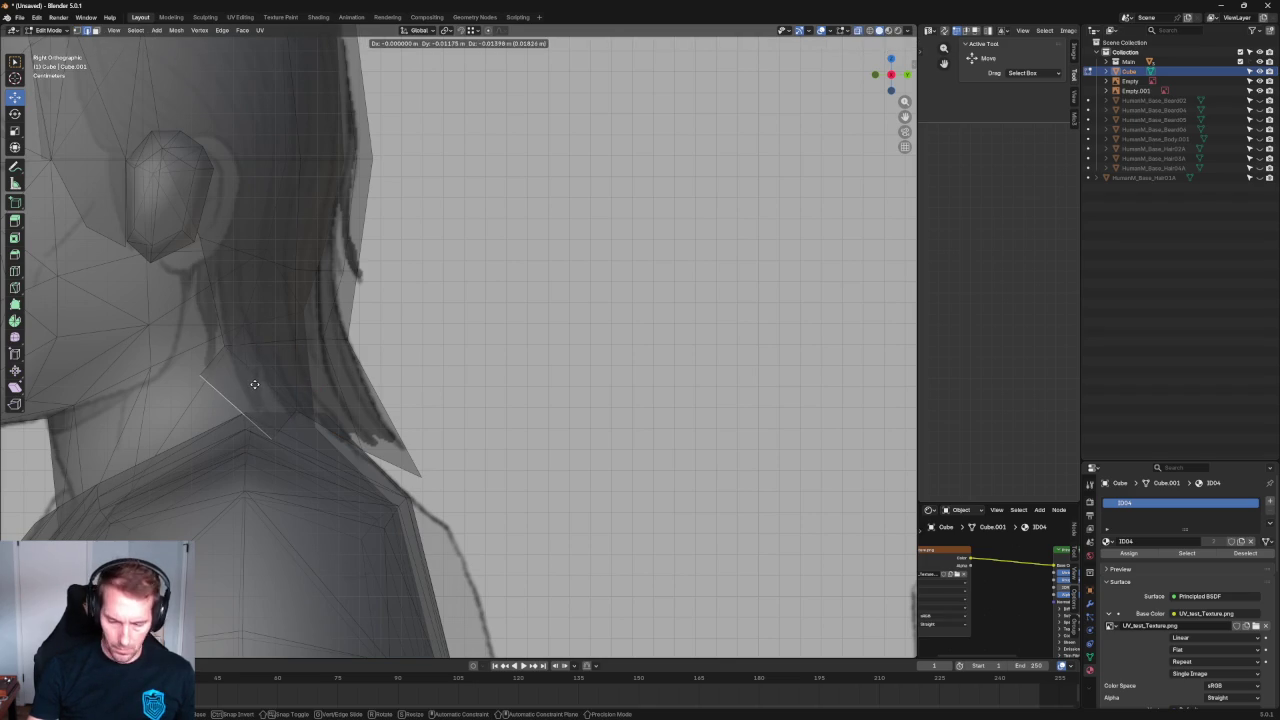
right_click(255, 385)
click(467, 370)
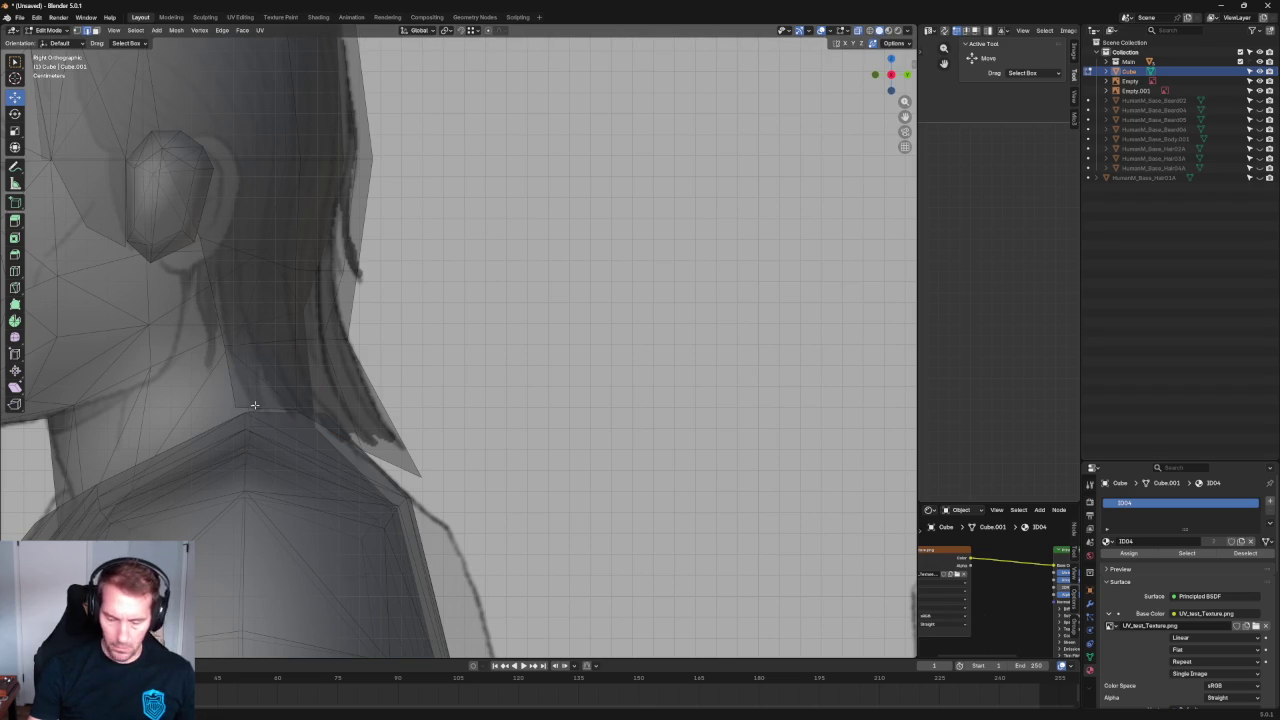
Pull a lower-edge vertex down toward the neck, then slide it with a second vertex along X.
click(255, 406)
scroll(268, 388, up, 2)
scroll(271, 382, up, 1)
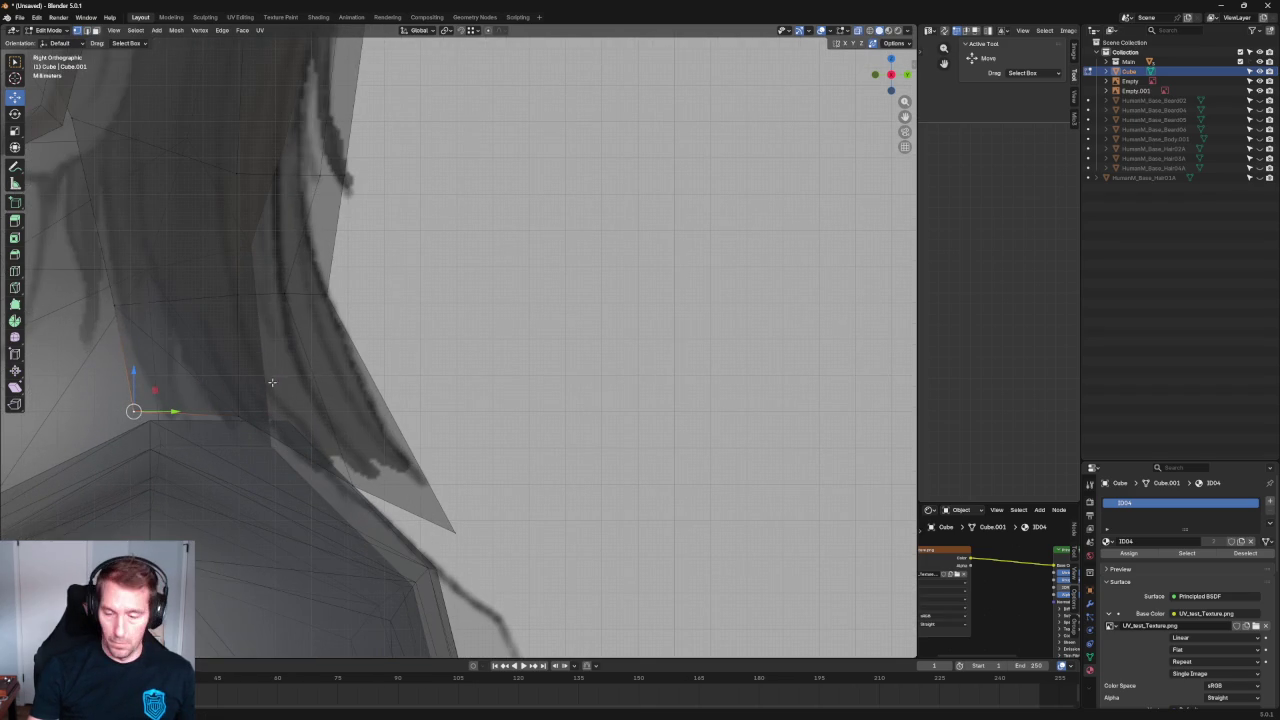
drag(153, 391, 238, 407)
key(alt+z)
key(alt+z)
key(alt+z)
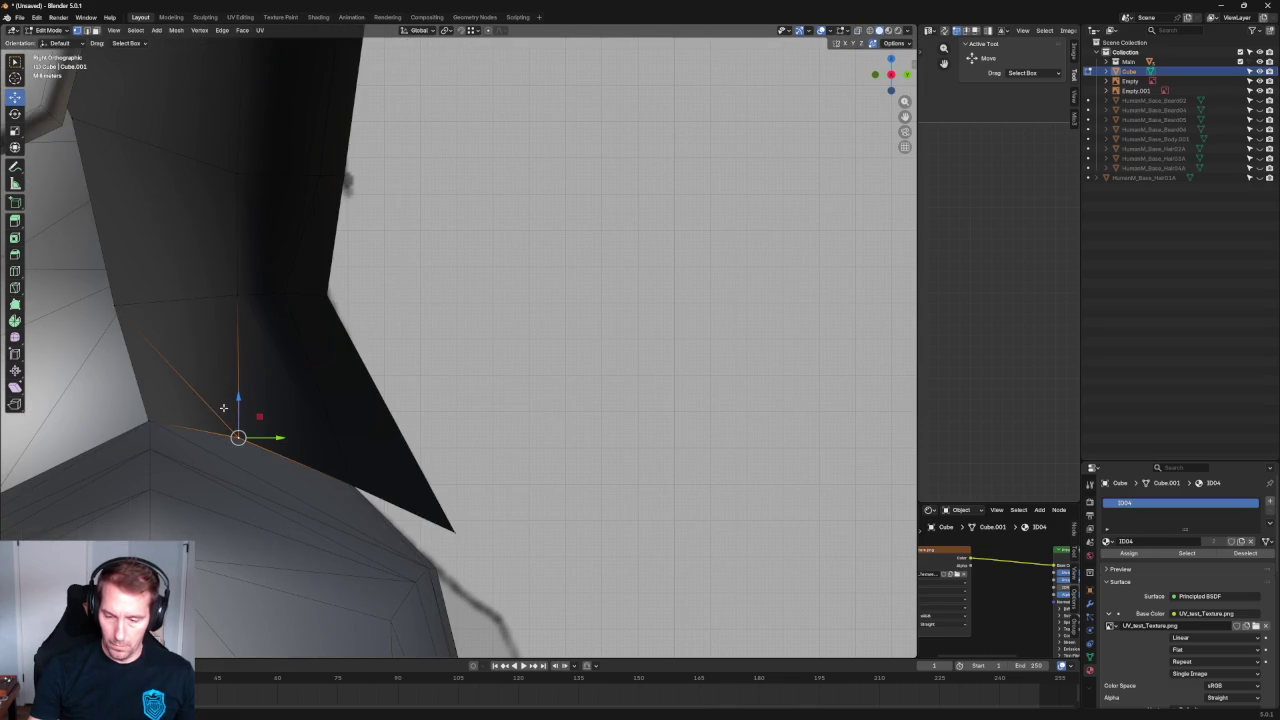
key(alt+z)
shift+click(288, 294)
key(alt+z)
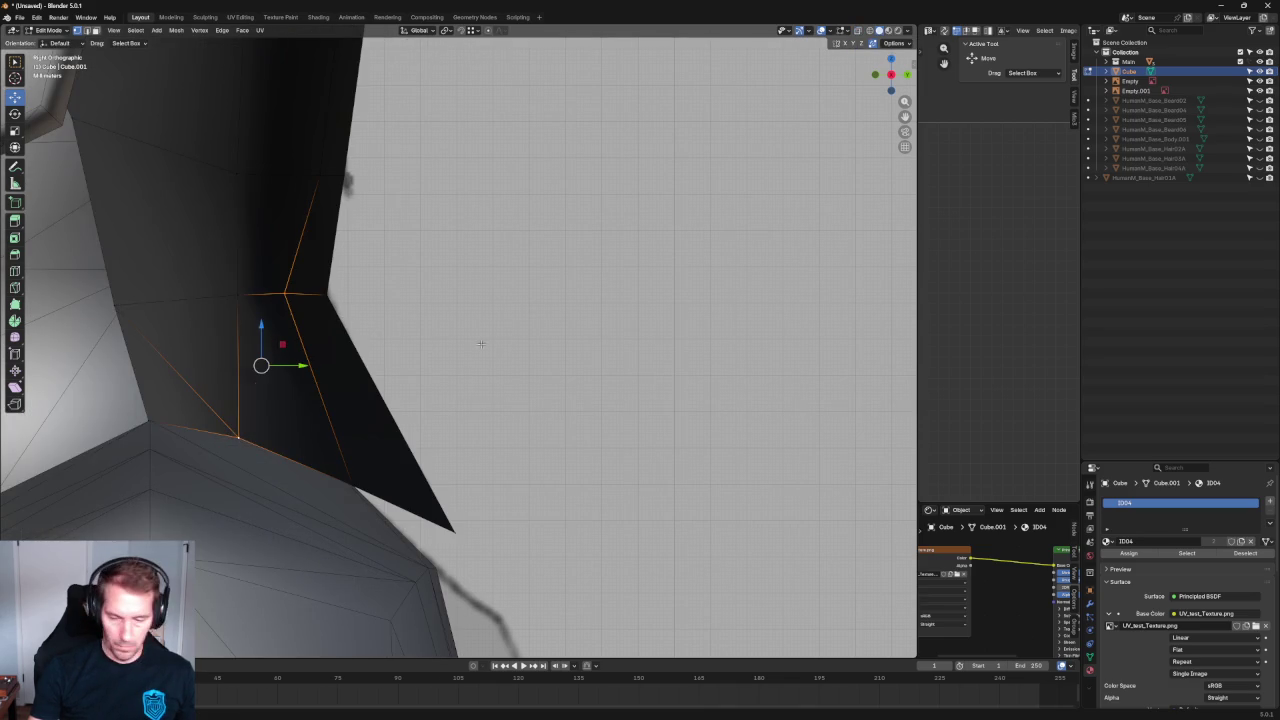
scroll(441, 344, down, 5)
mouse_move(441, 344)
middle_down()
mouse_move(403, 378)
mouse_move(426, 300)
middle_up()
scroll(428, 357, up, 3)
mouse_move(390, 357)
mouse_down()
mouse_move(424, 290)
mouse_move(395, 320)
mouse_up()
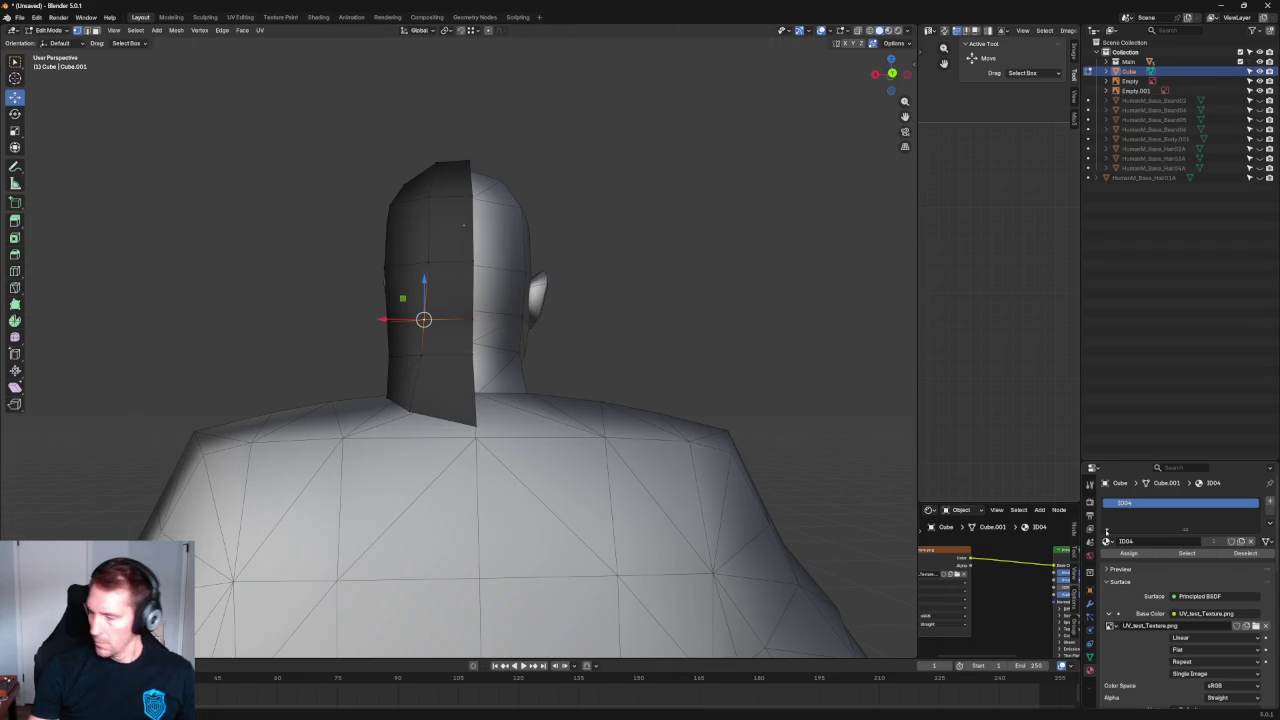
Add a Mirror modifier on X to the half hair mesh.
click(1090, 603)
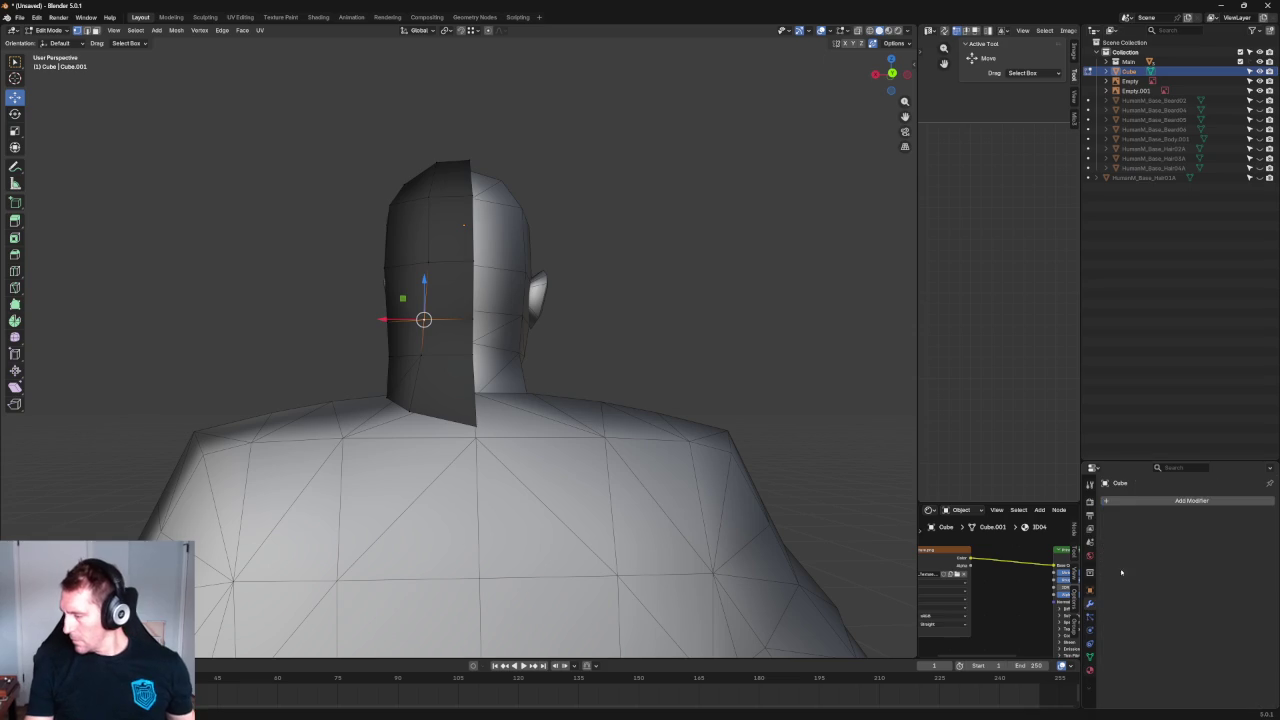
click(1104, 499)
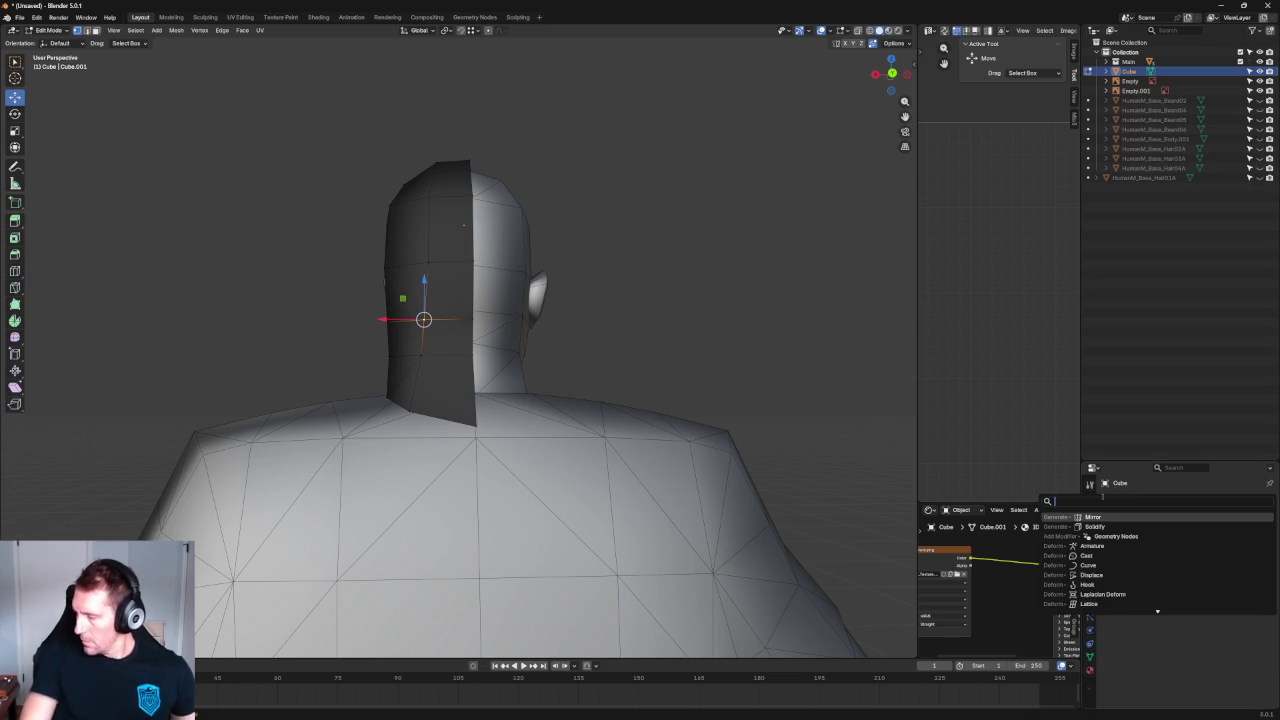
click(1093, 517)
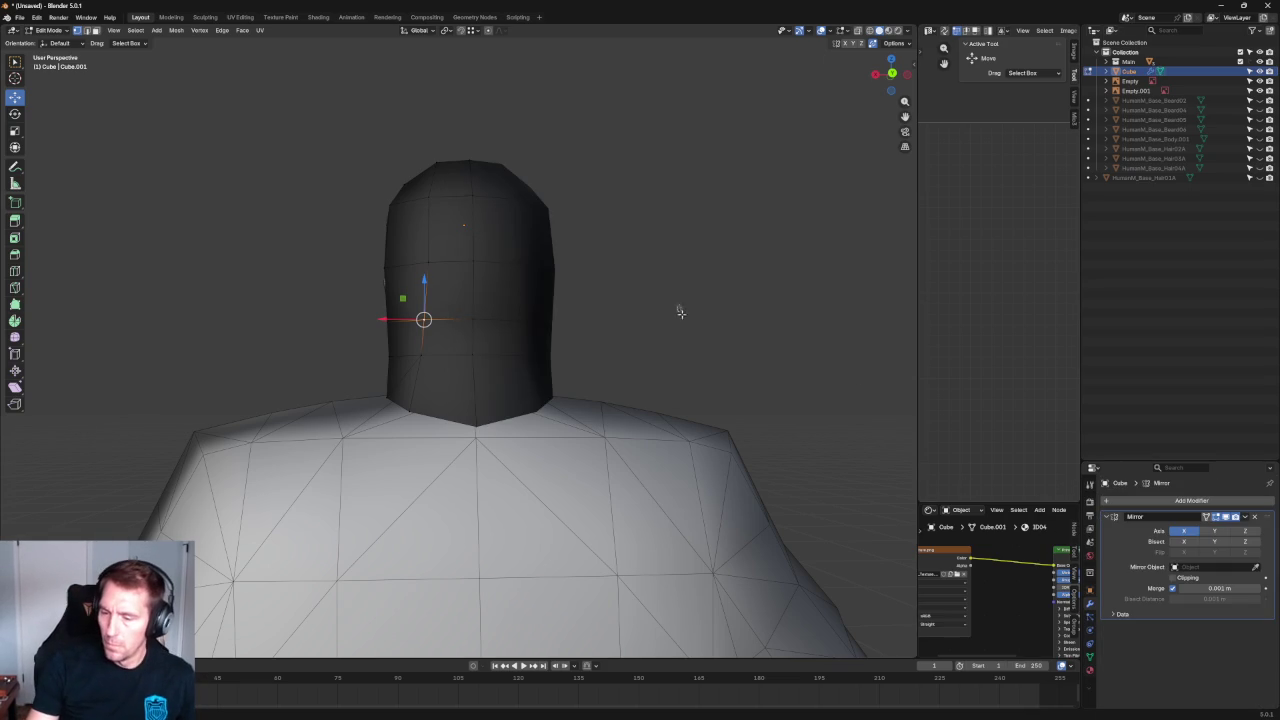
scroll(679, 310, down, 6)
middle_drag(626, 286, 614, 309)
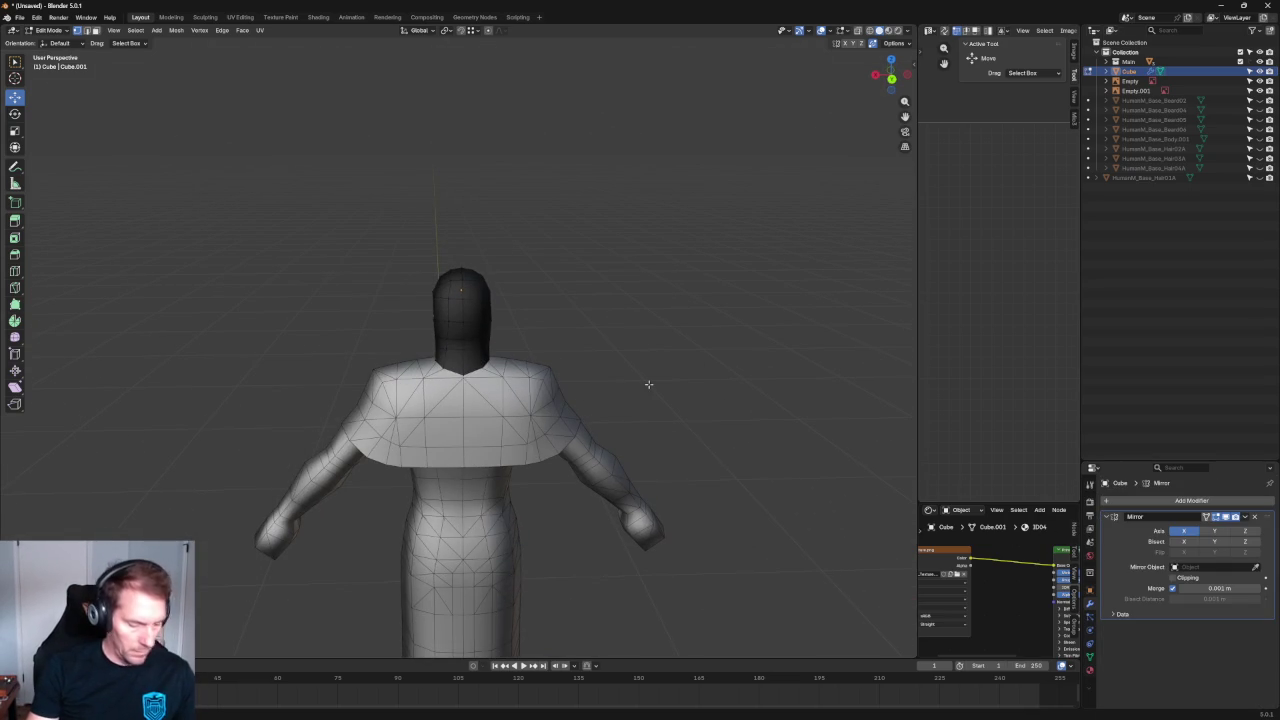
In Back view, nudge a vertex at the base of the neck sideways along X.
key(ctrl+KP_1)
key(grave)
key(Escape)
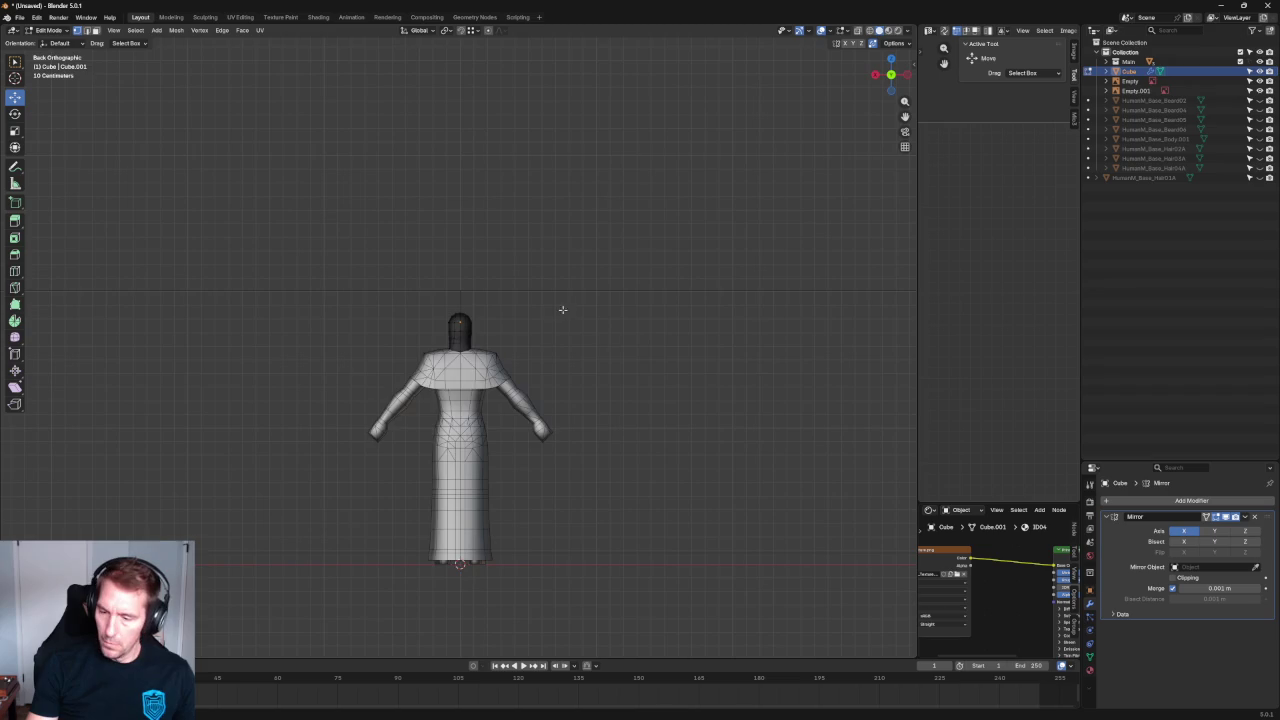
scroll(563, 382, up, 5)
scroll(498, 324, up, 4)
click(392, 440)
key(g)
key(x)
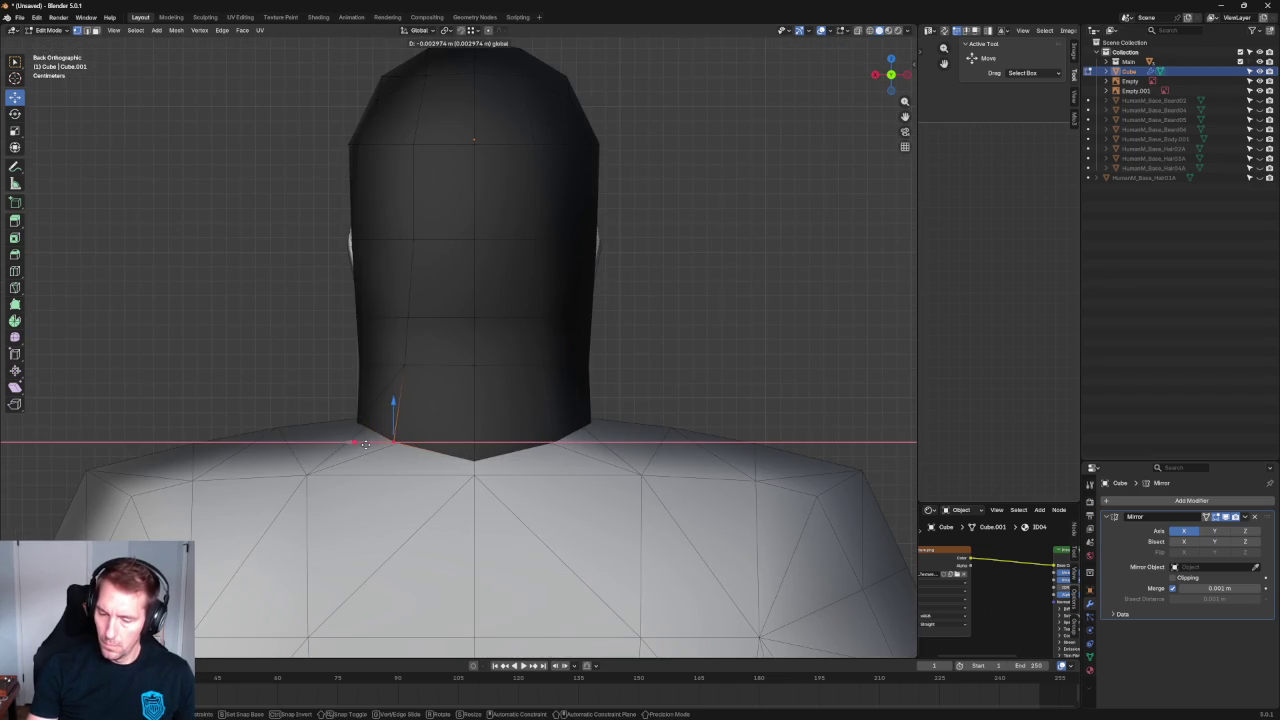
click(367, 443)
middle_drag(386, 428, 486, 471)
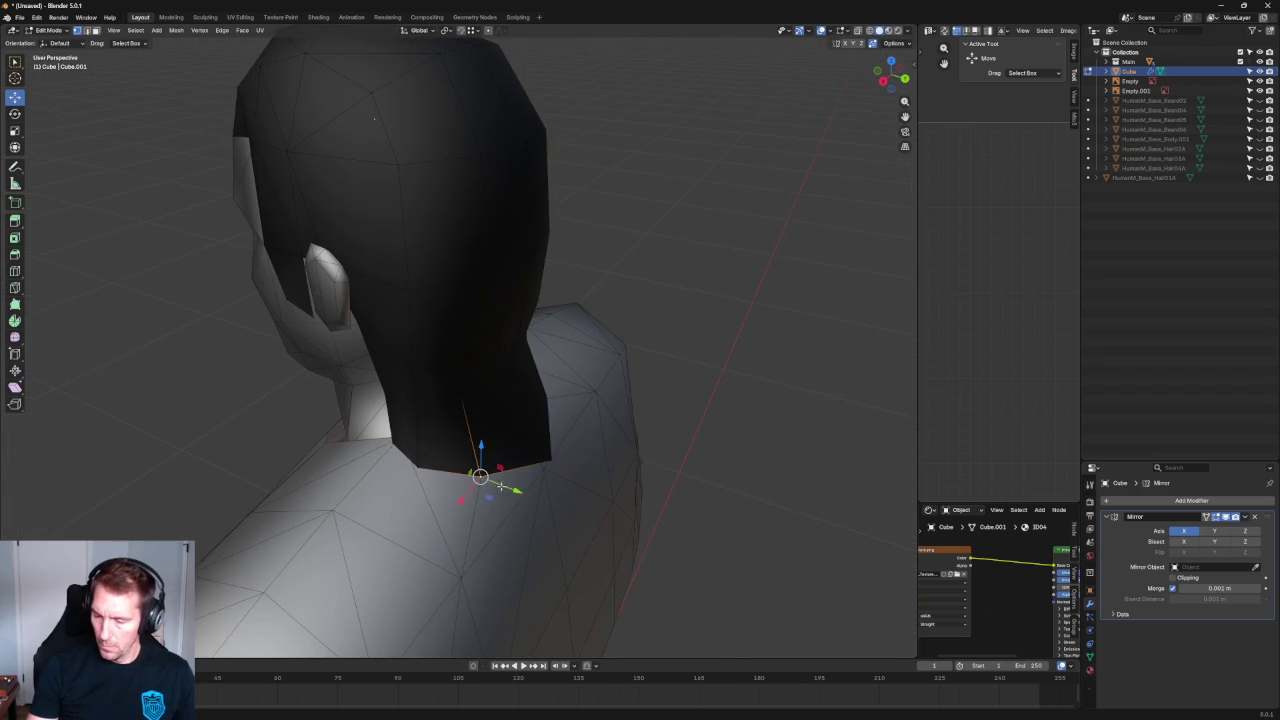
In Right Ortho with X-ray, raise a hair vertex behind the ear along Z.
key(KP_3)
click(635, 362)
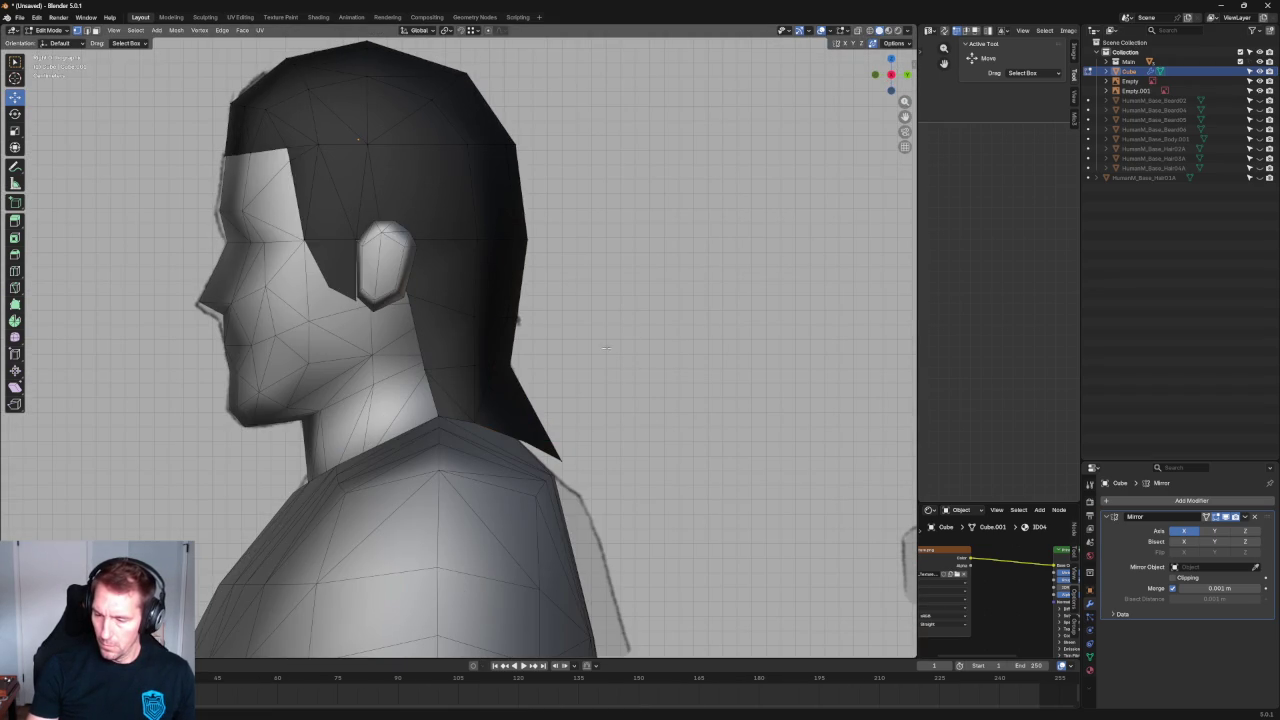
click(505, 356)
click(509, 364)
key(alt+z)
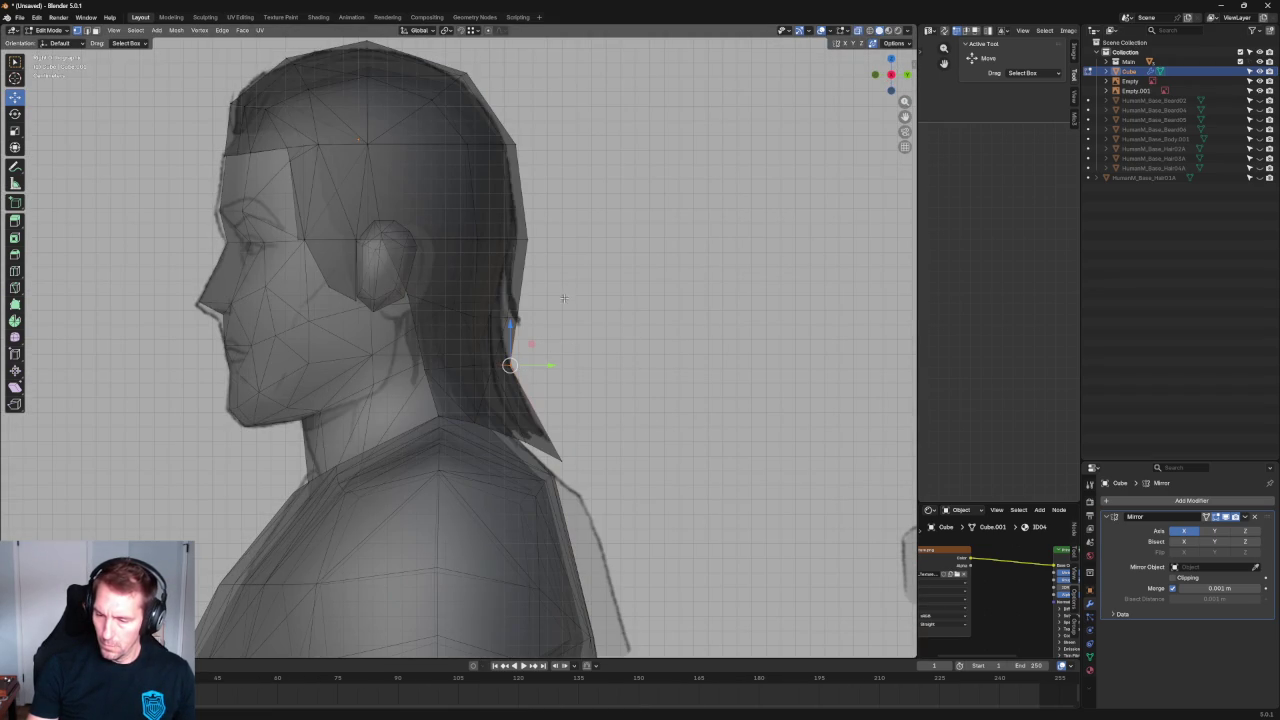
click(502, 310)
key(alt+z)
key(alt+z)
key(g)
key(y)
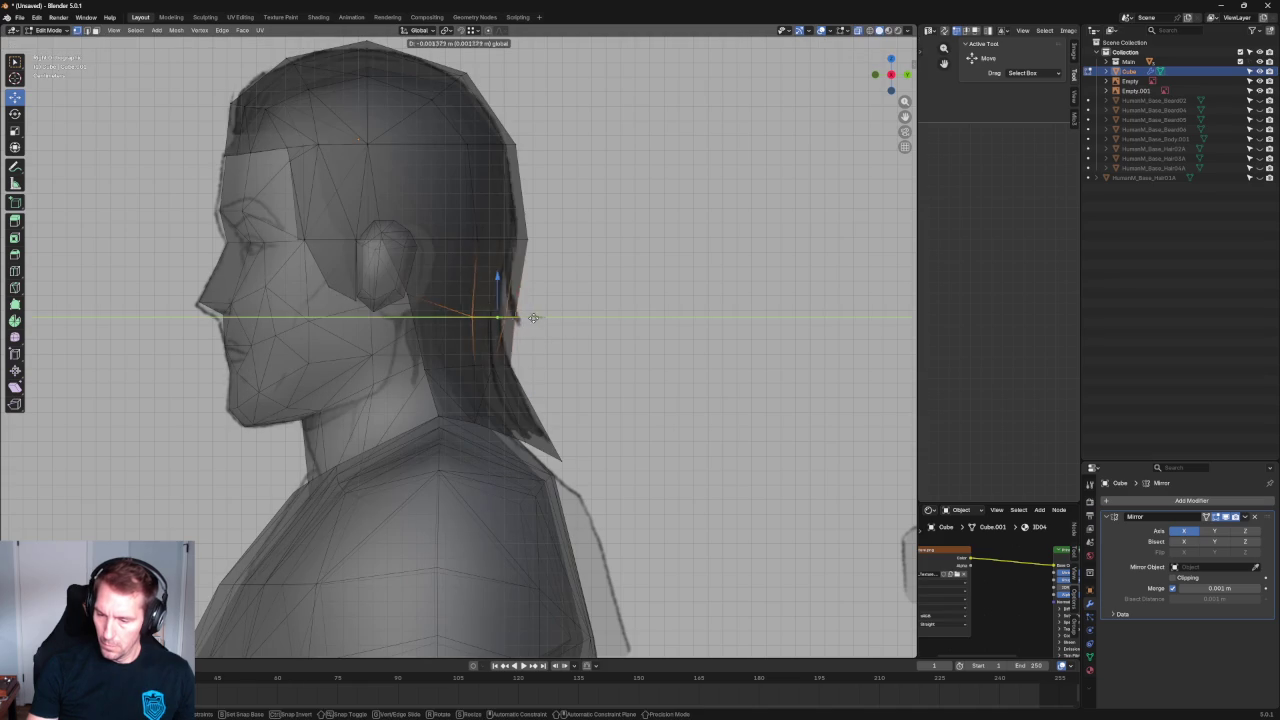
key(z)
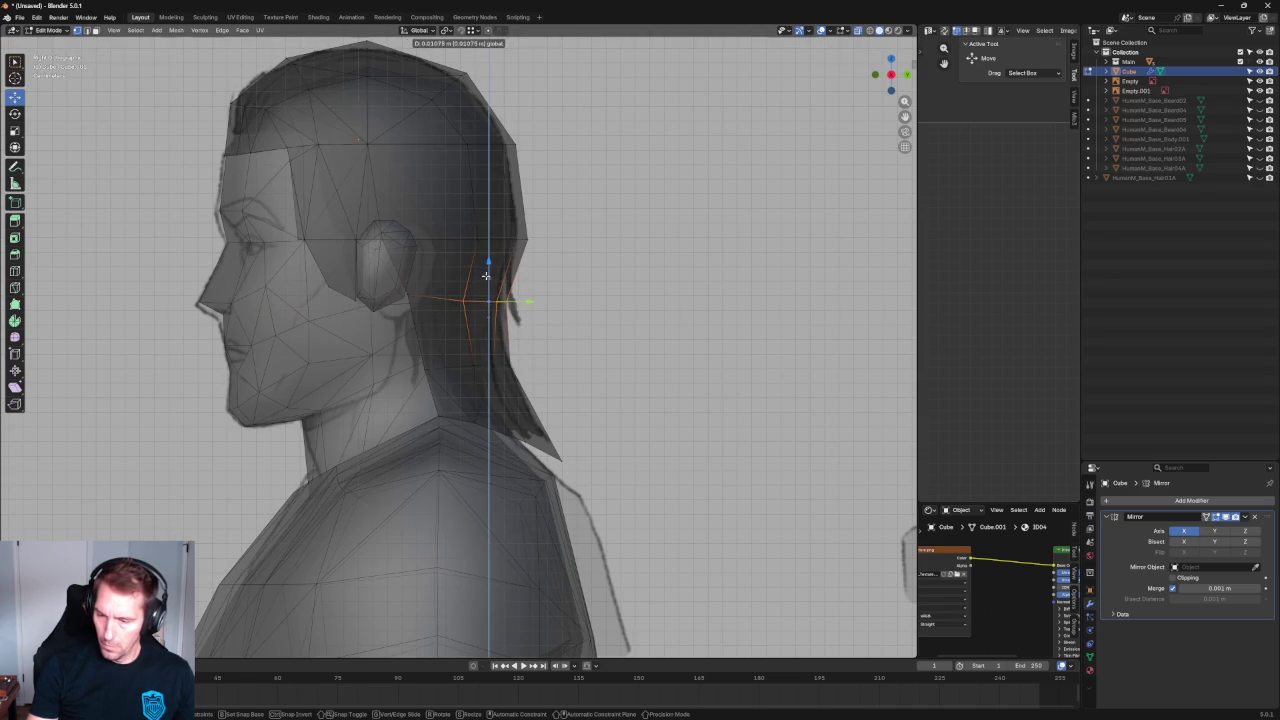
click(486, 276)
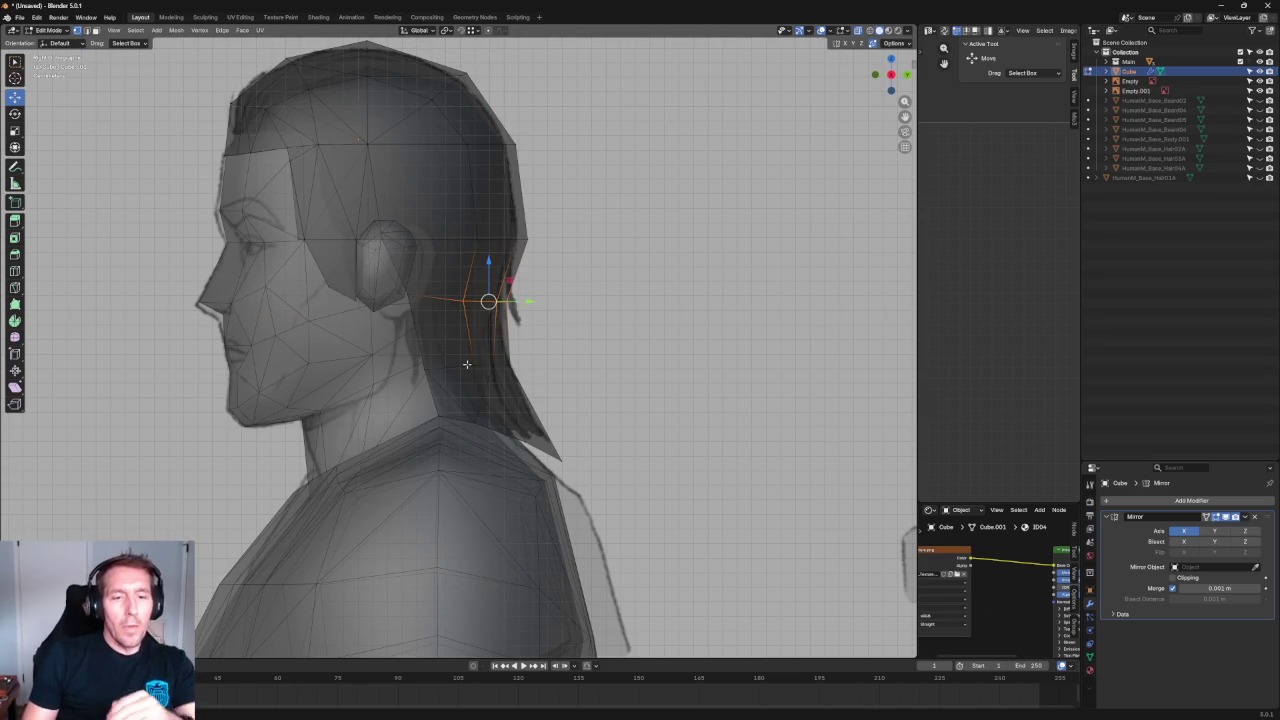
Raise the bottom nape edge of the hair vertically, trying and undoing a merge.
scroll(461, 313, up, 4)
click(468, 300)
shift+click(435, 399)
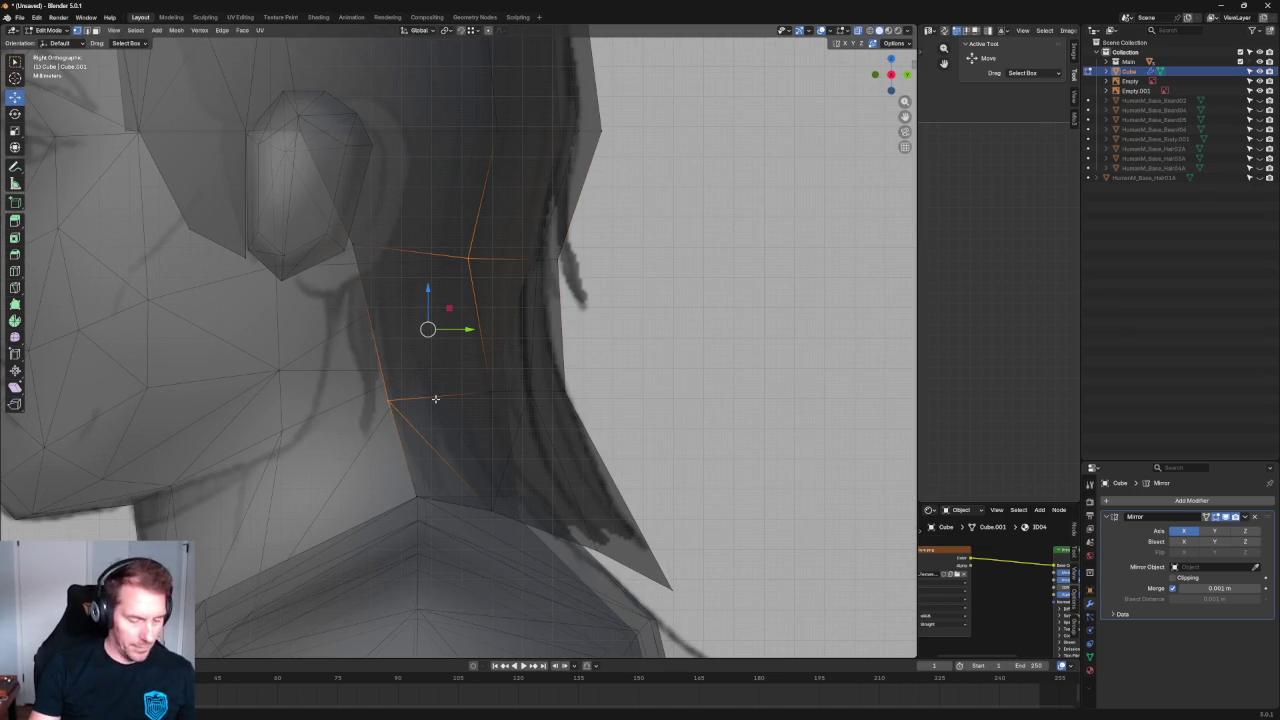
click(480, 396)
key(g)
key(z)
key(Return)
key(m)
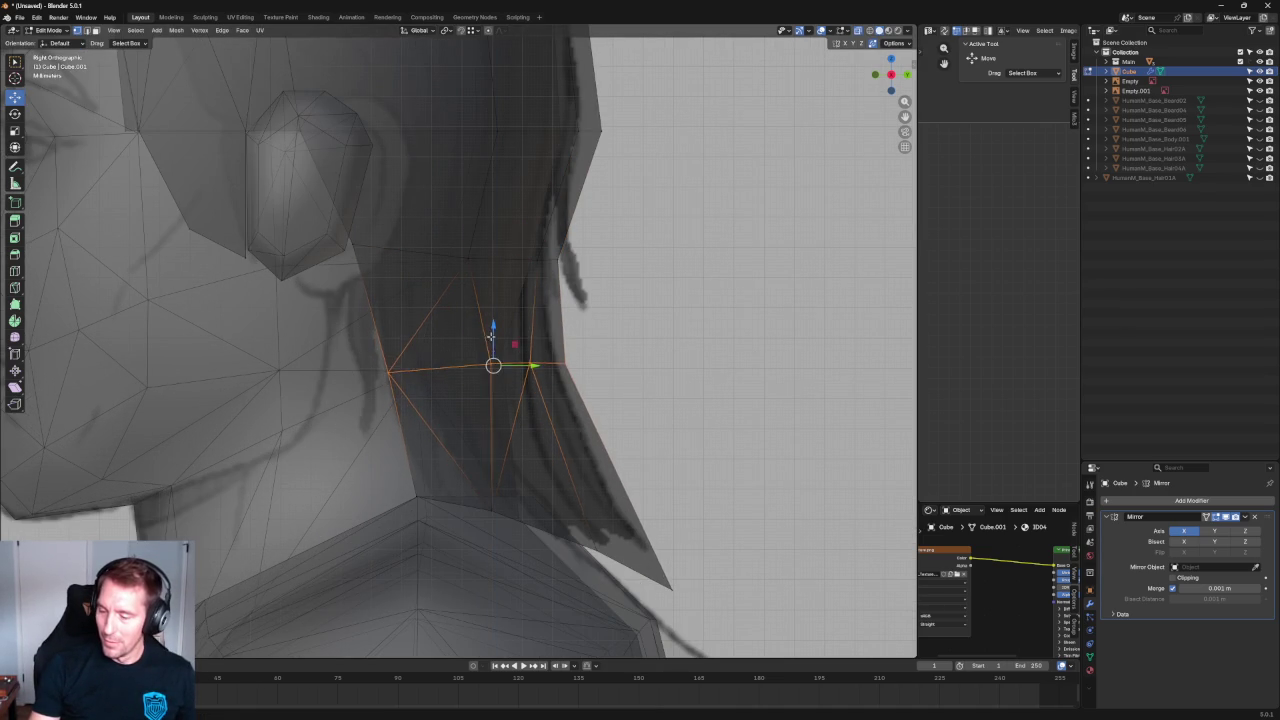
key(ctrl+z)
Flatten the selected bottom hair edges by scaling them along Z.
drag(628, 314, 548, 371)
key(shift+space)
key(s)
drag(493, 324, 493, 348)
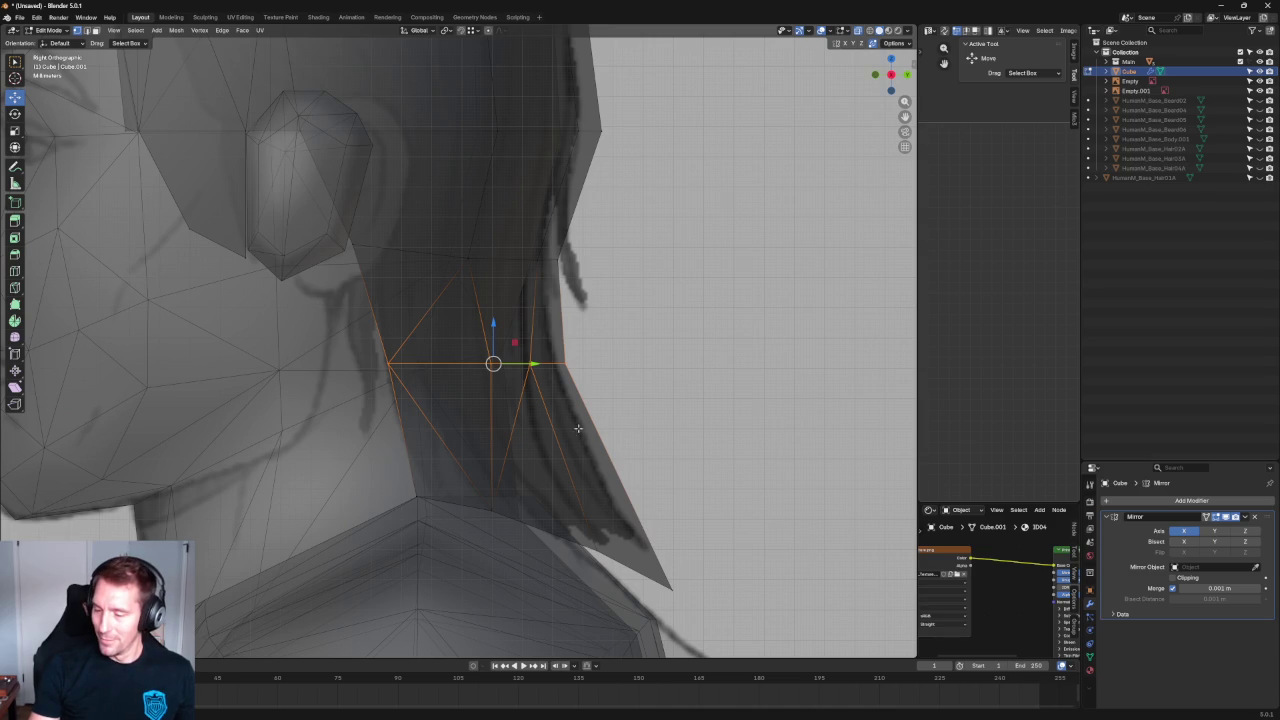
drag(493, 333, 611, 330)
click(611, 330)
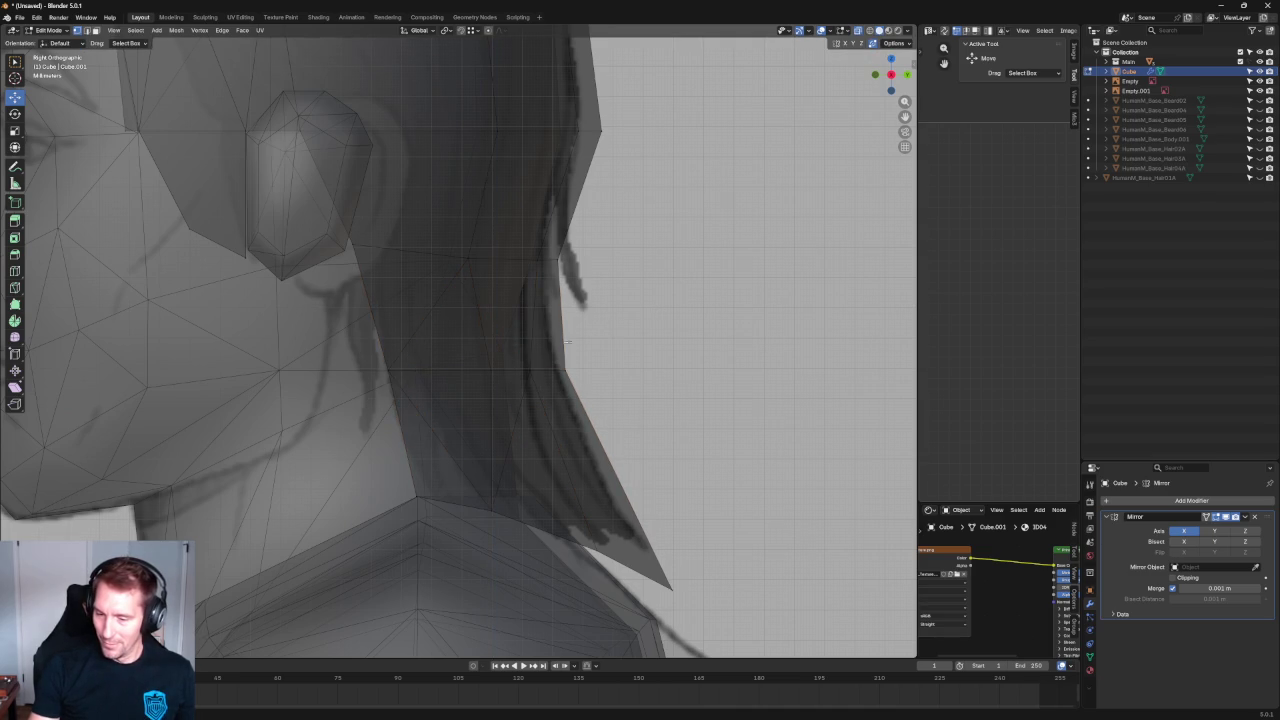
Shift two nape vertices front-to-back toward the neck, then check from Left view.
click(391, 370)
drag(425, 371, 397, 376)
click(354, 237)
drag(392, 244, 381, 252)
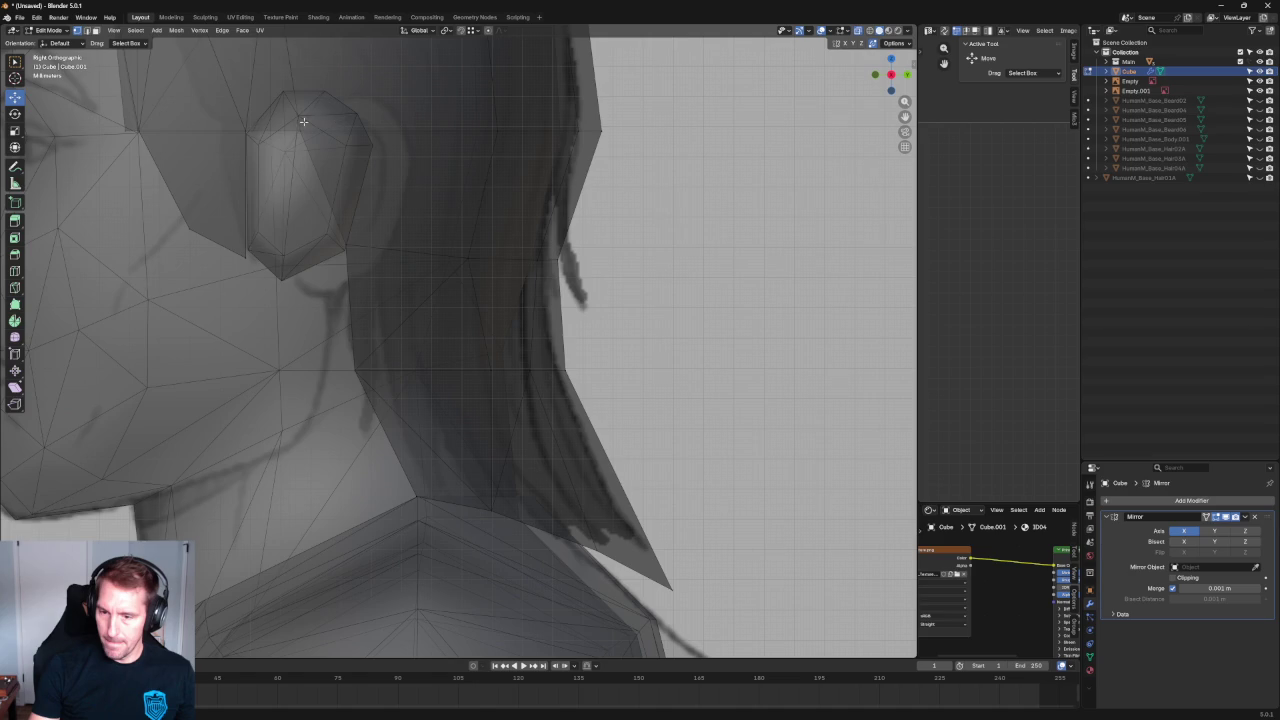
scroll(303, 121, down, 5)
mouse_move(386, 137)
middle_down()
mouse_move(360, 240)
mouse_move(405, 207)
mouse_move(411, 106)
mouse_move(337, 123)
mouse_move(550, 136)
mouse_move(589, 206)
middle_up()
key(grave)
click(596, 305)
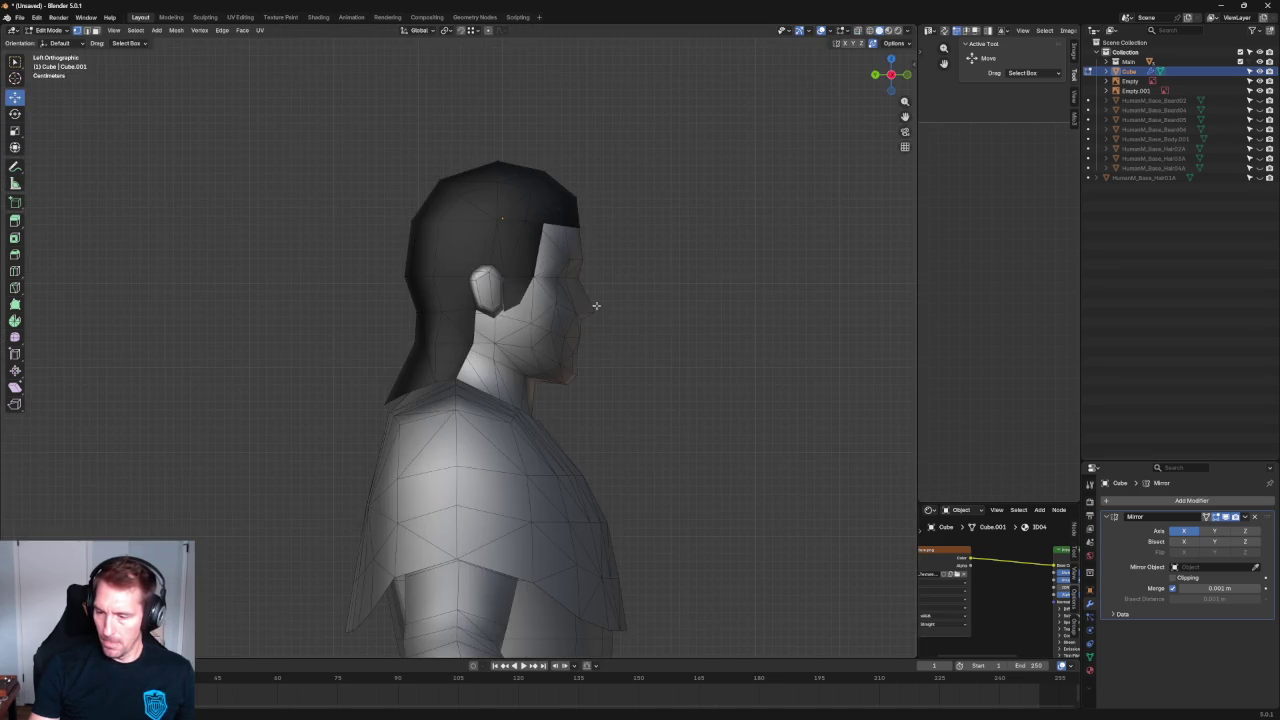
Hide the HumanM_Base_Hair01A reference and show the HumanM_Base_Hair04A strands instead.
key(KP_1)
scroll(596, 305, up, 1)
scroll(596, 305, up, 2)
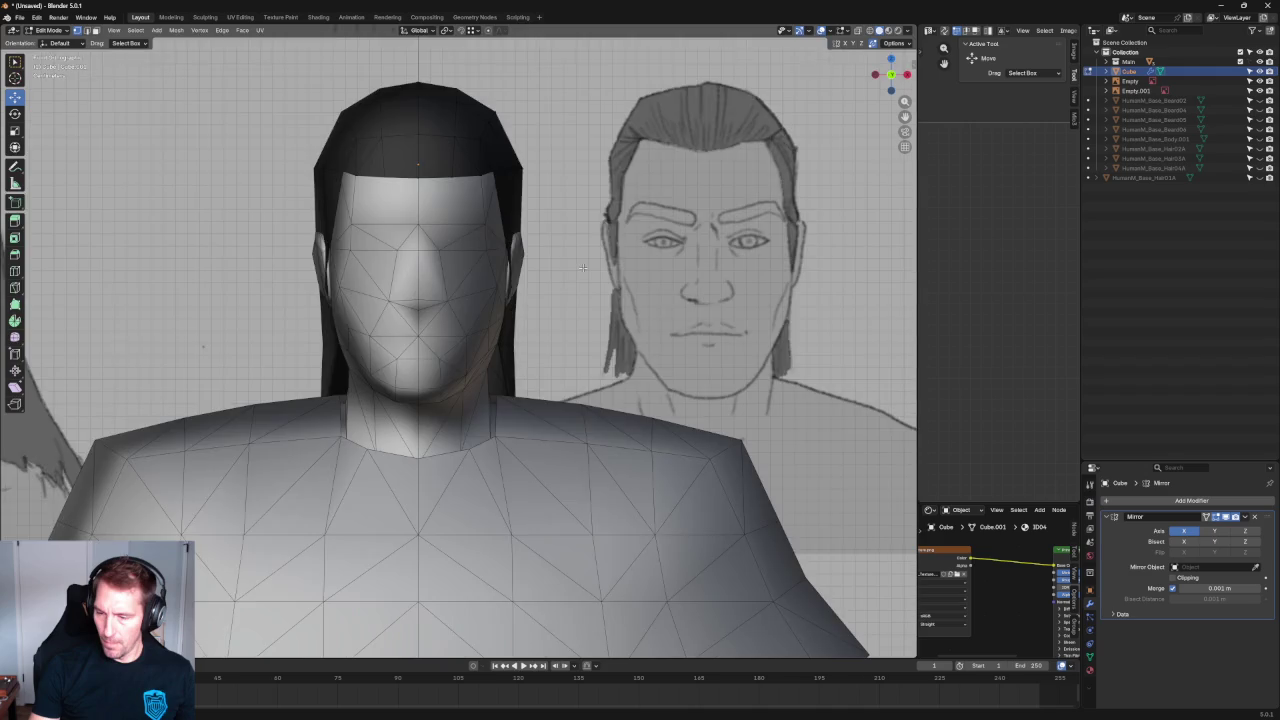
scroll(596, 305, down, 4)
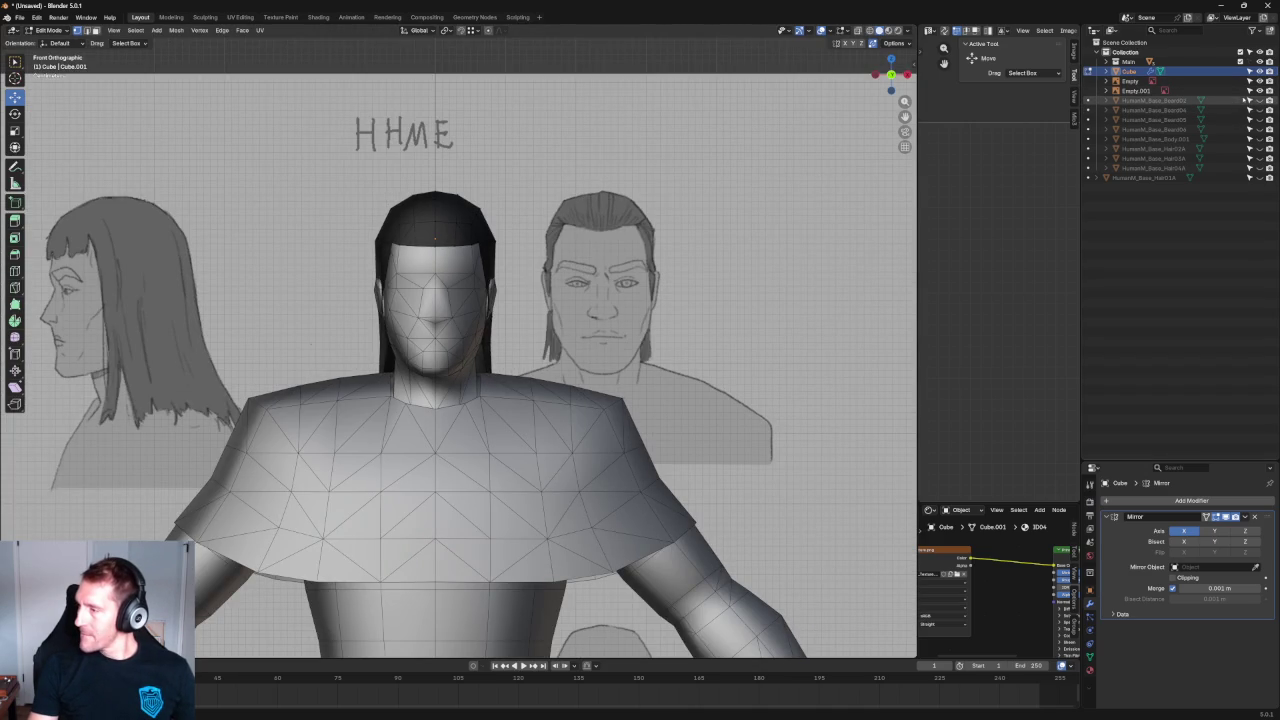
click(1258, 101)
click(1258, 101)
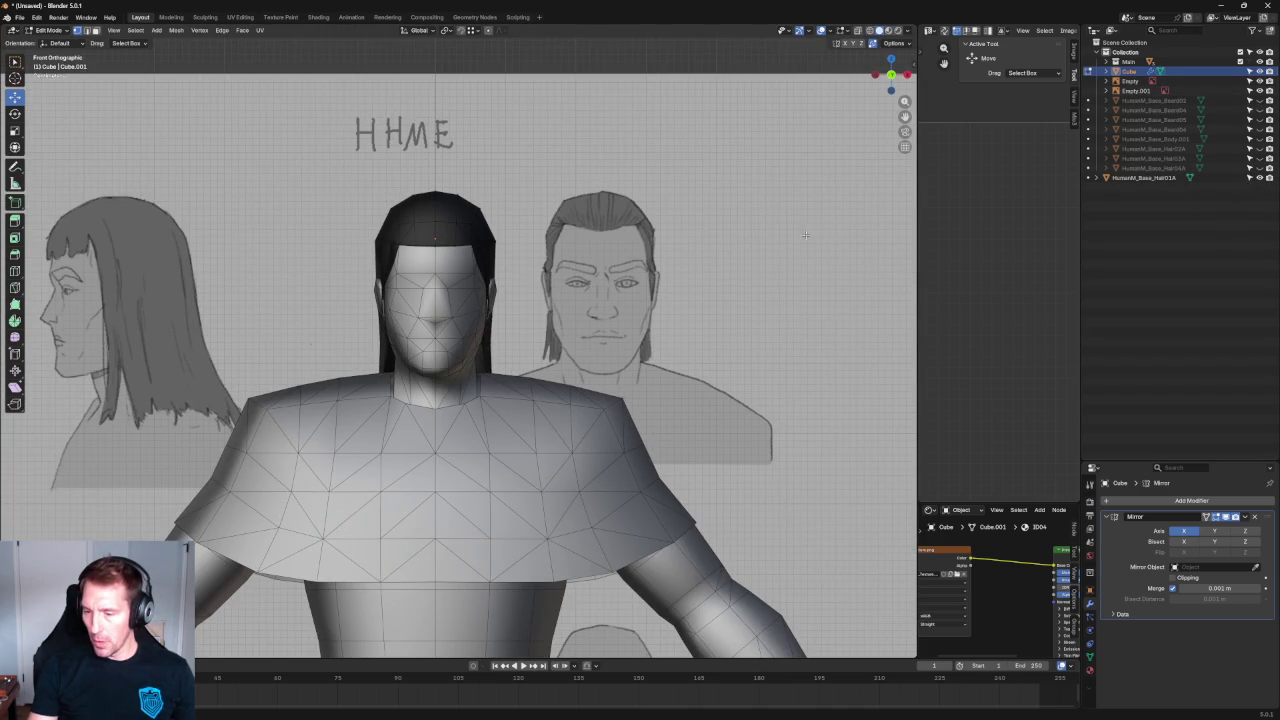
middle_drag(470, 300, 565, 295)
click(1259, 177)
click(1259, 167)
key(alt+z)
middle_drag(580, 198, 496, 187)
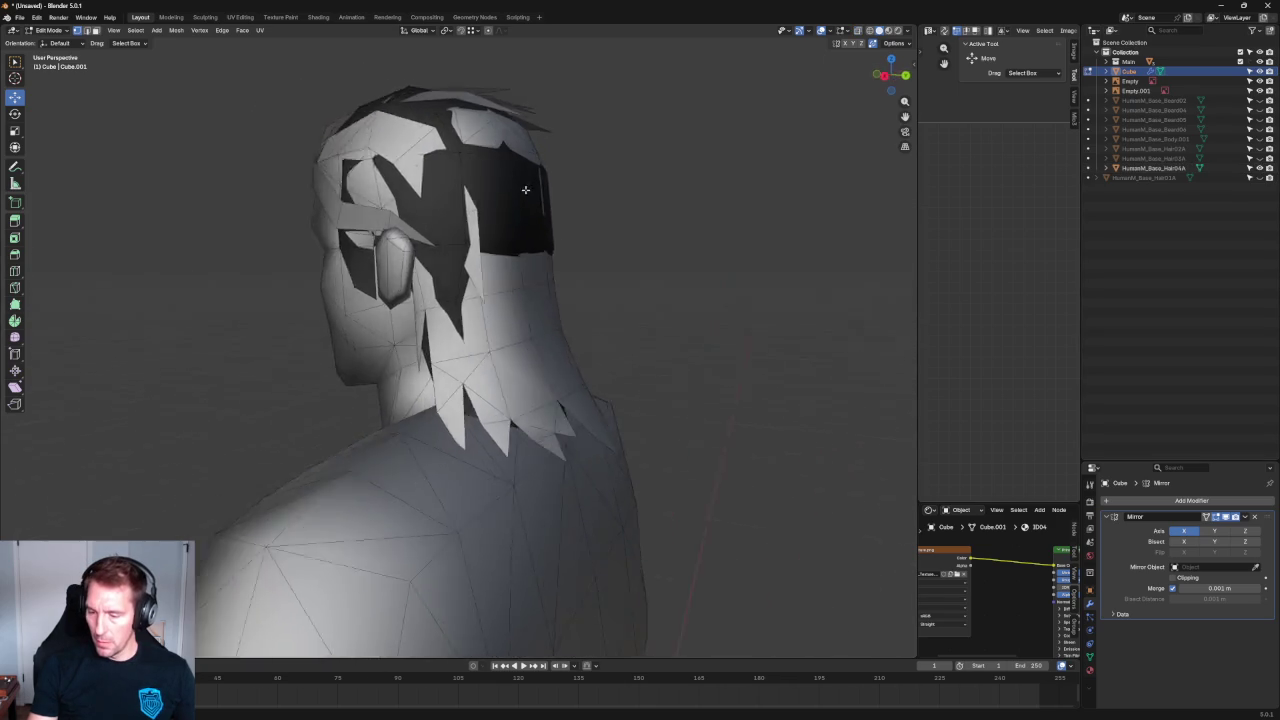
In Right Ortho X-ray, pull the hair-tip vertex back and shift a back-edge vertex along Y.
key(KP_3)
key(alt+z)
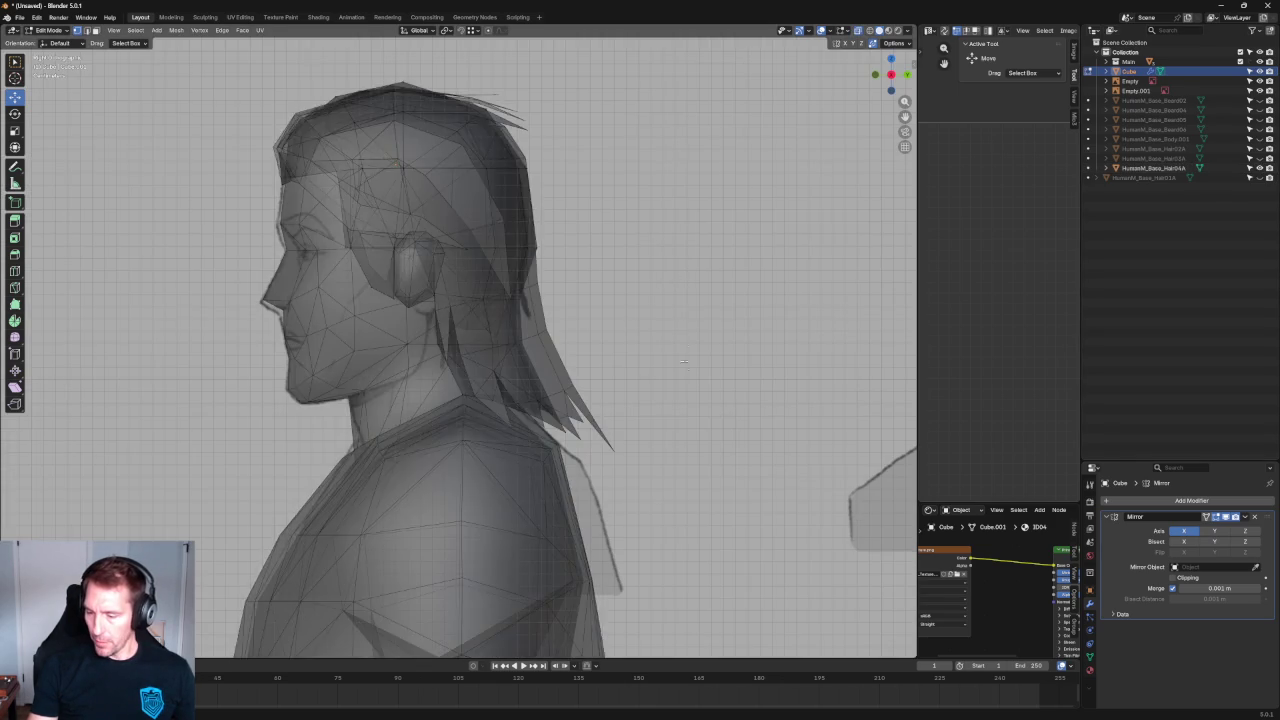
scroll(613, 377, up, 3)
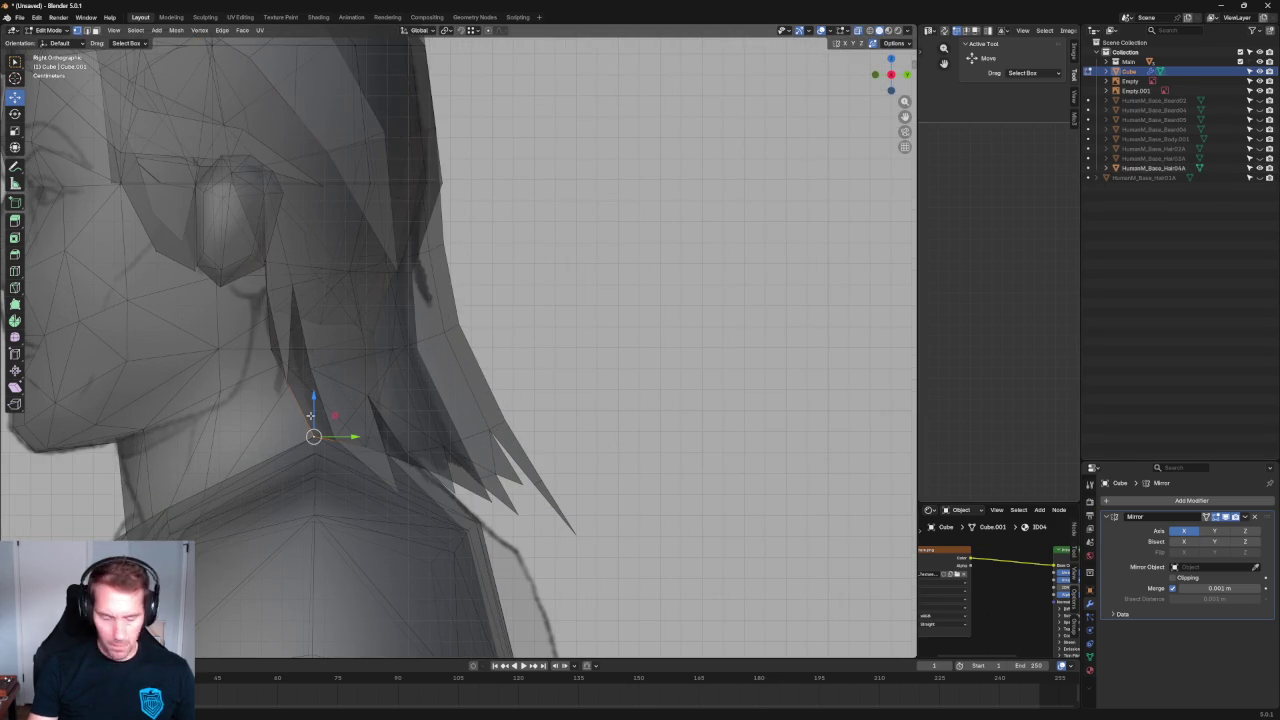
click(463, 488)
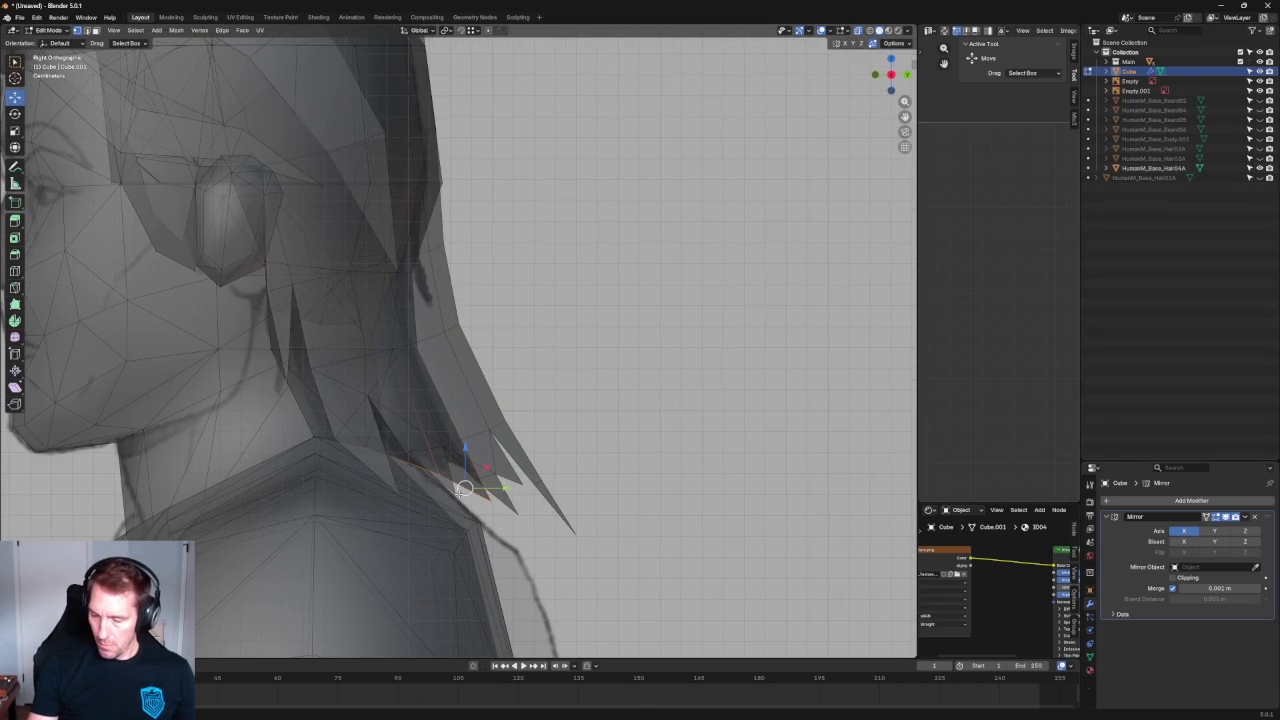
drag(515, 493, 541, 490)
click(420, 346)
key(g)
key(y)
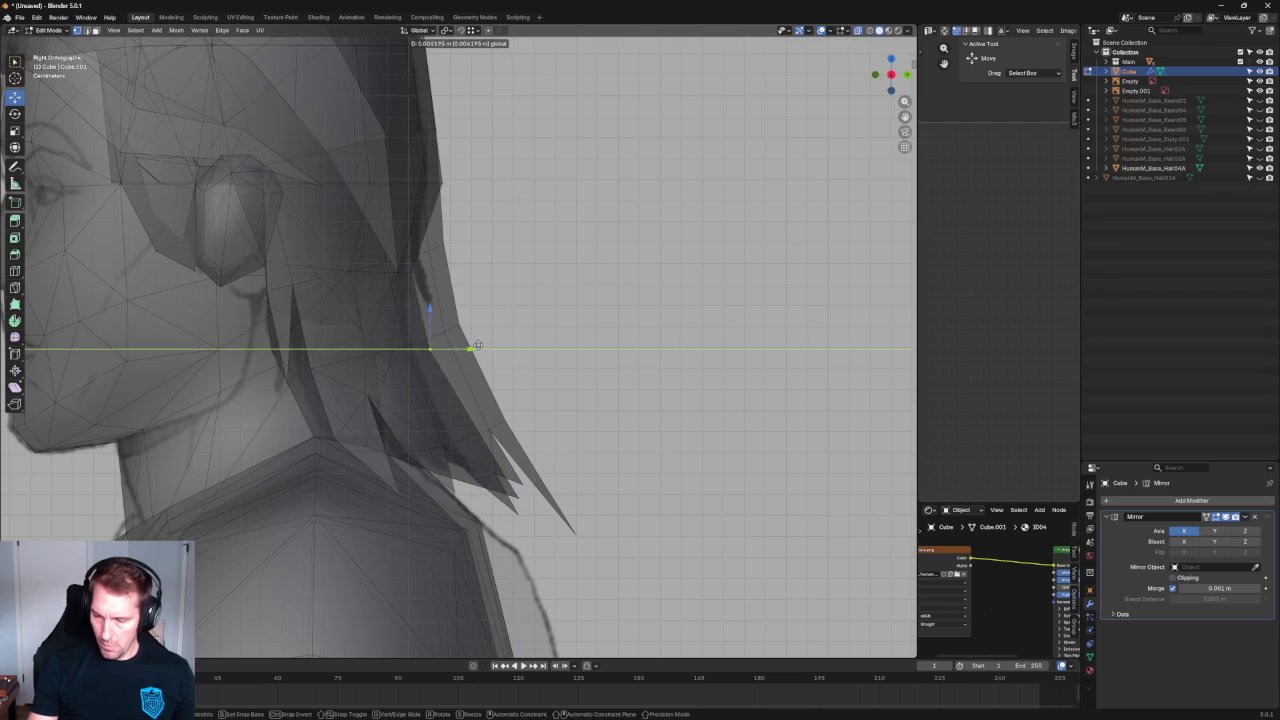
click(489, 345)
shift+middle_drag(489, 345, 489, 440)
Pull a hair-edge vertex in toward the head with repeated Y moves.
drag(466, 344, 420, 400)
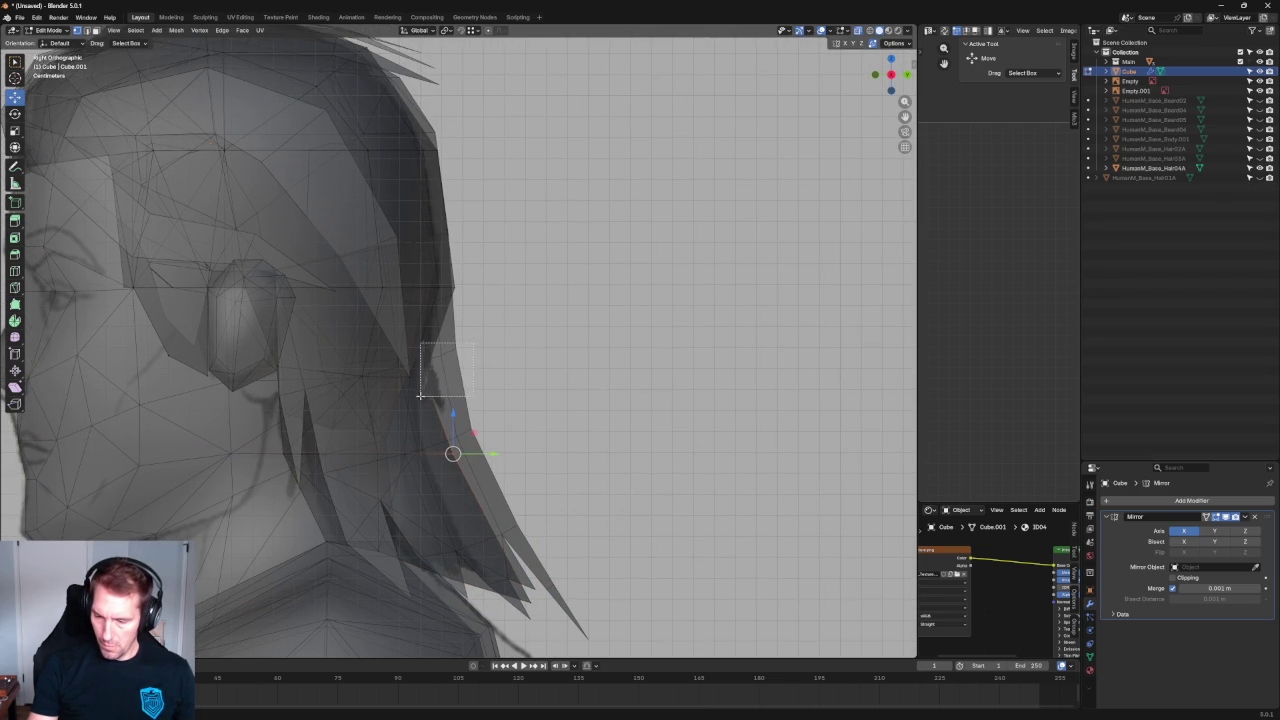
key(g)
key(y)
click(468, 380)
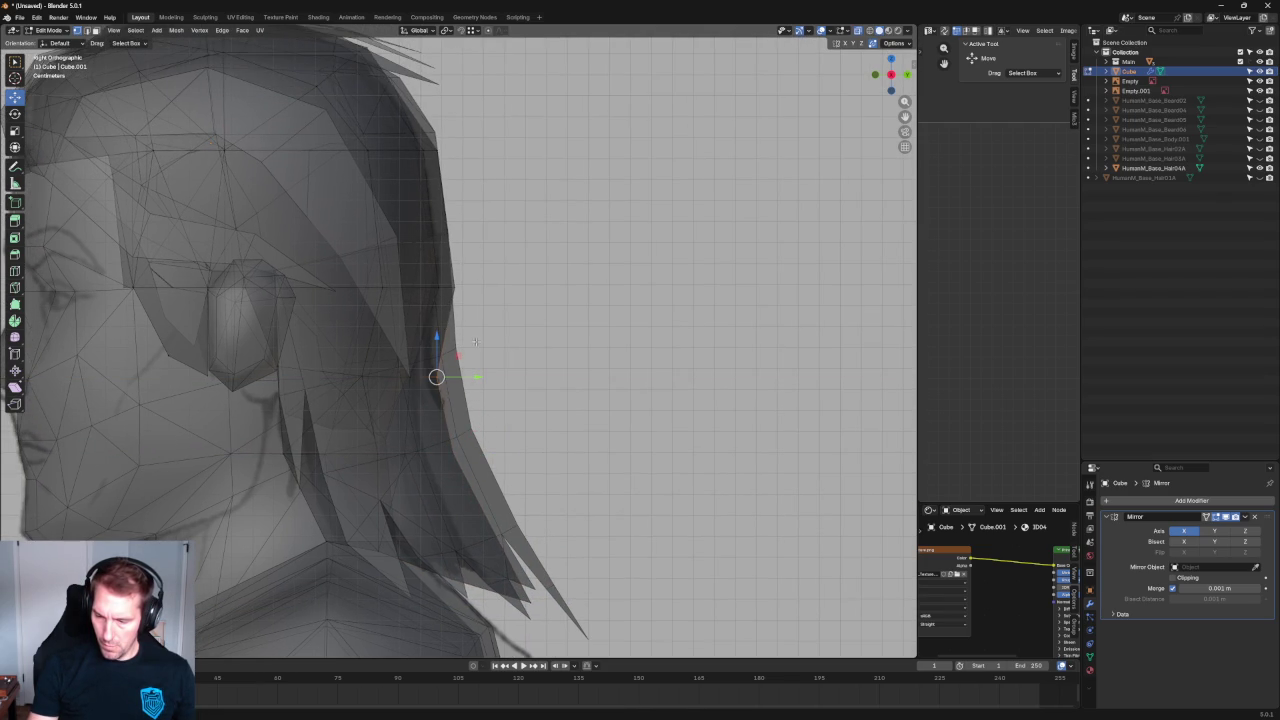
key(g)
key(y)
click(440, 380)
key(g)
key(y)
click(437, 381)
Adjust the lower hair vertices above the neck along Y and Z.
click(414, 452)
key(g)
key(y)
click(424, 505)
key(g)
key(y)
click(468, 565)
click(370, 548)
key(g)
key(z)
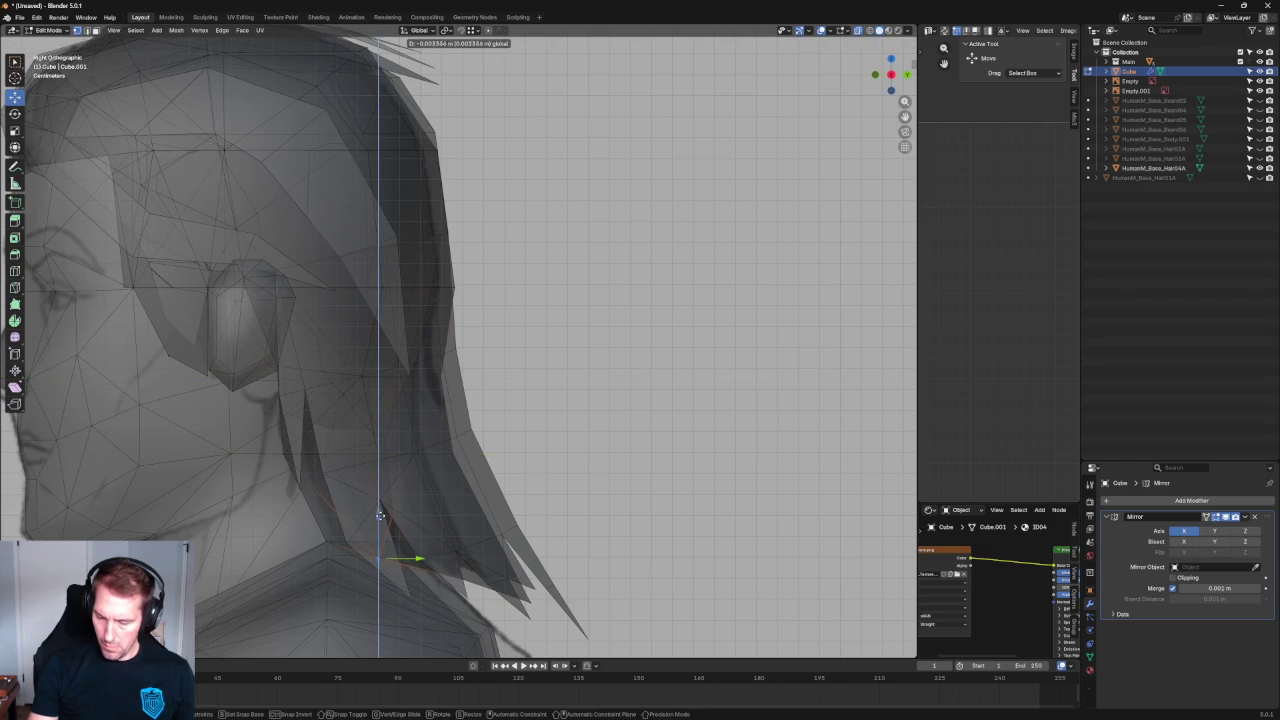
click(381, 514)
Move two vertices behind the ear along Y so the hair hugs the head.
click(360, 372)
key(g)
key(y)
click(407, 352)
click(366, 294)
key(g)
key(y)
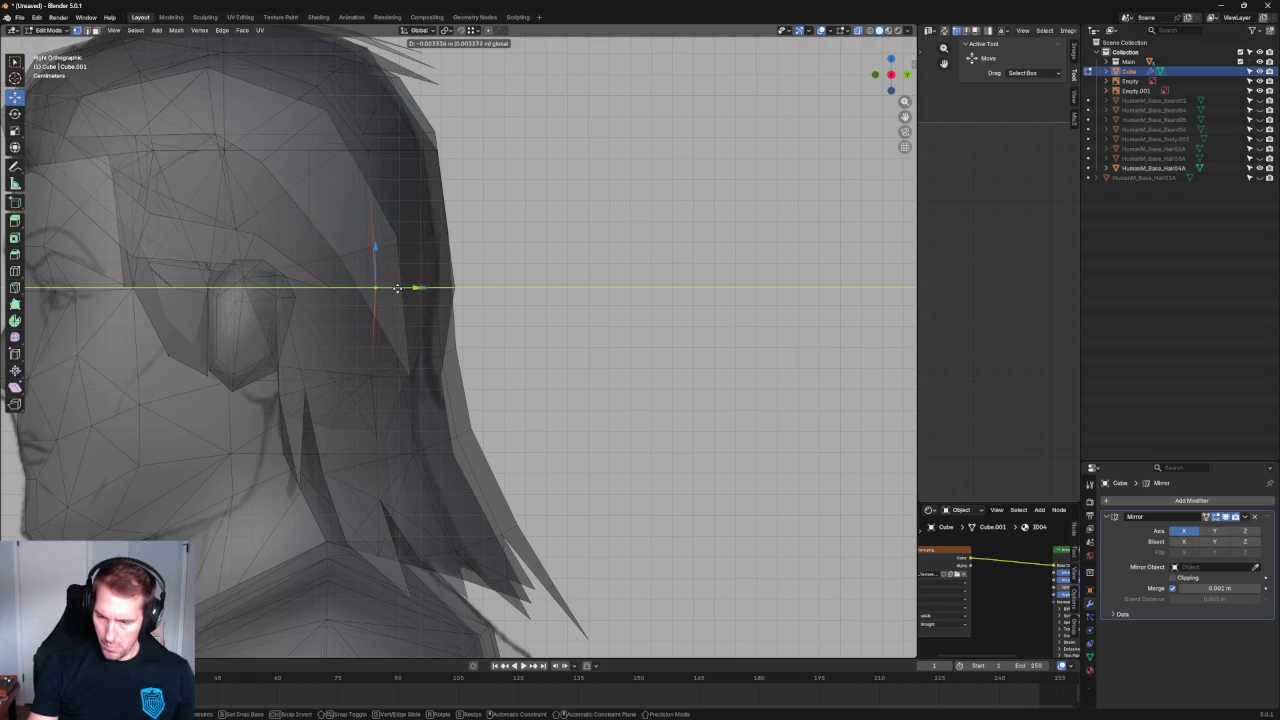
click(398, 288)
scroll(381, 366, down, 2)
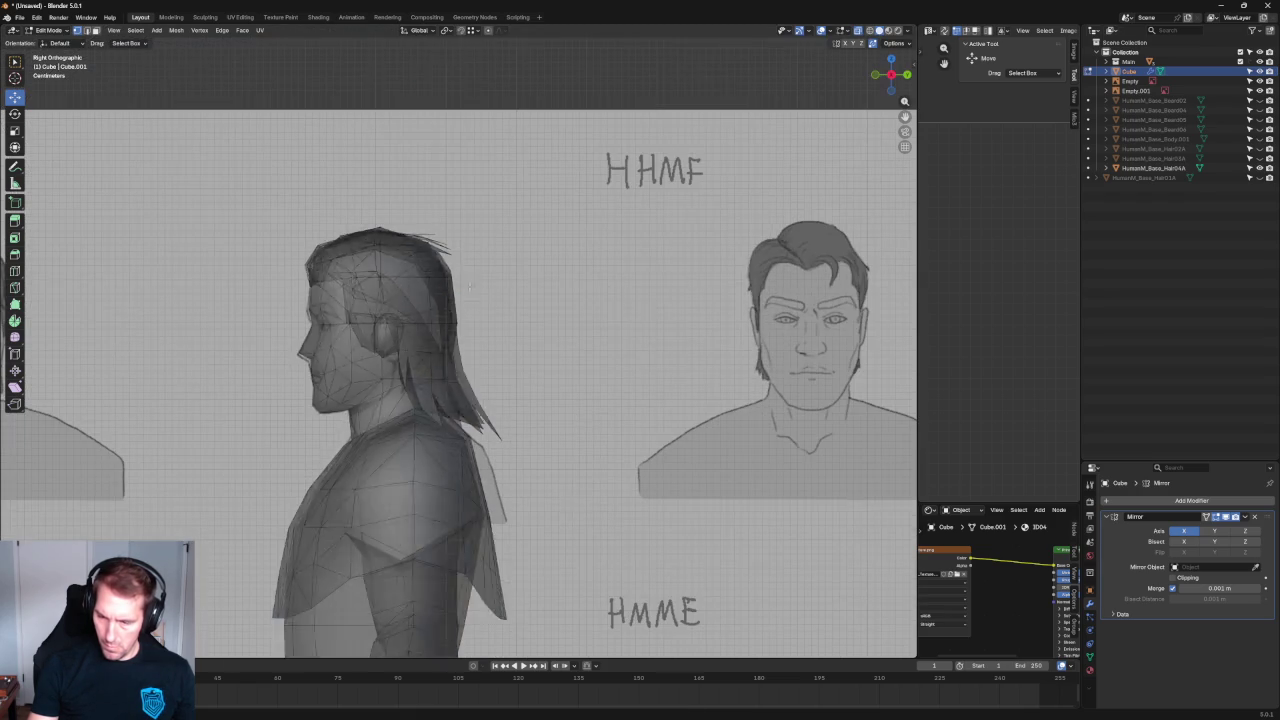
scroll(593, 233, down, 5)
In Right Ortho X-ray, move the top front hairline vertex toward the face and tilt it.
mouse_move(593, 233)
middle_down()
mouse_move(393, 249)
mouse_move(330, 280)
middle_up()
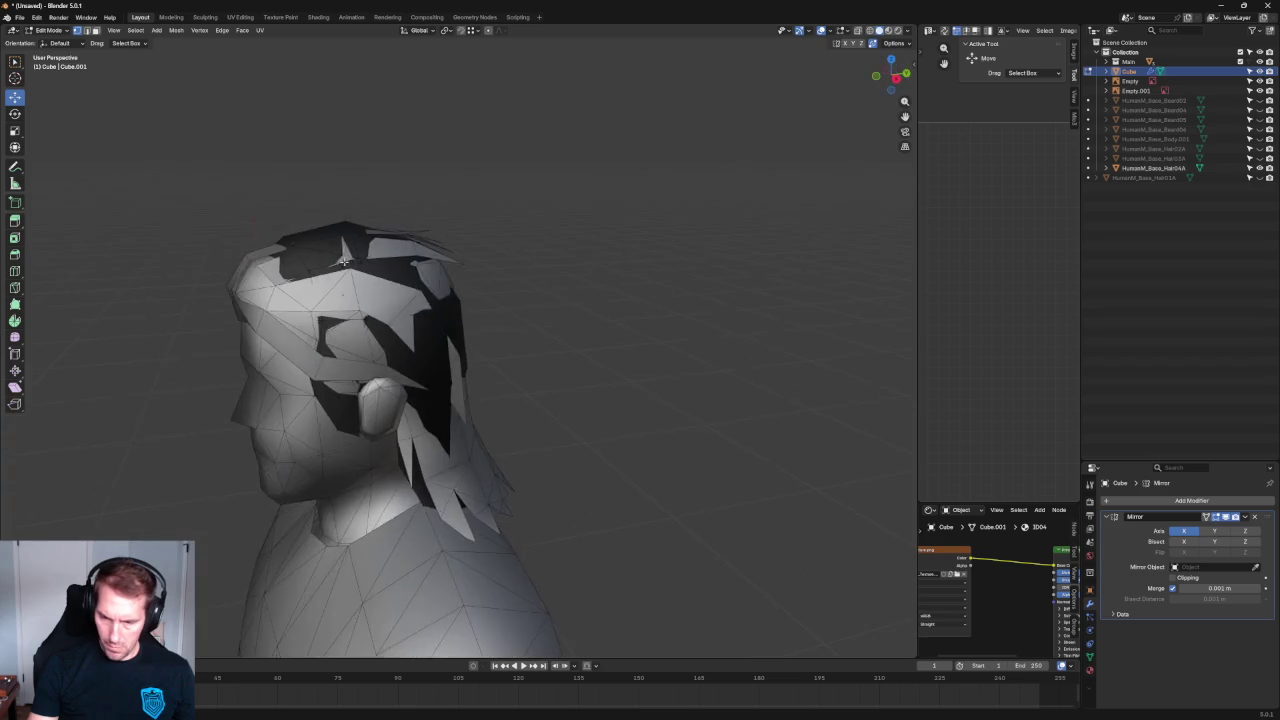
key(KP_3)
key(alt+z)
scroll(270, 295, up, 3)
mouse_move(88, 274)
mouse_down()
mouse_move(182, 307)
mouse_move(142, 295)
mouse_up()
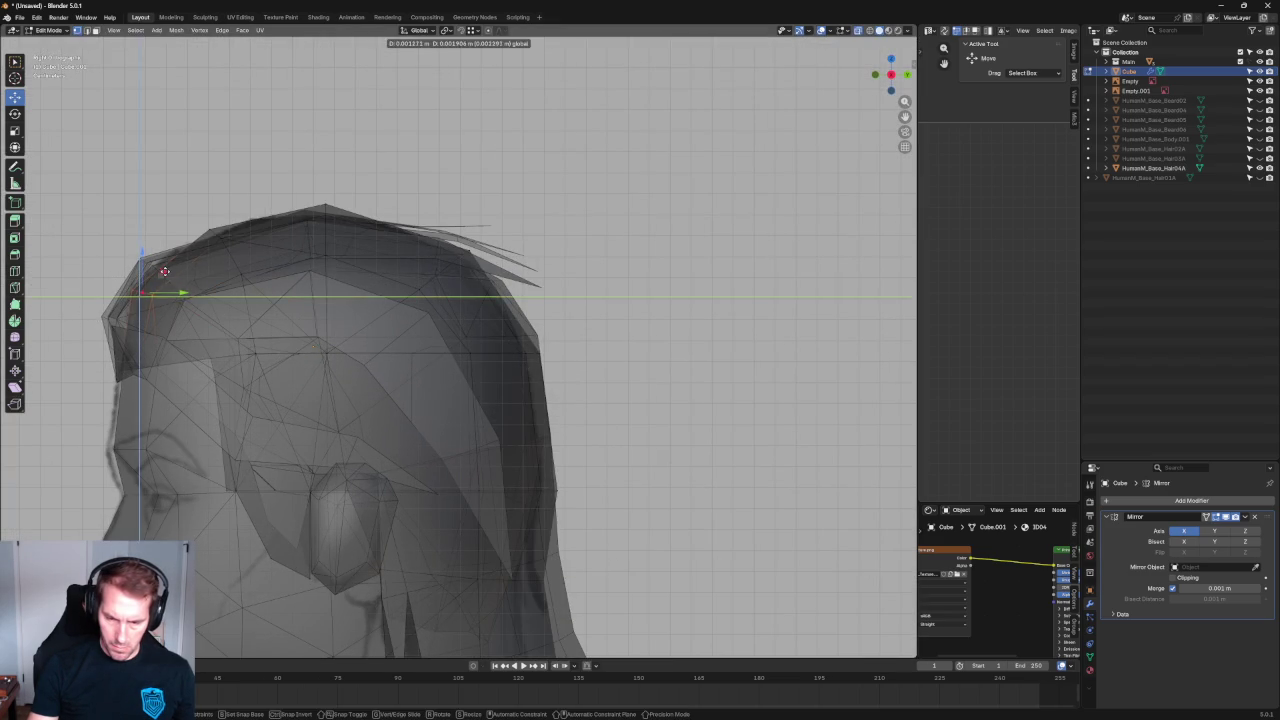
drag(227, 325, 109, 272)
key(shift+space)
key(r)
drag(189, 267, 189, 293)
key(shift+space)
key(g)
Rotate the top-edge vertices to flatten them and slide the top vertex along the crown.
drag(274, 212, 183, 270)
key(shift+space)
key(r)
drag(255, 230, 301, 237)
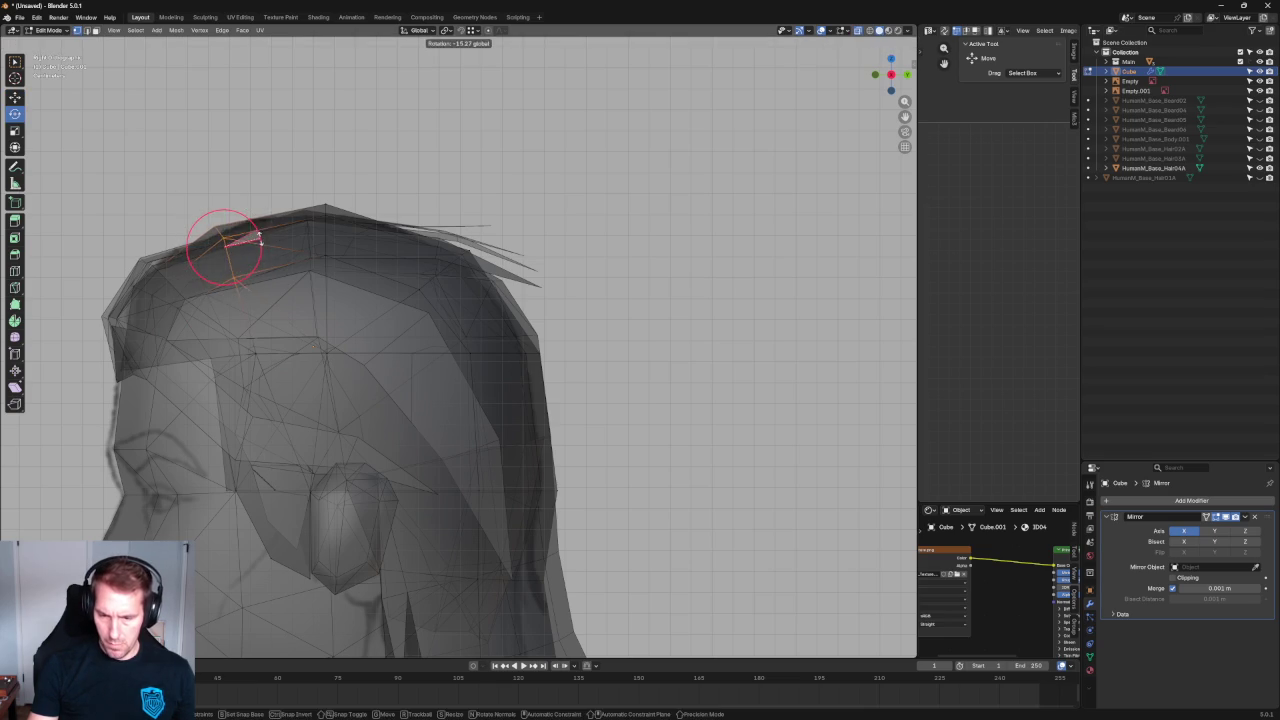
key(shift+space)
key(g)
drag(216, 225, 216, 225)
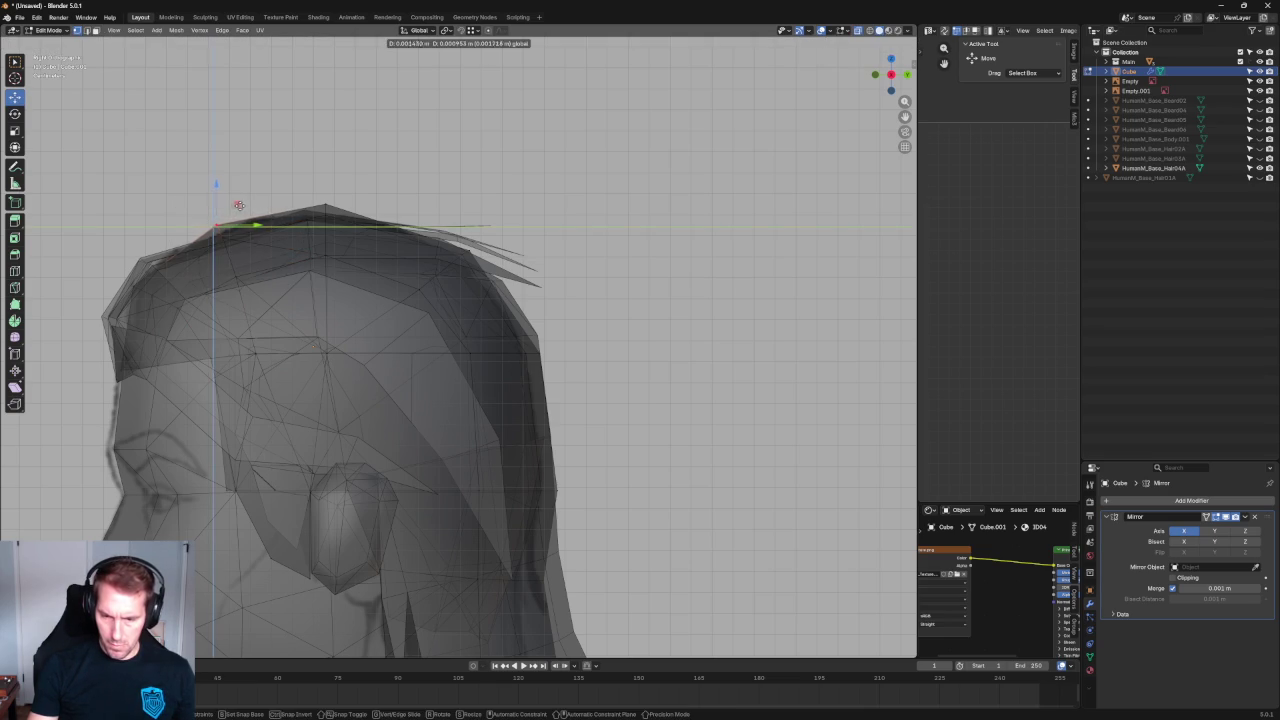
middle_drag(216, 225, 478, 282)
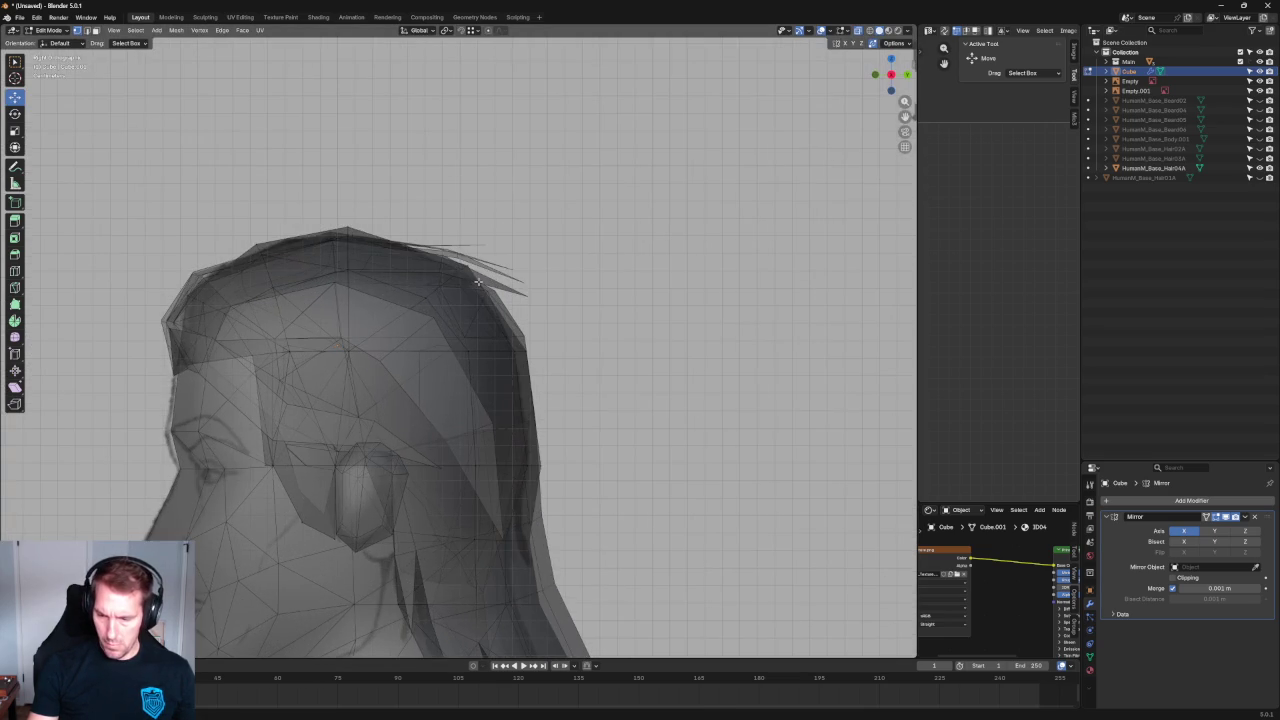
key(alt+z)
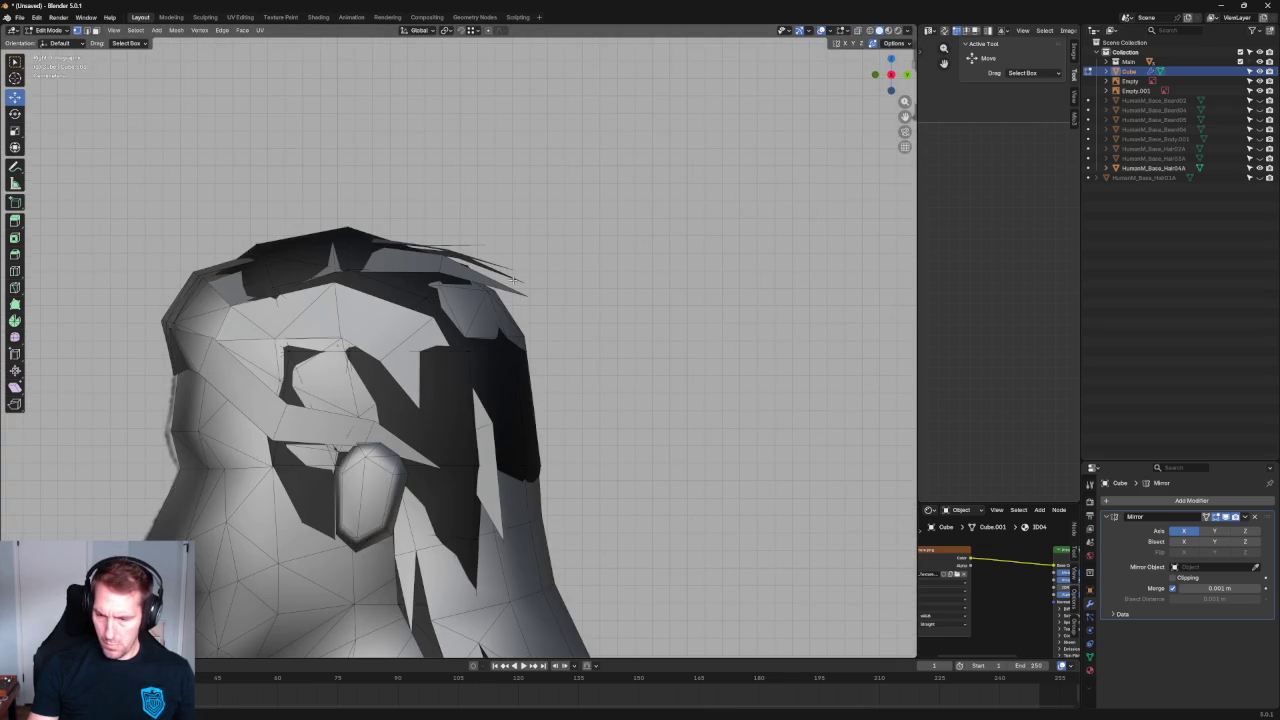
middle_drag(513, 279, 453, 357)
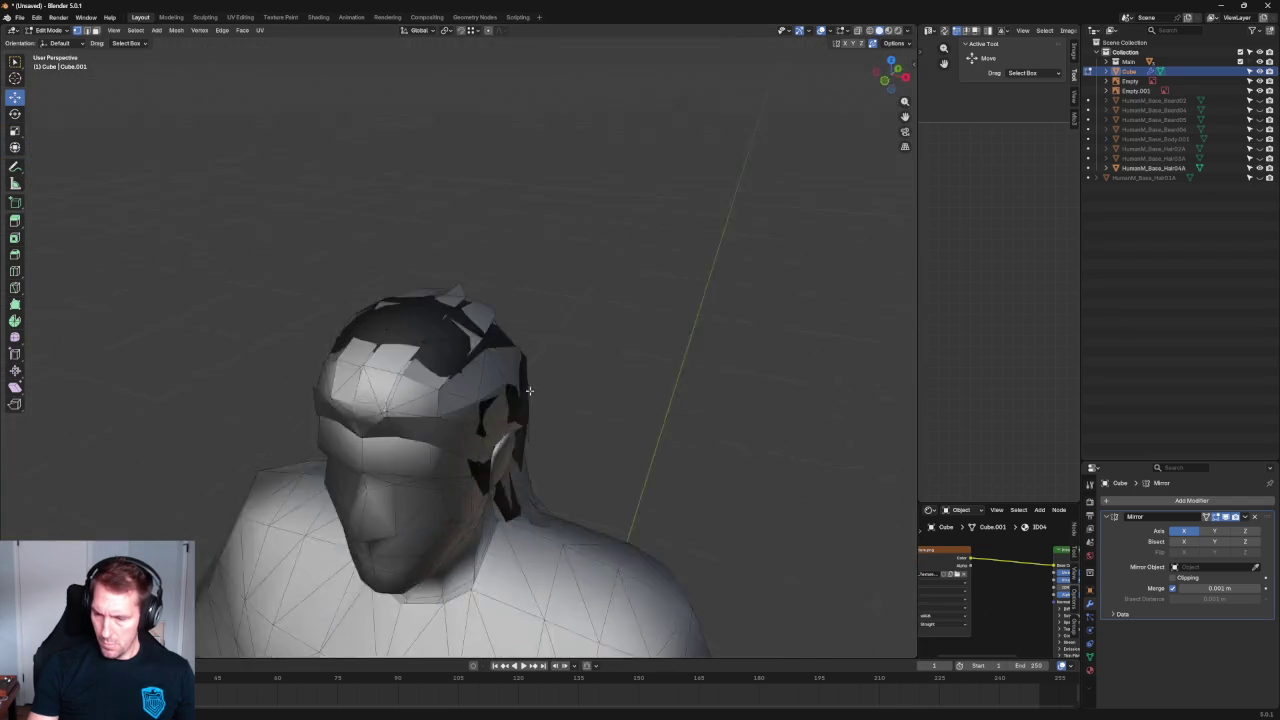
key(KP_3)
key(alt+z)
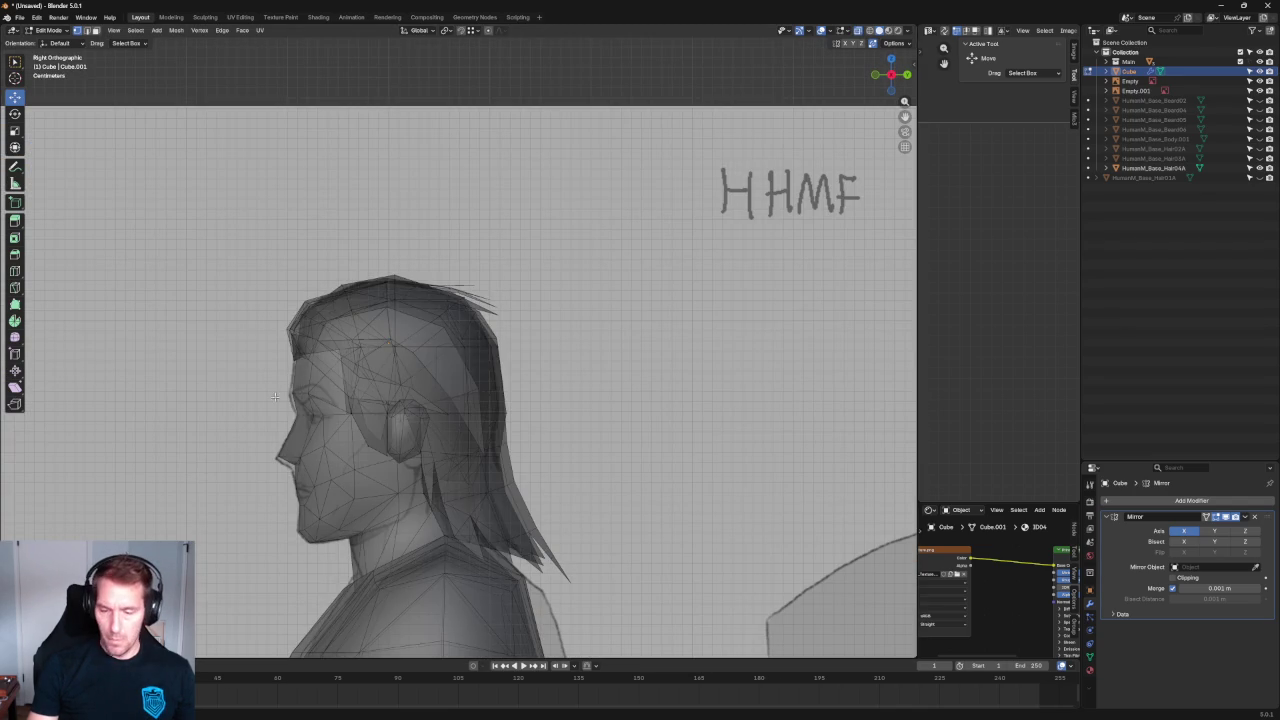
In front view, hide HumanM_Base_Hair04A and turn off X-ray for solid display.
key(KP_1)
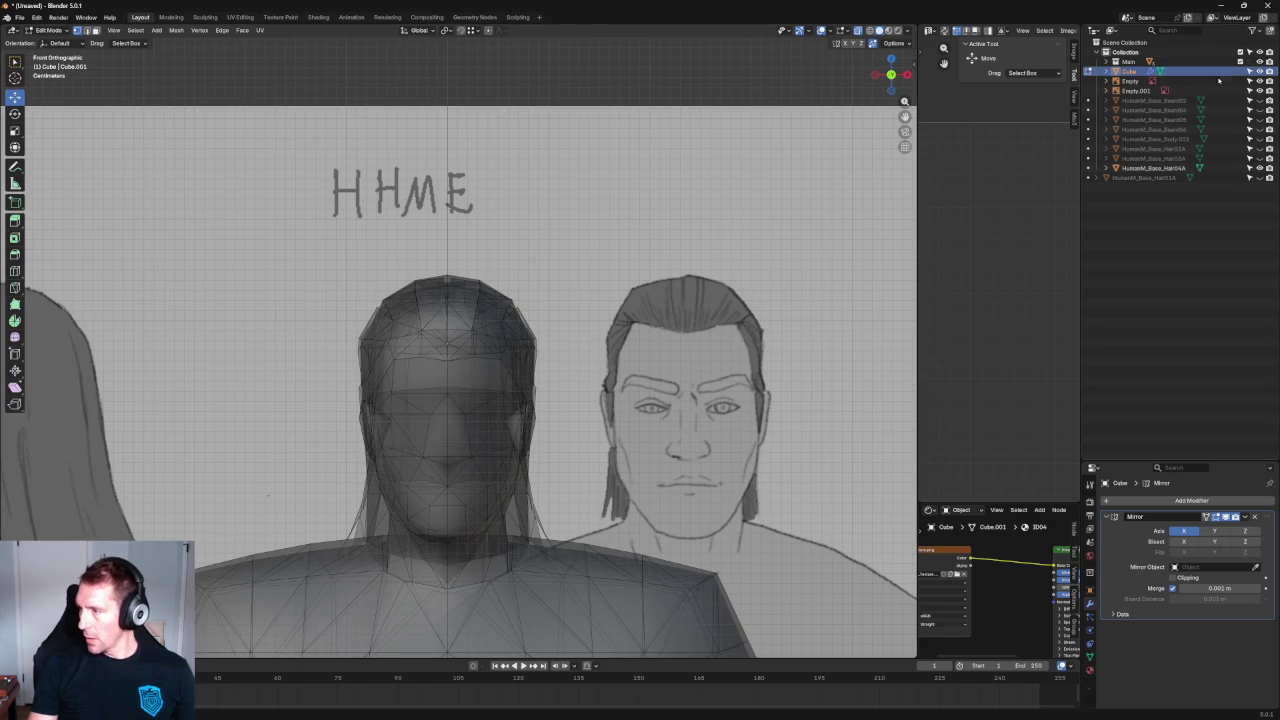
click(1259, 168)
key(alt+z)
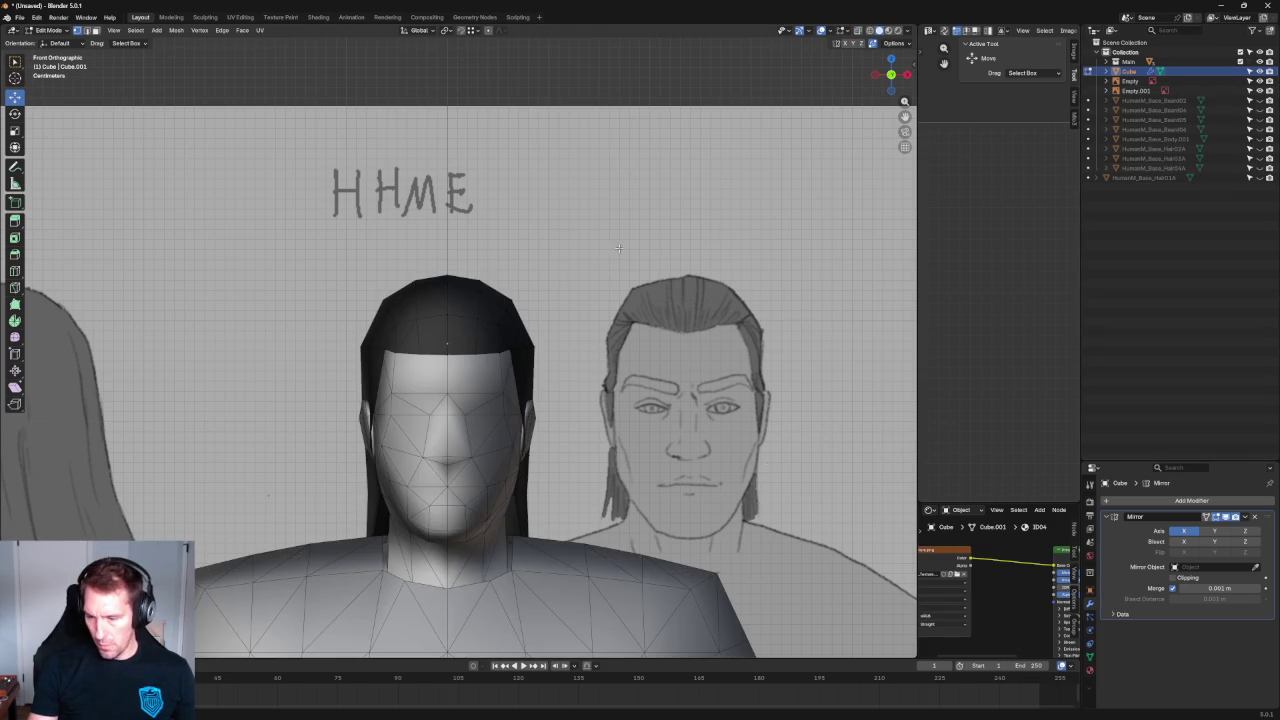
scroll(534, 343, up, 3)
scroll(363, 343, up, 2)
scroll(363, 343, down, 1)
scroll(225, 390, up, 1)
Adjust the heights of the forehead and temple hairline vertices to match the front sketch.
drag(225, 338, 228, 355)
shift+middle_drag(296, 352, 237, 360)
click(237, 379)
drag(237, 372, 237, 360)
shift+middle_drag(406, 343, 332, 343)
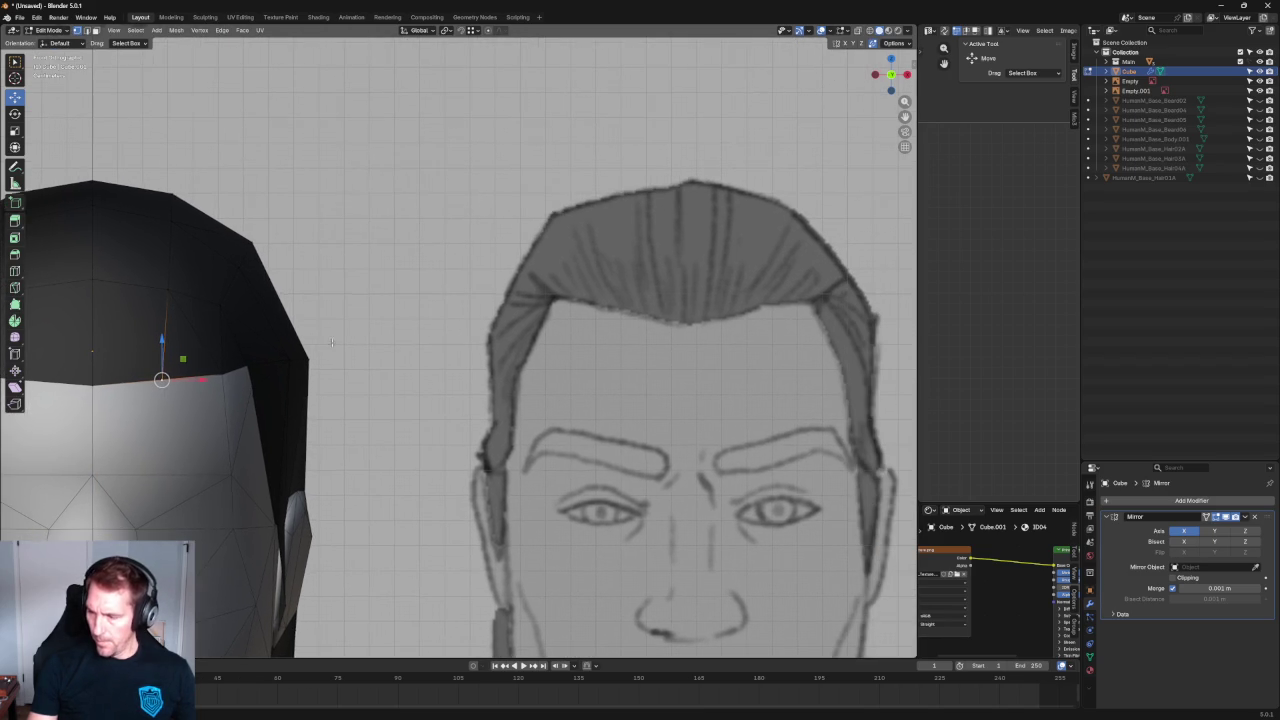
click(225, 373)
drag(222, 338, 222, 345)
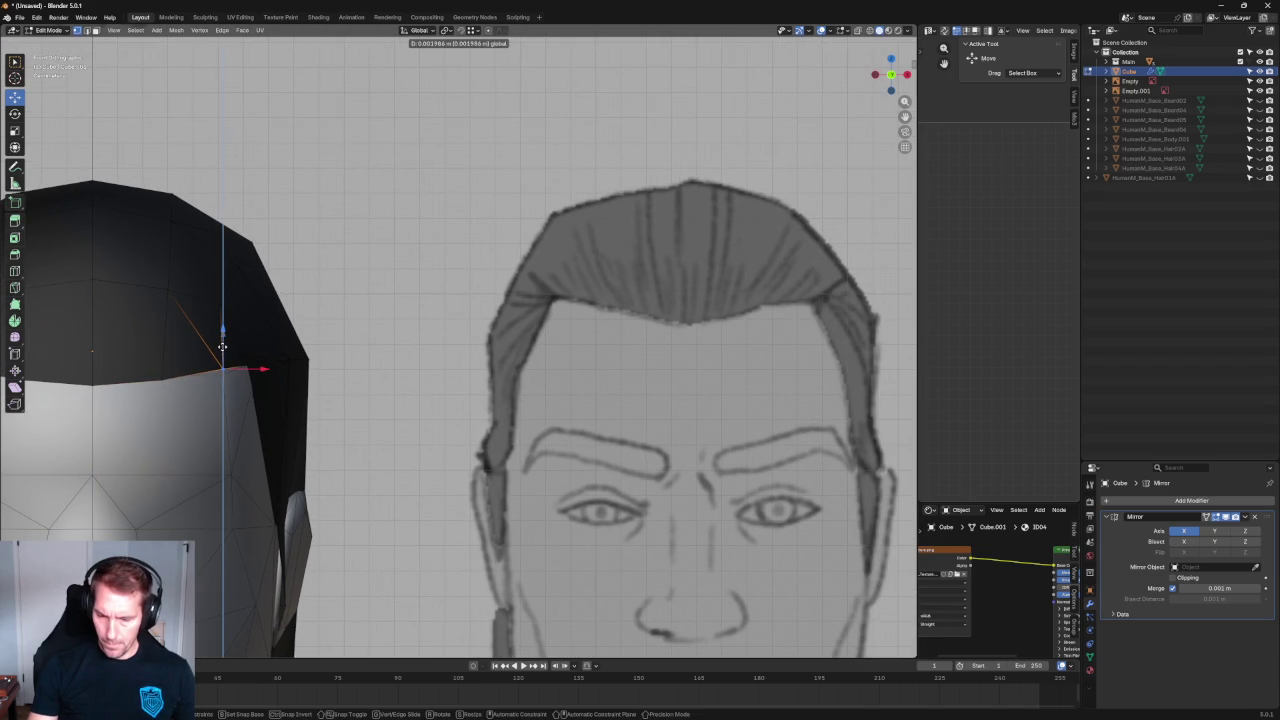
click(391, 310)
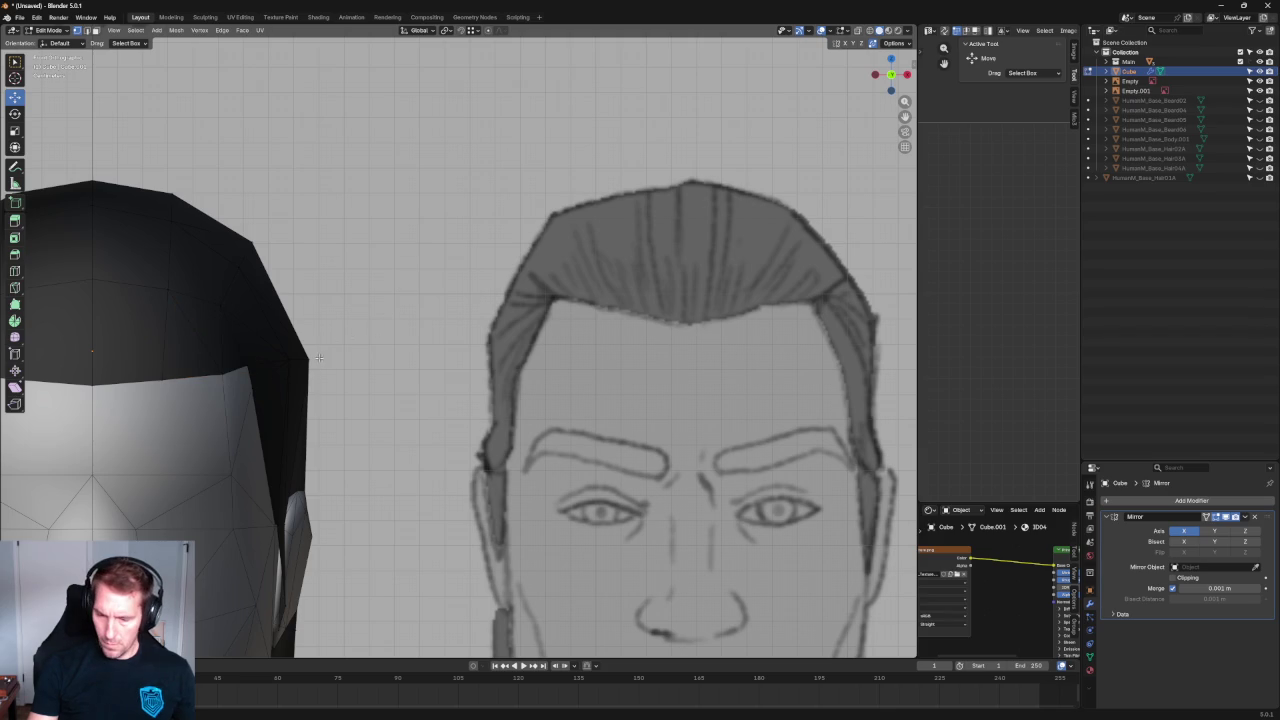
Pull the side hair vertices at the temple and beside the ear inward along X.
scroll(296, 358, down, 2)
scroll(306, 363, down, 1)
scroll(340, 355, down, 2)
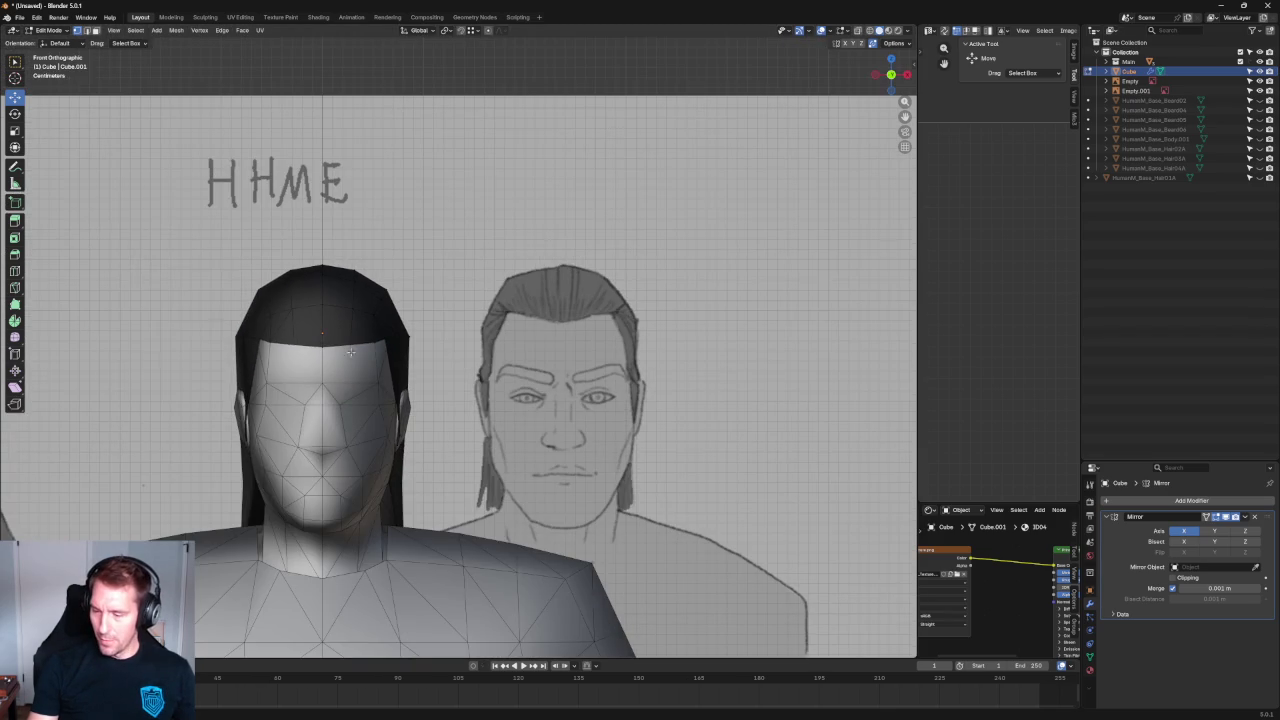
scroll(358, 348, up, 2)
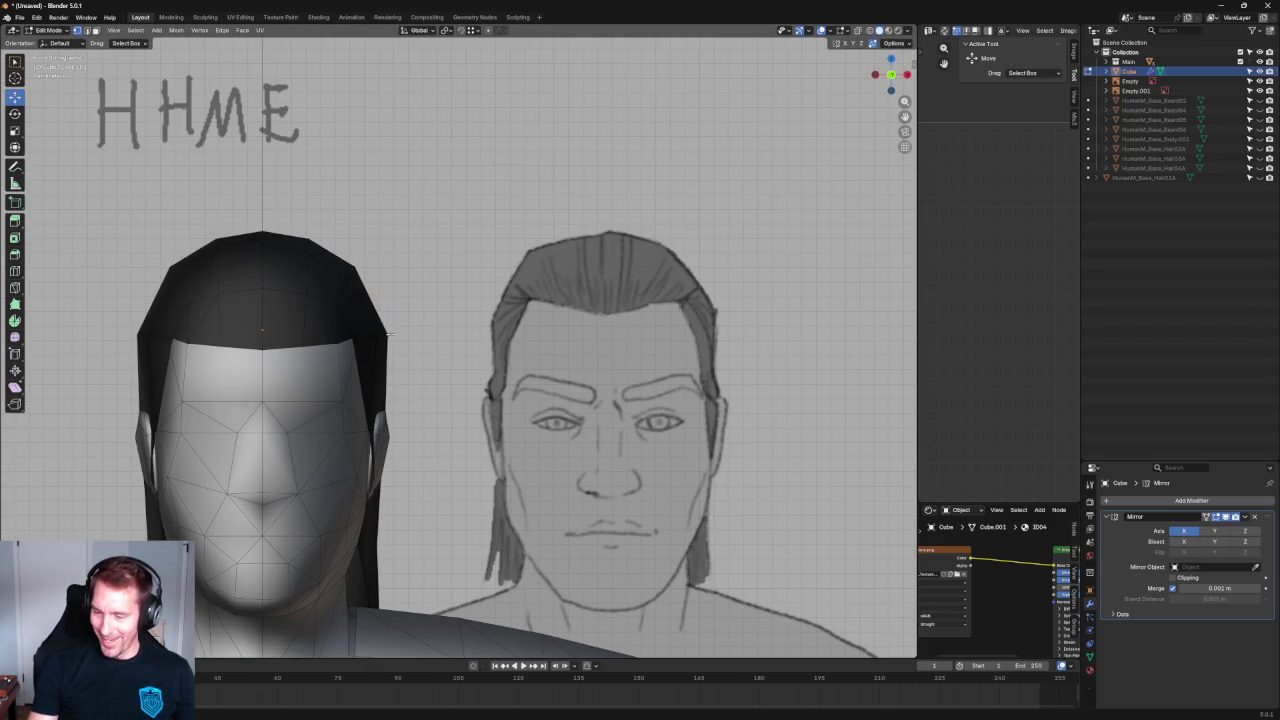
mouse_move(428, 335)
mouse_down()
mouse_move(383, 335)
mouse_move(414, 335)
mouse_up()
click(420, 381)
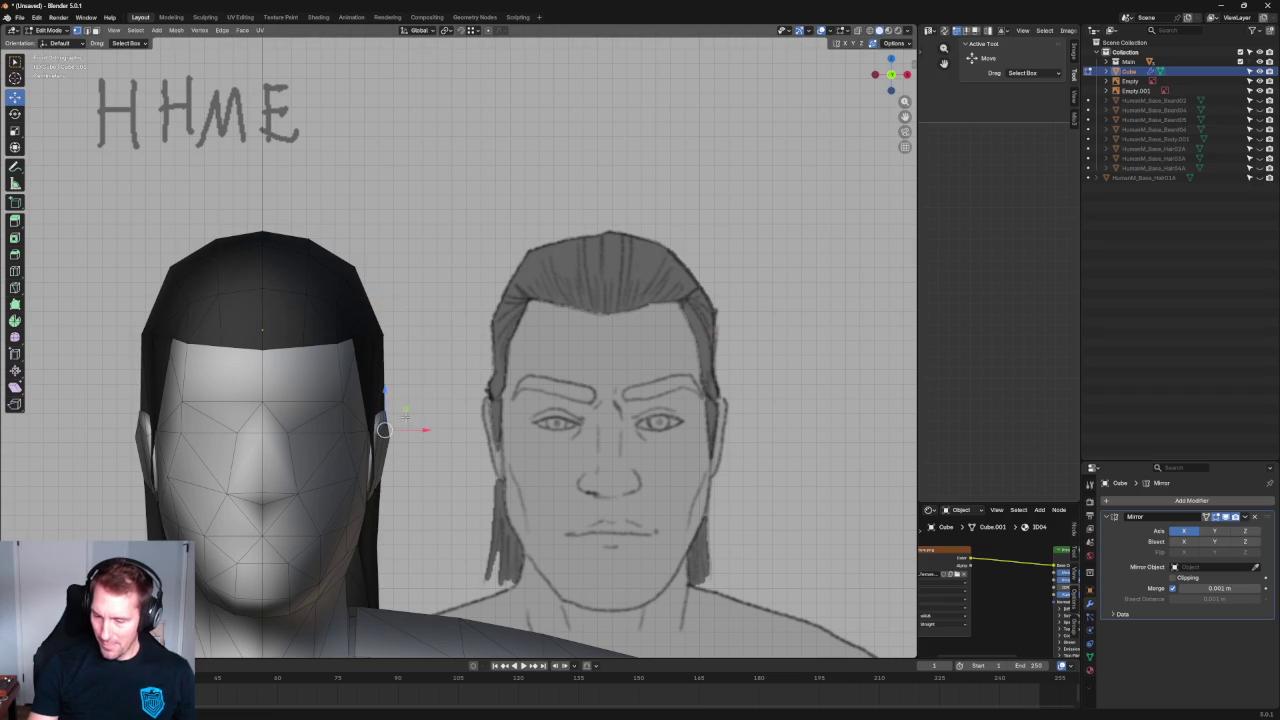
key(alt+z)
drag(410, 430, 405, 430)
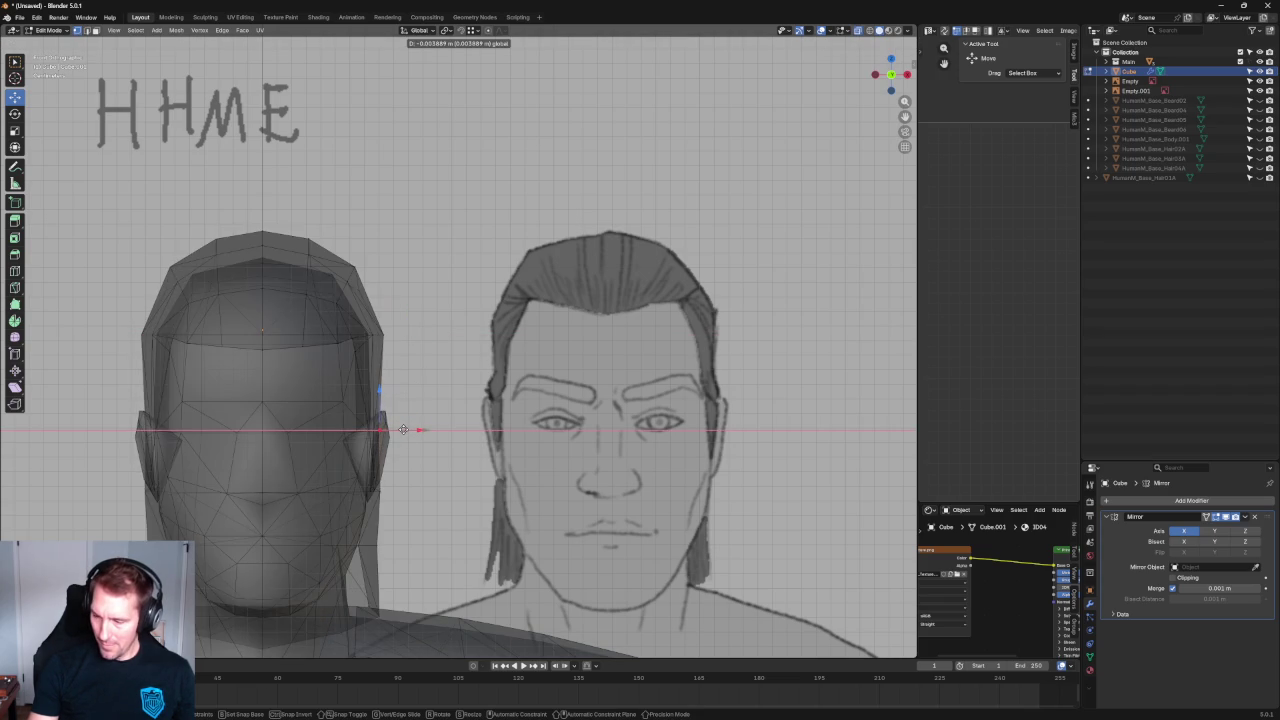
click(403, 430)
key(alt+z)
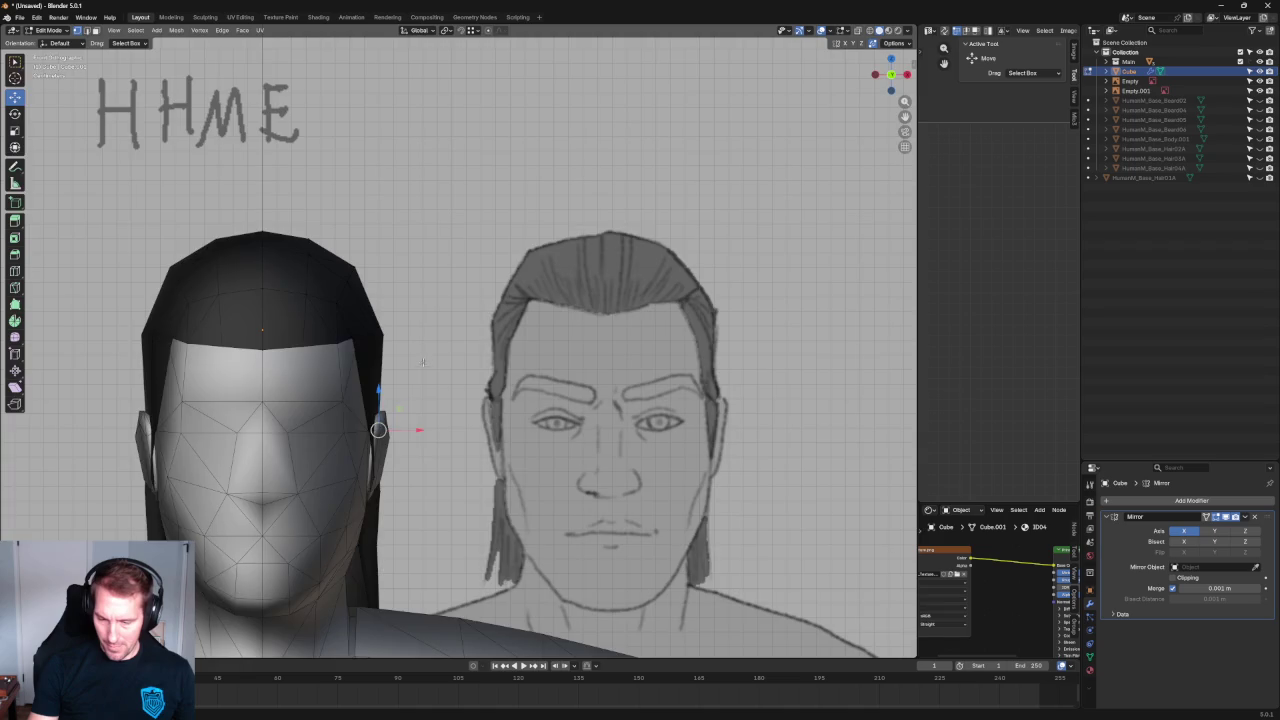
scroll(440, 380, down, 5)
middle_drag(484, 294, 354, 297)
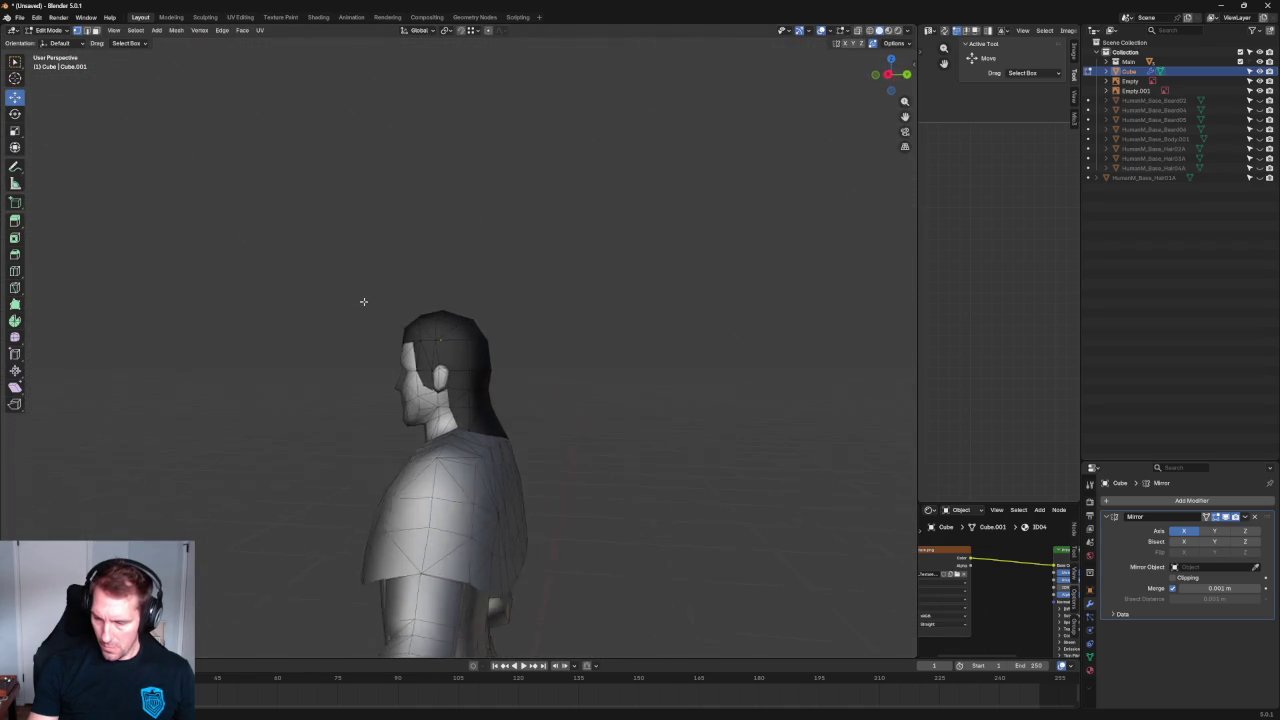
In right side view, reposition the hair vertices behind the ear and at the nape.
key(KP_3)
scroll(543, 403, up, 4)
scroll(543, 403, up, 2)
scroll(489, 360, up, 3)
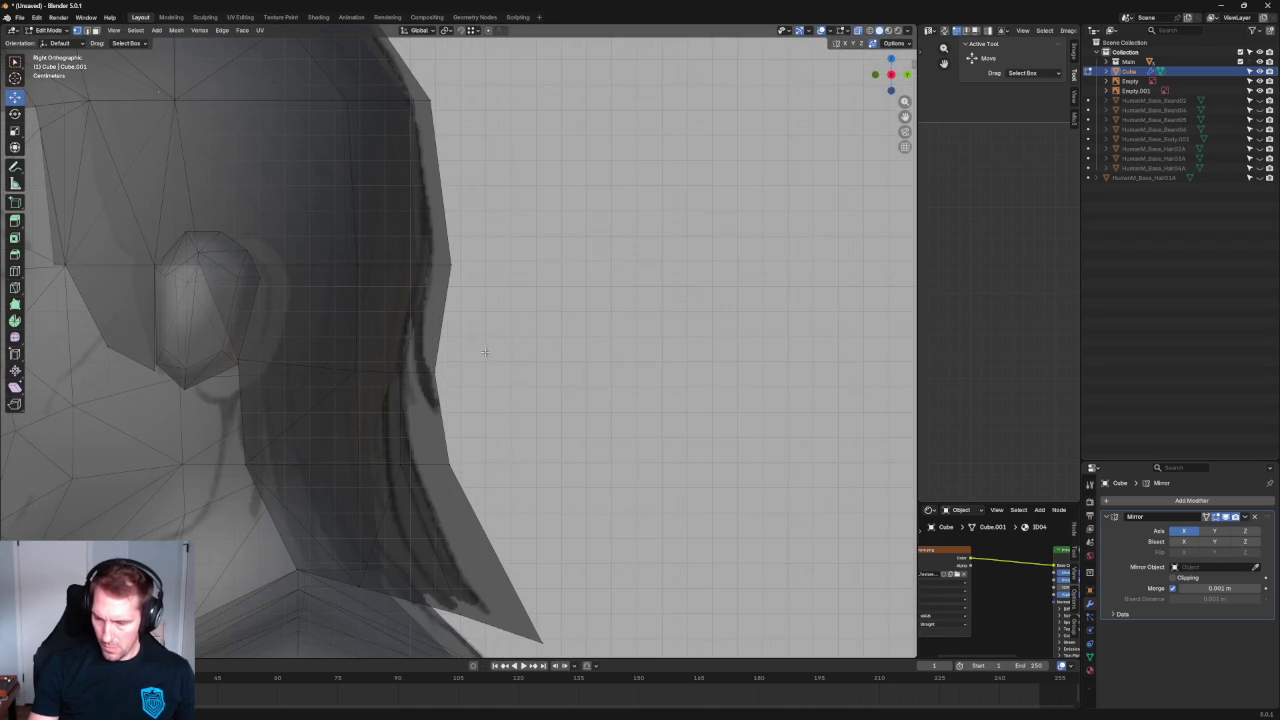
drag(475, 372, 442, 373)
click(405, 372)
click(405, 463)
drag(440, 464, 452, 451)
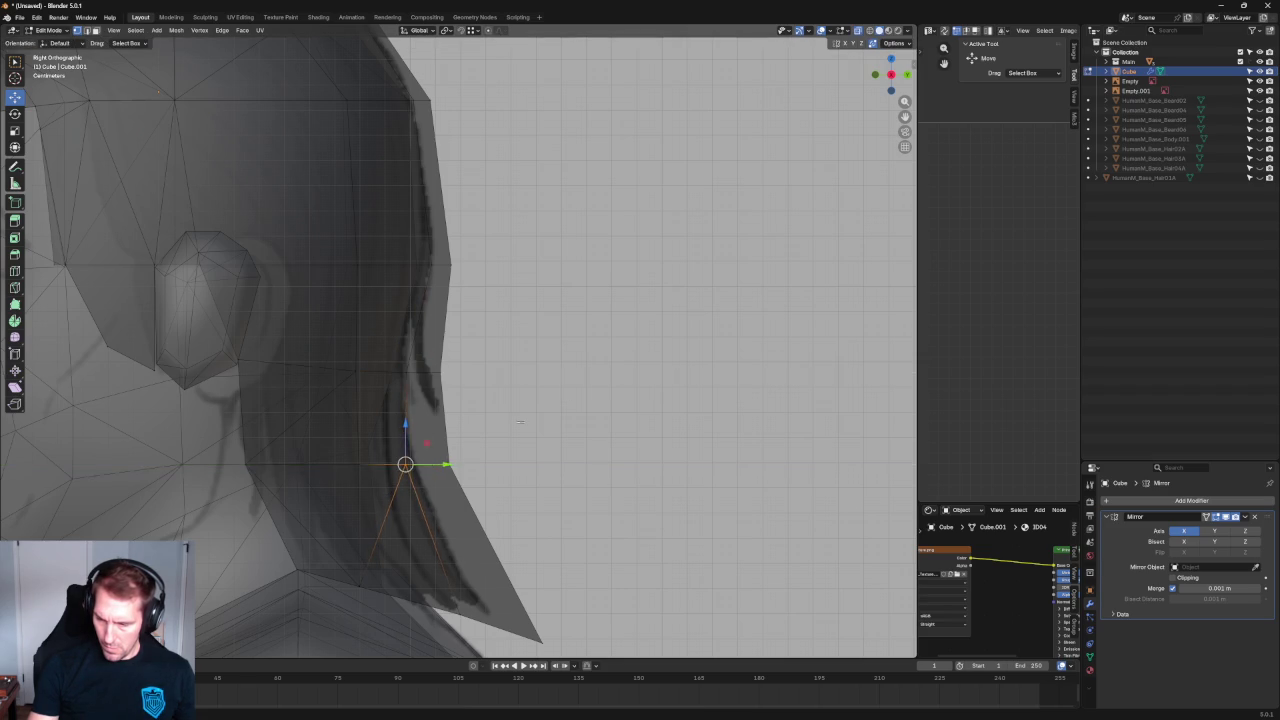
scroll(369, 410, down, 3)
Pull a lower hair vertex toward the face and return to the right side view.
key(alt+z)
key(alt+z)
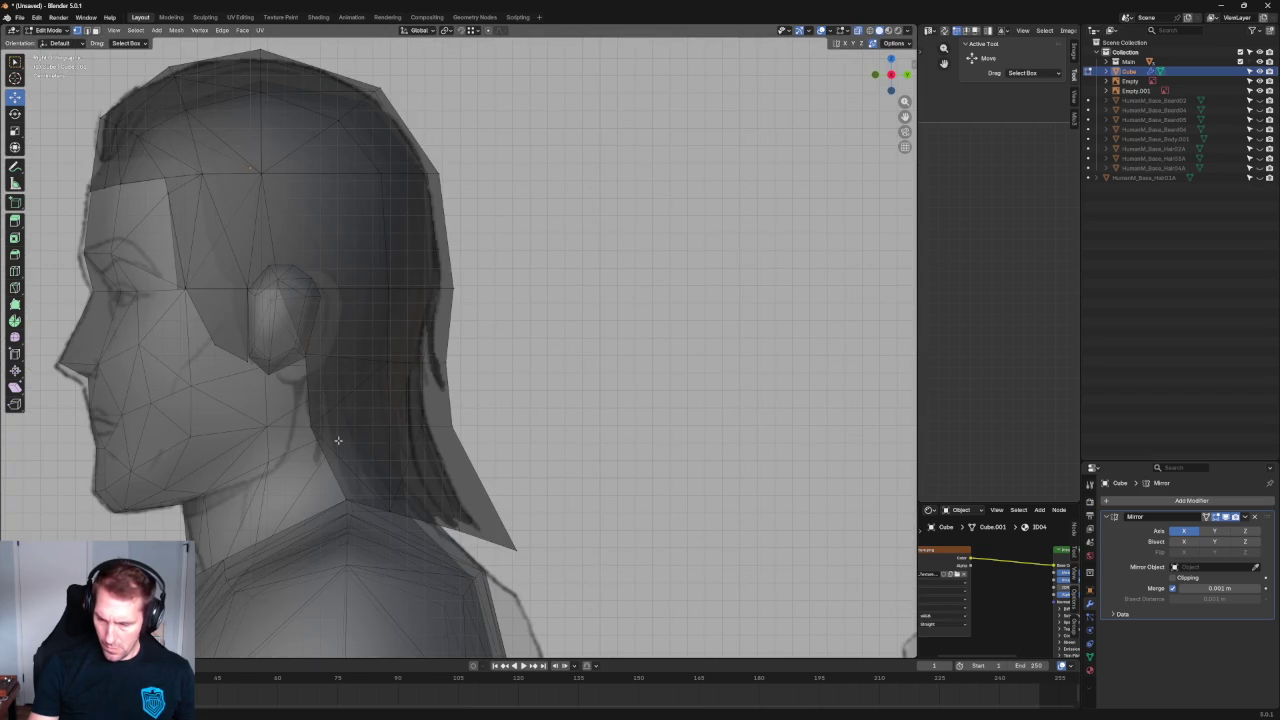
drag(370, 495, 337, 503)
key(alt+z)
scroll(389, 443, down, 1)
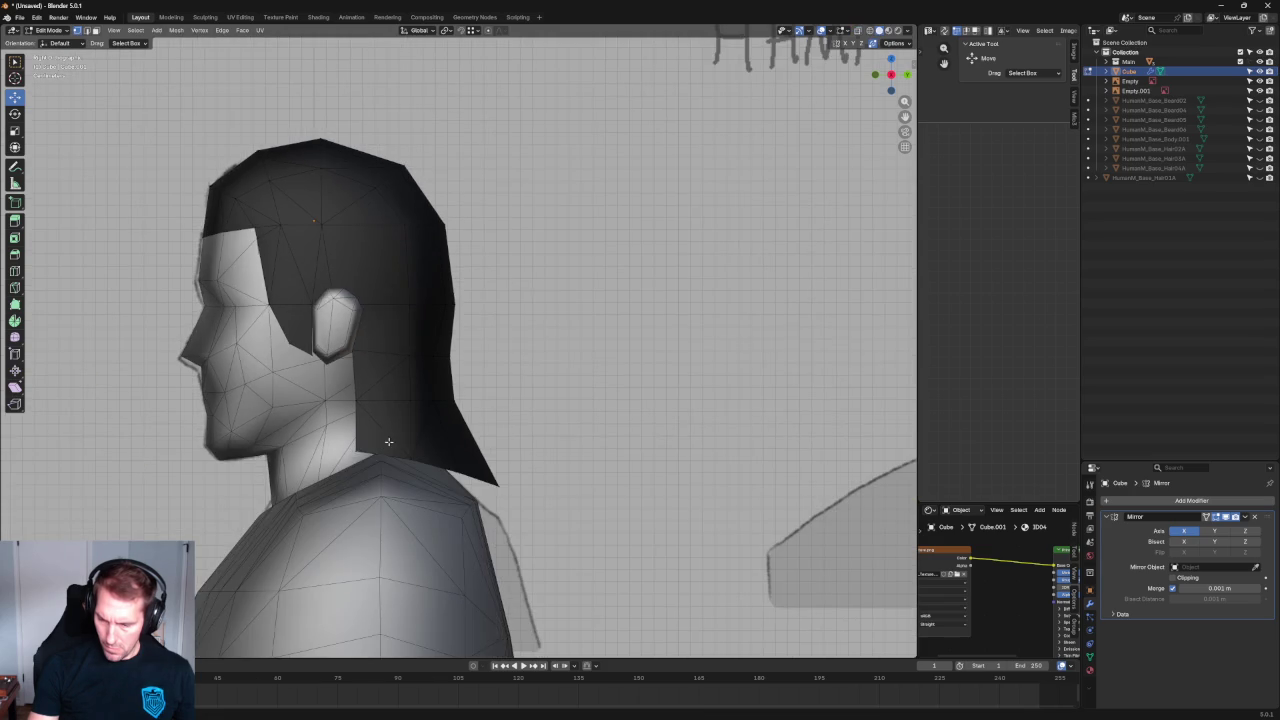
scroll(383, 425, up, 5)
scroll(383, 425, down, 3)
middle_drag(383, 425, 400, 410)
scroll(400, 410, up, 2)
key(KP_7)
key(KP_3)
scroll(422, 380, up, 3)
Slide the edge vertices of the hair strip behind the ear along their edges twice.
drag(391, 338, 387, 429)
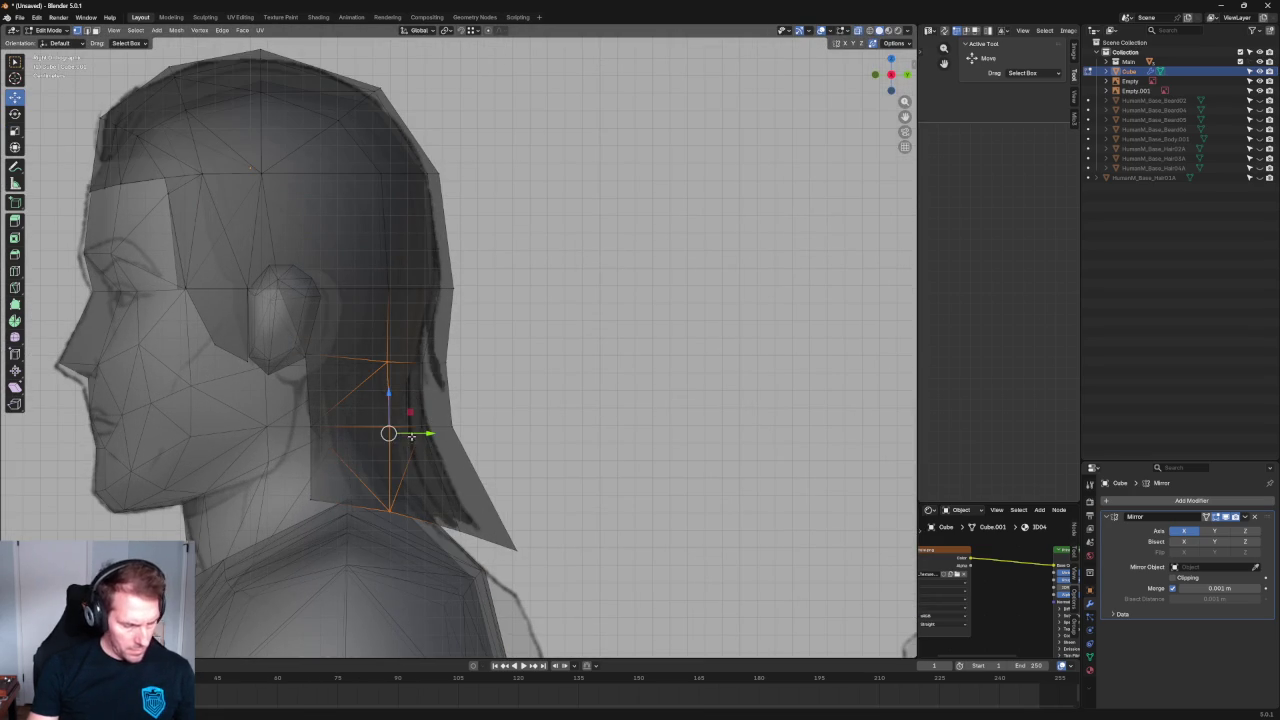
key(g)
key(g)
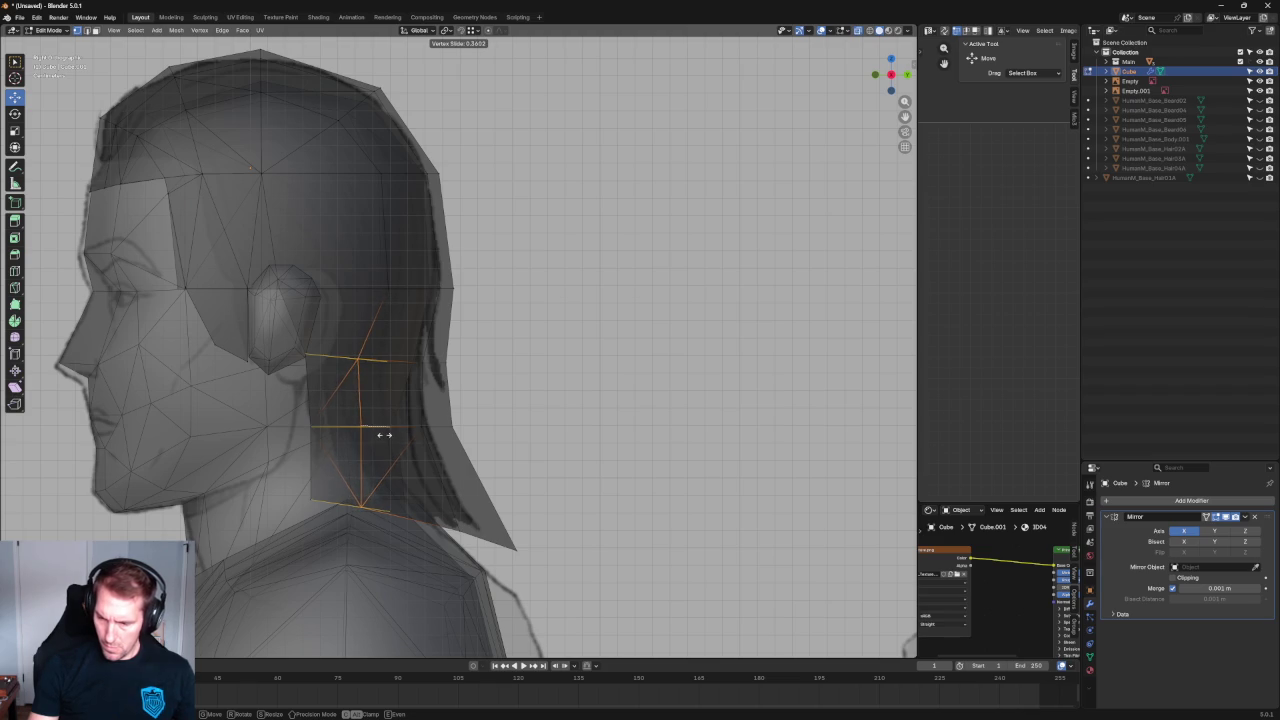
click(395, 440)
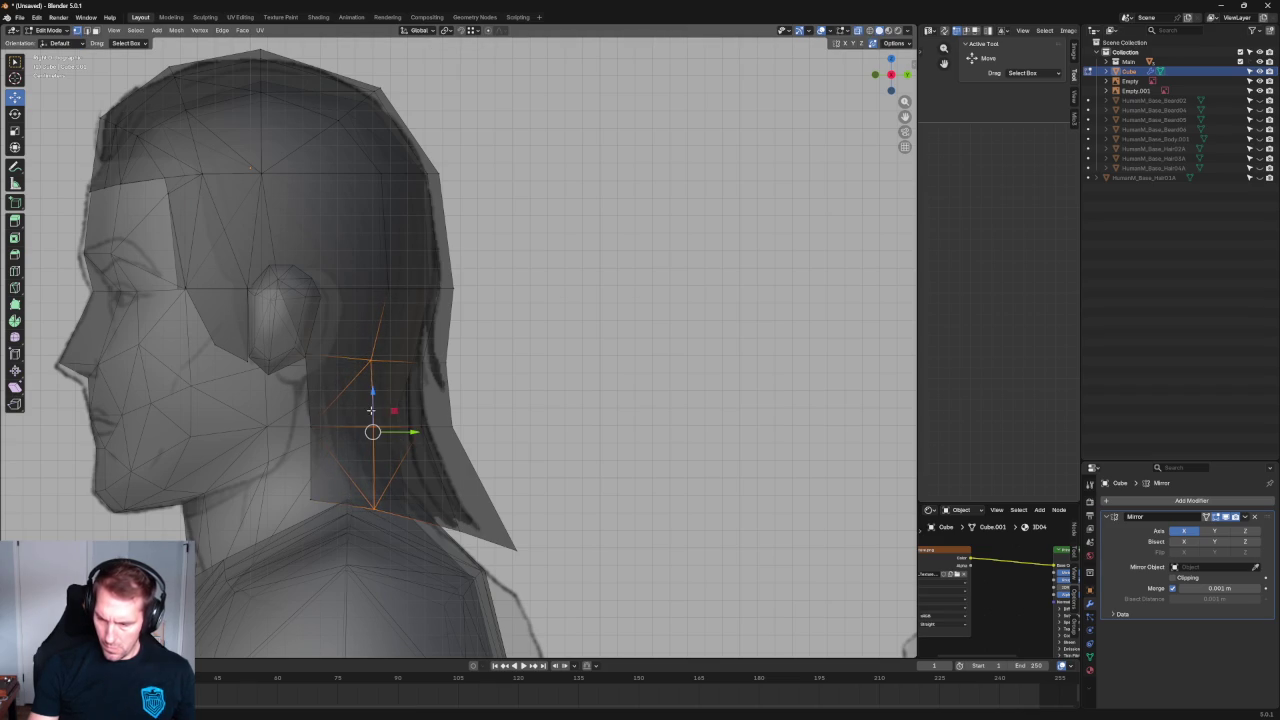
key(g)
key(g)
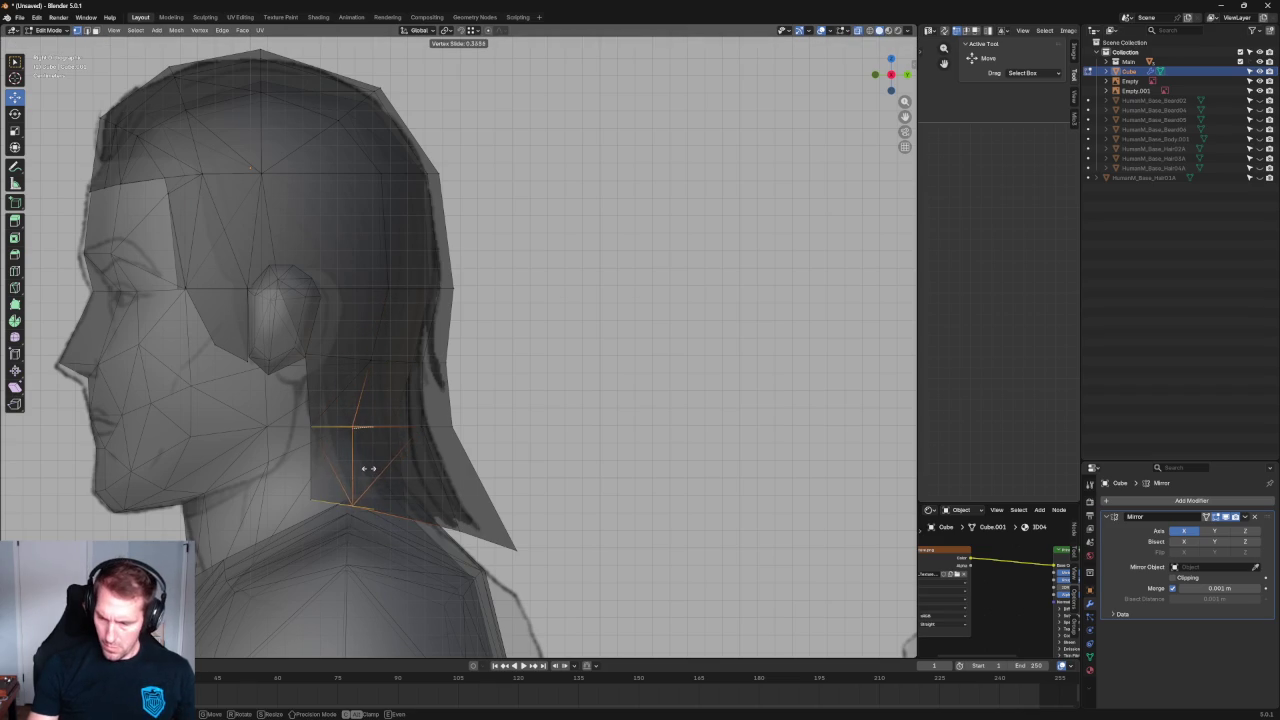
click(370, 467)
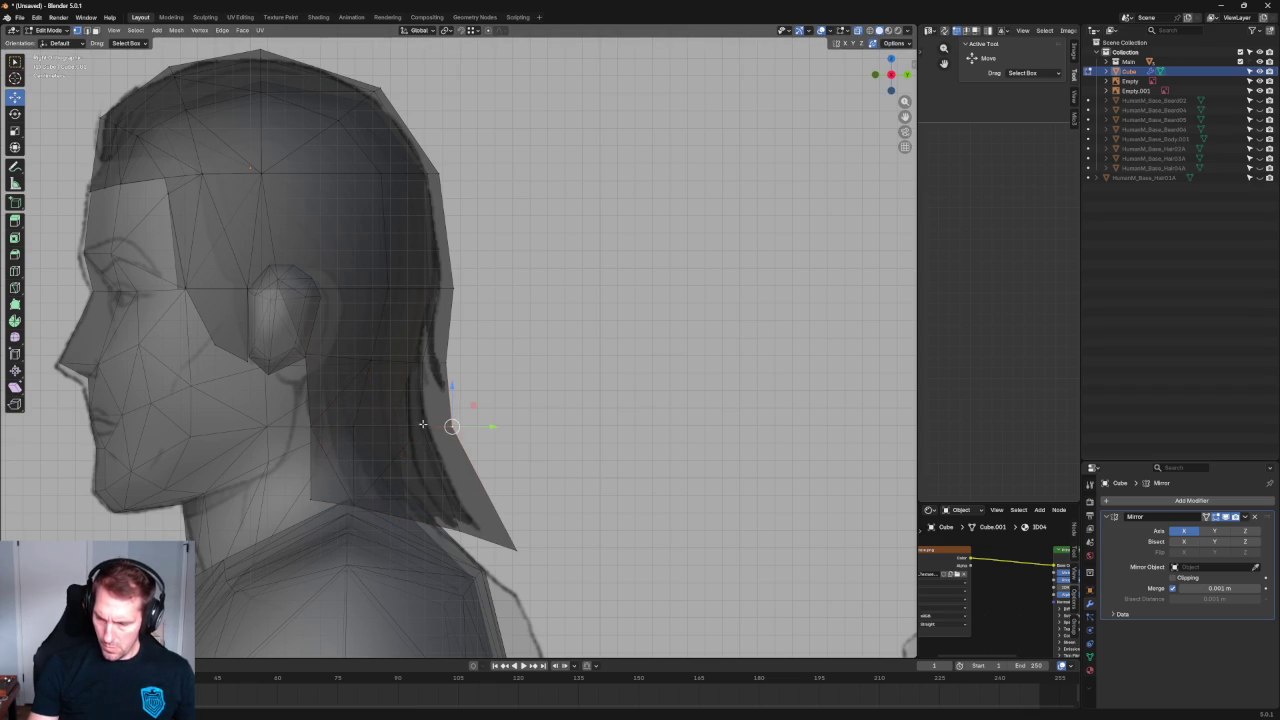
Move the lower hair-tip vertex along Y, then orbit behind the head and nudge a vertex sideways.
click(443, 528)
drag(482, 528, 468, 528)
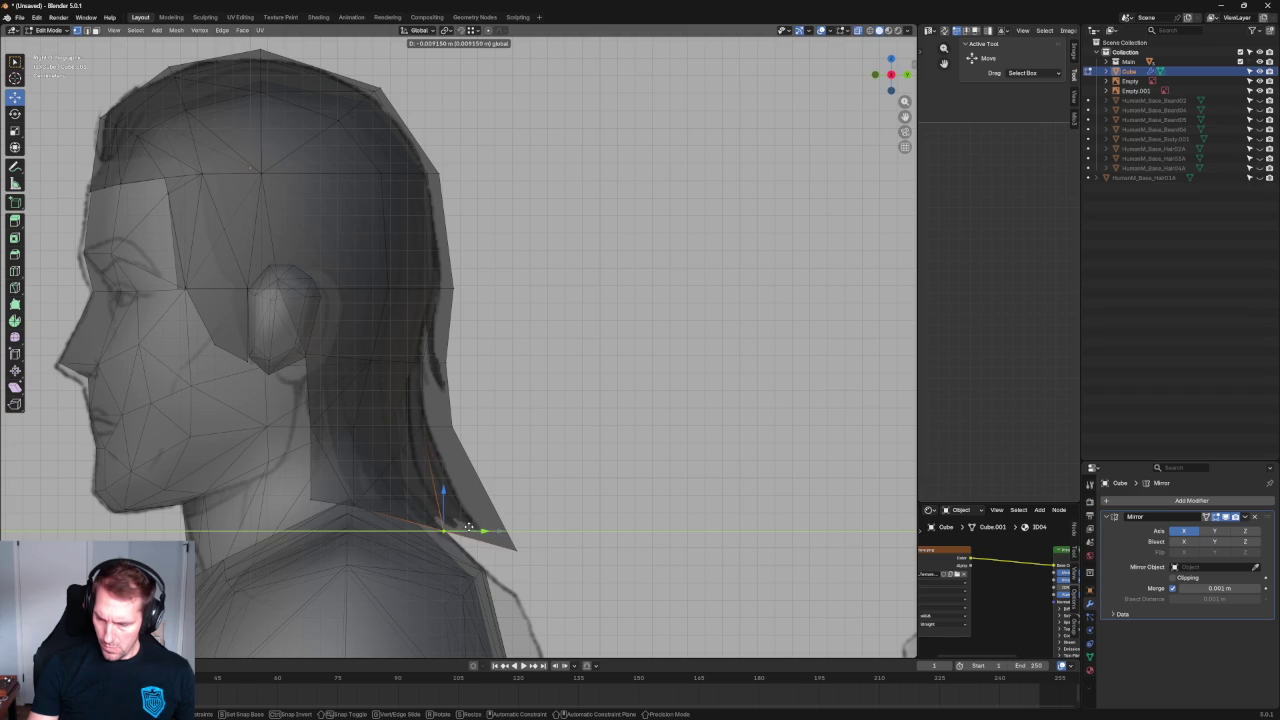
click(468, 527)
scroll(443, 523, down, 5)
middle_drag(443, 523, 432, 443)
scroll(399, 471, up, 2)
middle_drag(366, 470, 405, 467)
key(alt+z)
drag(339, 463, 333, 466)
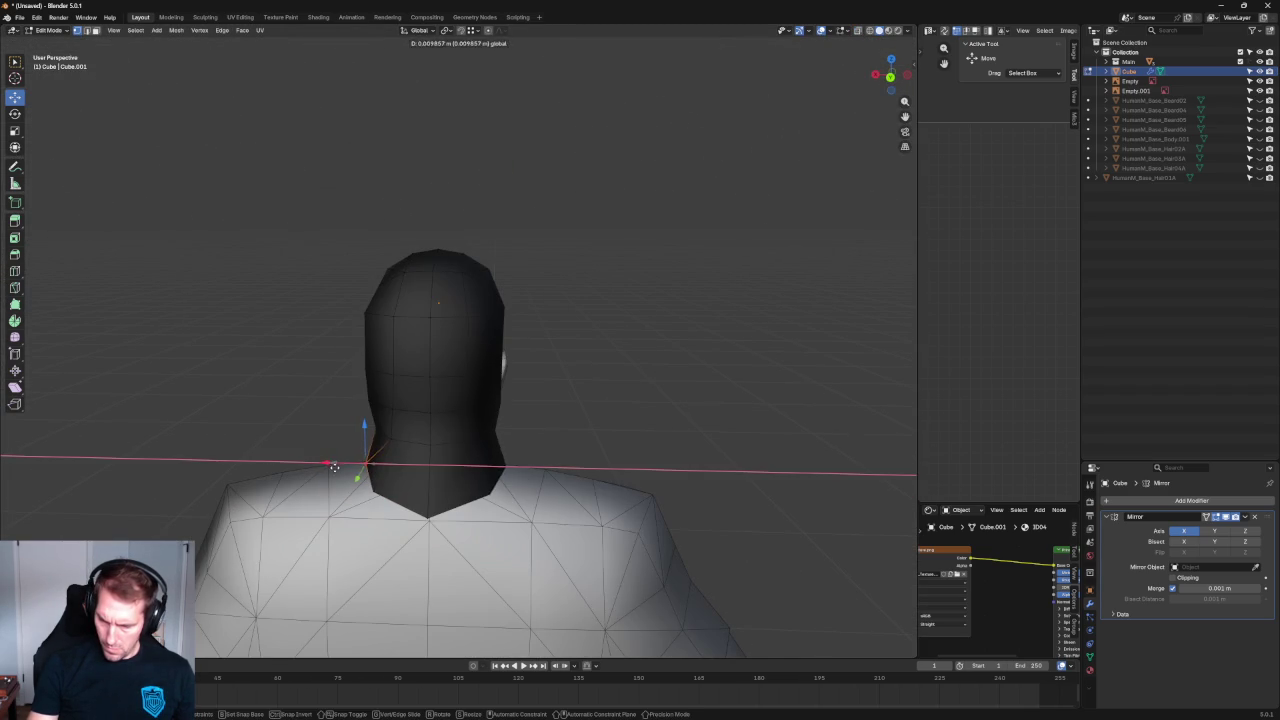
Confirm the sideways vertex move and switch to Back Orthographic view.
middle_drag(334, 467, 337, 439)
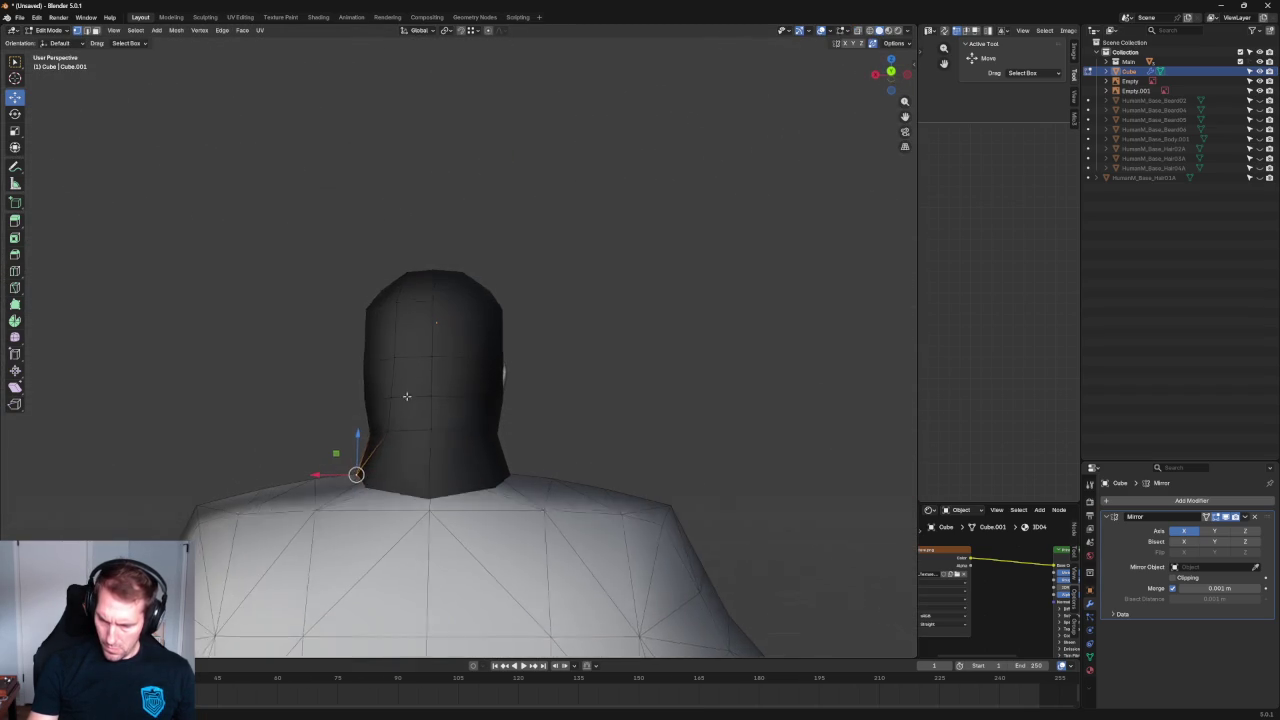
click(332, 440)
key(grave)
click(509, 391)
scroll(405, 484, up, 4)
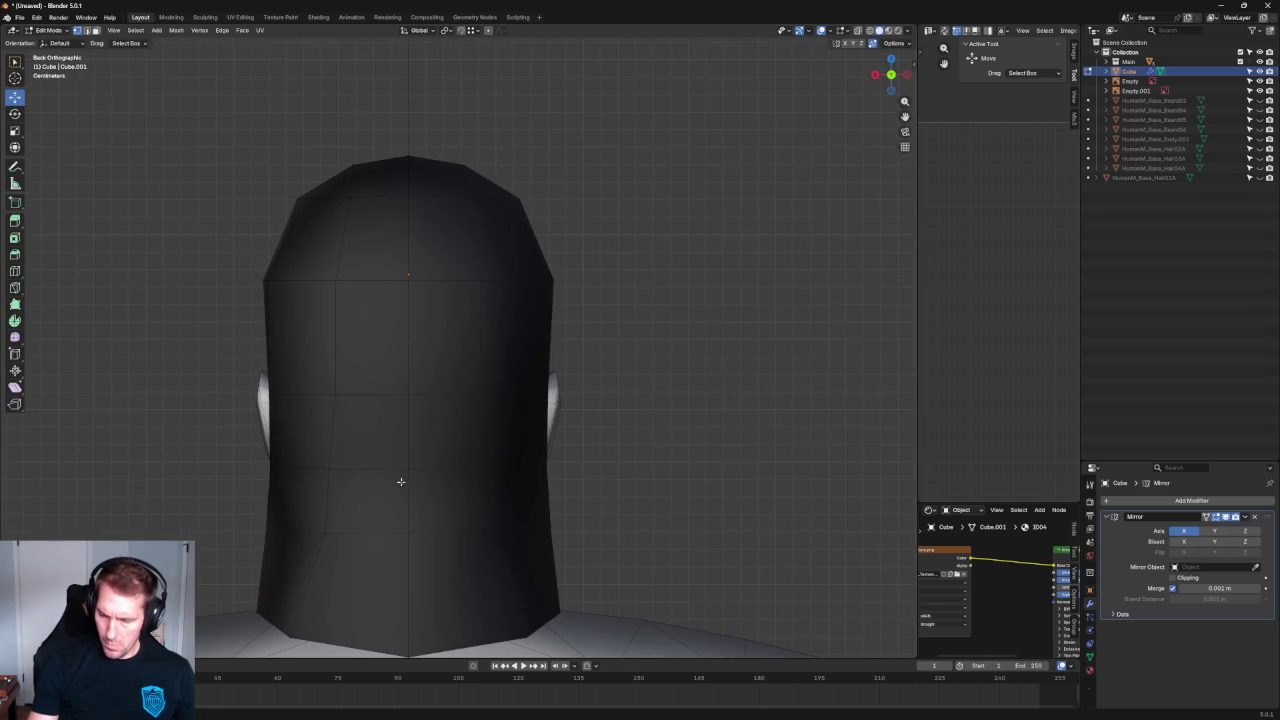
Shift the bottom-edge hair vertices along X, one by 0.006752 m, to tighten the neck hem.
click(265, 530)
drag(240, 531, 245, 531)
click(269, 467)
drag(232, 468, 300, 470)
click(333, 467)
scroll(400, 480, down, 3)
scroll(611, 351, down, 2)
mouse_move(611, 351)
middle_down()
mouse_move(490, 466)
mouse_move(323, 400)
mouse_move(197, 408)
mouse_move(297, 423)
mouse_move(569, 357)
middle_up()
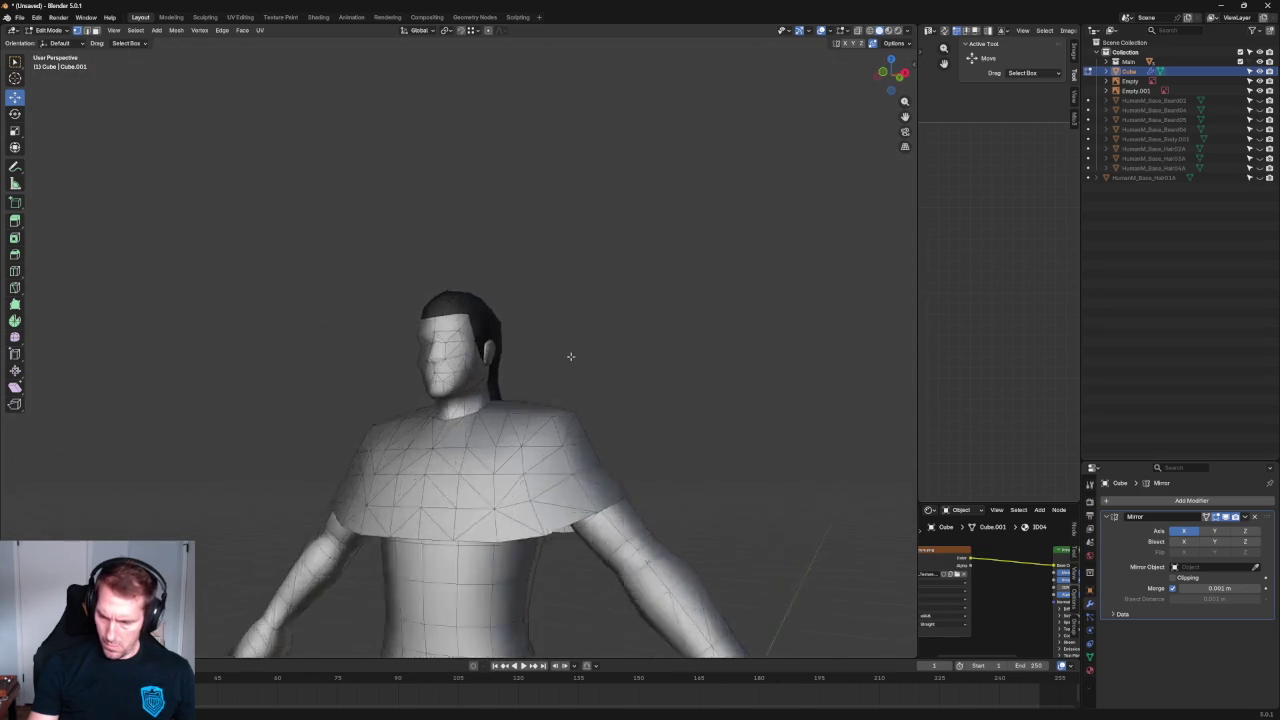
scroll(601, 403, up, 4)
key(KP_1)
key(alt+z)
scroll(395, 427, up, 2)
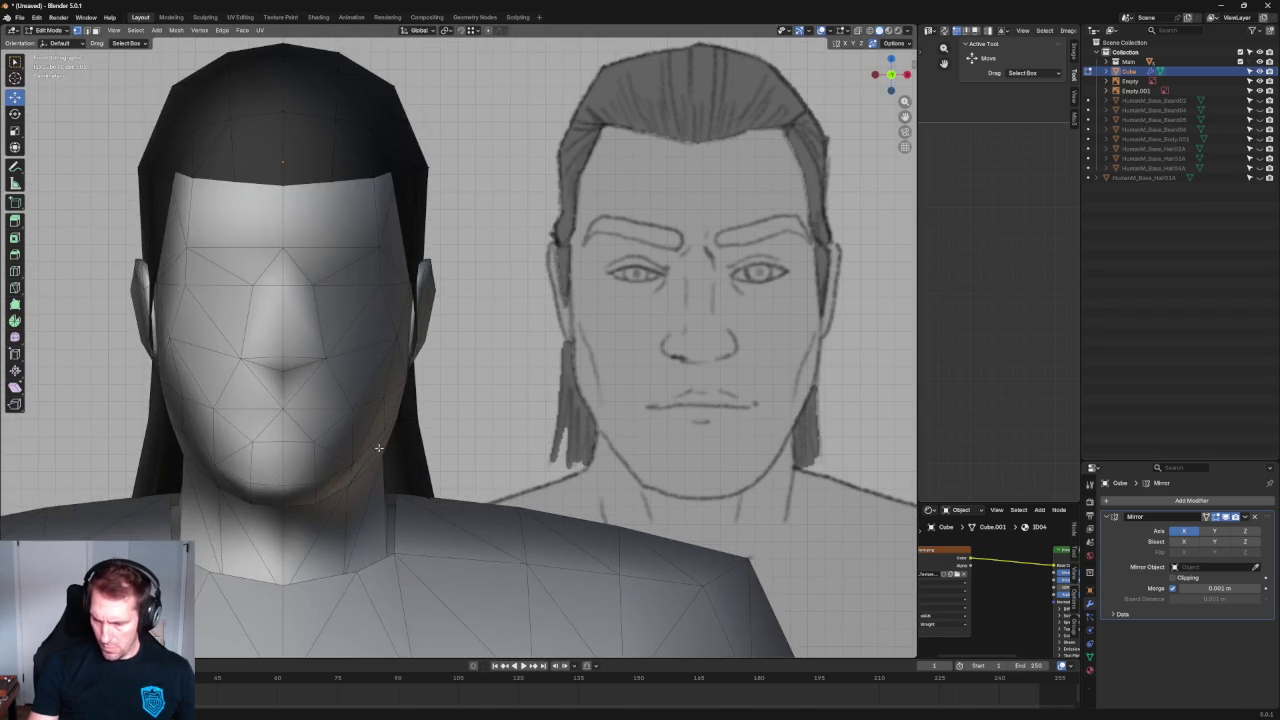
In front X-ray view, move the jaw-side edge and lower side-strand vertex along X.
scroll(395, 427, up, 2)
click(397, 425)
key(g)
key(x)
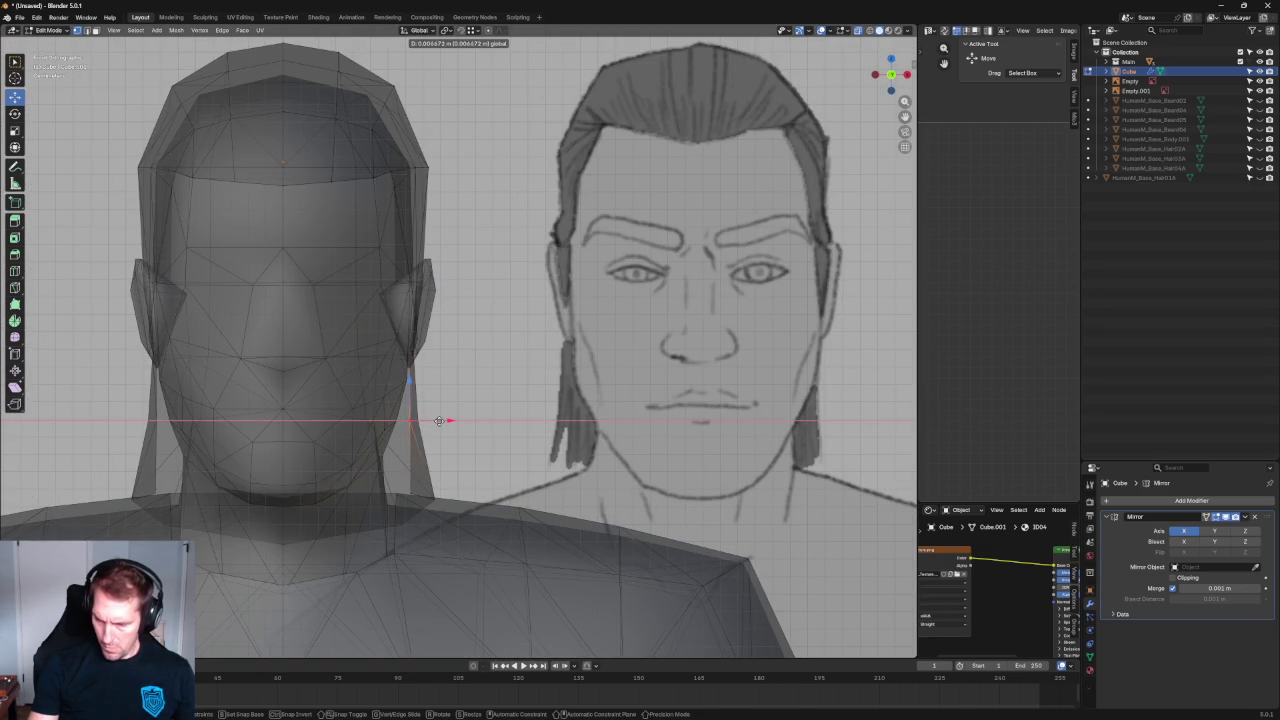
click(439, 420)
click(421, 491)
key(g)
key(x)
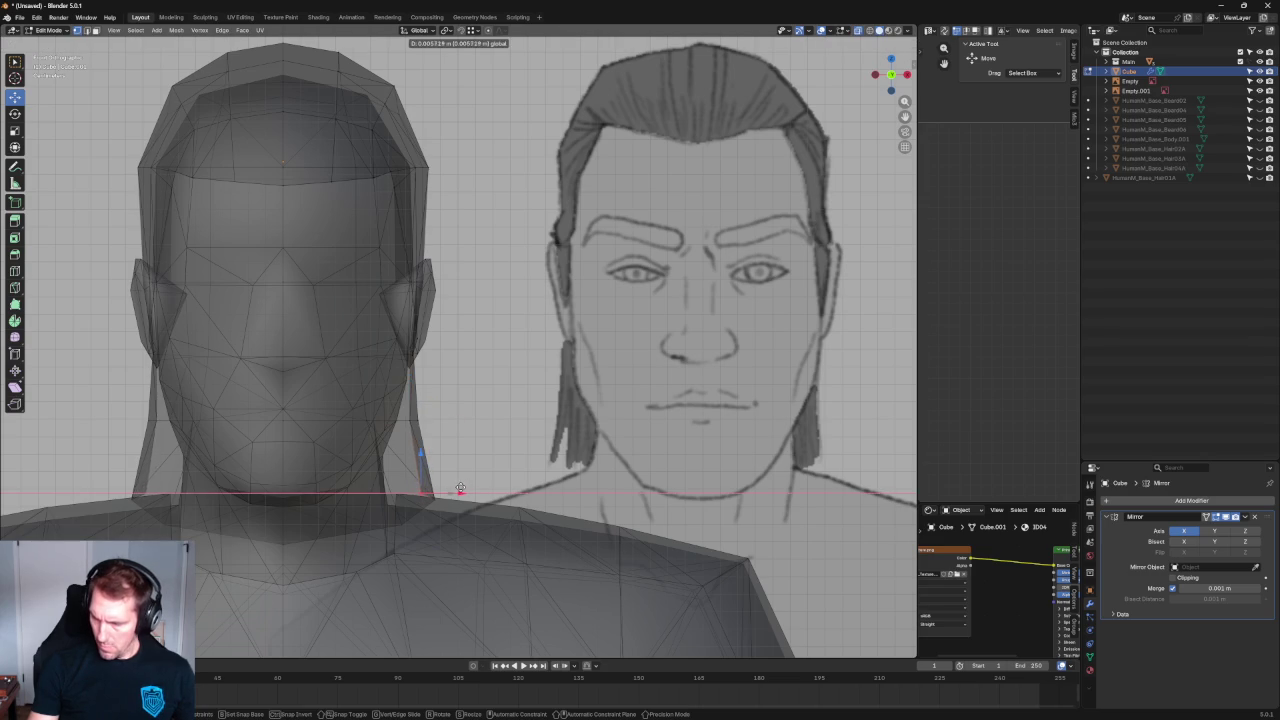
click(460, 488)
In Right Orthographic view, move the vertices below the ear and on the lower front edge forward.
key(alt+z)
mouse_move(417, 486)
middle_down()
mouse_move(477, 429)
mouse_move(445, 416)
middle_up()
key(grave)
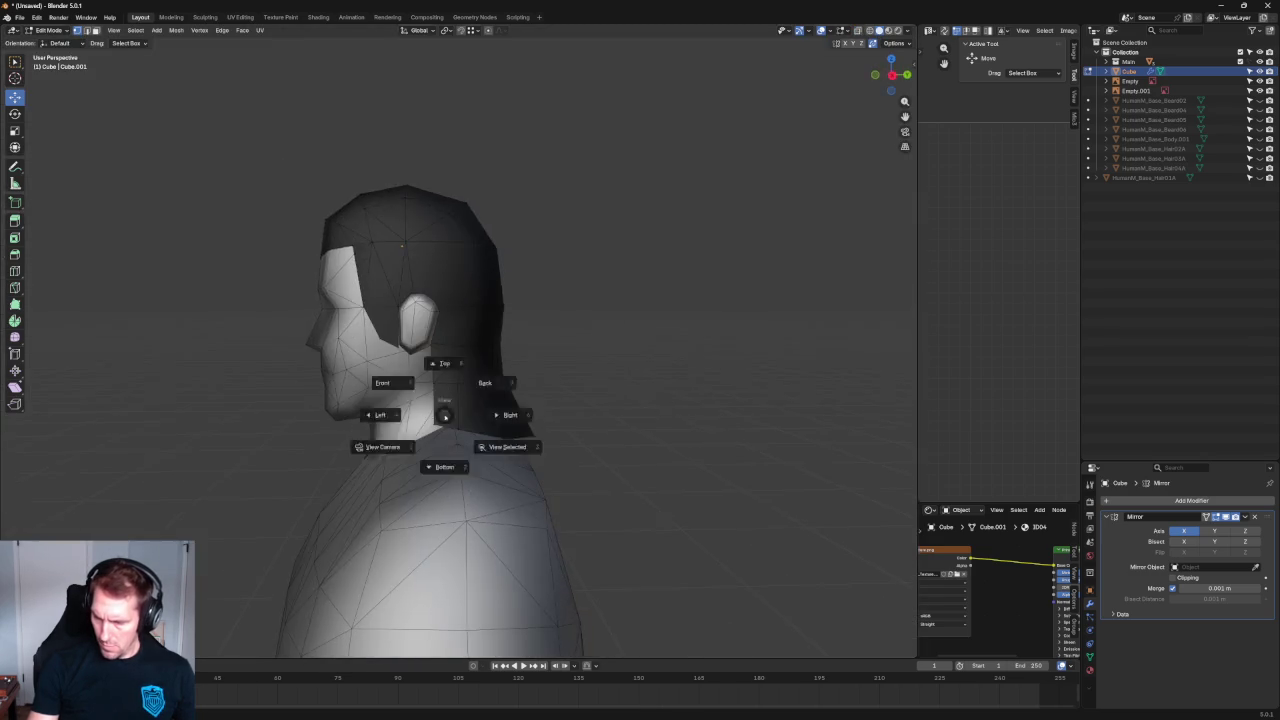
click(471, 415)
scroll(360, 370, up, 3)
scroll(338, 368, up, 3)
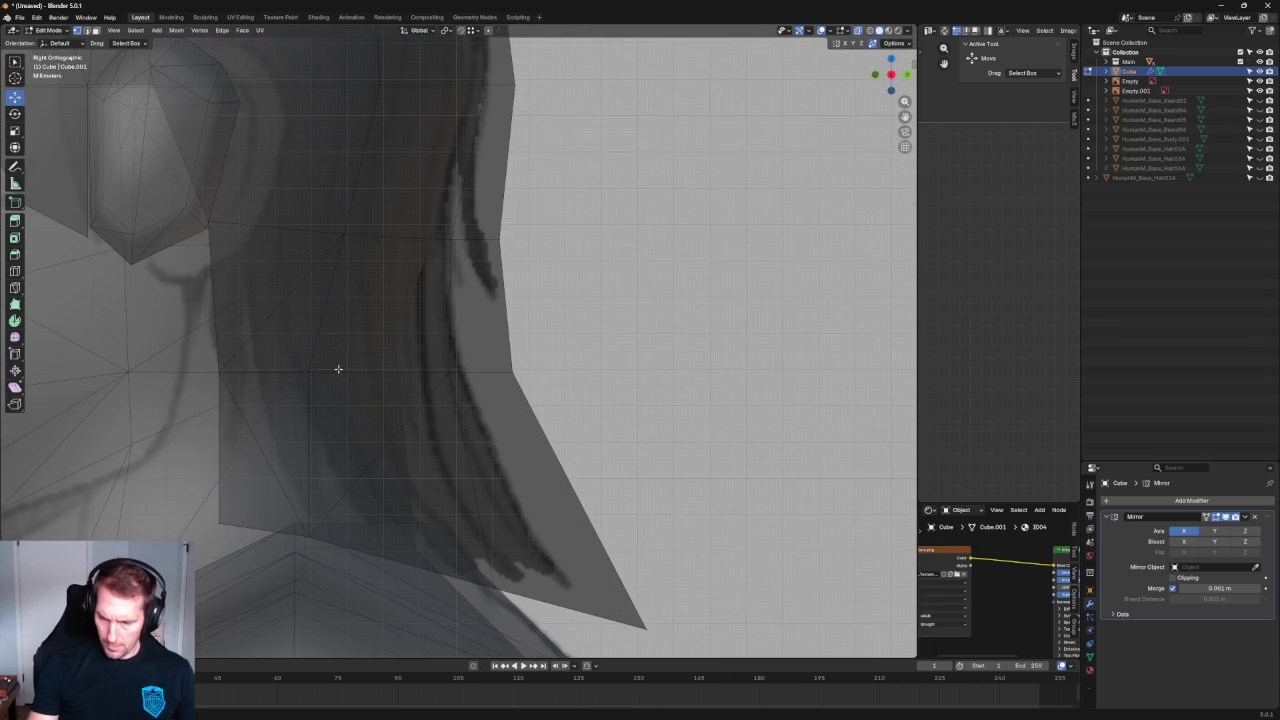
click(245, 371)
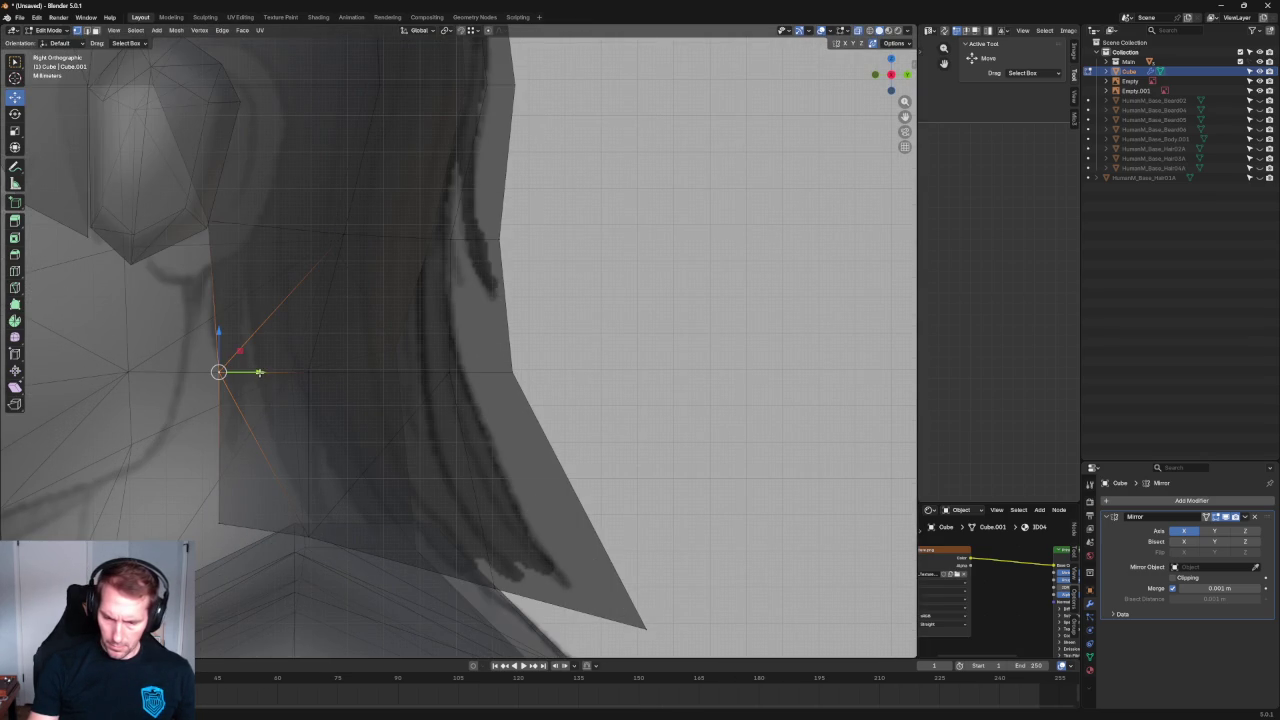
drag(259, 372, 246, 372)
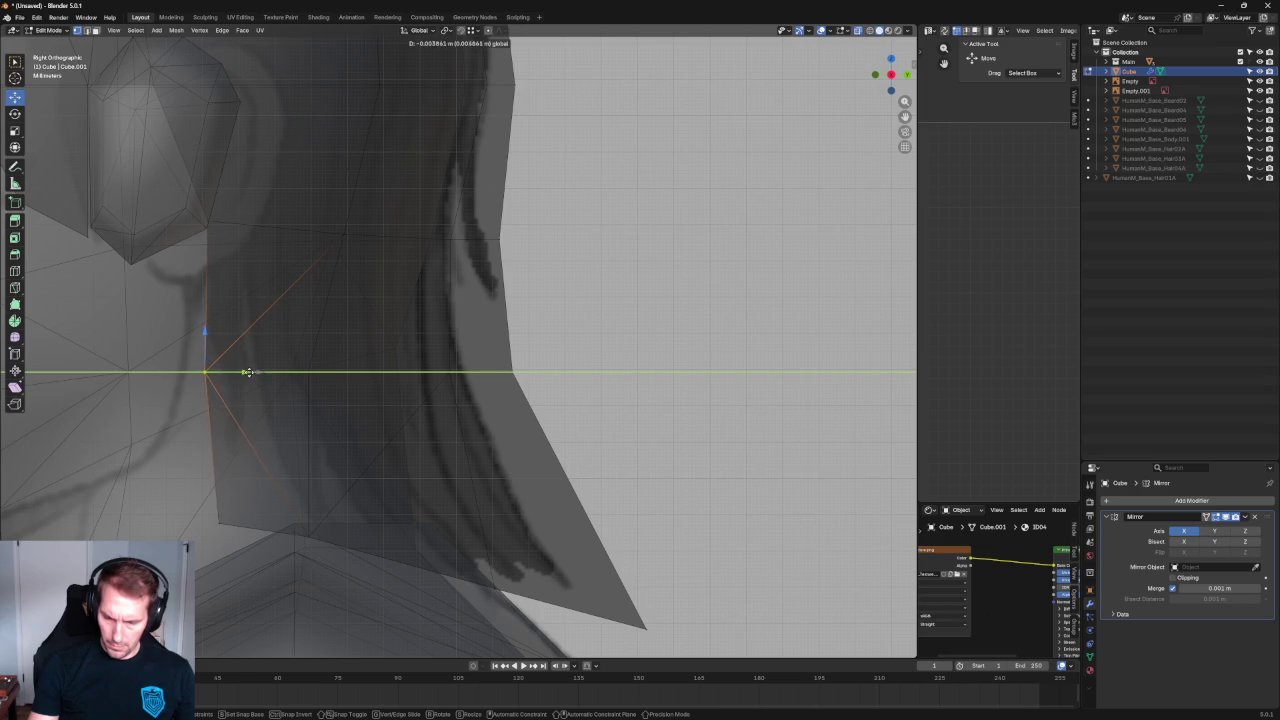
mouse_move(200, 491)
mouse_down()
mouse_move(251, 537)
mouse_move(224, 504)
mouse_up()
mouse_move(224, 504)
middle_down()
mouse_move(323, 403)
mouse_move(294, 427)
mouse_move(237, 420)
mouse_move(446, 390)
middle_up()
Nudge the neck-side and back-of-neck hair vertices closer to the neck.
drag(446, 390, 442, 389)
mouse_move(442, 389)
middle_down()
mouse_move(337, 371)
mouse_move(357, 334)
mouse_move(320, 357)
mouse_move(322, 402)
mouse_move(420, 380)
mouse_move(400, 416)
mouse_move(408, 443)
mouse_move(388, 436)
middle_up()
click(400, 416)
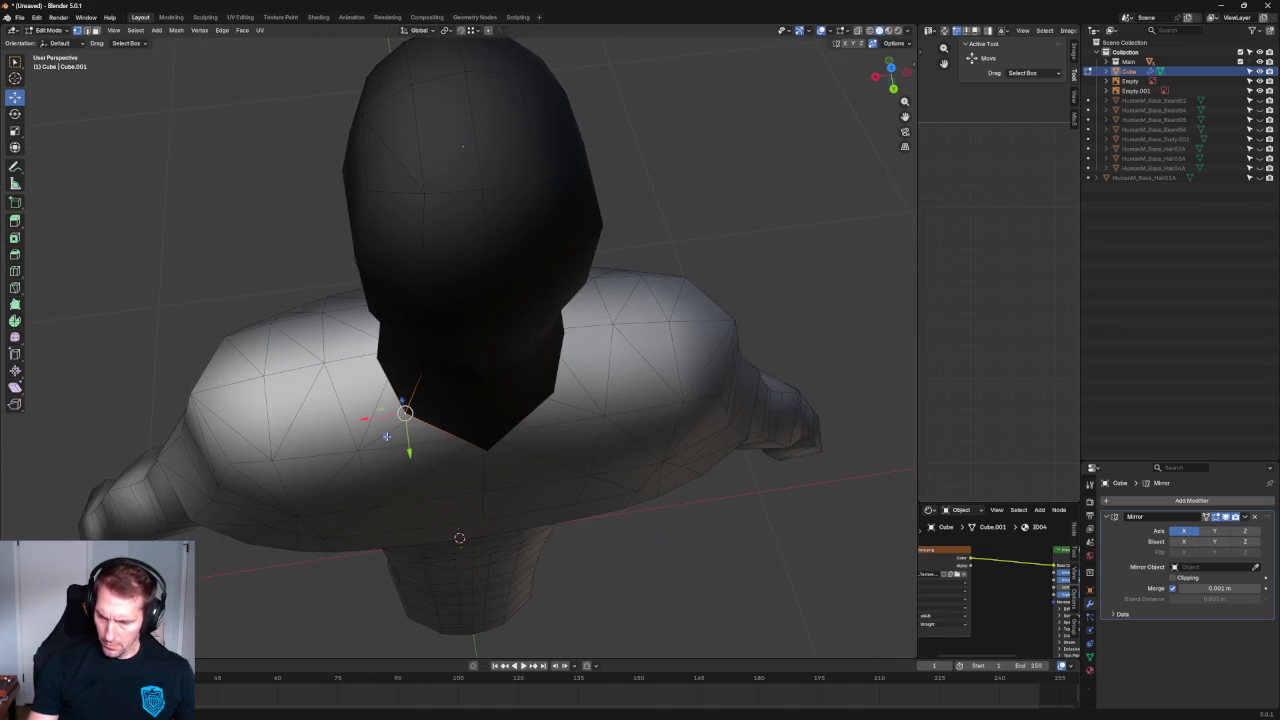
middle_drag(477, 394, 440, 356)
click(436, 350)
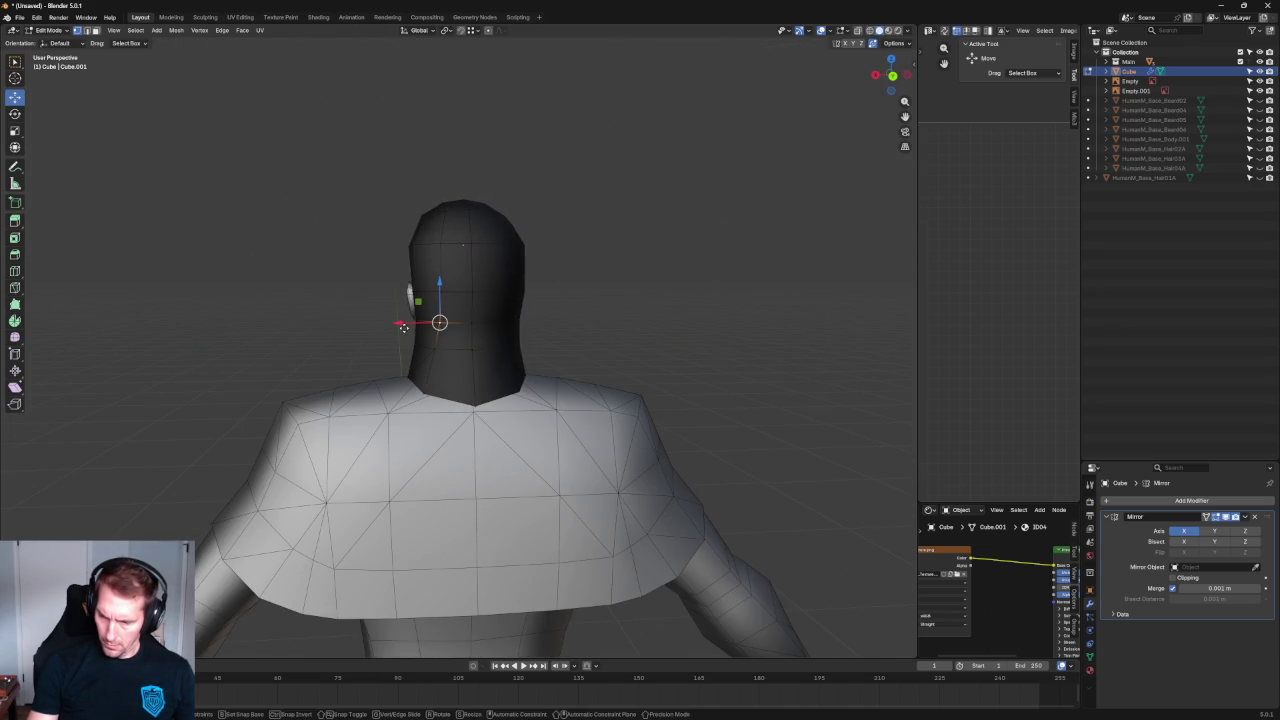
drag(402, 326, 424, 290)
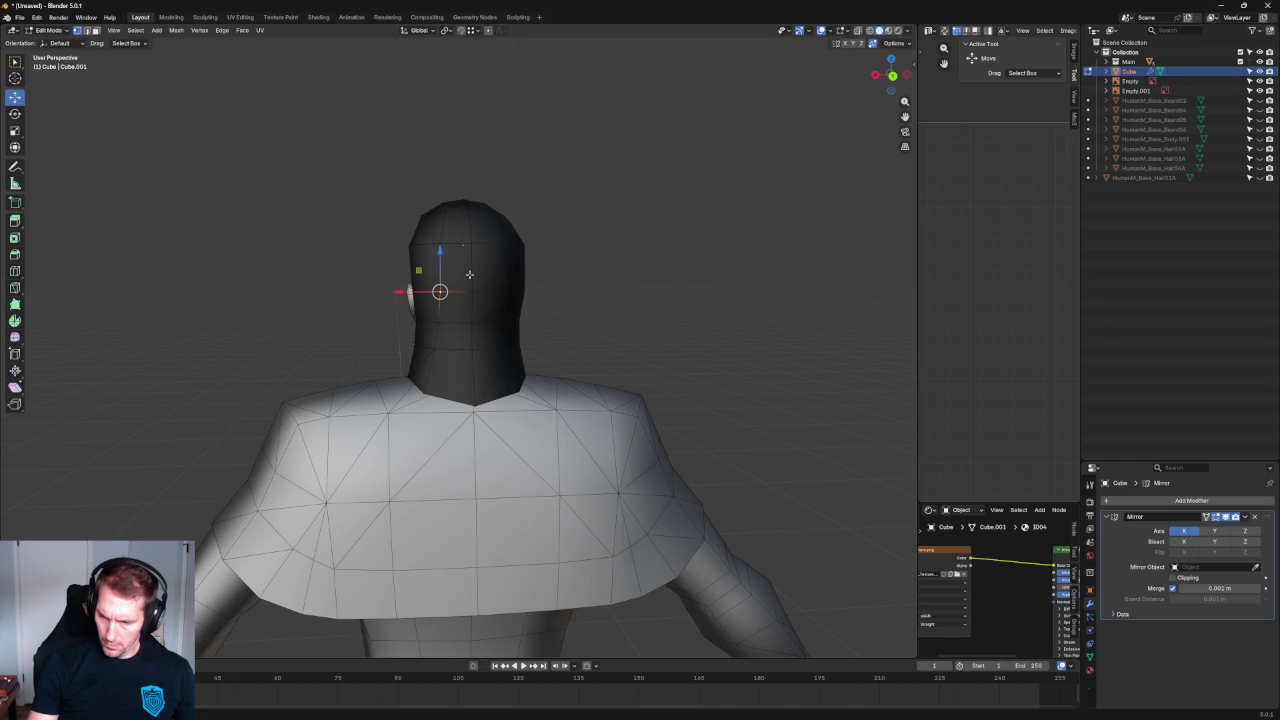
click(19, 17)
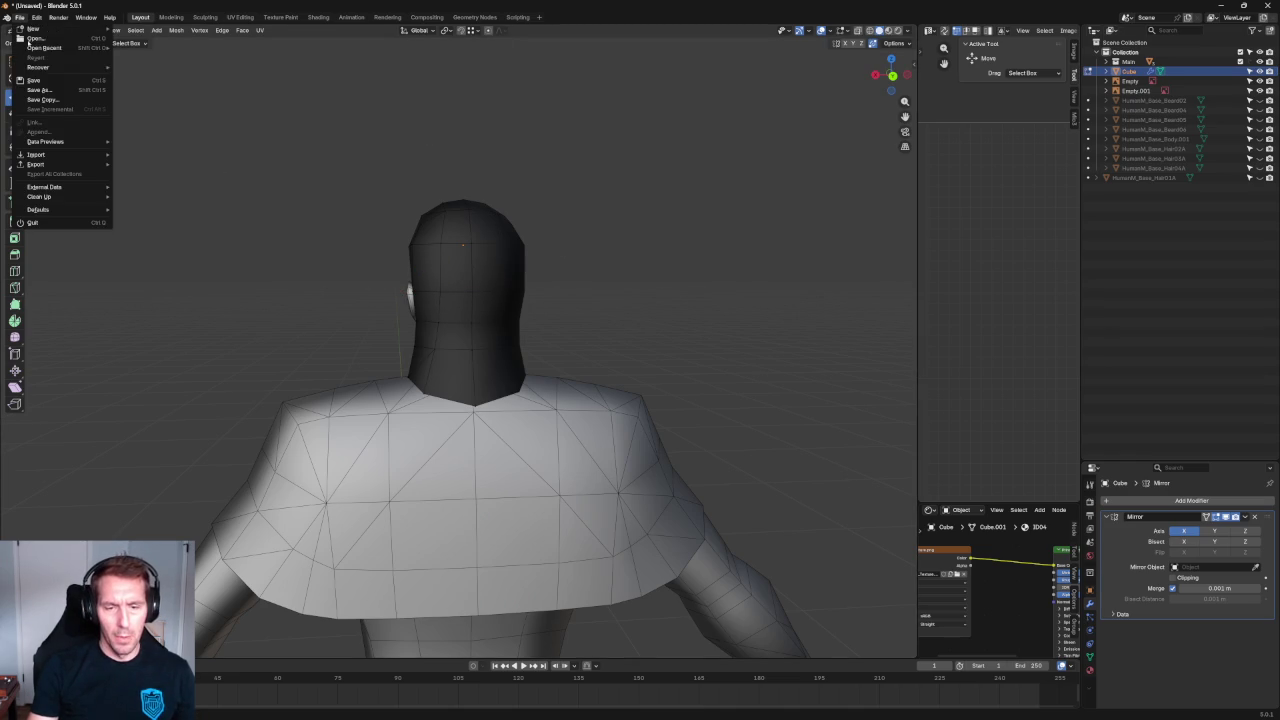
In Save As, browse to Monsters&Memories > Characters > Human and create a Hair folder.
click(47, 82)
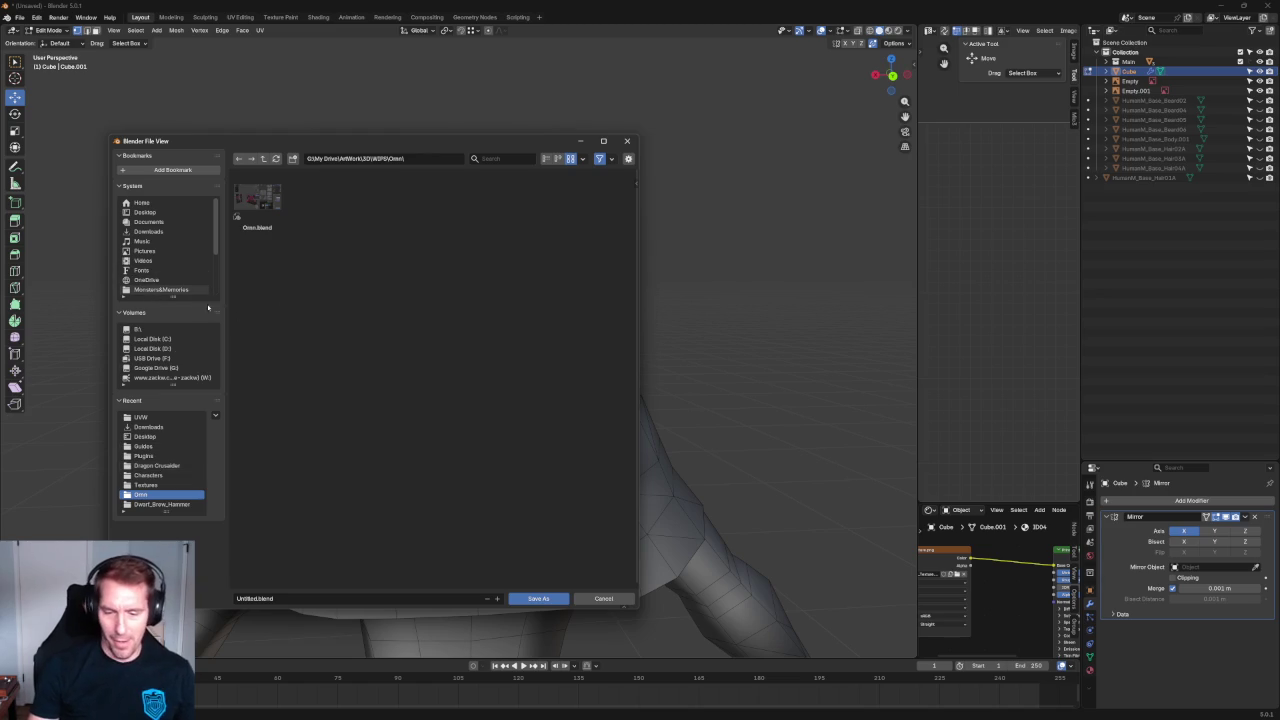
click(160, 289)
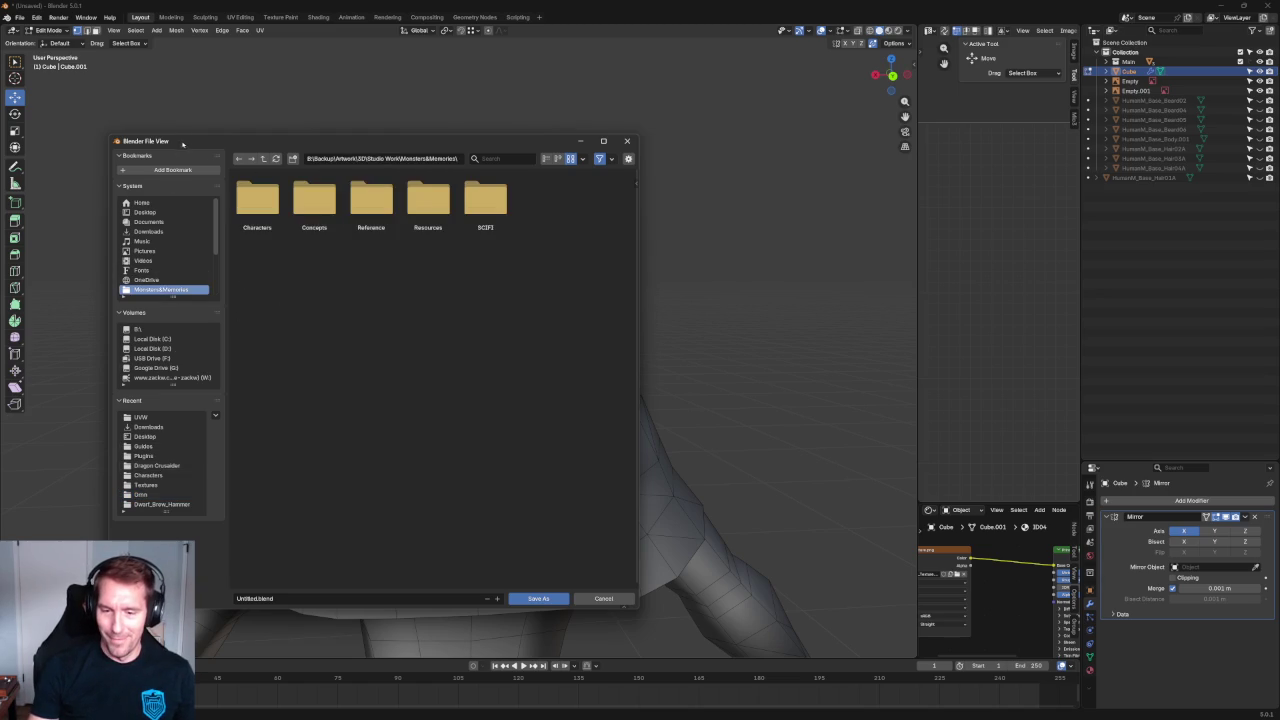
double_click(256, 206)
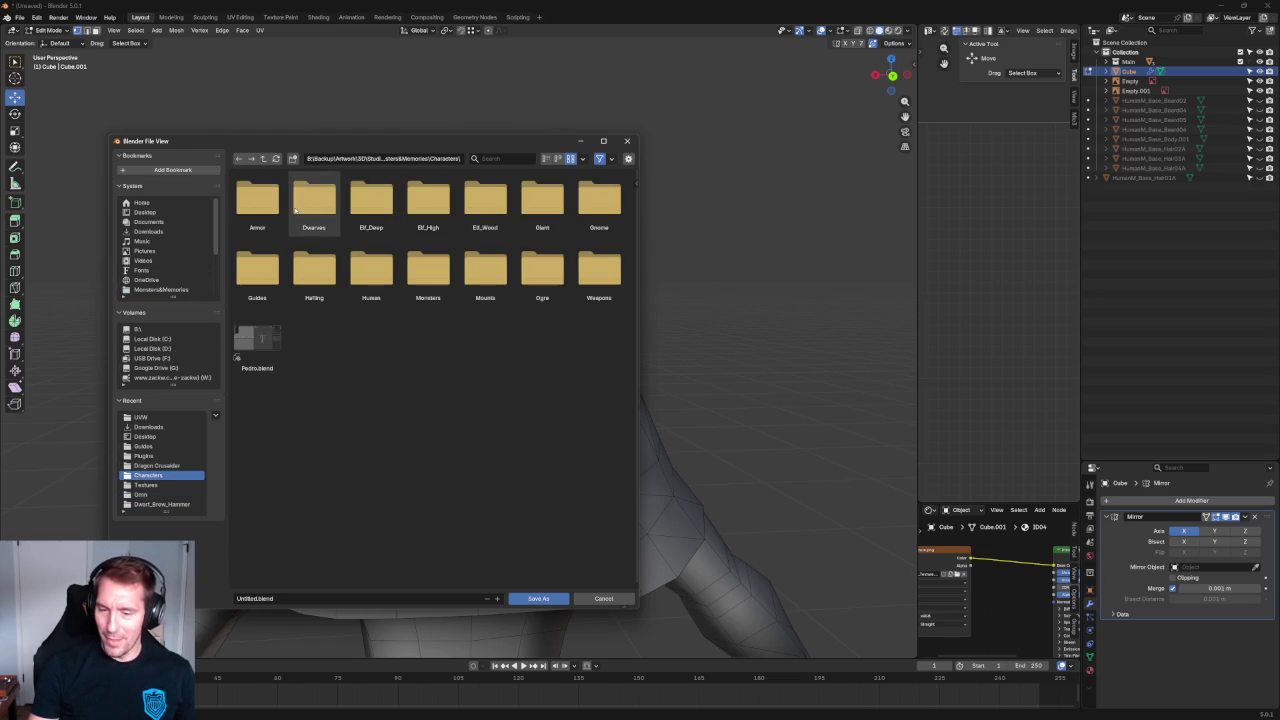
right_click(386, 358)
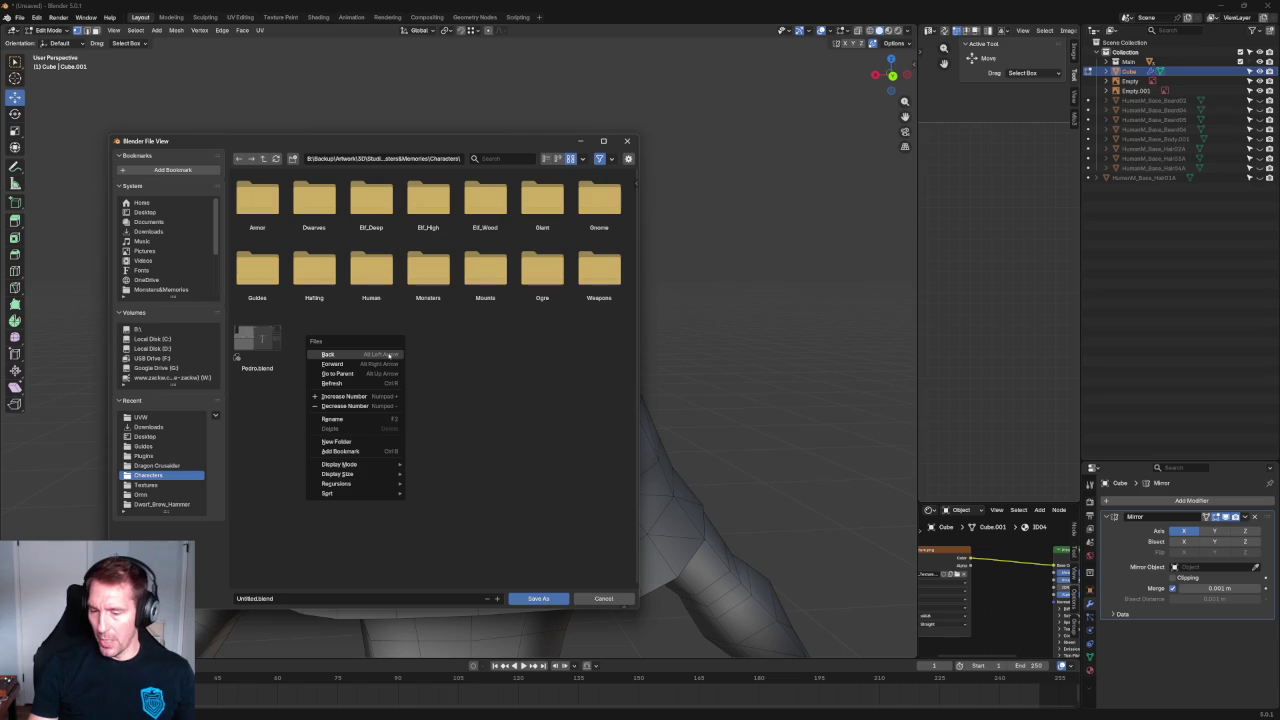
double_click(371, 270)
right_click(308, 274)
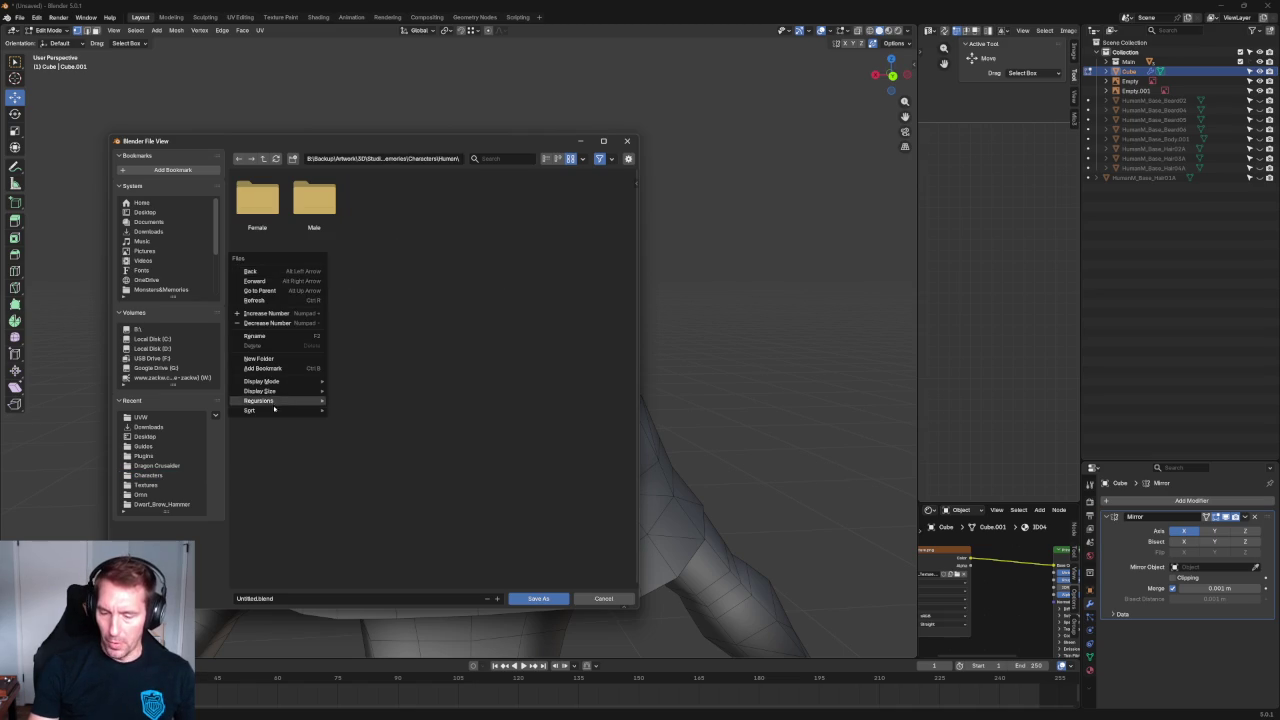
click(259, 358)
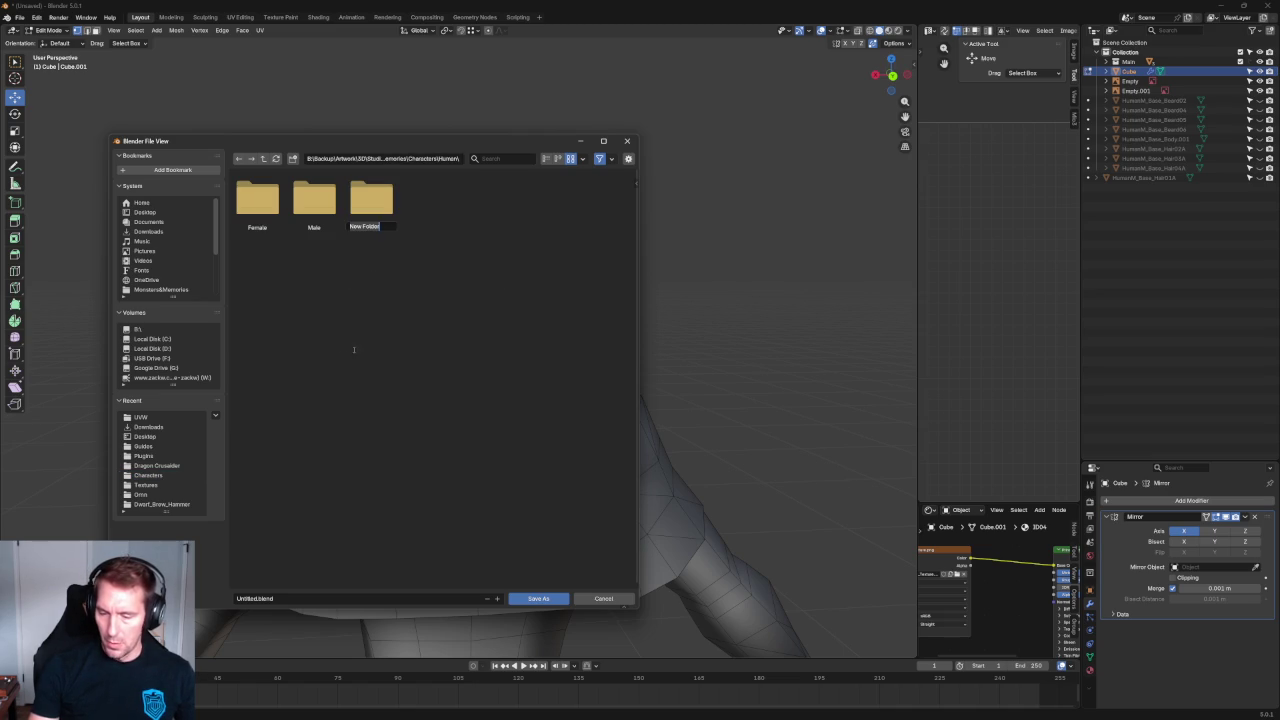
text(Hai)
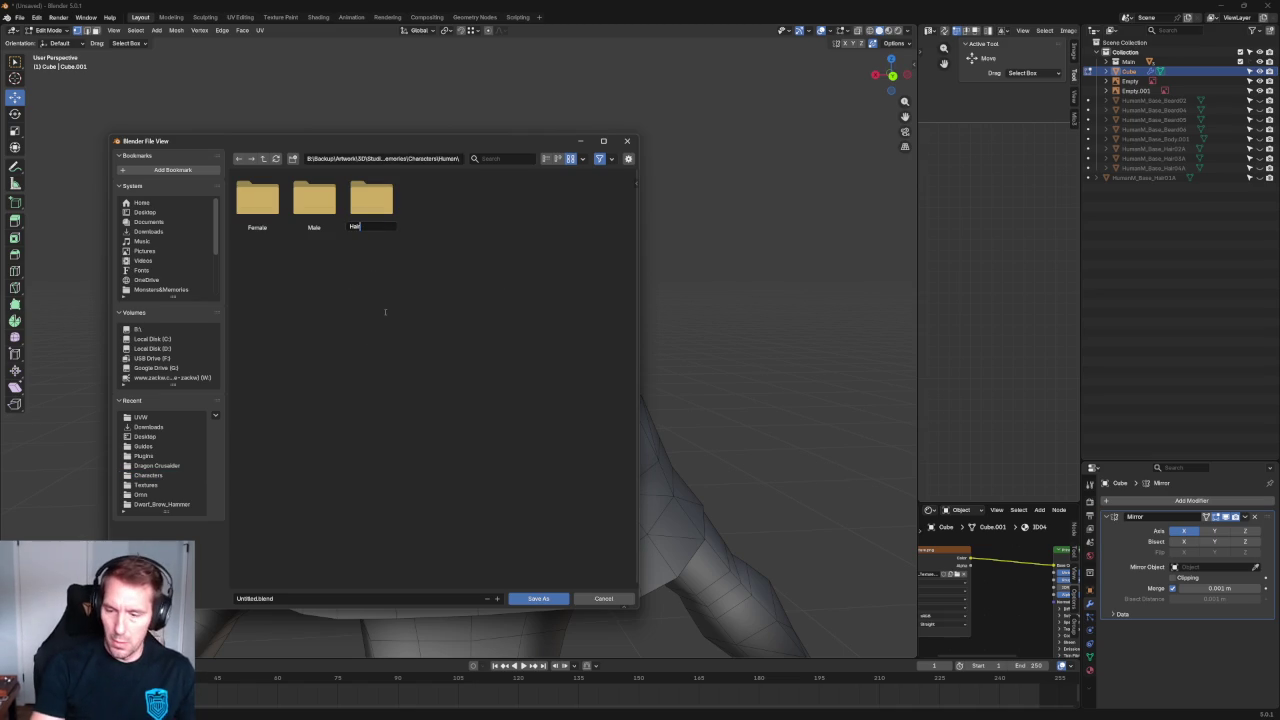
text(r)
key(Return)
key(Return)
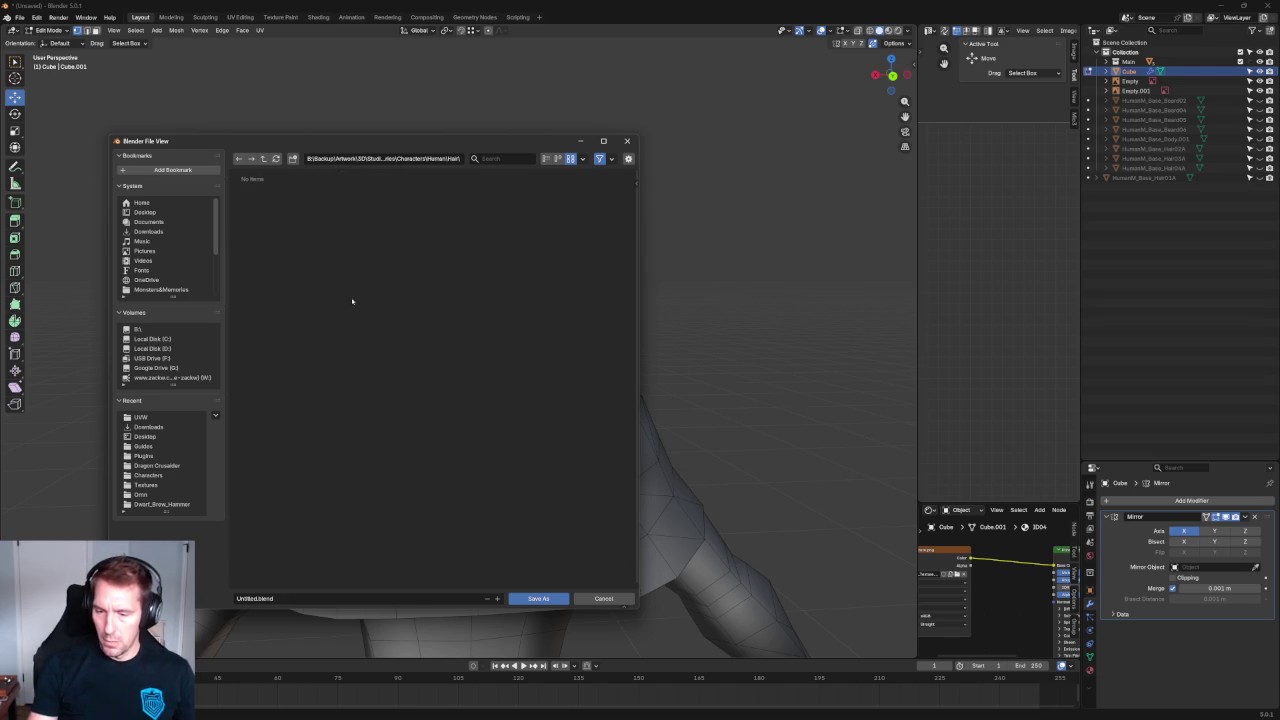
Save the scene as HumanHair_01.blend inside the Hair folder.
click(289, 600)
text(HumanHair)
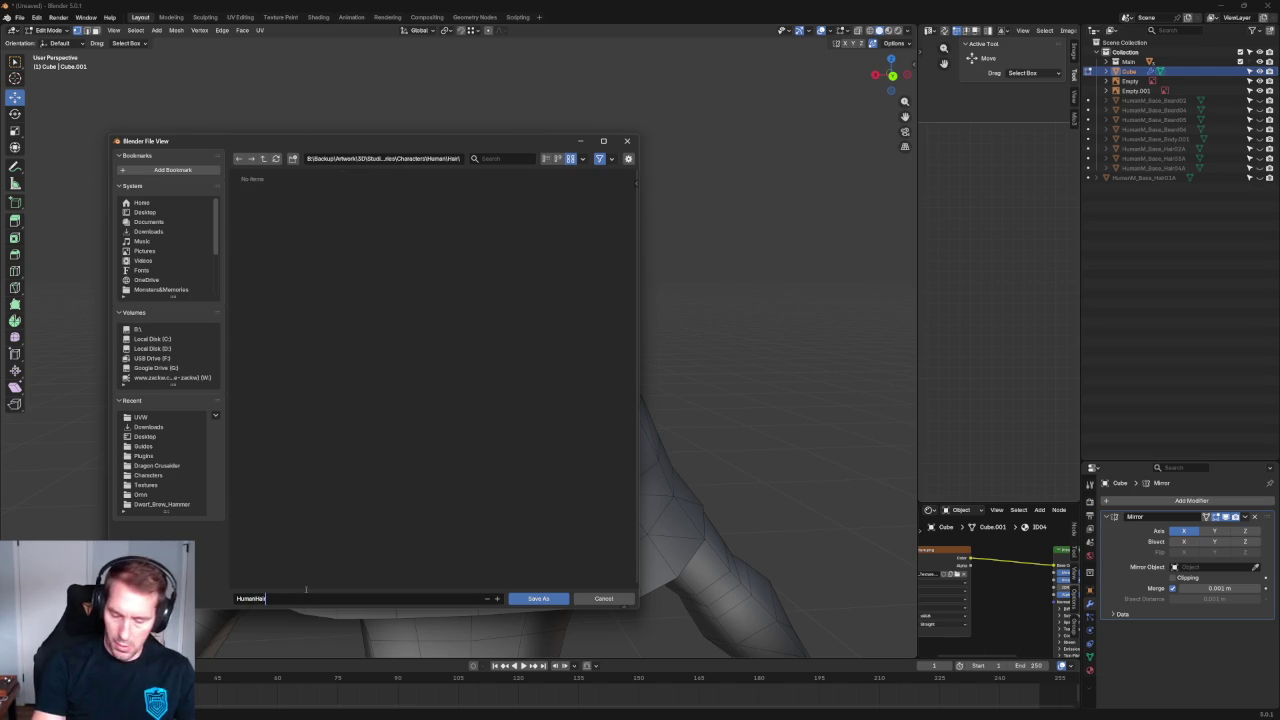
text(_01.blend)
key(Return)
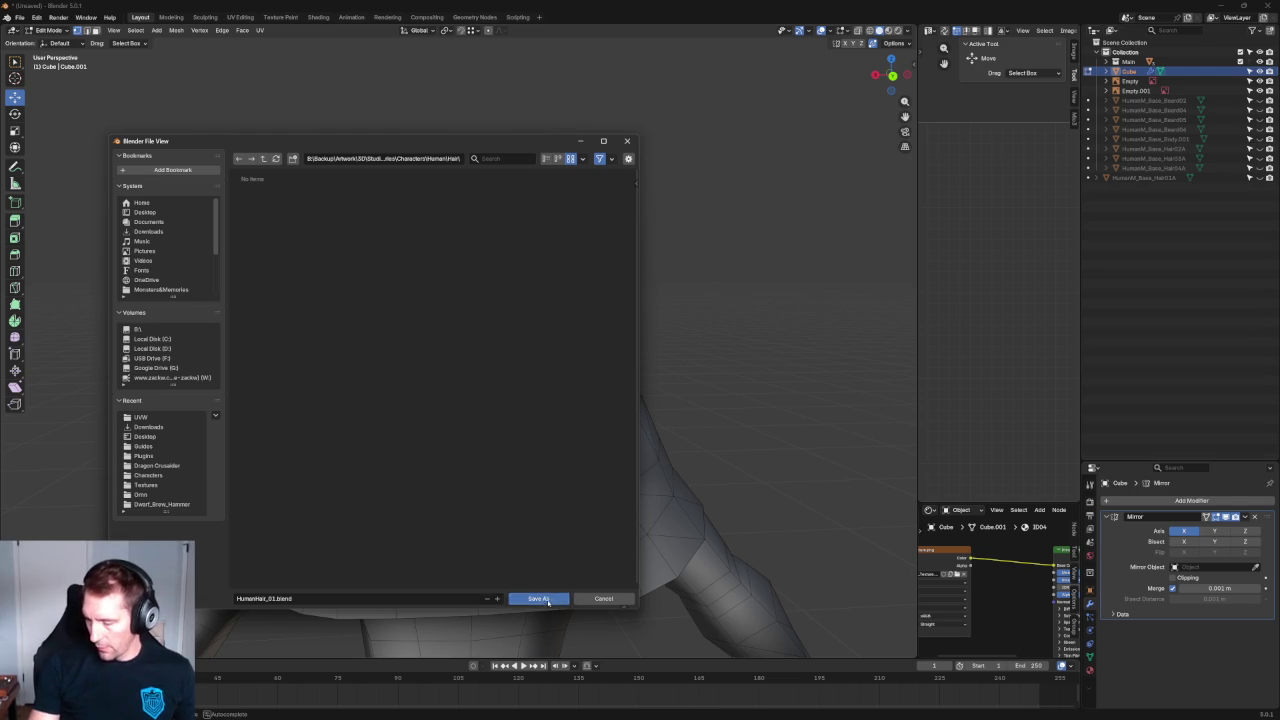
scroll(457, 320, up, 4)
Select a crown vertex, try an X-axis move, then switch to centred Top Orthographic view.
scroll(456, 334, up, 1)
click(358, 282)
key(g)
key(x)
key(Escape)
middle_drag(506, 234, 520, 275)
key(grave)
click(520, 228)
shift+middle_drag(560, 340, 426, 340)
Trial X-axis moves on two top-of-hair vertices, cancelling each and leaving them in place.
scroll(460, 350, up, 2)
key(g)
key(x)
key(Escape)
click(405, 447)
key(g)
key(x)
key(Escape)
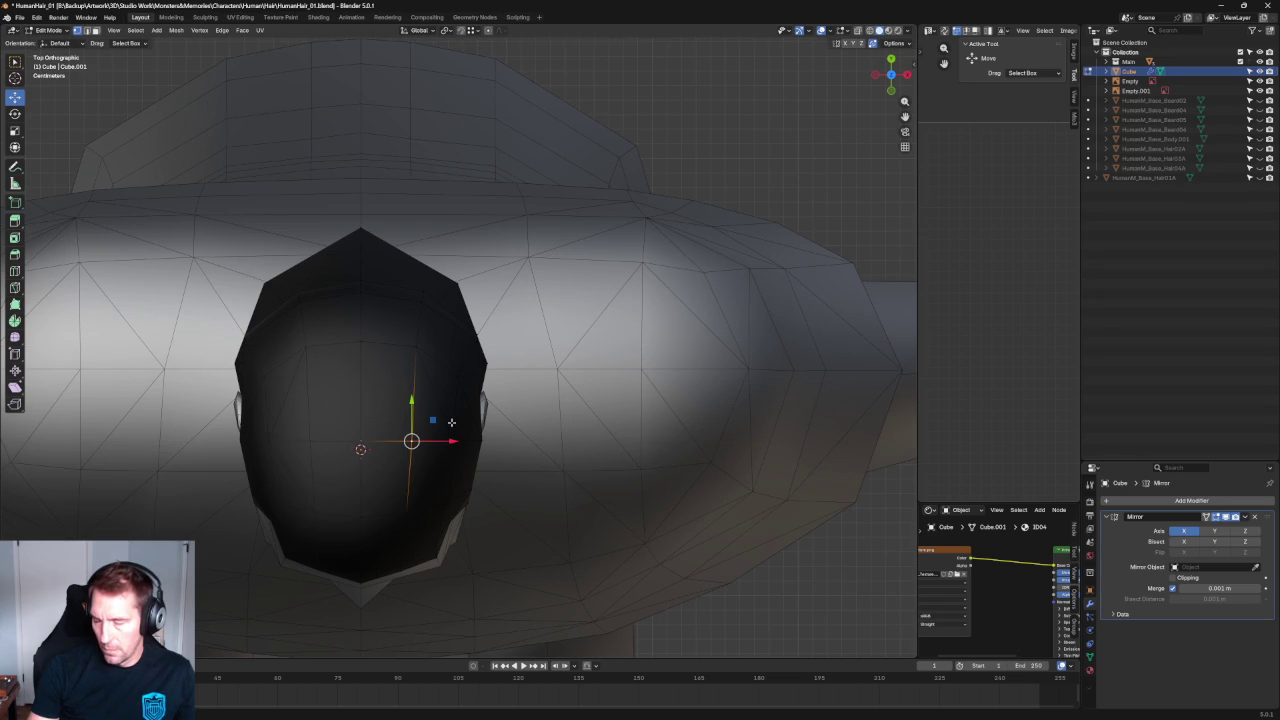
scroll(450, 418, down, 2)
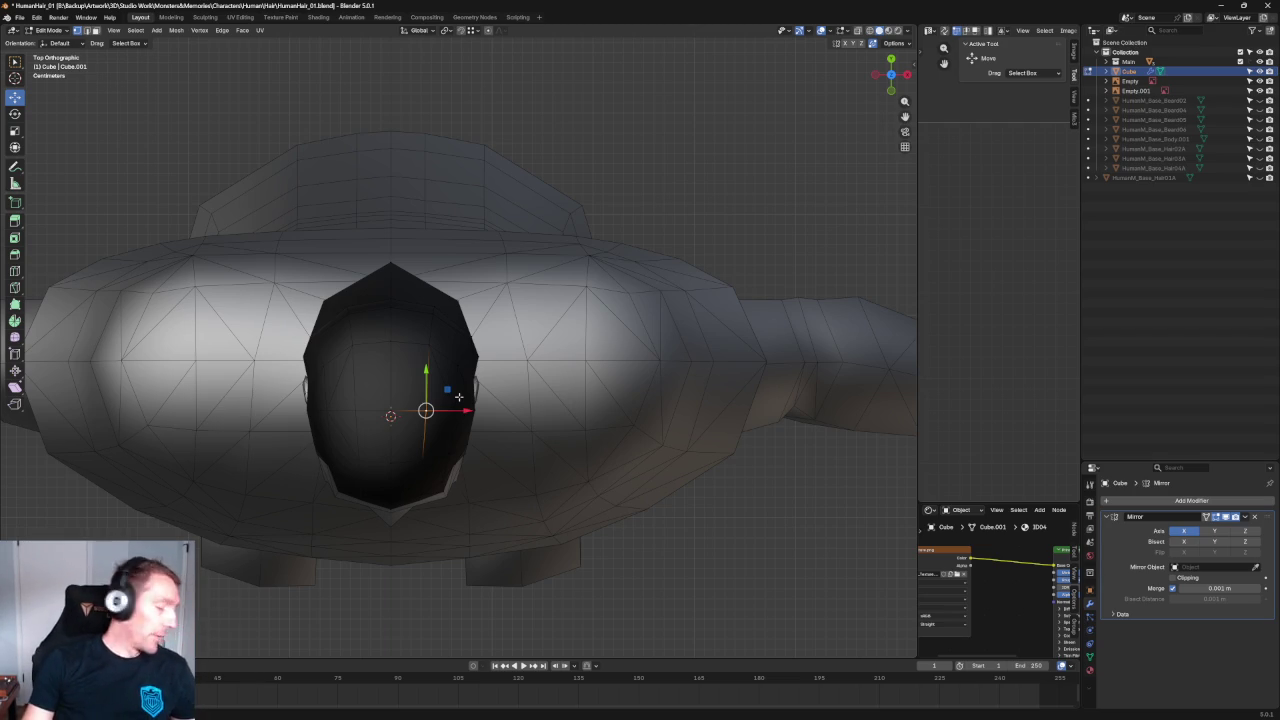
Move the hair's pointed tip vertex along the depth axis with X-ray enabled.
scroll(385, 262, up, 2)
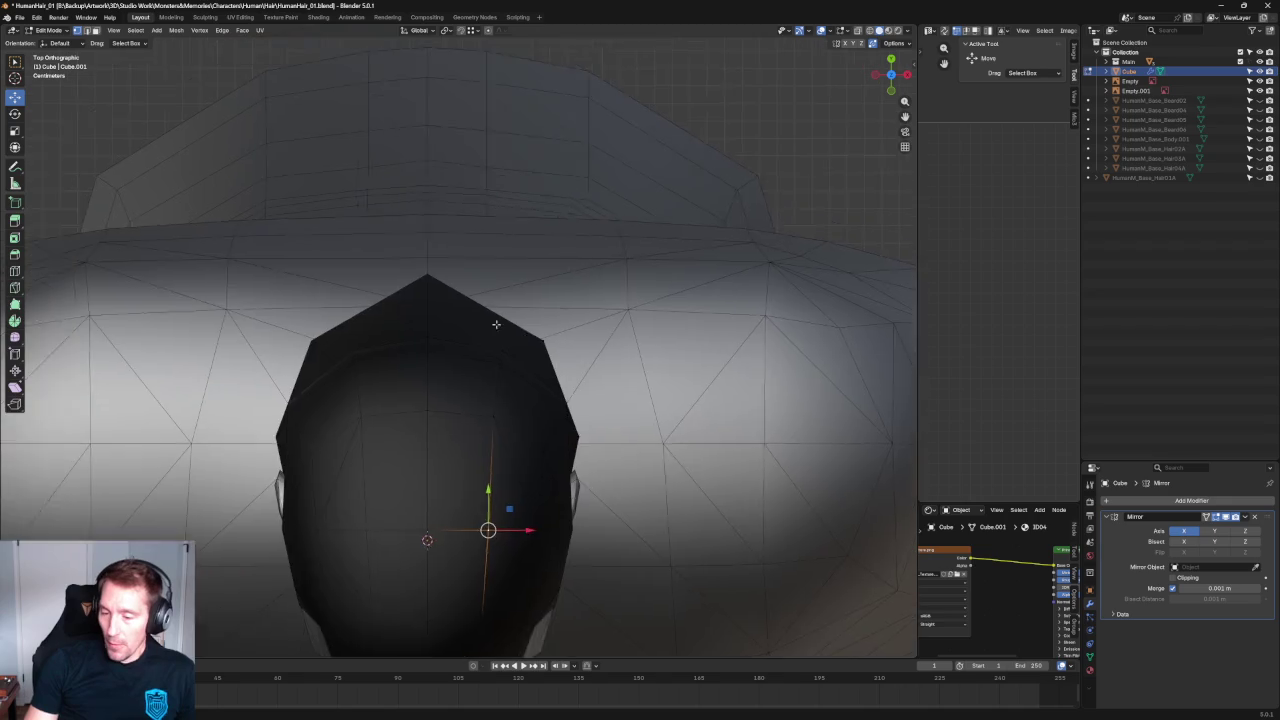
scroll(400, 262, up, 1)
click(421, 260)
drag(420, 230, 420, 247)
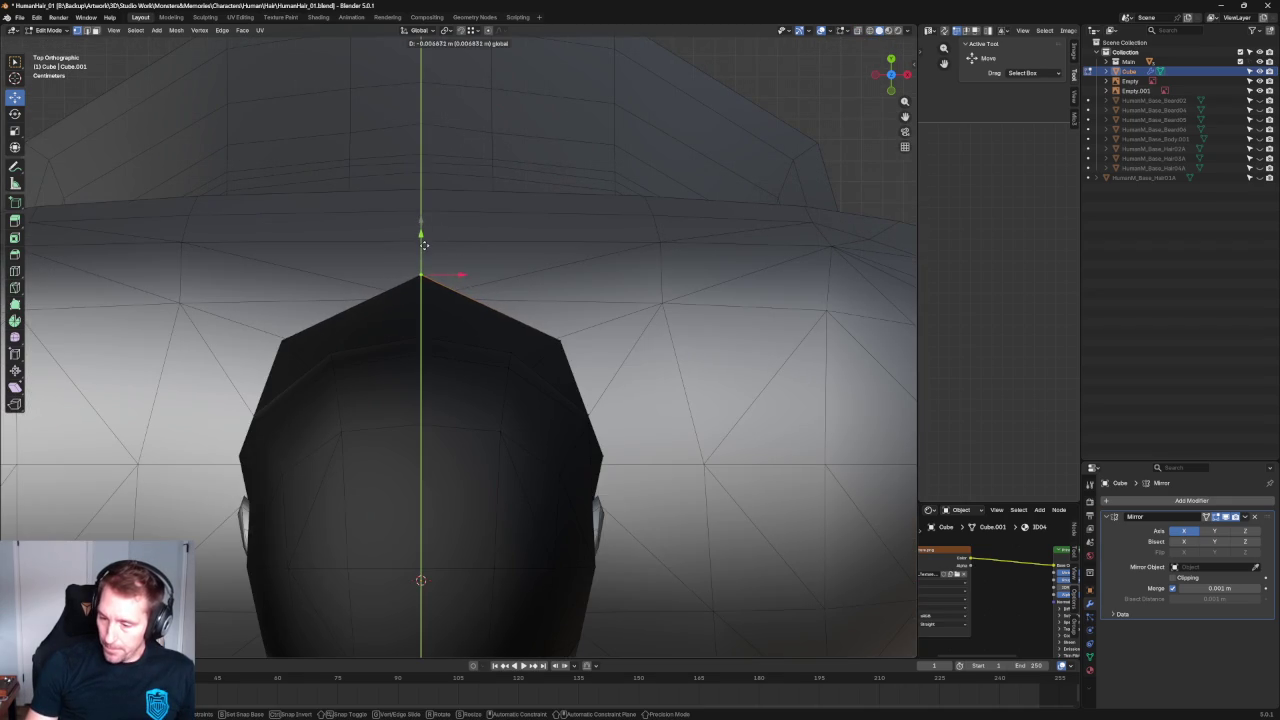
key(alt+z)
key(alt+z)
drag(560, 310, 560, 300)
scroll(666, 169, down, 5)
Deselect all, then nudge a vertex on the hair's outline sideways.
click(666, 169)
scroll(623, 240, down, 2)
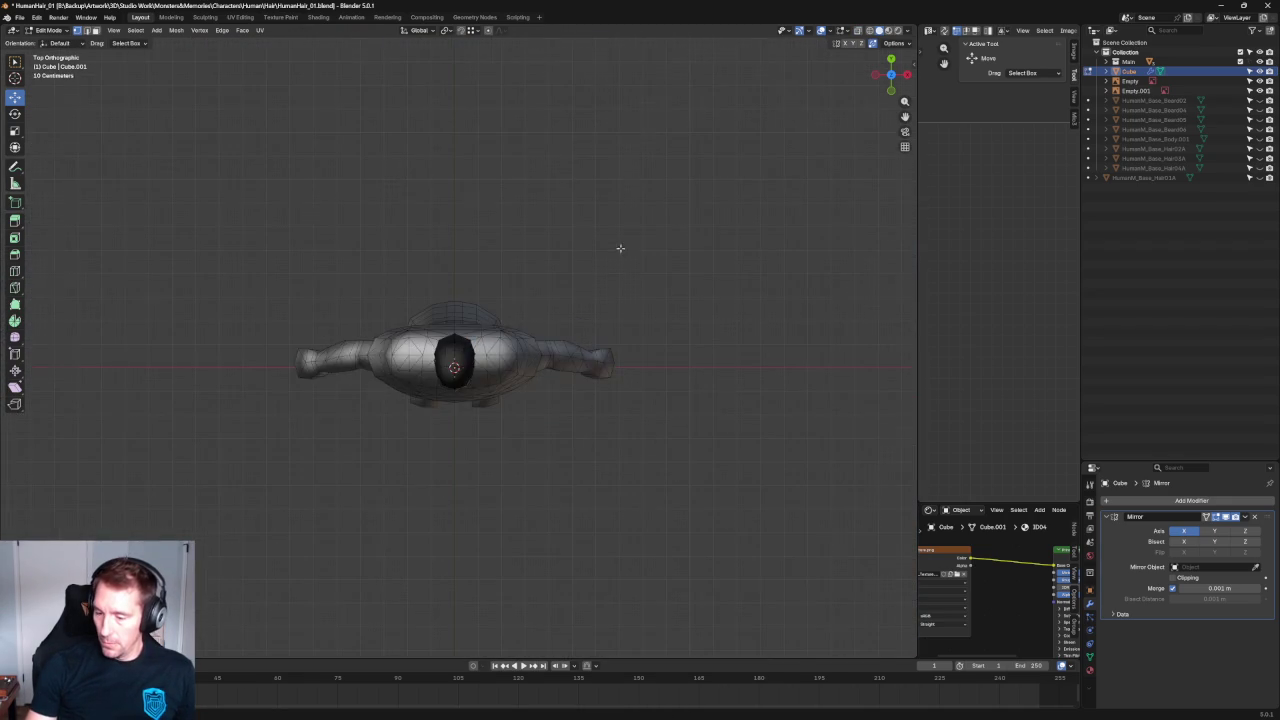
scroll(623, 240, up, 5)
scroll(513, 381, up, 1)
click(486, 388)
drag(528, 390, 532, 390)
Shift a hairline vertex sideways in X-ray view and confirm the move.
scroll(518, 350, up, 2)
scroll(518, 350, up, 1)
click(518, 350)
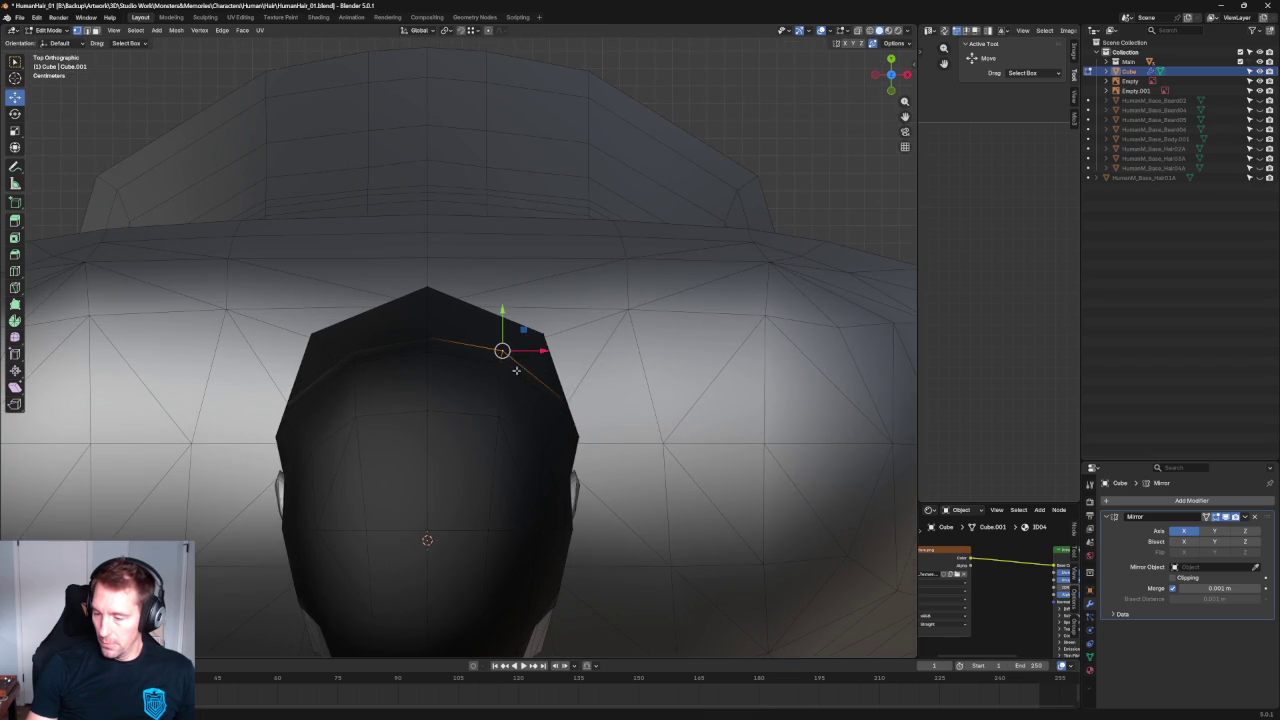
key(alt+z)
mouse_move(495, 377)
mouse_down()
mouse_move(541, 362)
mouse_move(536, 342)
mouse_up()
key(shift+space)
key(r)
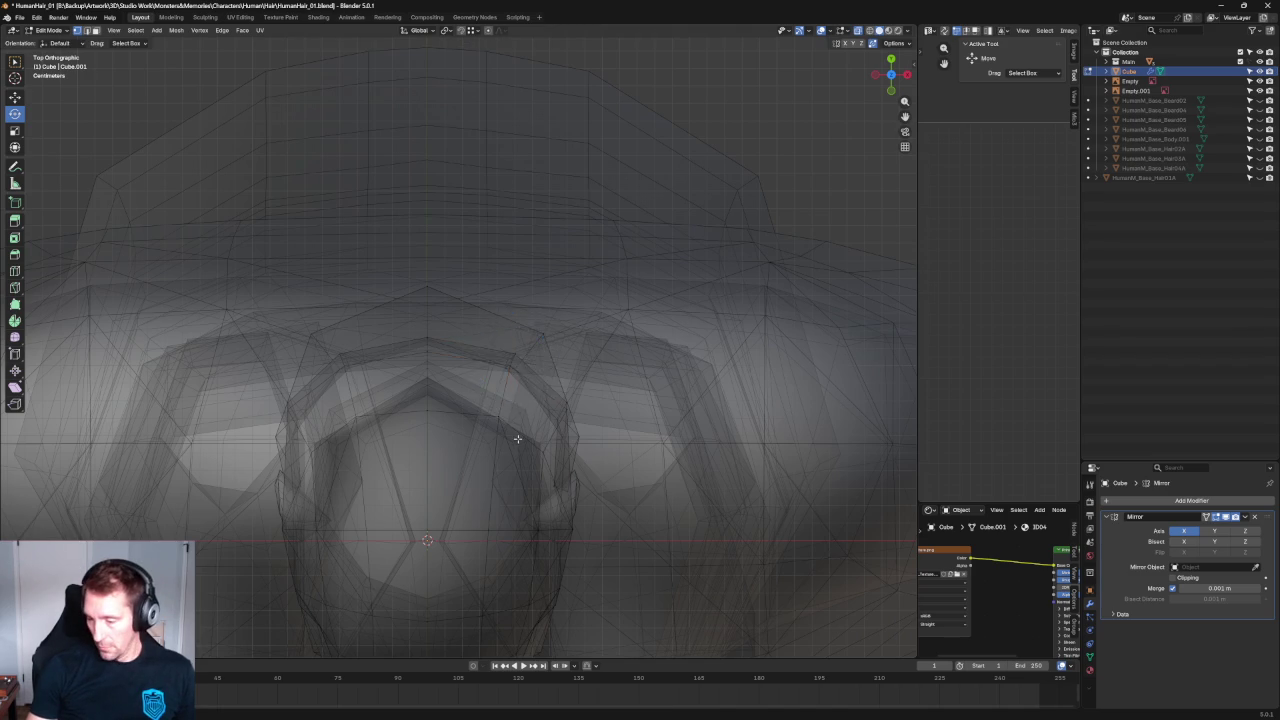
key(alt+z)
Select another hairline vertex, turn X-ray off, and orbit back to perspective.
click(498, 416)
key(alt+z)
key(shift+space)
key(g)
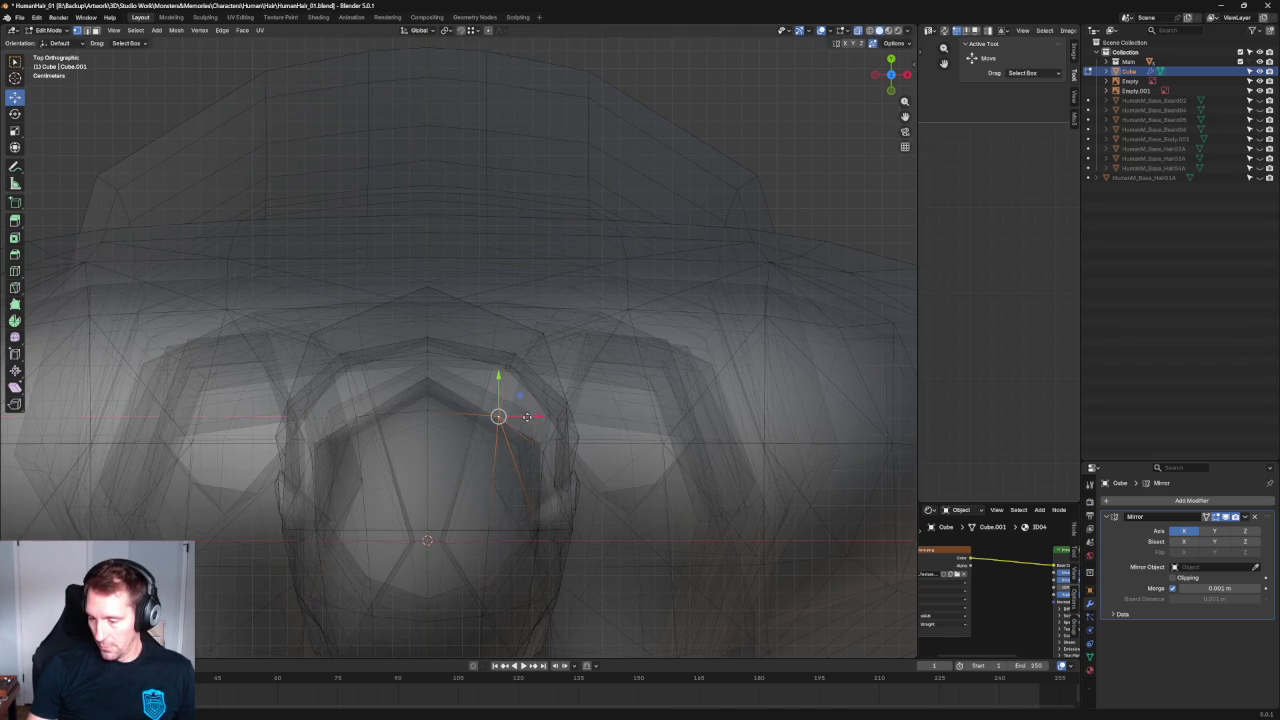
key(alt+z)
scroll(470, 380, down, 5)
middle_drag(440, 400, 459, 358)
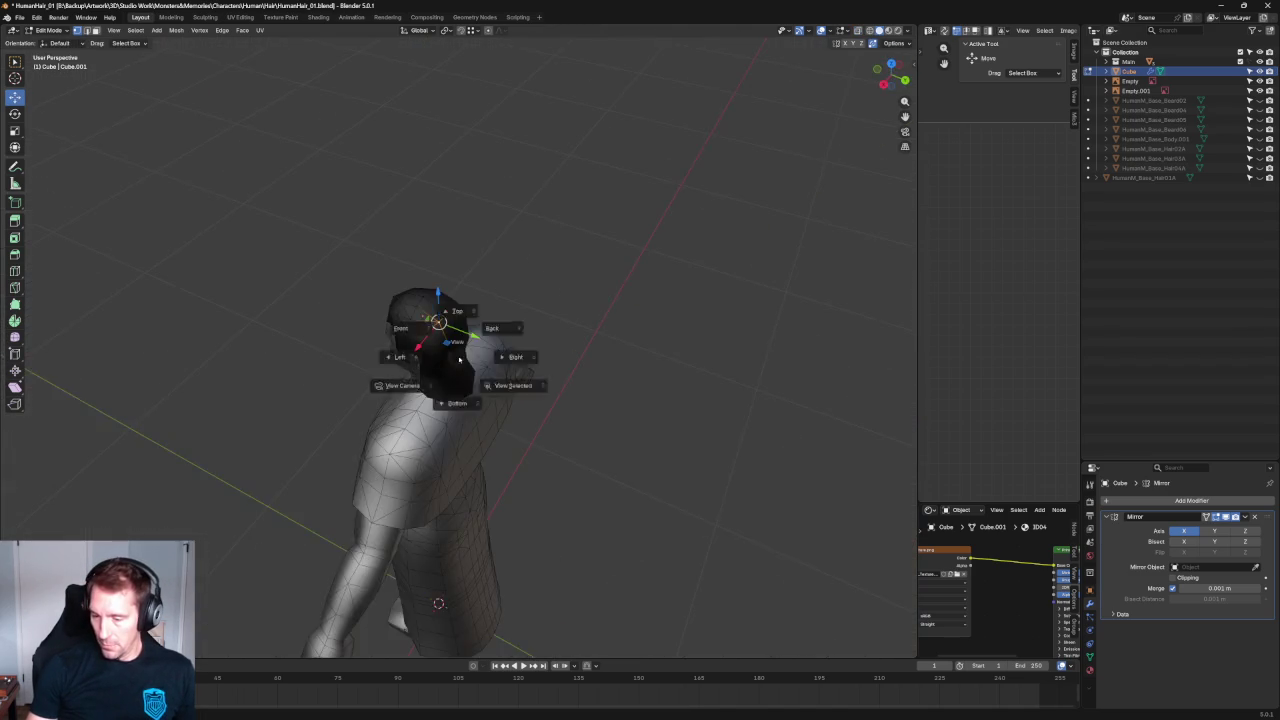
In side view, select a hair edge vertex and try a vertical move, then cancel.
key(KP_3)
scroll(558, 267, up, 5)
scroll(558, 267, up, 1)
scroll(558, 267, up, 4)
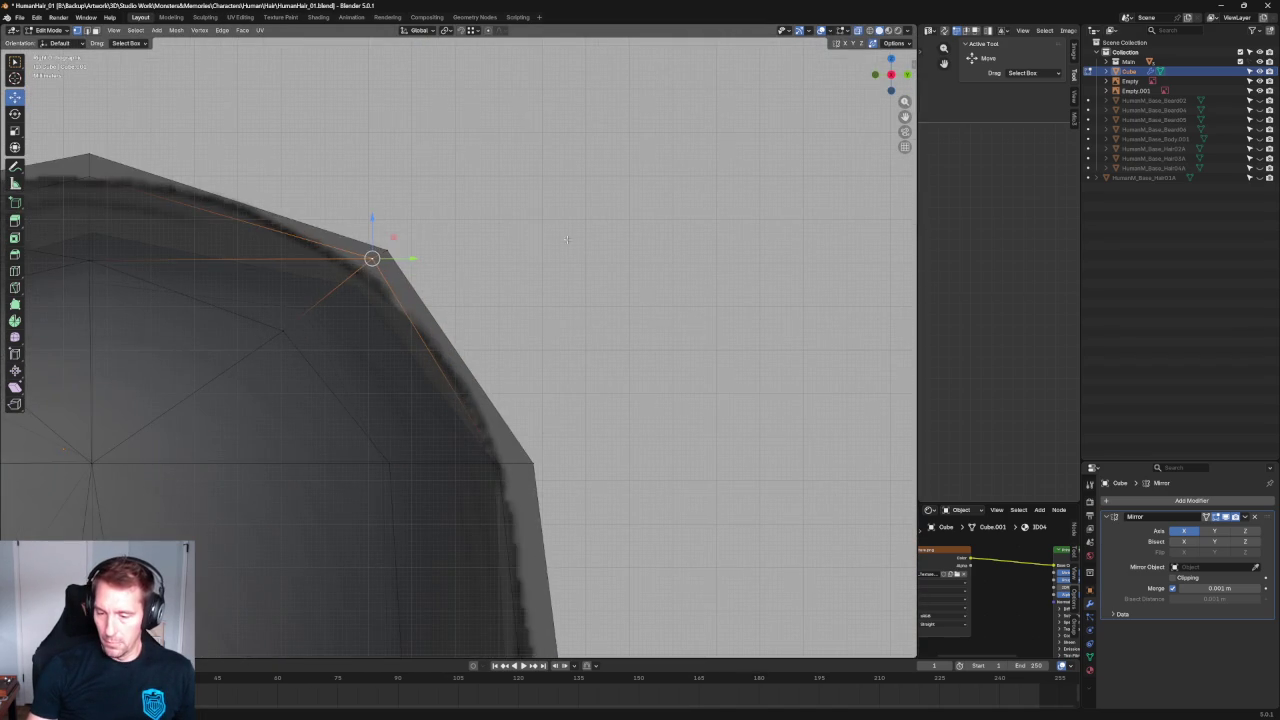
scroll(555, 250, down, 5)
middle_drag(428, 284, 400, 312)
click(394, 318)
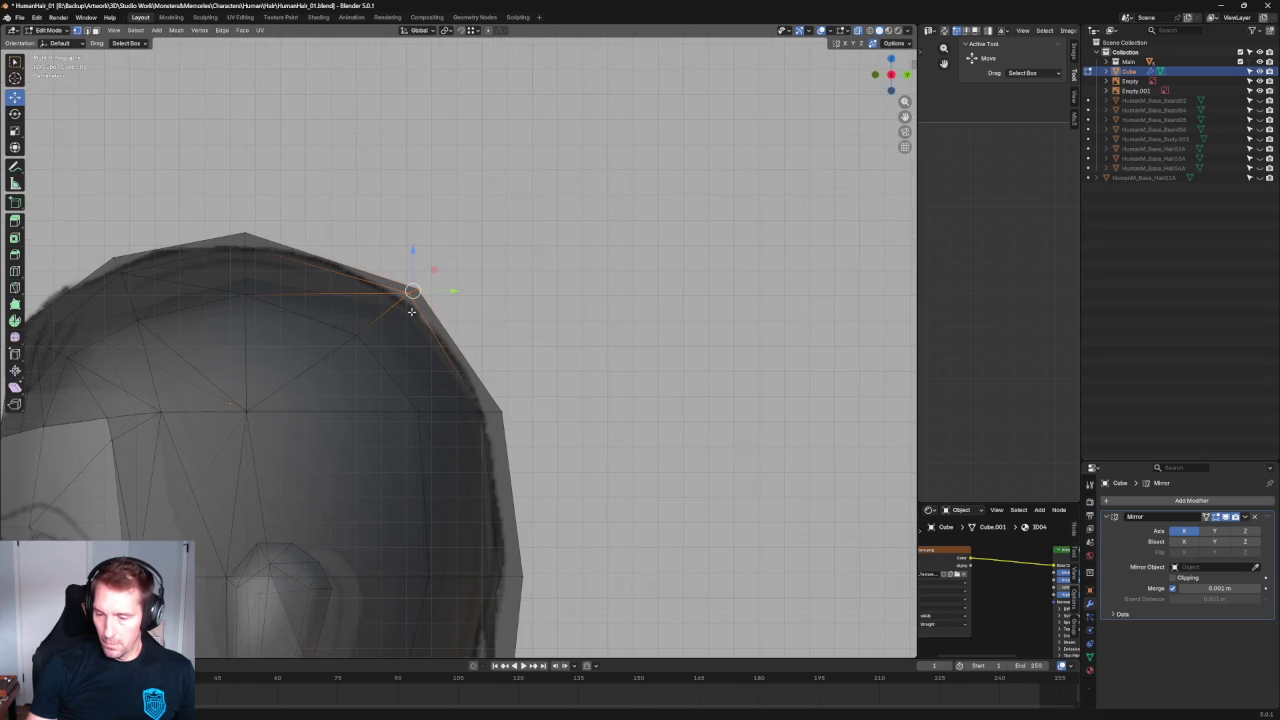
key(g)
key(z)
key(Escape)
scroll(460, 350, down, 4)
In Right Ortho, lower the crown vertex along Z, then shift it along Y.
key(KP_3)
scroll(397, 302, up, 3)
click(261, 296)
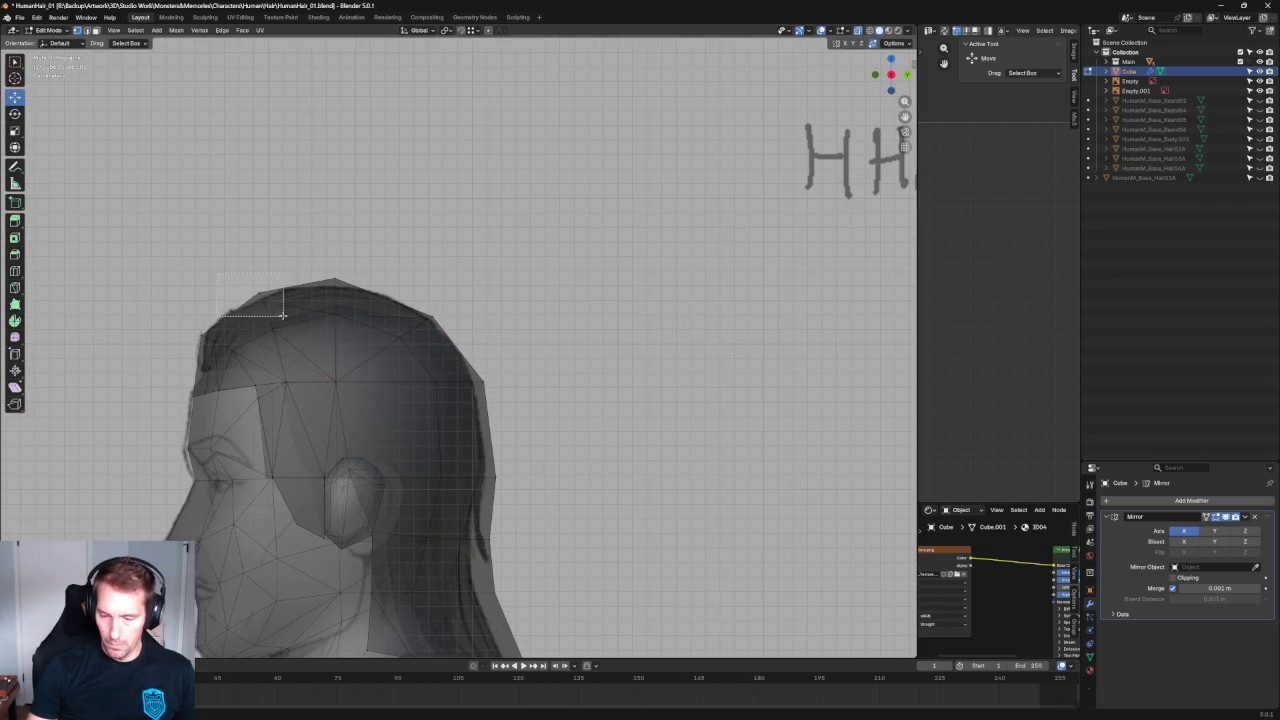
key(g)
key(z)
click(290, 330)
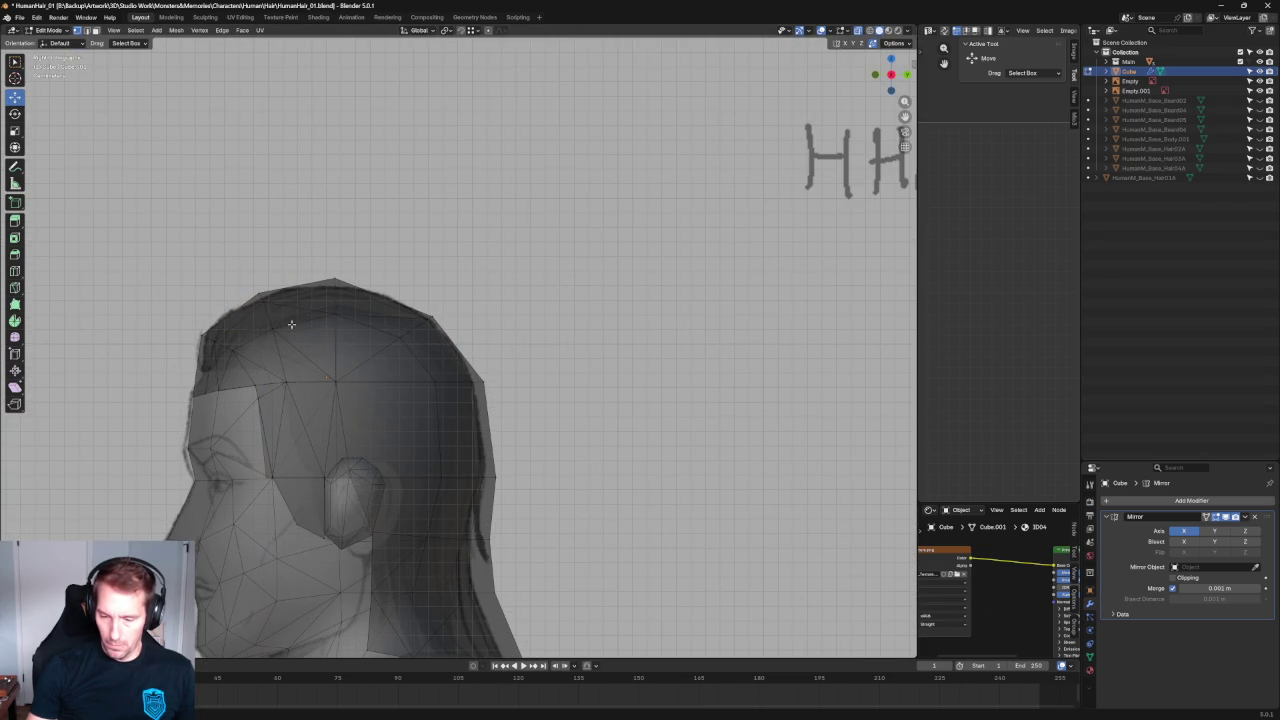
key(g)
key(y)
click(294, 356)
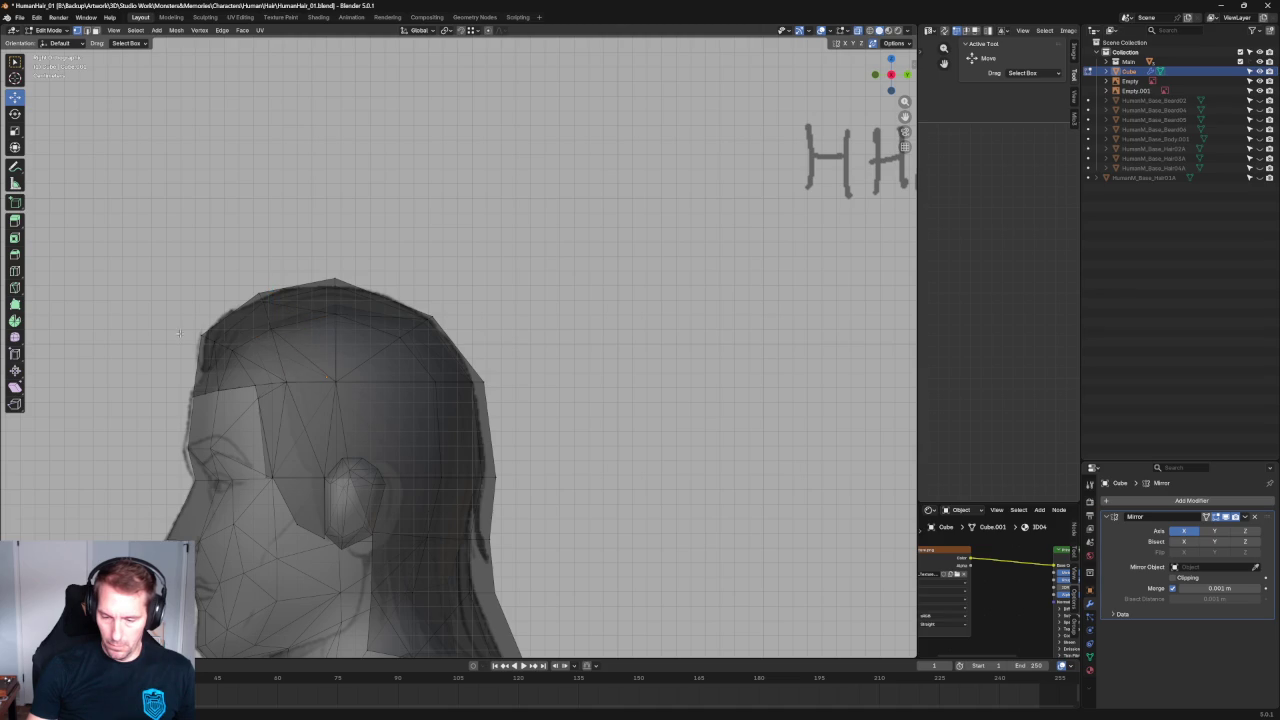
Reposition the front hairline vertex in profile, then recentre the view on the head.
drag(222, 359, 221, 358)
key(g)
key(shift+x)
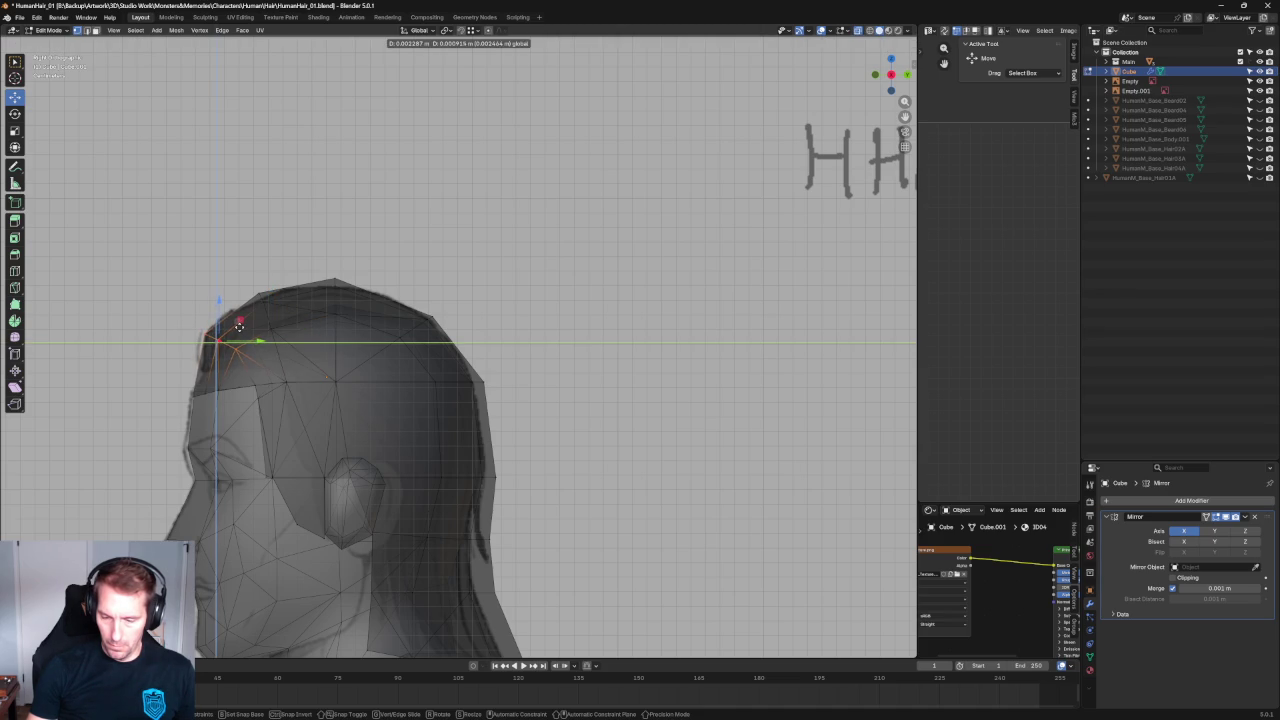
click(240, 326)
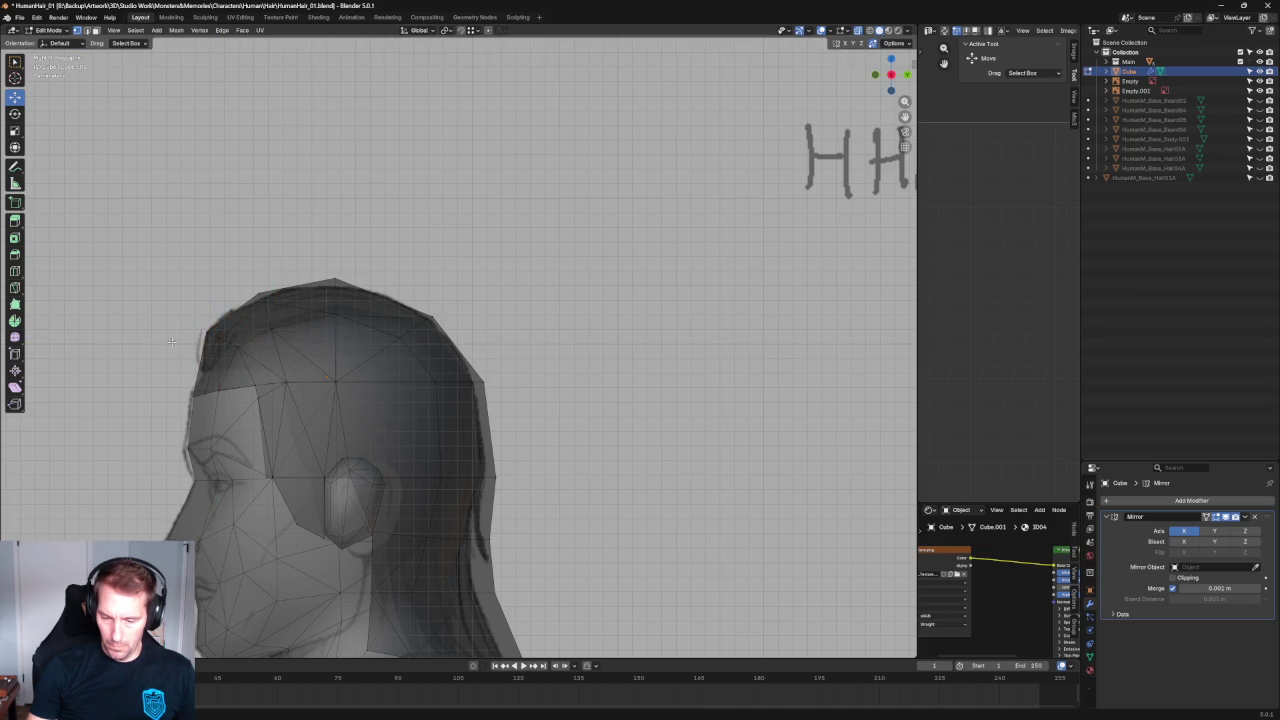
shift+middle_drag(215, 346, 320, 341)
scroll(320, 341, up, 5)
scroll(286, 362, down, 1)
scroll(300, 355, down, 3)
scroll(307, 349, down, 3)
shift+middle_drag(600, 344, 481, 344)
scroll(481, 344, up, 3)
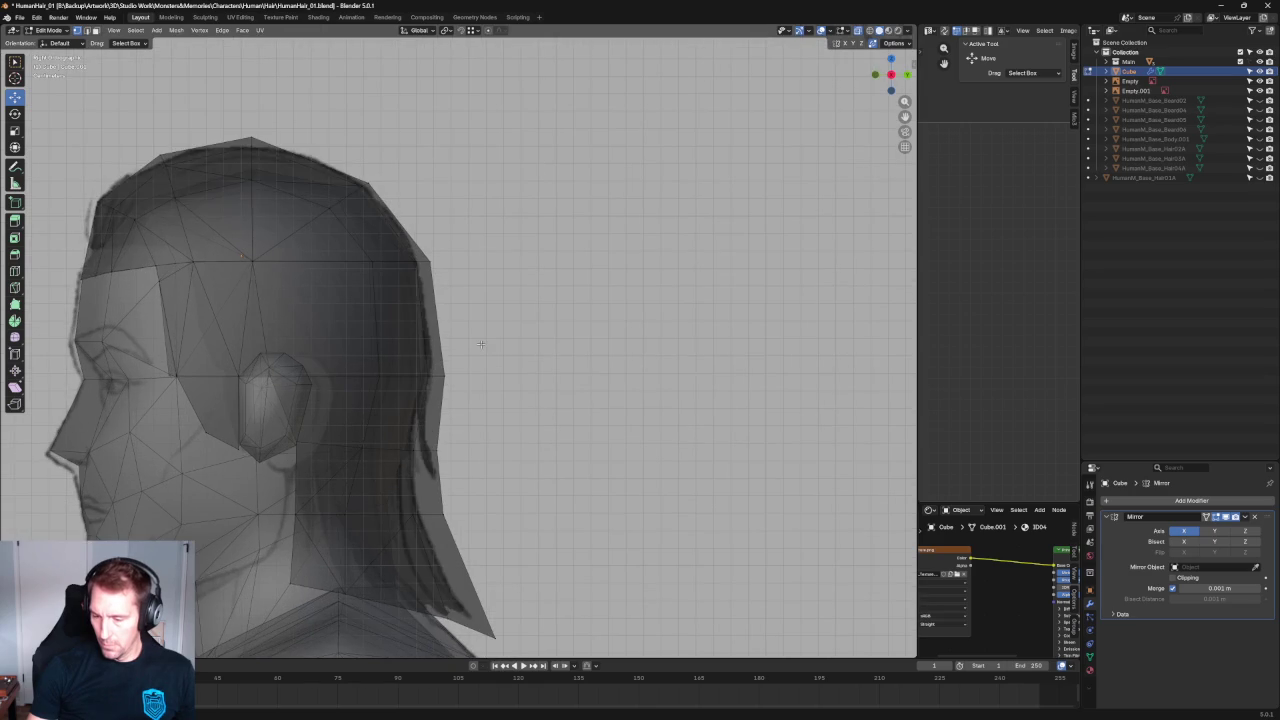
Check the solid hair, orbit behind the head, and shift a back vertex sideways.
key(alt+z)
scroll(450, 350, up, 1)
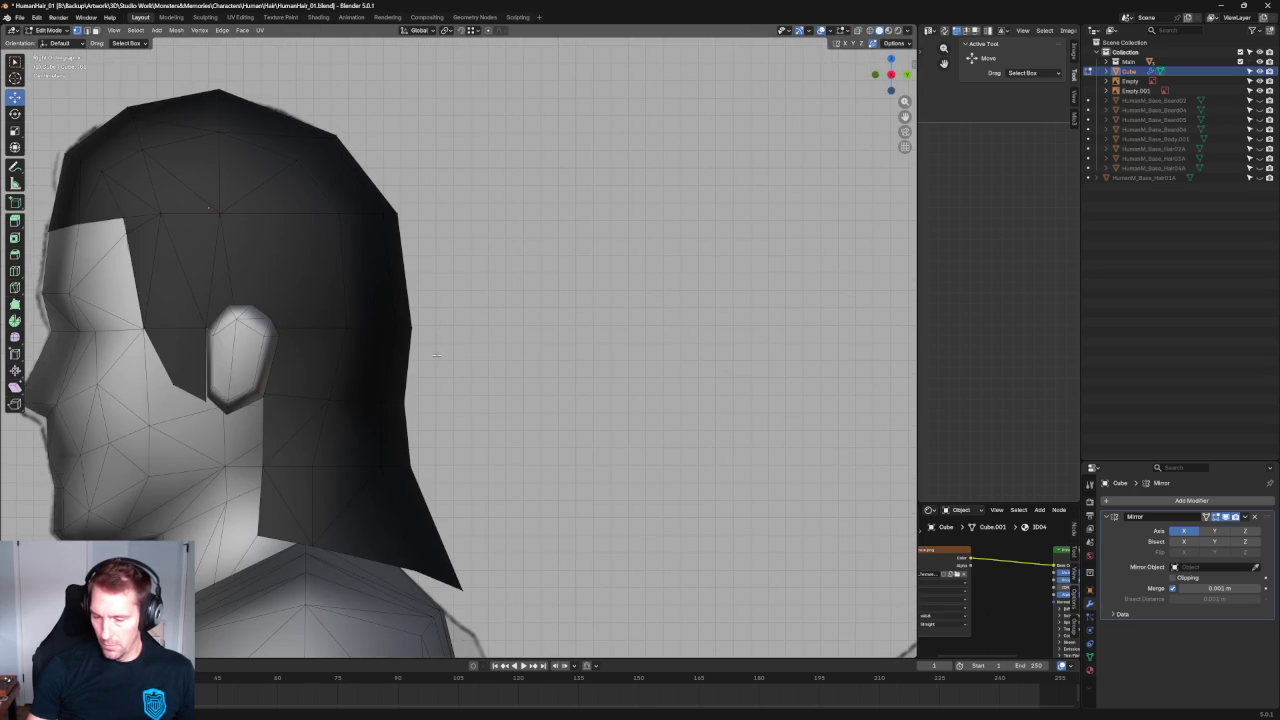
key(alt+z)
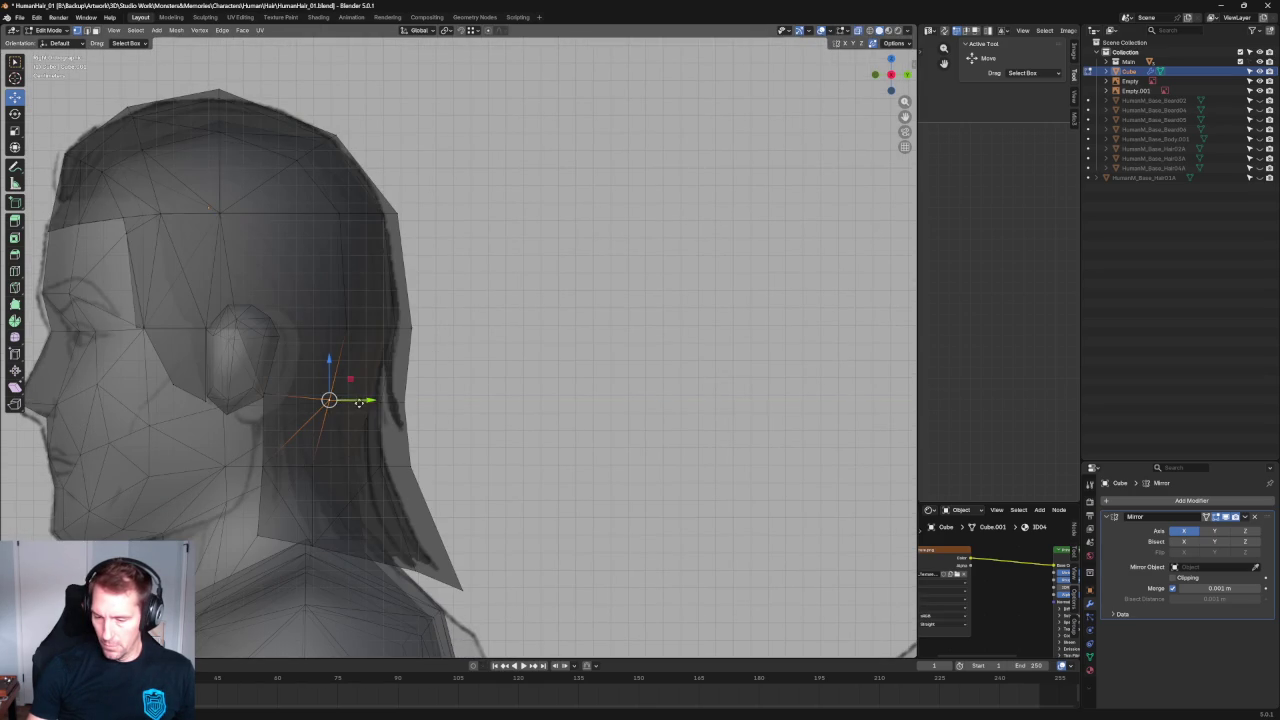
scroll(479, 346, down, 4)
mouse_move(479, 346)
middle_down()
mouse_move(477, 357)
mouse_move(372, 355)
middle_up()
scroll(372, 355, up, 2)
scroll(434, 380, up, 2)
scroll(434, 380, up, 2)
click(420, 400)
drag(395, 402, 390, 402)
scroll(440, 412, down, 4)
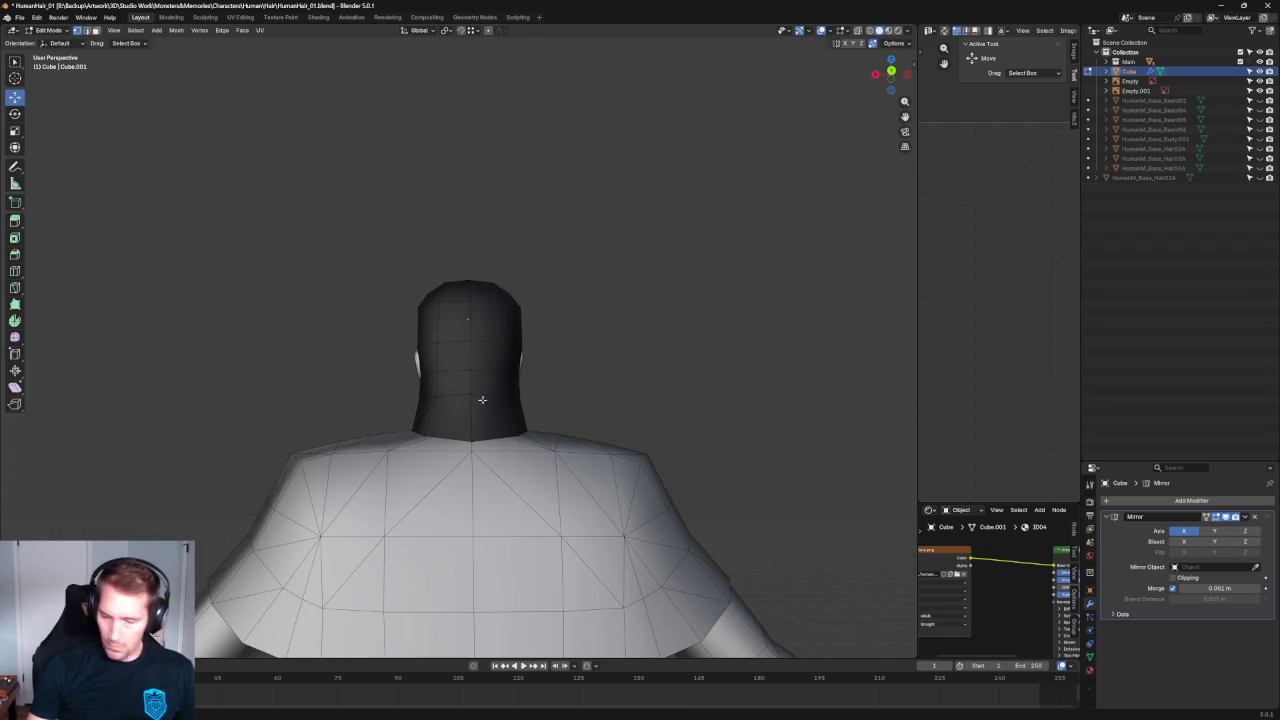
In Back Ortho view, select back-hair vertices and nudge the top-of-head vertex sideways.
key(grave)
click(545, 332)
scroll(503, 375, up, 4)
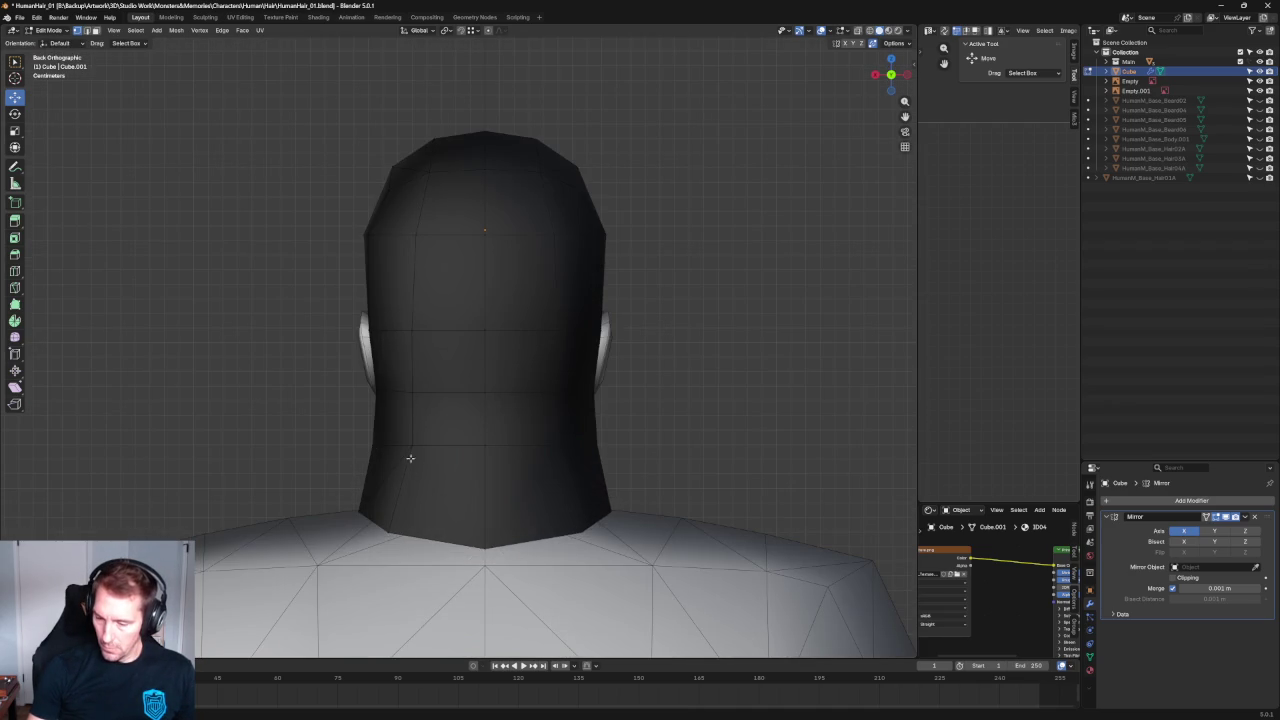
drag(410, 397, 409, 329)
click(412, 233)
click(411, 181)
drag(411, 181, 405, 180)
scroll(487, 384, down, 3)
Pull two neck vertices of the back hem inward toward the neck.
scroll(487, 384, up, 2)
mouse_move(398, 498)
mouse_down()
mouse_move(370, 502)
mouse_move(385, 495)
mouse_up()
click(403, 429)
drag(403, 429, 398, 429)
scroll(323, 403, down, 5)
Orbit to a front perspective to review, then return to the side profile.
middle_drag(323, 403, 512, 381)
scroll(503, 380, up, 5)
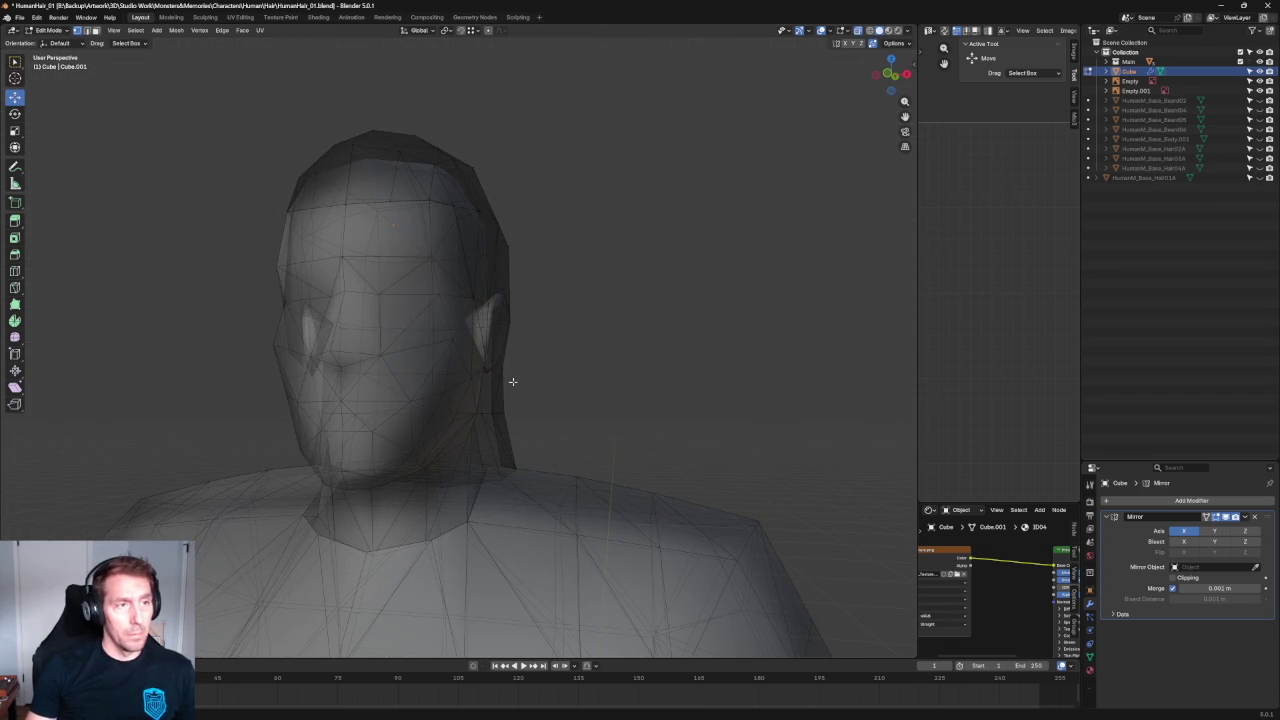
scroll(554, 355, down, 5)
key(KP_3)
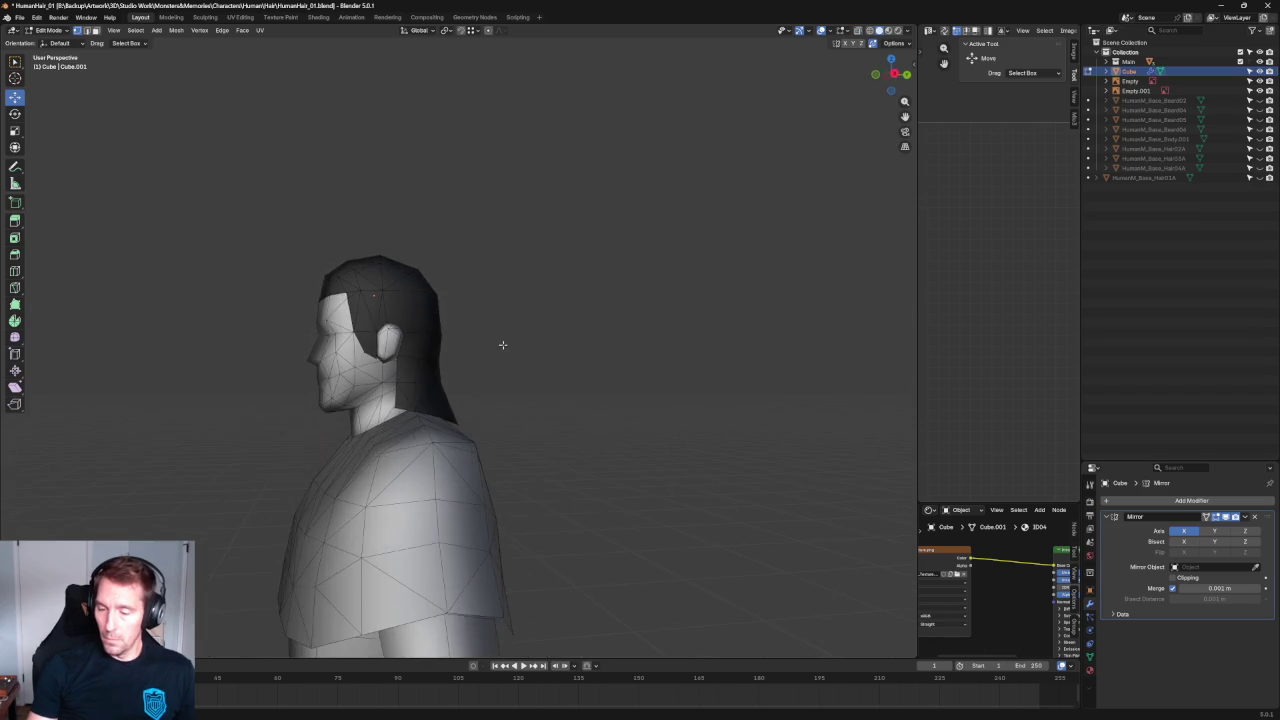
Shift a side hair vertex forward toward the face, then add the vertex below the ear.
key(KP_5)
scroll(503, 346, up, 3)
middle_drag(503, 346, 493, 420)
scroll(442, 451, up, 2)
key(alt+z)
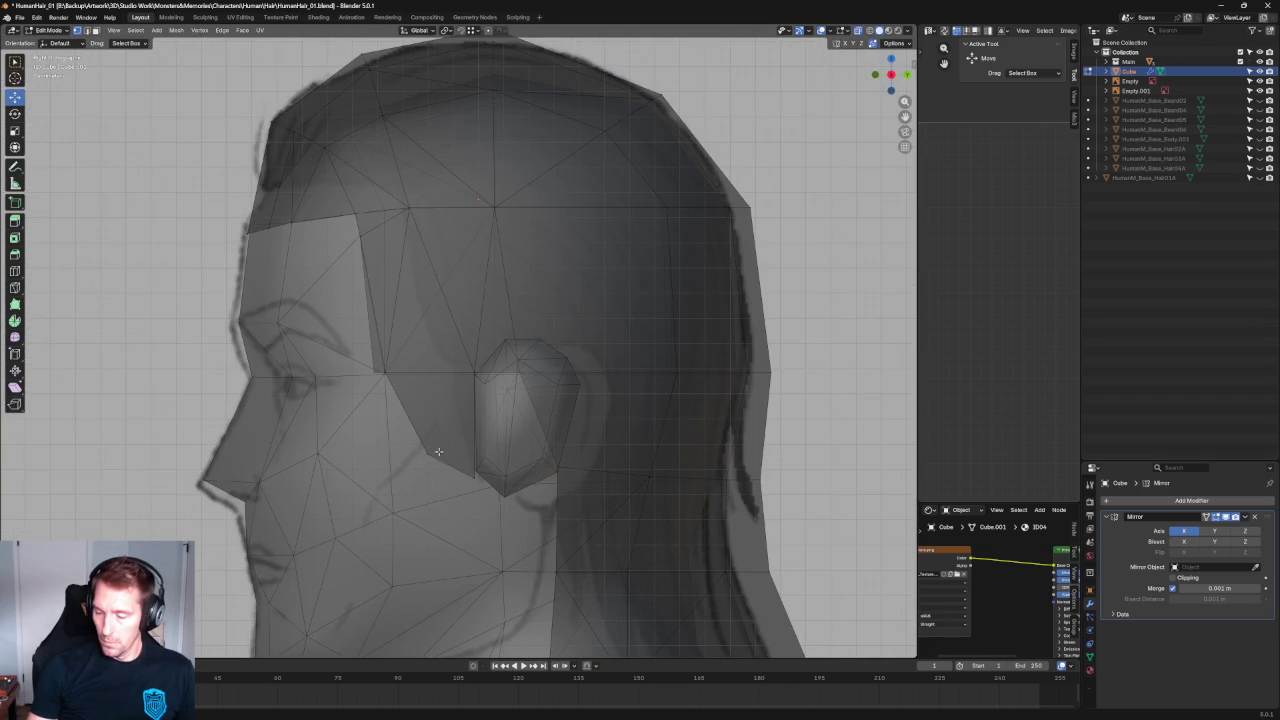
drag(452, 456, 419, 449)
key(alt+z)
key(ctrl+z)
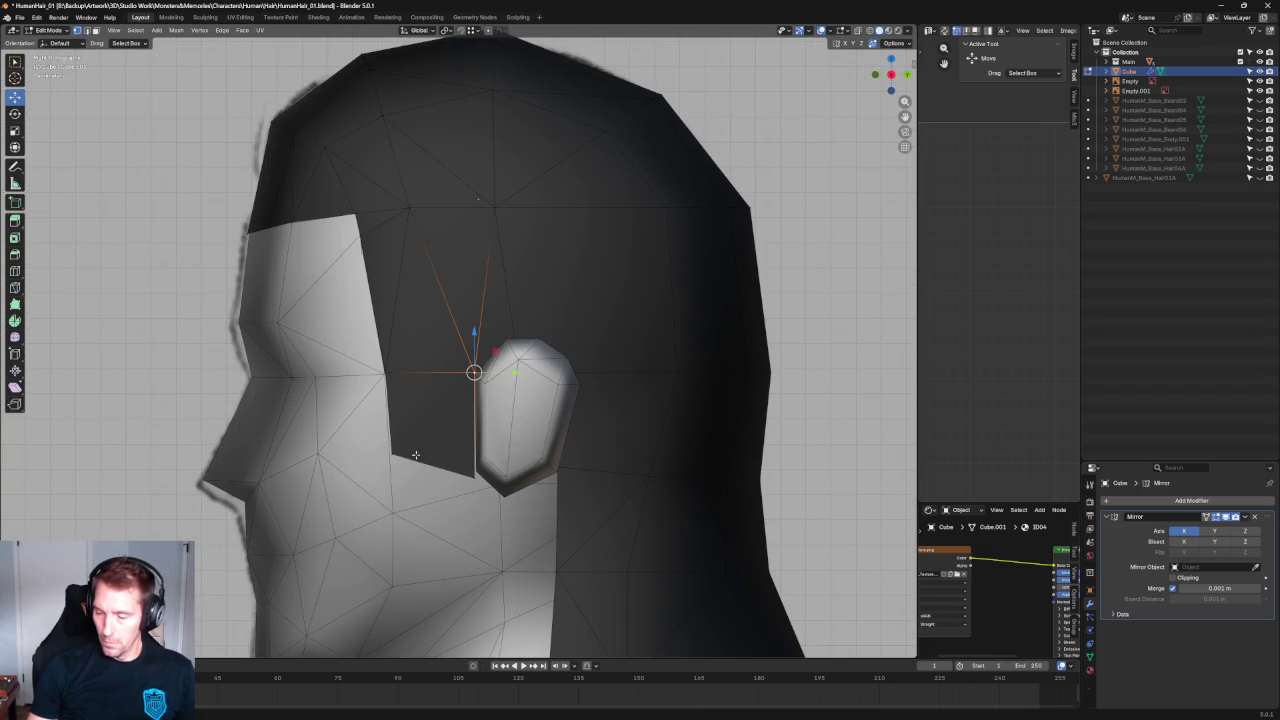
shift+click(399, 452)
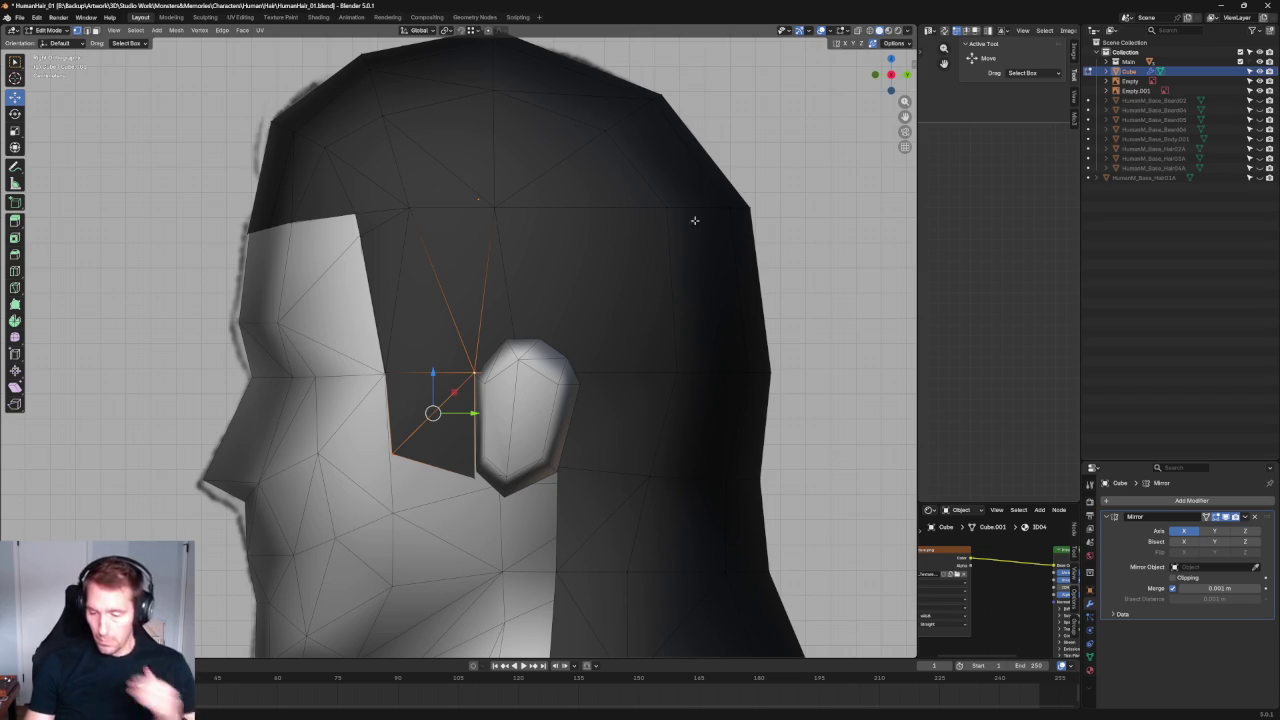
In the see-through side view, pull the sideburn vertex down beside the ear.
scroll(466, 234, down, 3)
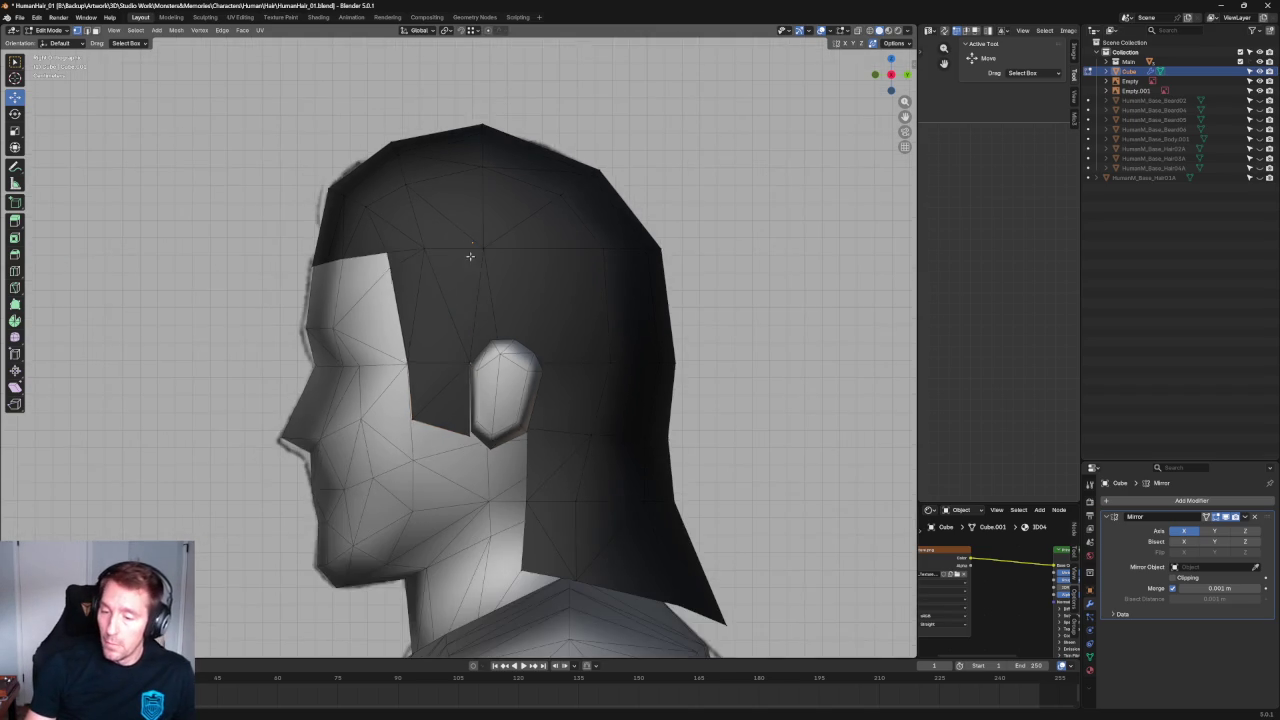
middle_drag(466, 234, 419, 246)
key(ctrl+KP_3)
key(KP_3)
key(alt+z)
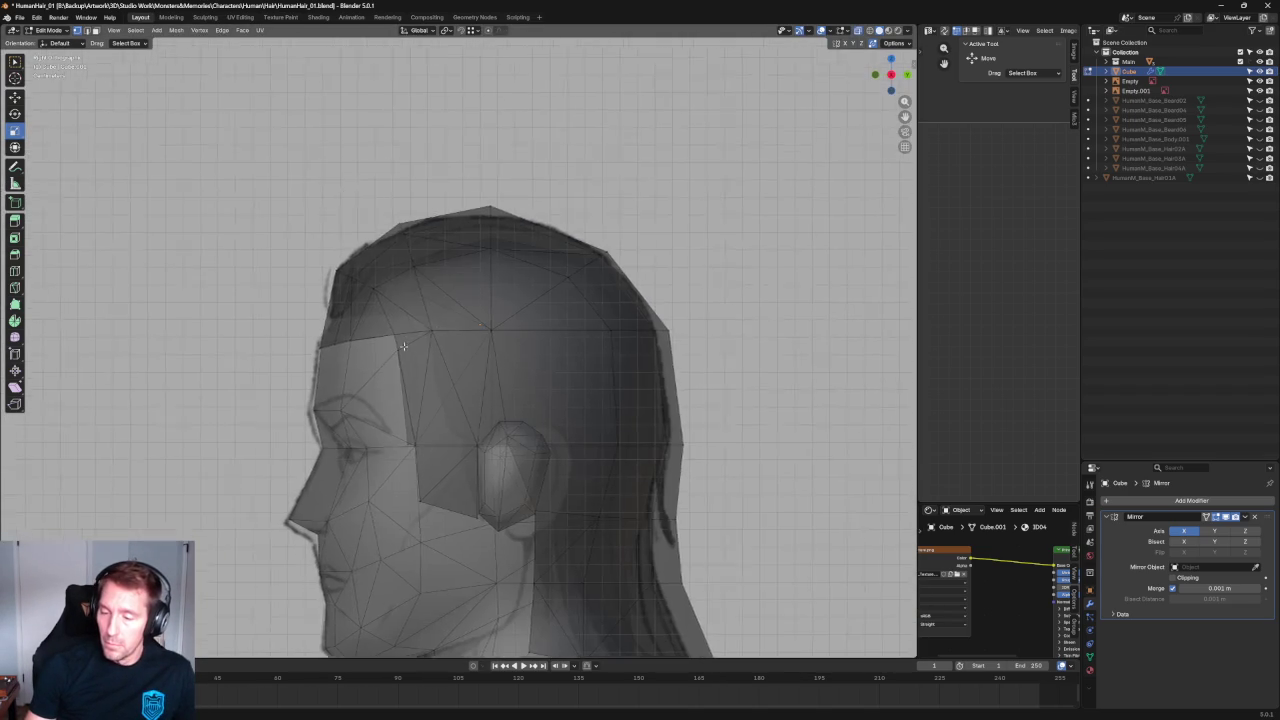
scroll(380, 338, up, 5)
mouse_move(322, 336)
mouse_down()
mouse_move(356, 370)
mouse_move(430, 356)
mouse_up()
scroll(368, 360, down, 3)
key(alt+z)
From the front view, adjust the sideburn vertex sideways and upward, finishing with an X-locked move.
middle_drag(430, 357, 554, 357)
key(grave)
click(532, 363)
drag(488, 341, 496, 341)
mouse_move(496, 341)
middle_down()
mouse_move(481, 320)
mouse_move(498, 340)
middle_up()
drag(500, 341, 503, 342)
middle_drag(503, 342, 508, 335)
drag(456, 313, 462, 298)
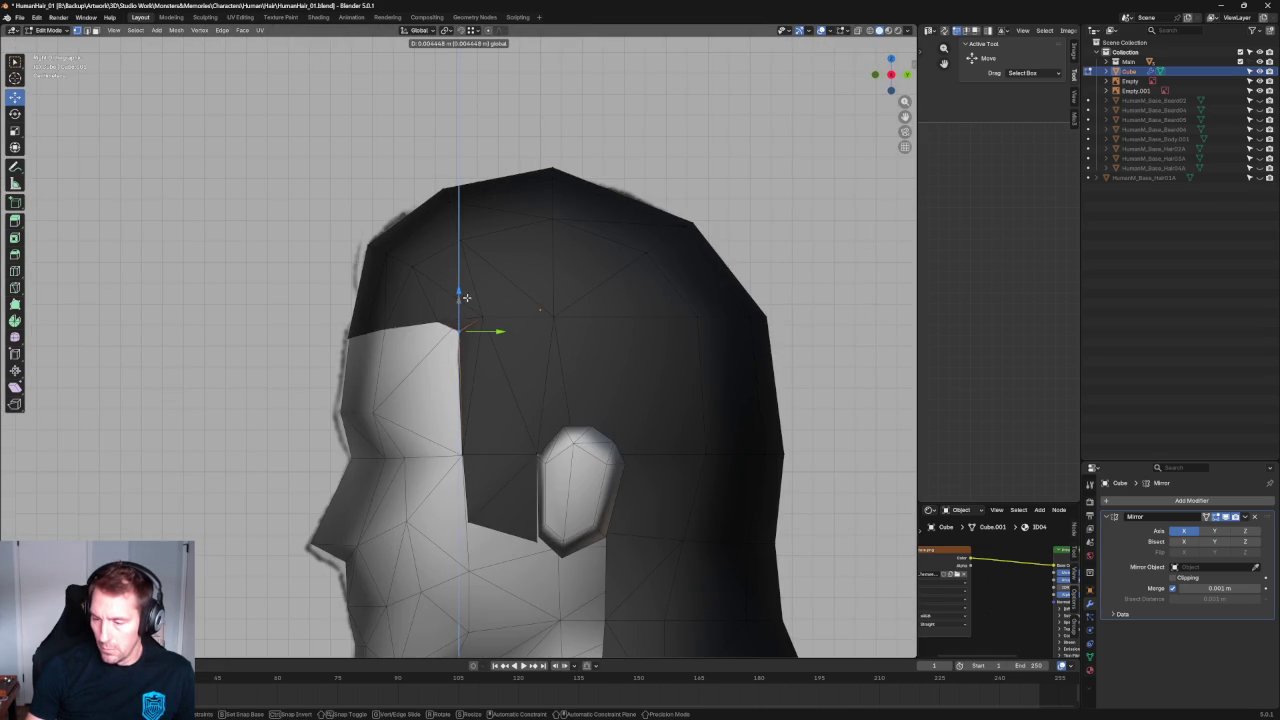
alt+middle_drag(466, 297, 471, 329)
scroll(477, 320, up, 5)
key(x)
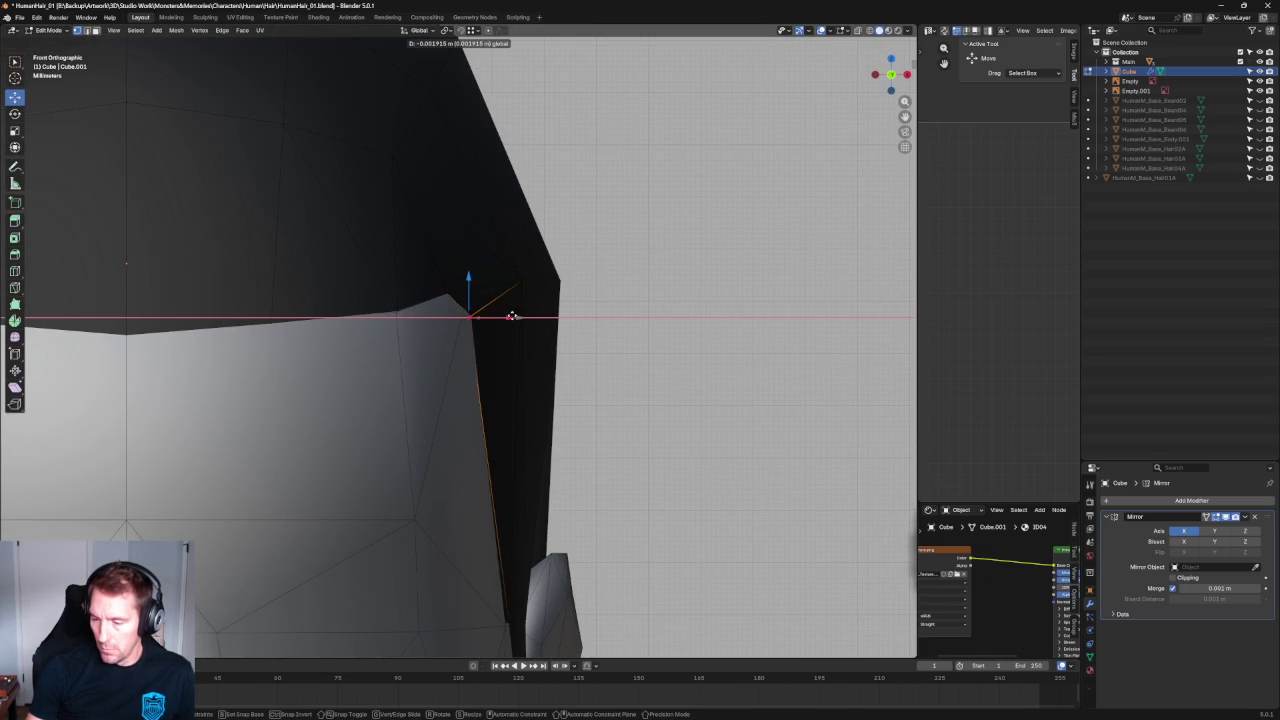
scroll(514, 311, down, 3)
click(535, 332)
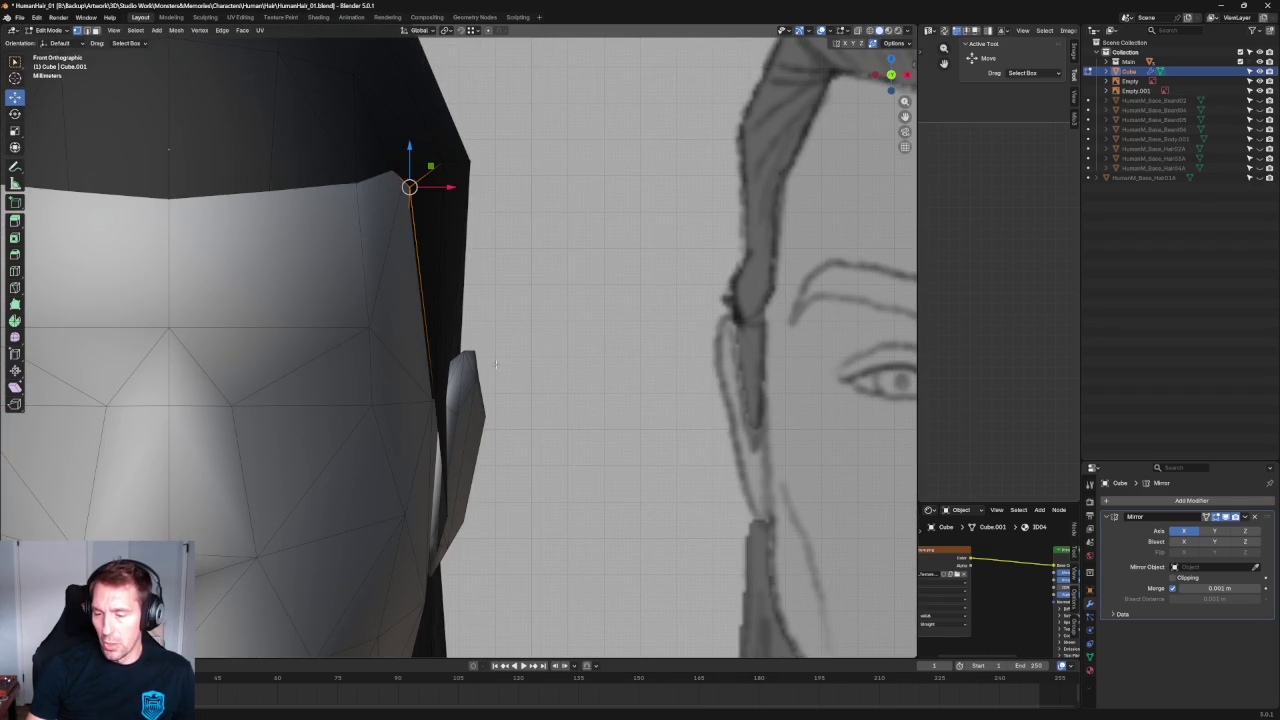
Nudge a vertex near the ear sideways along X.
click(432, 394)
key(g)
key(x)
click(436, 394)
scroll(529, 293, down, 5)
scroll(446, 200, down, 5)
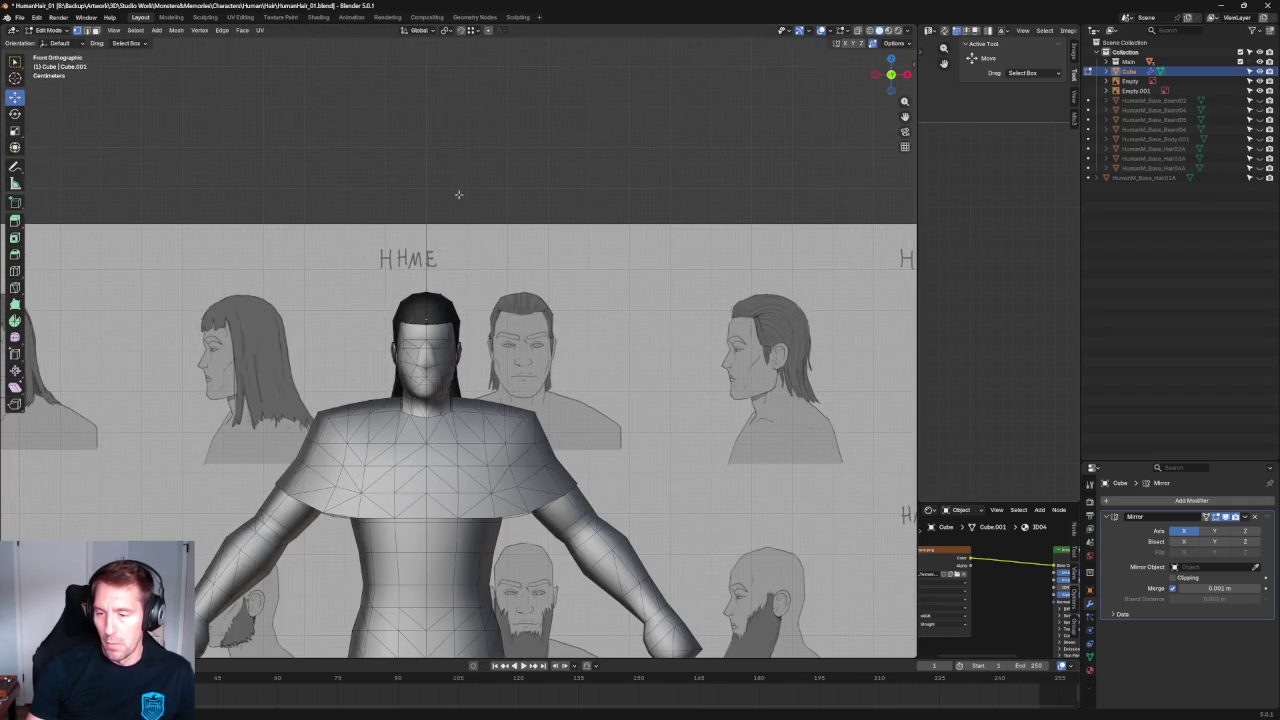
scroll(461, 228, up, 5)
scroll(386, 232, up, 5)
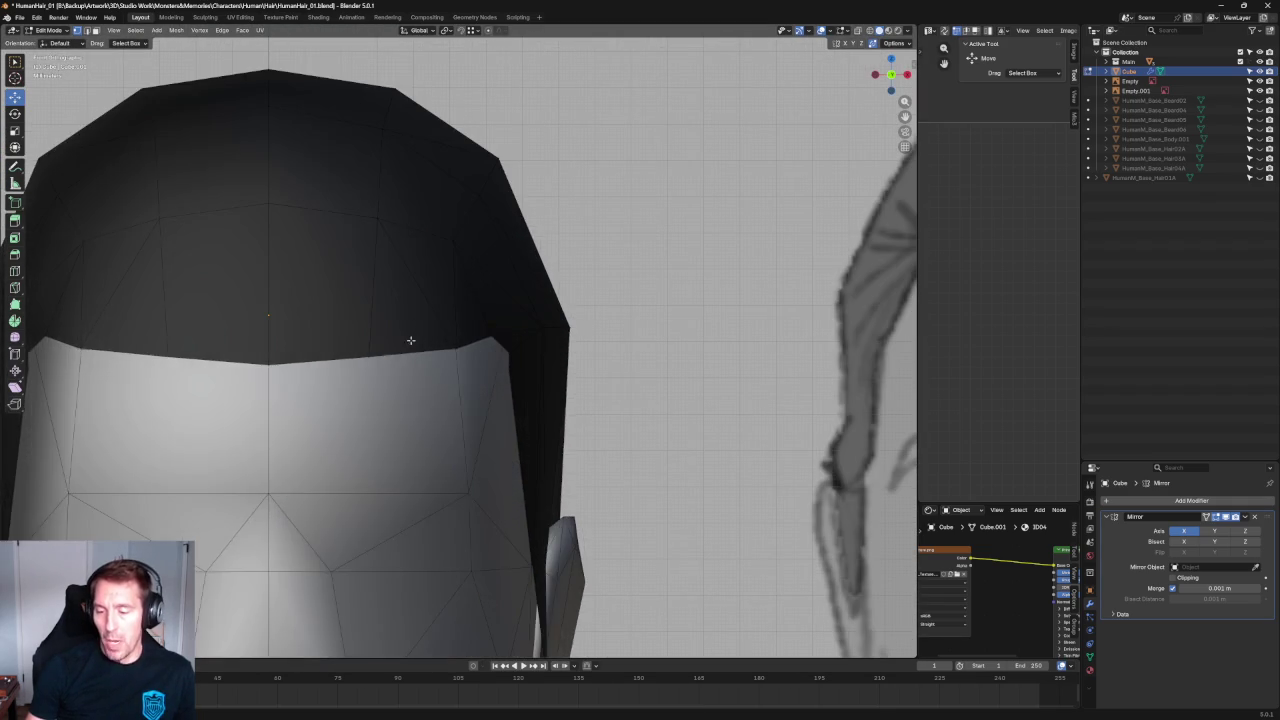
Select the top hairline edge and start a Y-constrained move, then cancel it.
key(alt+z)
key(alt+z)
drag(315, 375, 320, 348)
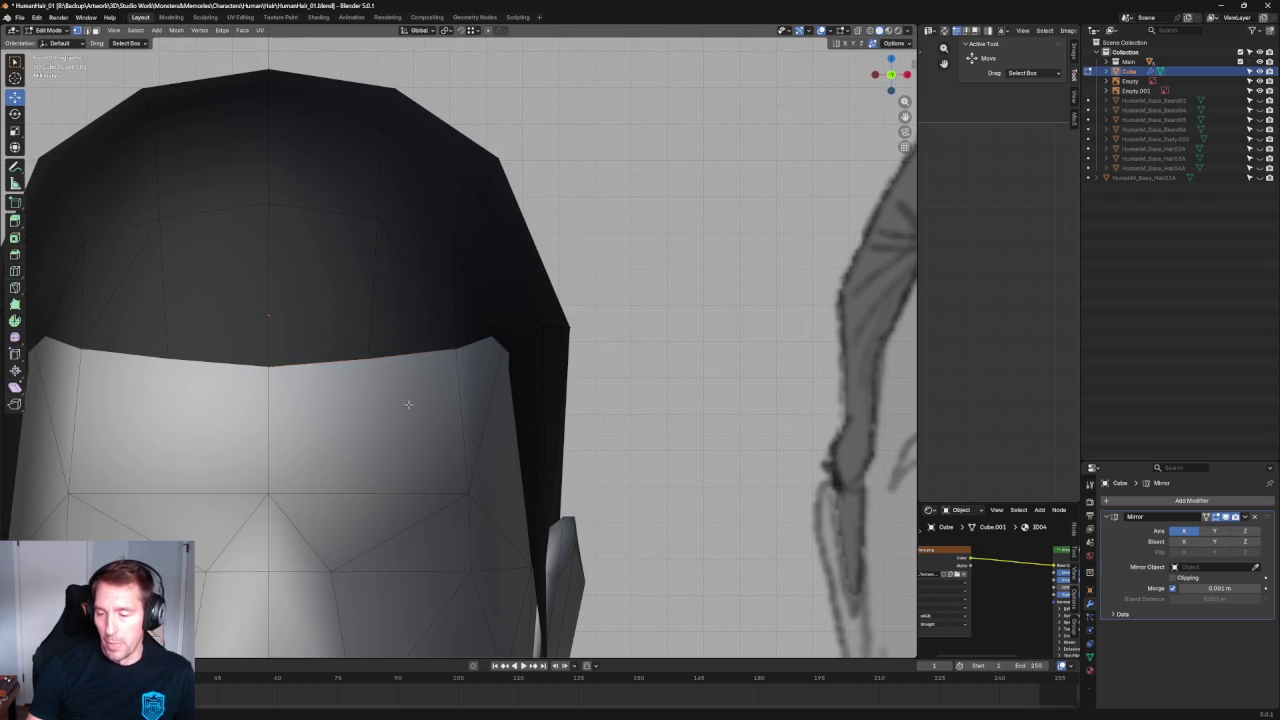
scroll(408, 404, down, 4)
middle_drag(408, 404, 416, 378)
scroll(416, 378, up, 3)
click(416, 378)
key(g)
key(y)
key(Escape)
Reposition the top hairline edge to smooth the crown silhouette.
middle_drag(418, 375, 418, 371)
scroll(418, 371, down, 2)
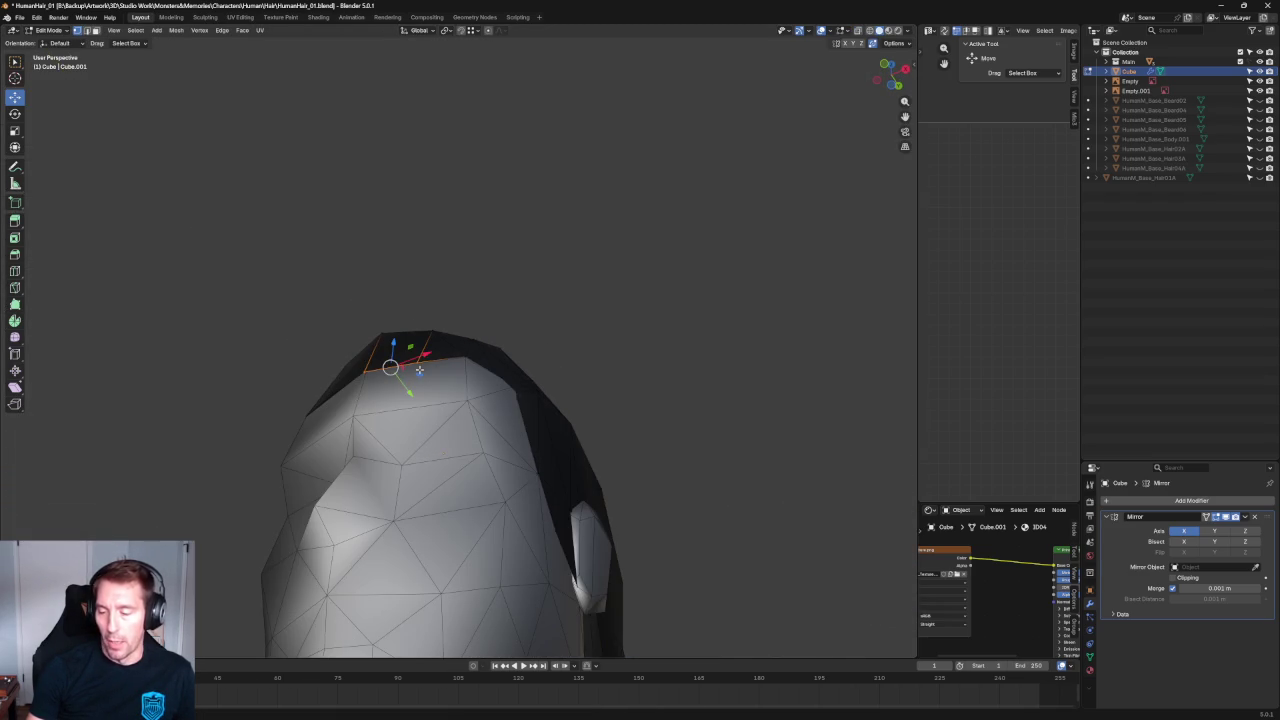
scroll(423, 386, up, 2)
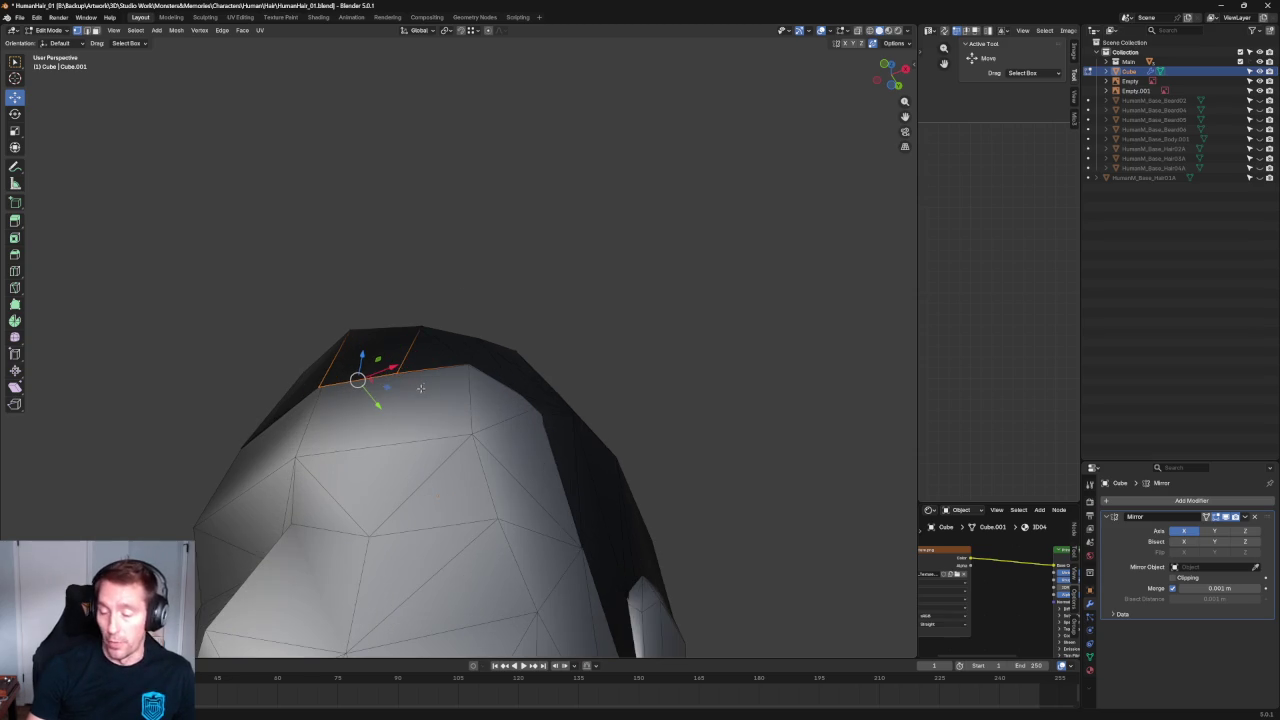
middle_drag(393, 391, 380, 403)
key(g)
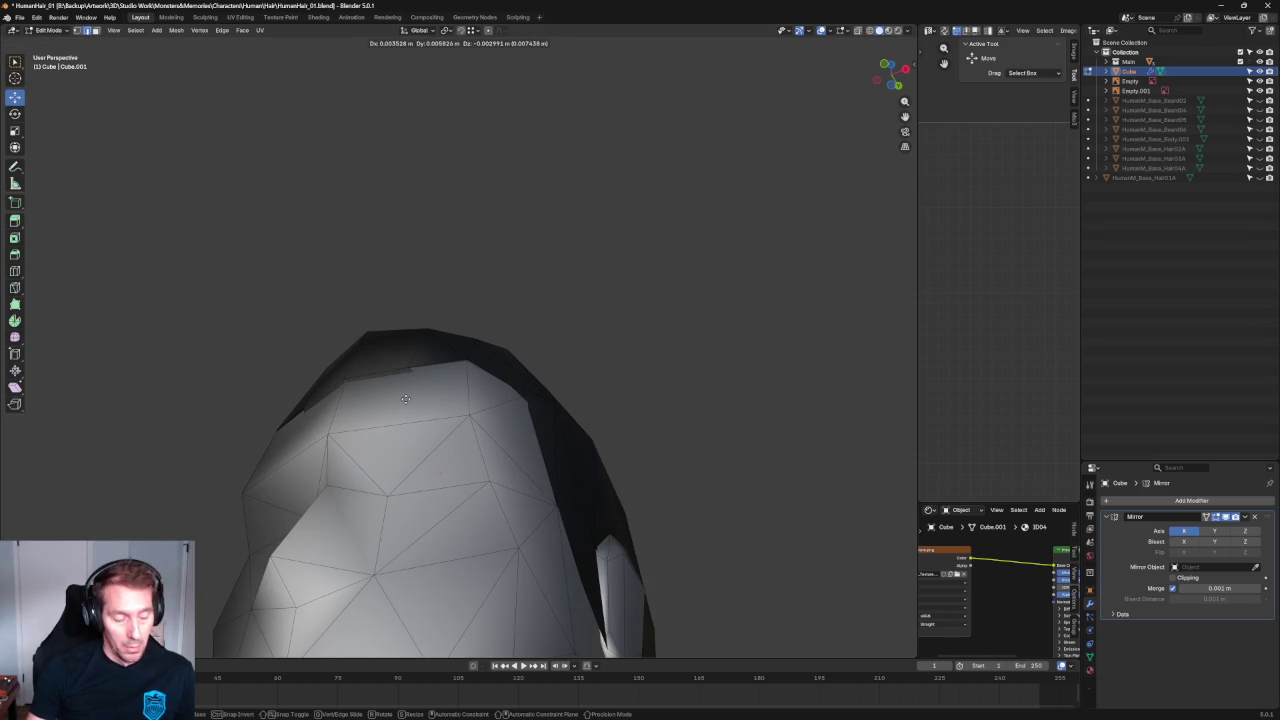
click(440, 418)
In the right side view, scale the hairline edge to zero along Y to flatten it.
key(alt+z)
mouse_move(414, 400)
middle_down()
mouse_move(400, 371)
mouse_move(406, 381)
middle_up()
key(KP_3)
scroll(422, 388, up, 3)
key(shift+space)
key(s)
drag(463, 388, 434, 389)
key(Return)
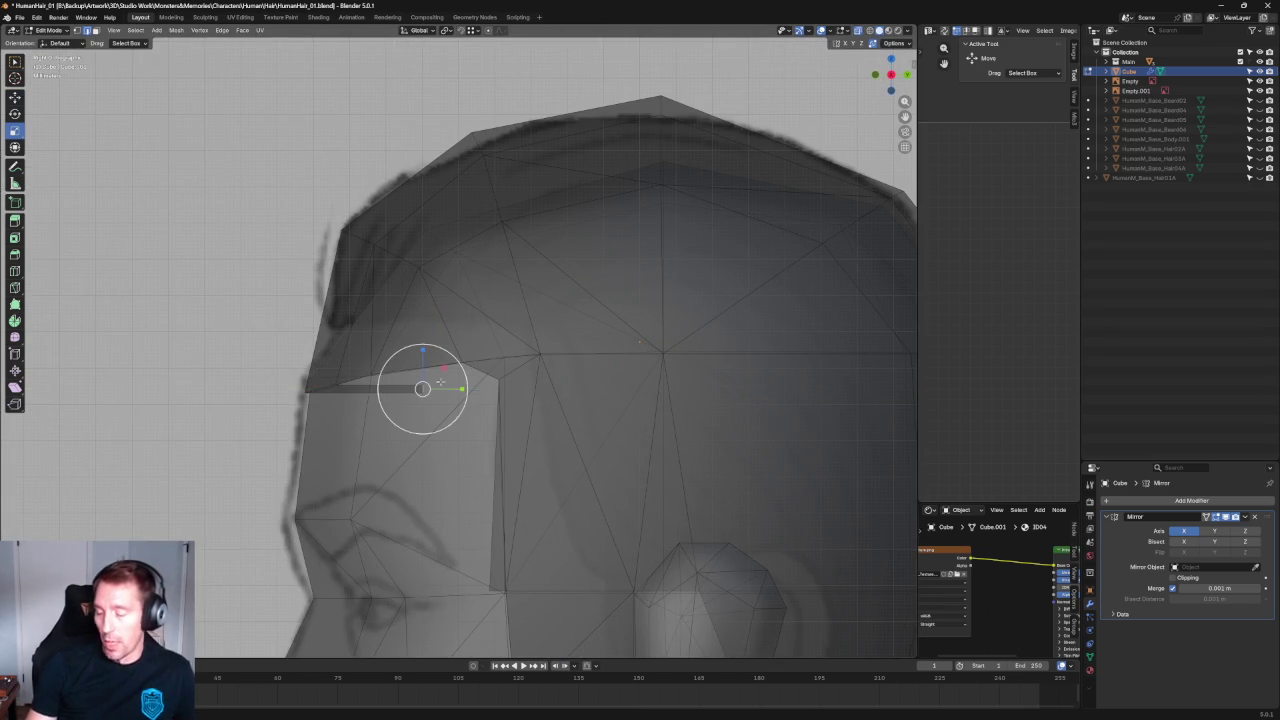
Confirm the flattening, then slide the edge vertices back along Y and up along Z.
key(shift+space)
key(g)
scroll(430, 389, down, 4)
middle_drag(480, 360, 448, 349)
drag(380, 369, 618, 369)
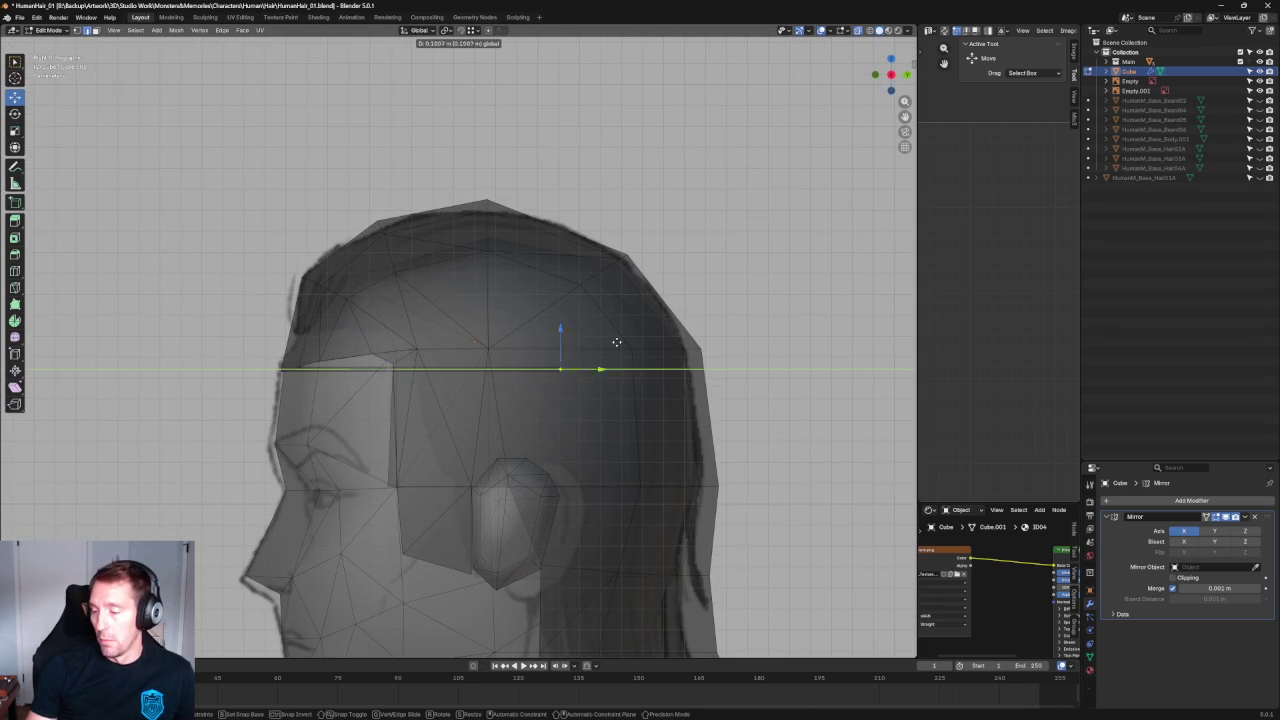
drag(616, 313, 613, 326)
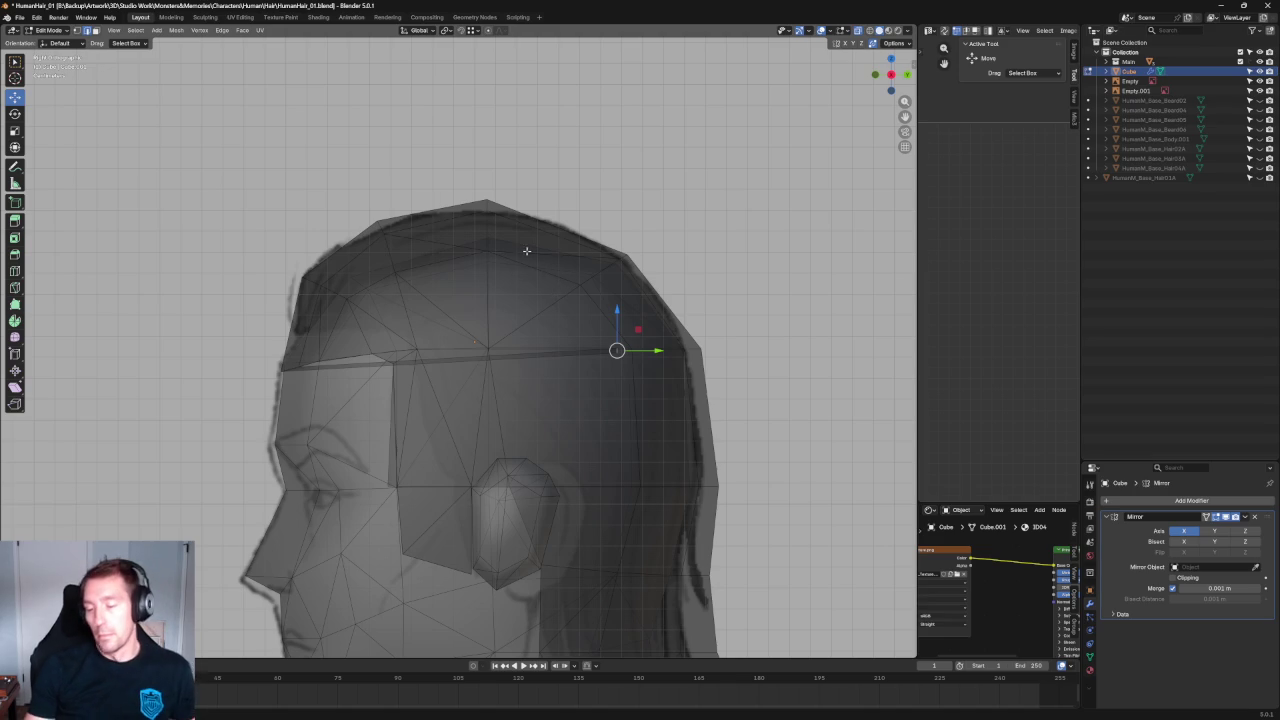
Select the thin hairline strip as a face and shrink it along Y to about 0.9.
middle_drag(527, 250, 458, 293)
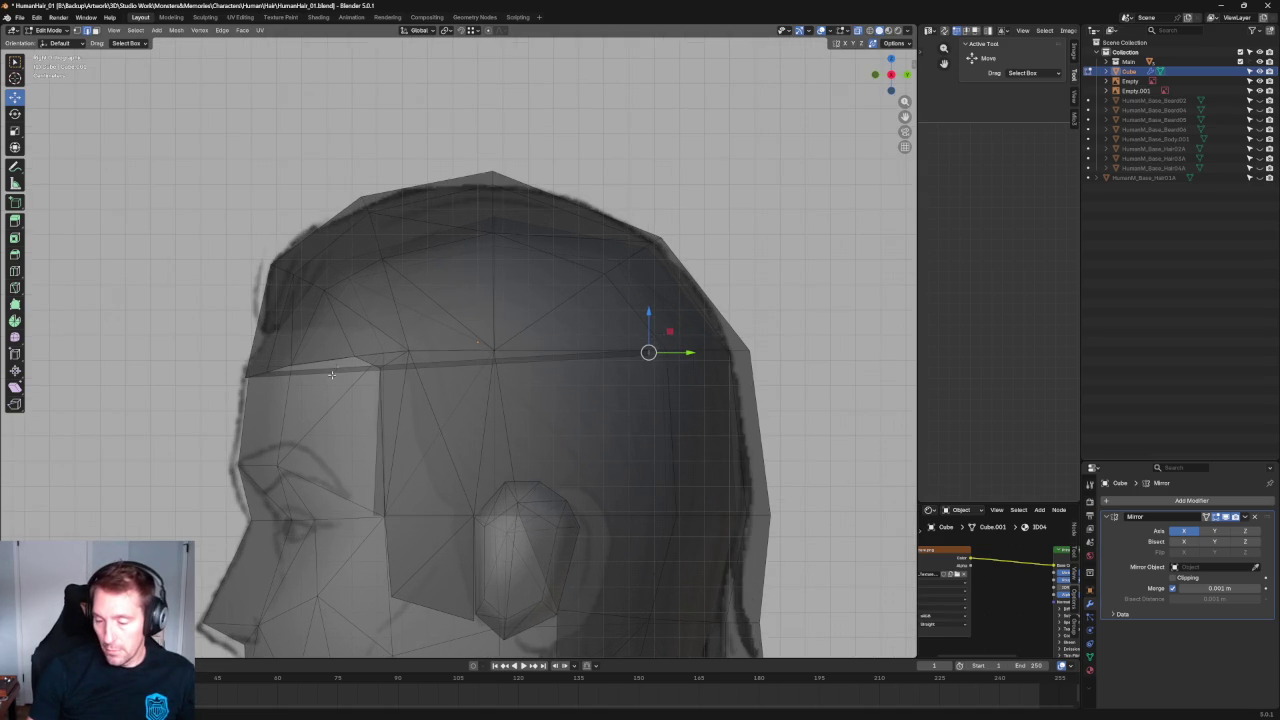
scroll(335, 366, up, 2)
click(310, 381)
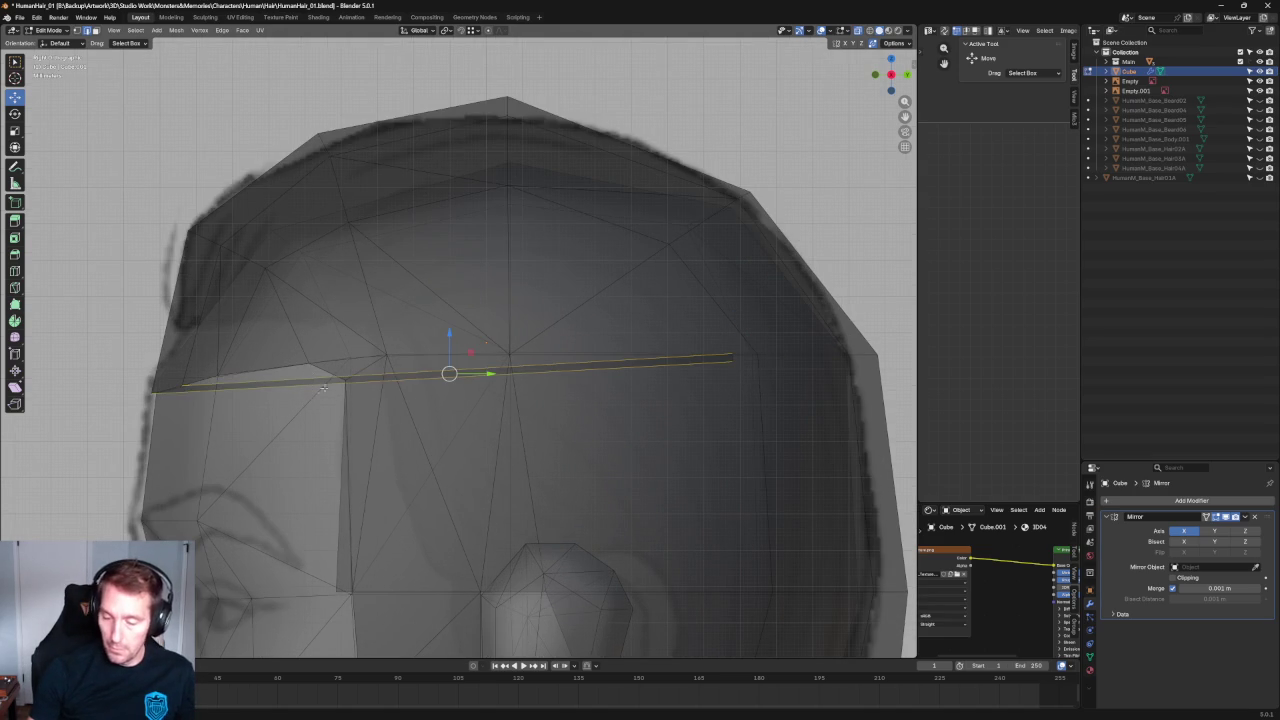
key(3)
key(s)
drag(487, 373, 484, 375)
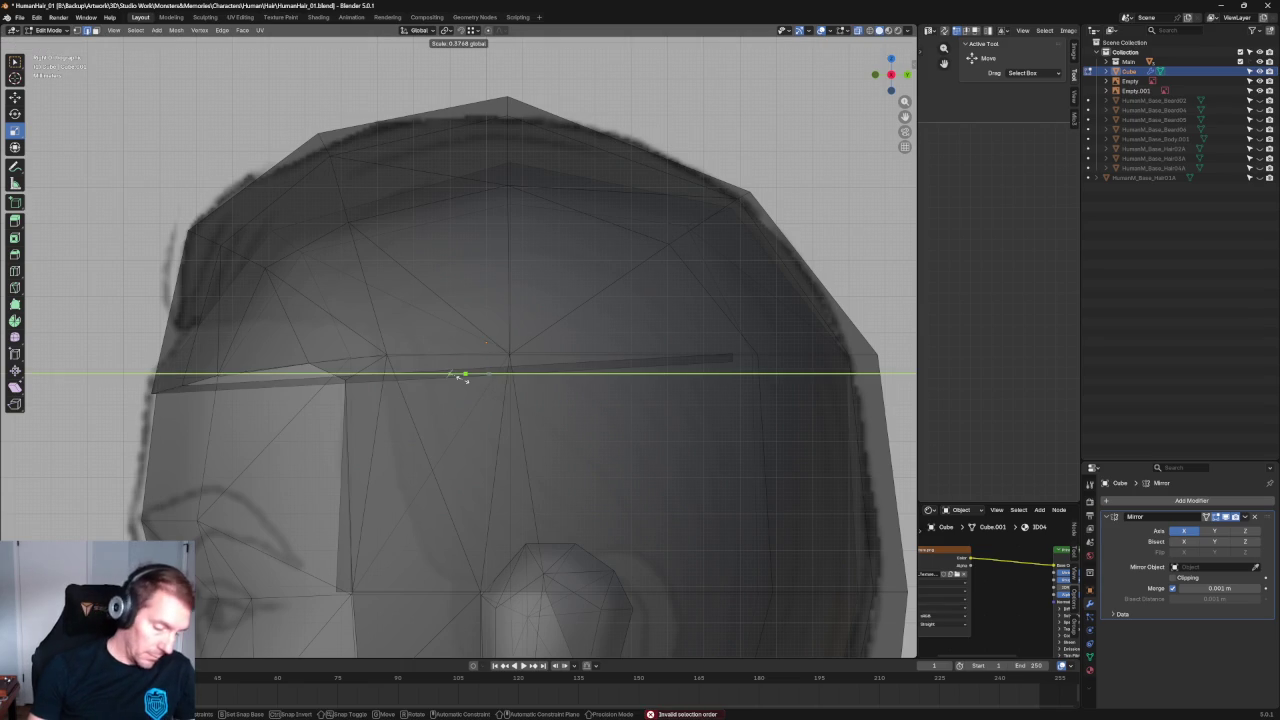
click(463, 376)
Move the strip in Y and Z only (Shift-X) to tuck it against the temple.
key(g)
key(shift+x)
click(328, 342)
scroll(400, 350, down, 5)
mouse_move(400, 340)
middle_down()
mouse_move(466, 328)
mouse_move(508, 354)
mouse_move(440, 350)
mouse_move(457, 368)
middle_up()
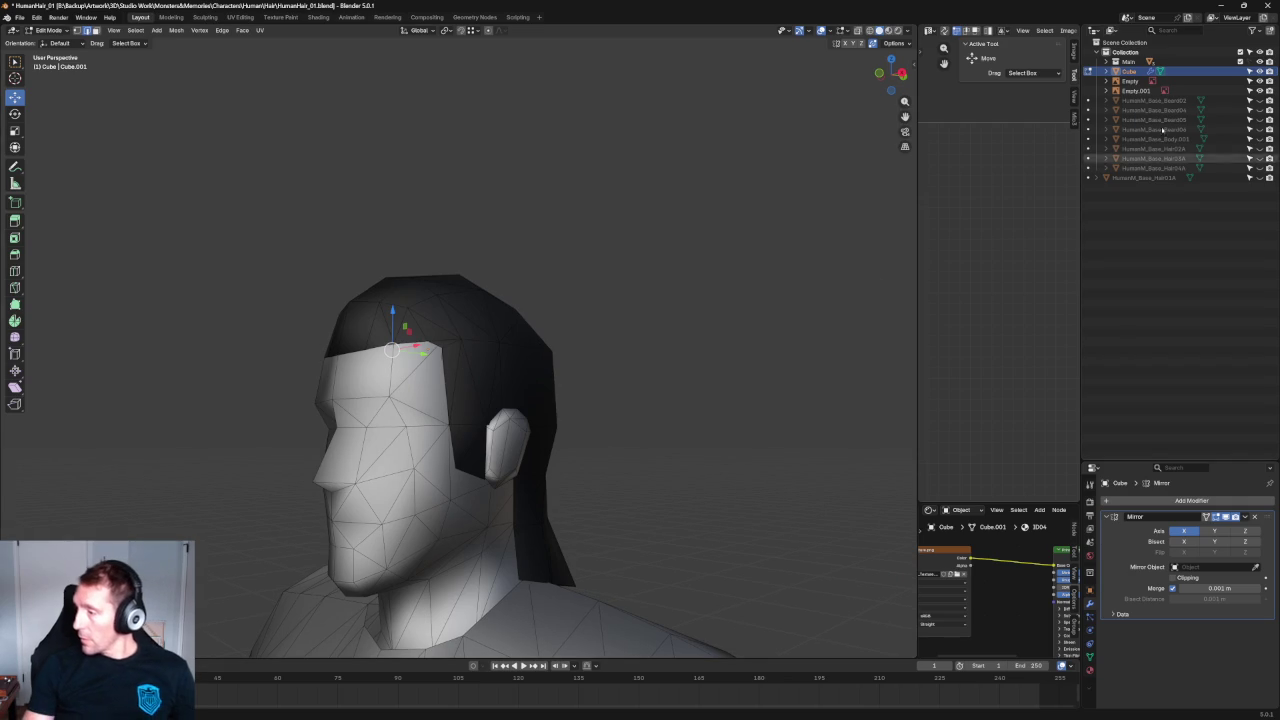
Hide the base head 'Main' in the Outliner and orbit to the back of the hair.
click(1259, 52)
click(1259, 52)
click(1259, 61)
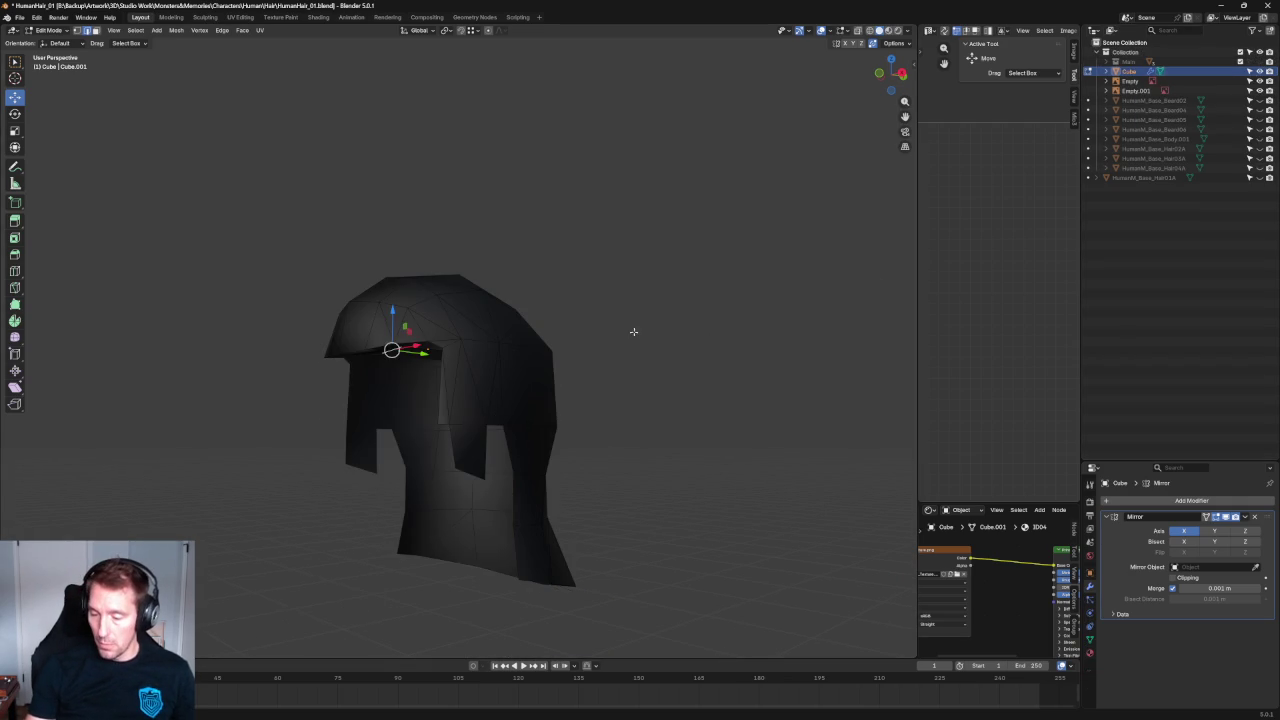
middle_drag(679, 338, 583, 331)
scroll(431, 343, up, 3)
mouse_move(431, 343)
middle_down()
mouse_move(423, 323)
mouse_move(550, 332)
mouse_move(500, 351)
mouse_move(557, 360)
middle_up()
Lower the back notch edge vertically along Z.
click(431, 370)
key(g)
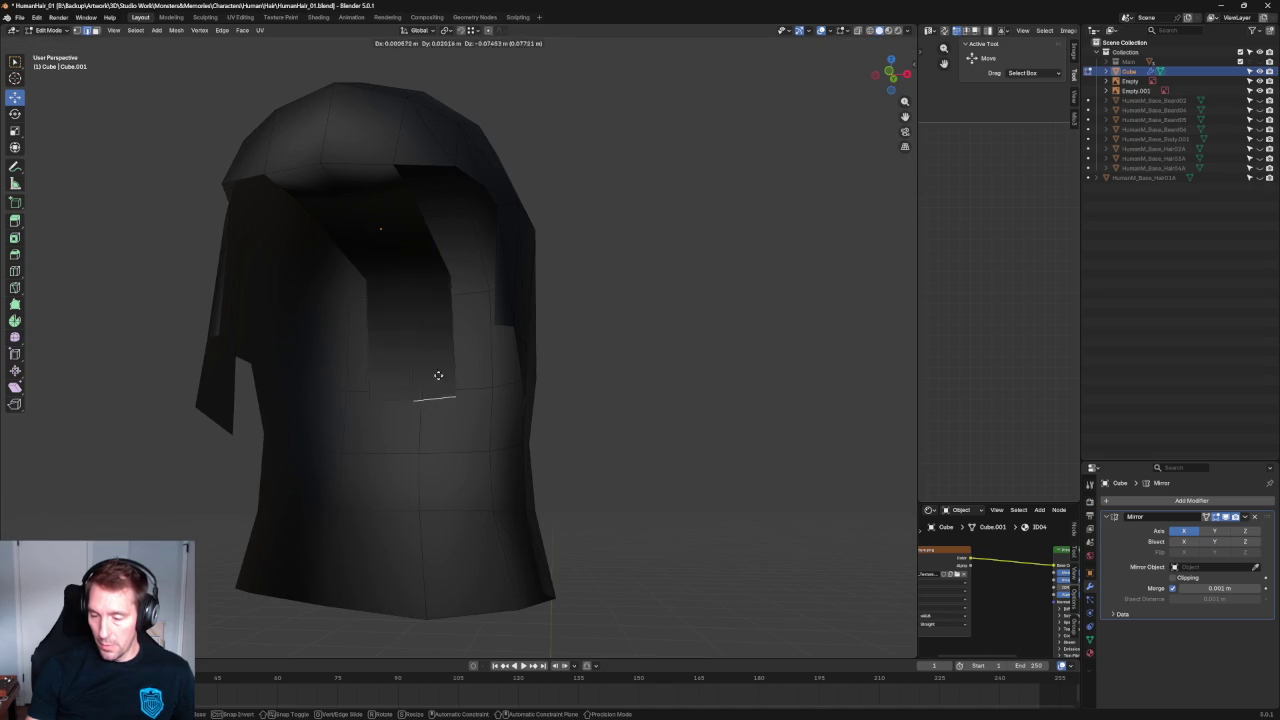
key(z)
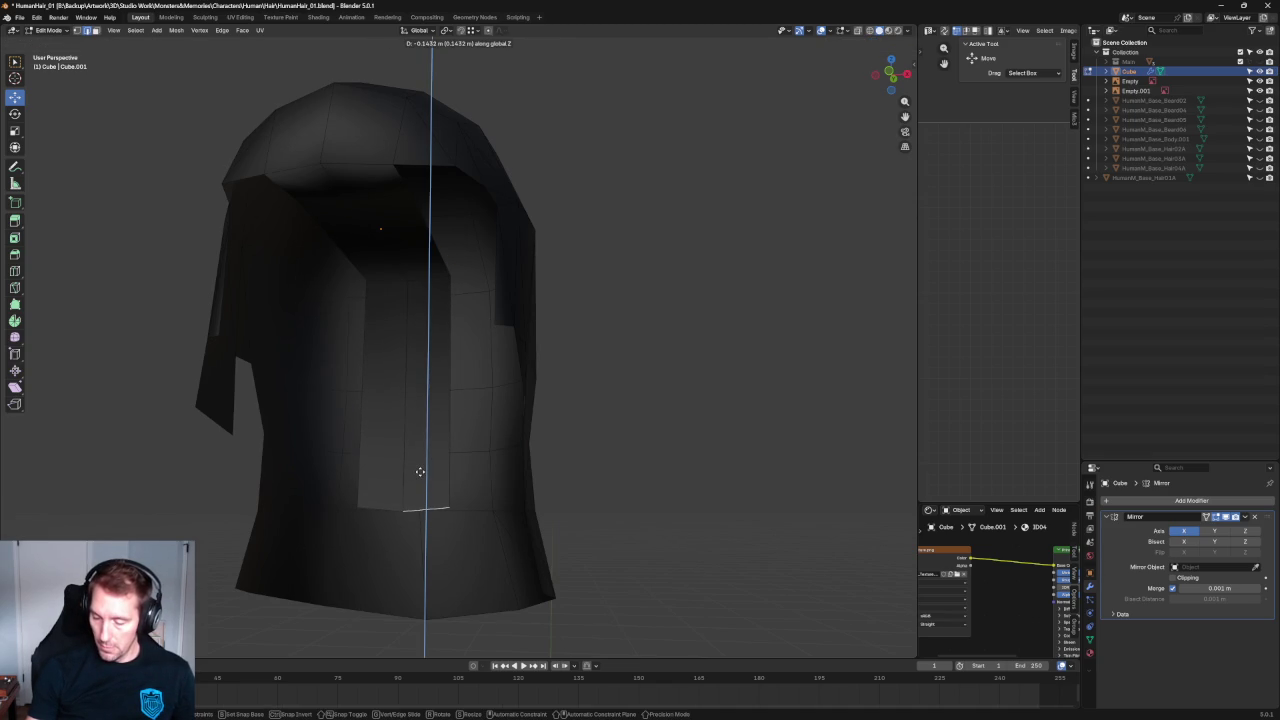
click(420, 472)
scroll(661, 240, down, 5)
mouse_move(661, 240)
middle_down()
mouse_move(594, 191)
mouse_move(609, 266)
middle_up()
scroll(609, 266, up, 5)
mouse_move(506, 354)
middle_down()
mouse_move(537, 322)
mouse_move(460, 341)
mouse_move(423, 371)
middle_up()
Try filling a face between two vertical edge loops at the back, undoing the attempt.
alt+shift+click(398, 342)
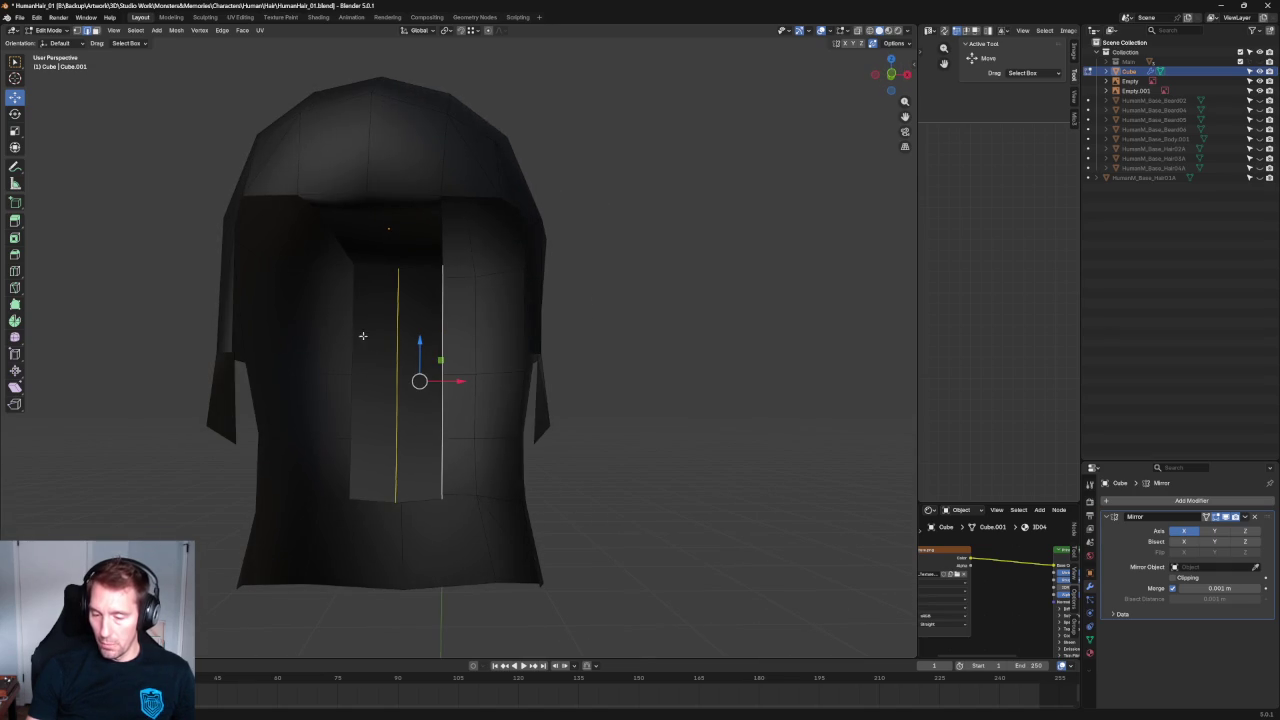
scroll(377, 330, down, 1)
key(f)
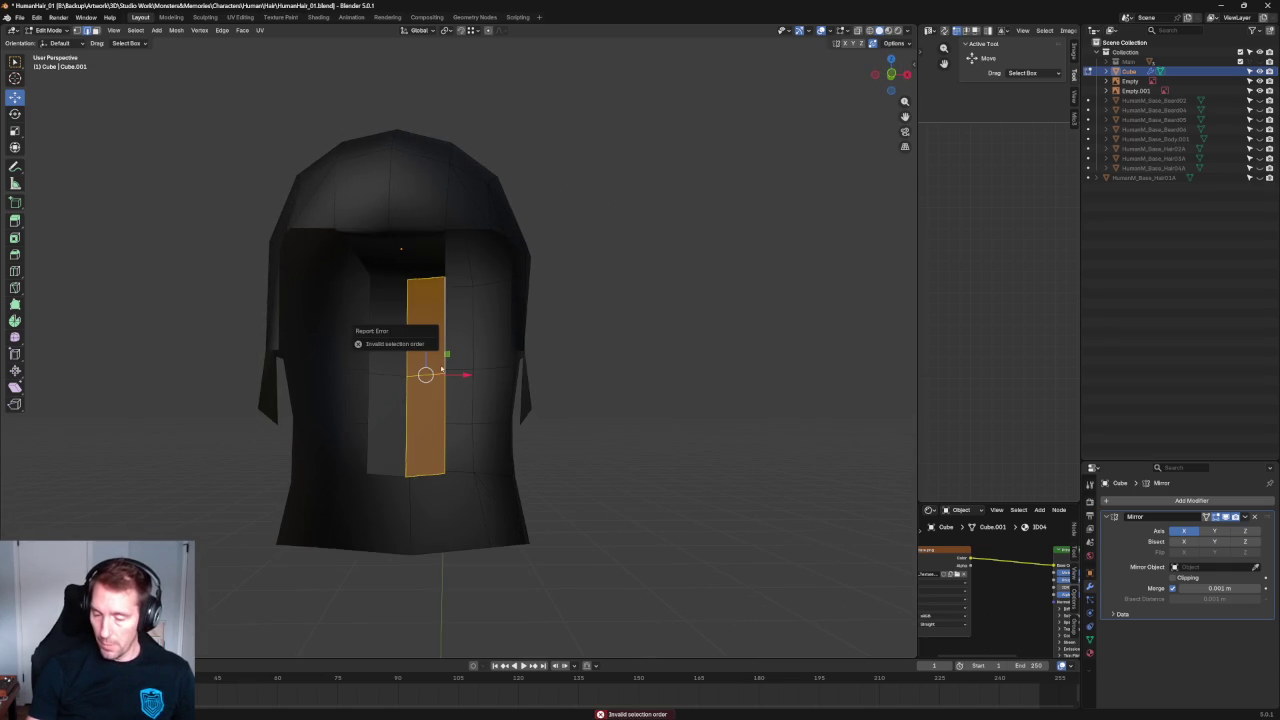
middle_drag(441, 369, 469, 367)
key(ctrl+z)
mouse_move(563, 303)
middle_down()
mouse_move(622, 320)
mouse_move(632, 286)
mouse_move(450, 341)
middle_up()
key(ctrl+z)
Fill a face between two neighbouring vertical loops at the back and frame it.
alt+click(575, 290)
alt+shift+click(450, 341)
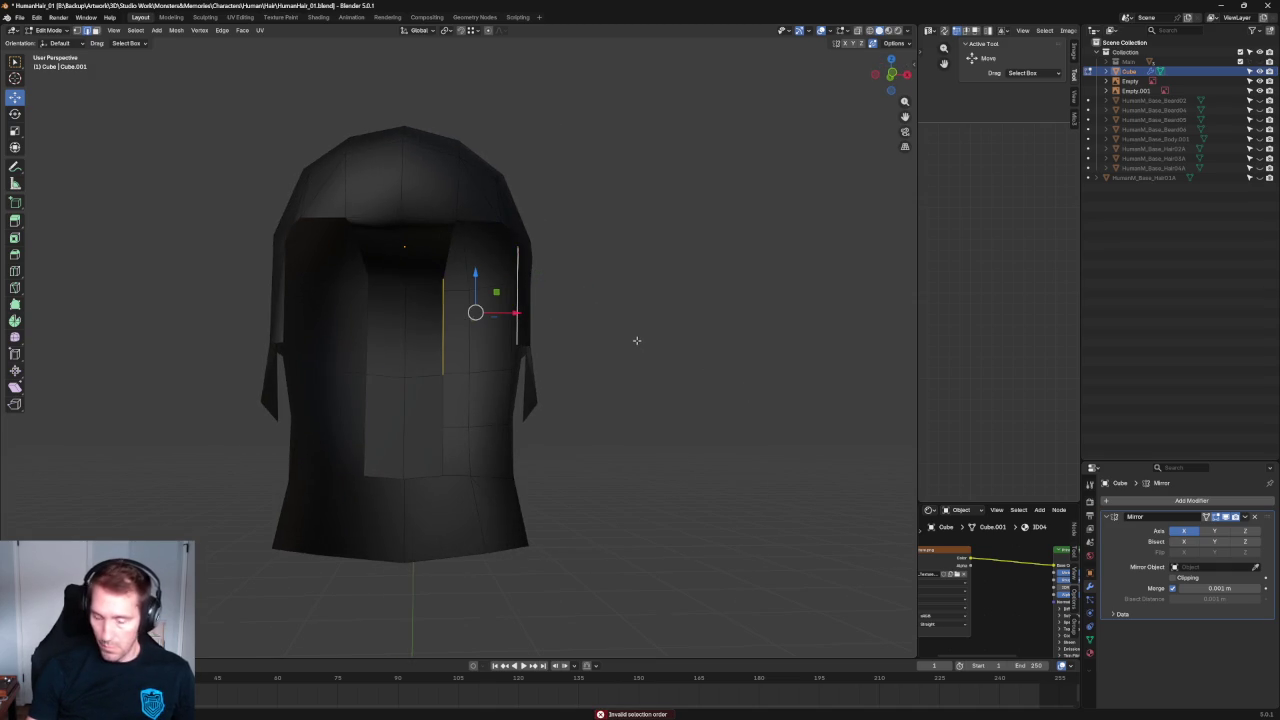
key(f)
key(ctrl+z)
scroll(626, 343, down, 3)
mouse_move(626, 343)
middle_down()
mouse_move(583, 283)
mouse_move(592, 313)
mouse_move(540, 318)
mouse_move(550, 325)
middle_up()
key(f)
key(KP_Decimal)
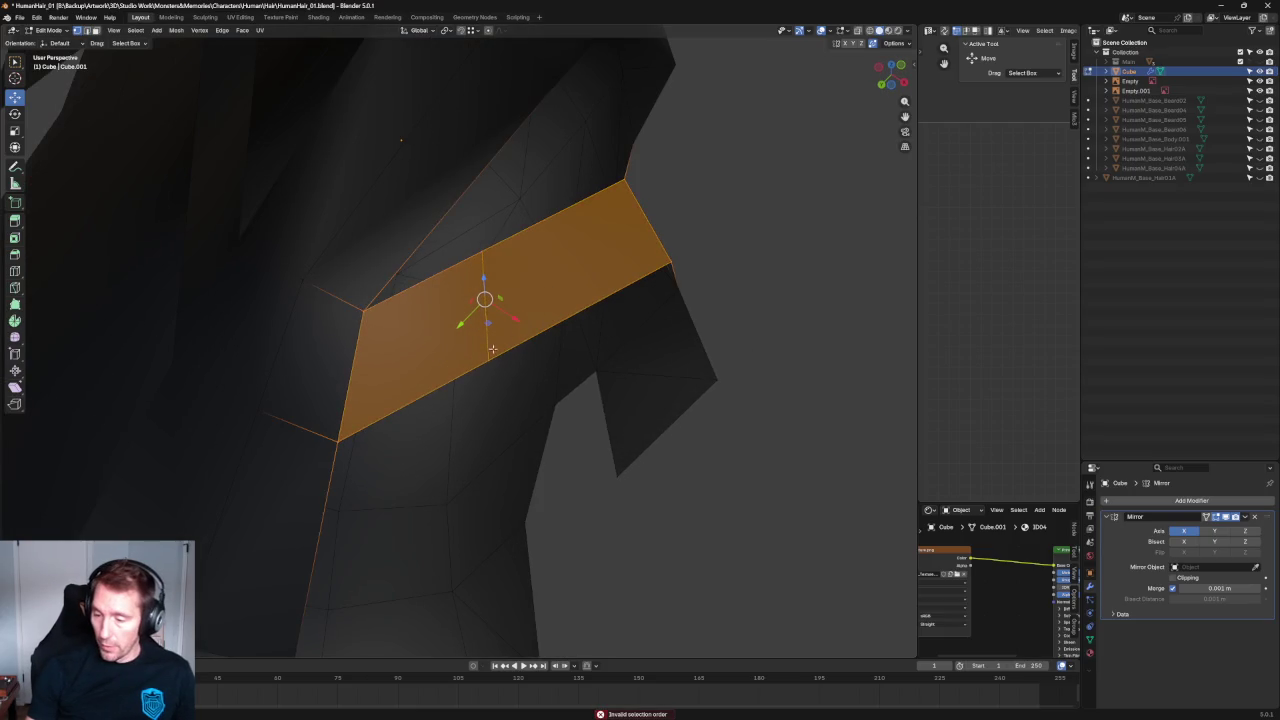
key(ctrl+z)
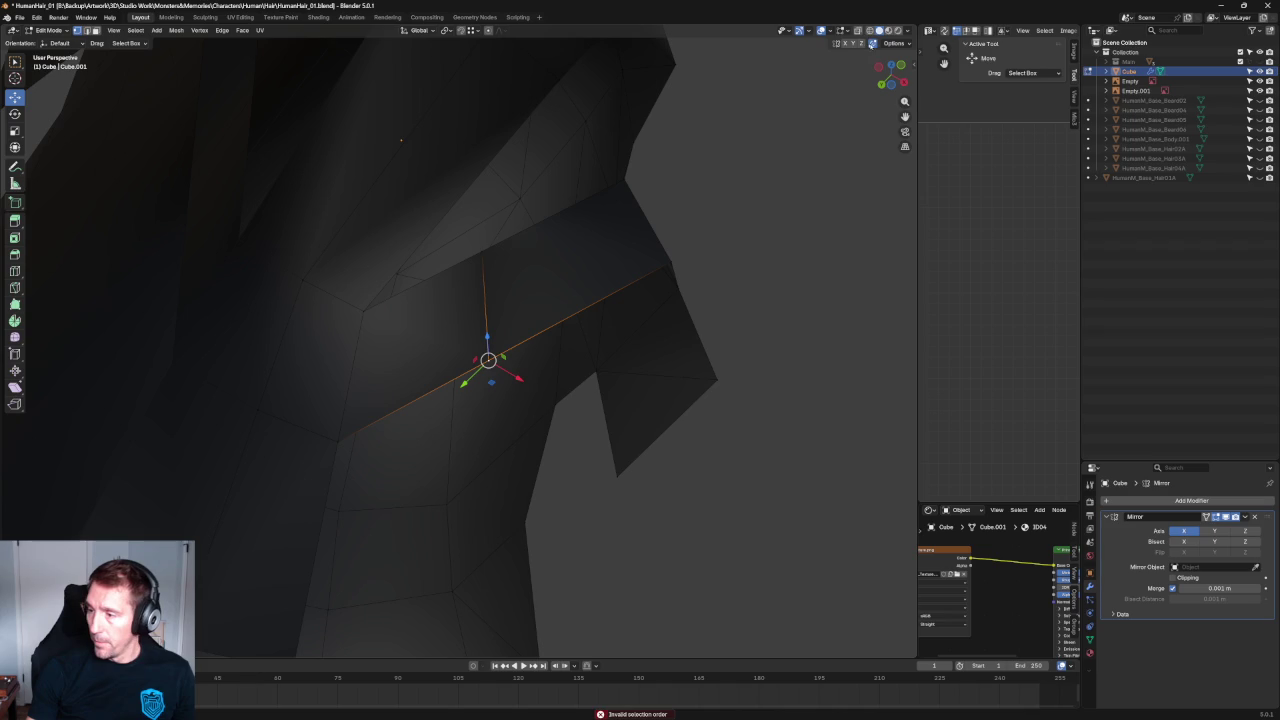
Move the selected vertex into place and view the whole hair mesh from the side.
key(g)
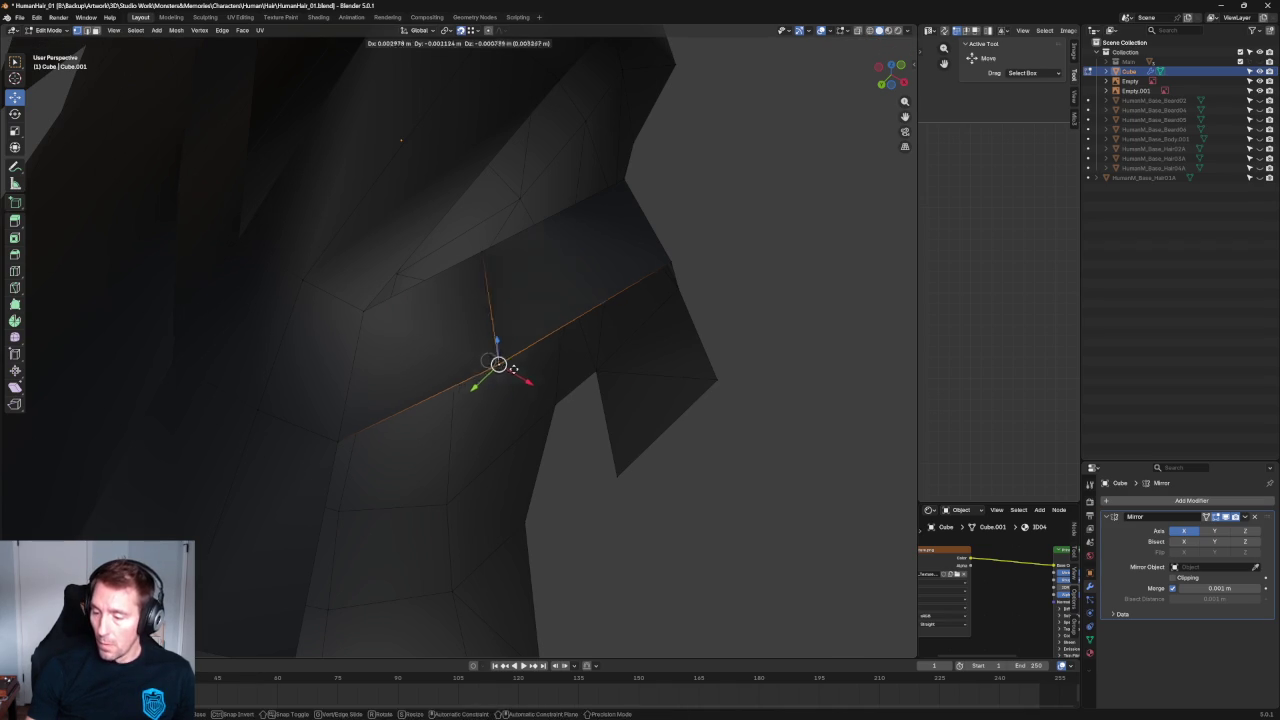
click(616, 297)
middle_drag(482, 253, 693, 298)
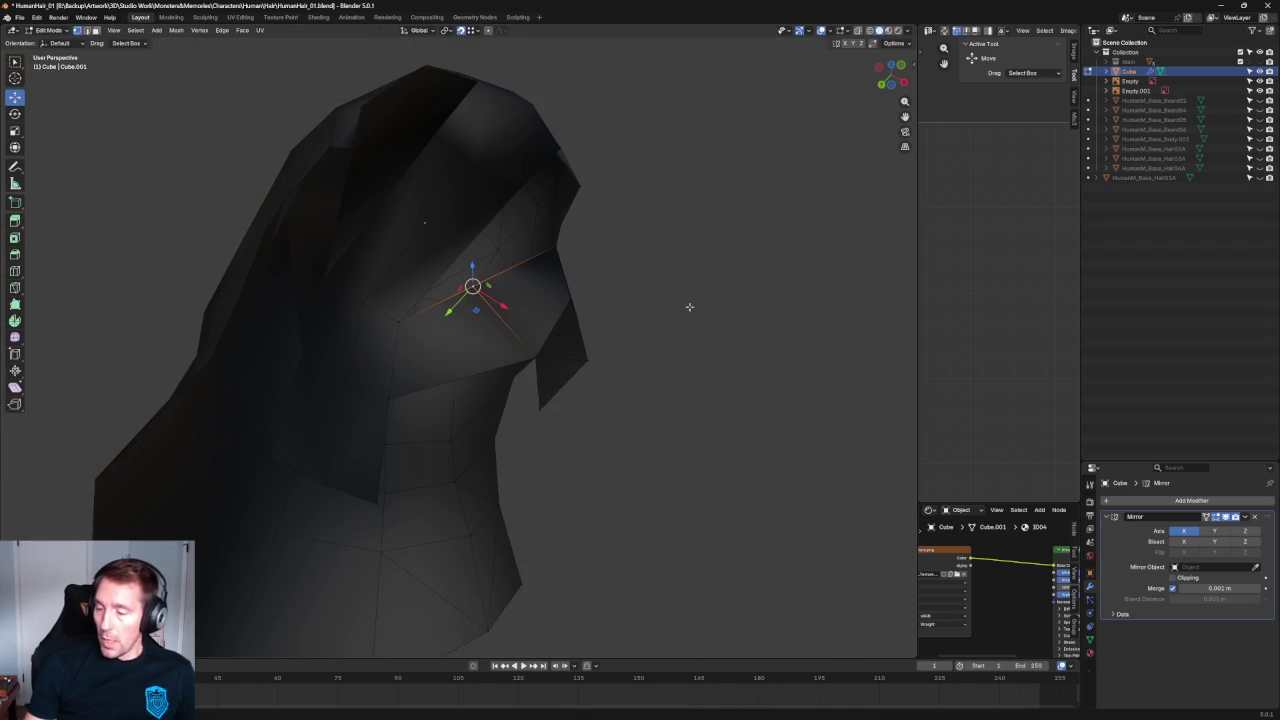
mouse_move(558, 399)
middle_down()
mouse_move(657, 354)
mouse_move(520, 333)
mouse_move(429, 346)
mouse_move(444, 260)
mouse_move(477, 294)
mouse_move(474, 326)
mouse_move(440, 349)
mouse_move(475, 346)
middle_up()
scroll(589, 349, up, 3)
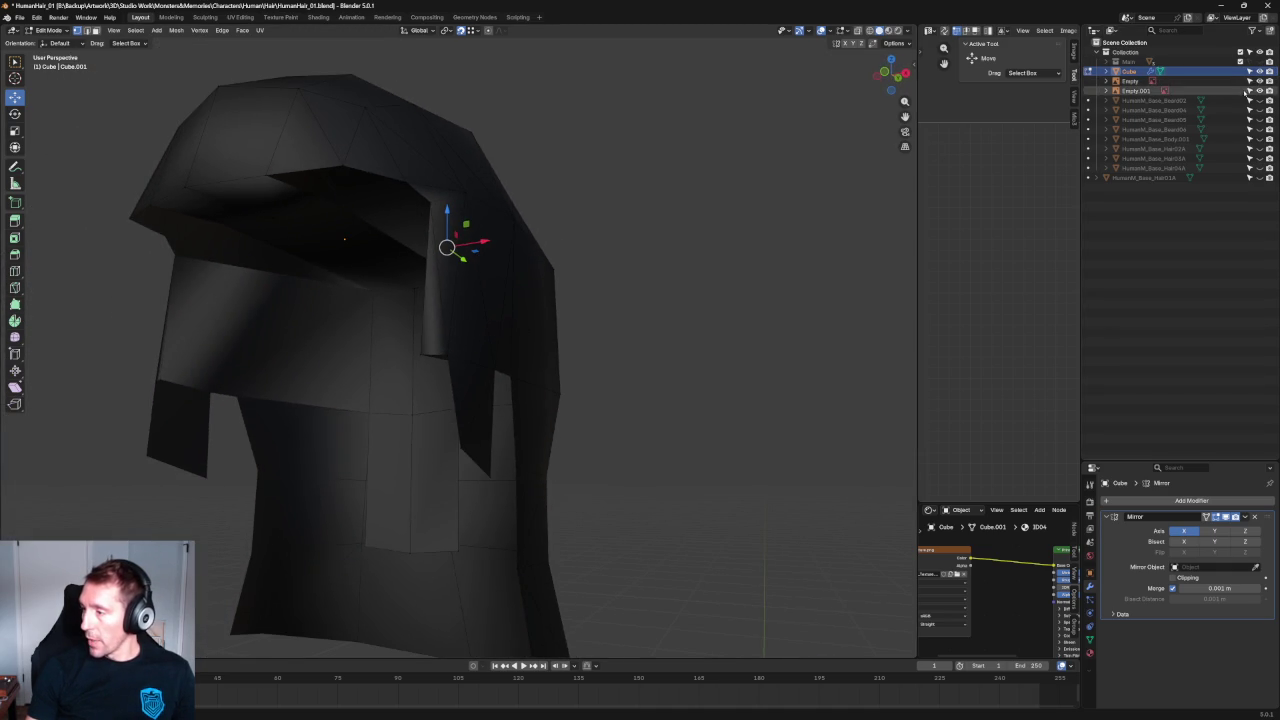
Toggle the base head on and off to compare, then push the edge near the ear outward.
click(1259, 62)
click(1259, 62)
click(1259, 62)
click(1259, 62)
scroll(399, 376, up, 2)
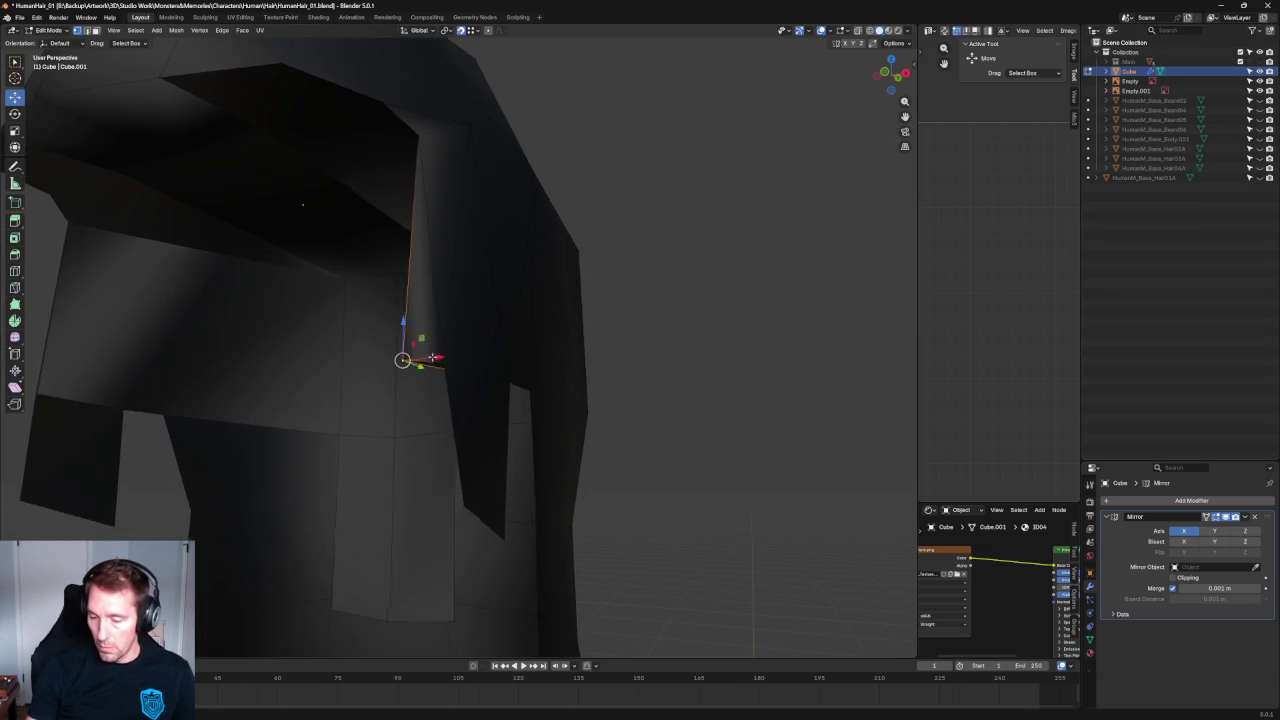
middle_drag(399, 376, 490, 323)
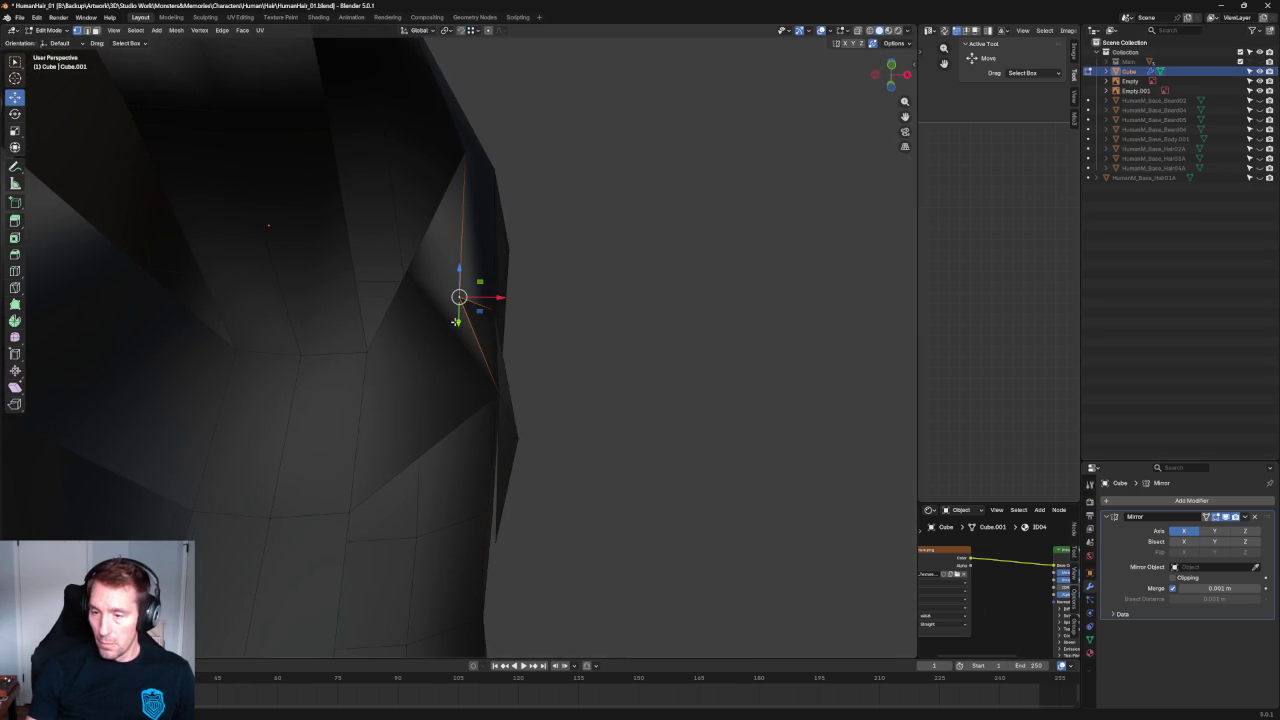
drag(459, 297, 494, 310)
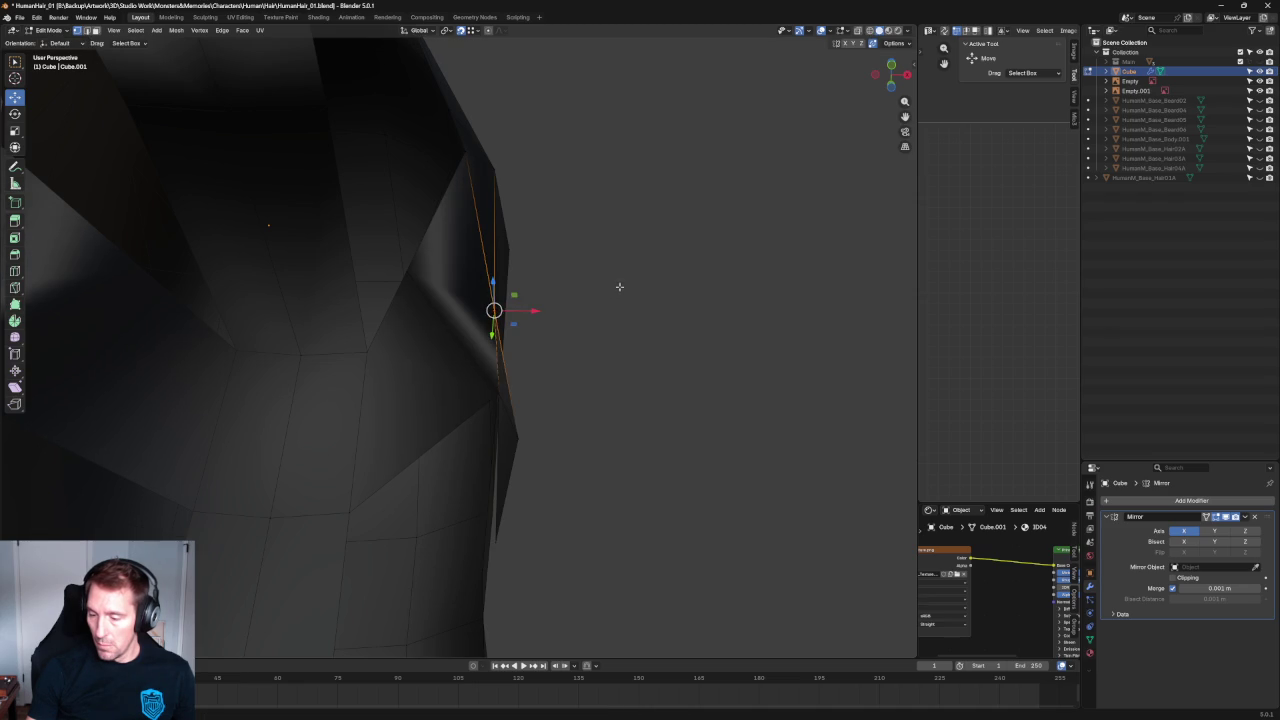
mouse_move(623, 285)
middle_down()
mouse_move(637, 289)
mouse_move(543, 286)
mouse_move(600, 268)
middle_up()
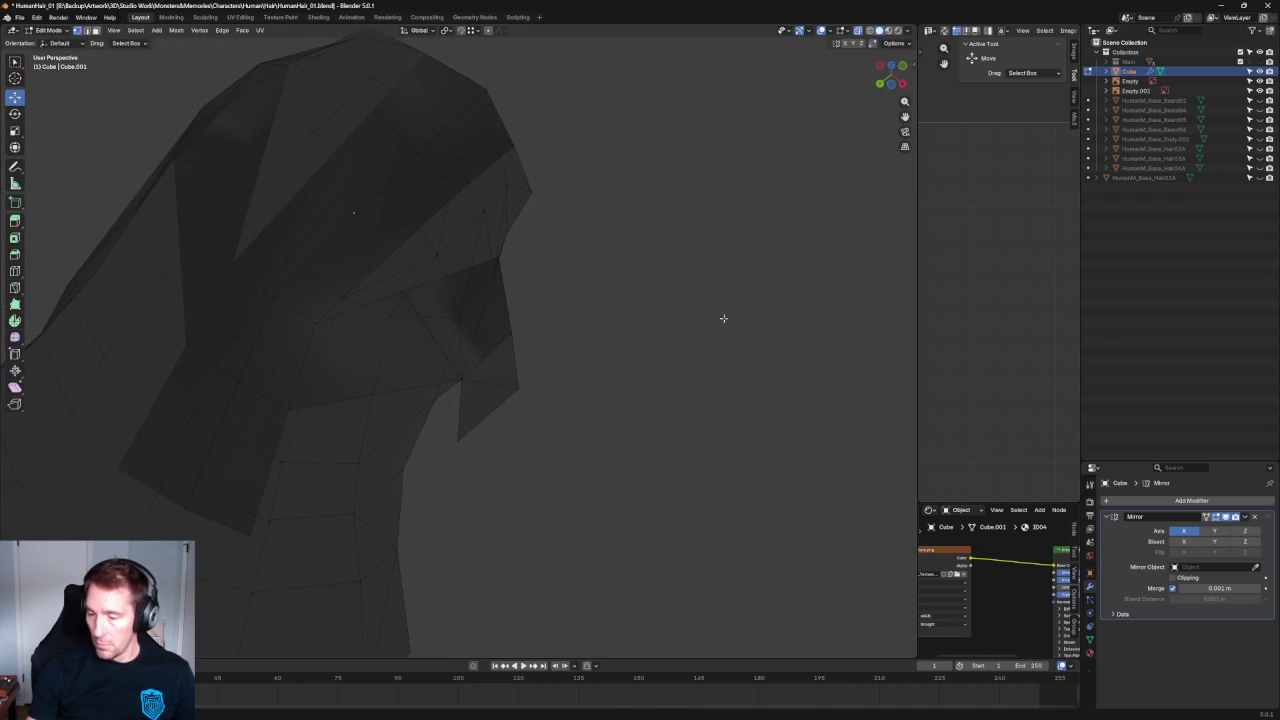
Select a side-cut vertex and start an X-constrained move, then cancel it.
click(459, 376)
key(g)
key(x)
key(Escape)
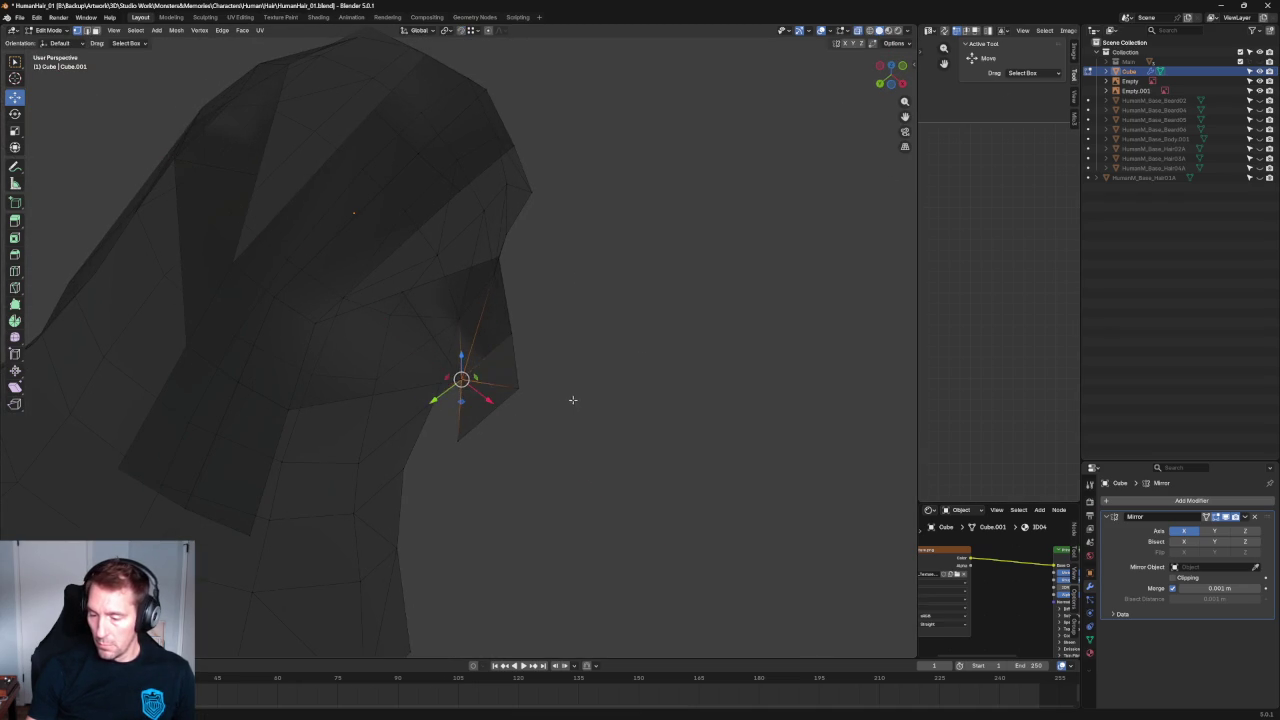
scroll(449, 398, up, 2)
middle_drag(449, 398, 480, 346)
scroll(540, 237, down, 3)
Select several vertices on the side flap and bring up the vertex context menu.
middle_drag(540, 237, 511, 274)
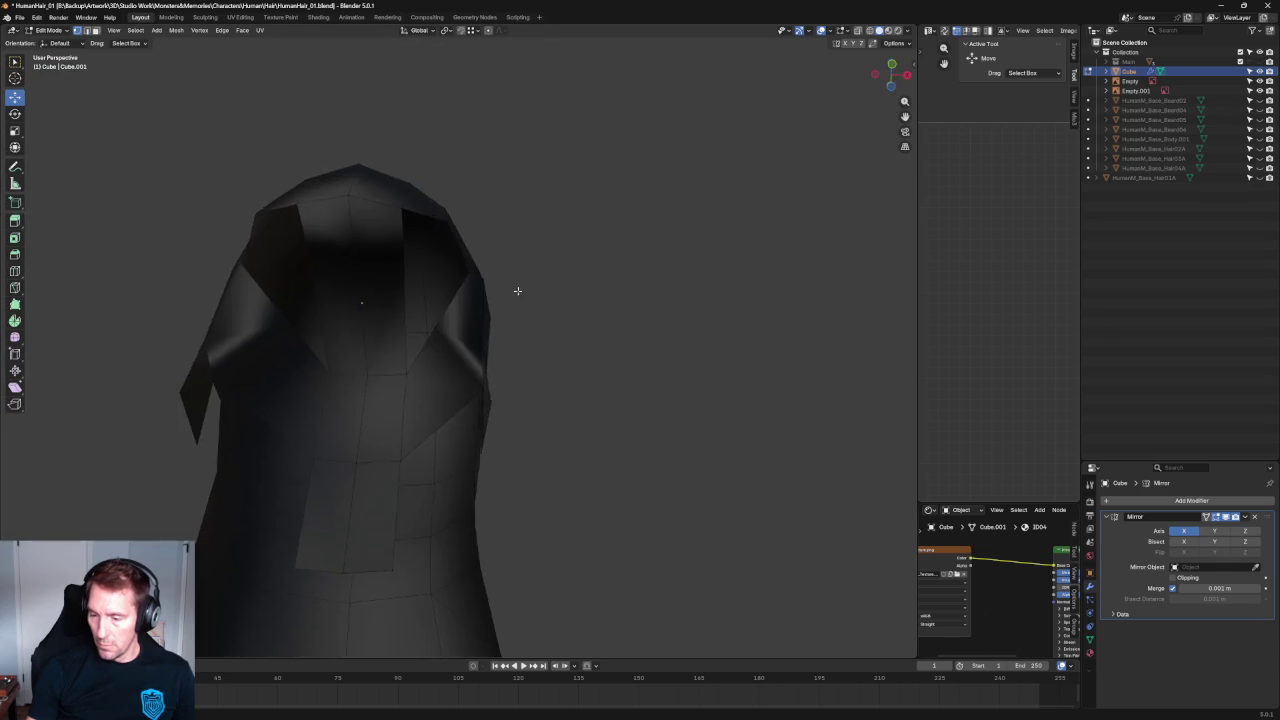
scroll(487, 331, up, 2)
mouse_move(487, 331)
middle_down()
mouse_move(515, 297)
mouse_move(534, 306)
mouse_move(496, 287)
mouse_move(523, 357)
mouse_move(492, 443)
middle_up()
click(496, 287)
scroll(496, 287, down, 2)
shift+click(481, 432)
right_click(481, 432)
Select two vertices on the hair and bring up the vertex menu to connect them.
key(Escape)
middle_drag(590, 441, 571, 291)
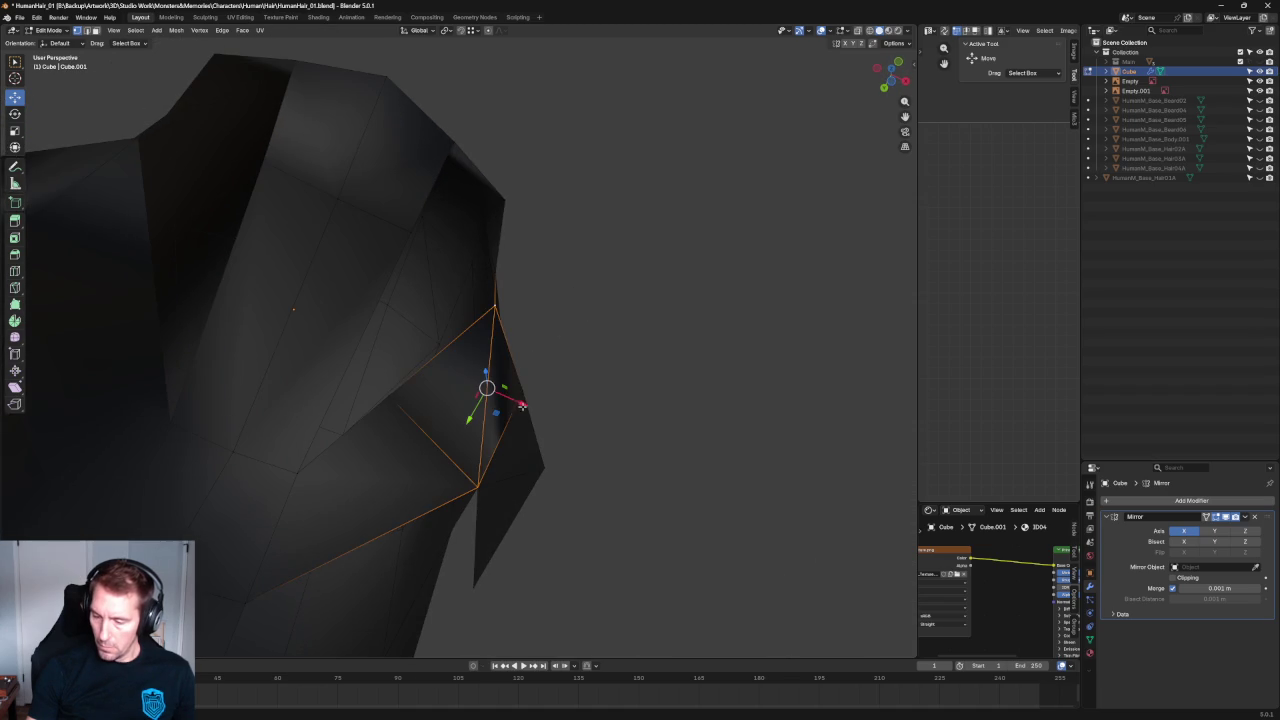
click(523, 394)
shift+click(382, 401)
right_click(386, 401)
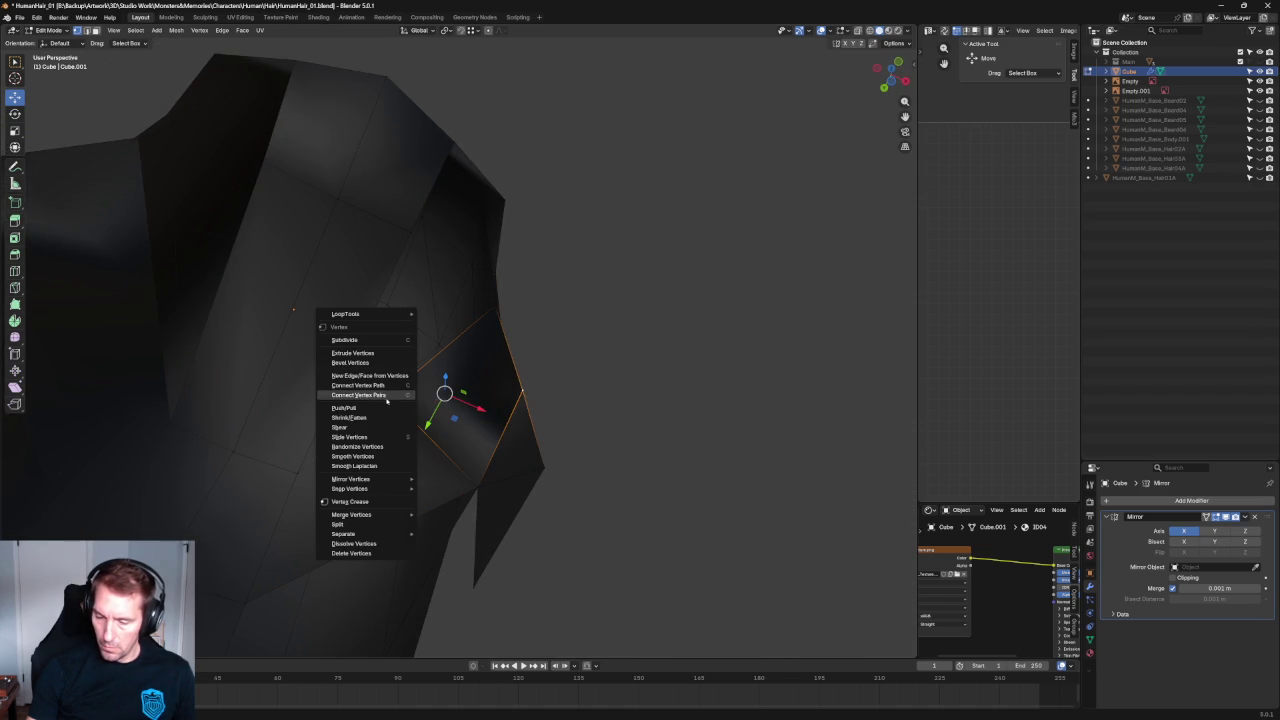
Move a vertex near the side cut to a new position.
mouse_move(600, 317)
middle_down()
mouse_move(514, 324)
mouse_move(460, 289)
mouse_move(534, 354)
mouse_move(484, 288)
mouse_move(458, 288)
mouse_move(473, 278)
mouse_move(445, 270)
mouse_move(465, 276)
mouse_move(440, 240)
mouse_move(465, 235)
mouse_move(483, 262)
mouse_move(477, 197)
mouse_move(425, 250)
mouse_move(383, 200)
middle_up()
click(452, 292)
key(g)
click(463, 278)
Fill a face between adjacent edges on the upper hair, then deselect all.
mouse_move(509, 194)
middle_down()
mouse_move(478, 232)
mouse_move(380, 190)
middle_up()
shift+click(378, 188)
shift+click(378, 188)
shift+click(378, 188)
key(f)
key(alt+a)
Fill a face between the short edge and the long vertical edge.
mouse_move(657, 200)
middle_down()
mouse_move(523, 186)
mouse_move(498, 228)
mouse_move(455, 218)
mouse_move(404, 276)
mouse_move(492, 244)
middle_up()
scroll(498, 228, down, 4)
click(470, 222)
shift+click(404, 276)
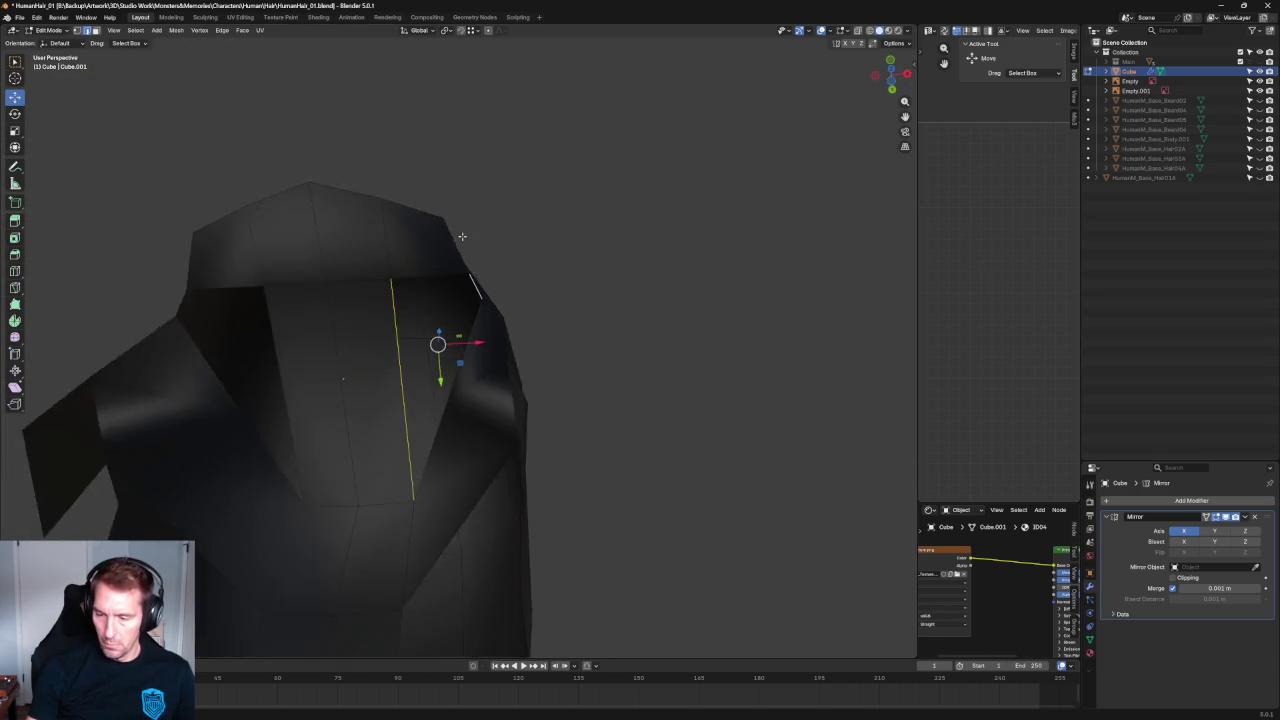
click(465, 325)
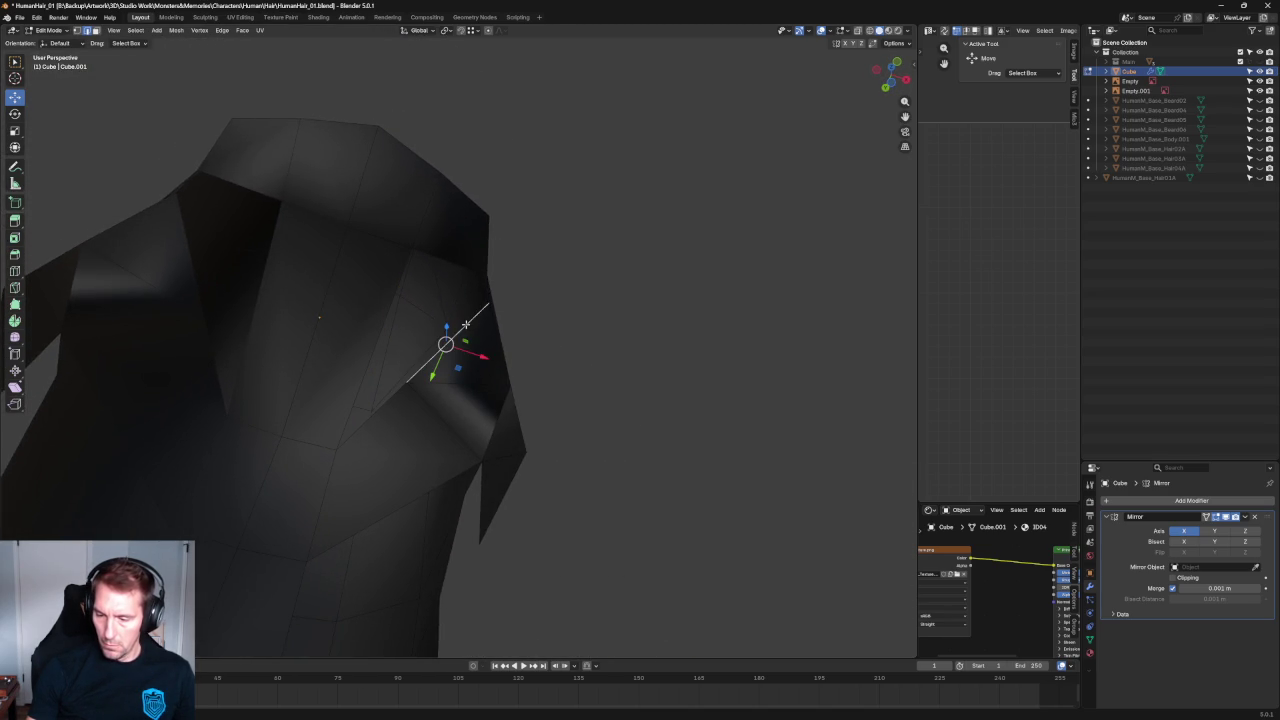
middle_drag(466, 323, 460, 300)
shift+click(400, 305)
key(f)
Try joining edges near the ear flap, then select the corner vertex instead.
mouse_move(462, 283)
middle_down()
mouse_move(443, 314)
mouse_move(331, 337)
mouse_move(455, 341)
mouse_move(443, 409)
mouse_move(466, 417)
mouse_move(433, 358)
middle_up()
click(408, 225)
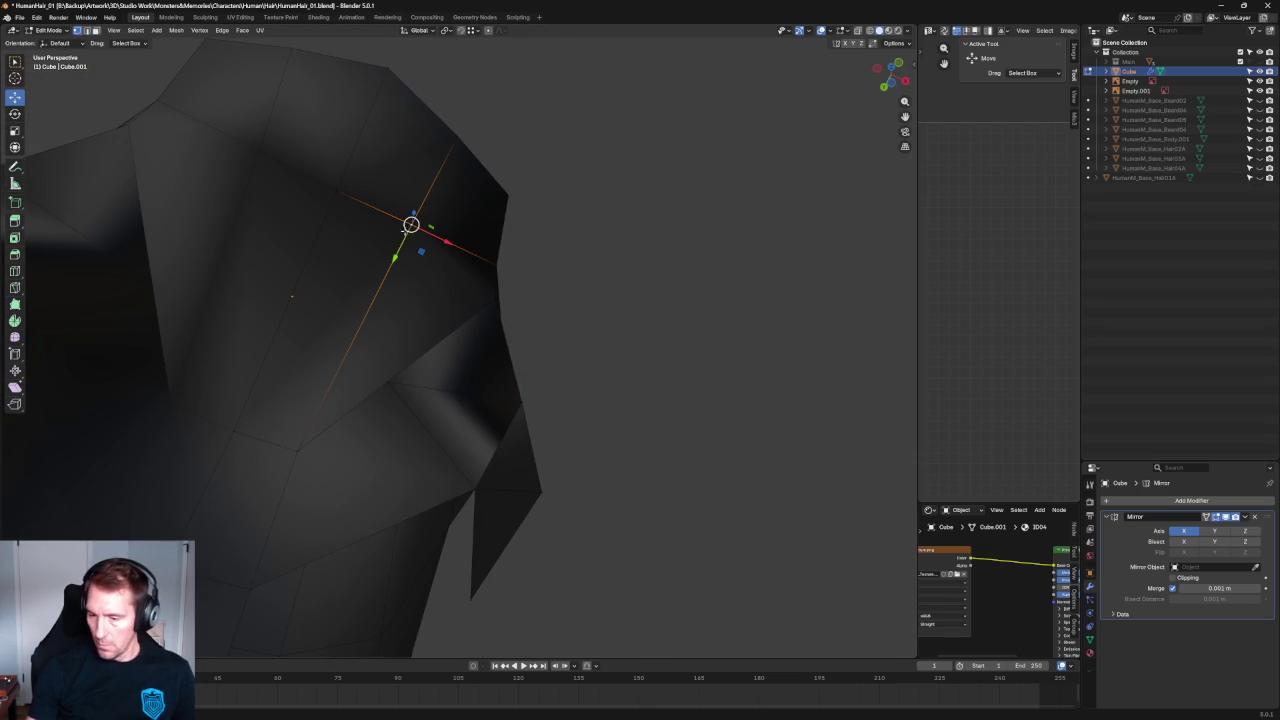
shift+click(407, 369)
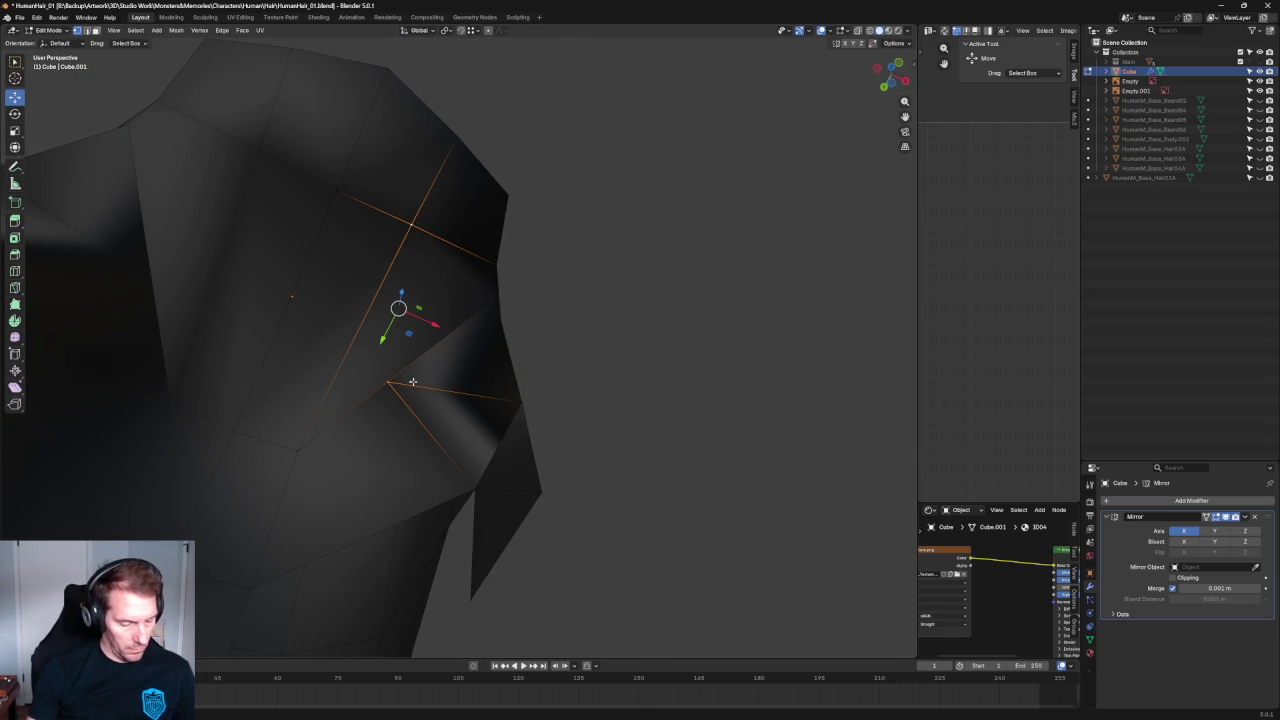
key(j)
right_click(384, 421)
key(Escape)
click(389, 405)
click(389, 381)
mouse_move(389, 381)
middle_down()
mouse_move(353, 285)
mouse_move(407, 268)
middle_up()
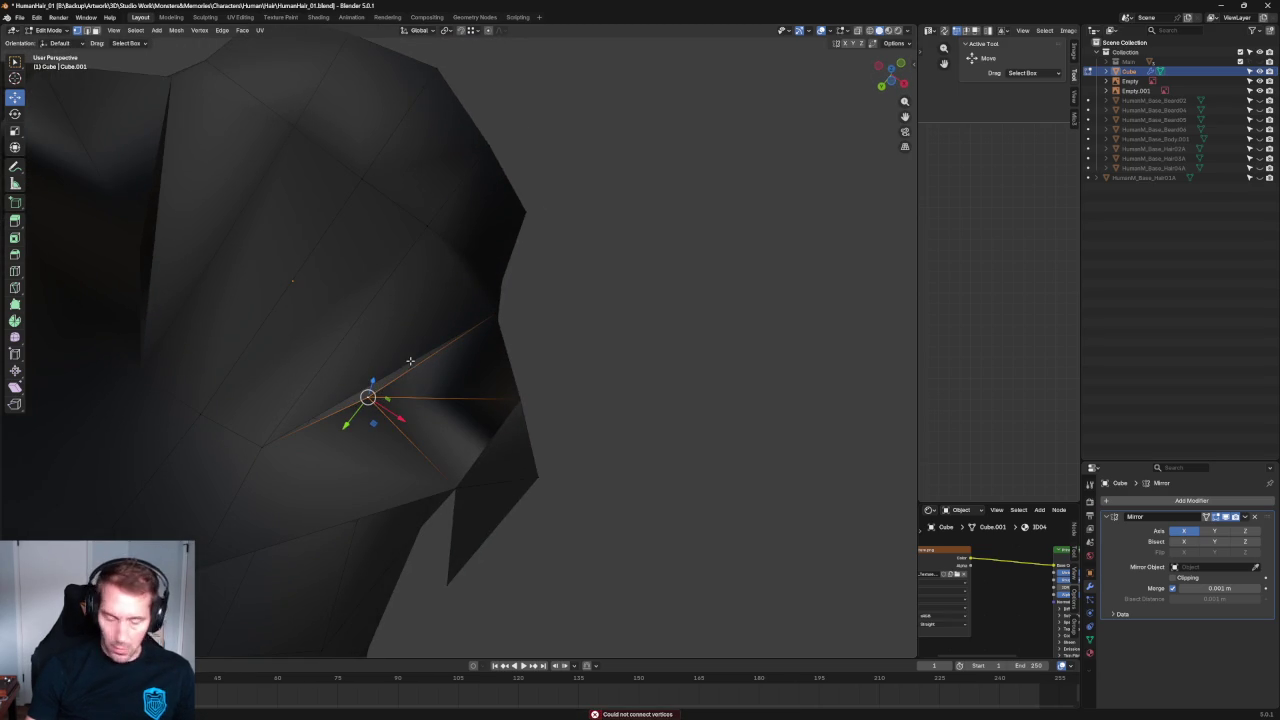
Pick the side cut's inner corner vertex and drag it up and right.
key(2)
click(500, 340)
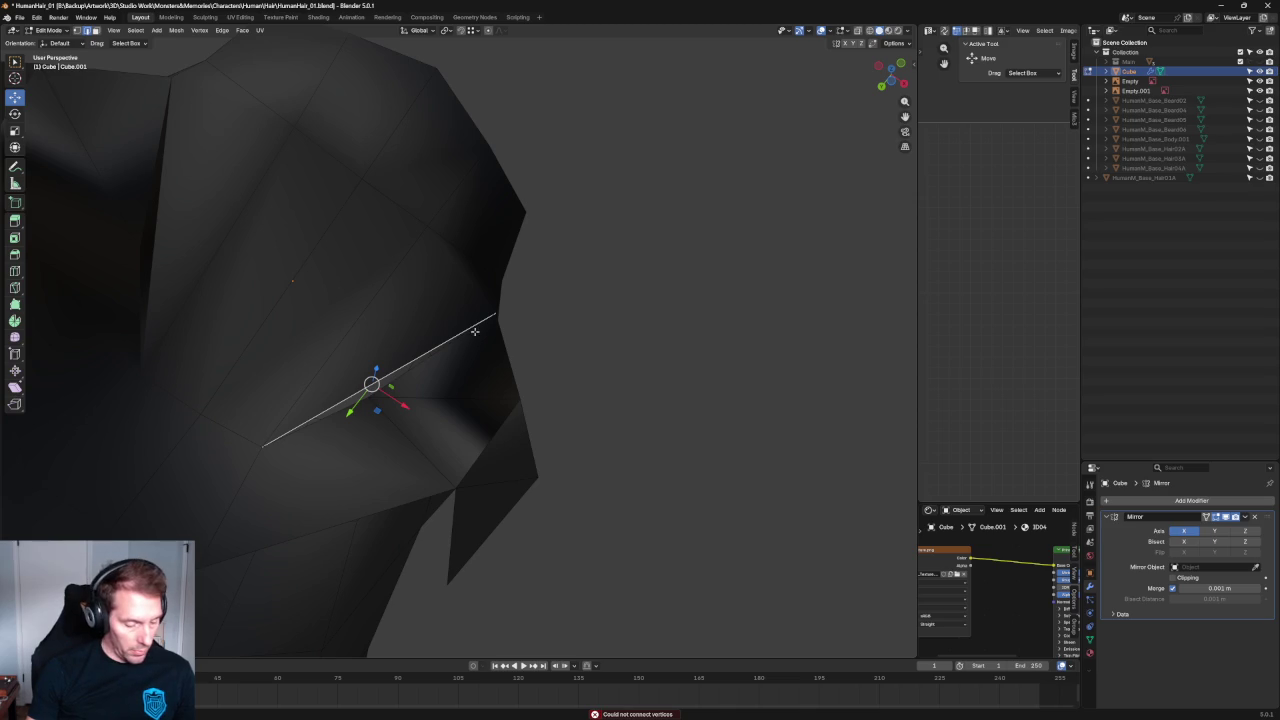
key(j)
click(370, 399)
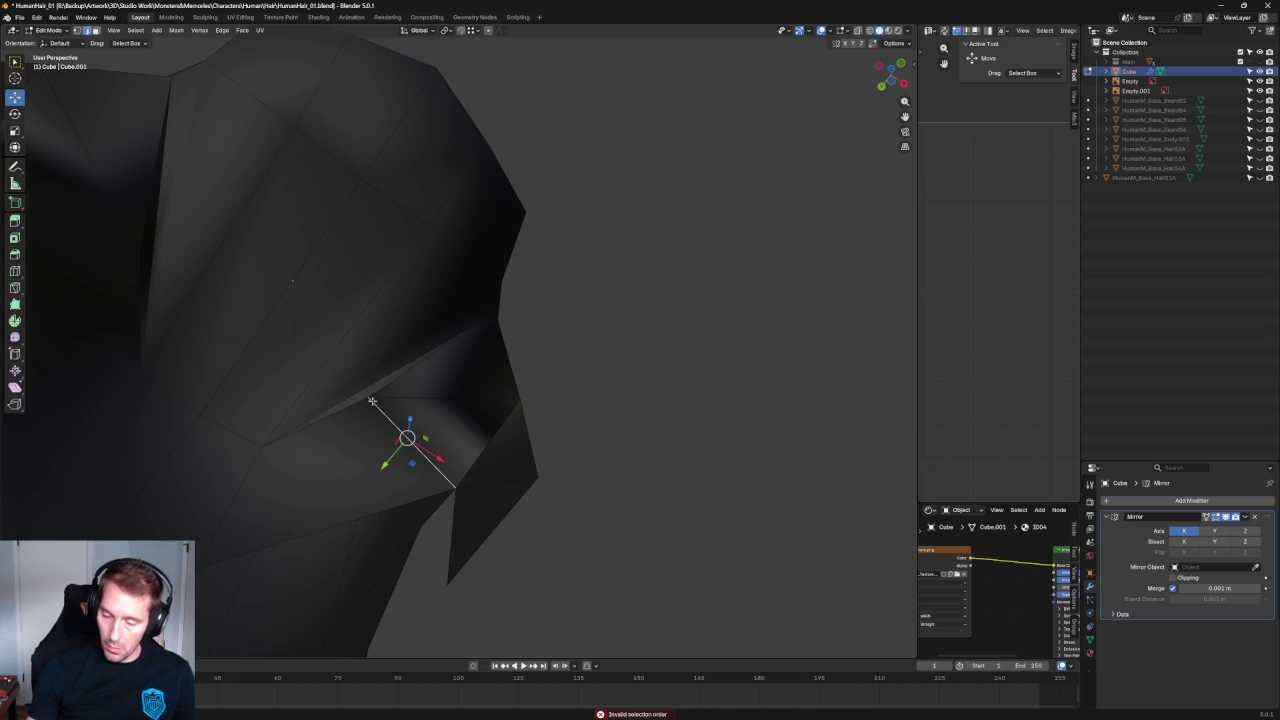
key(1)
click(382, 406)
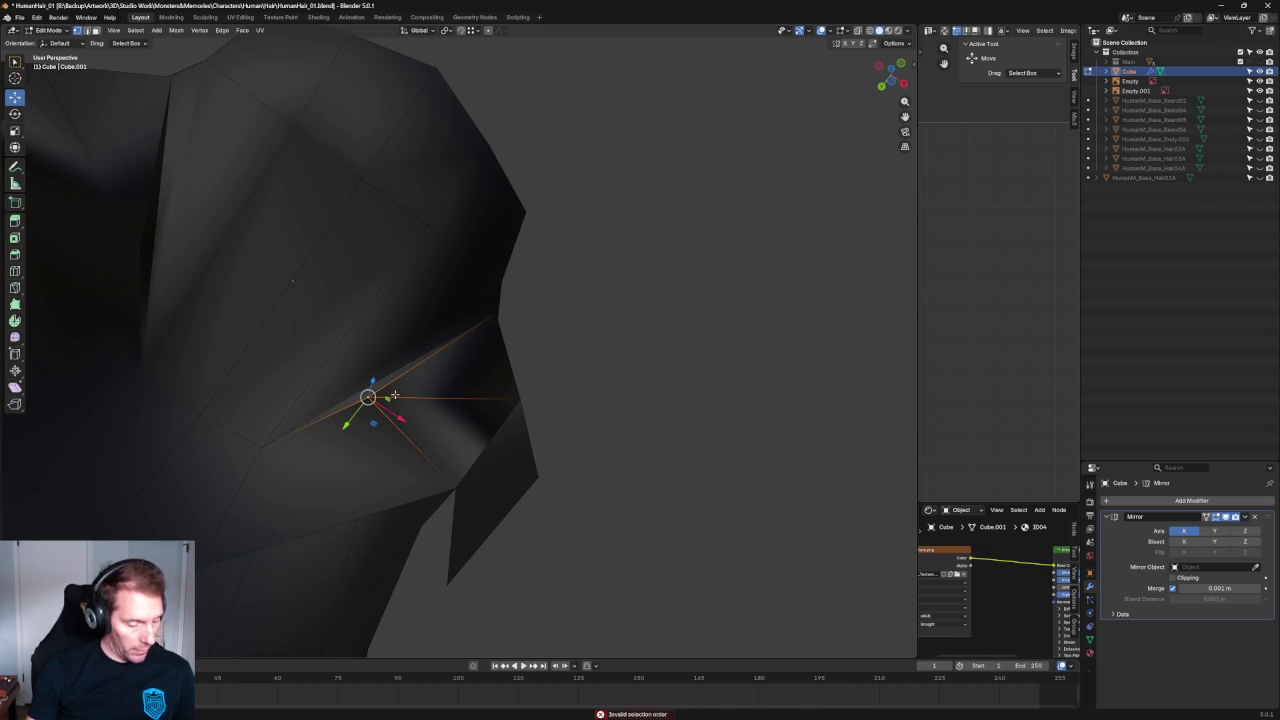
drag(368, 397, 372, 384)
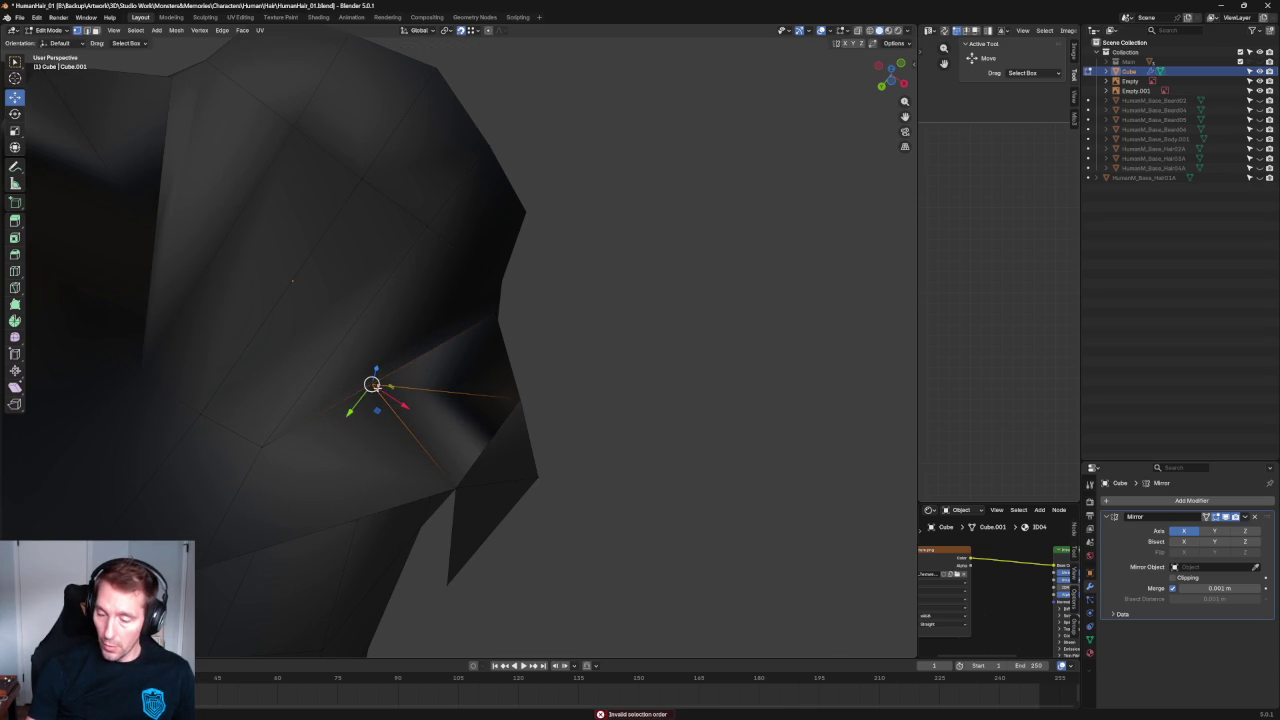
alt+click(371, 384)
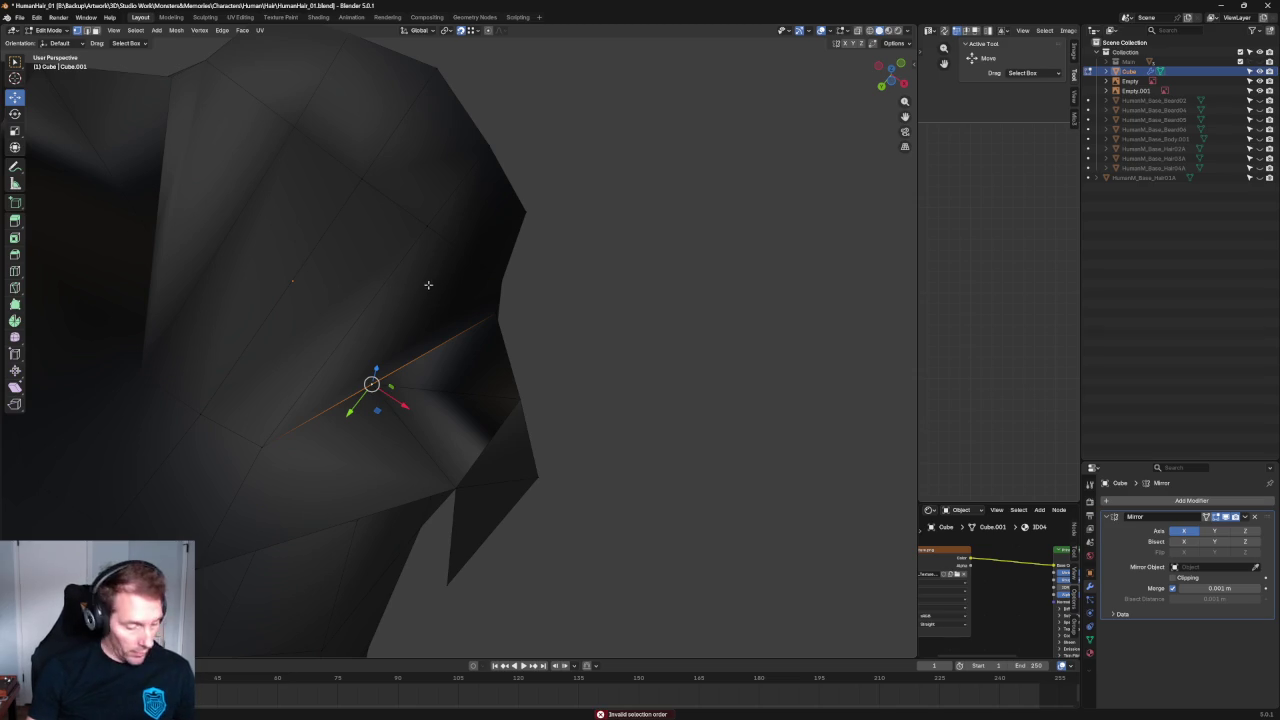
Slide the corner vertex along X, about 0.01524 m, and turn on X-ray.
key(g)
key(x)
click(436, 415)
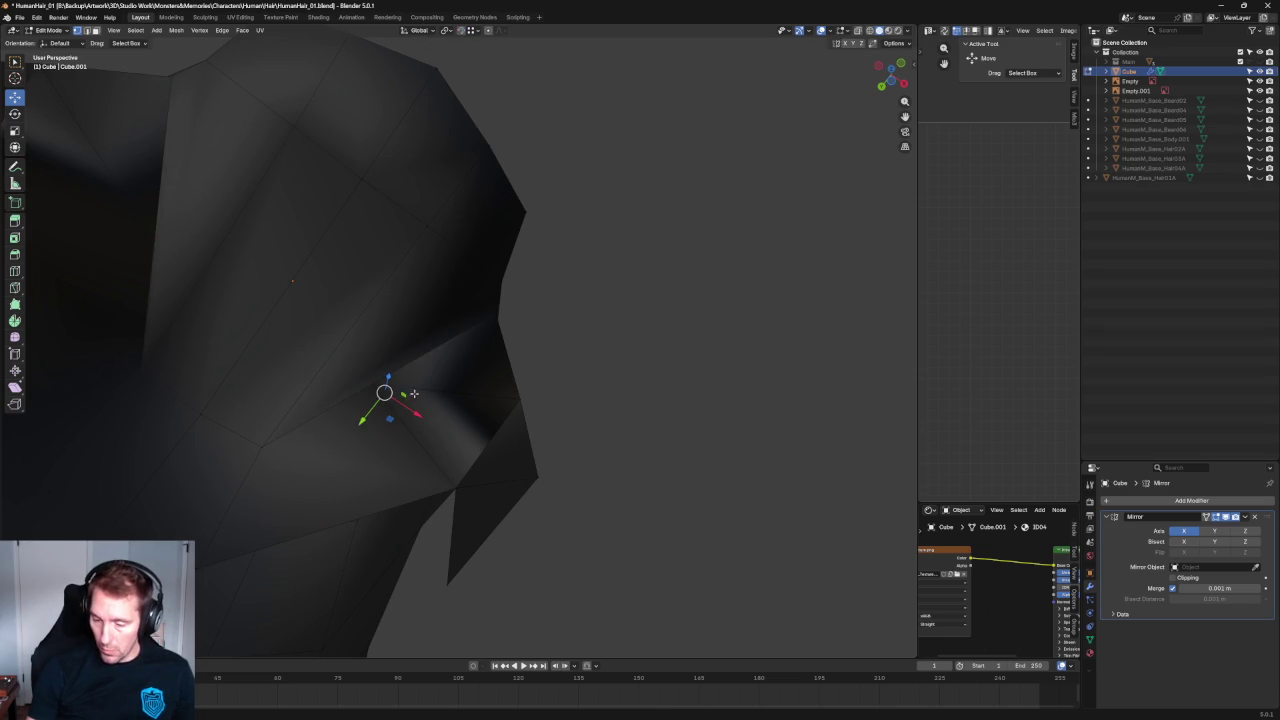
scroll(380, 405, up, 2)
scroll(320, 420, up, 2)
key(alt+z)
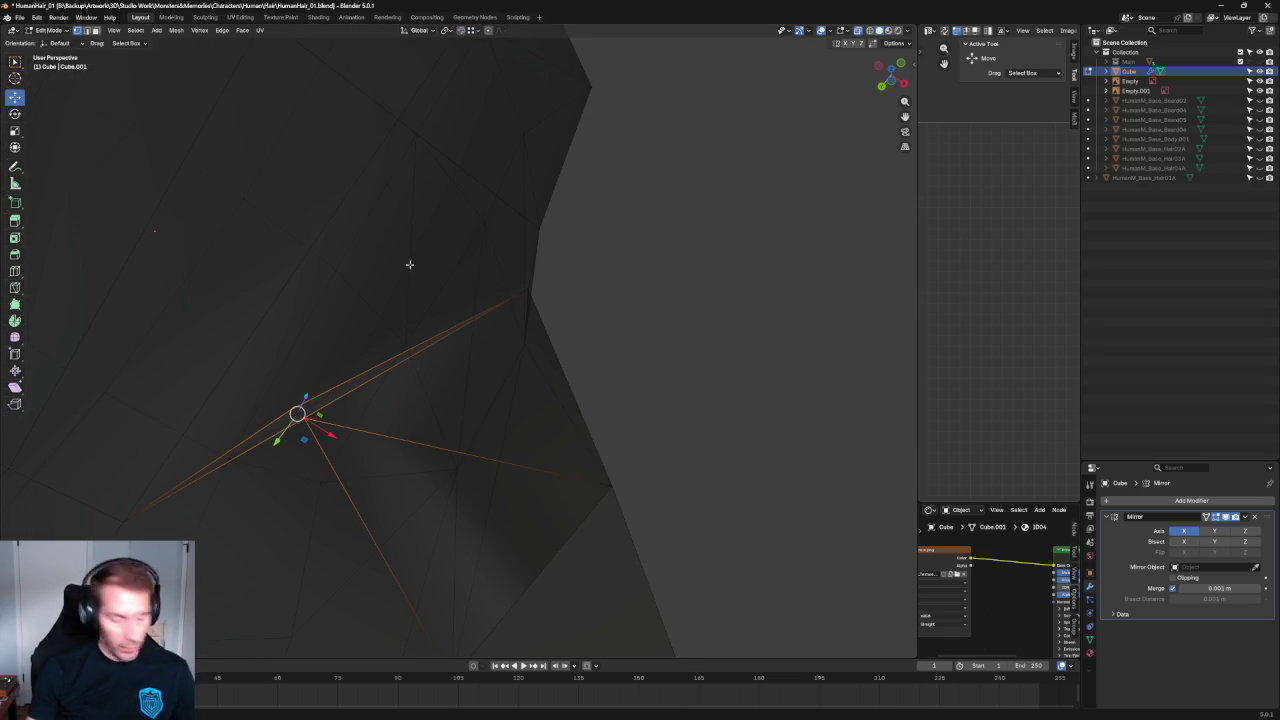
middle_drag(436, 327, 369, 411)
Turn off X-ray and slide the corner vertex and its upper neighbour along X.
key(alt+z)
key(g)
key(x)
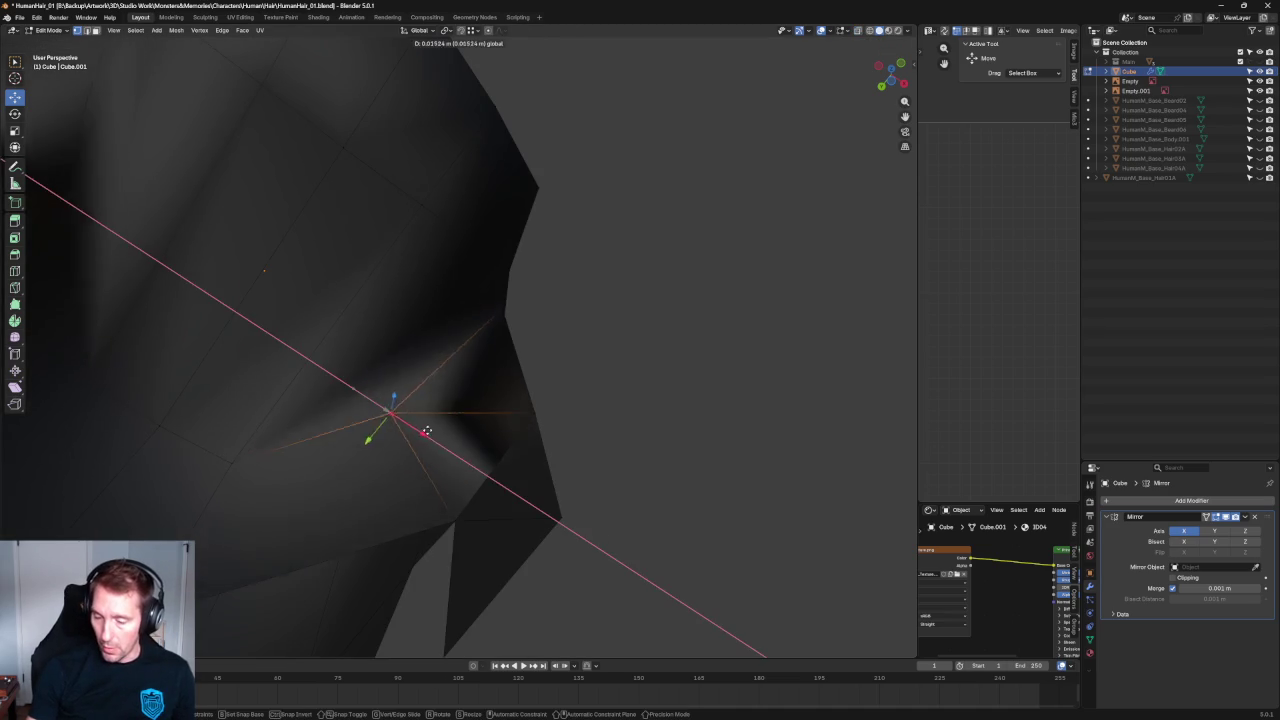
click(440, 441)
mouse_move(494, 317)
middle_down()
mouse_move(490, 350)
mouse_move(474, 249)
mouse_move(507, 317)
middle_up()
click(480, 316)
key(g)
key(x)
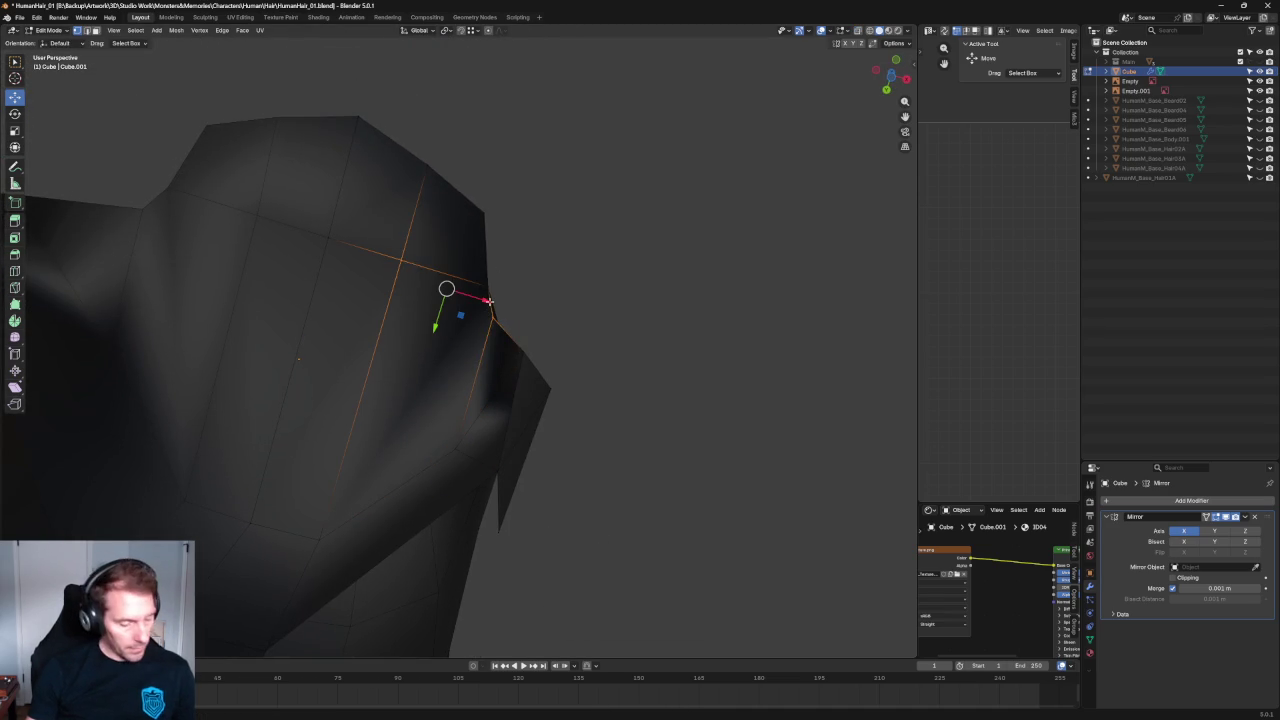
key(Escape)
middle_drag(763, 294, 615, 276)
Undo an accidental face fill and slide the side-cut vertex along Y.
middle_drag(648, 330, 623, 357)
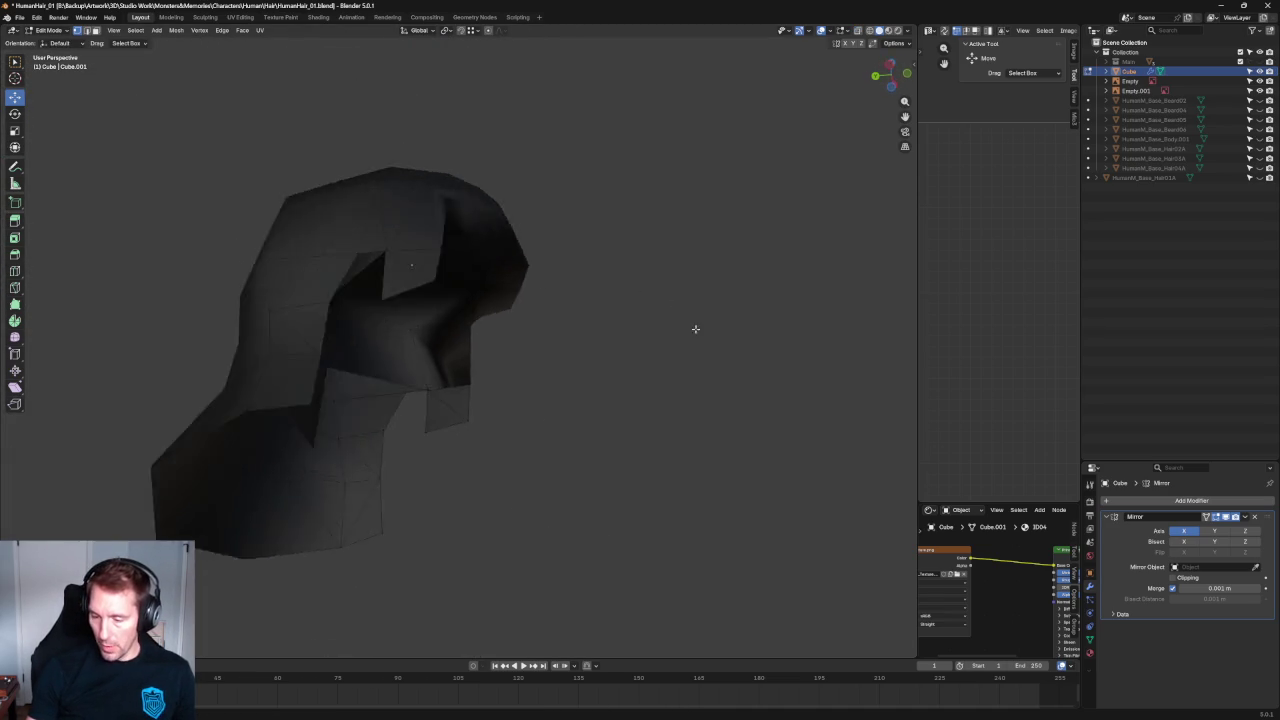
scroll(366, 369, up, 3)
middle_drag(377, 361, 373, 368)
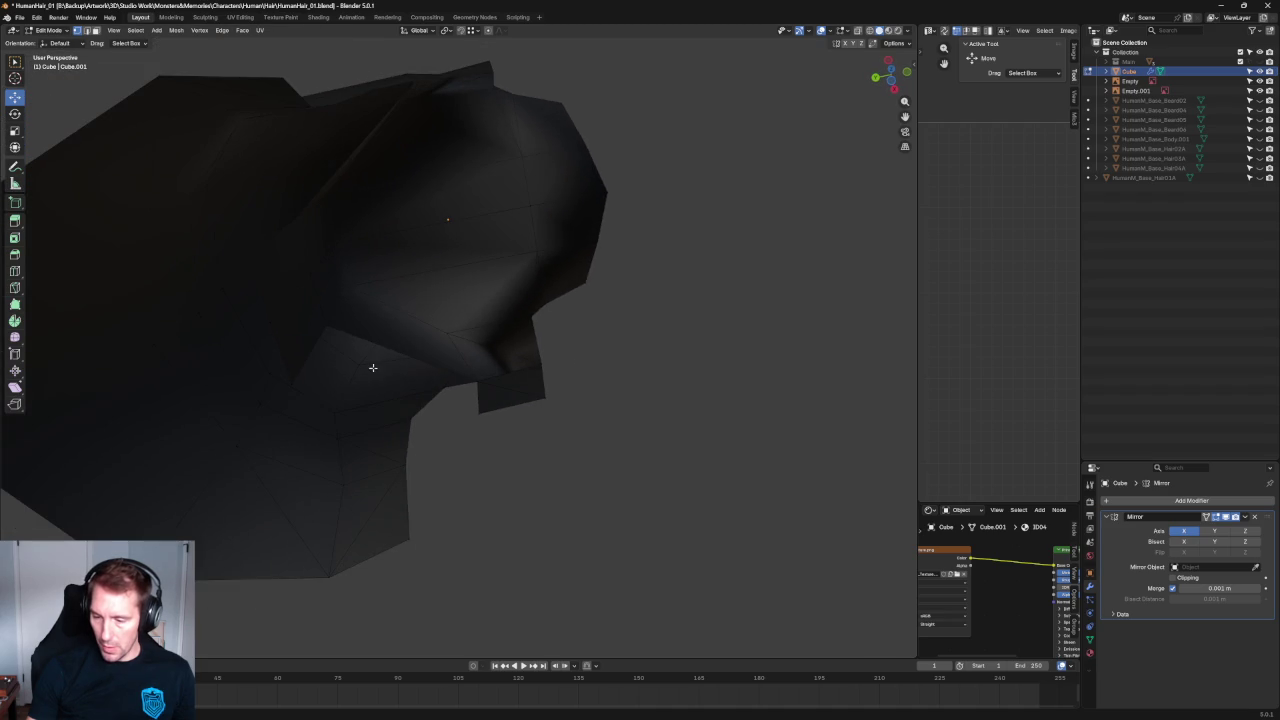
middle_drag(418, 320, 481, 274)
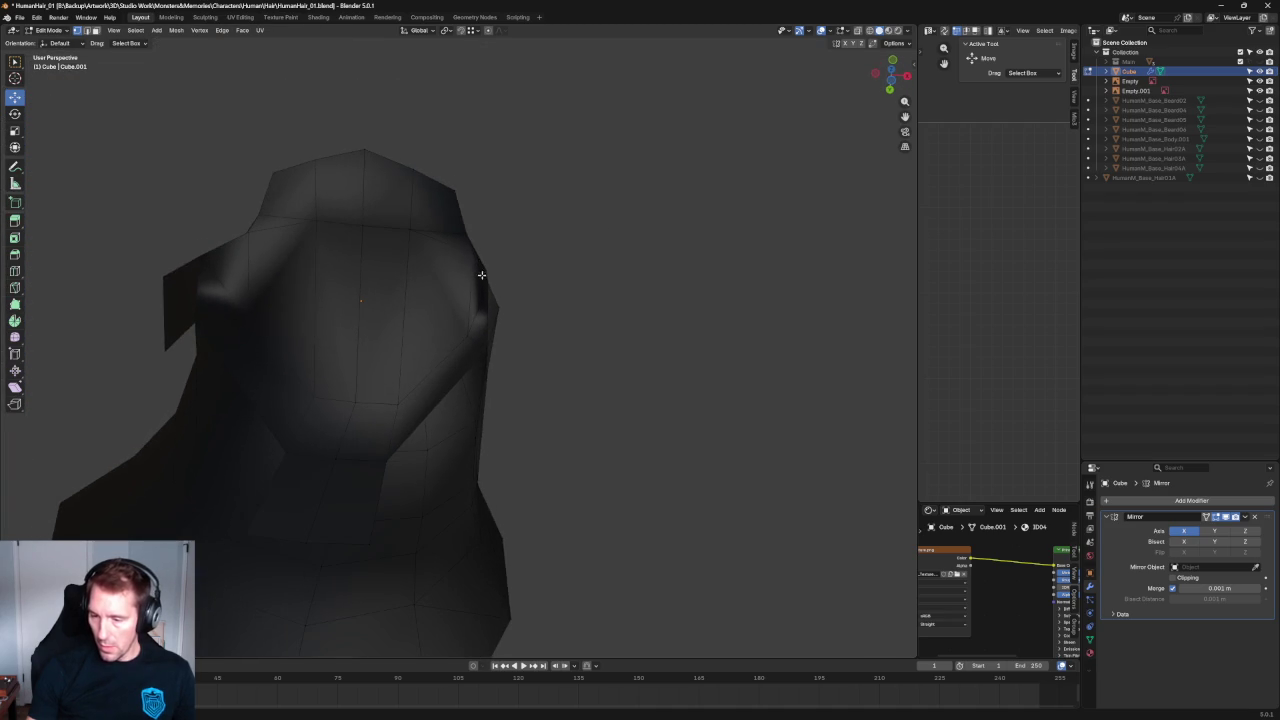
click(438, 370)
key(f)
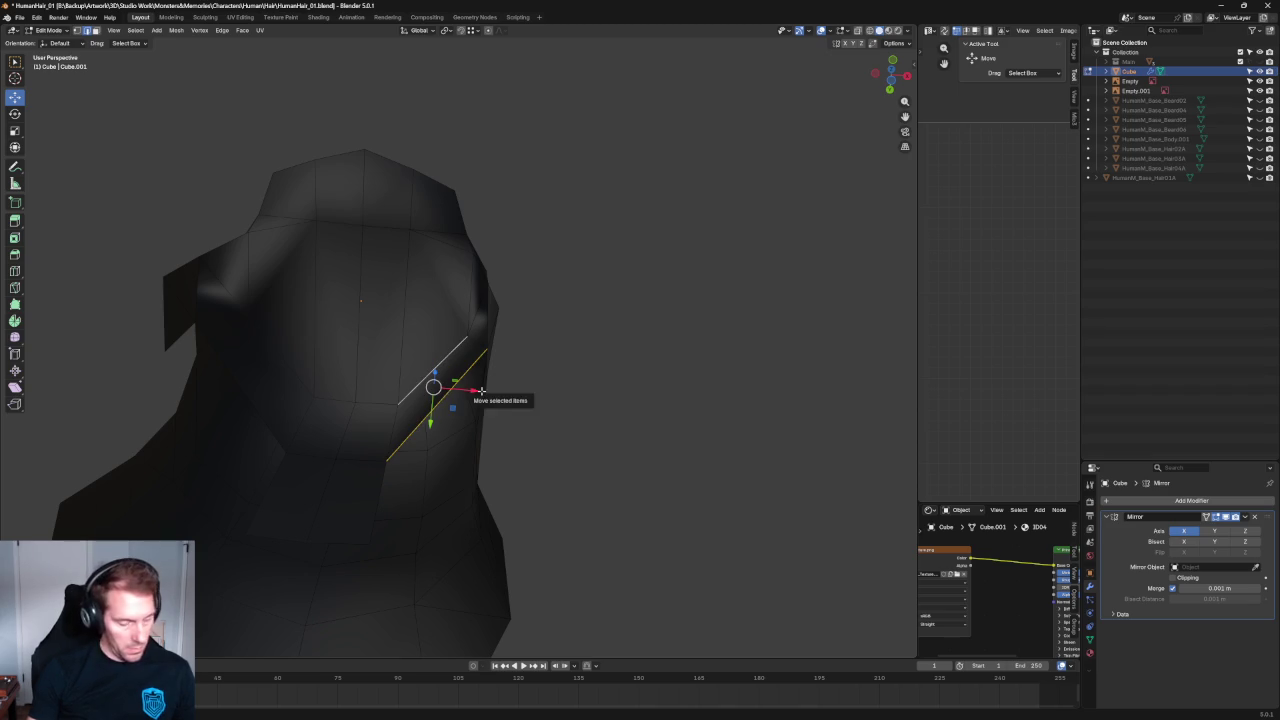
key(ctrl+z)
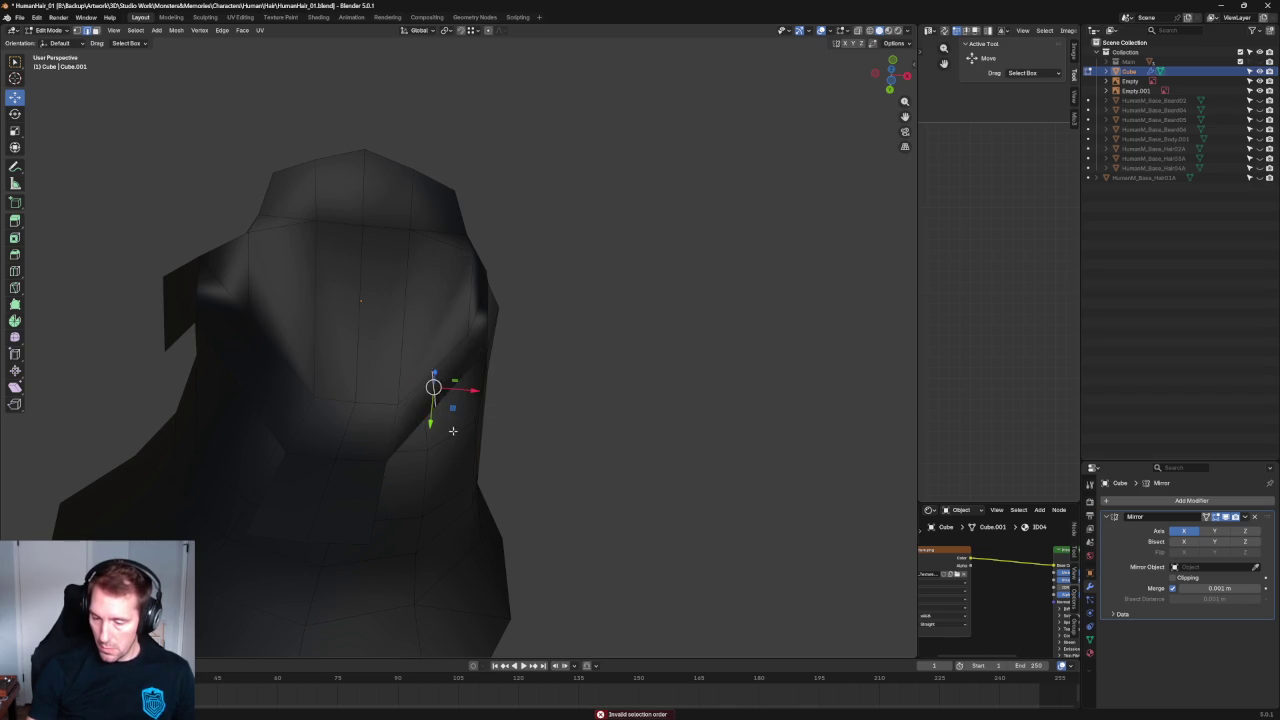
key(g)
key(y)
click(429, 462)
Select edges around the cut's corner near the ear, then clear the selection.
mouse_move(430, 462)
middle_down()
mouse_move(497, 473)
mouse_move(543, 429)
mouse_move(523, 449)
middle_up()
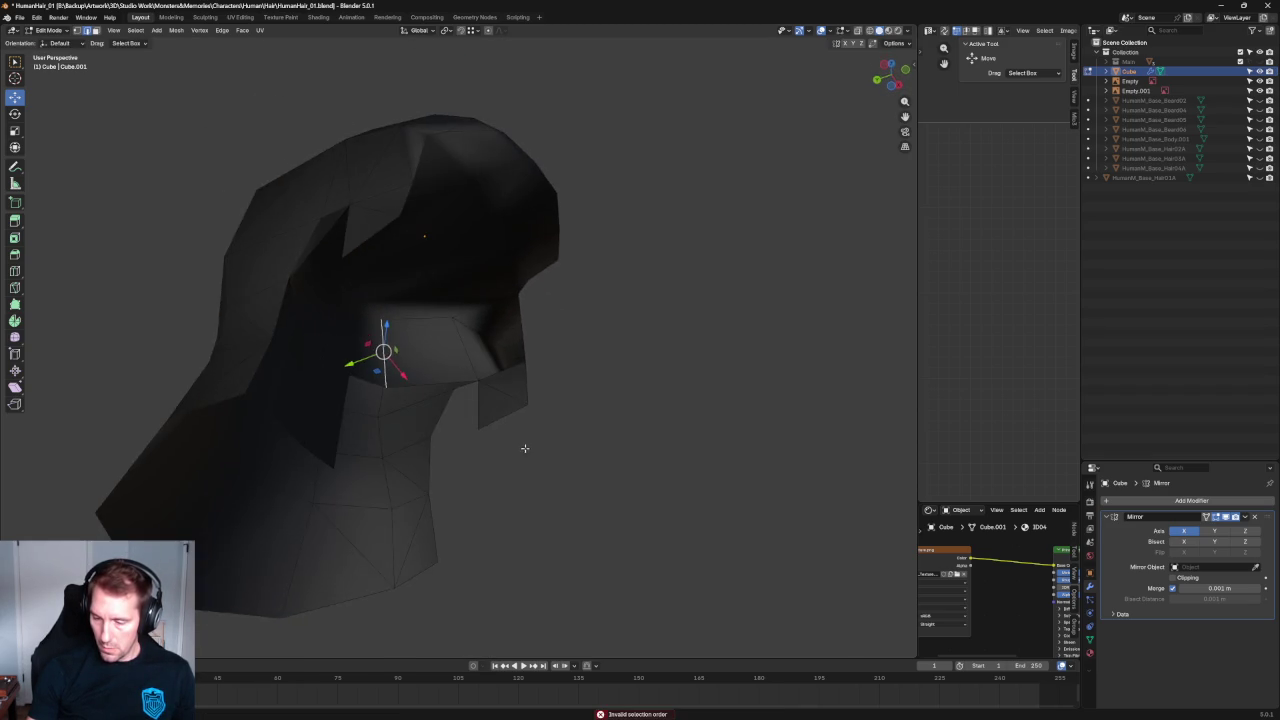
scroll(523, 449, up, 3)
mouse_move(431, 397)
middle_down()
mouse_move(443, 360)
mouse_move(451, 397)
middle_up()
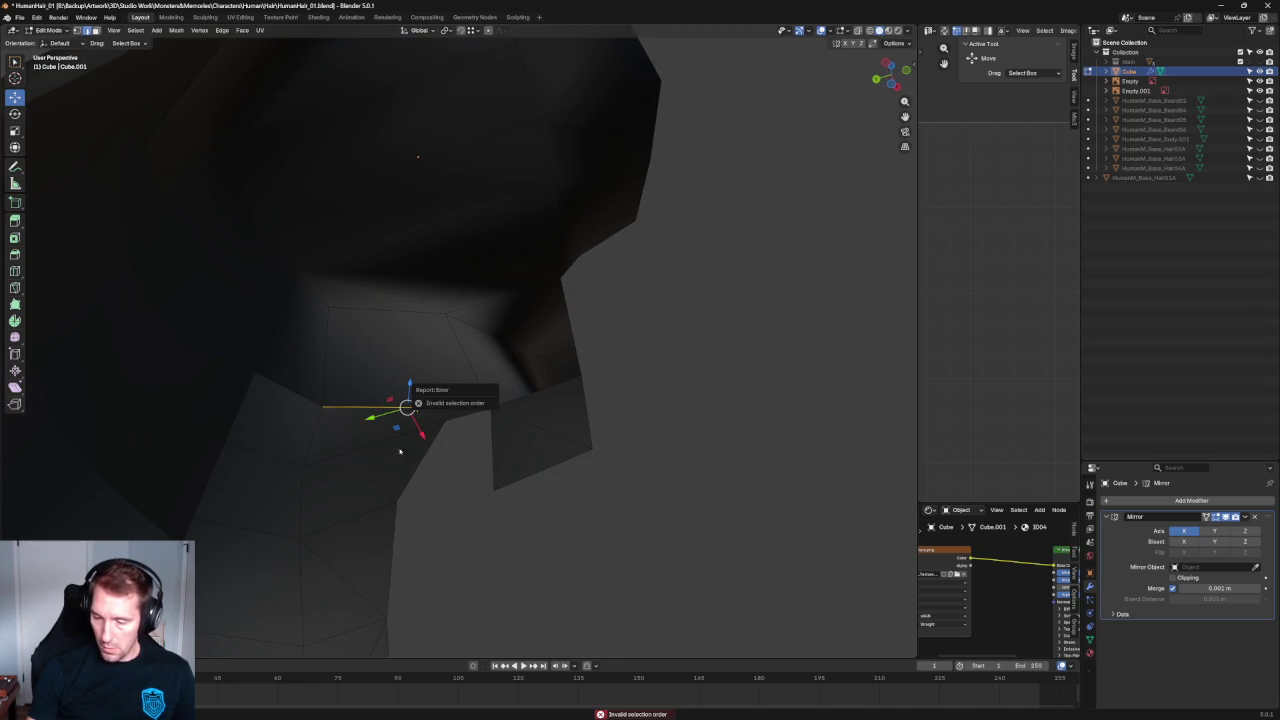
alt+click(460, 440)
click(449, 313)
shift+click(440, 403)
key(alt+a)
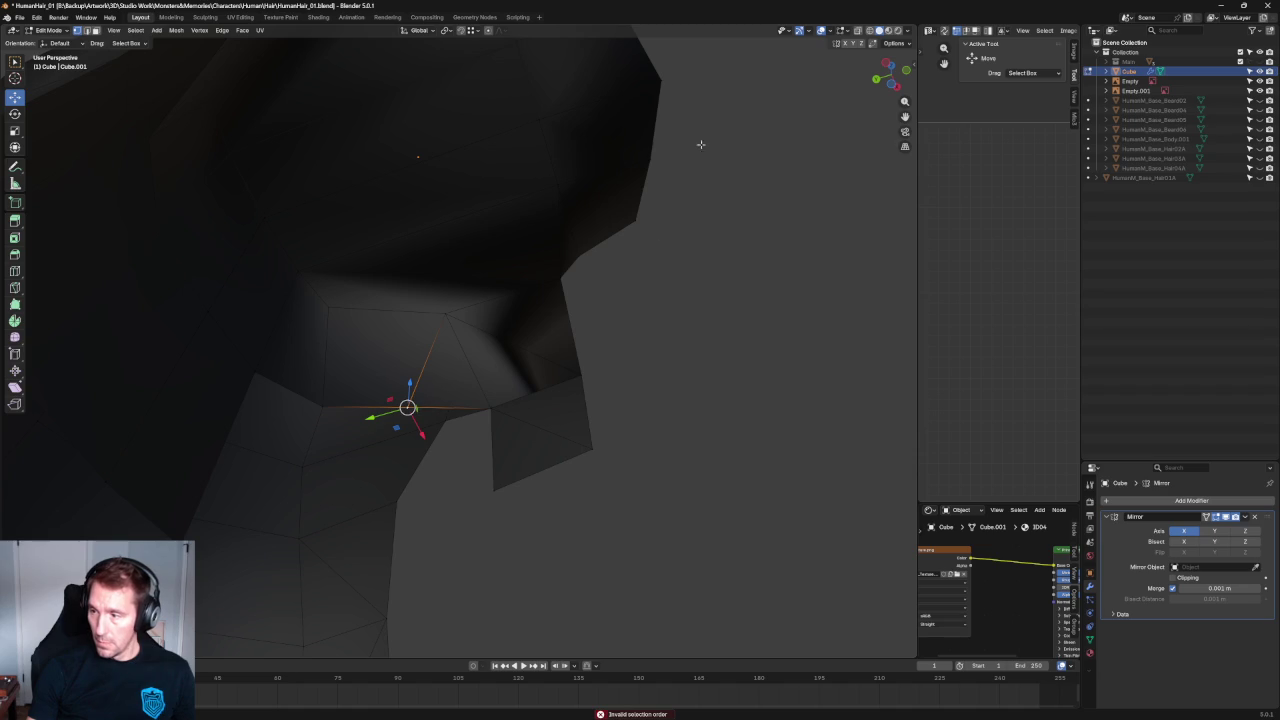
Lower the bottom edge of the side lock straight down.
drag(407, 407, 446, 423)
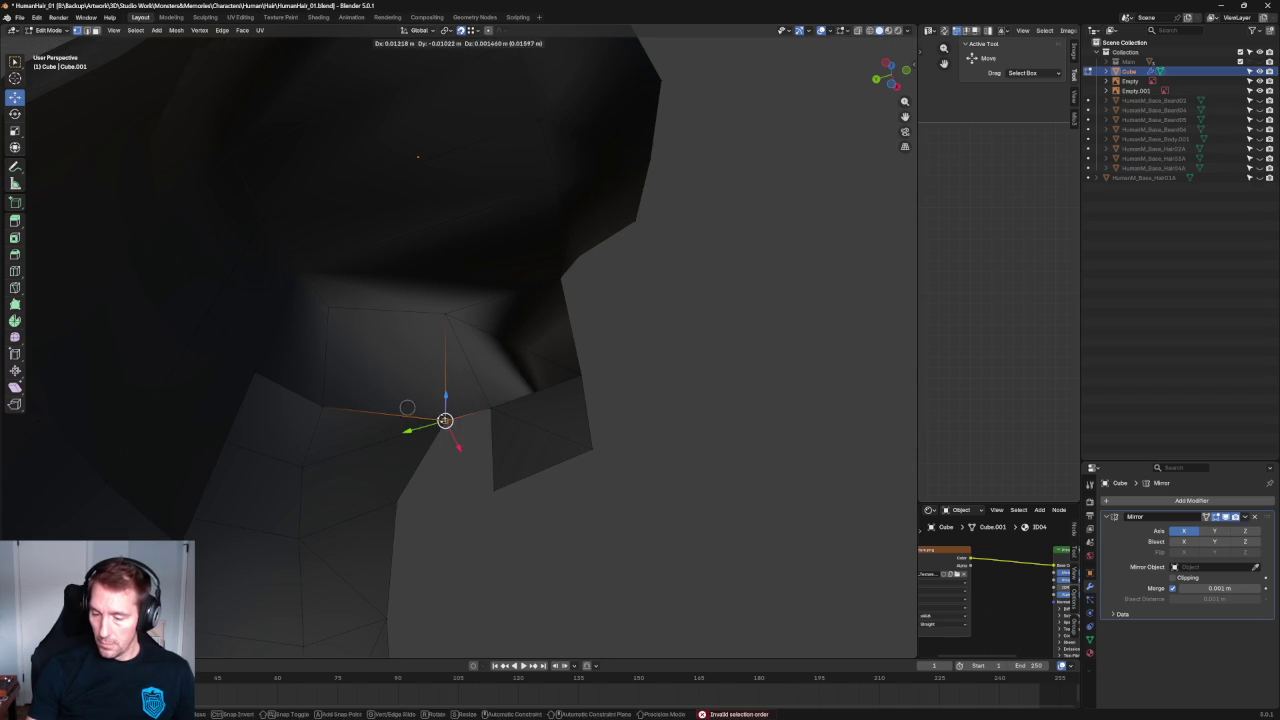
mouse_move(446, 423)
middle_down()
mouse_move(465, 390)
mouse_move(400, 480)
mouse_move(397, 400)
mouse_move(420, 423)
mouse_move(396, 393)
mouse_move(458, 390)
middle_up()
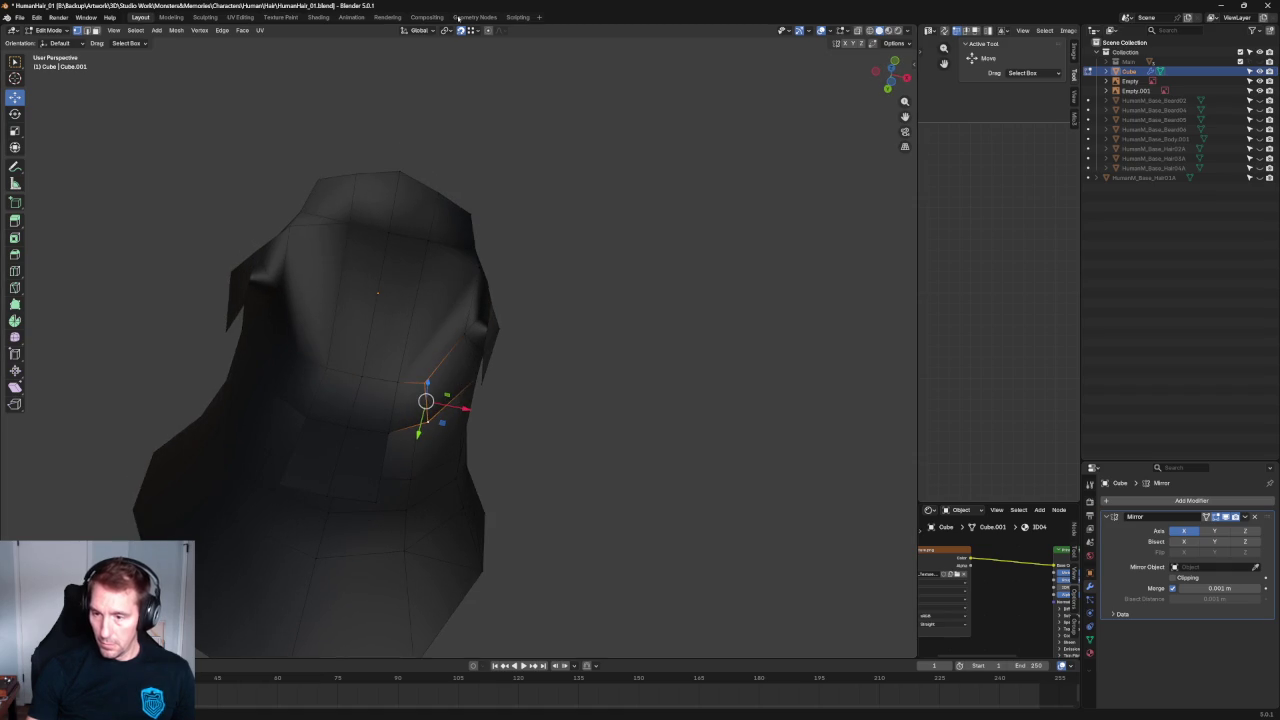
drag(448, 405, 452, 408)
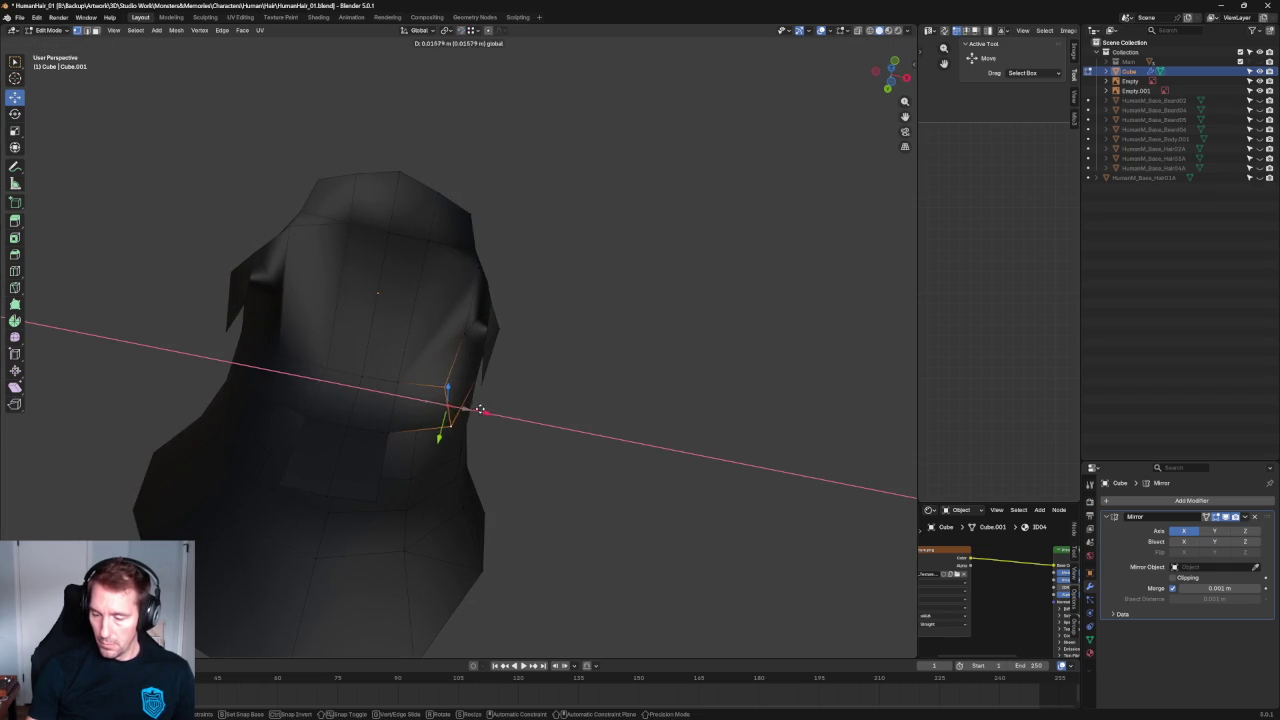
mouse_move(511, 457)
middle_down()
mouse_move(521, 482)
mouse_move(569, 490)
middle_up()
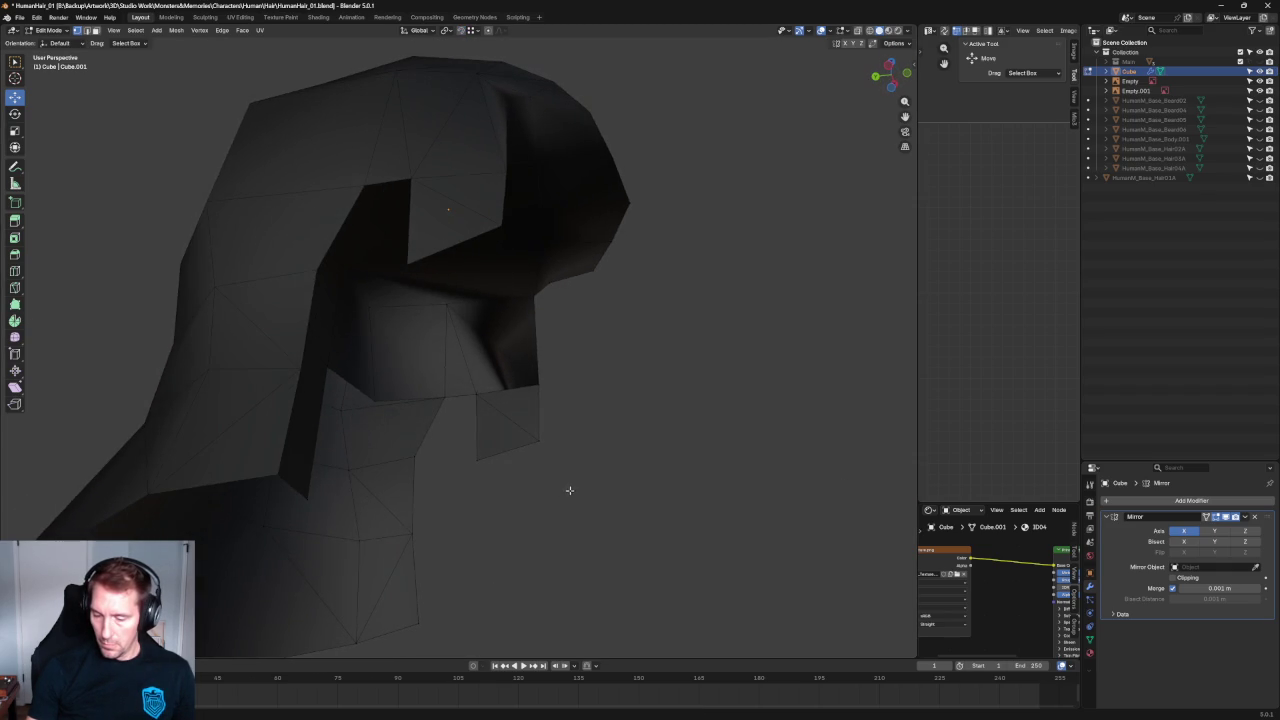
click(386, 396)
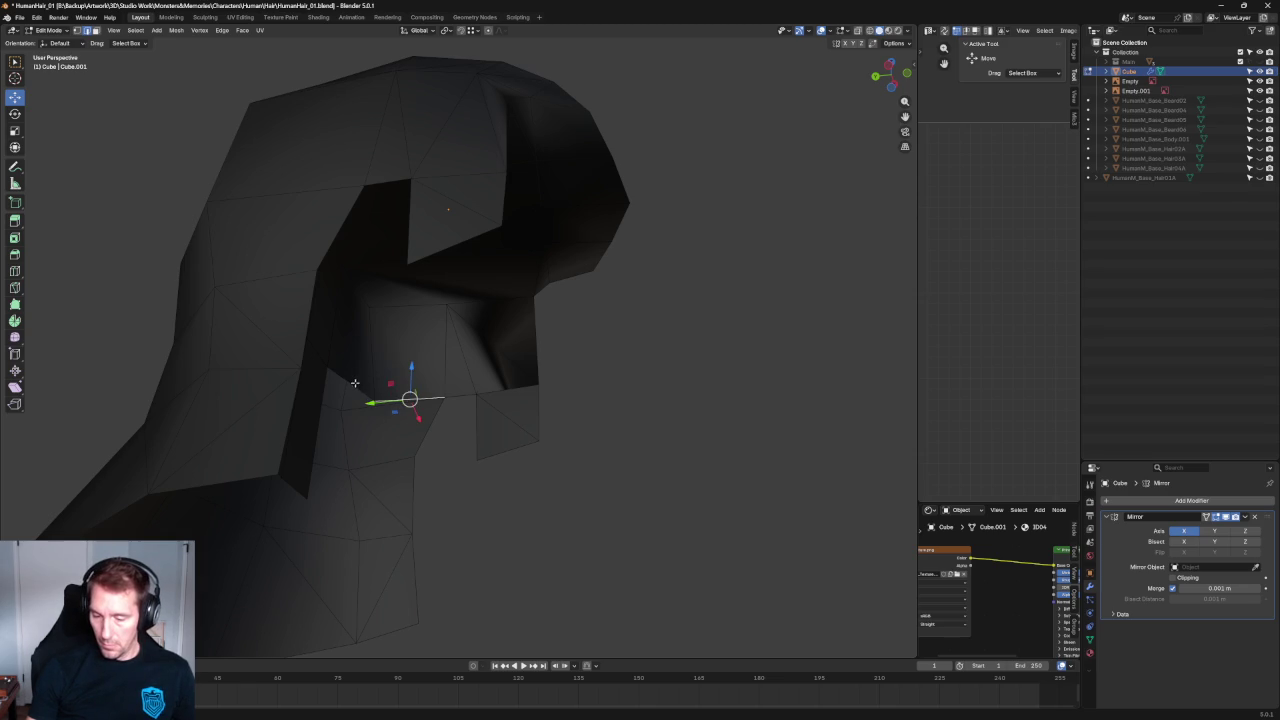
drag(384, 357, 389, 449)
Reposition the lower vertex on the side lock's edge.
middle_drag(491, 451, 481, 477)
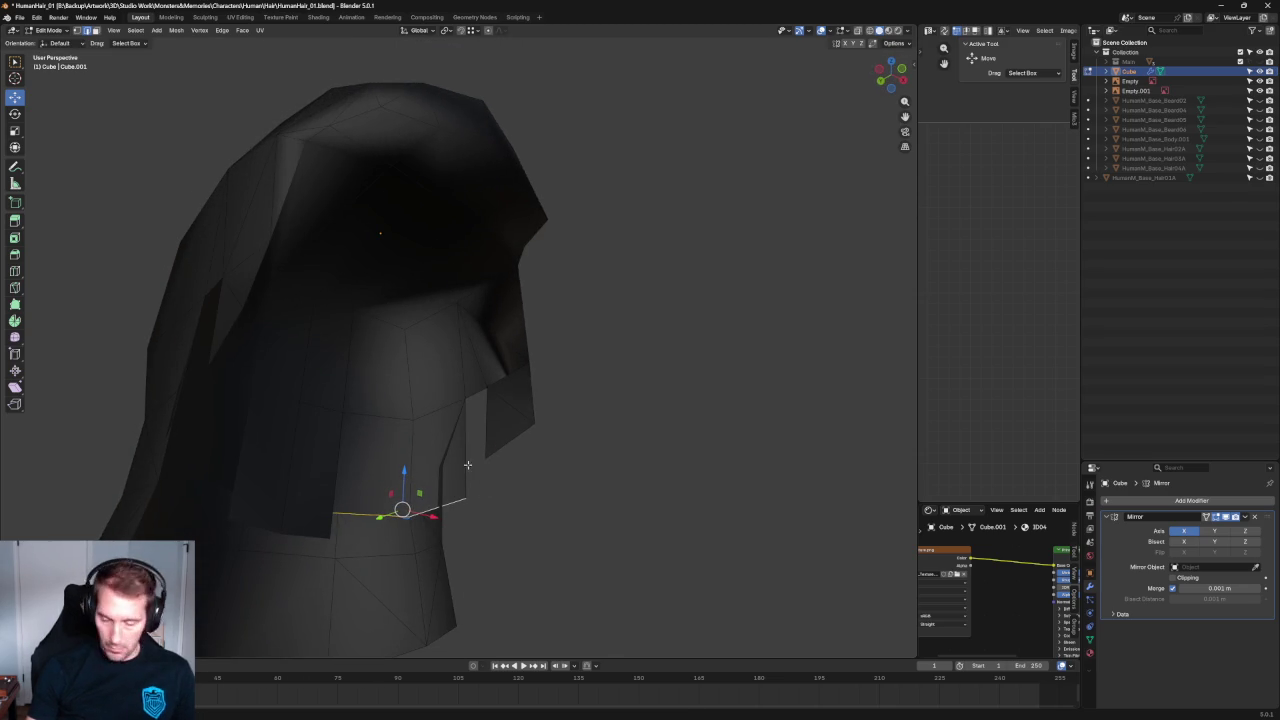
click(412, 419)
shift+click(489, 500)
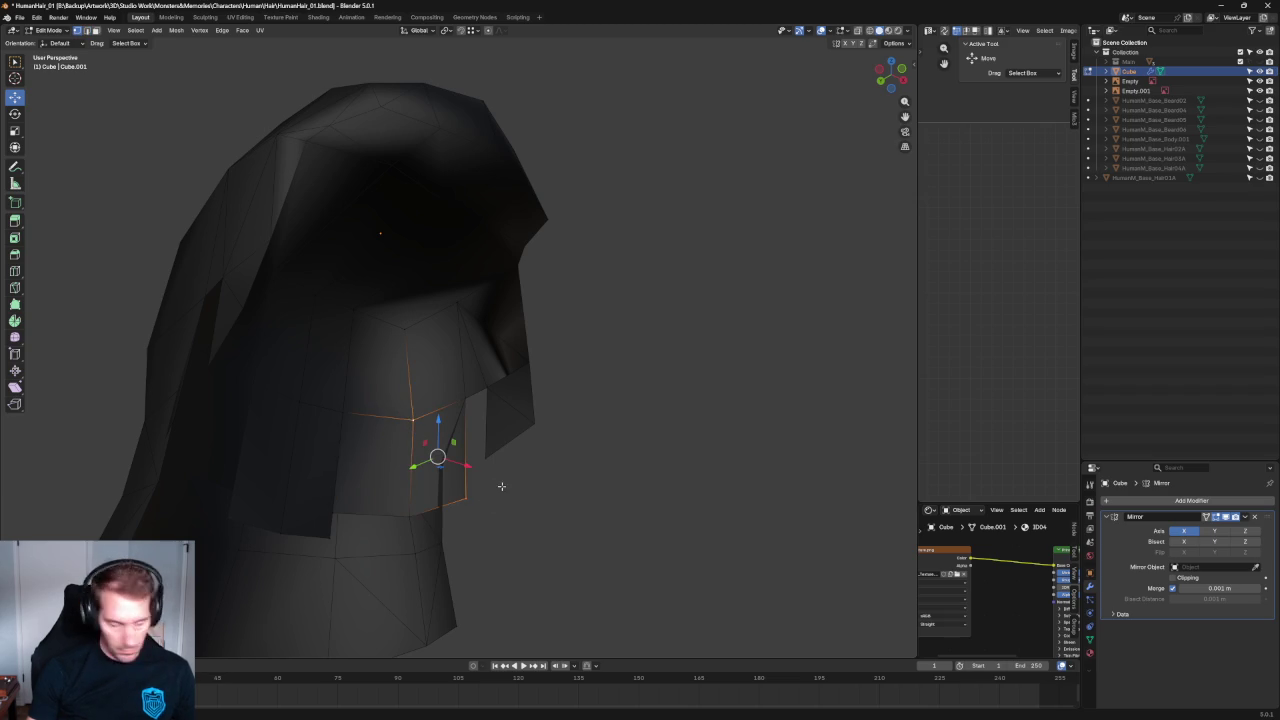
click(480, 509)
click(465, 500)
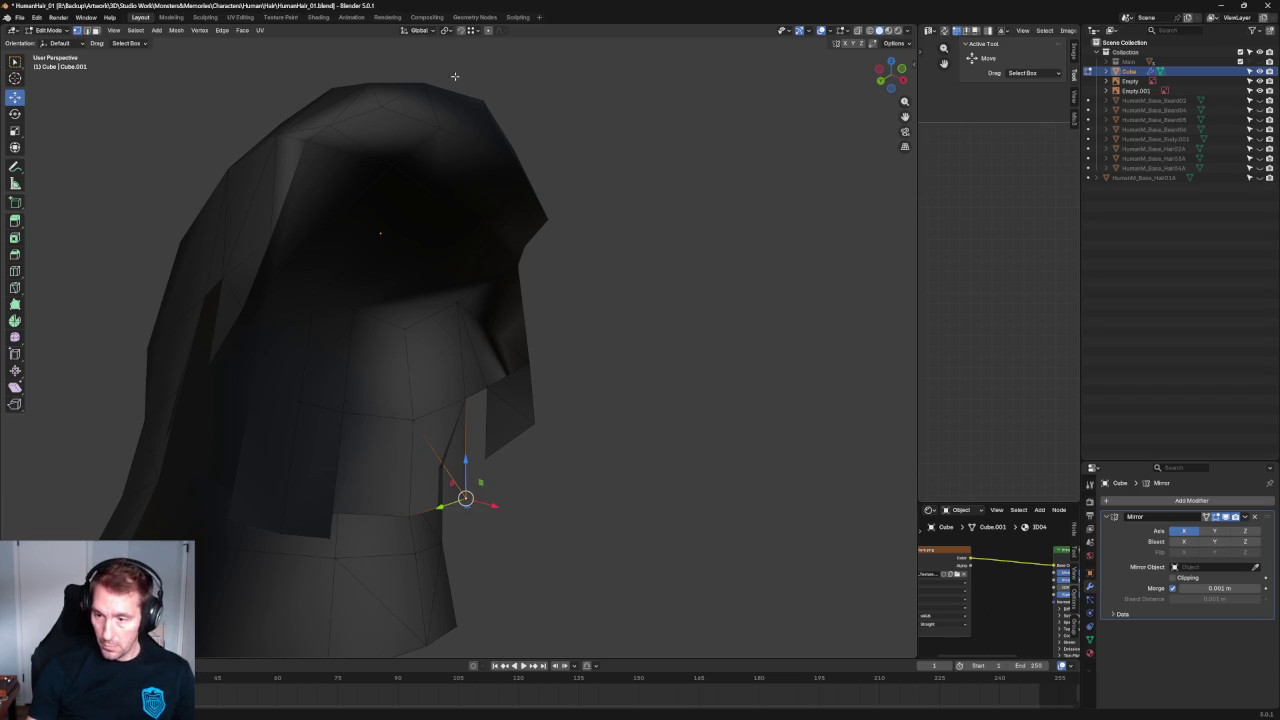
key(g)
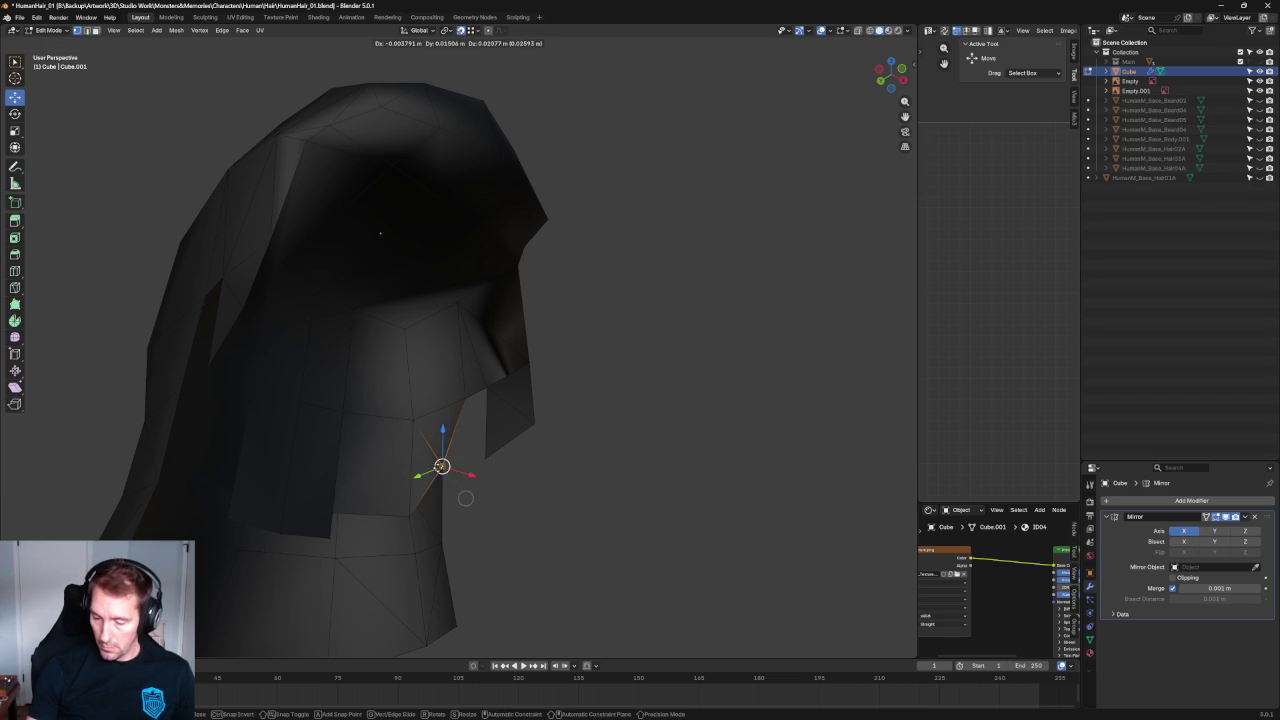
click(486, 517)
click(433, 496)
Move a vertex on the hair's lower edge down slightly.
middle_drag(433, 496, 386, 514)
click(368, 520)
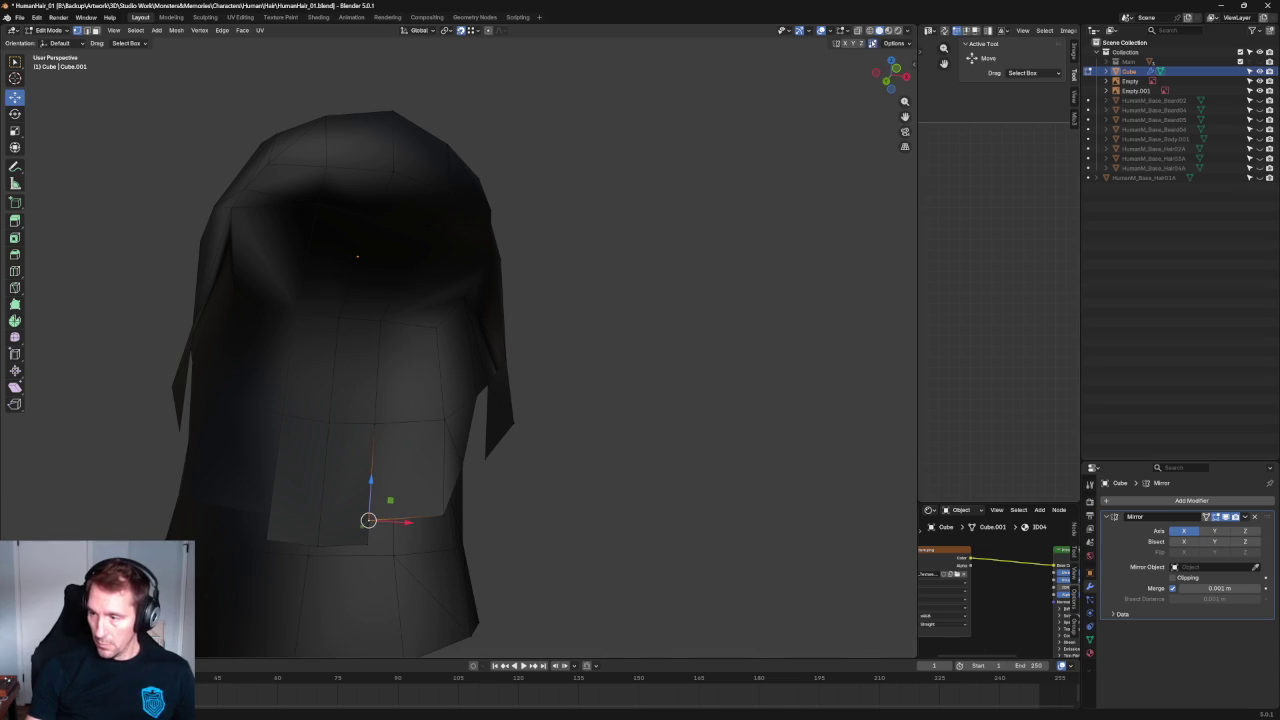
key(g)
click(366, 545)
click(711, 449)
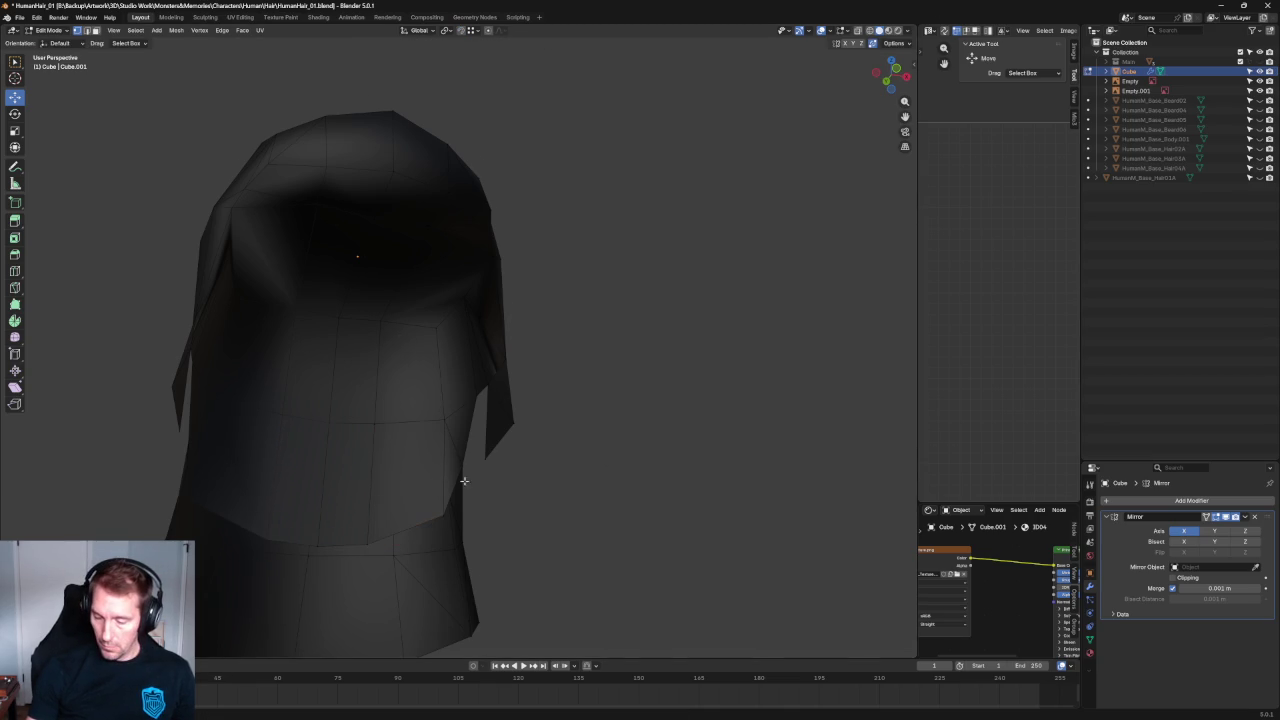
Move the bottom back-hem vertices vertically along Z.
scroll(464, 484, up, 3)
scroll(486, 420, up, 3)
click(438, 447)
mouse_move(438, 447)
middle_down()
mouse_move(434, 437)
mouse_move(357, 471)
middle_up()
ctrl+click(347, 492)
key(g)
key(z)
click(417, 408)
Raise two remaining hem vertices along Z by about 0.01832 m.
mouse_move(417, 408)
middle_down()
mouse_move(468, 437)
mouse_move(443, 439)
middle_up()
shift+click(472, 406)
key(g)
key(z)
click(324, 428)
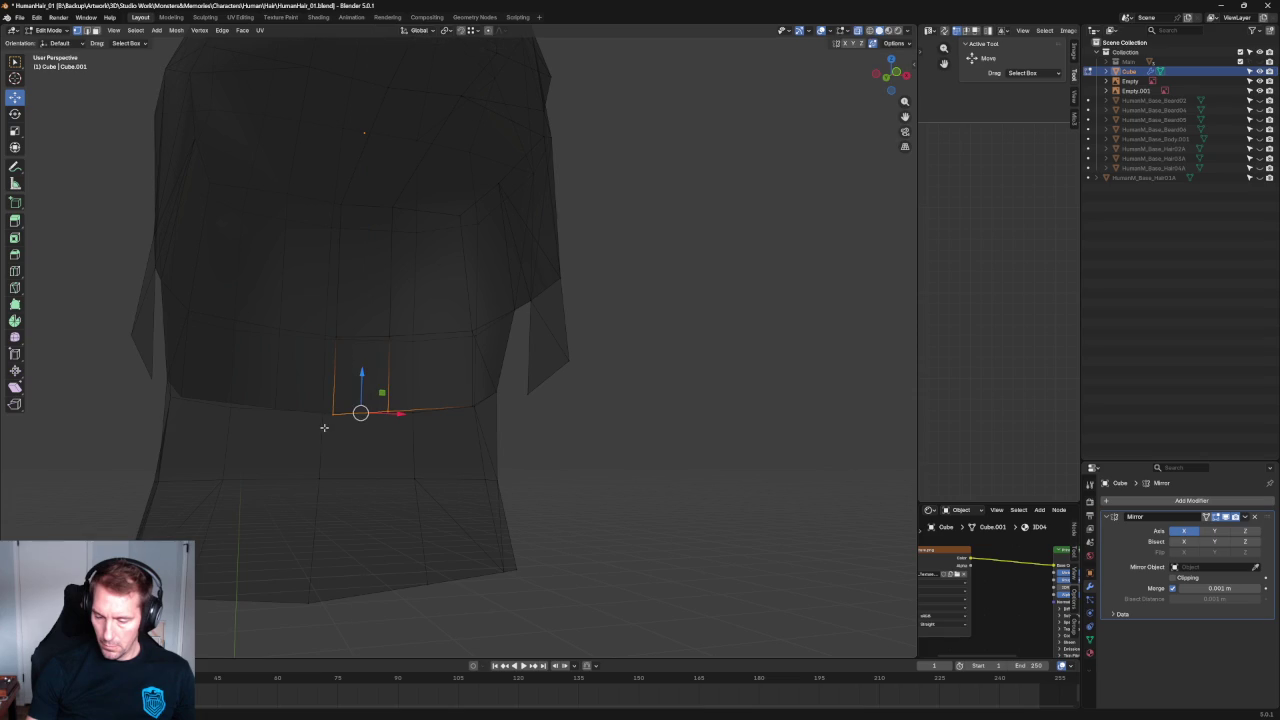
scroll(334, 414, down, 5)
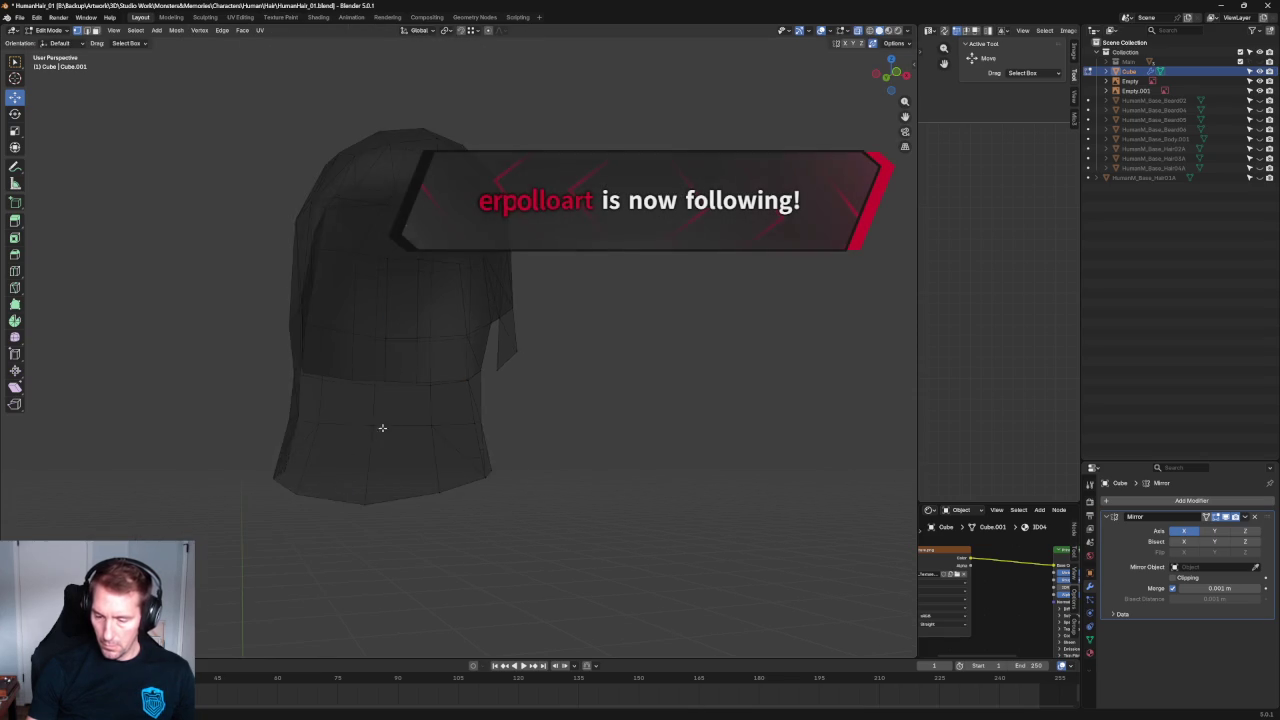
middle_drag(334, 414, 392, 422)
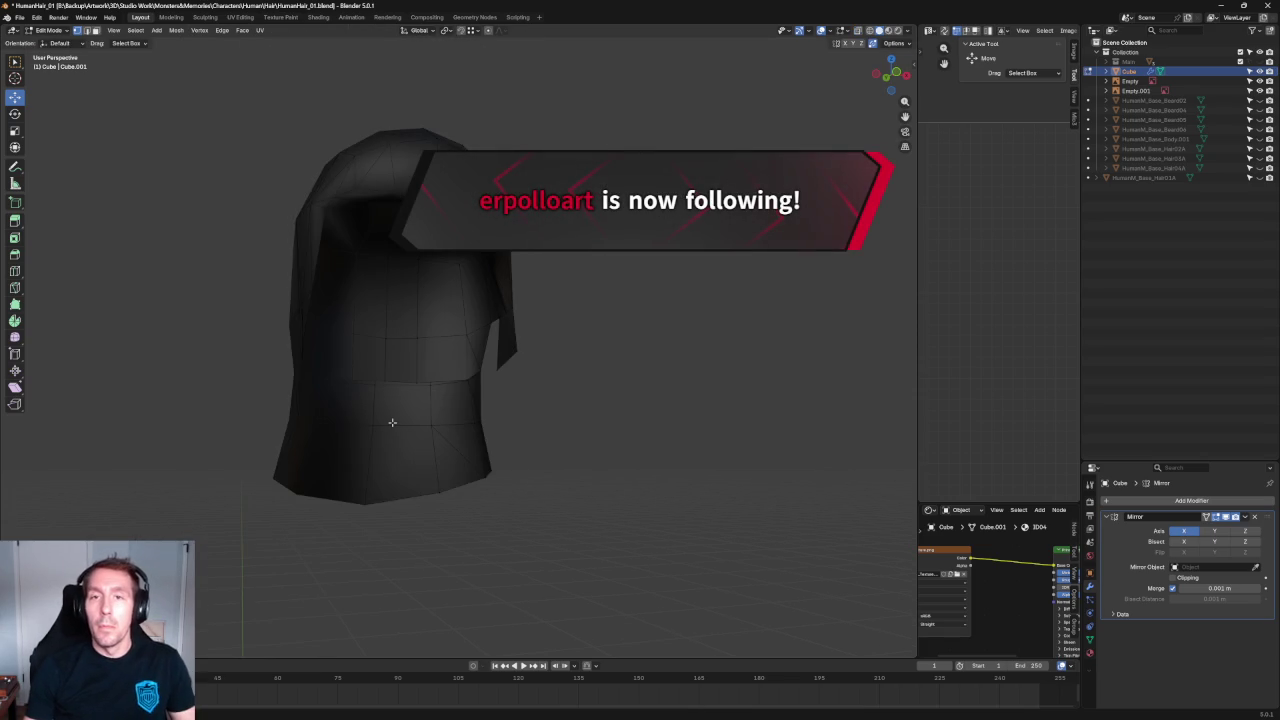
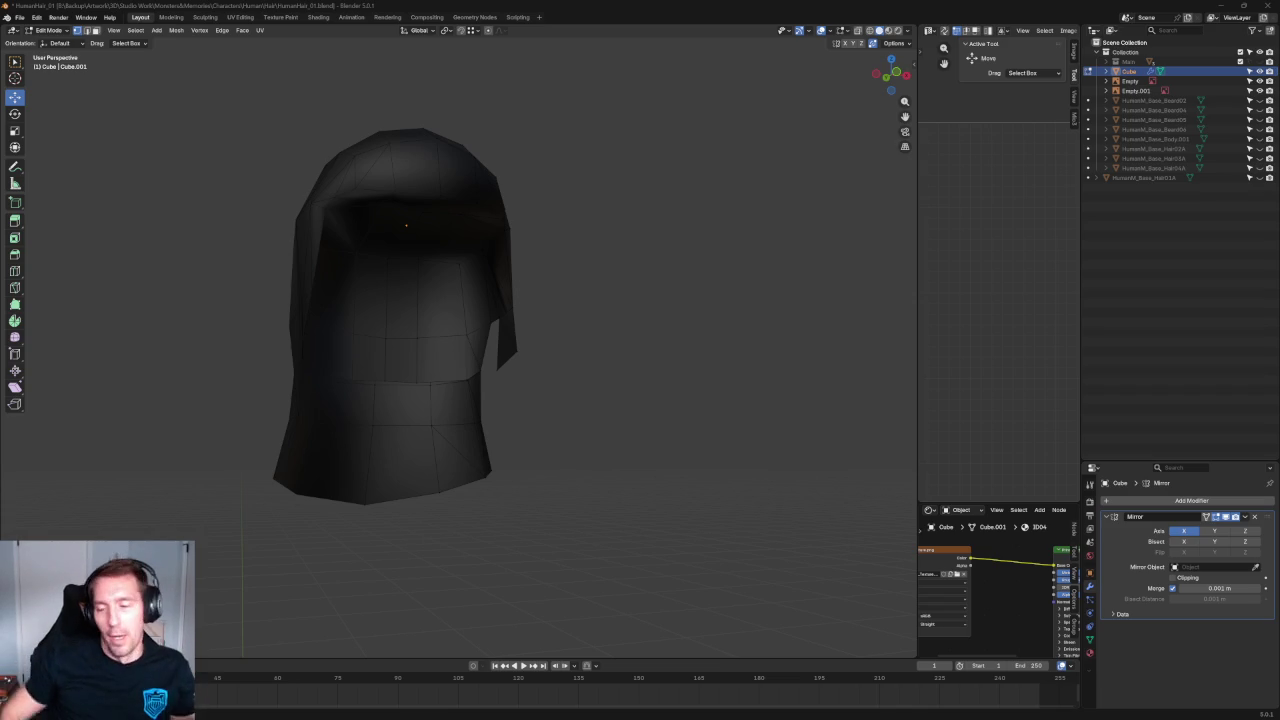
Select a front-opening edge of the hood and slide it sideways along X in front view.
scroll(434, 366, up, 5)
scroll(373, 453, down, 3)
mouse_move(373, 453)
middle_down()
mouse_move(374, 360)
mouse_move(416, 411)
middle_up()
click(405, 398)
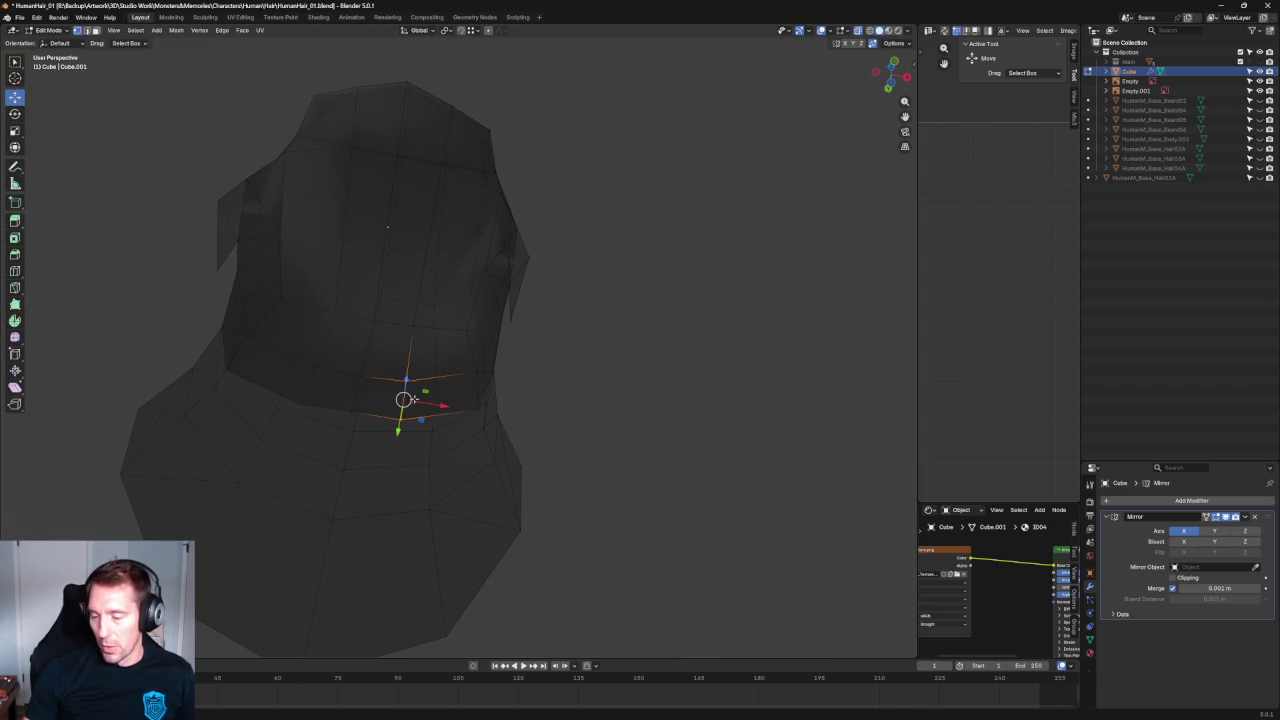
key(KP_3)
key(KP_1)
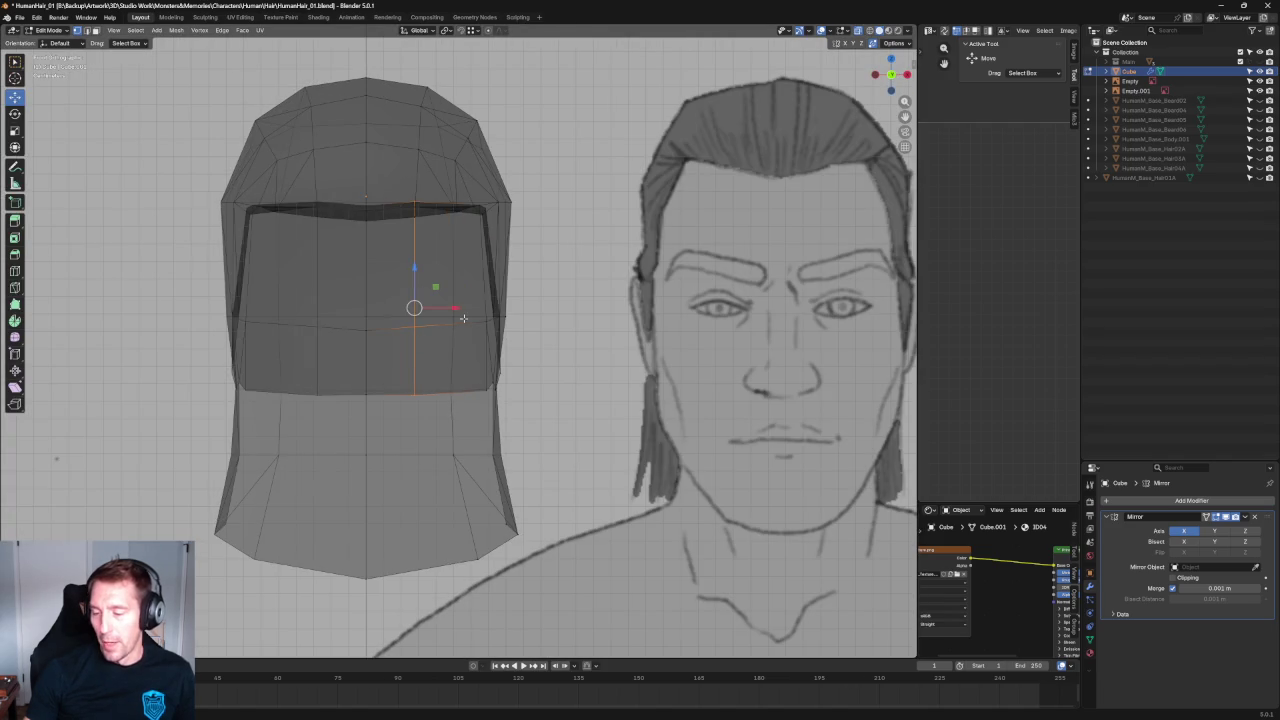
drag(480, 307, 489, 312)
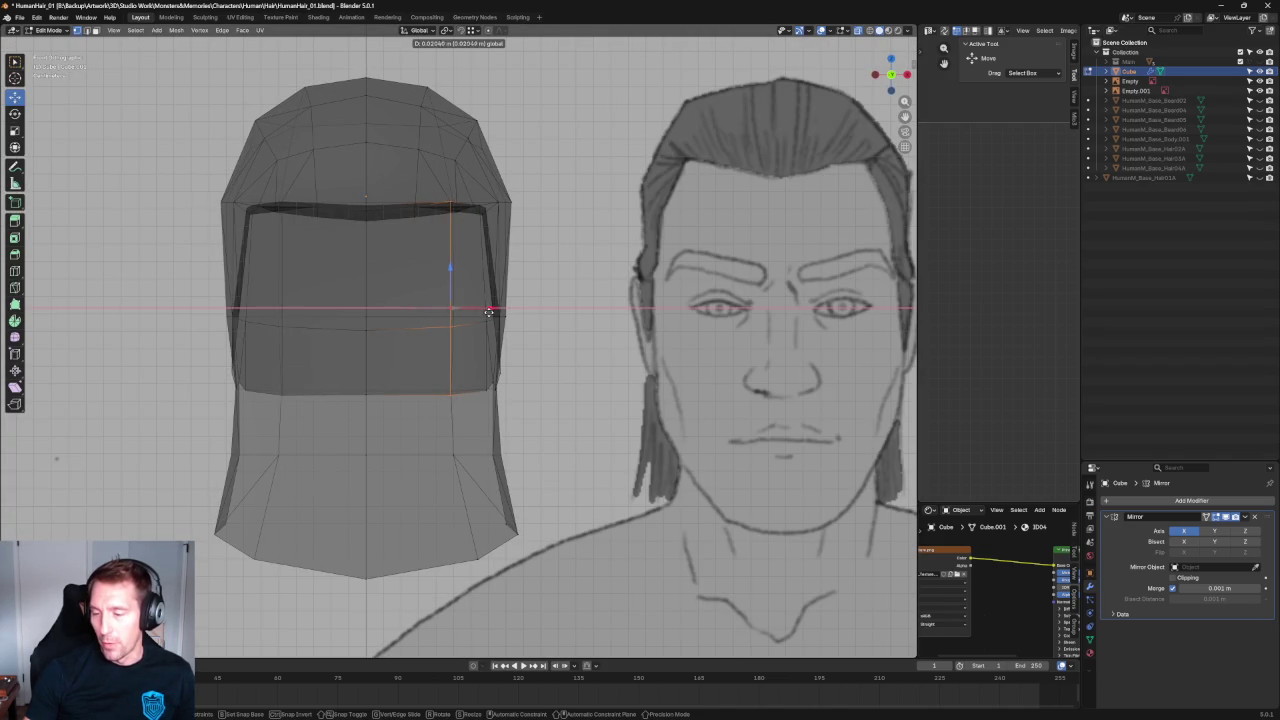
click(489, 312)
Select a vertex near the hood top and move it along Z over the front reference in X-ray.
click(468, 208)
middle_drag(427, 181, 444, 206)
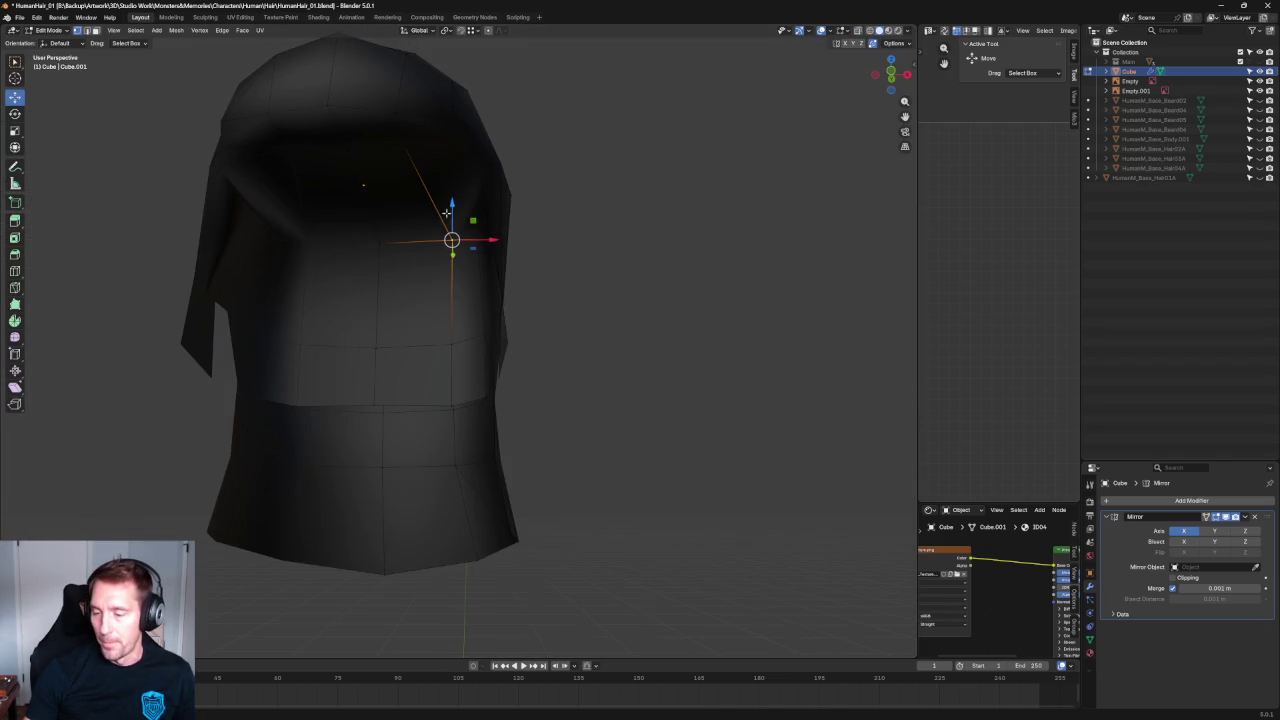
mouse_move(369, 253)
middle_down()
mouse_move(388, 240)
mouse_move(398, 251)
middle_up()
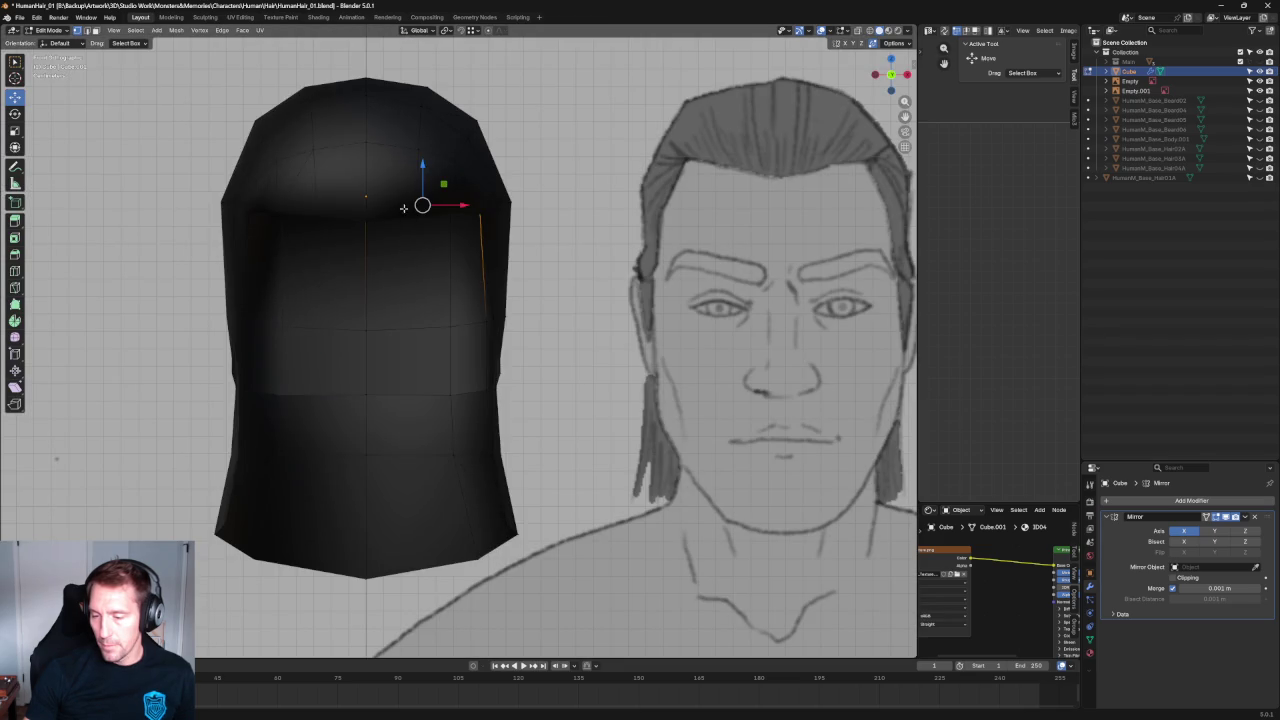
key(alt+z)
mouse_move(423, 200)
middle_down()
mouse_move(460, 218)
mouse_move(471, 323)
middle_up()
key(alt+z)
scroll(471, 323, up, 5)
scroll(378, 263, down, 5)
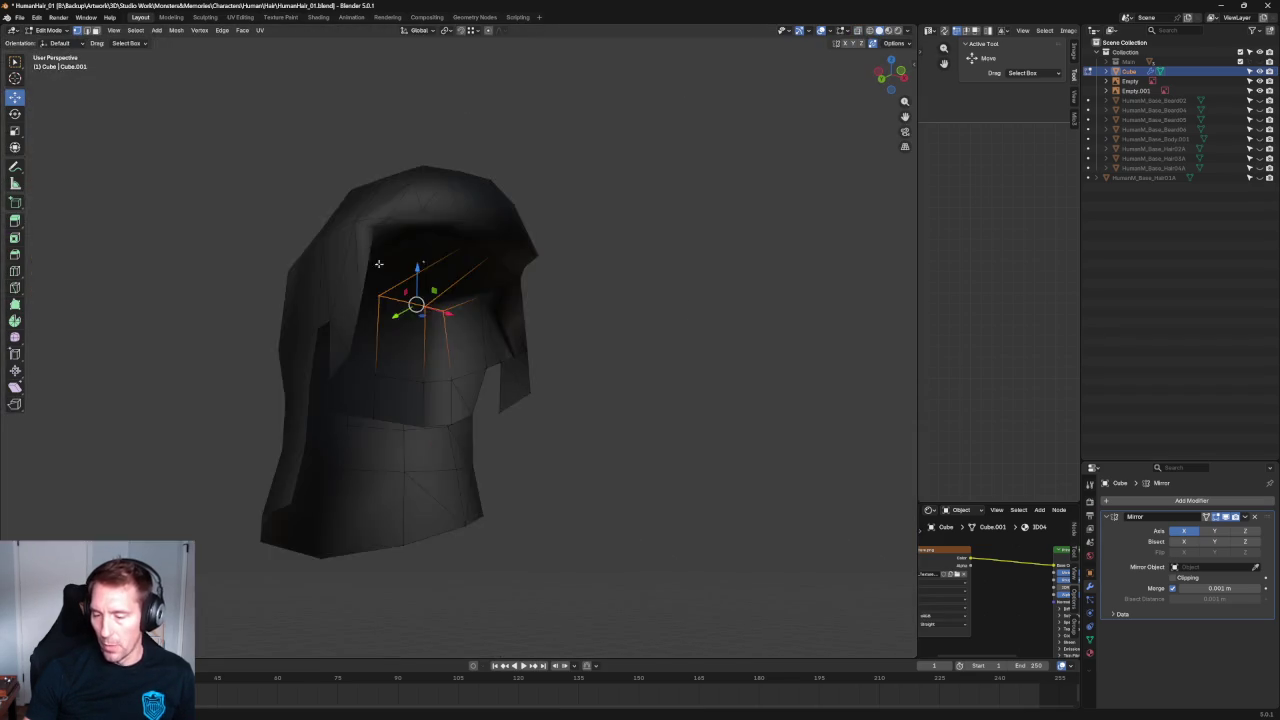
key(KP_1)
key(alt+z)
scroll(437, 263, up, 4)
drag(435, 214, 436, 226)
In side view, box-select the edge's end vertex, scale it flat along Z, then turn X-ray off.
key(KP_3)
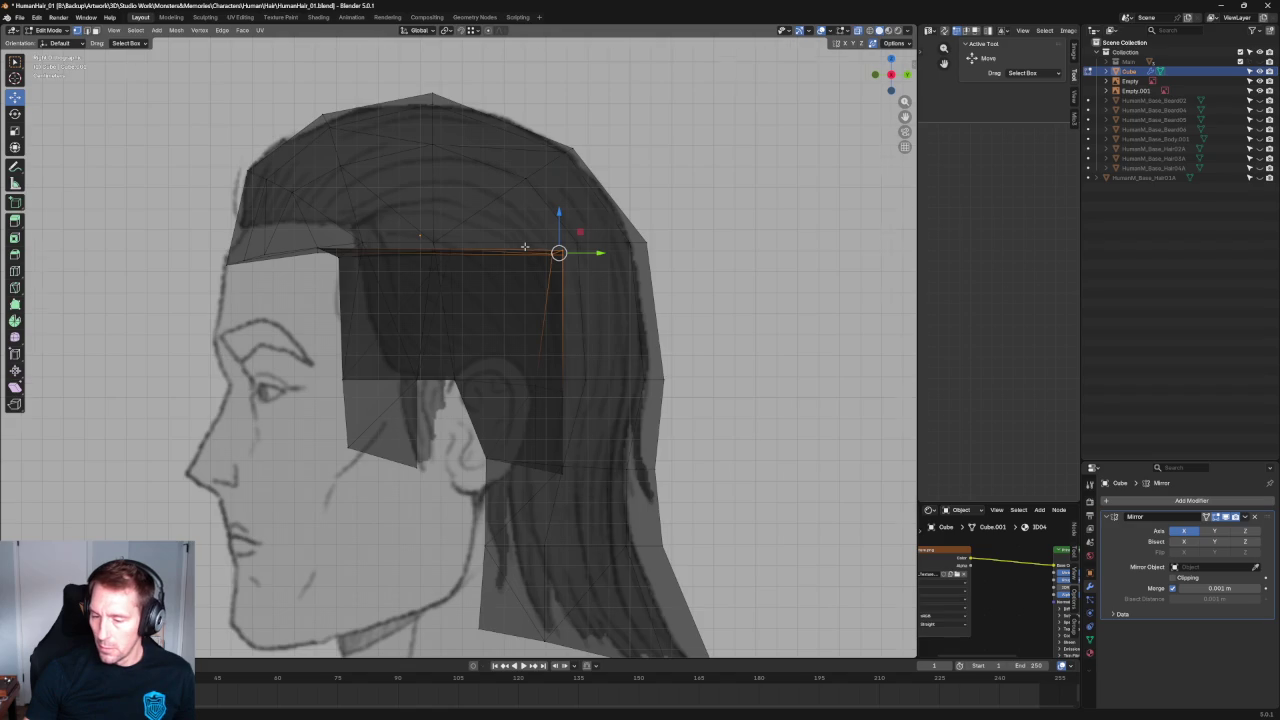
scroll(524, 246, up, 4)
shift+middle_drag(514, 237, 572, 327)
drag(674, 318, 556, 245)
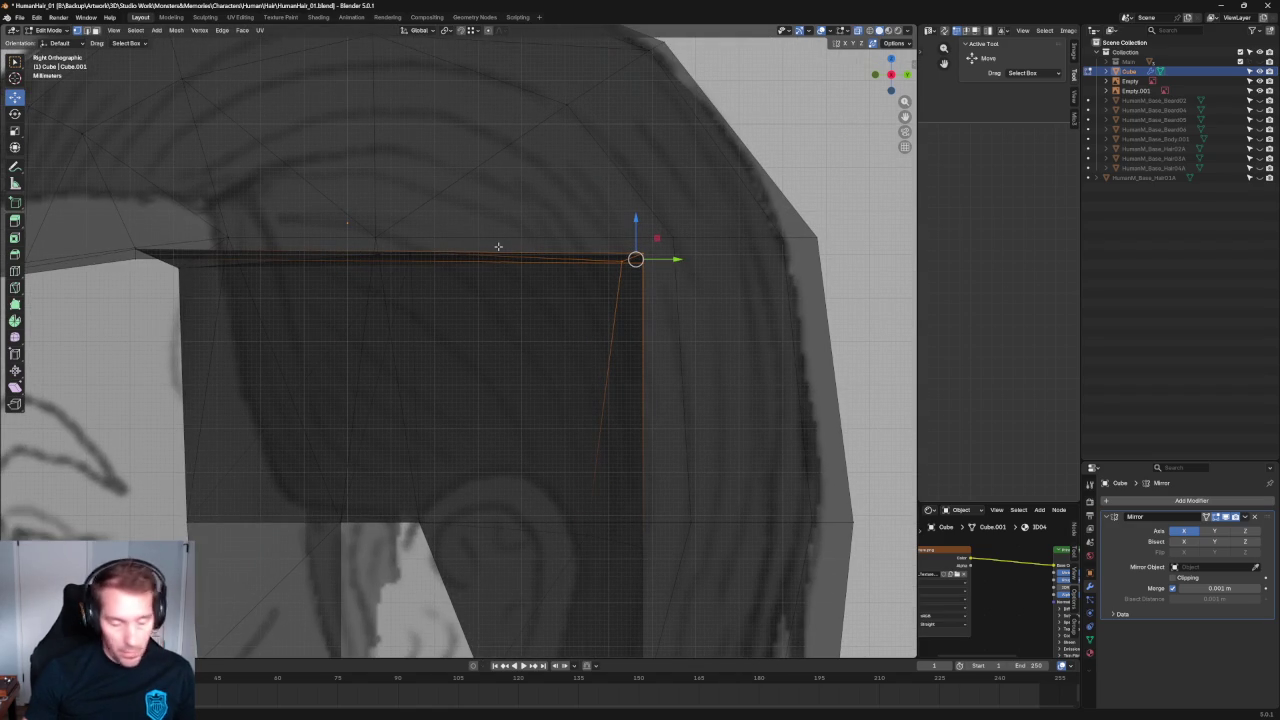
key(shift+space)
key(s)
drag(635, 222, 636, 246)
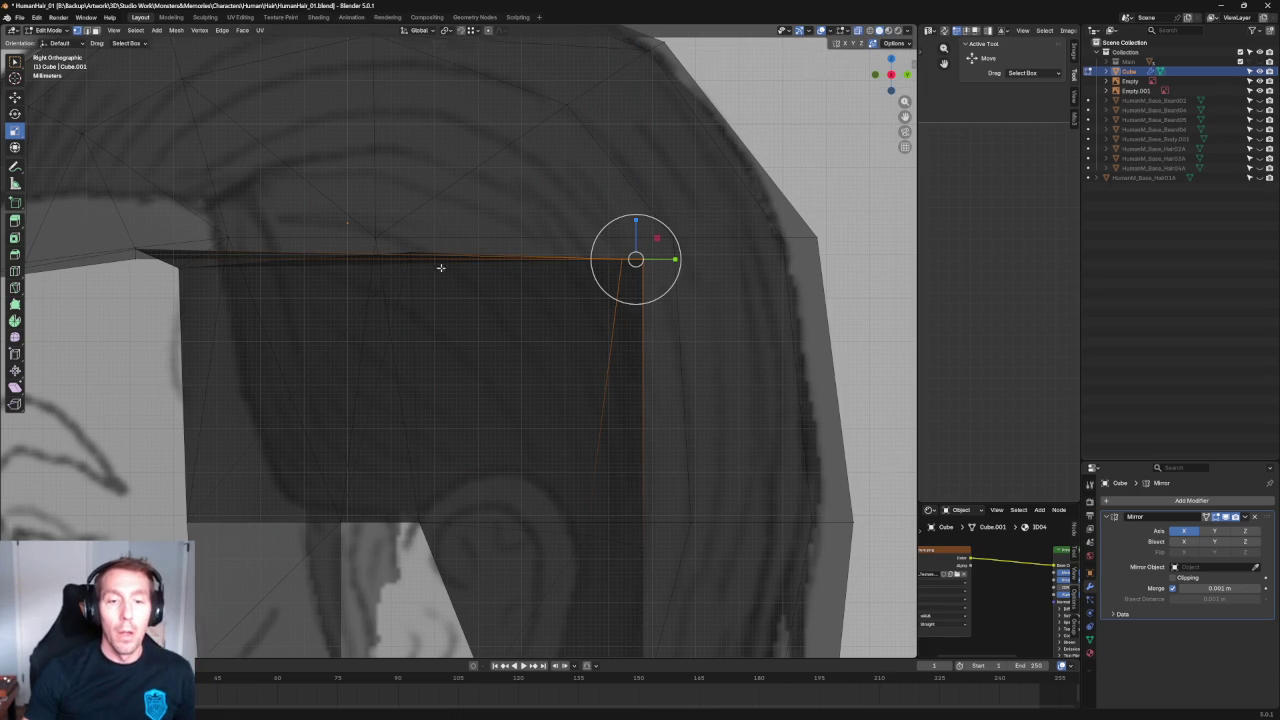
scroll(440, 267, down, 5)
key(alt+z)
scroll(410, 195, down, 2)
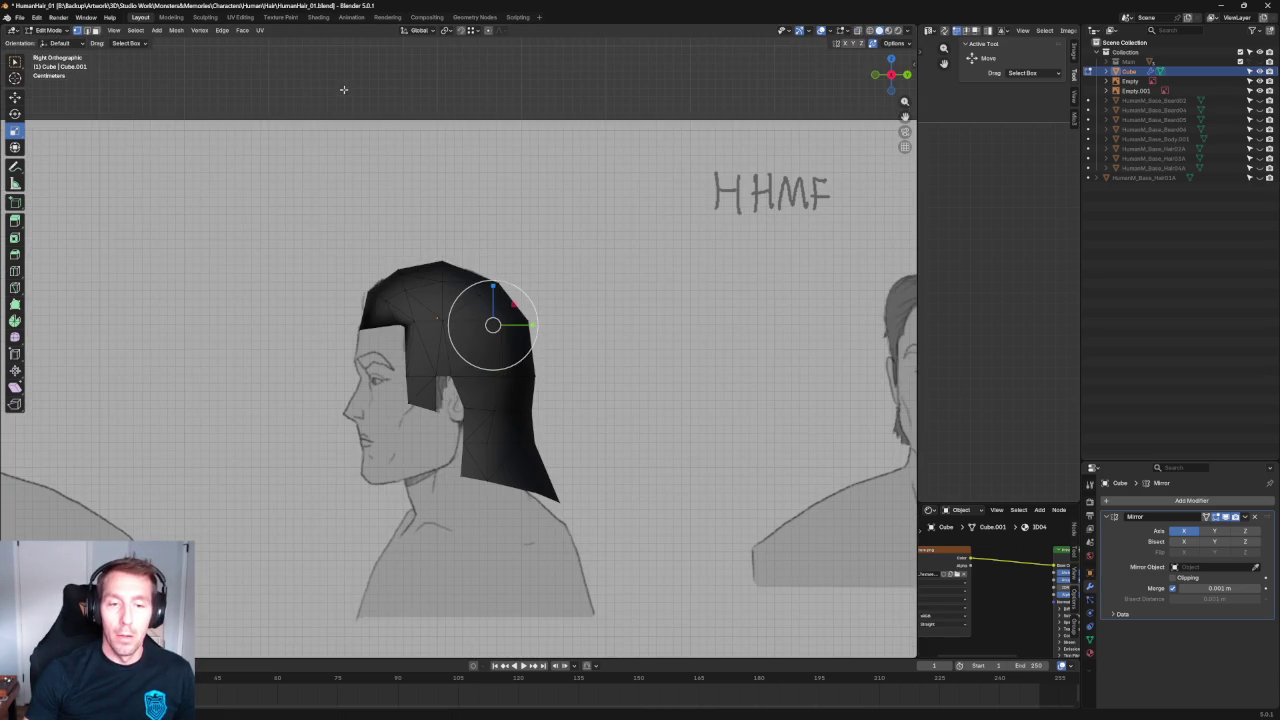
alt+middle_drag(343, 89, 453, 225)
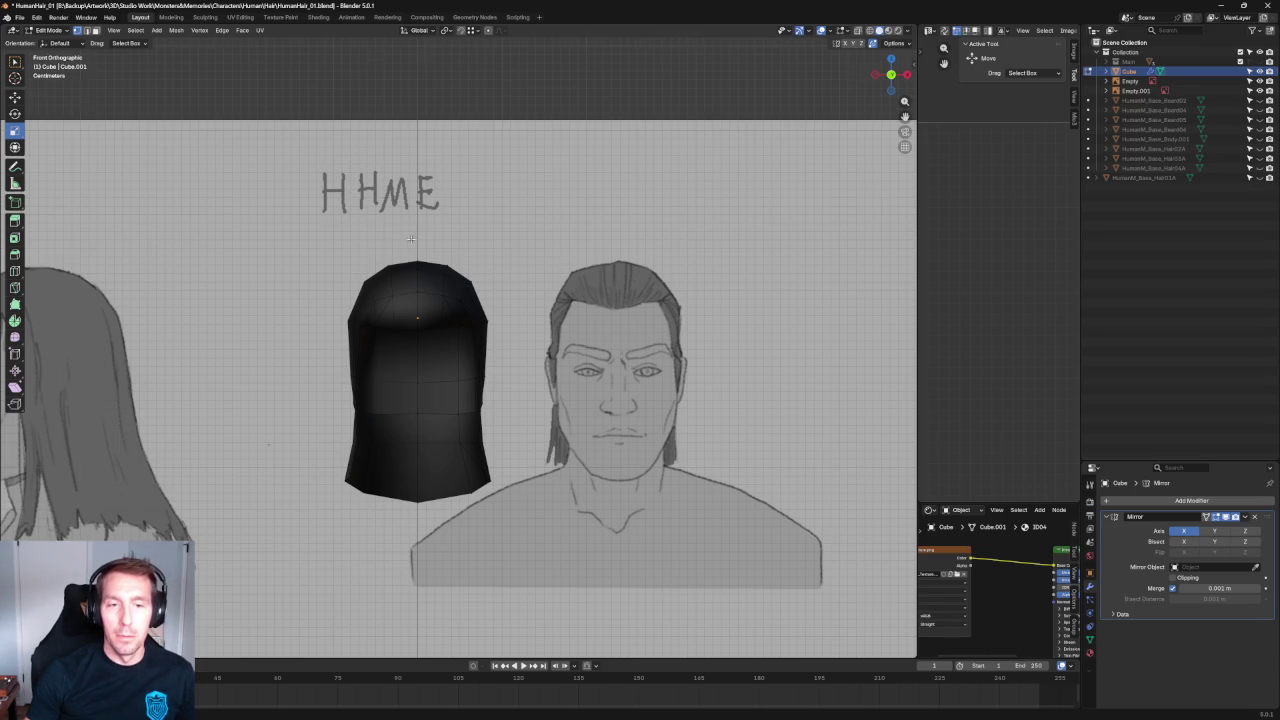
scroll(452, 261, up, 4)
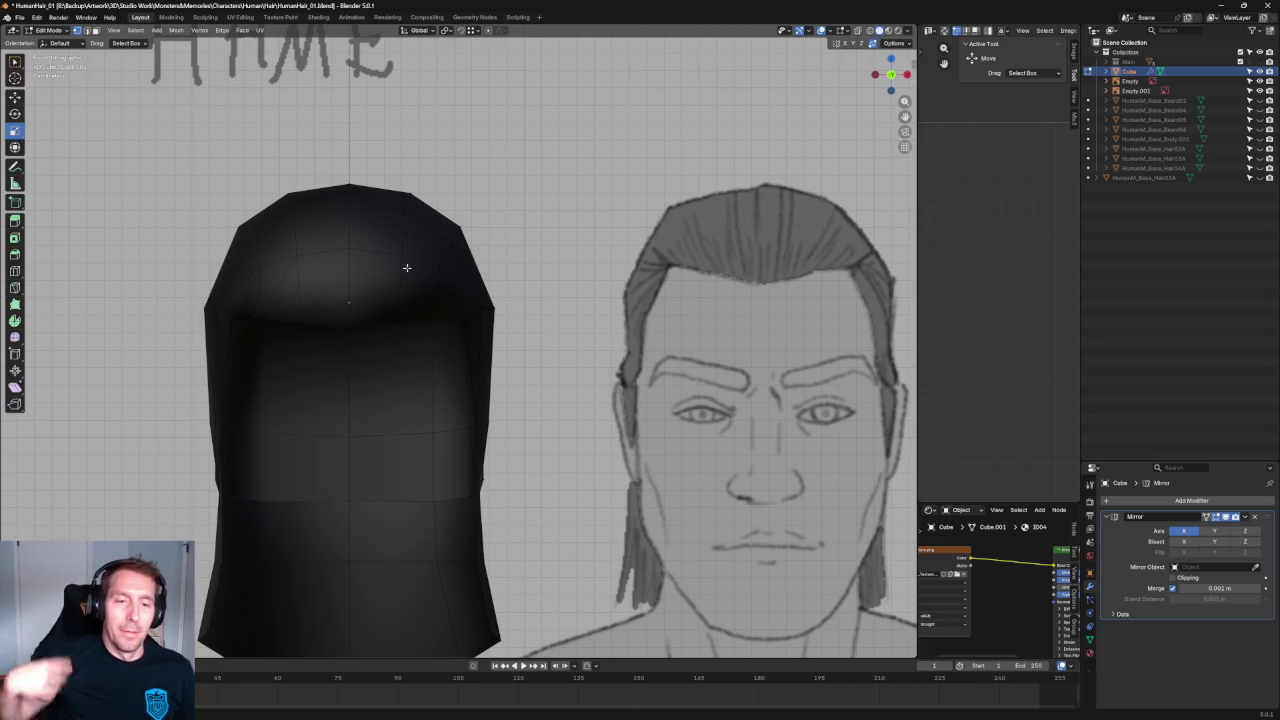
scroll(400, 210, down, 3)
scroll(380, 206, up, 3)
key(alt+z)
scroll(400, 240, up, 5)
key(alt+z)
key(alt+z)
key(KP_5)
key(alt+z)
mouse_move(391, 302)
middle_down()
mouse_move(371, 251)
mouse_move(371, 288)
mouse_move(400, 297)
mouse_move(392, 274)
middle_up()
scroll(392, 274, down, 3)
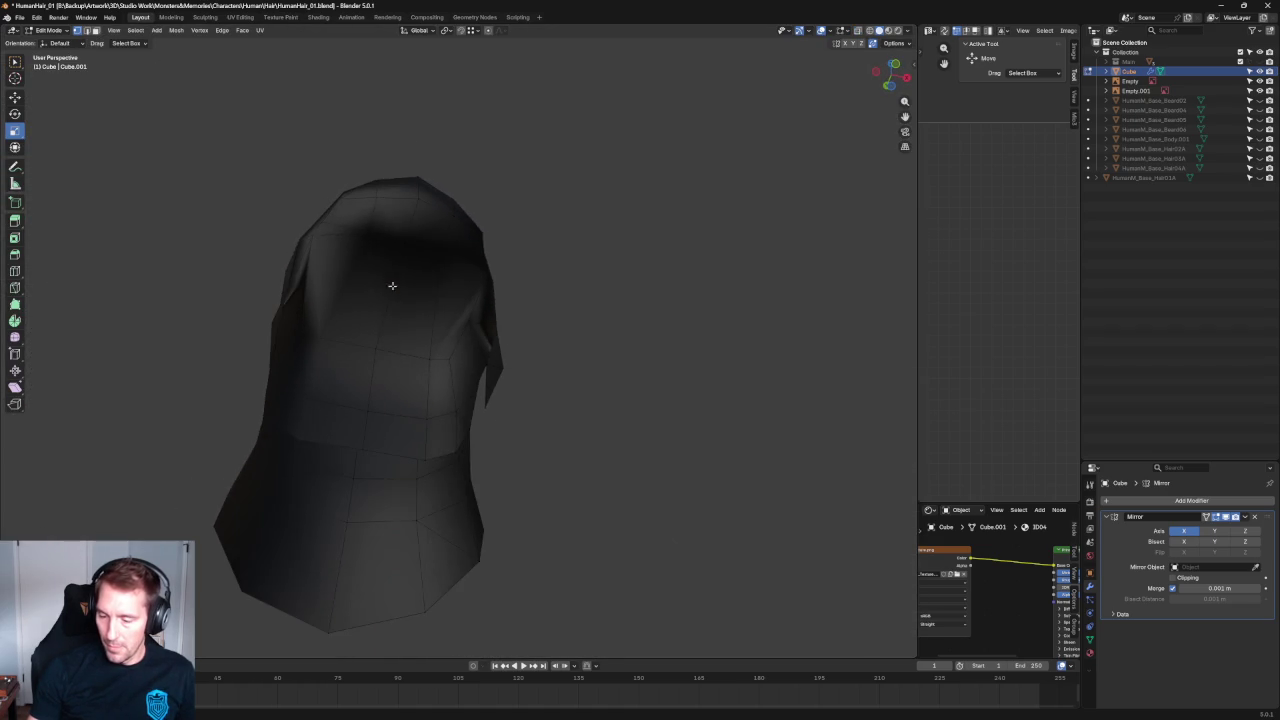
middle_drag(475, 363, 452, 395)
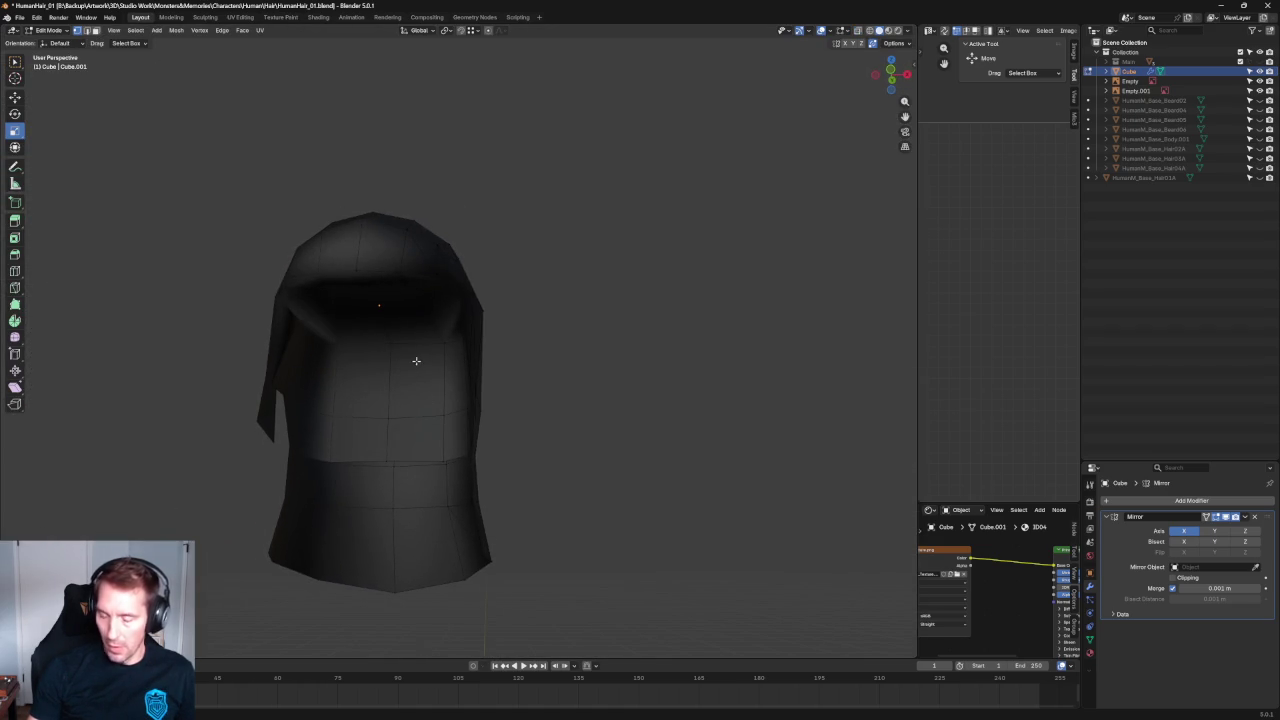
key(Tab)
Select all of the hood's geometry in Edit Mode and recalculate its normals to face outside.
right_click(395, 312)
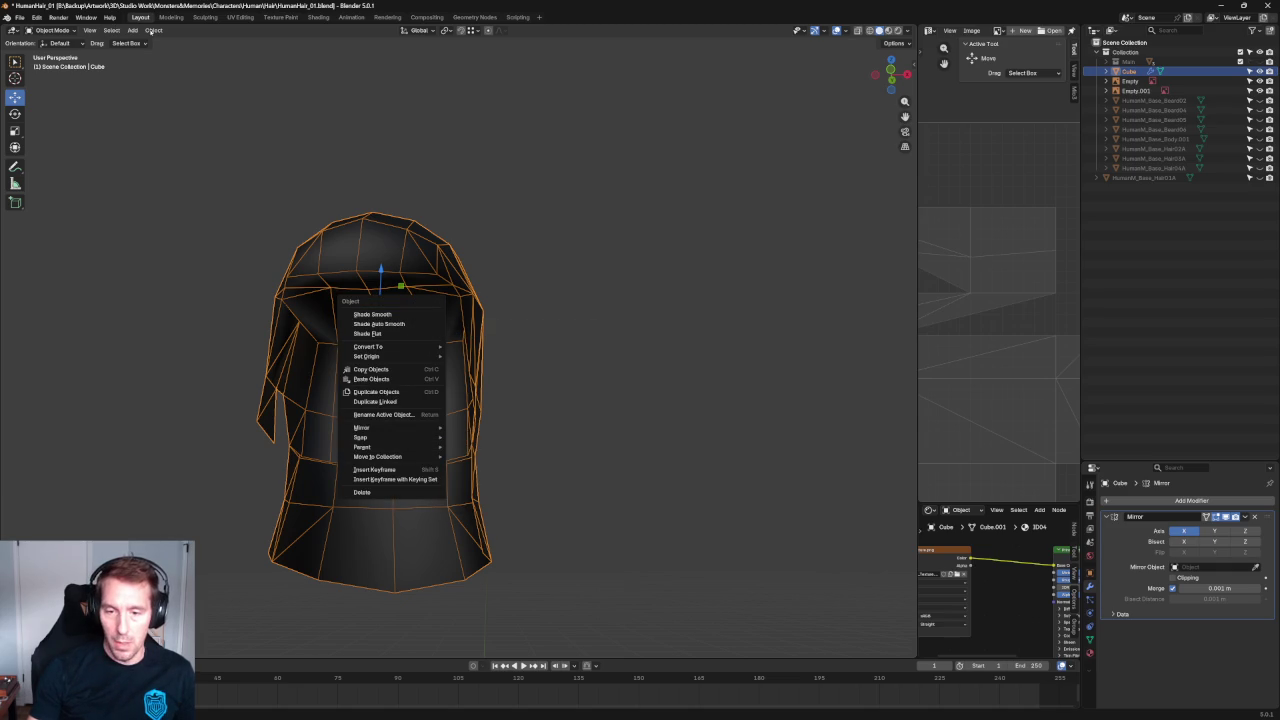
click(153, 31)
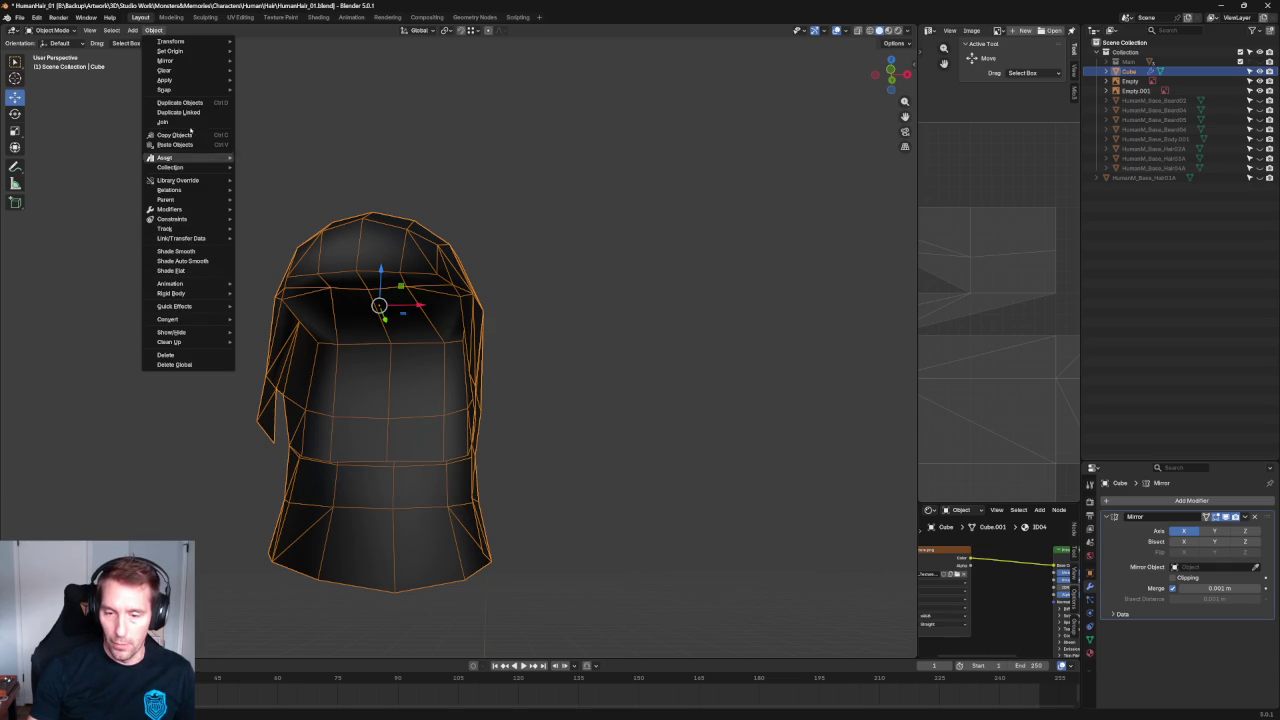
key(Tab)
key(a)
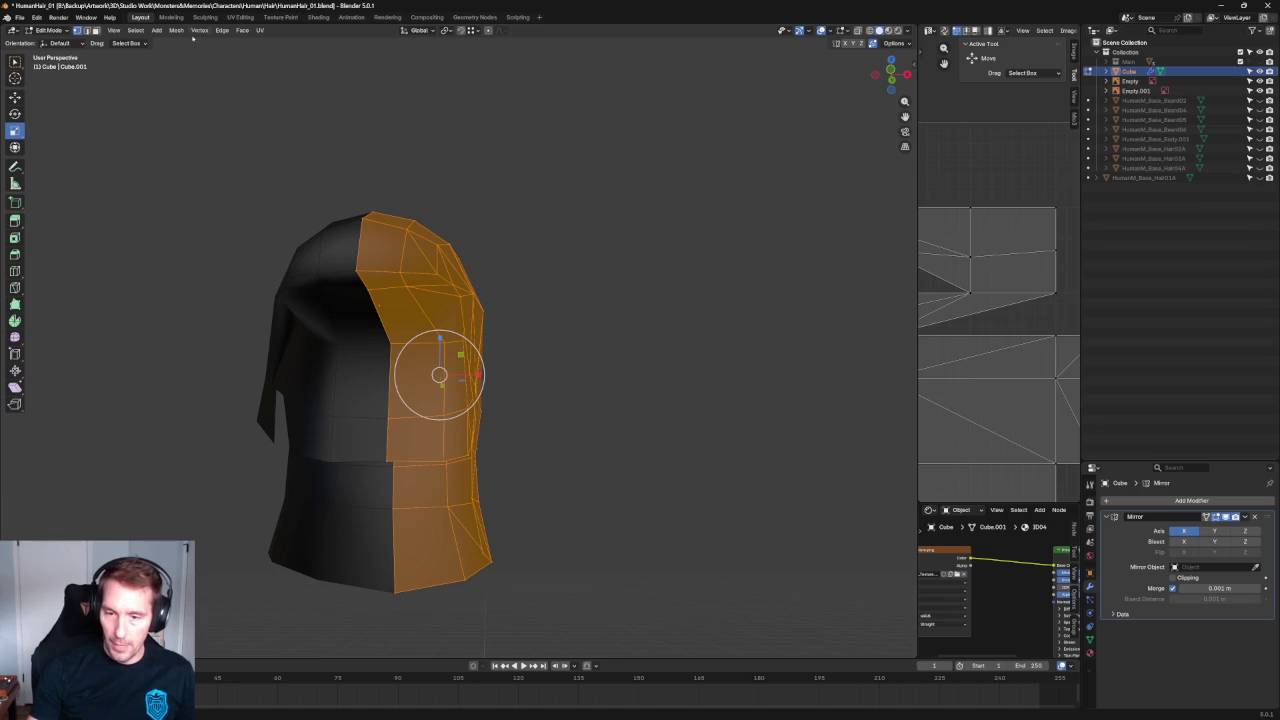
click(176, 31)
mouse_move(192, 206)
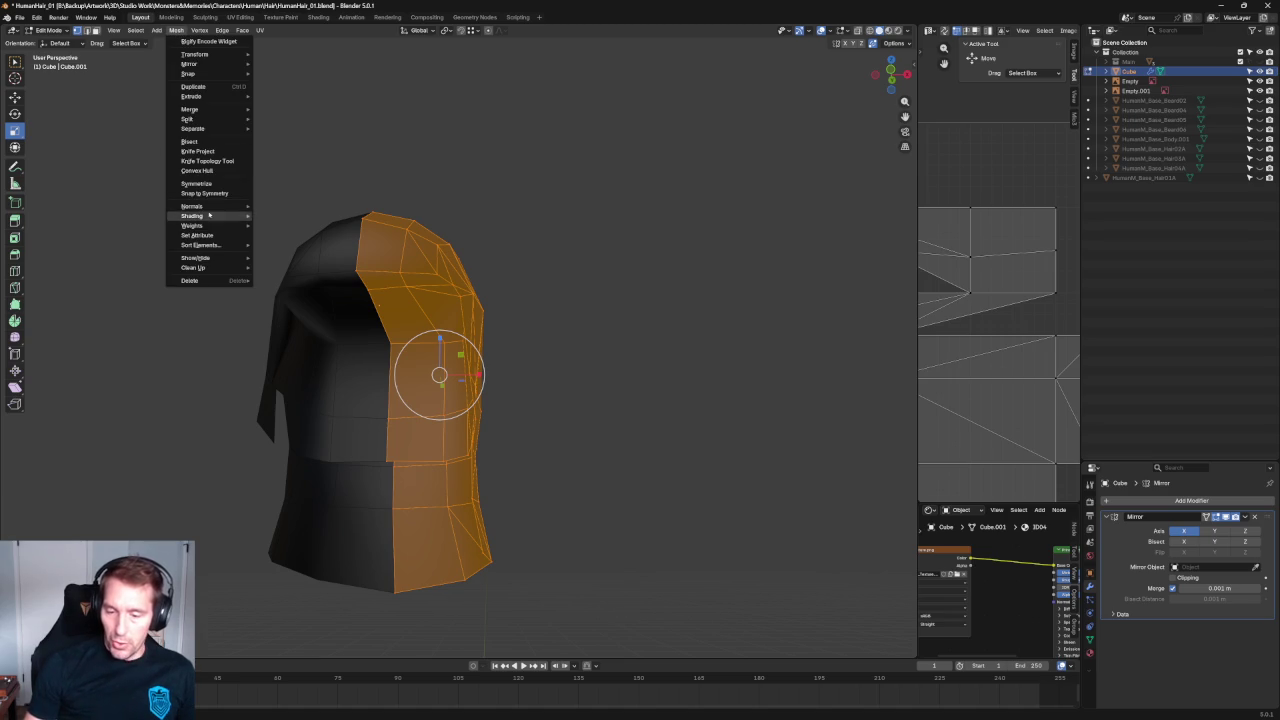
click(300, 216)
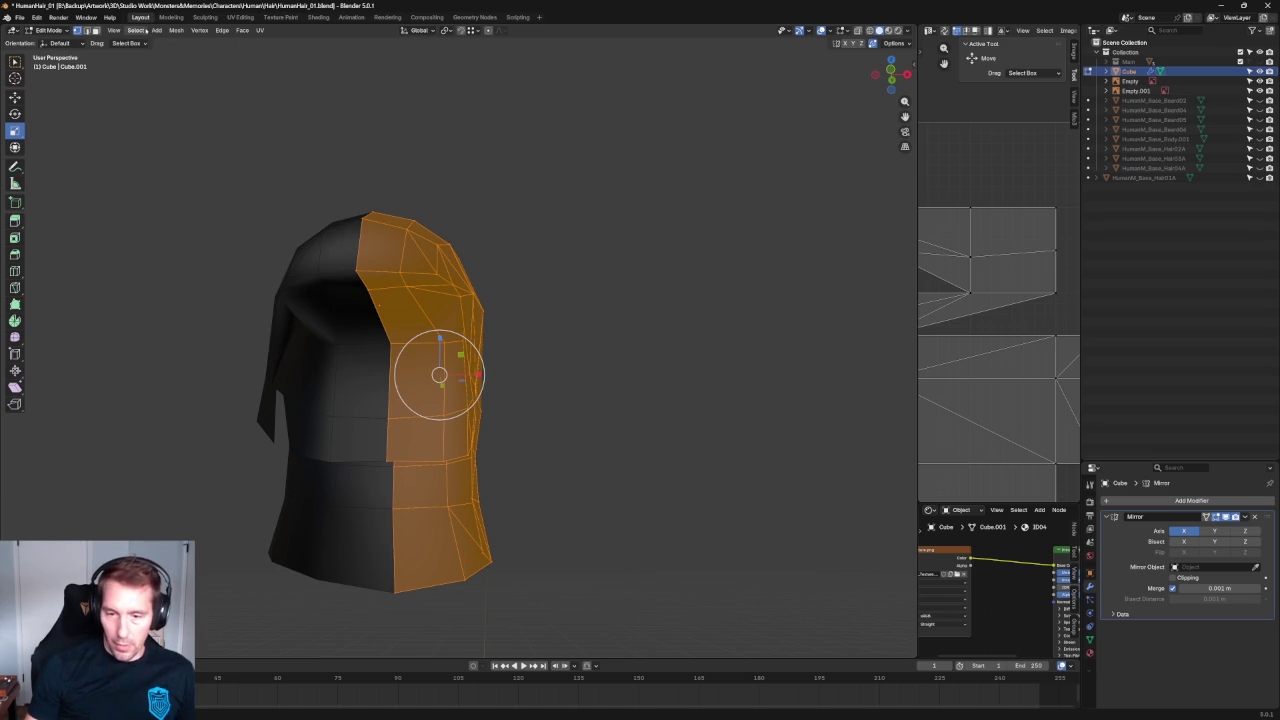
Mark all vertices sharp for faceted shading, reconfirm outward normals and return to Object Mode.
click(176, 31)
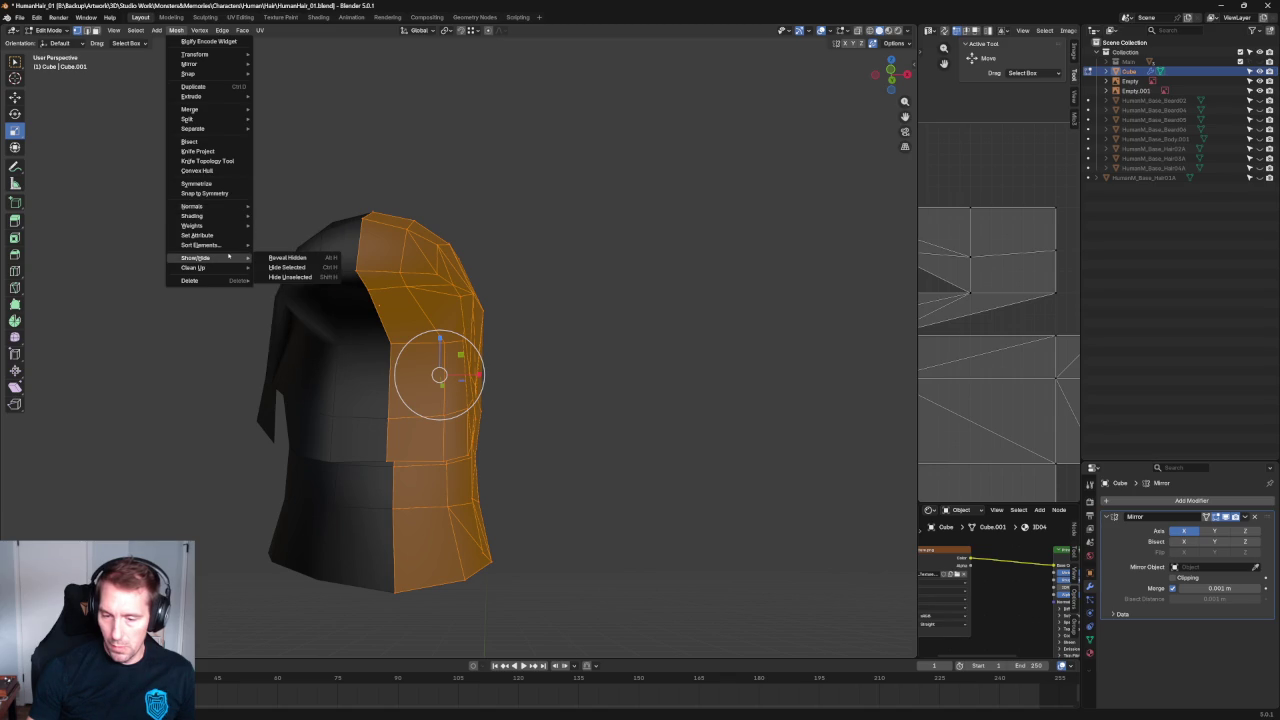
mouse_move(192, 216)
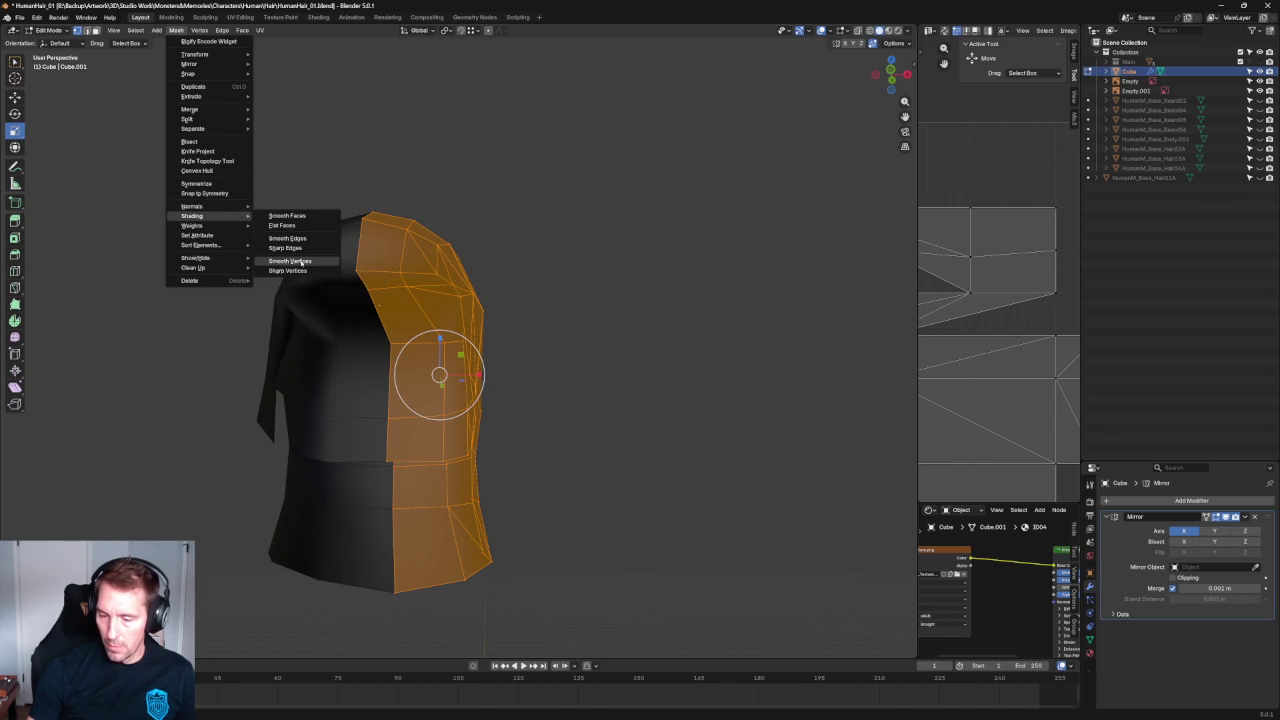
click(298, 271)
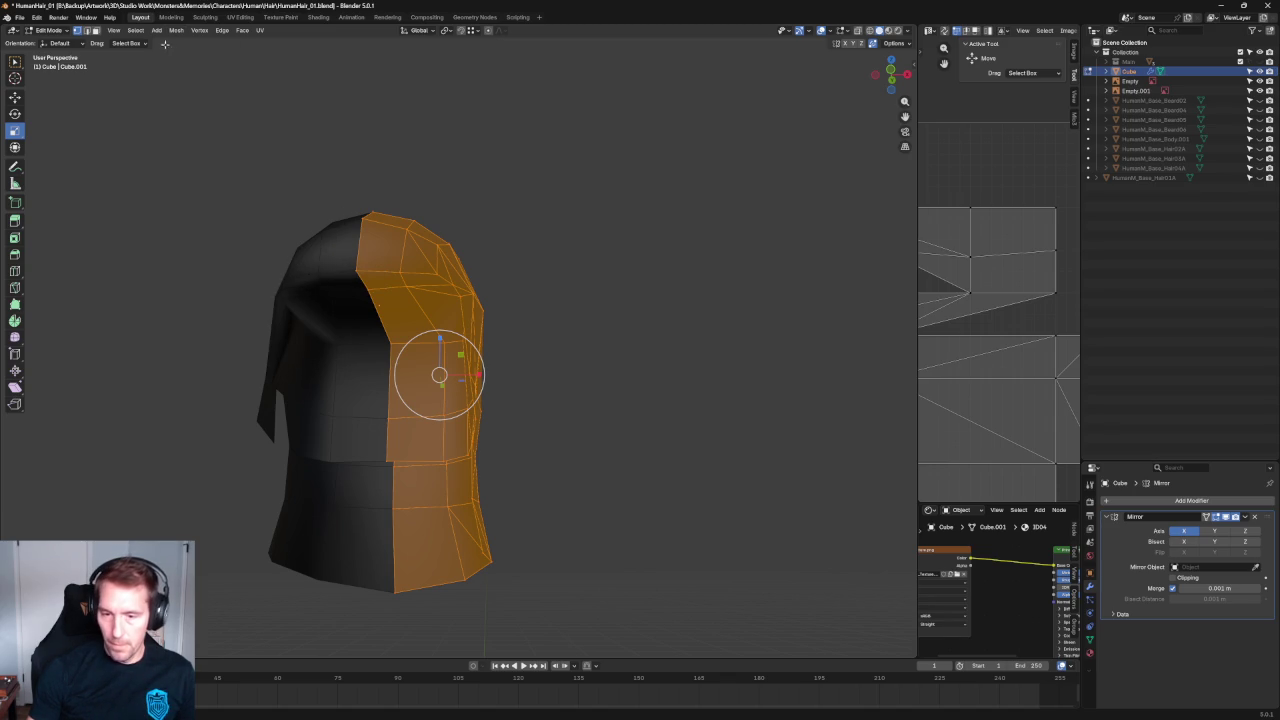
click(176, 30)
mouse_move(192, 206)
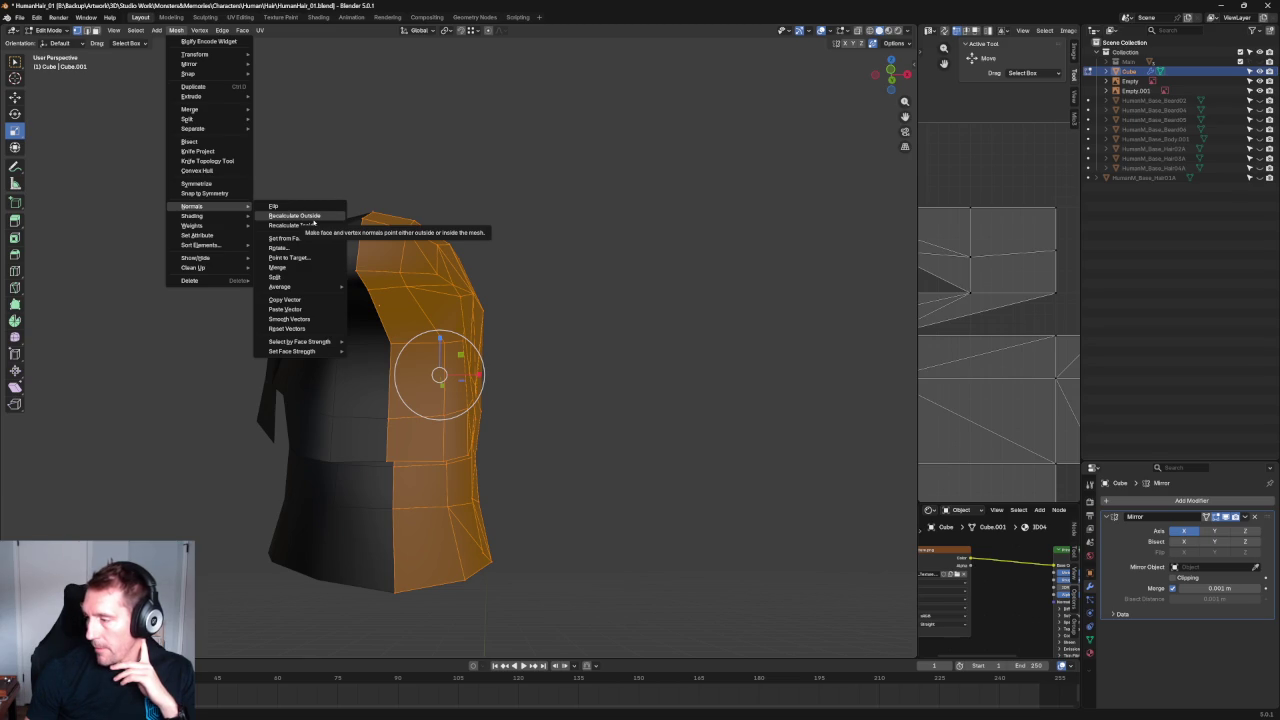
key(Return)
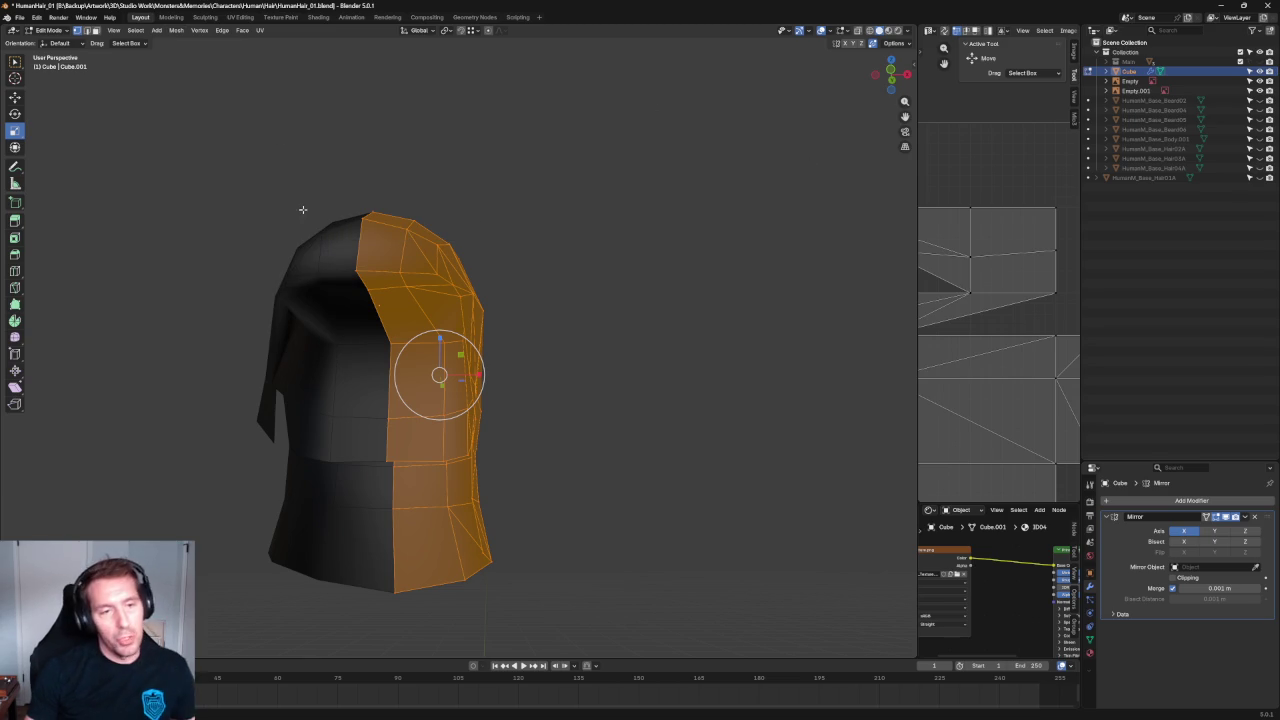
mouse_move(582, 157)
middle_down()
mouse_move(549, 257)
mouse_move(528, 248)
middle_up()
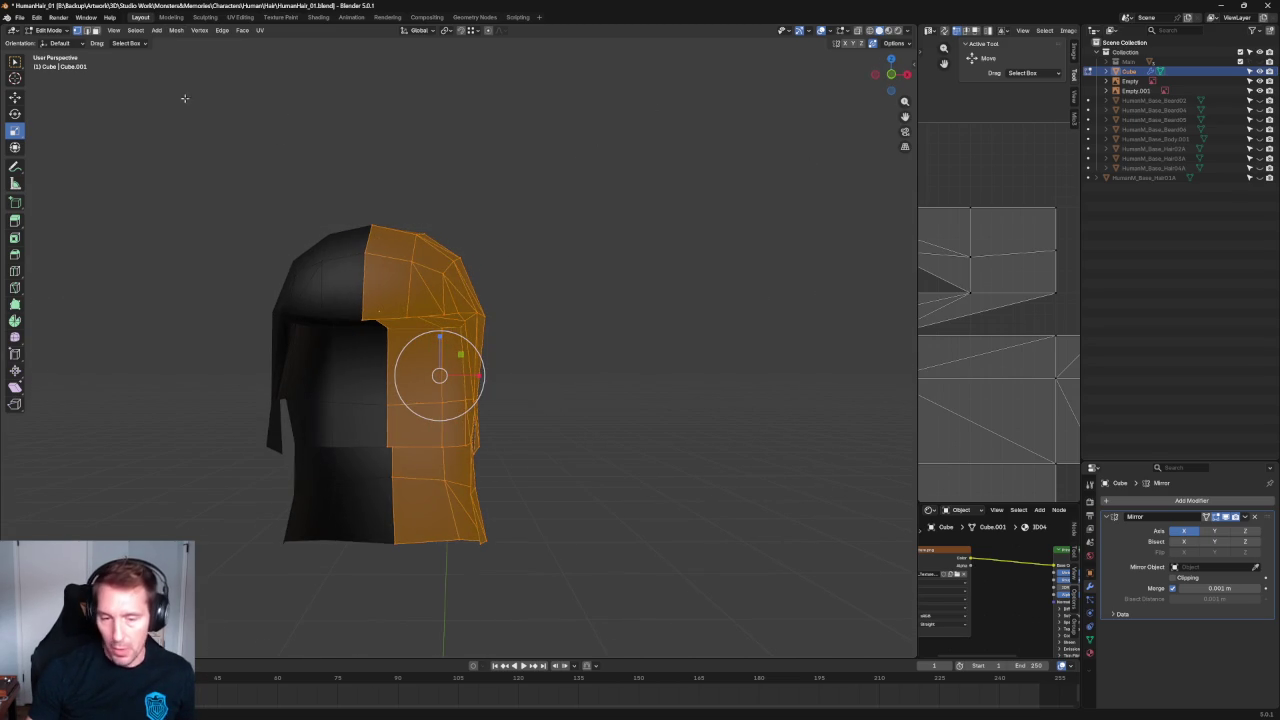
key(Tab)
click(19, 17)
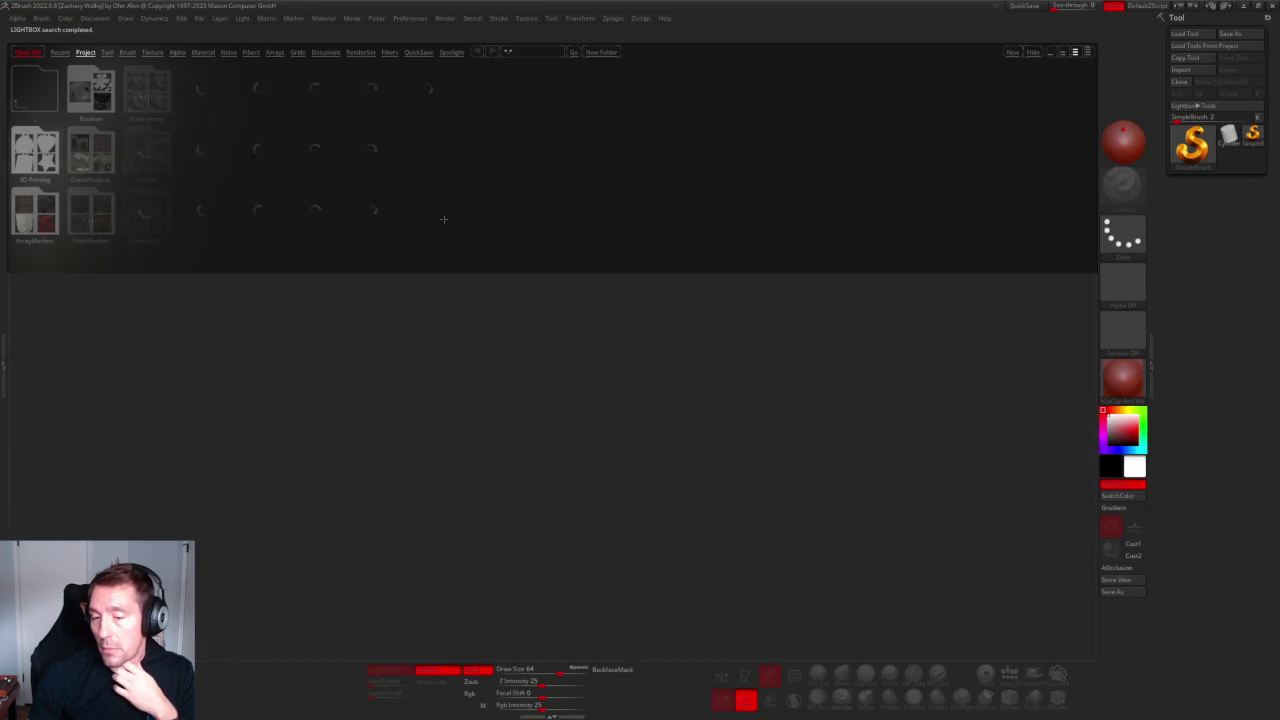
Hide LightBox, draw a Cylinder3D on the canvas in Edit mode and set brush size 38.
click(1033, 53)
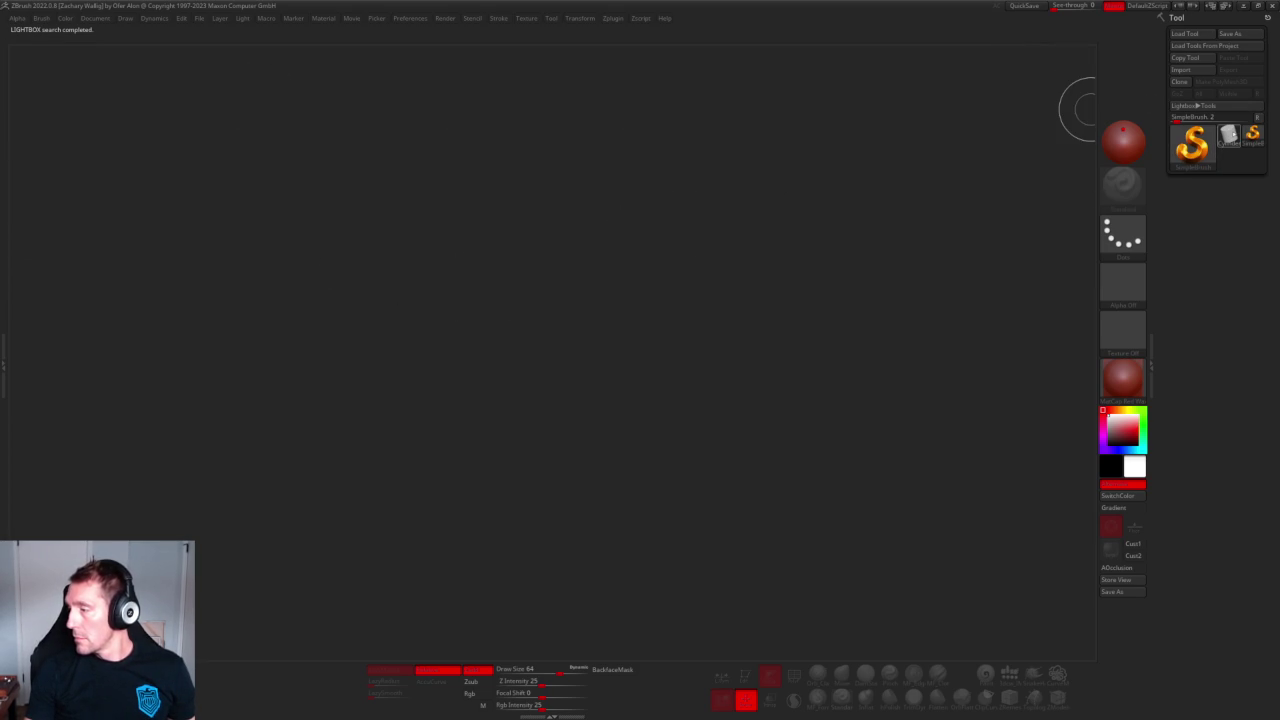
click(1229, 135)
drag(427, 404, 620, 549)
click(745, 676)
drag(820, 423, 768, 396)
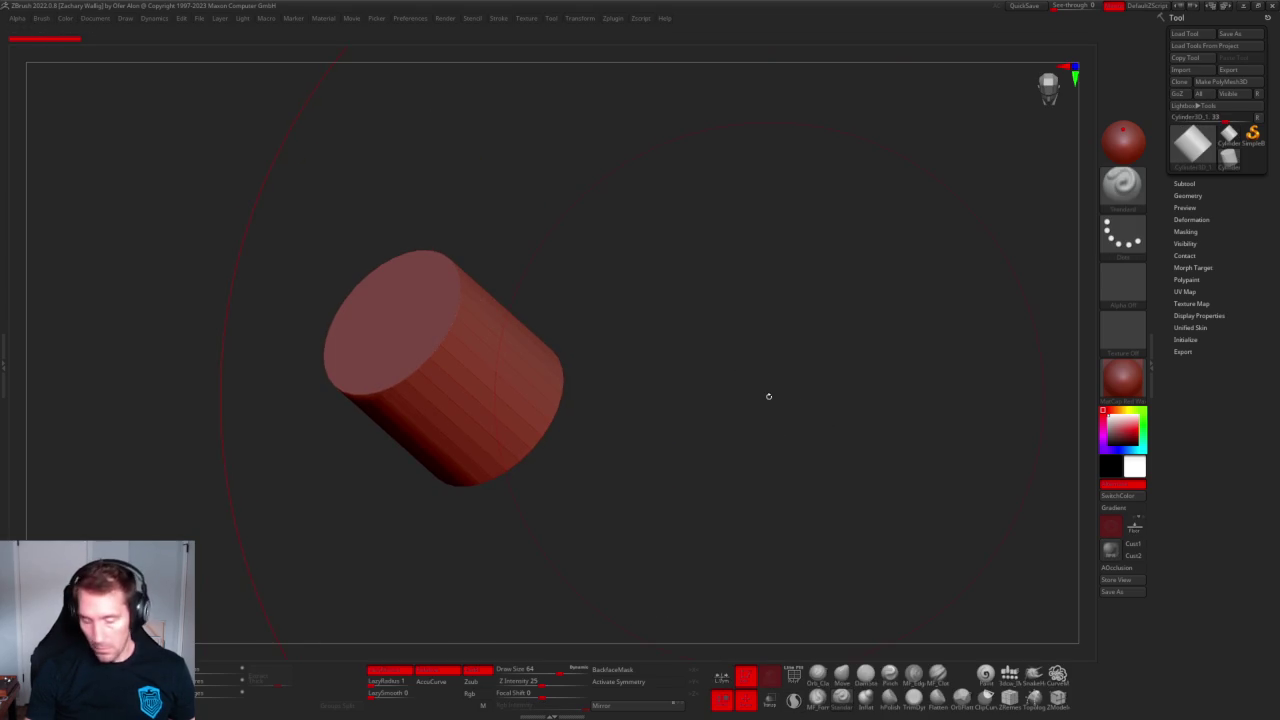
key(bracketleft)
key(bracketleft)
key(bracketleft)
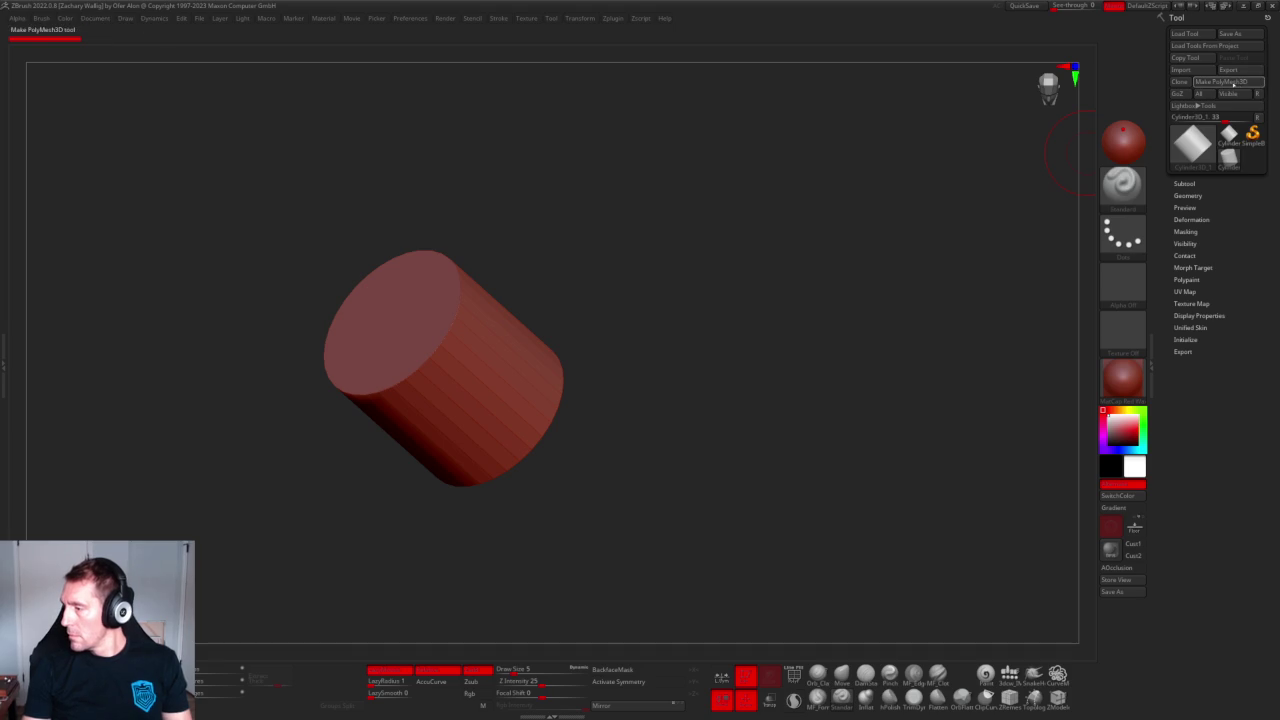
Convert the cylinder to PolyMesh3D and Divide it up to SDiv 8, dismissing the poly-limit notes.
click(1210, 81)
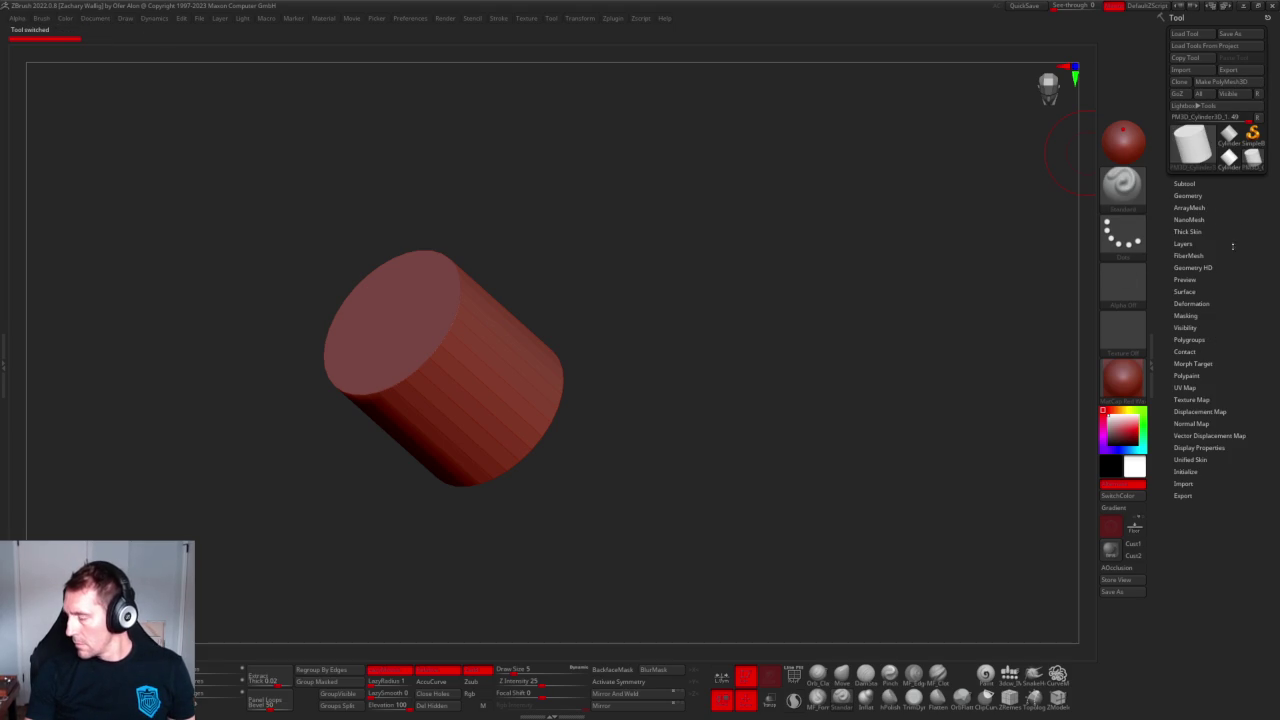
click(1189, 196)
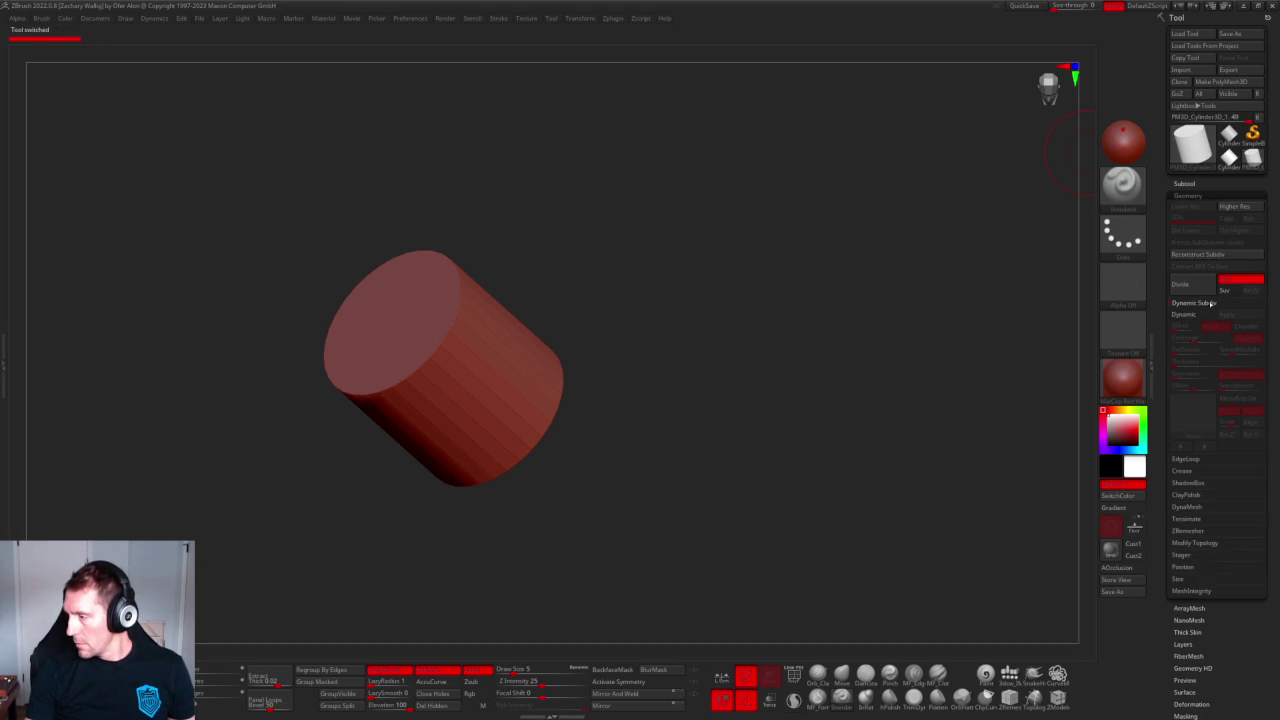
click(1190, 285)
click(1196, 287)
click(1198, 289)
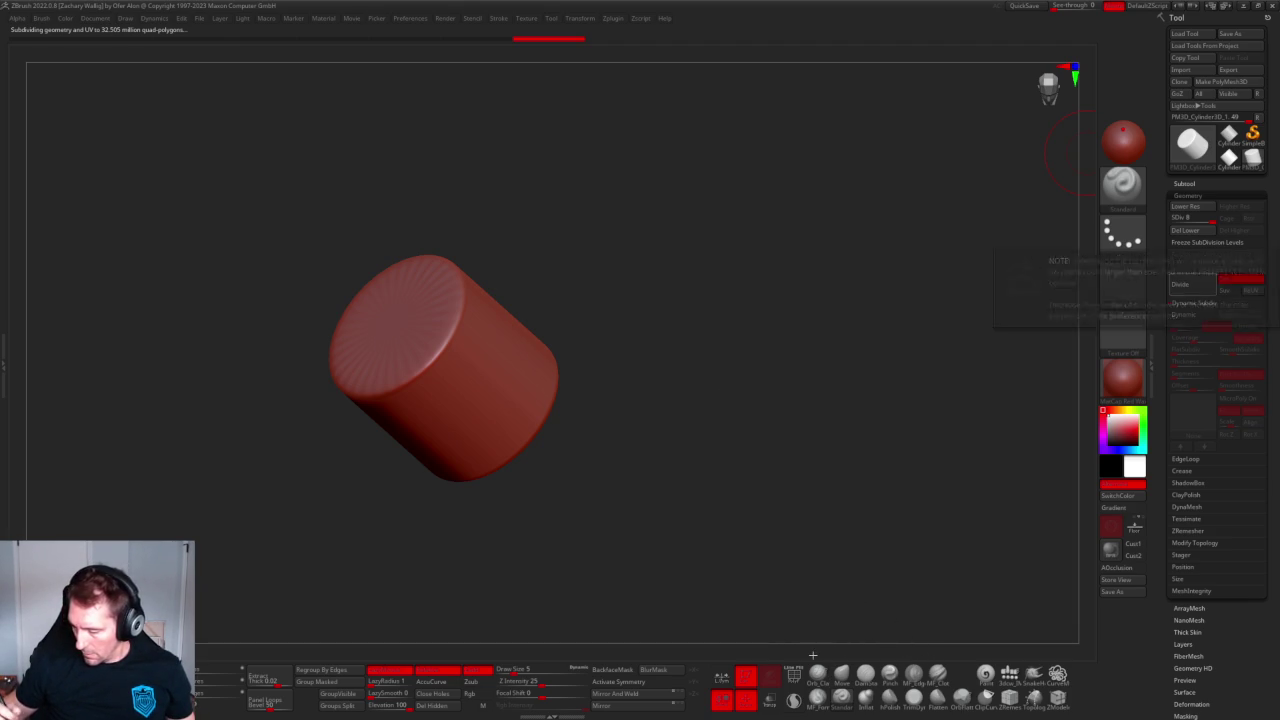
key(ctrl+d)
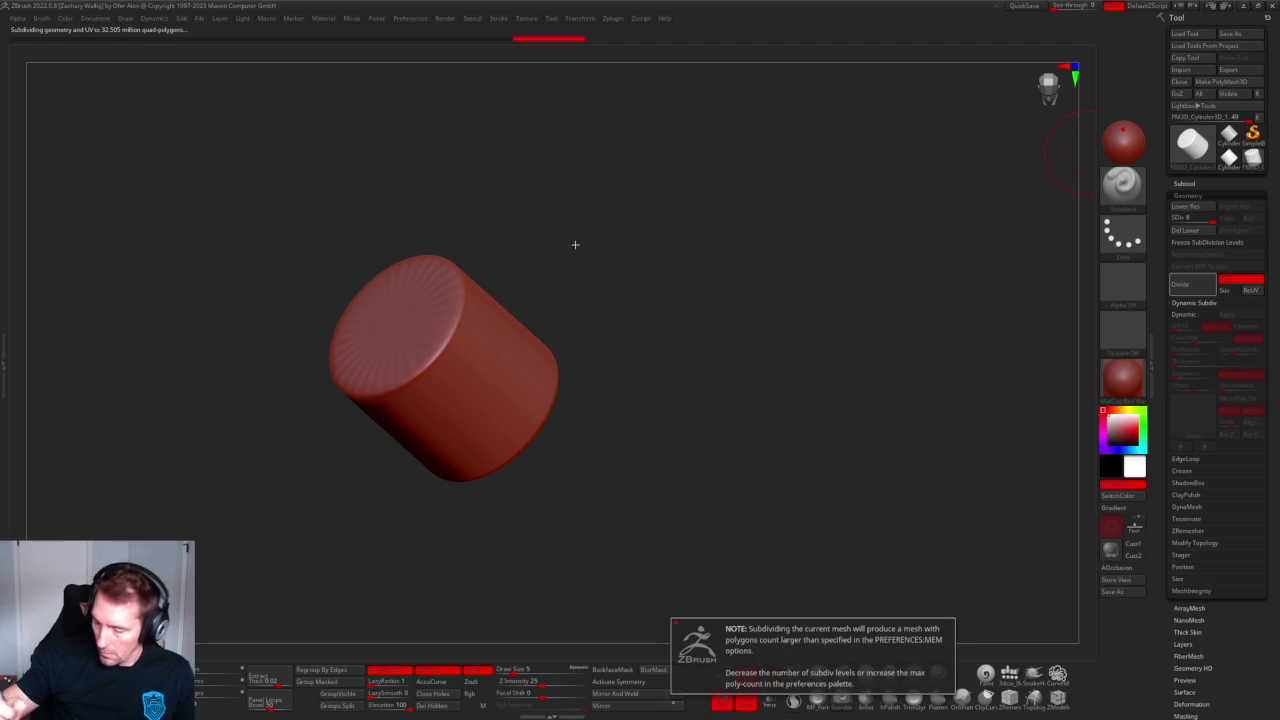
key(ctrl+d)
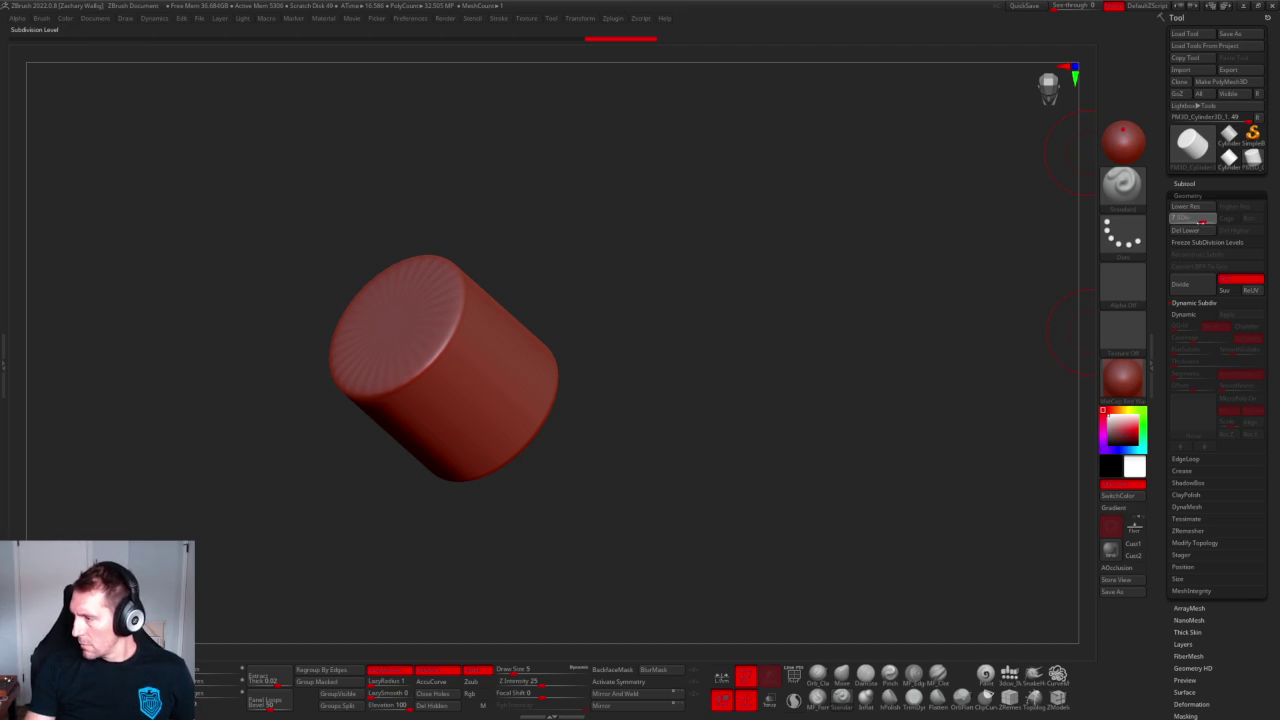
Apply the blue-cream MatCap and sculpt a dent into the cylinder's end cap and side.
mouse_move(694, 280)
mouse_down()
mouse_move(803, 354)
mouse_move(771, 354)
mouse_up()
click(1122, 378)
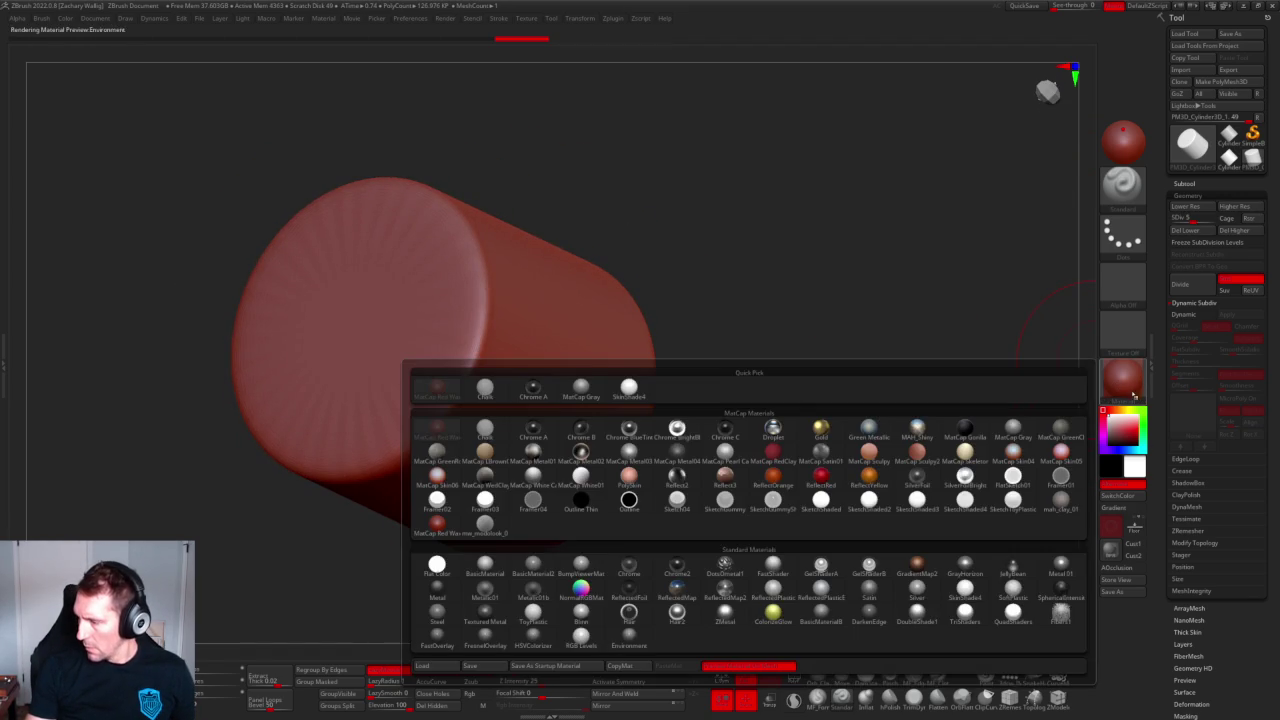
click(869, 428)
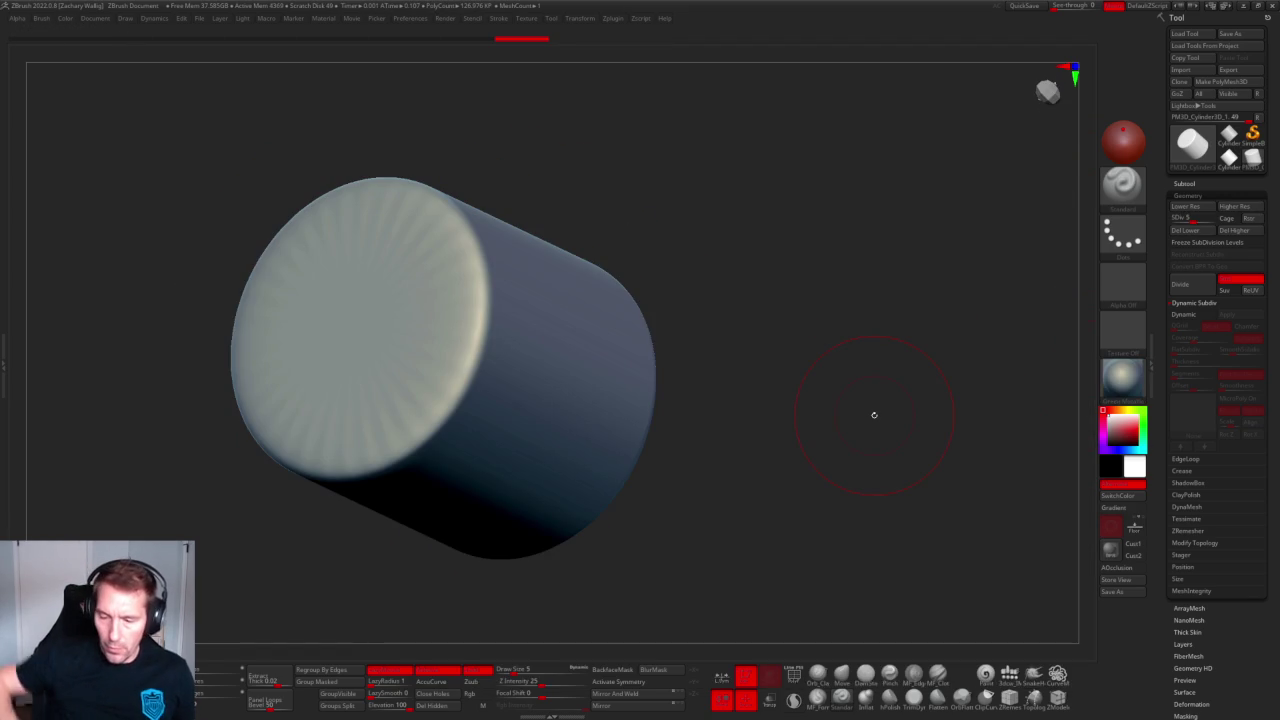
mouse_move(455, 344)
mouse_down()
mouse_move(456, 280)
mouse_move(422, 416)
mouse_move(500, 470)
mouse_up()
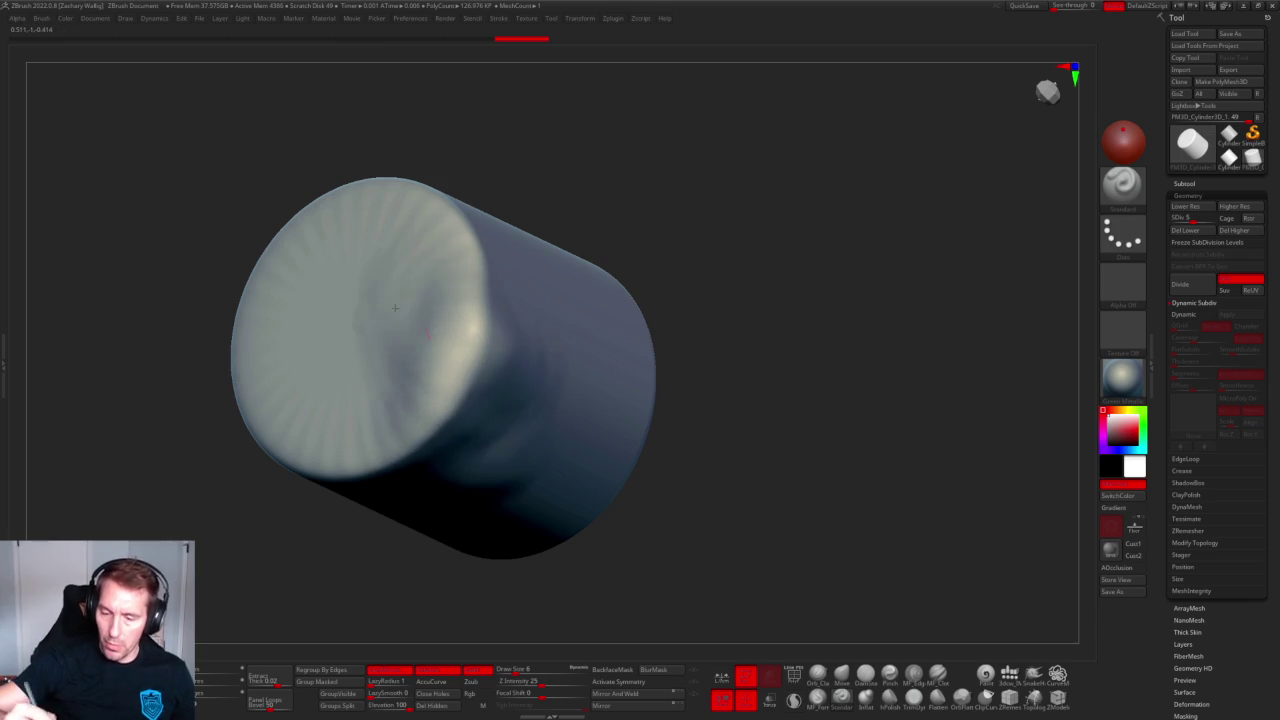
drag(440, 280, 380, 400)
drag(536, 370, 471, 423)
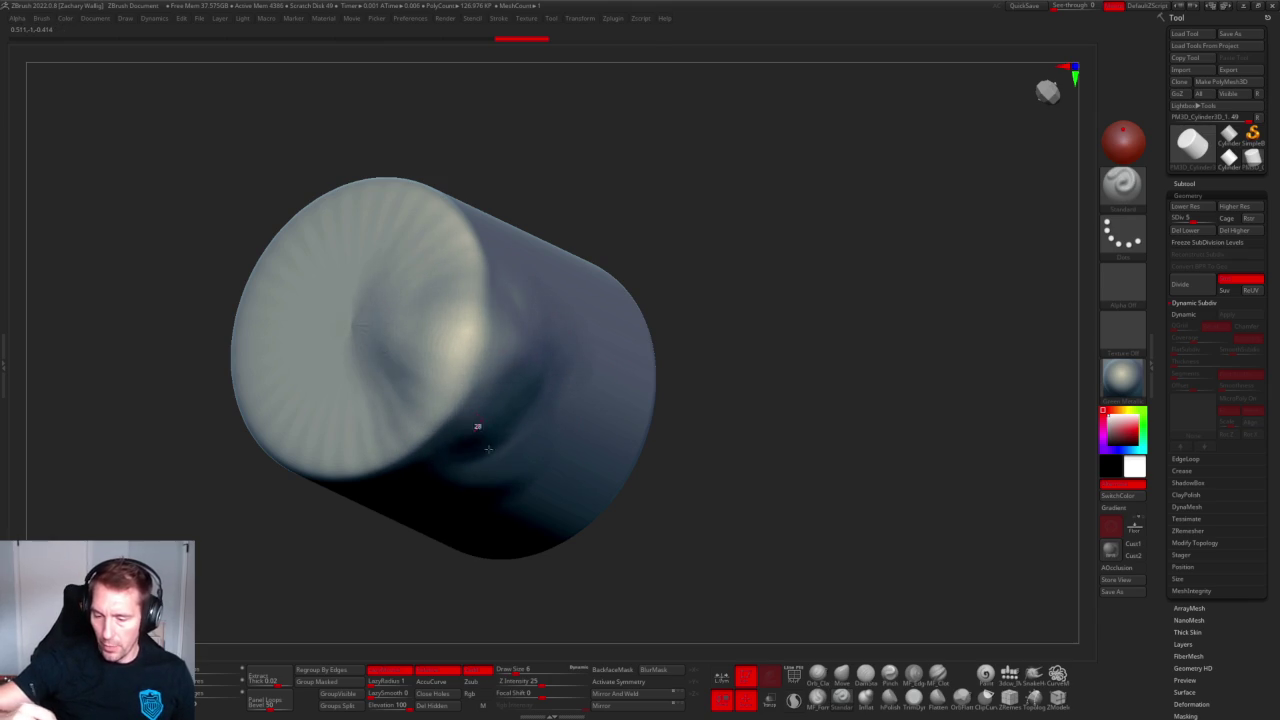
click(629, 38)
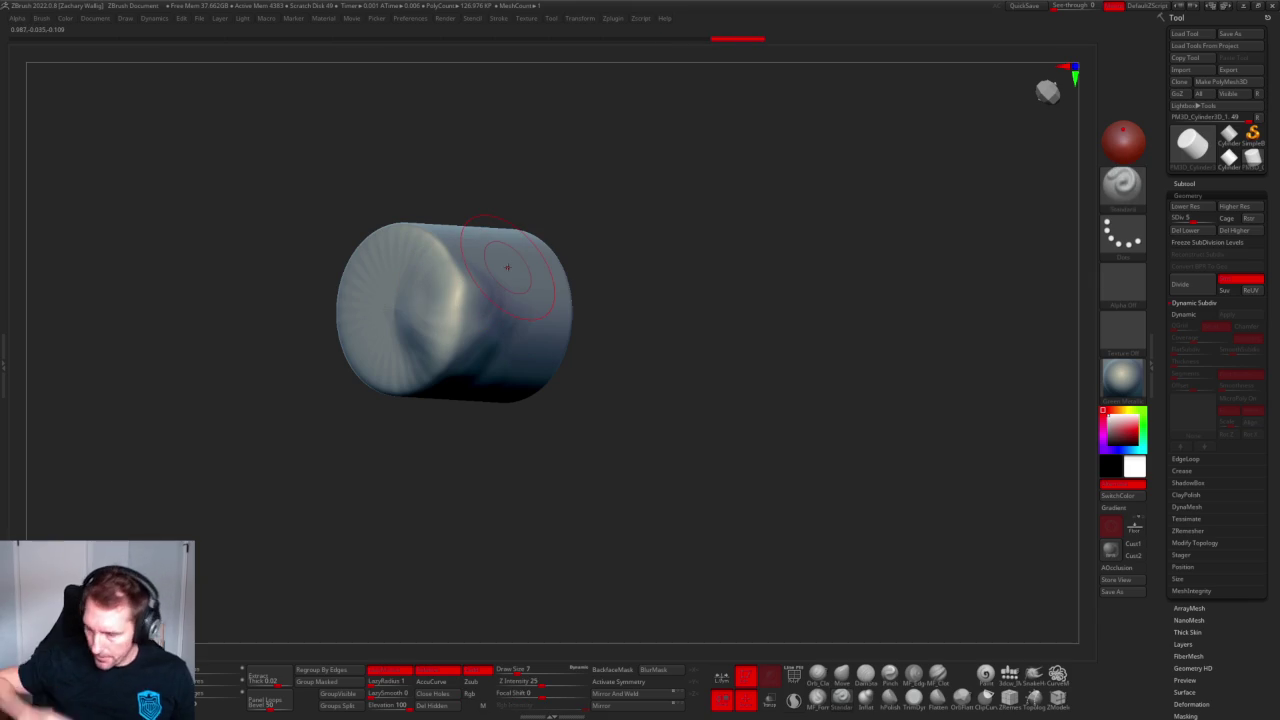
Enlarge the brush and switch between clay and standard sculpting brushes.
key(bracketright)
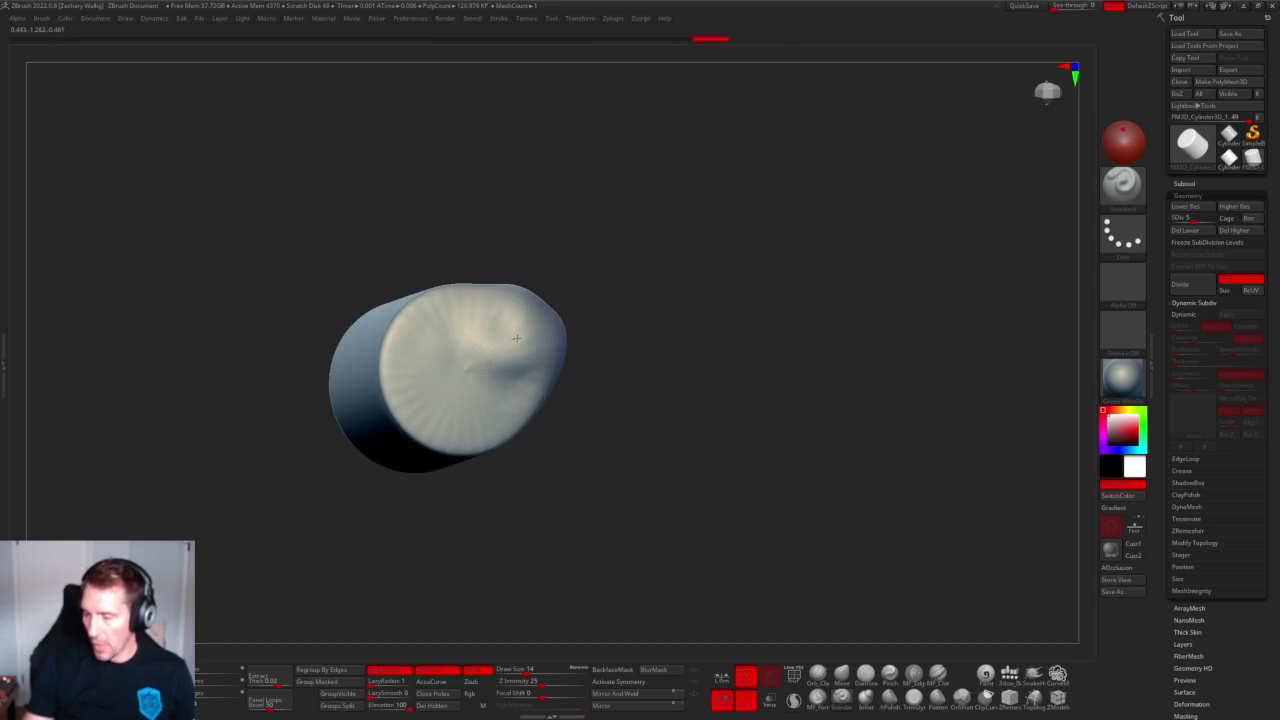
key(b)
key(c)
key(b)
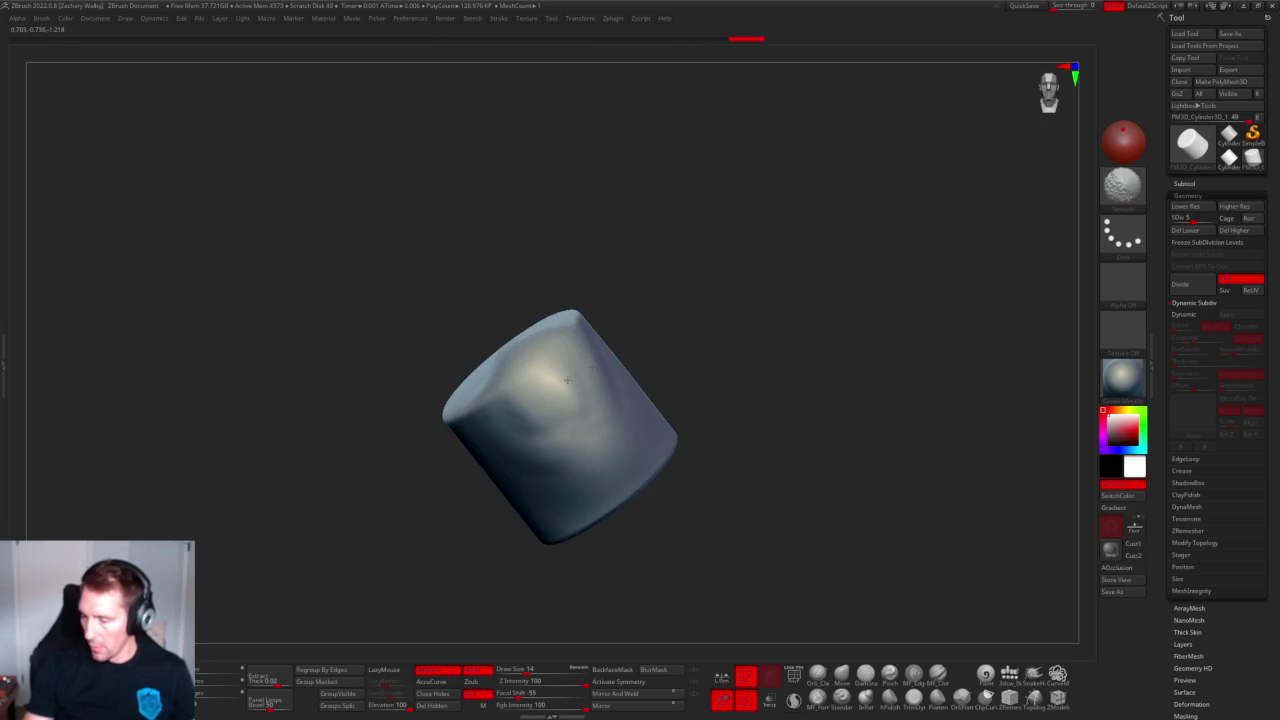
key(b)
key(s)
key(h)
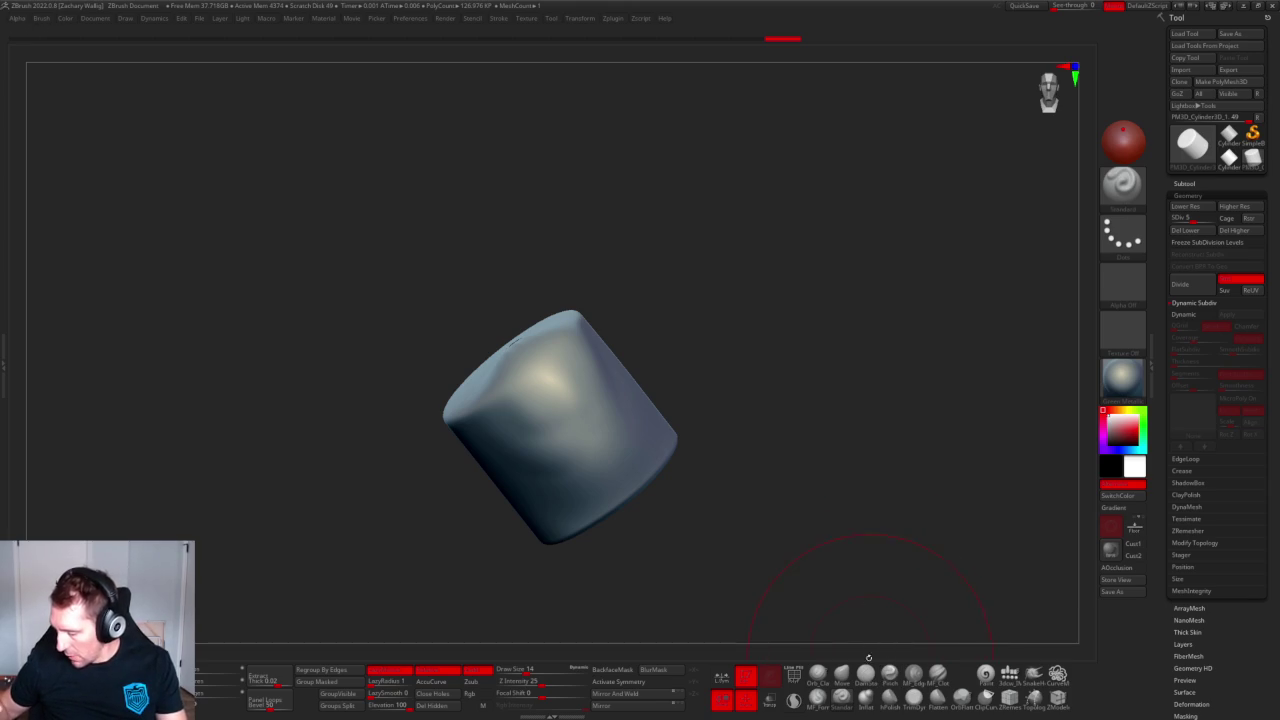
click(866, 672)
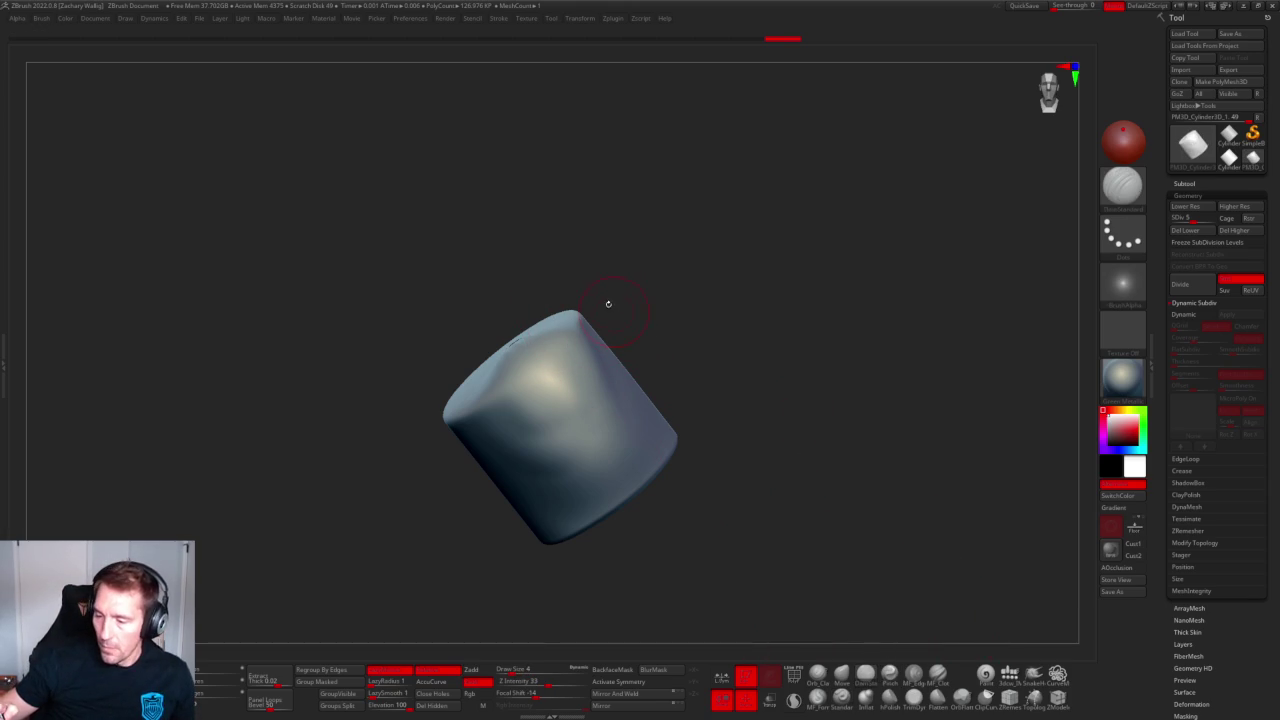
With a larger brush, build a bulge, a ridge and creases across the cylinder's centre.
drag(628, 281, 564, 301)
key(bracketright)
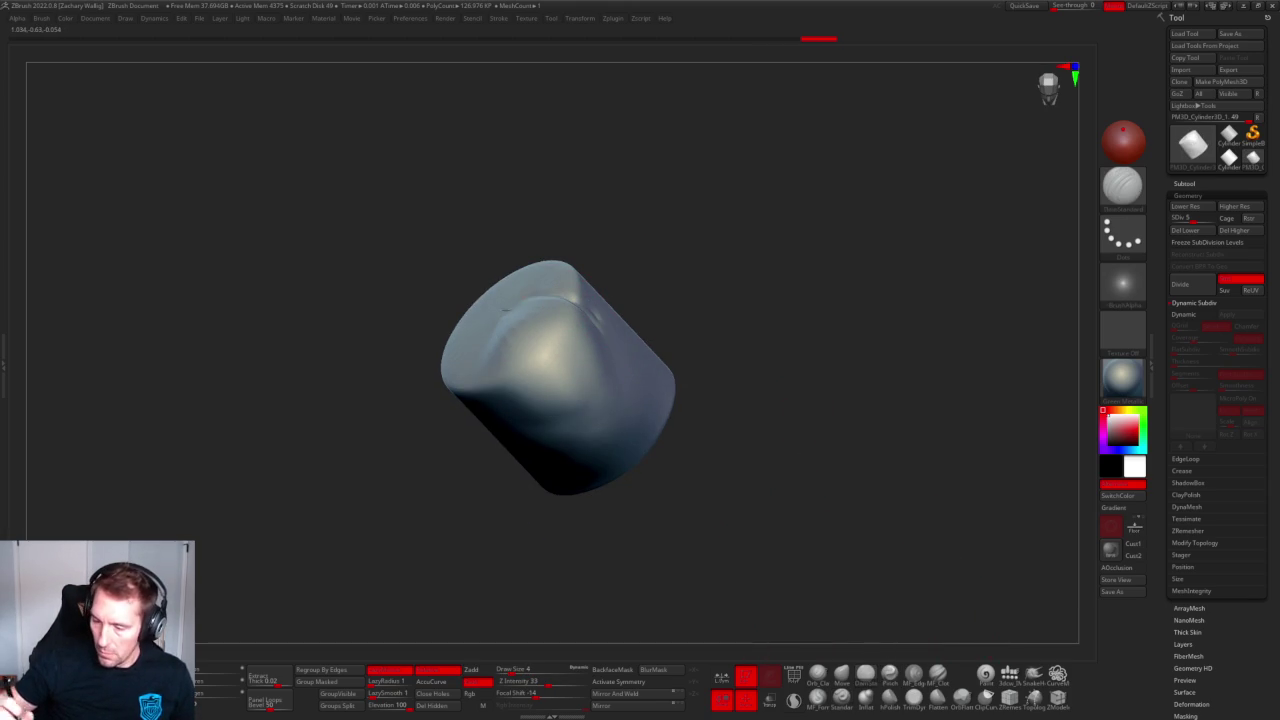
drag(700, 240, 651, 251)
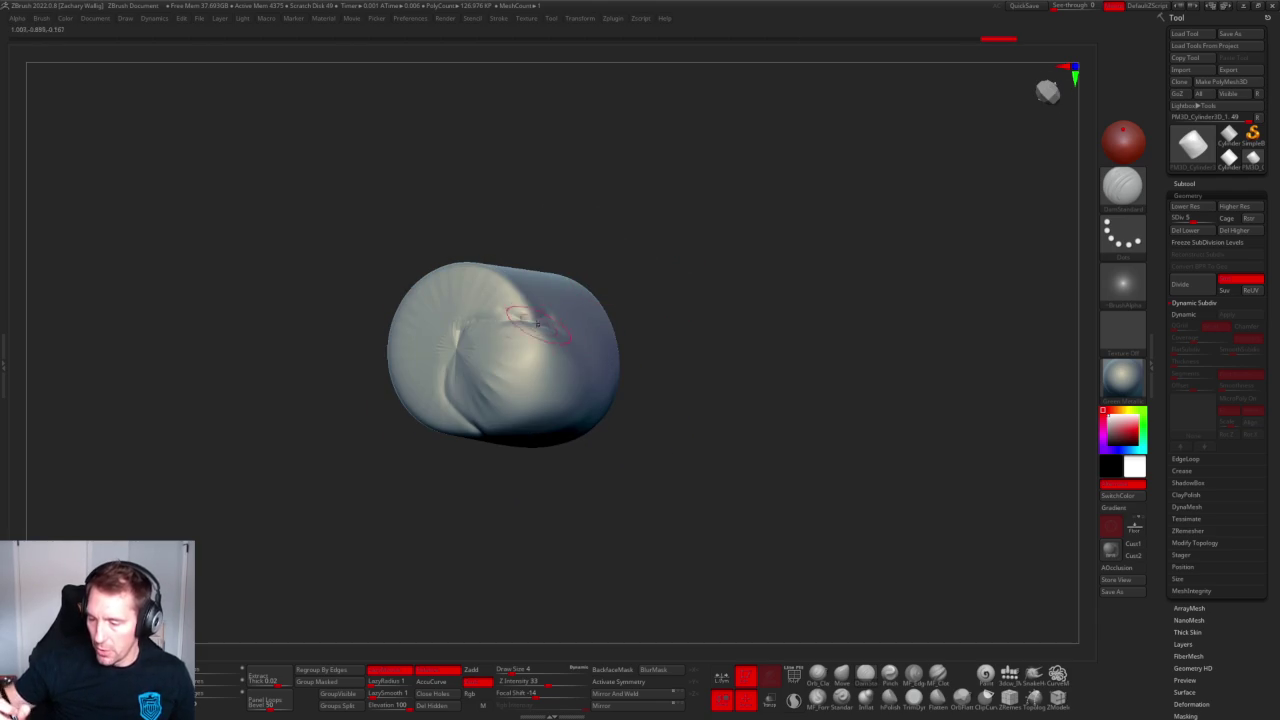
right_drag(537, 318, 489, 347)
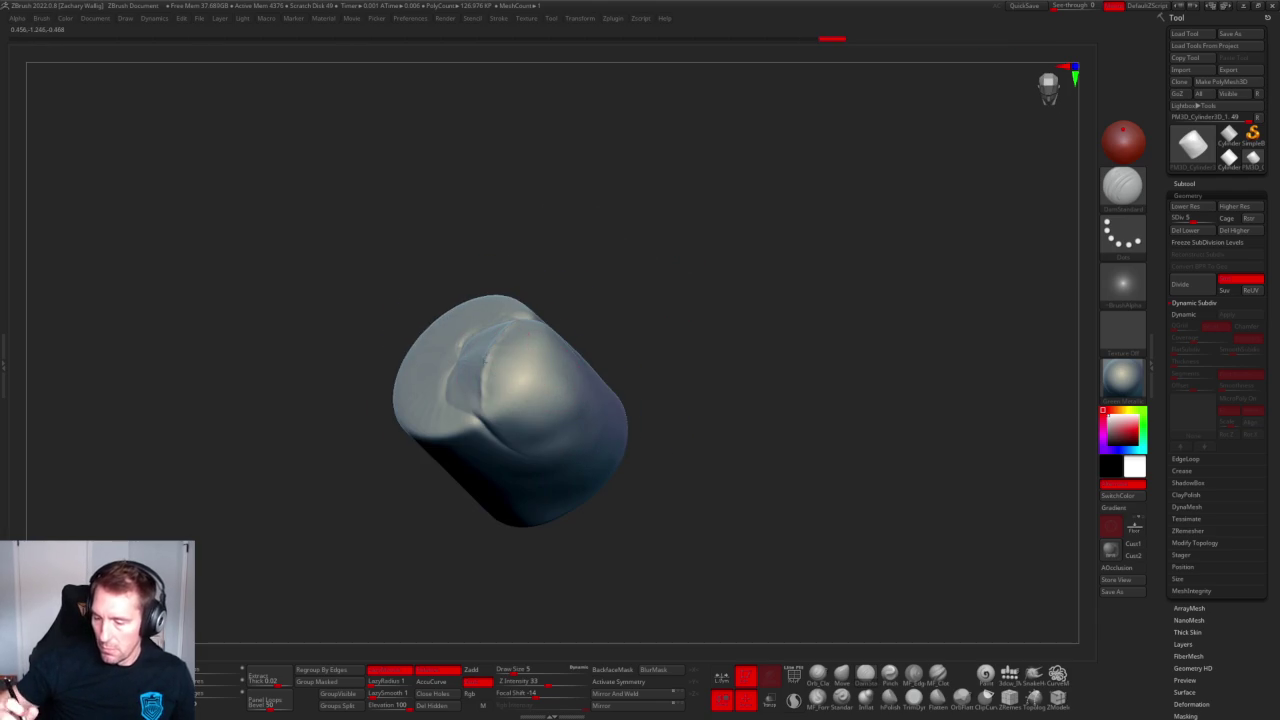
mouse_move(513, 400)
right_down()
mouse_move(643, 171)
mouse_move(711, 209)
mouse_move(640, 229)
mouse_move(484, 388)
right_up()
mouse_move(484, 388)
mouse_down()
mouse_move(505, 432)
mouse_move(506, 403)
mouse_up()
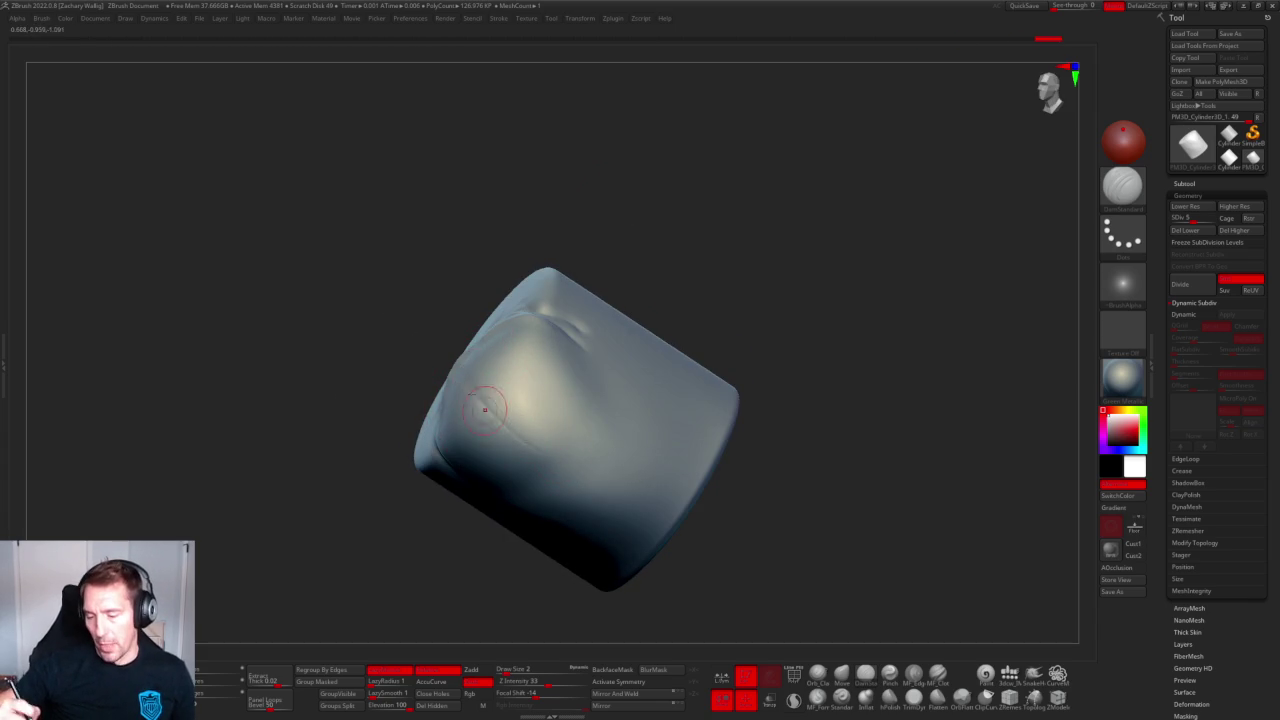
right_drag(500, 371, 475, 290)
drag(475, 290, 452, 343)
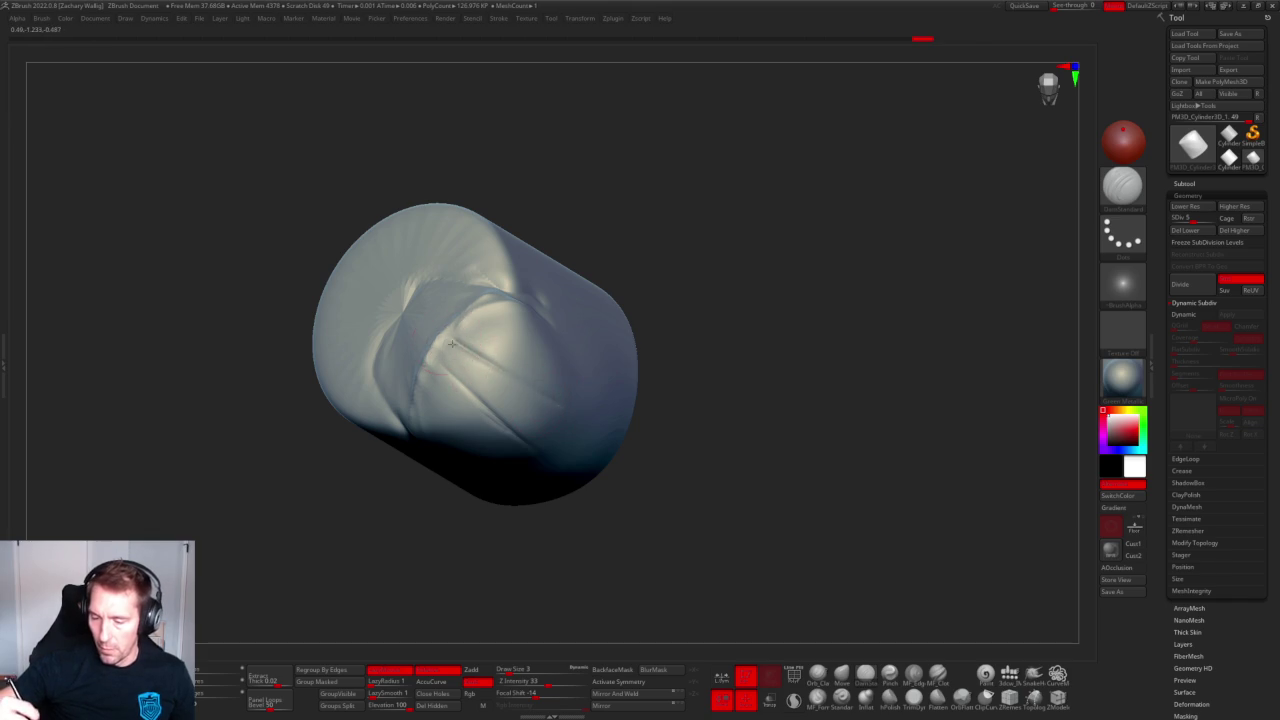
drag(497, 371, 453, 325)
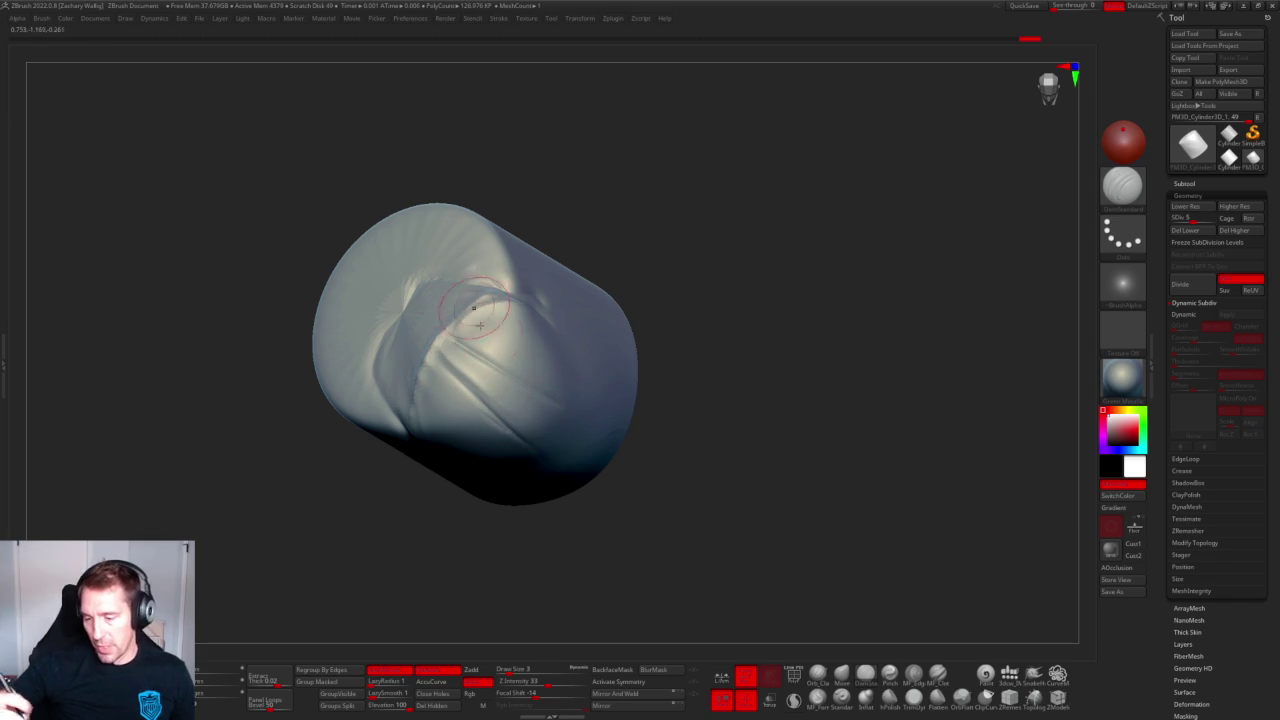
Orbit around the cylinder to inspect the new folds and pick a polishing brush.
drag(660, 250, 520, 240)
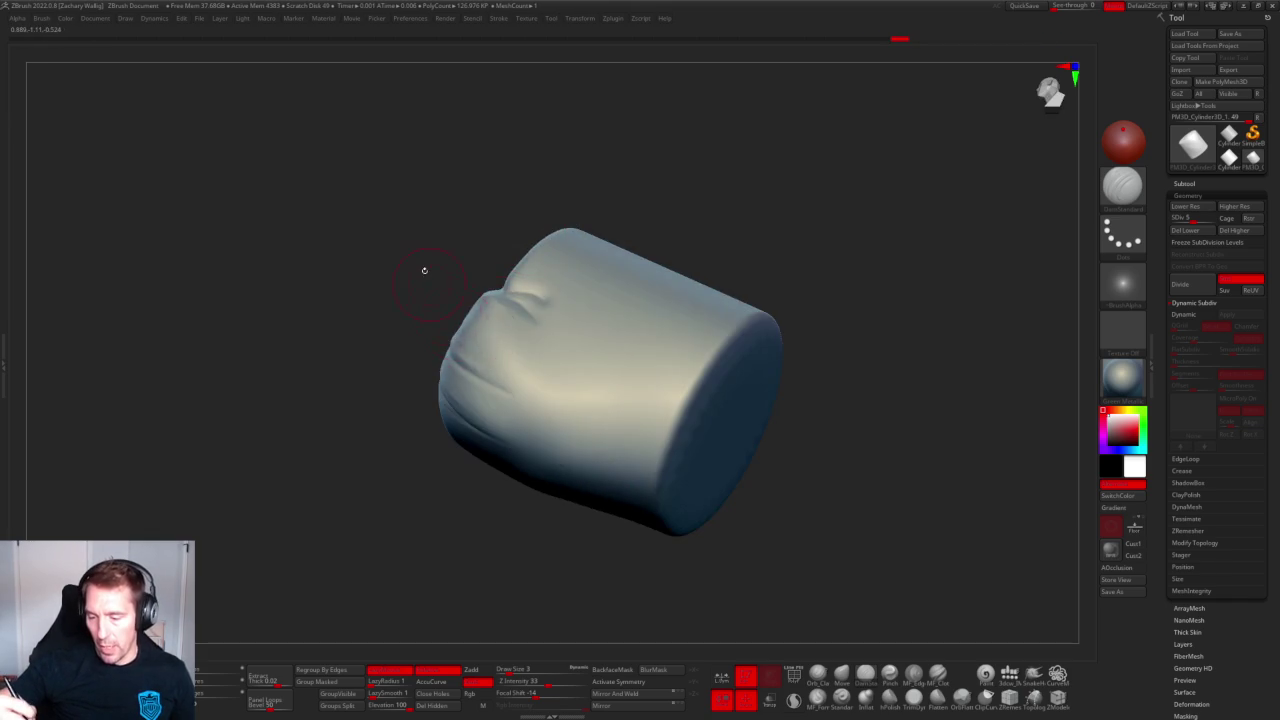
drag(426, 277, 510, 346)
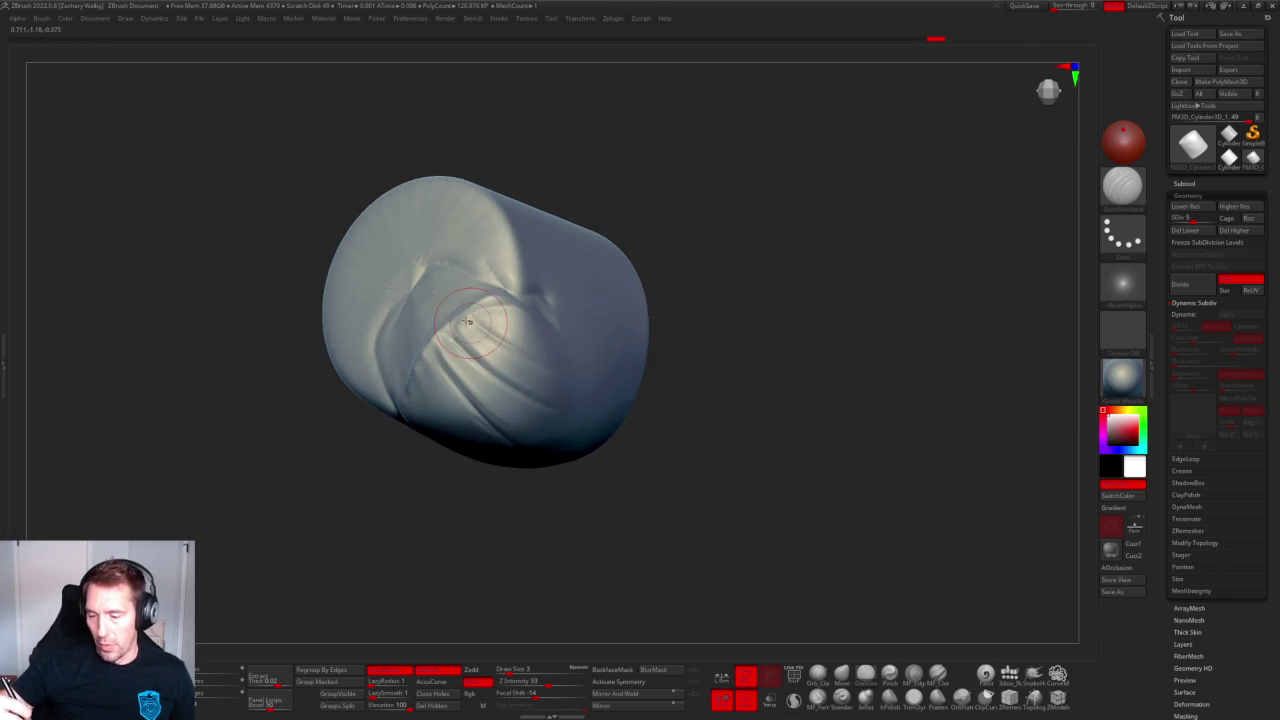
drag(709, 423, 457, 272)
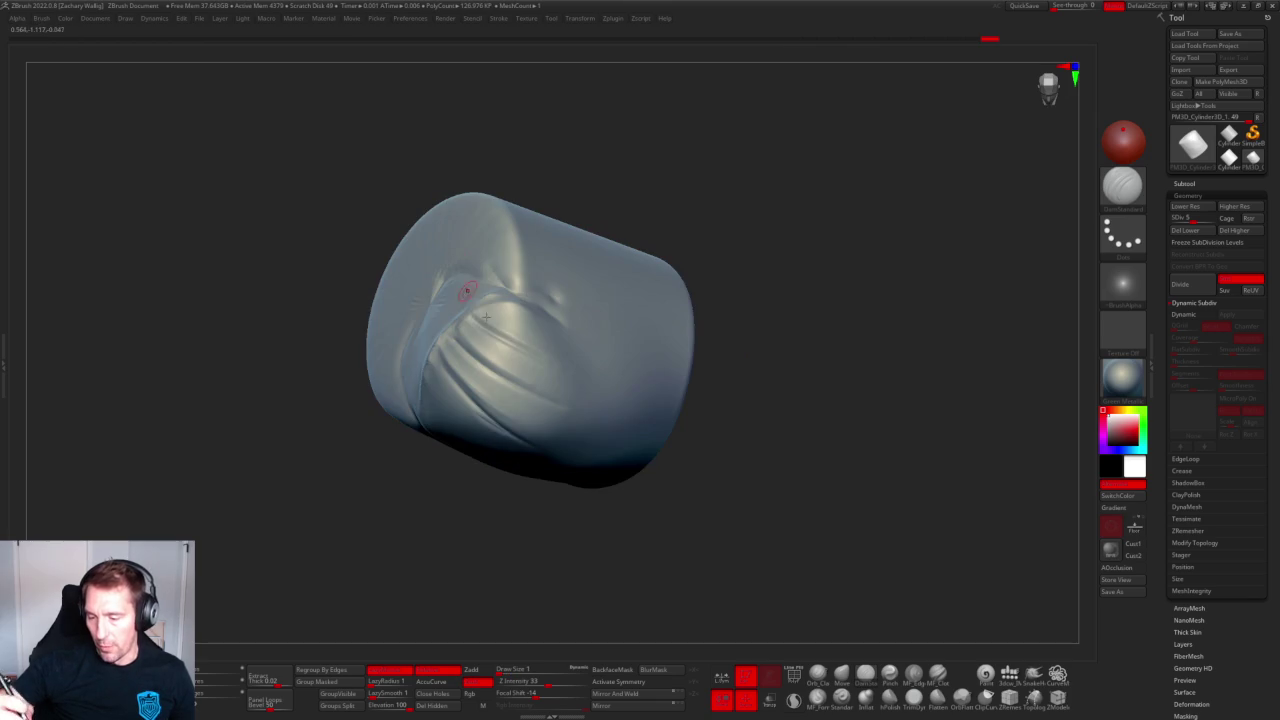
mouse_move(554, 364)
mouse_down()
mouse_move(552, 122)
mouse_move(514, 143)
mouse_move(614, 140)
mouse_move(621, 156)
mouse_up()
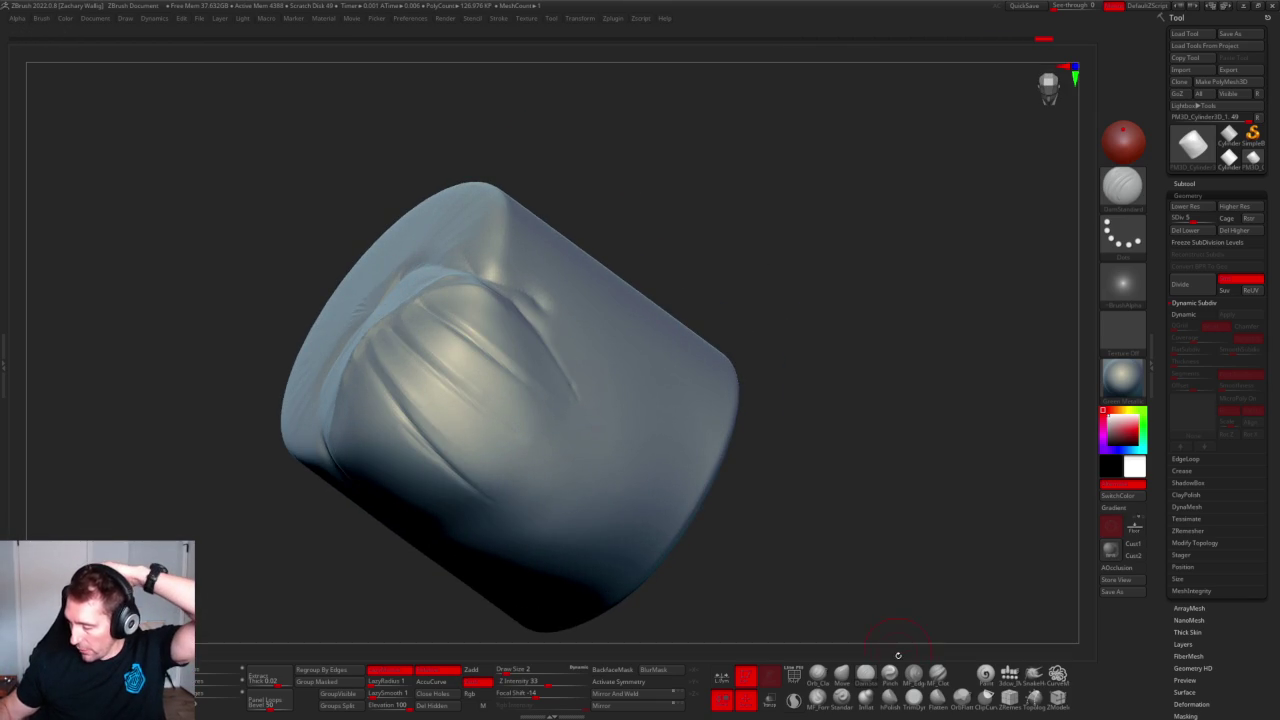
click(889, 697)
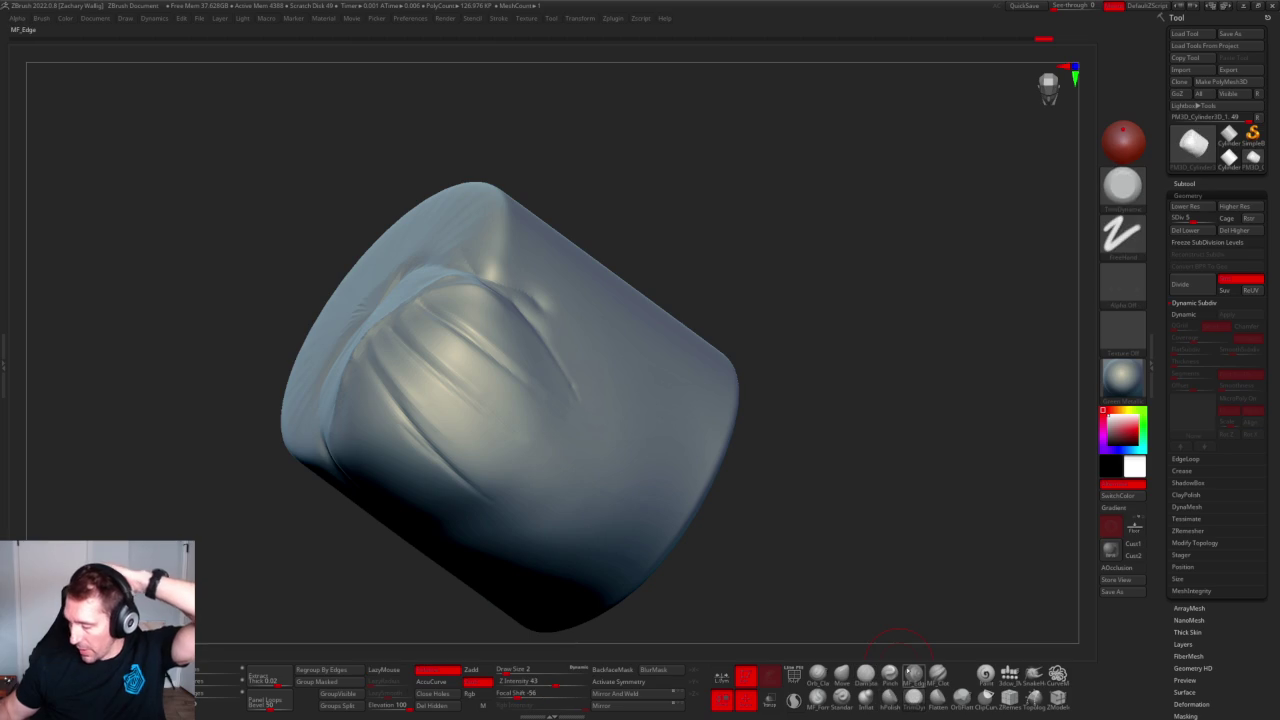
drag(463, 300, 480, 368)
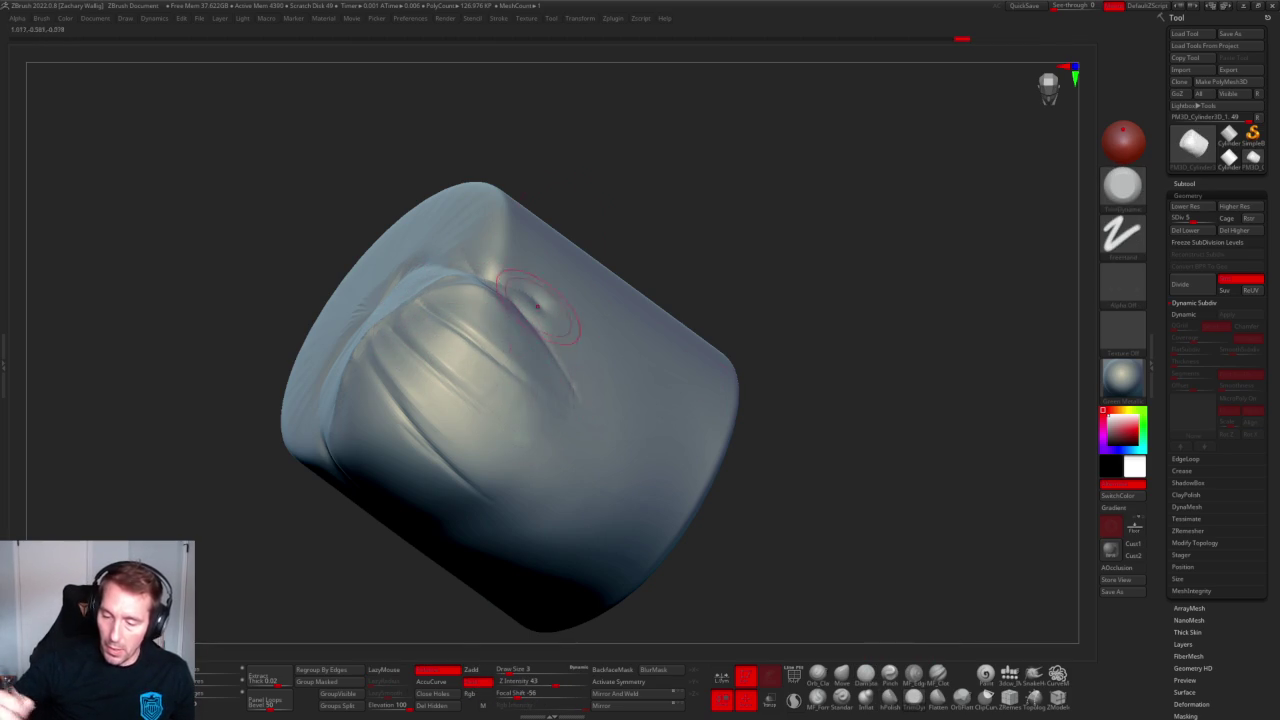
drag(592, 132, 577, 154)
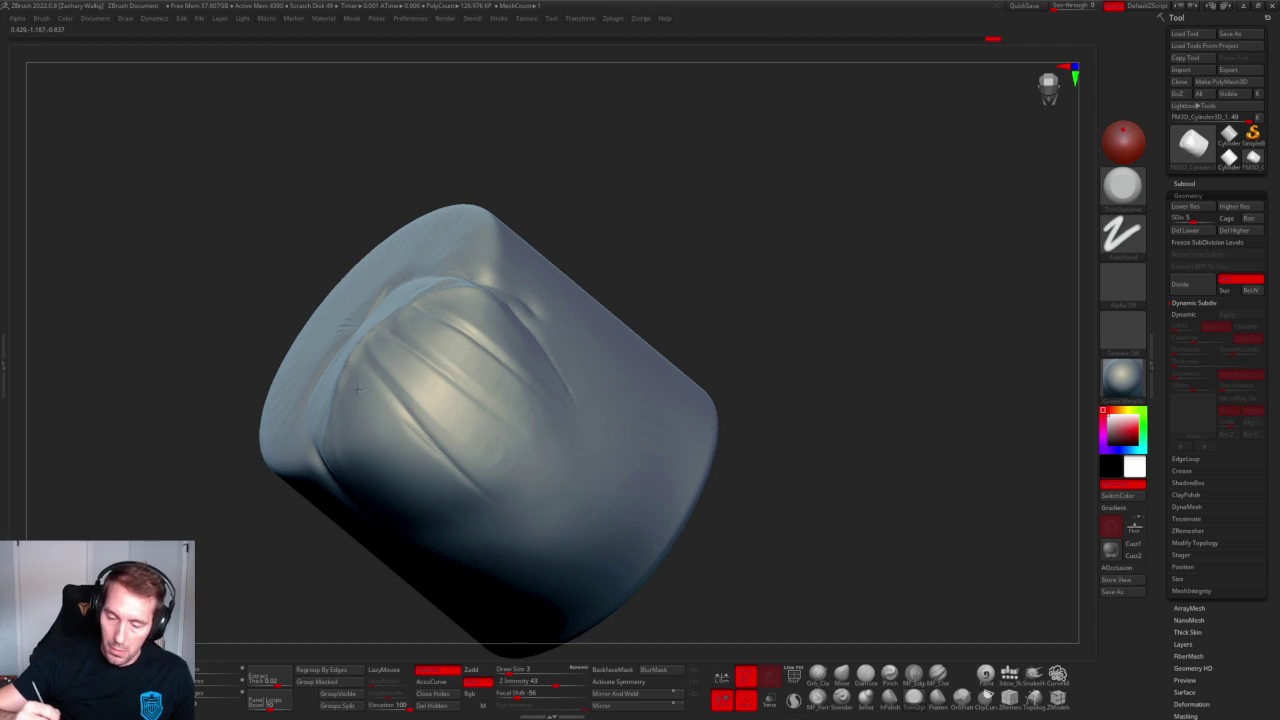
right_drag(415, 395, 376, 409)
drag(376, 409, 414, 475)
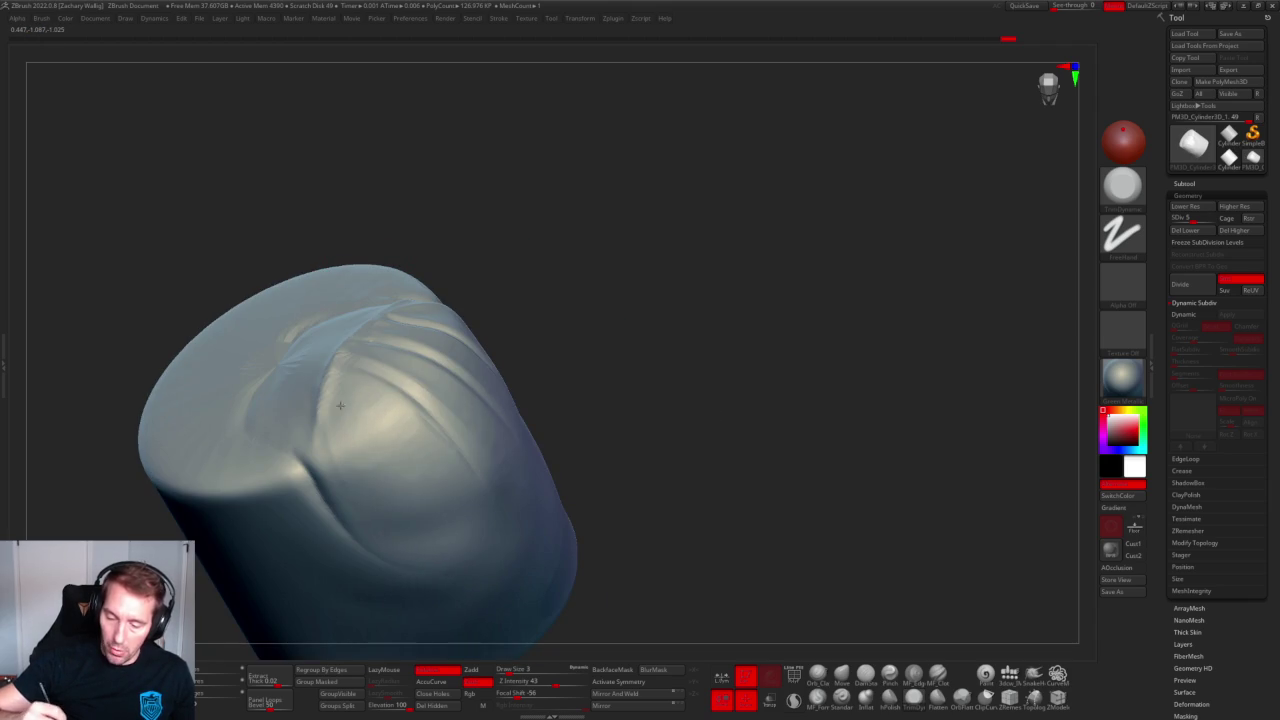
right_drag(331, 395, 371, 396)
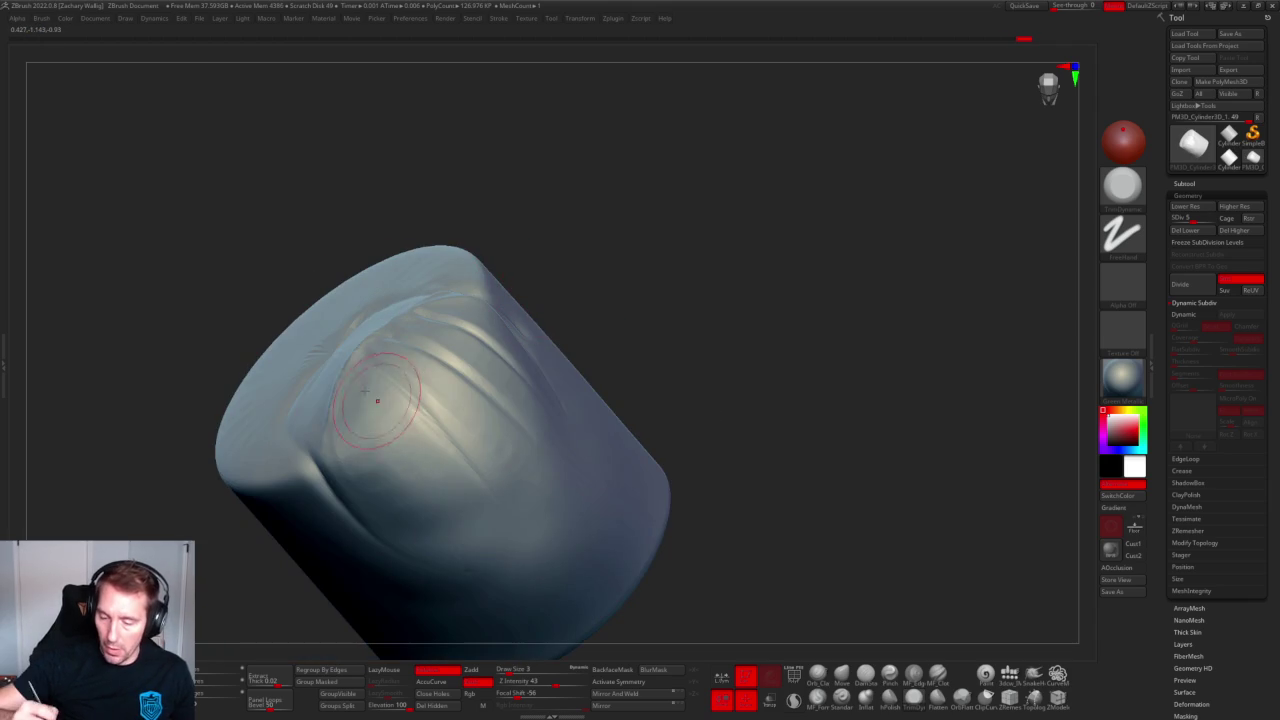
key(shift)
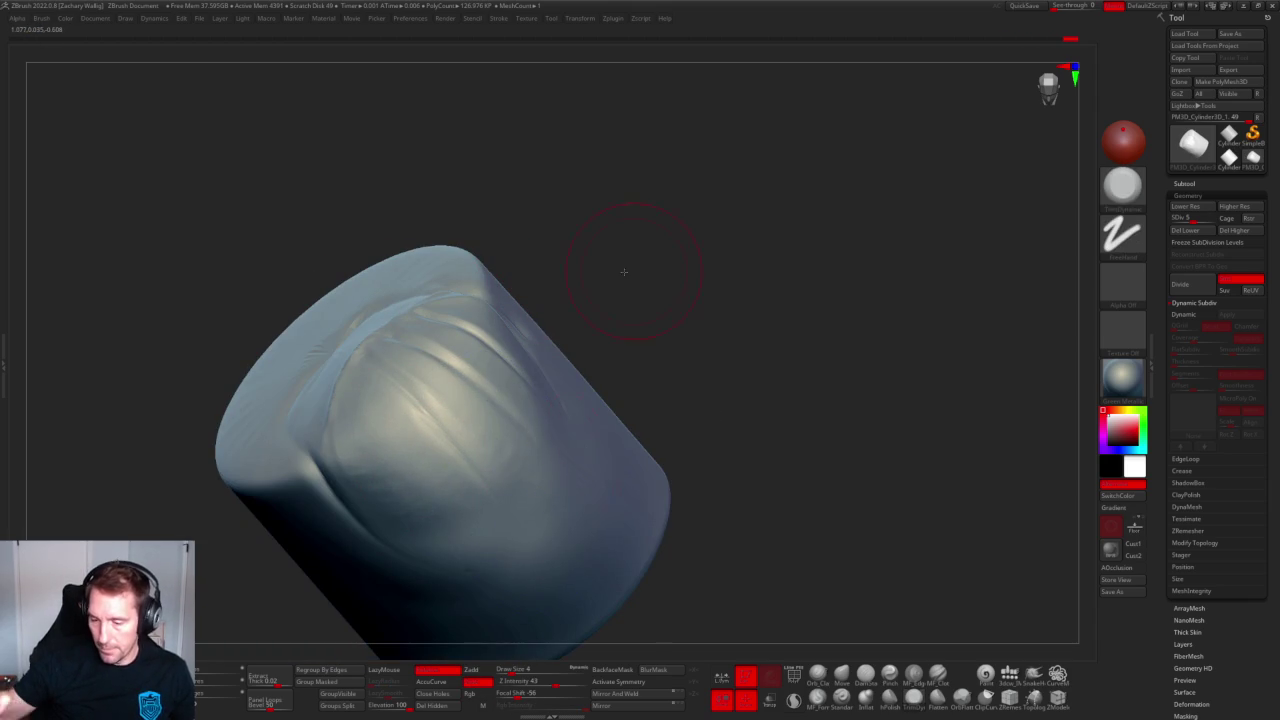
right_drag(632, 271, 605, 262)
key(shift)
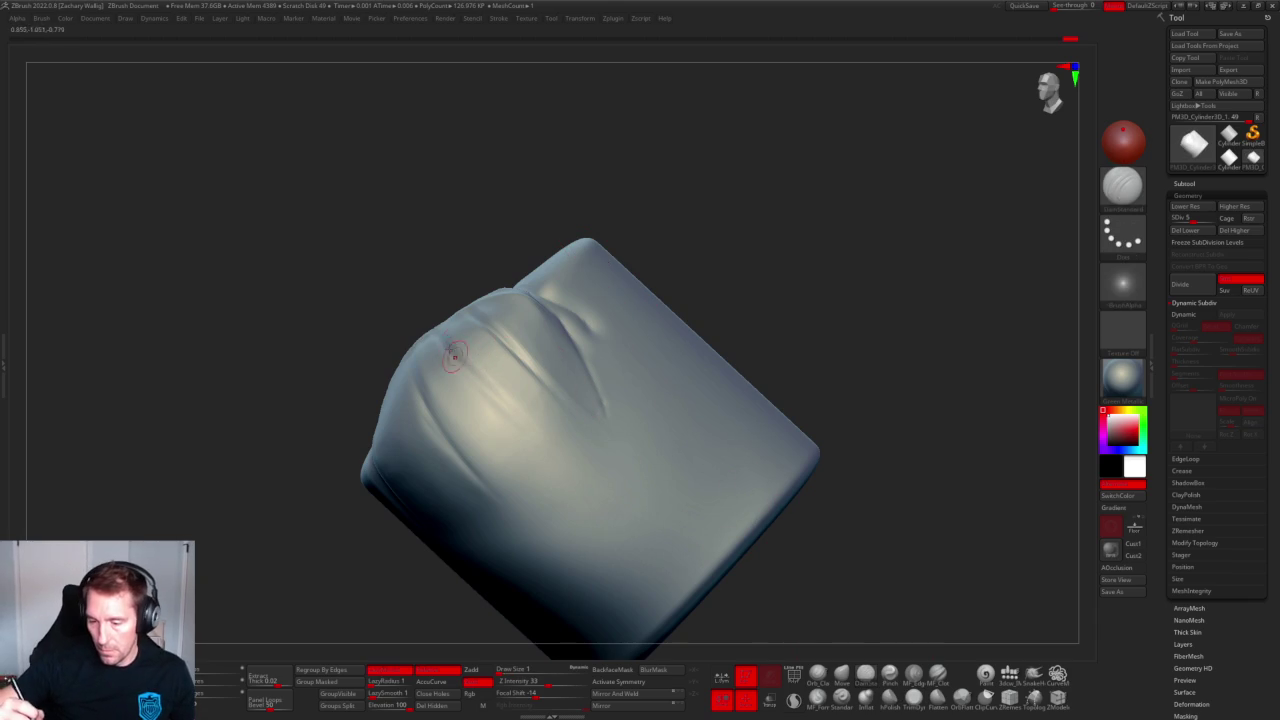
Carve a long diagonal crease and a new groove down the cylinder front.
mouse_move(473, 371)
mouse_down()
mouse_move(571, 457)
mouse_move(544, 426)
mouse_move(581, 483)
mouse_up()
right_drag(566, 229, 620, 250)
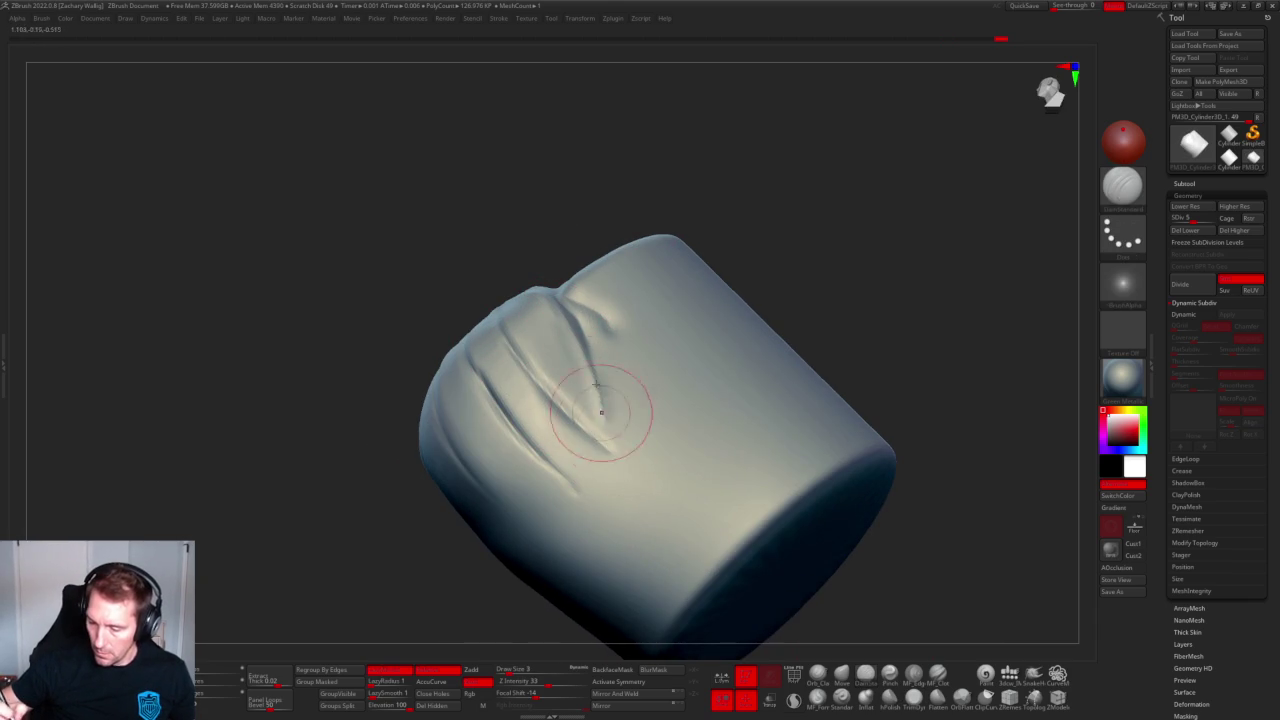
mouse_move(600, 410)
mouse_down()
mouse_move(588, 494)
mouse_move(769, 194)
mouse_move(709, 186)
mouse_move(737, 183)
mouse_move(512, 237)
mouse_up()
drag(417, 335, 514, 502)
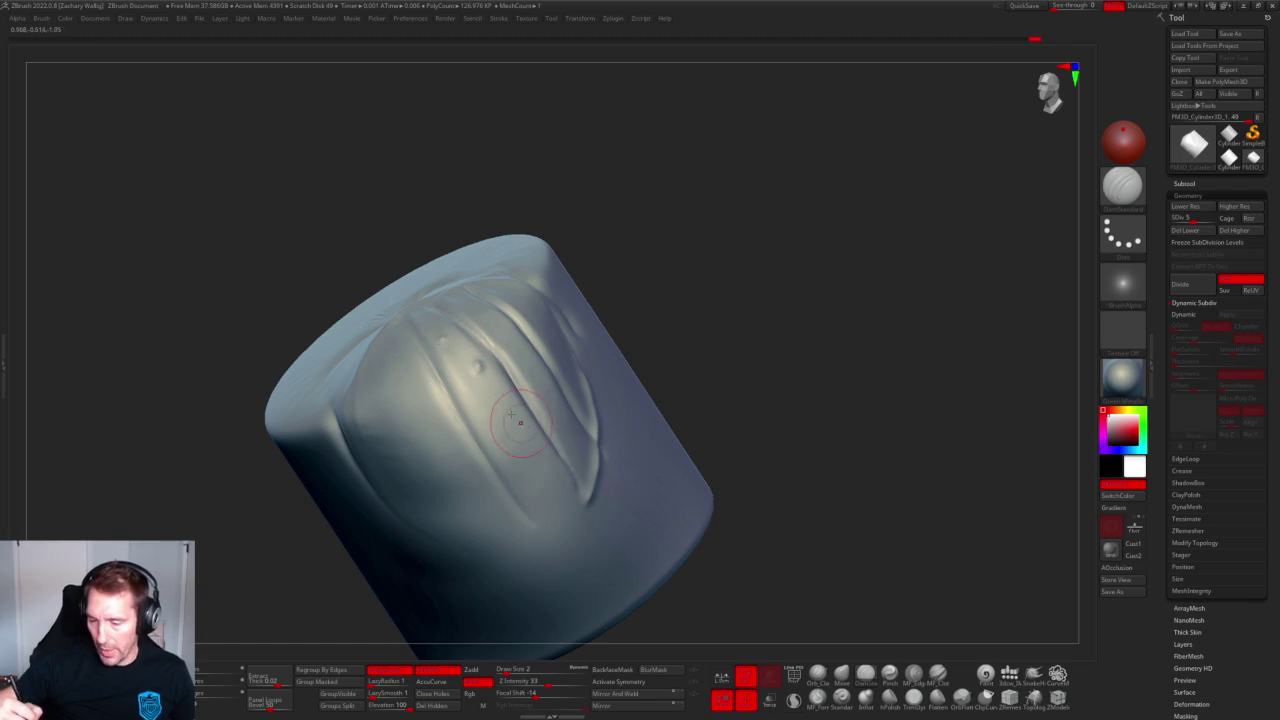
Dot small dents into the surface, Shift-smoothing and rotating the view to check them.
click(393, 390)
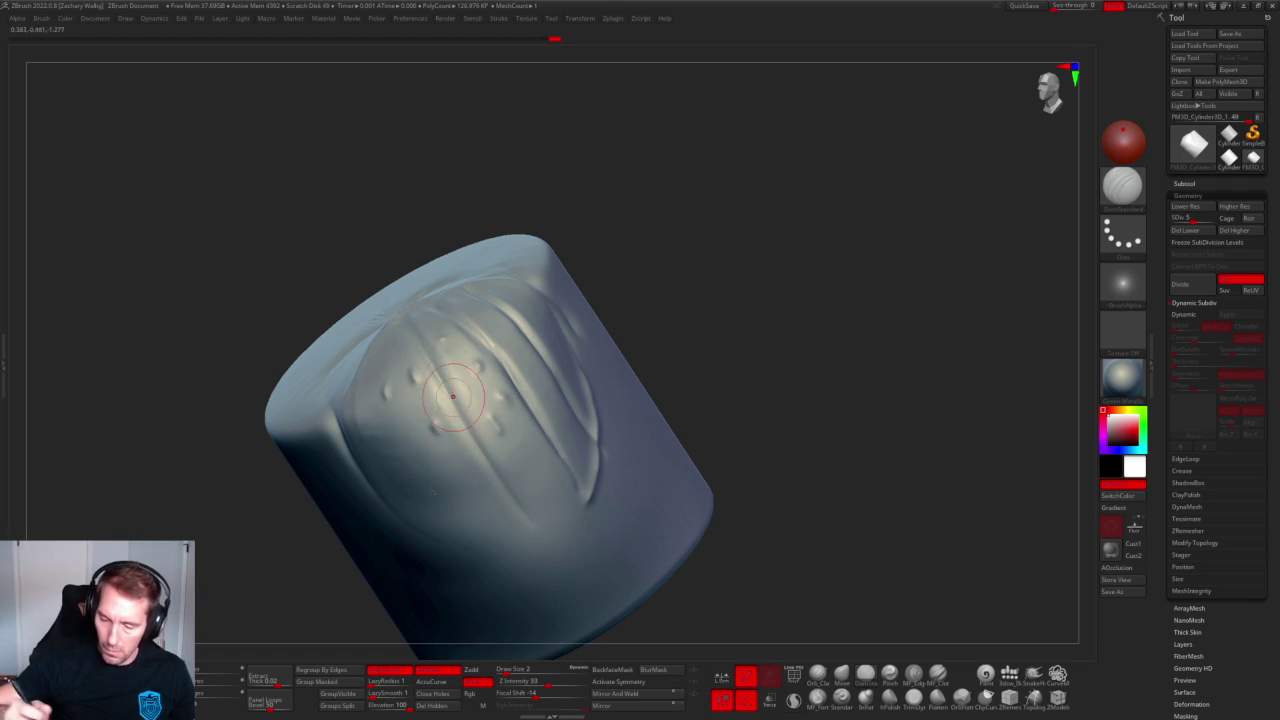
key(shift)
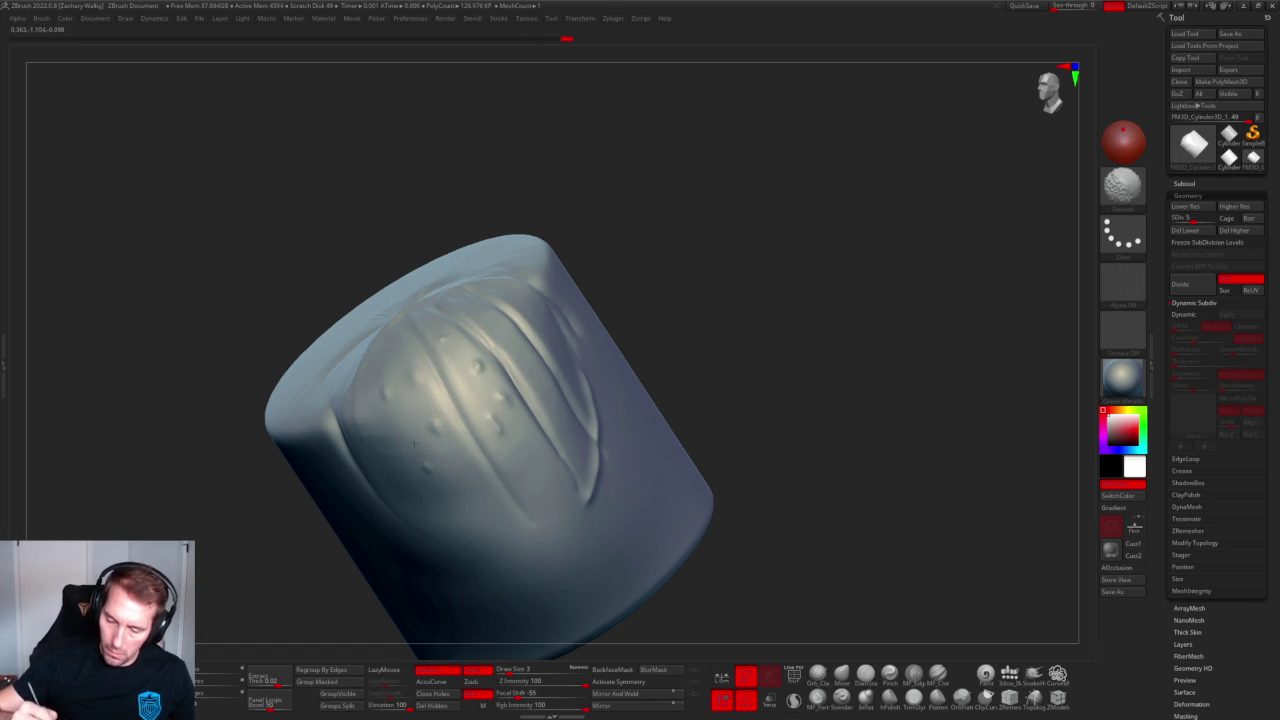
key(shift)
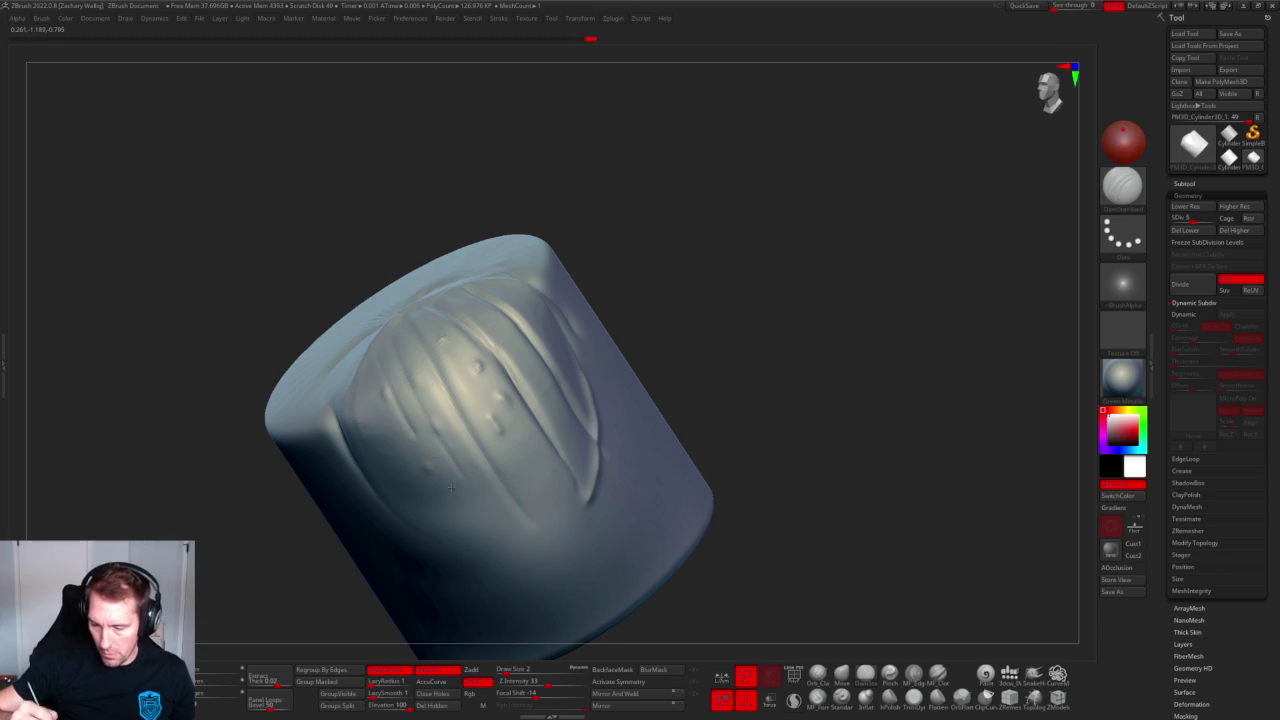
key(shift)
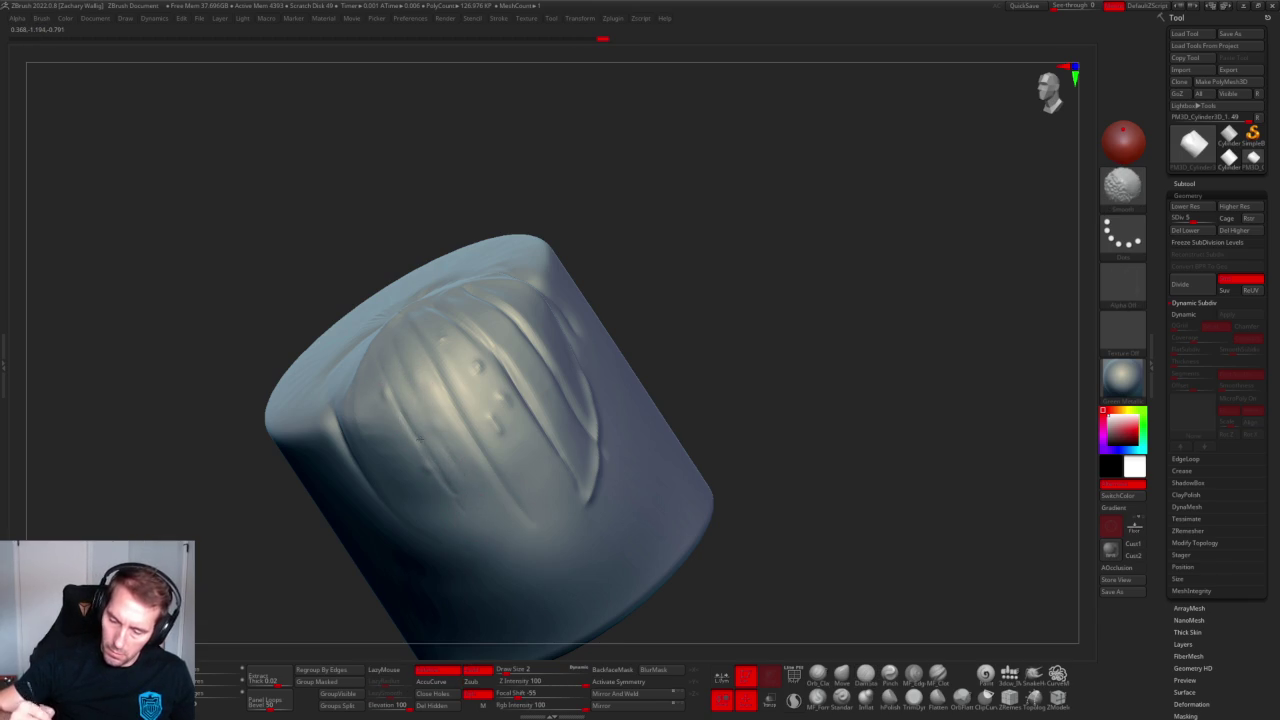
mouse_move(666, 277)
mouse_down()
mouse_move(449, 383)
mouse_move(536, 228)
mouse_up()
right_drag(466, 413, 506, 442)
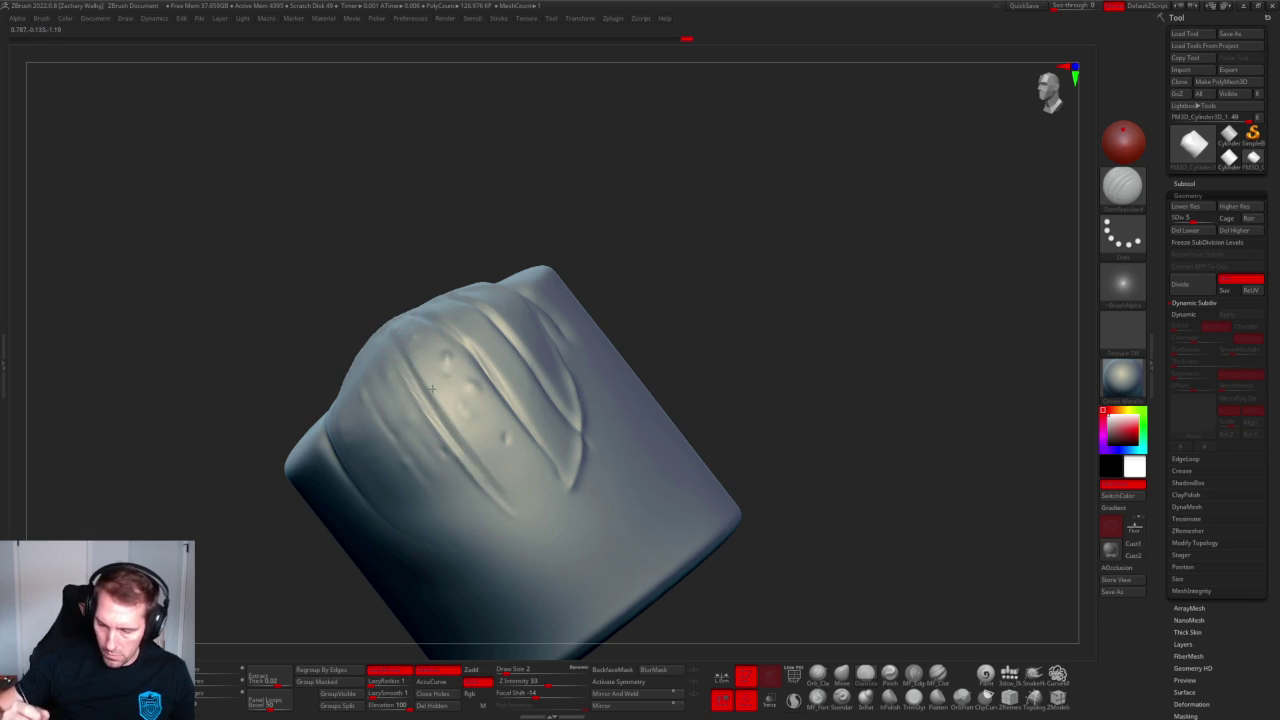
key(shift)
mouse_move(691, 320)
right_down()
mouse_move(763, 331)
mouse_move(751, 278)
mouse_move(508, 350)
right_up()
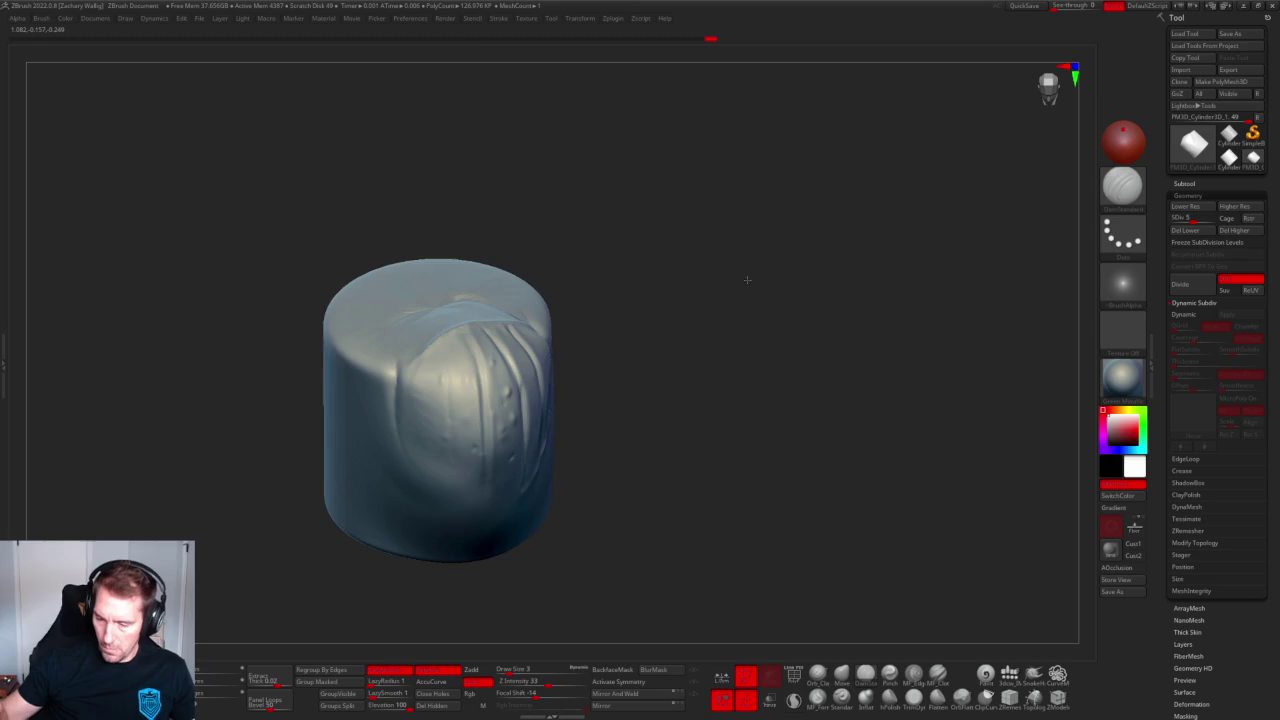
mouse_move(515, 460)
right_down()
mouse_move(660, 289)
mouse_move(631, 314)
mouse_move(394, 400)
right_up()
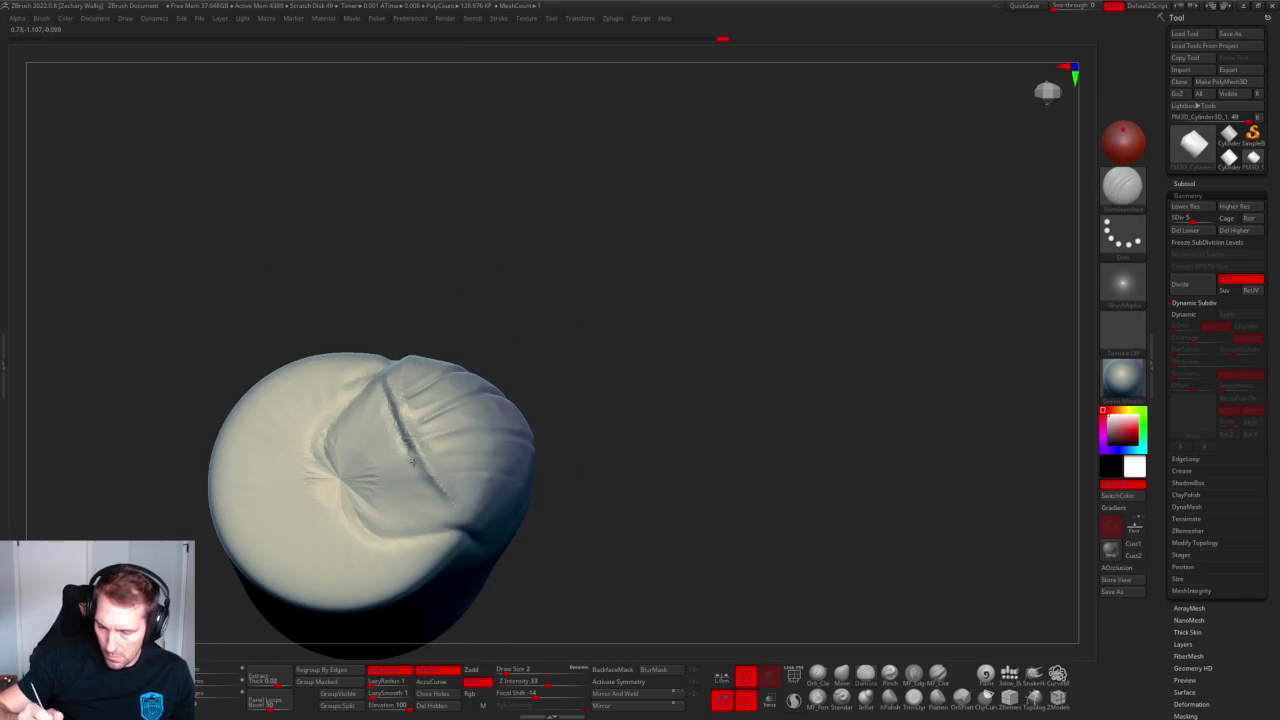
Deepen the vertical fold above the slit with repeated DamStandard strokes.
right_drag(430, 490, 509, 351)
key(shift)
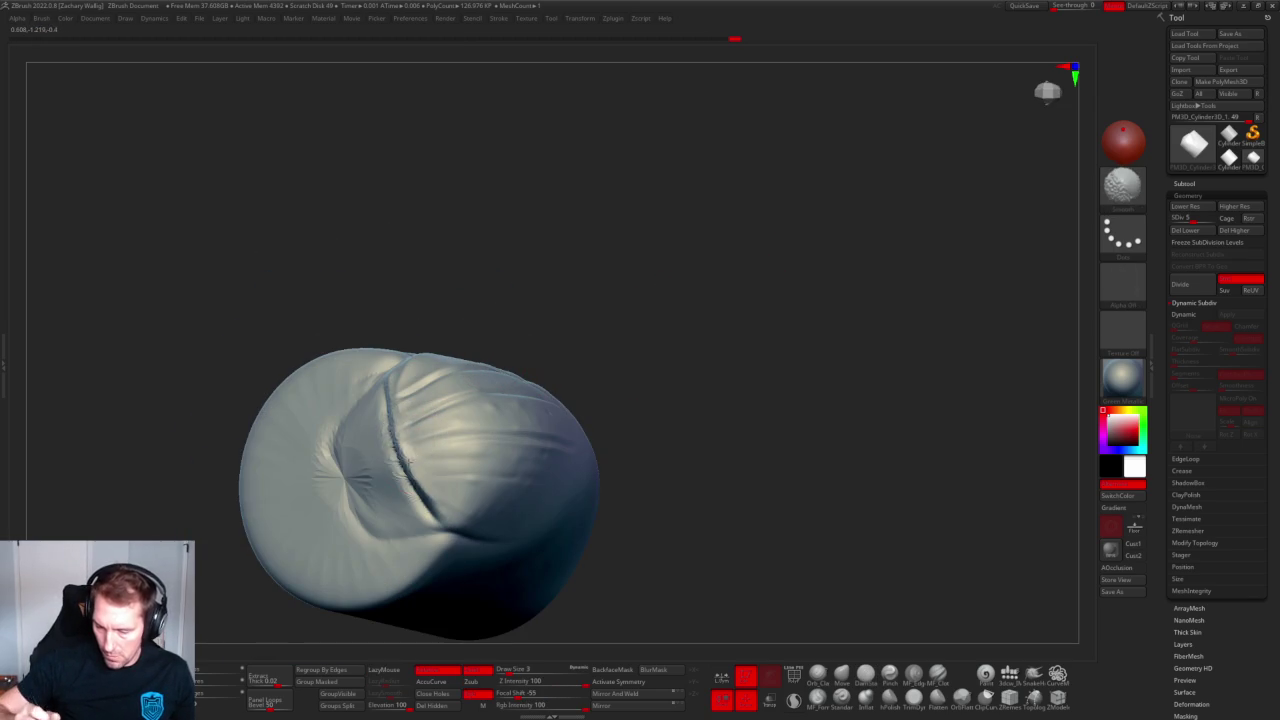
mouse_move(464, 480)
right_down()
mouse_move(674, 449)
mouse_move(697, 383)
mouse_move(734, 377)
right_up()
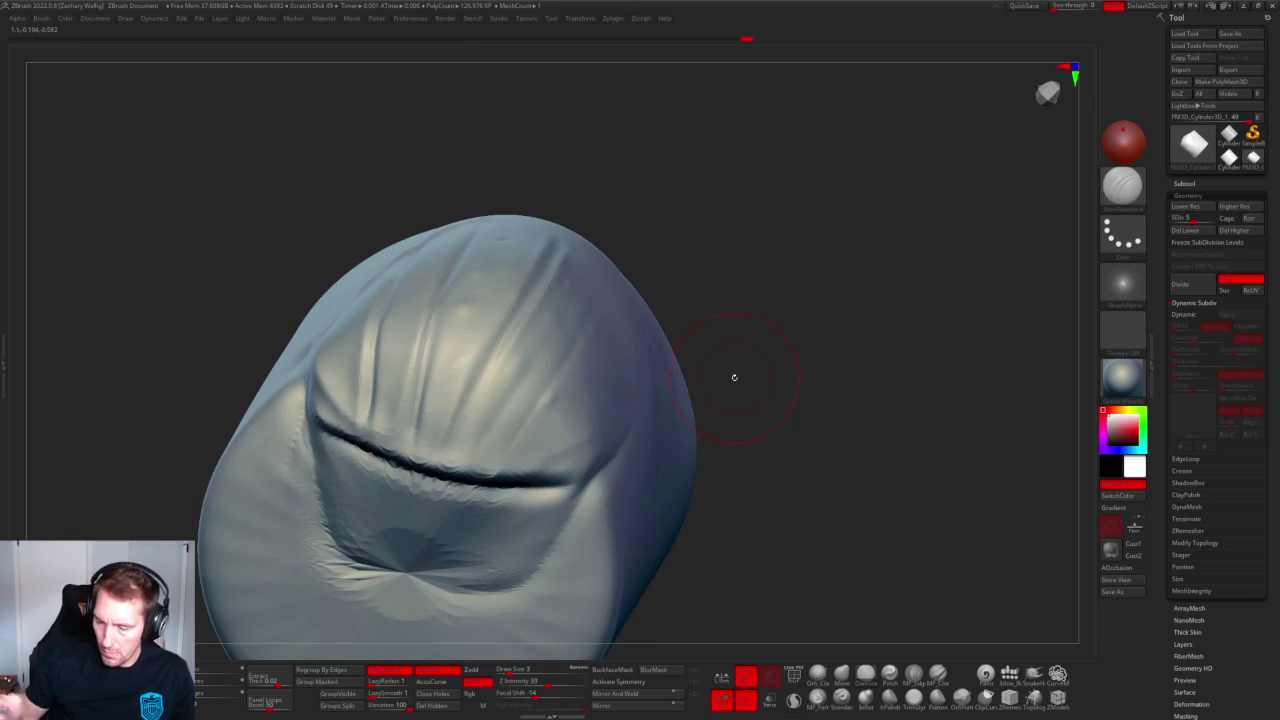
drag(520, 310, 445, 455)
drag(495, 356, 440, 468)
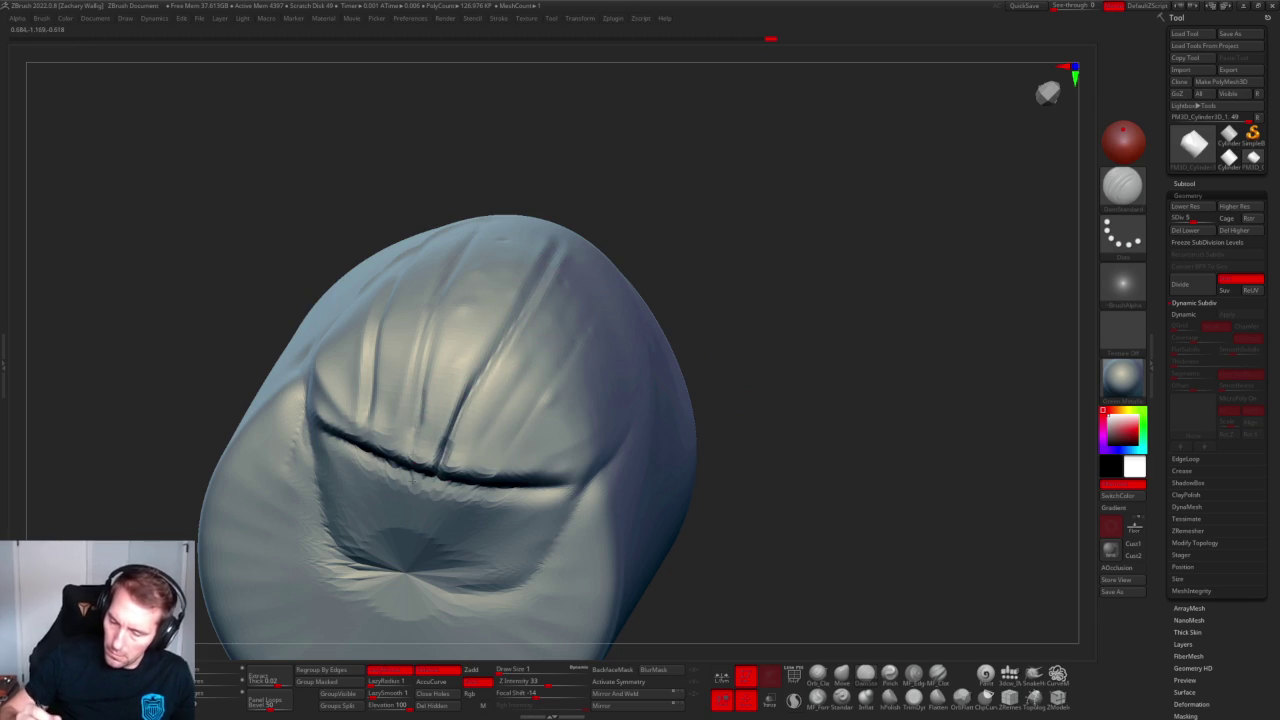
drag(432, 340, 415, 462)
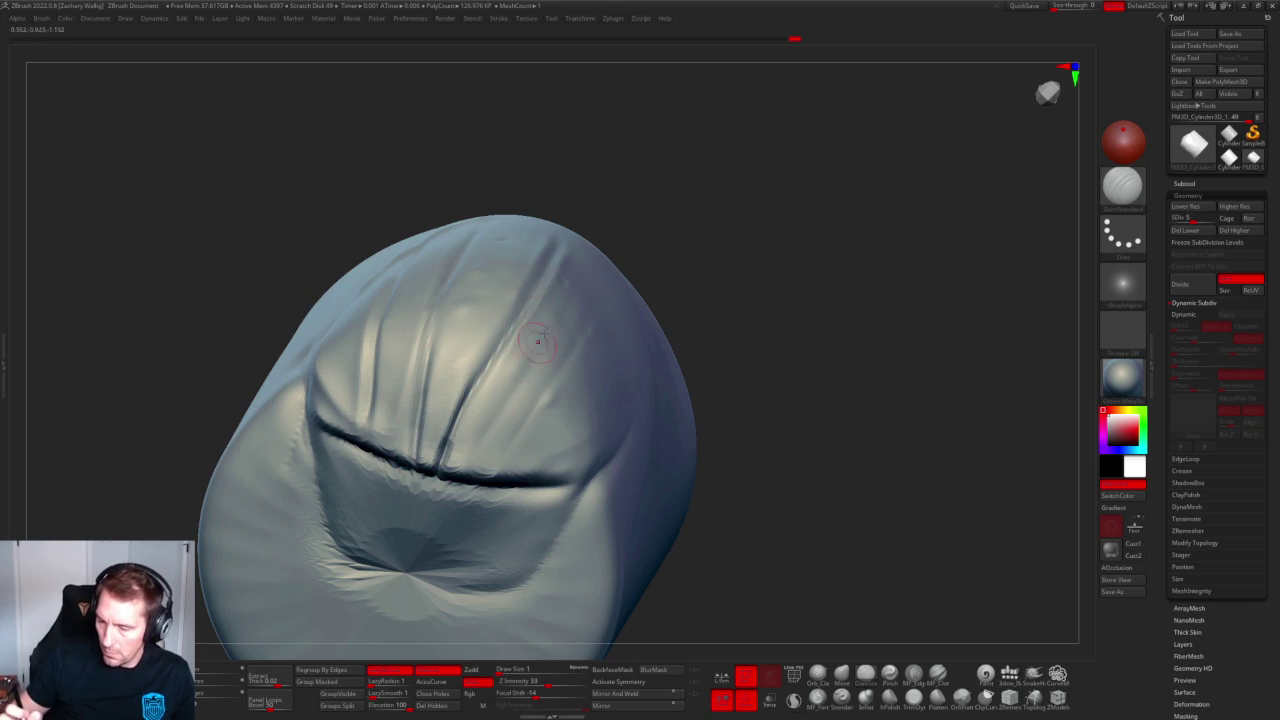
Carve a diagonal crease beside the fold, select the Flatten brush and subdivide higher.
drag(544, 340, 480, 450)
drag(525, 368, 458, 488)
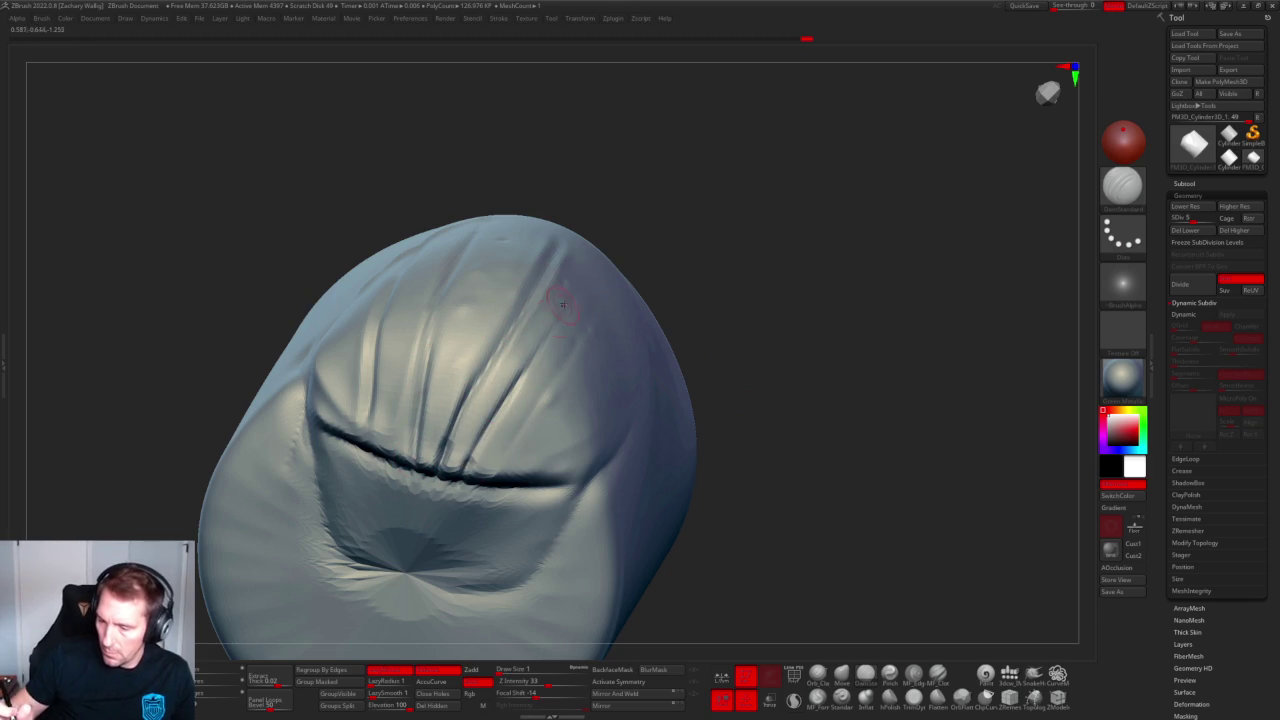
drag(518, 370, 476, 440)
drag(700, 240, 757, 223)
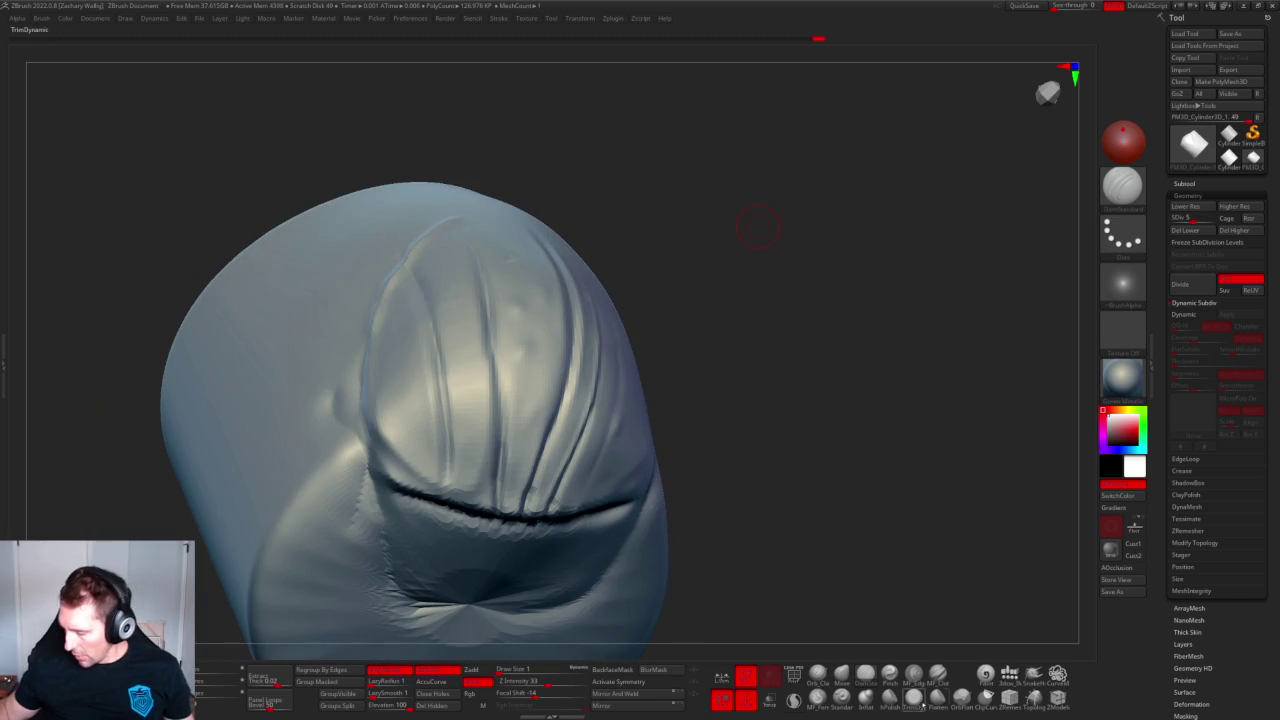
key(b)
key(f)
key(l)
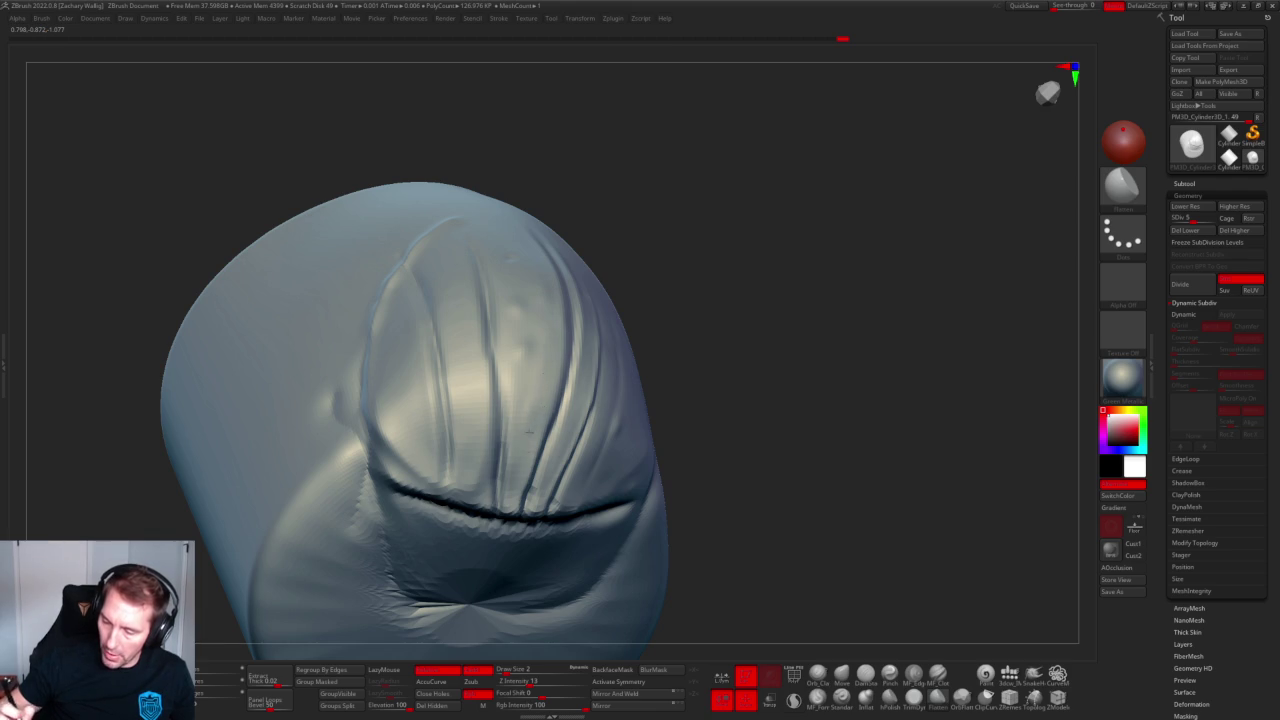
mouse_move(710, 278)
mouse_down()
mouse_move(686, 271)
mouse_move(674, 194)
mouse_move(727, 205)
mouse_up()
key(ctrl+d)
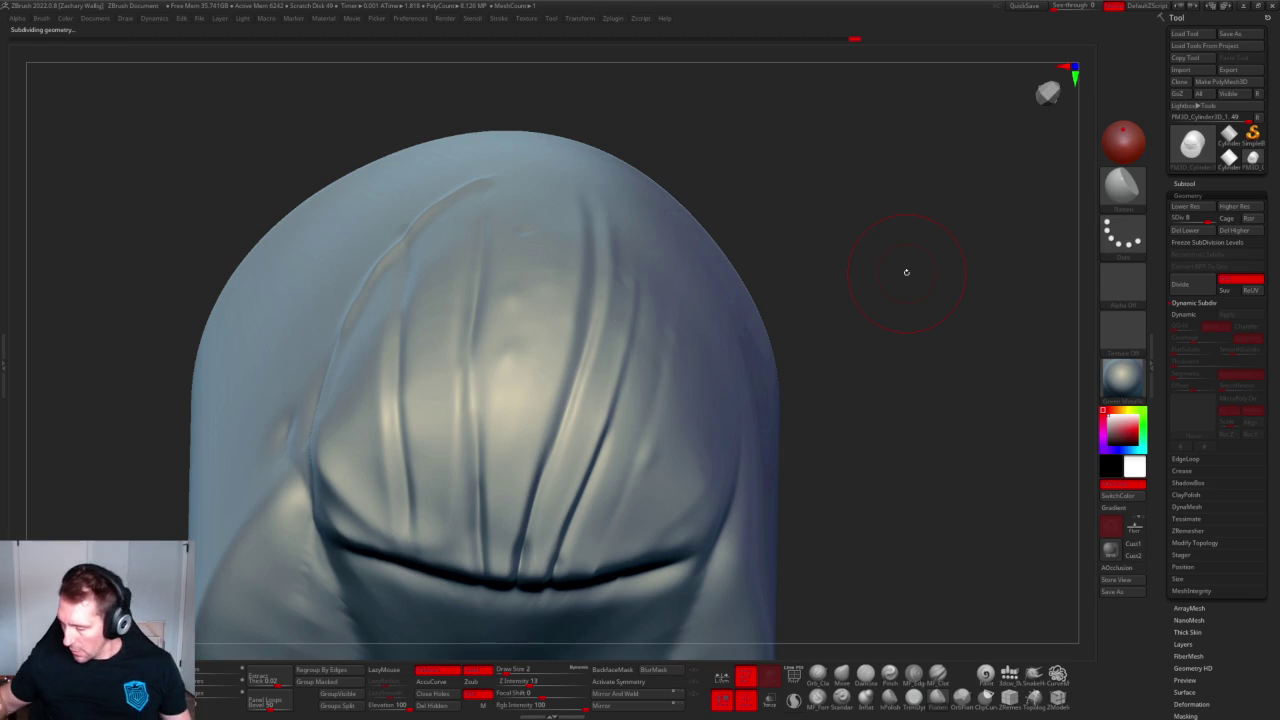
Smooth the fold surface, then carve two long creases down the cylinder's front.
drag(906, 271, 925, 397)
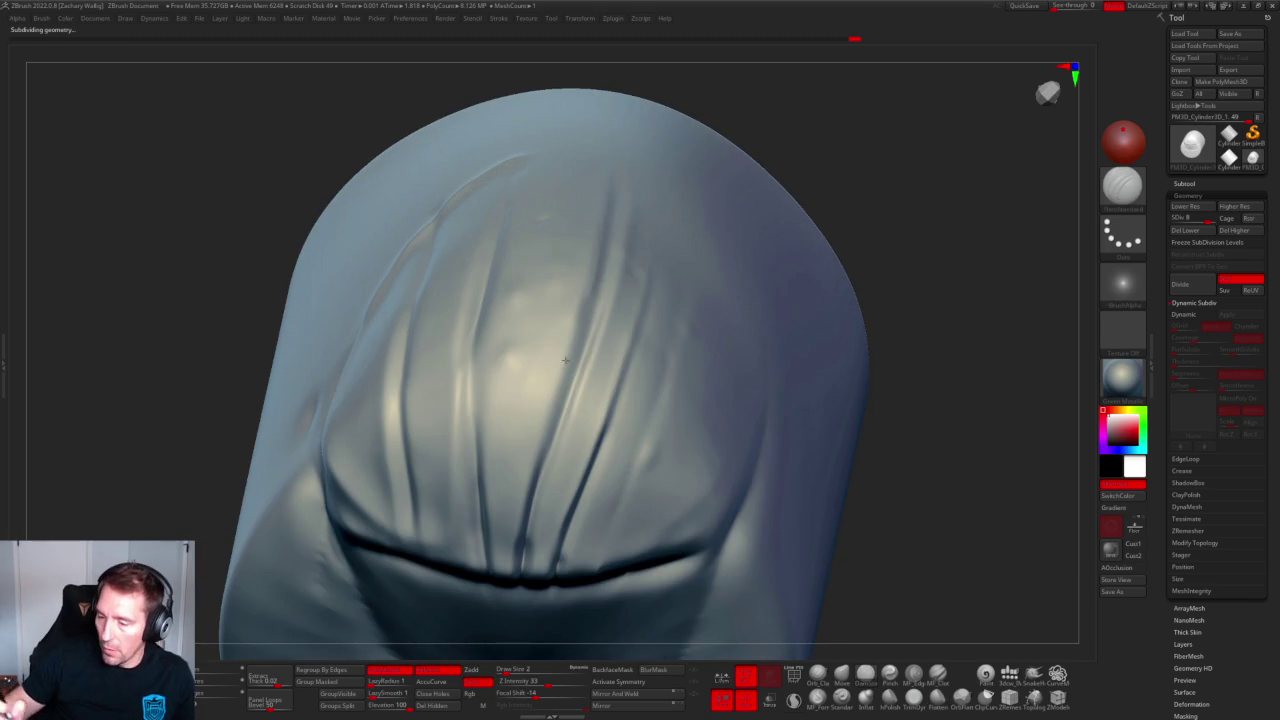
shift+drag(557, 329, 614, 194)
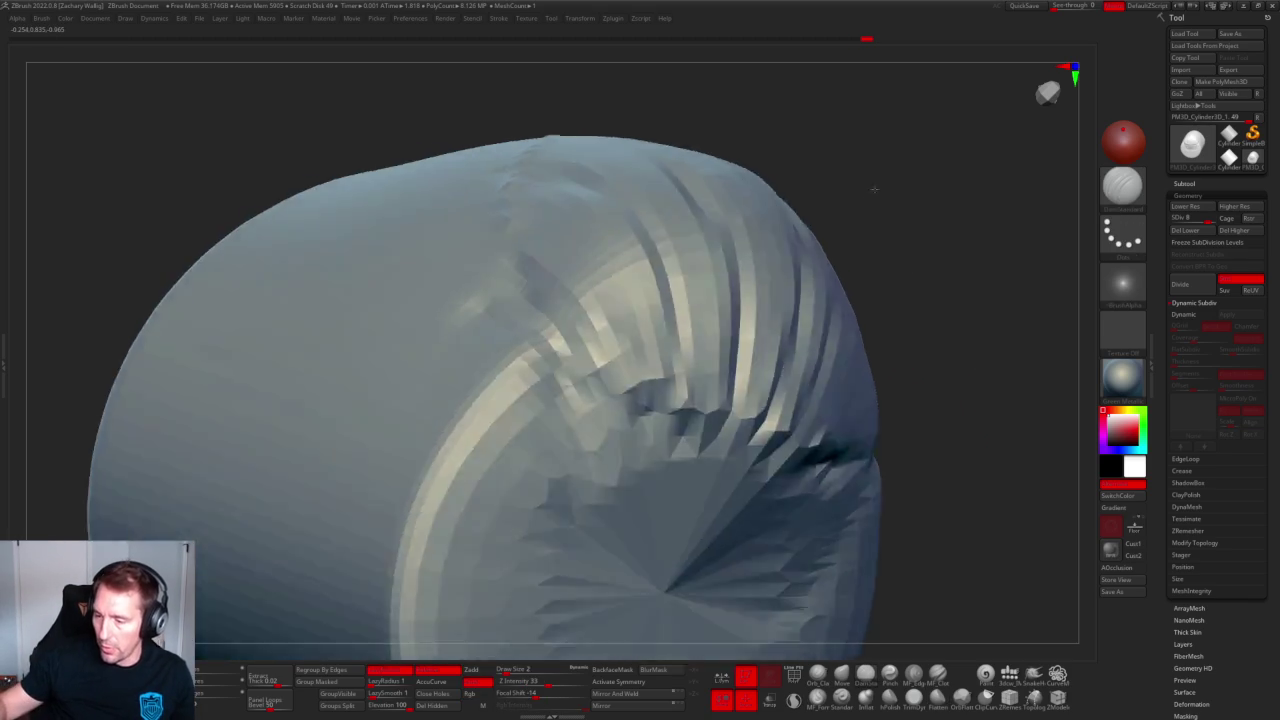
right_drag(547, 486, 605, 262)
key(shift)
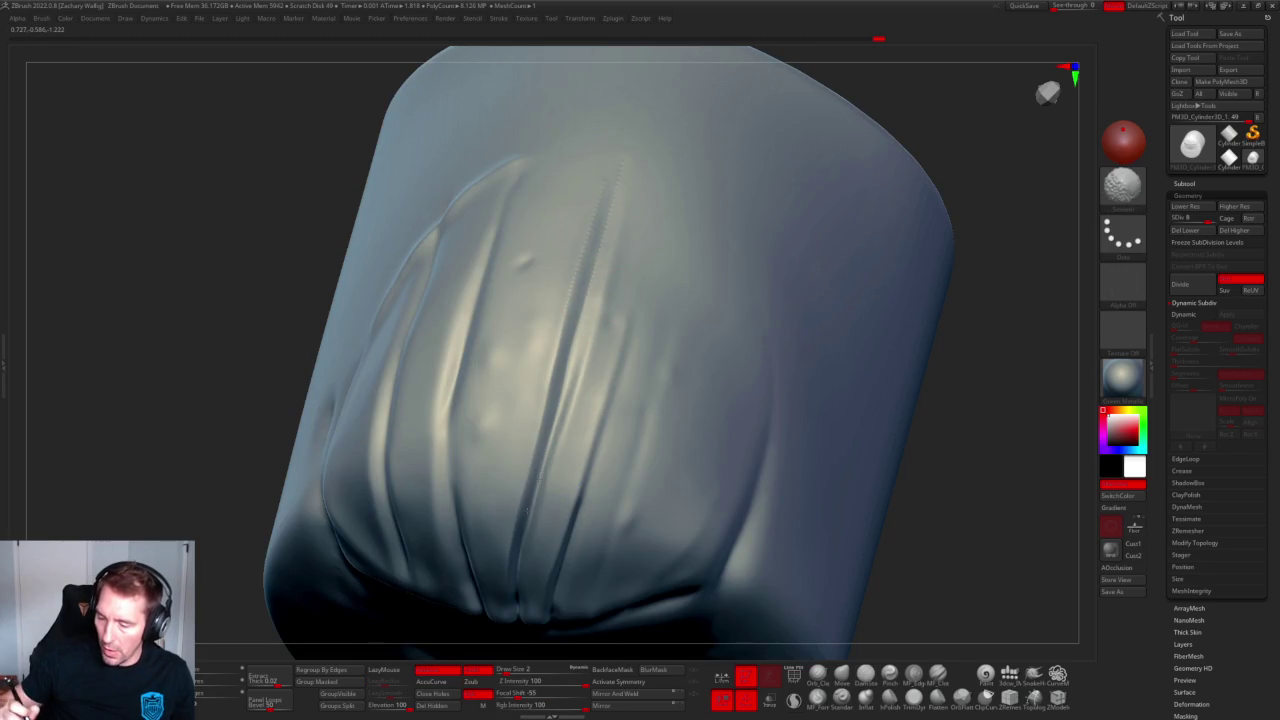
right_drag(517, 555, 998, 345)
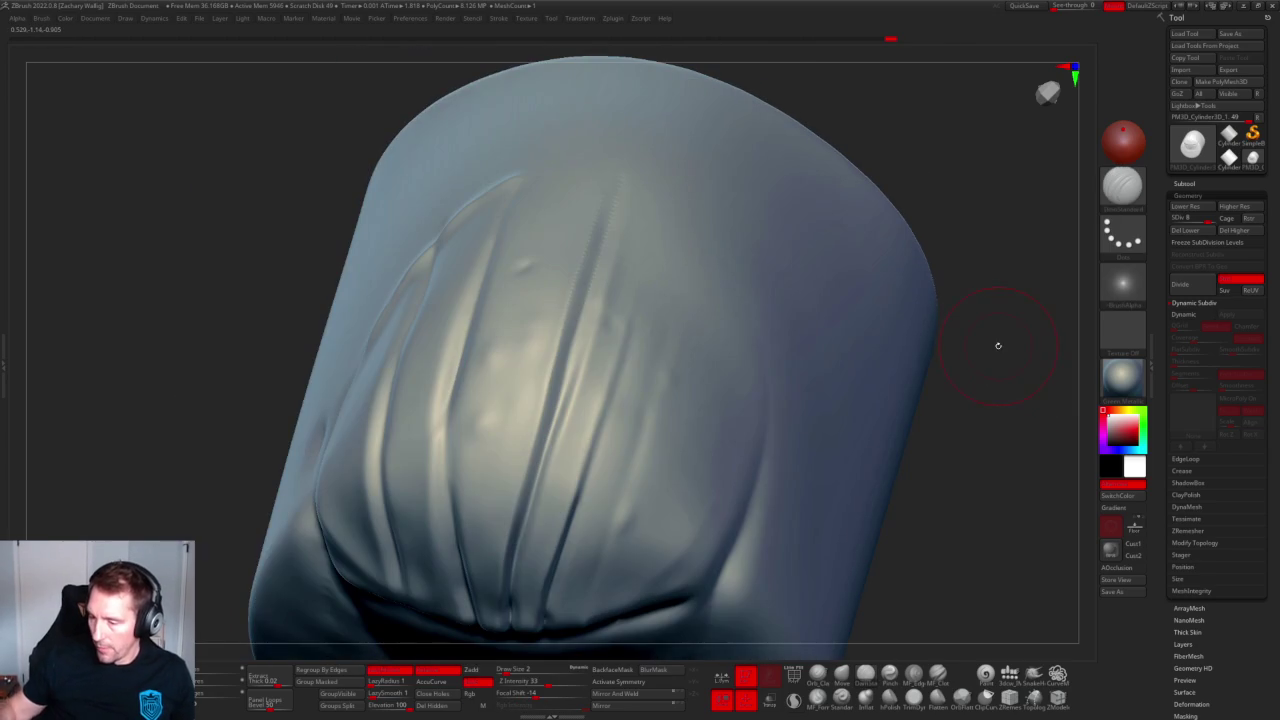
drag(658, 236, 588, 475)
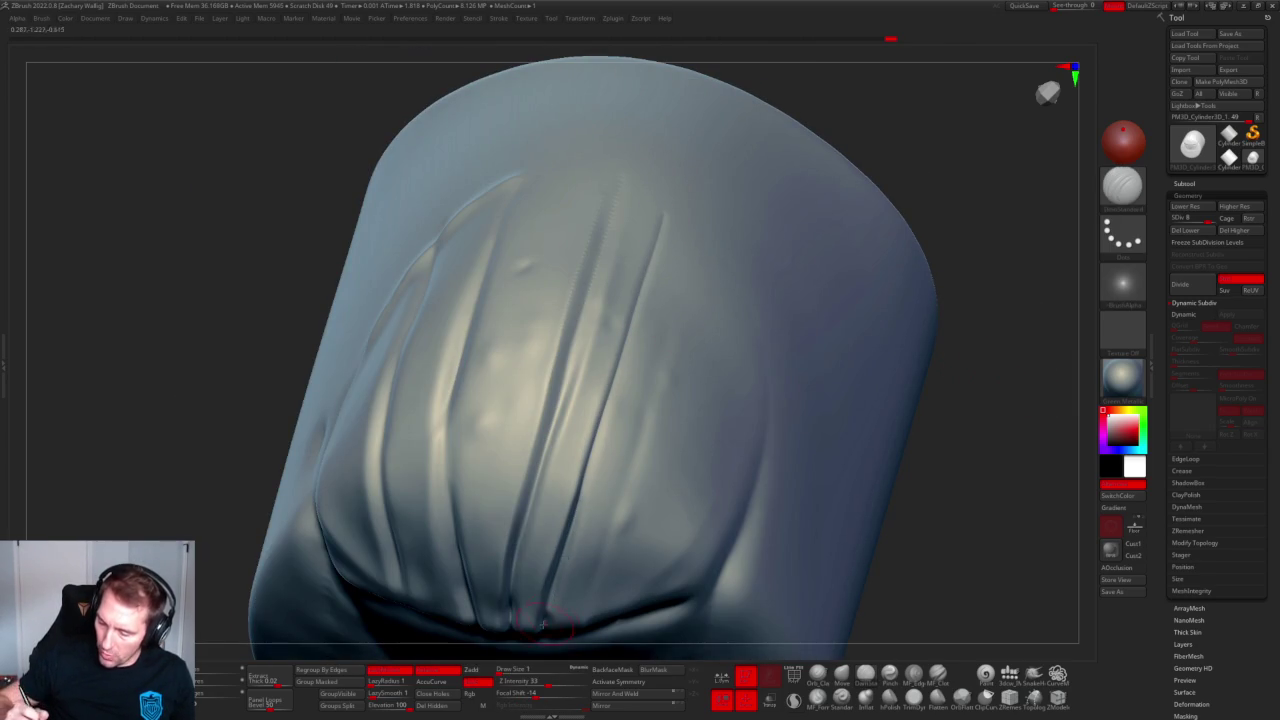
drag(630, 318, 569, 489)
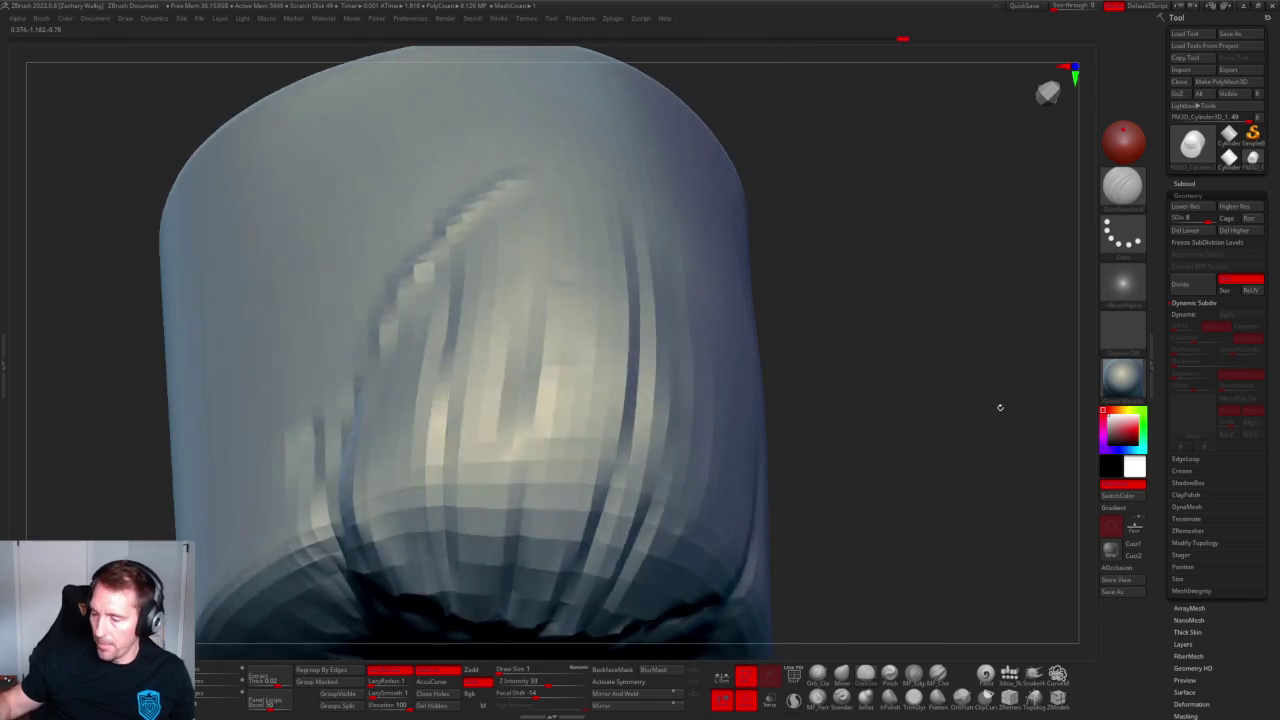
mouse_move(997, 406)
alt+right_down()
mouse_move(877, 386)
mouse_move(962, 314)
mouse_move(926, 306)
mouse_move(857, 363)
mouse_move(966, 360)
mouse_move(914, 391)
alt+right_up()
Apply the grey BasicMaterial2 material to the cylinder, then swap to another material.
click(1122, 378)
click(1120, 378)
click(541, 568)
mouse_move(930, 380)
right_down()
mouse_move(874, 400)
mouse_move(920, 363)
mouse_move(829, 362)
mouse_move(795, 292)
right_up()
click(1122, 378)
click(581, 566)
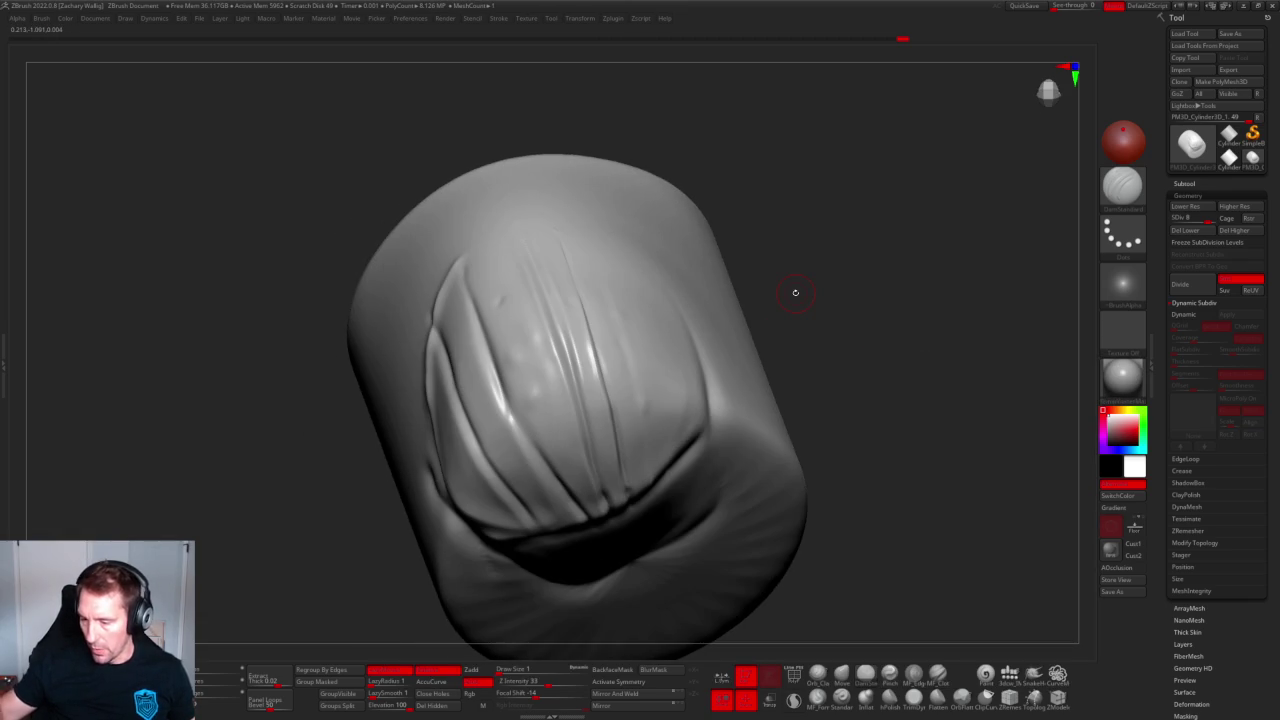
Switch to a larger flattening brush and soften the creases on the leaf-shaped folds.
click(937, 698)
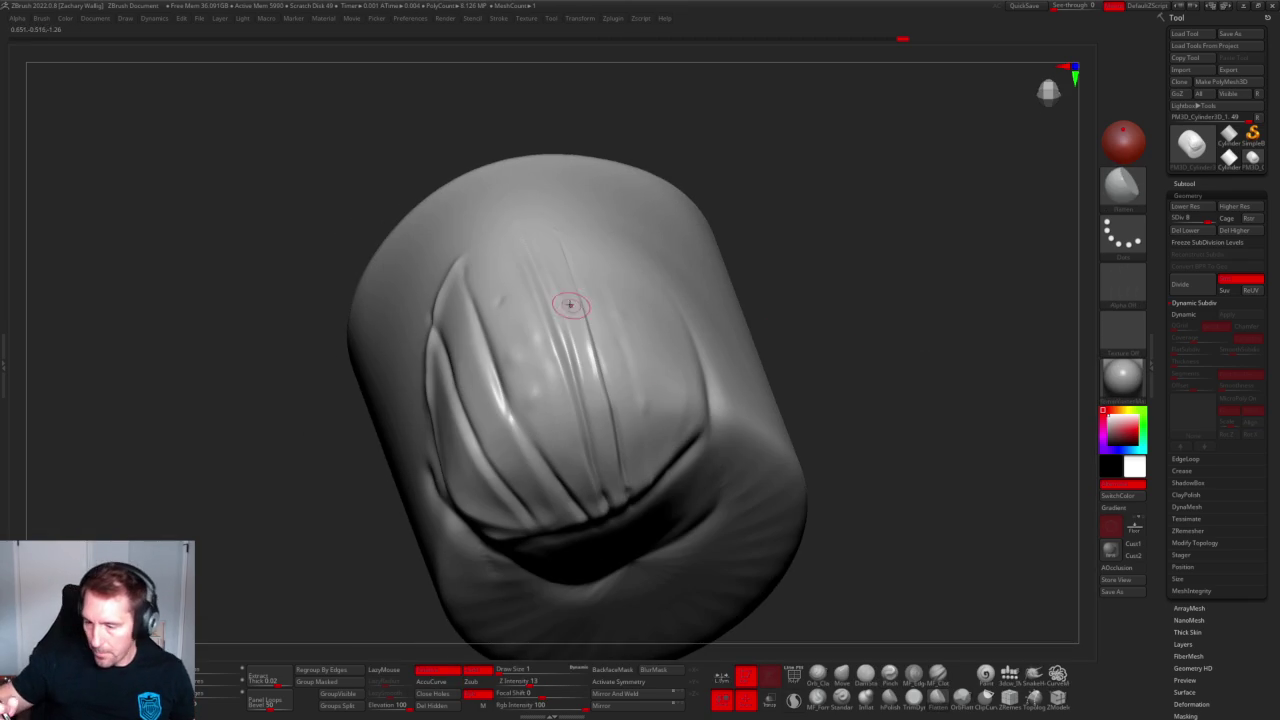
key(bracketright)
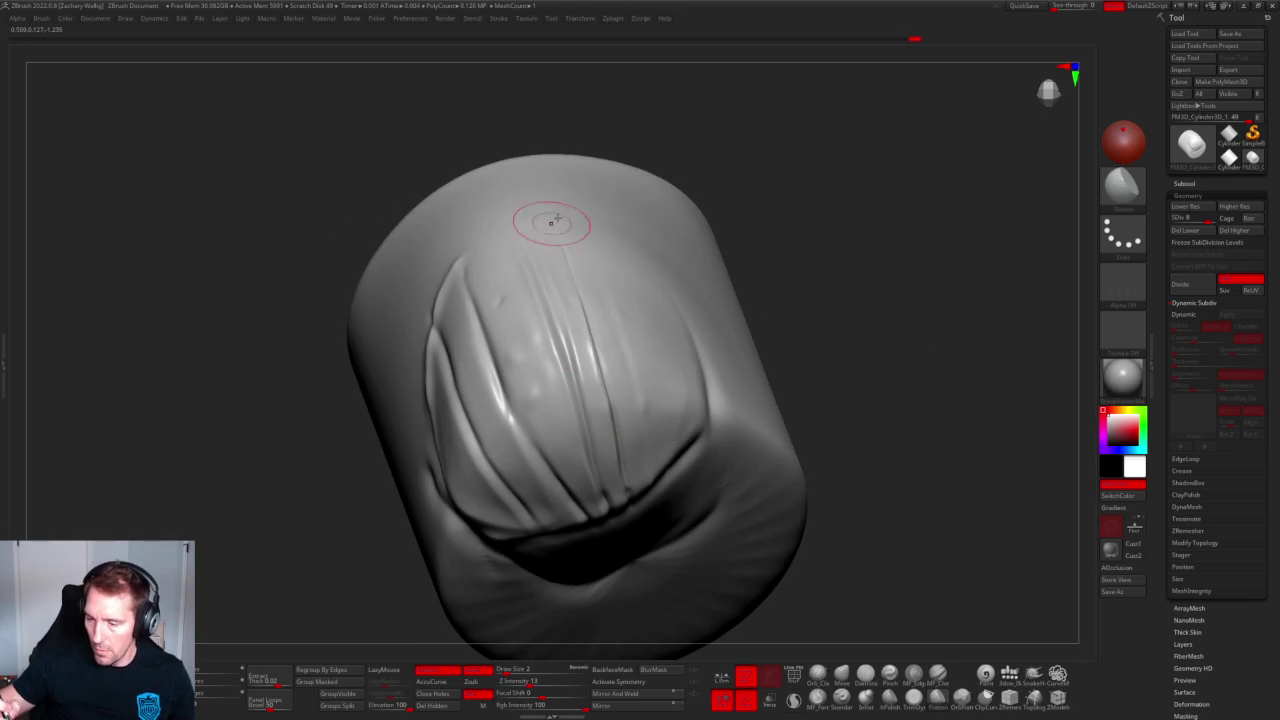
right_drag(543, 214, 680, 177)
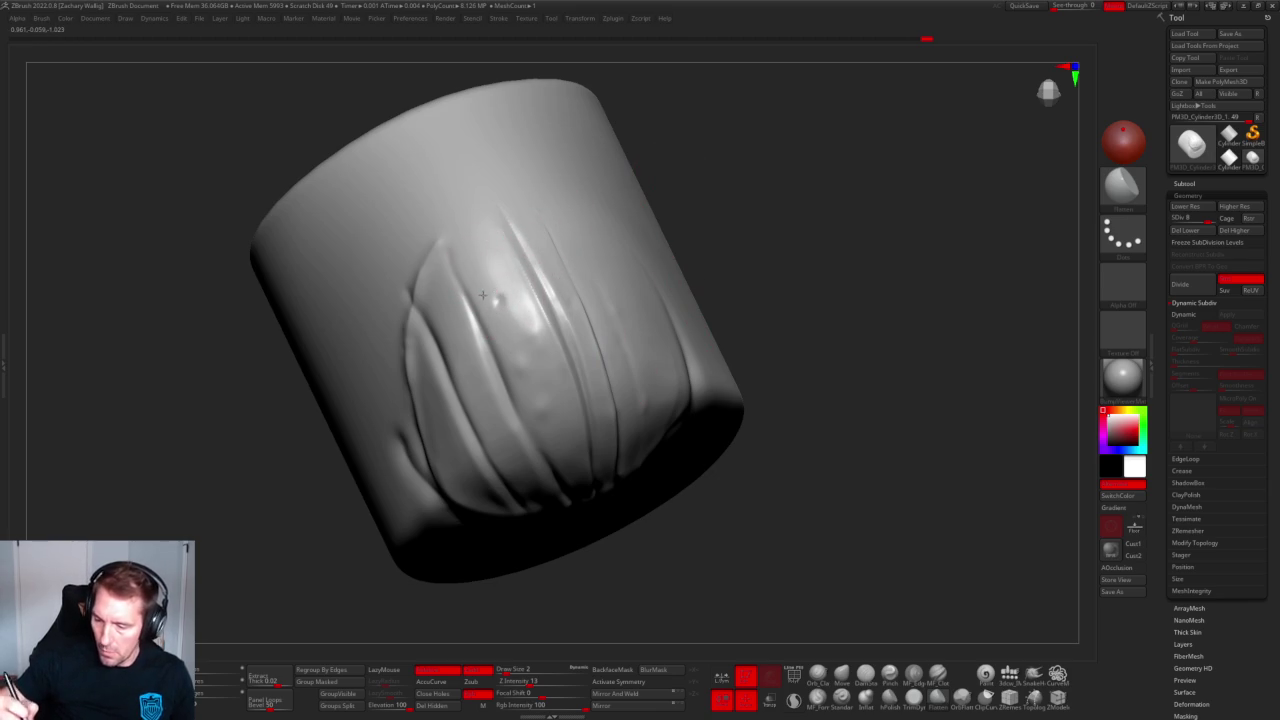
right_drag(465, 249, 454, 303)
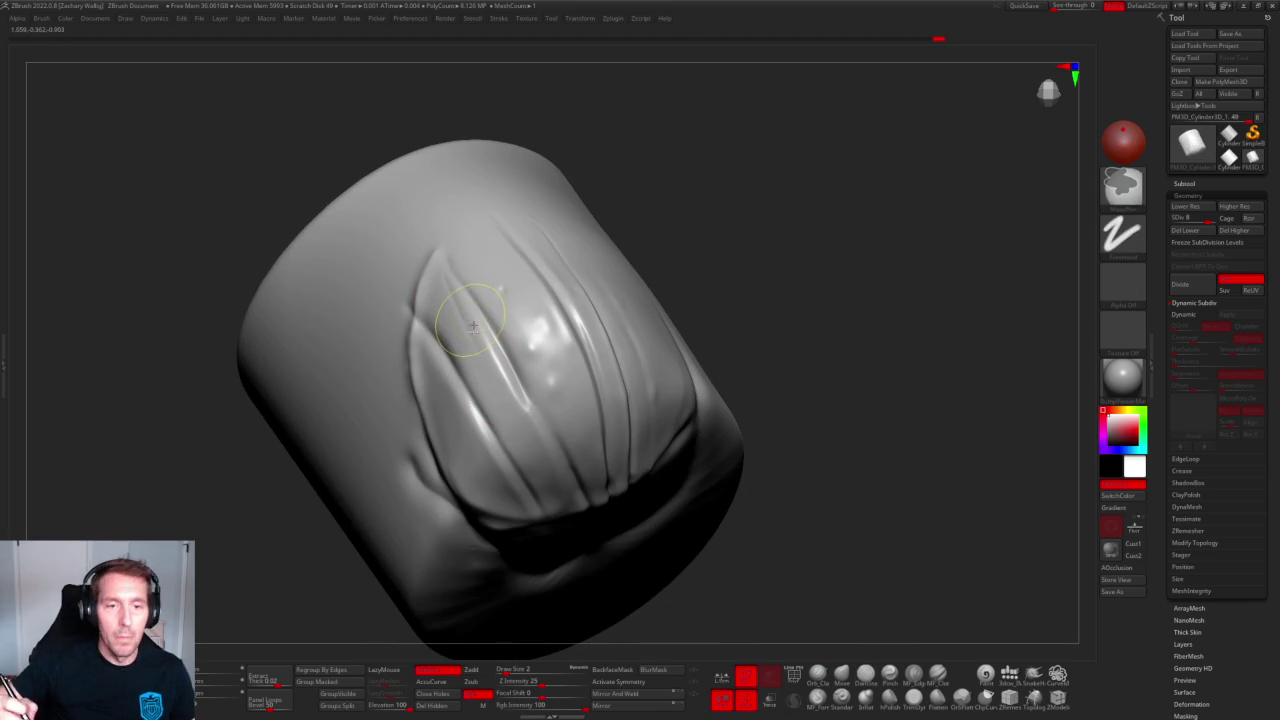
mouse_move(771, 263)
mouse_down()
mouse_move(741, 268)
mouse_move(749, 300)
mouse_move(728, 322)
mouse_up()
mouse_move(409, 318)
shift+mouse_down()
mouse_move(450, 390)
mouse_move(414, 286)
mouse_move(480, 380)
mouse_move(430, 262)
shift+mouse_up()
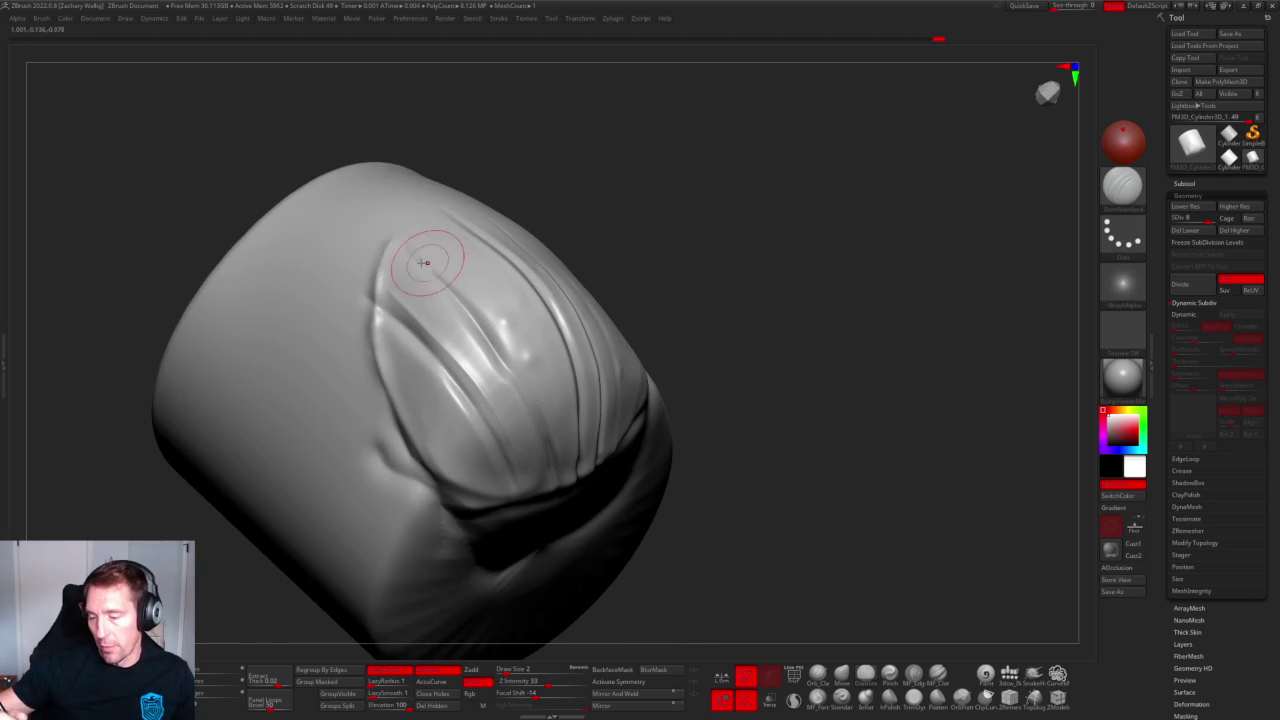
drag(615, 459, 649, 294)
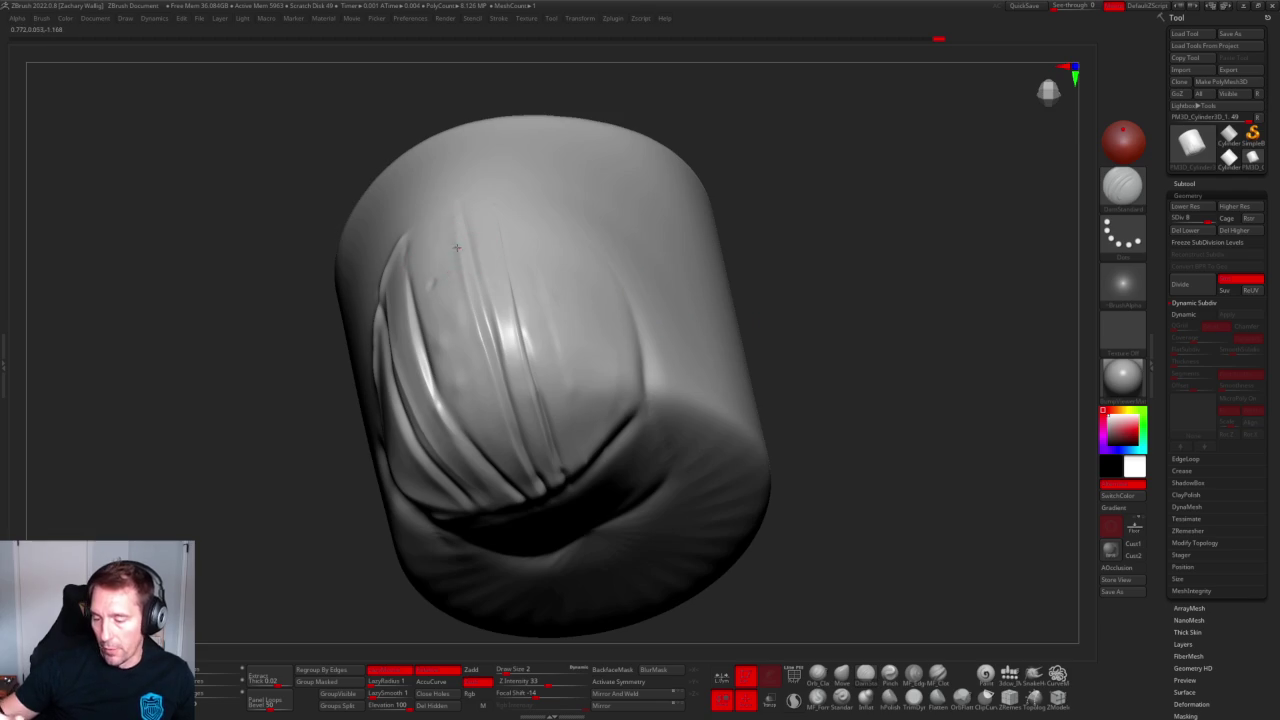
Smooth the lower crease and remaining folds, then drop to subdivision level 1.
mouse_move(440, 270)
shift+mouse_down()
mouse_move(470, 420)
mouse_move(449, 294)
mouse_move(455, 380)
shift+mouse_up()
drag(572, 289, 789, 197)
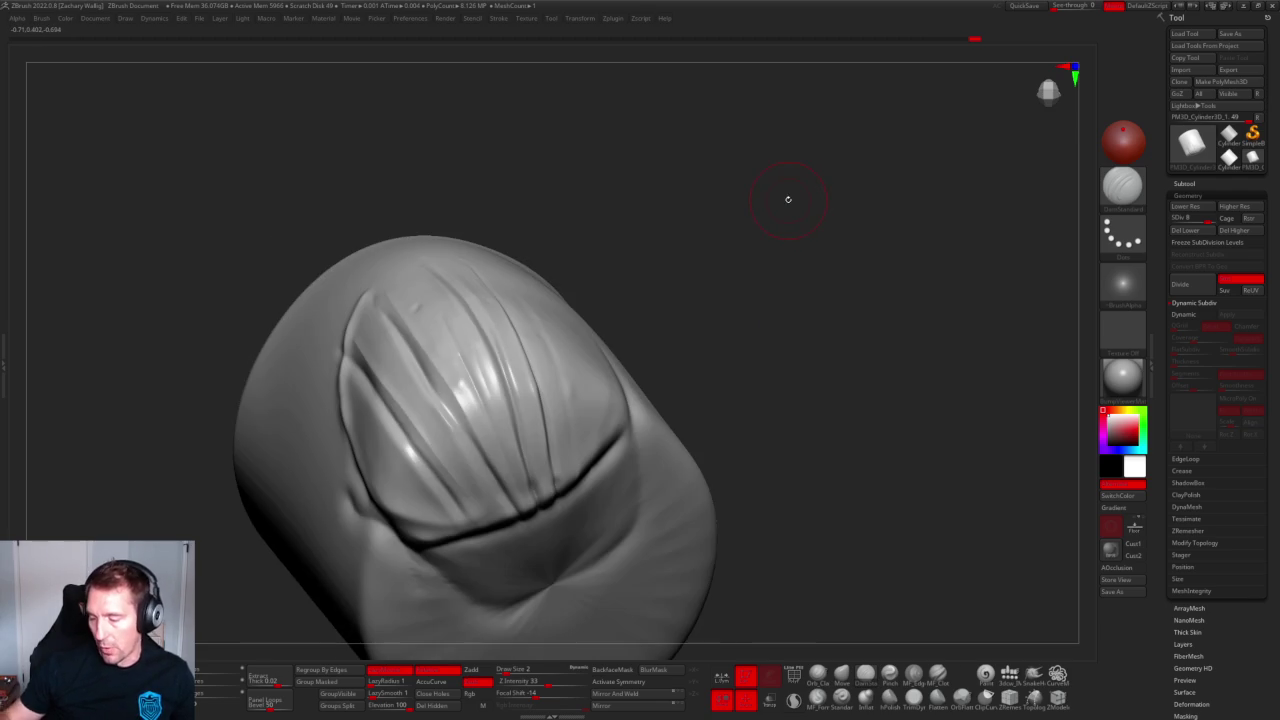
shift+drag(400, 240, 450, 300)
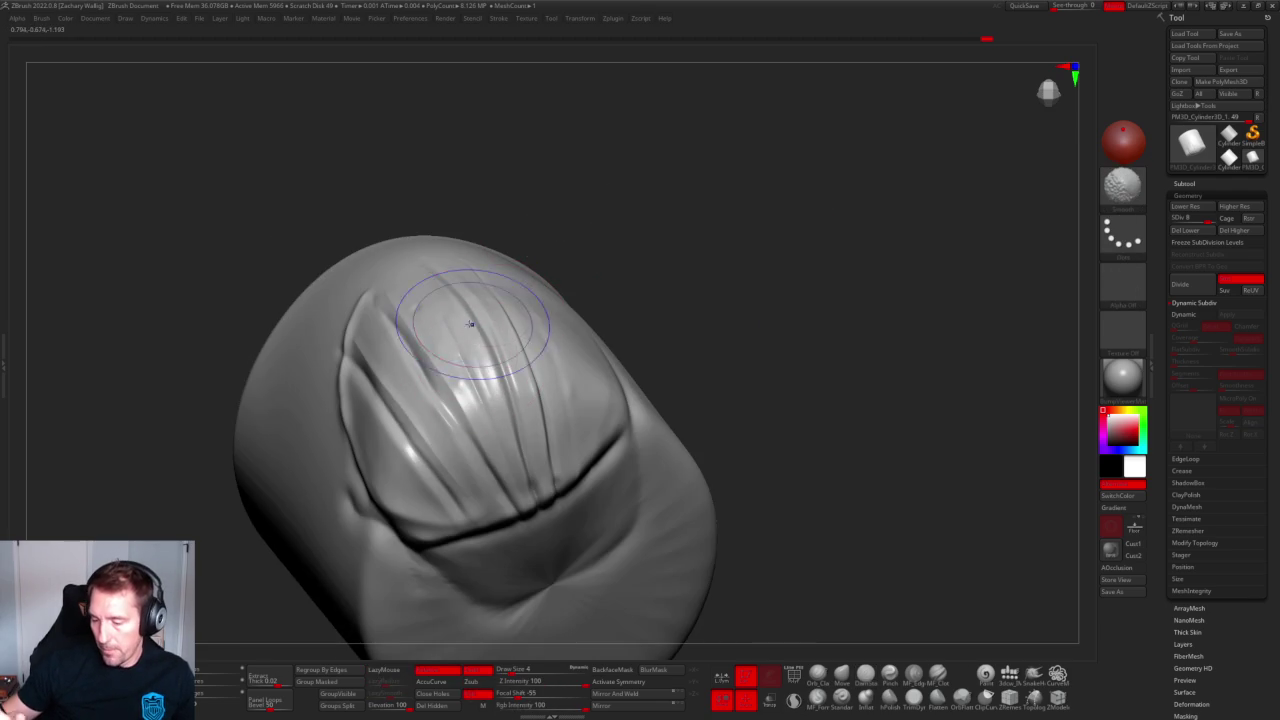
drag(608, 214, 521, 312)
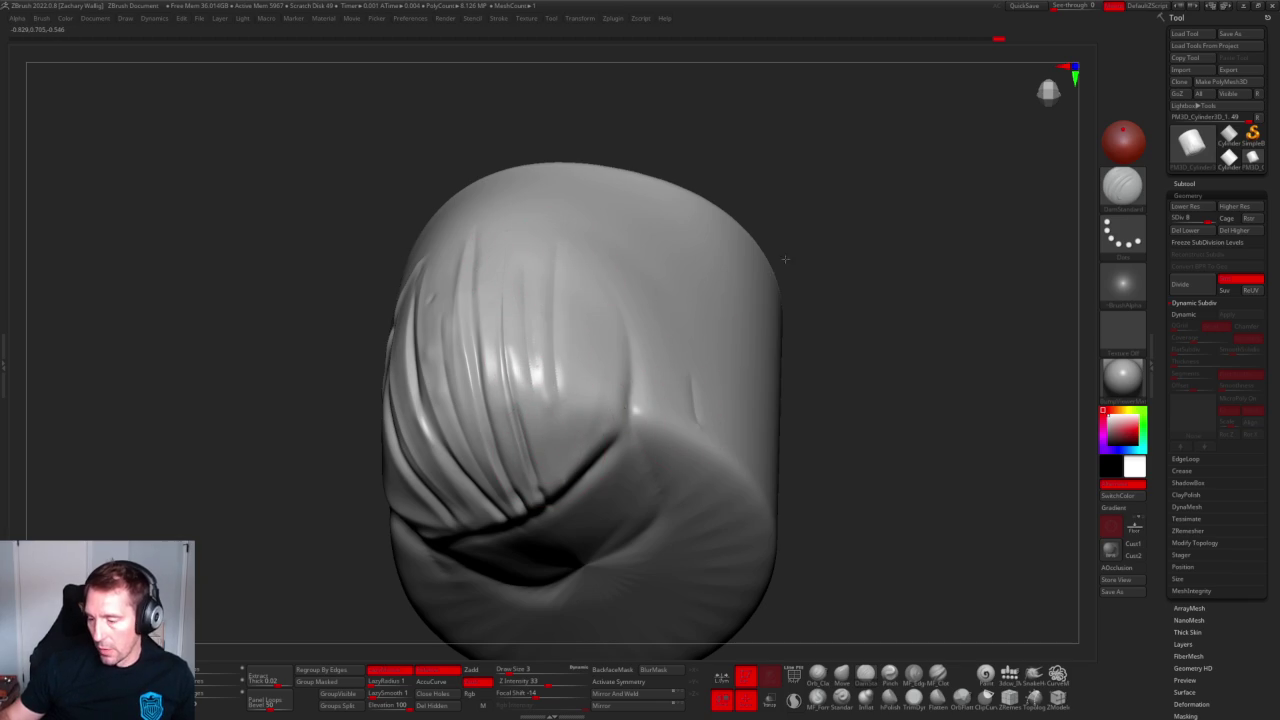
mouse_move(777, 267)
mouse_down()
mouse_move(709, 309)
mouse_move(844, 349)
mouse_move(694, 209)
mouse_move(791, 223)
mouse_move(774, 374)
mouse_up()
mouse_move(811, 326)
alt+mouse_down()
mouse_move(909, 368)
mouse_move(960, 363)
alt+mouse_up()
mouse_move(839, 360)
mouse_down()
mouse_move(871, 394)
mouse_move(829, 380)
mouse_move(850, 390)
mouse_move(891, 337)
mouse_move(917, 346)
mouse_move(851, 366)
mouse_move(824, 345)
mouse_move(846, 357)
mouse_move(831, 346)
mouse_move(811, 371)
mouse_move(863, 211)
mouse_move(751, 177)
mouse_move(551, 214)
mouse_move(610, 343)
mouse_up()
key(shift+d)
Change the active sculpting brush with the B-M-V and B-S-T shortcuts.
key(b)
key(m)
key(v)
key(b)
key(s)
key(t)
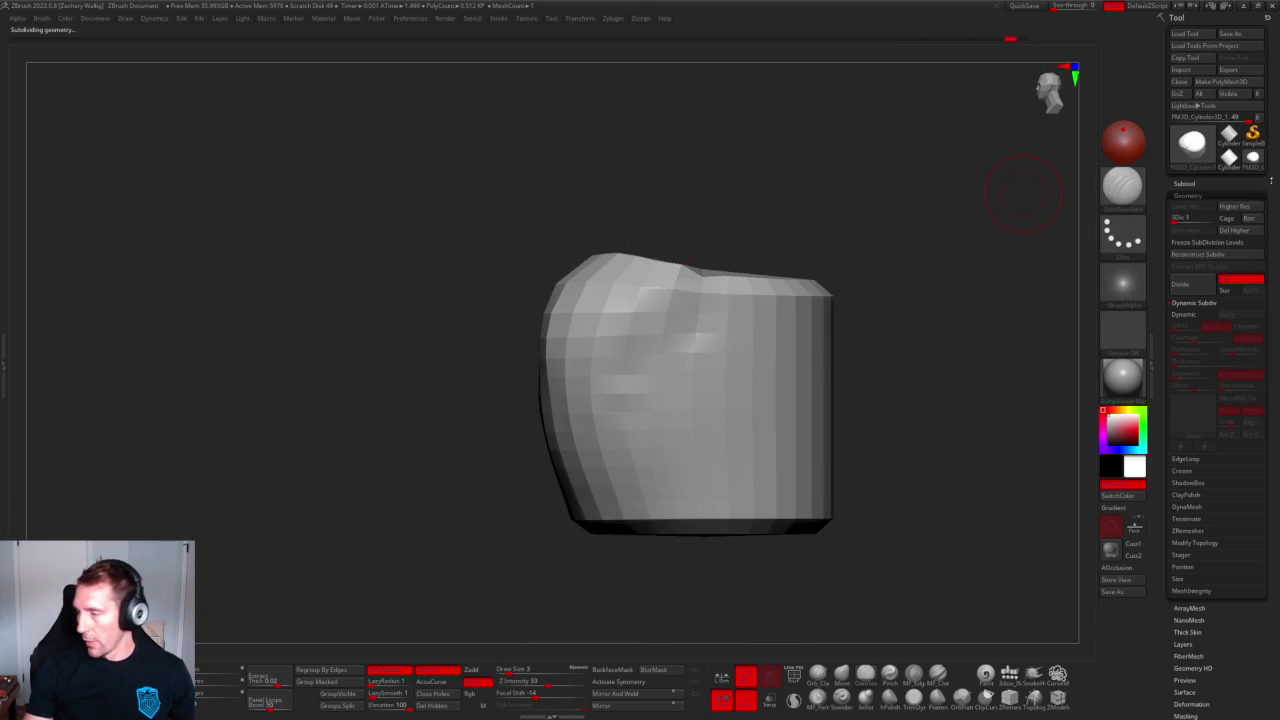
Give the model a plain white material and box-mask its left side.
click(1122, 377)
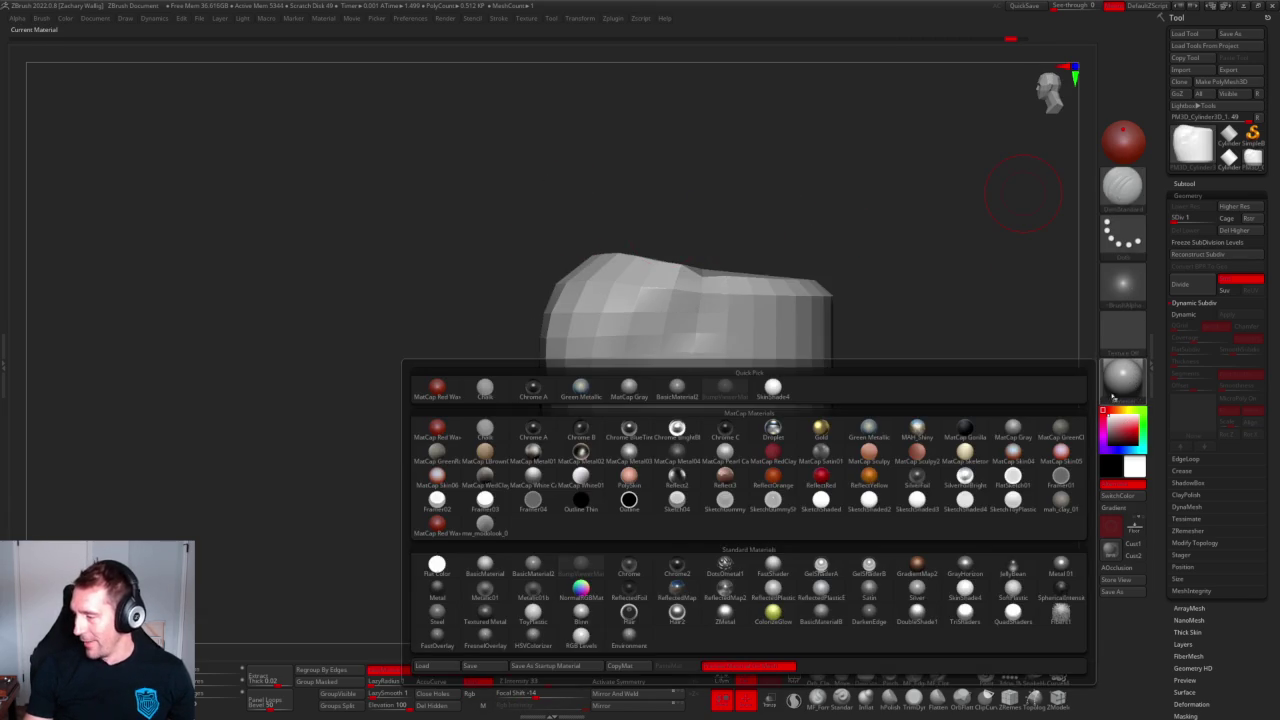
click(484, 566)
drag(749, 119, 643, 154)
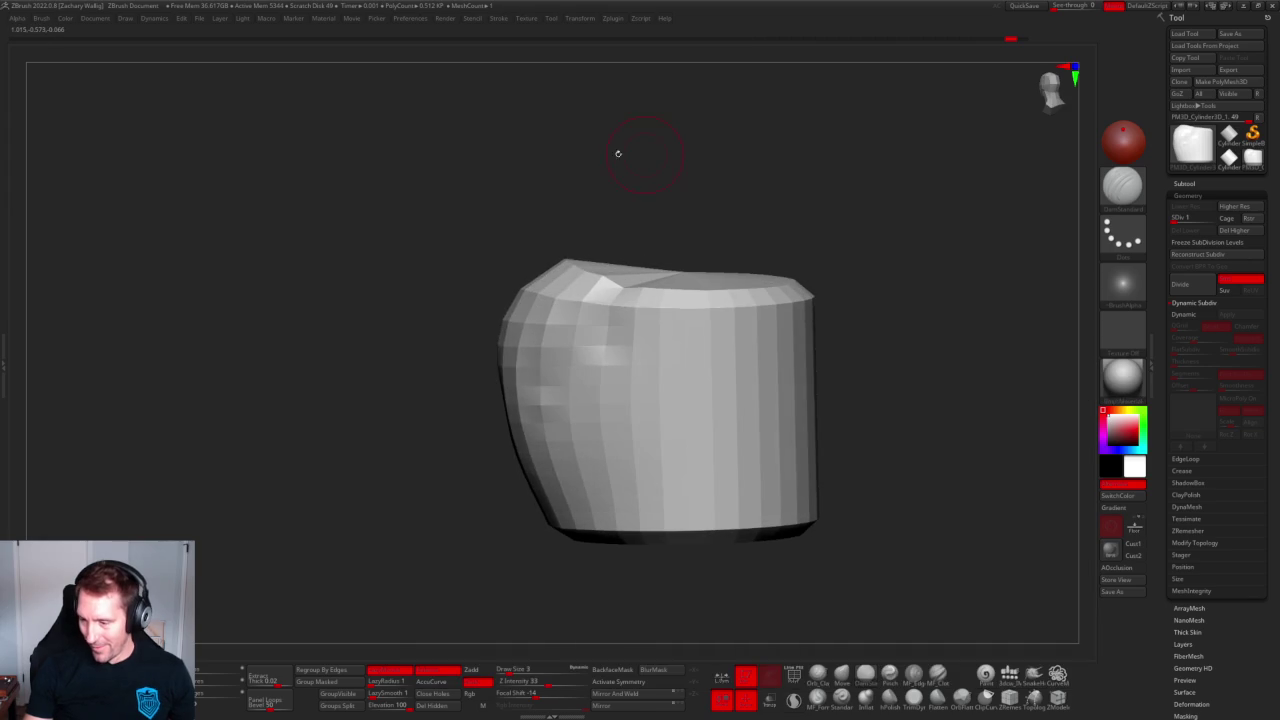
mouse_move(419, 180)
ctrl+mouse_down()
mouse_move(597, 357)
mouse_move(626, 362)
ctrl+mouse_up()
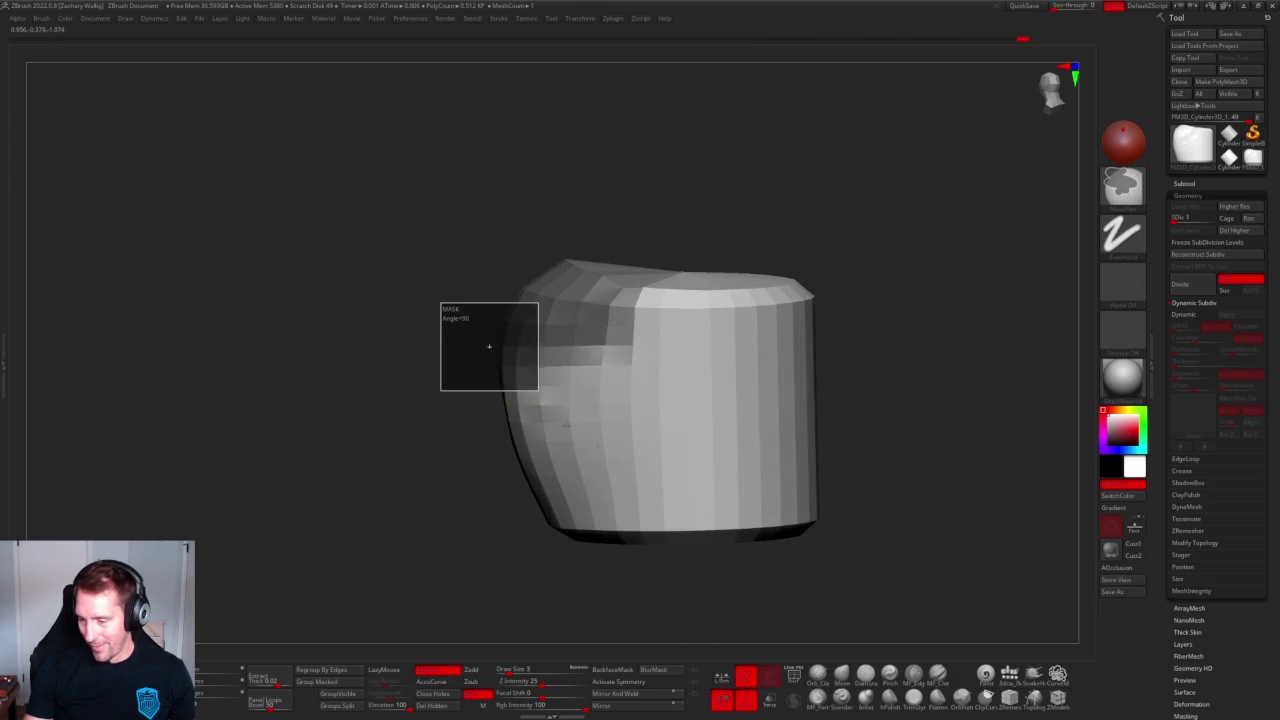
ctrl+drag(443, 301, 630, 458)
mouse_move(479, 393)
ctrl+mouse_down()
mouse_move(624, 546)
mouse_move(480, 486)
mouse_move(488, 438)
mouse_move(460, 428)
mouse_move(595, 426)
ctrl+mouse_up()
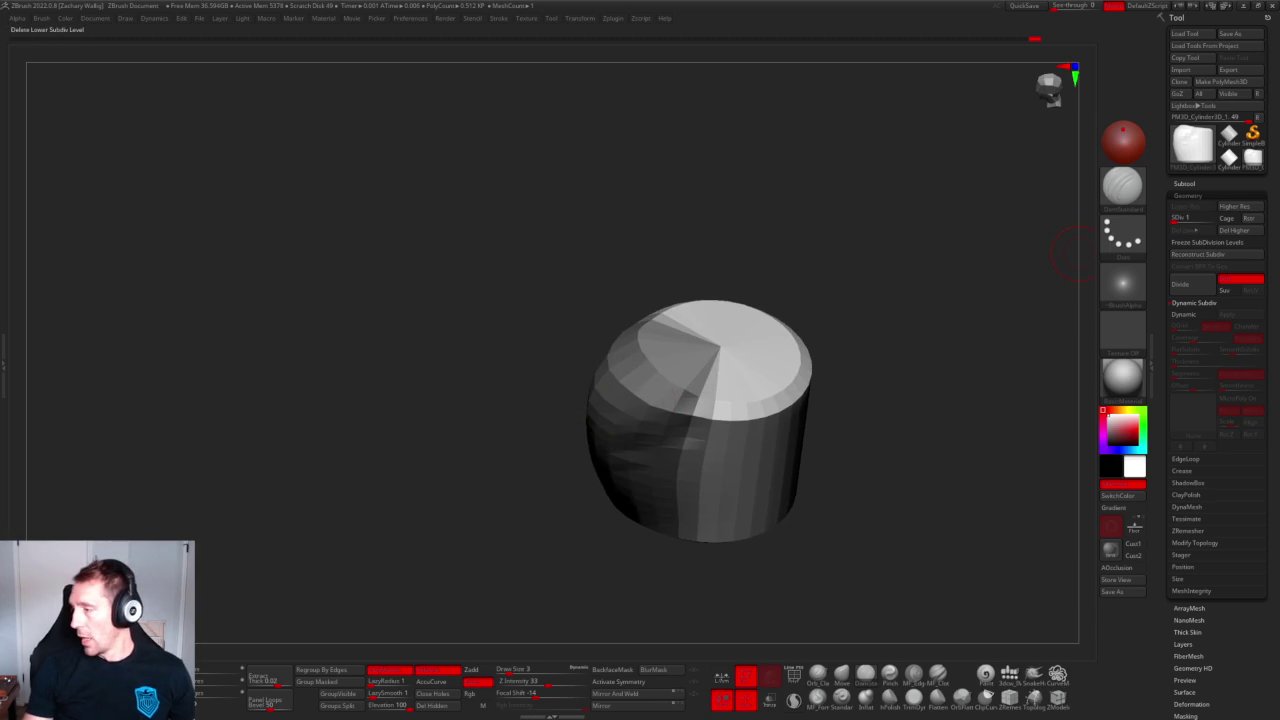
Delete the higher subdivision levels and split the cylinder into polygroups.
click(1247, 231)
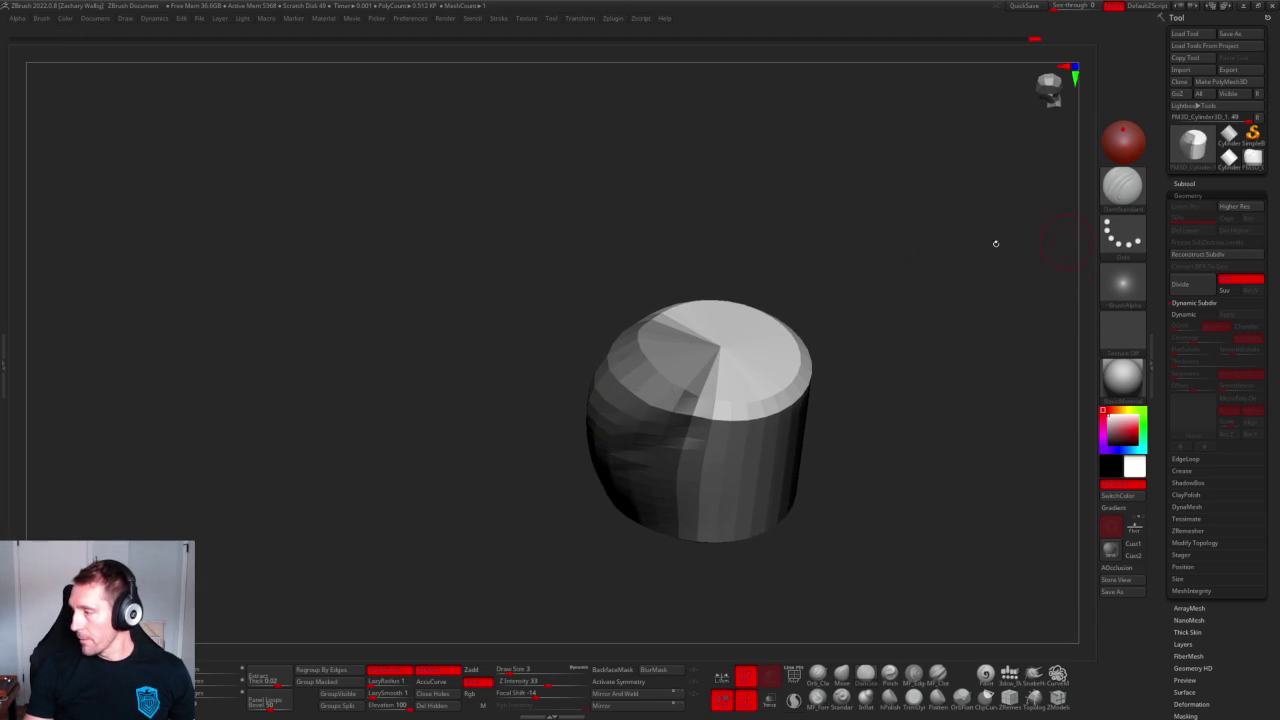
mouse_move(892, 356)
mouse_down()
mouse_move(894, 277)
mouse_move(791, 294)
mouse_move(811, 457)
mouse_move(931, 380)
mouse_move(896, 467)
mouse_move(897, 451)
mouse_up()
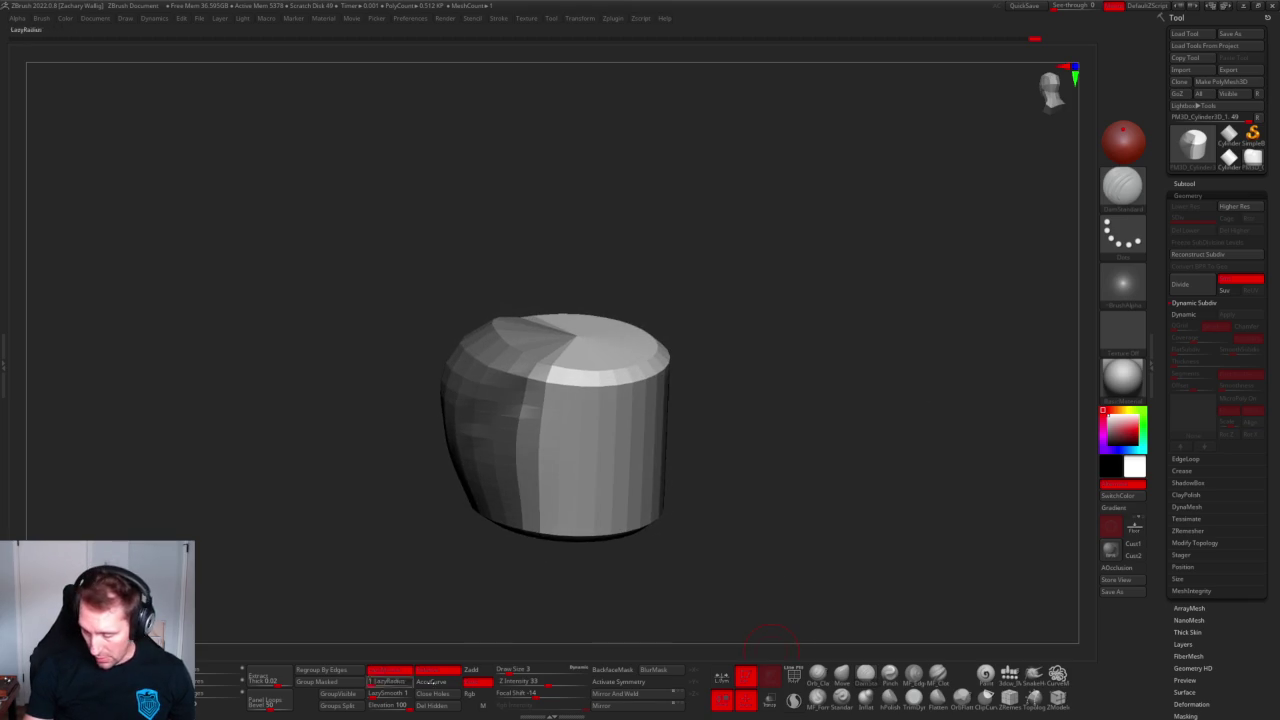
click(345, 706)
Turn on PolyF to show polygroup colours and wireframe on the cylinder.
drag(937, 392, 981, 494)
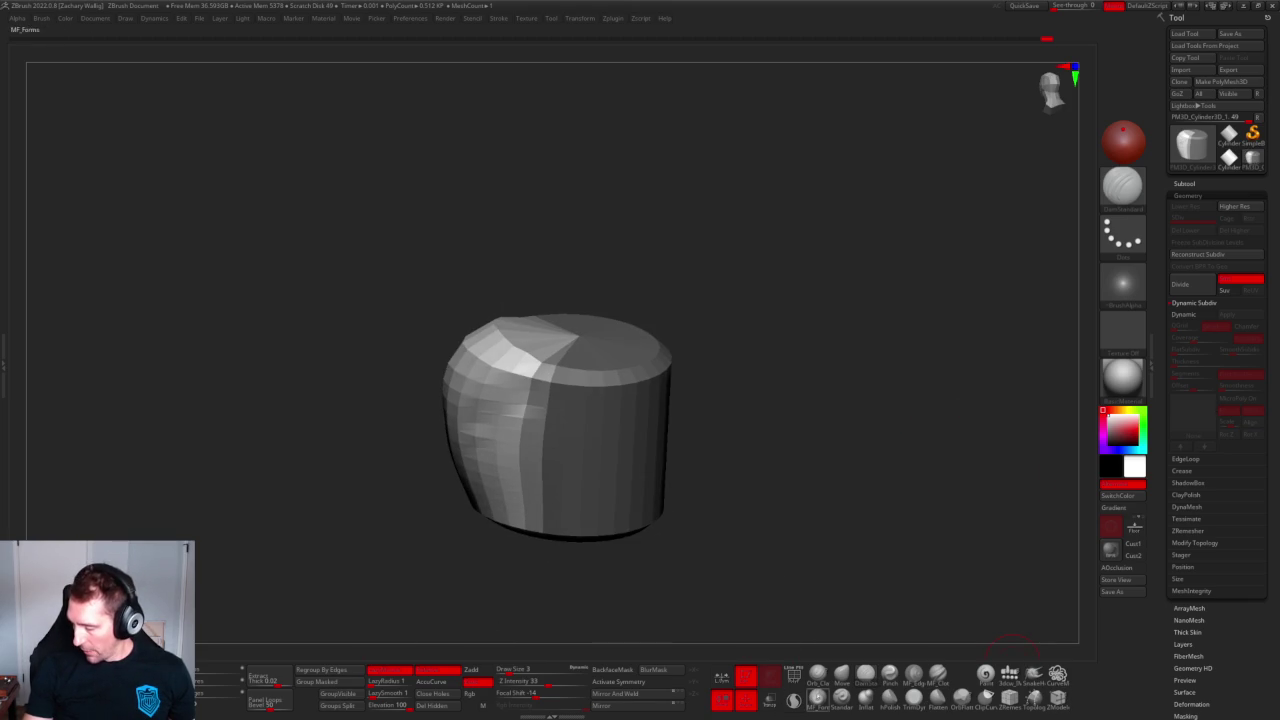
click(794, 676)
mouse_move(796, 479)
mouse_down()
mouse_move(791, 457)
mouse_move(814, 434)
mouse_up()
drag(777, 351, 880, 470)
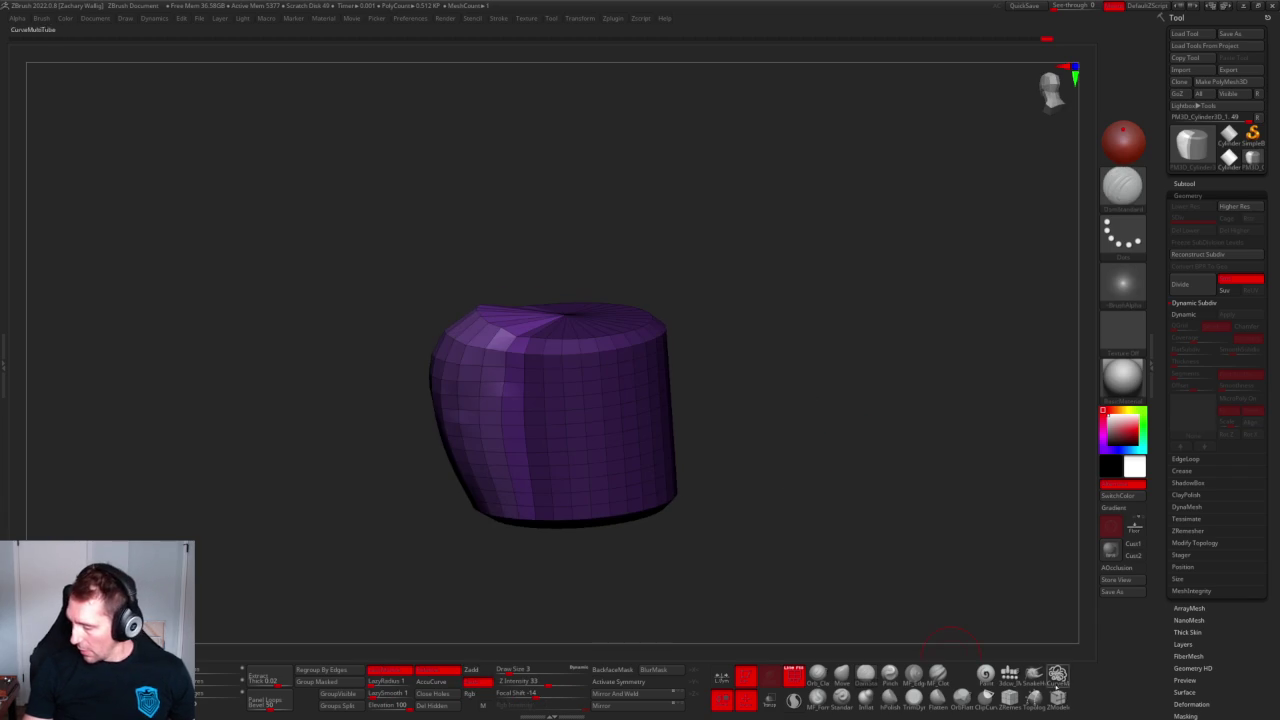
Use ZModeler Delete with Polygroup All to remove a strip, then hide the main body.
click(1057, 697)
key(space)
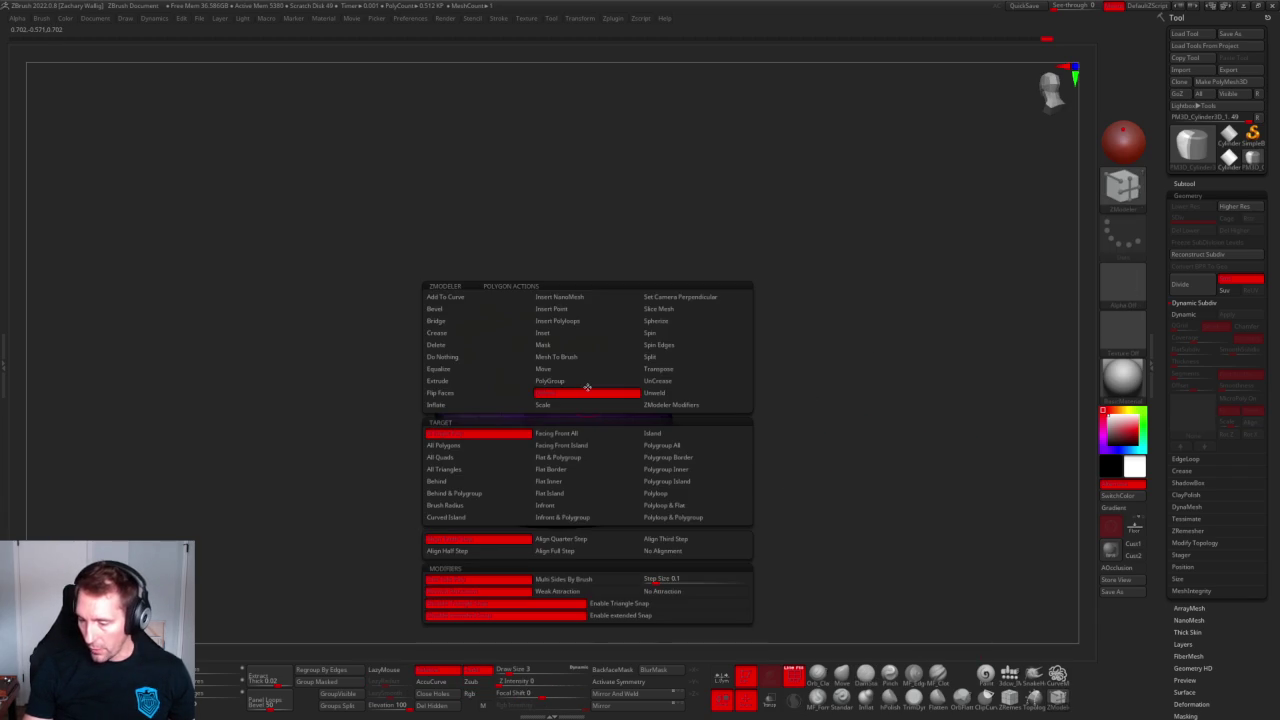
click(474, 346)
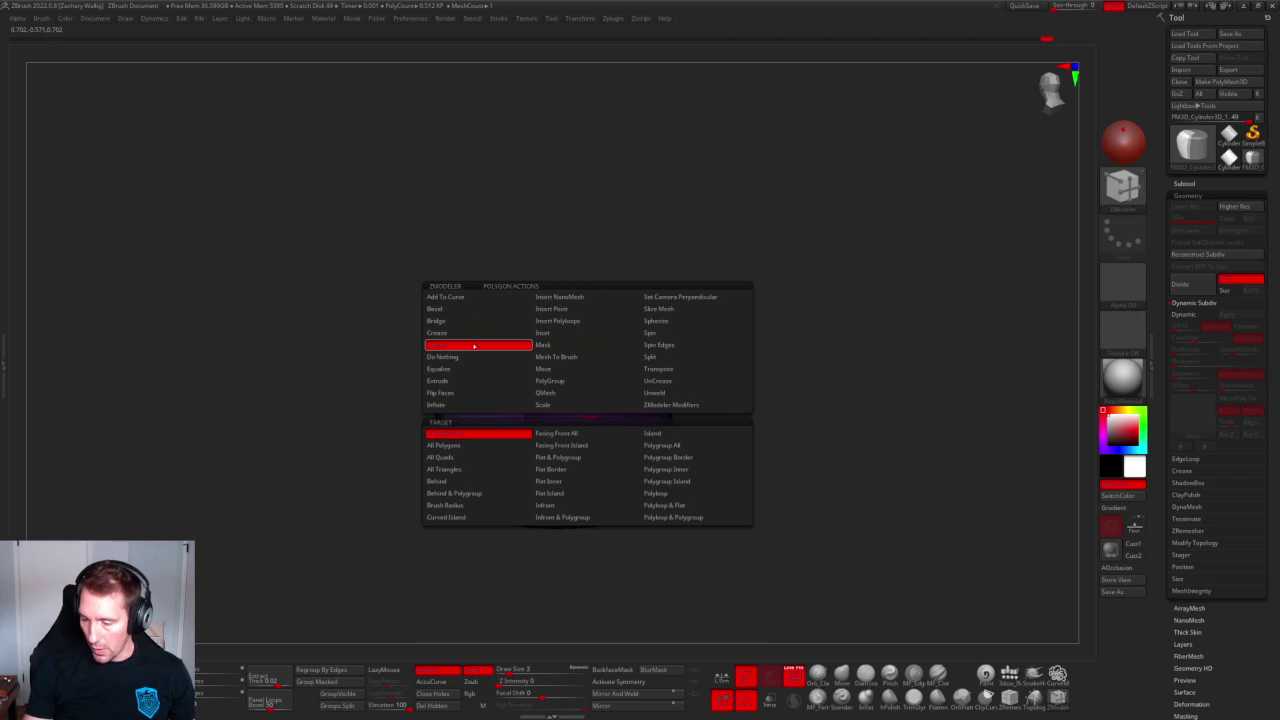
click(655, 446)
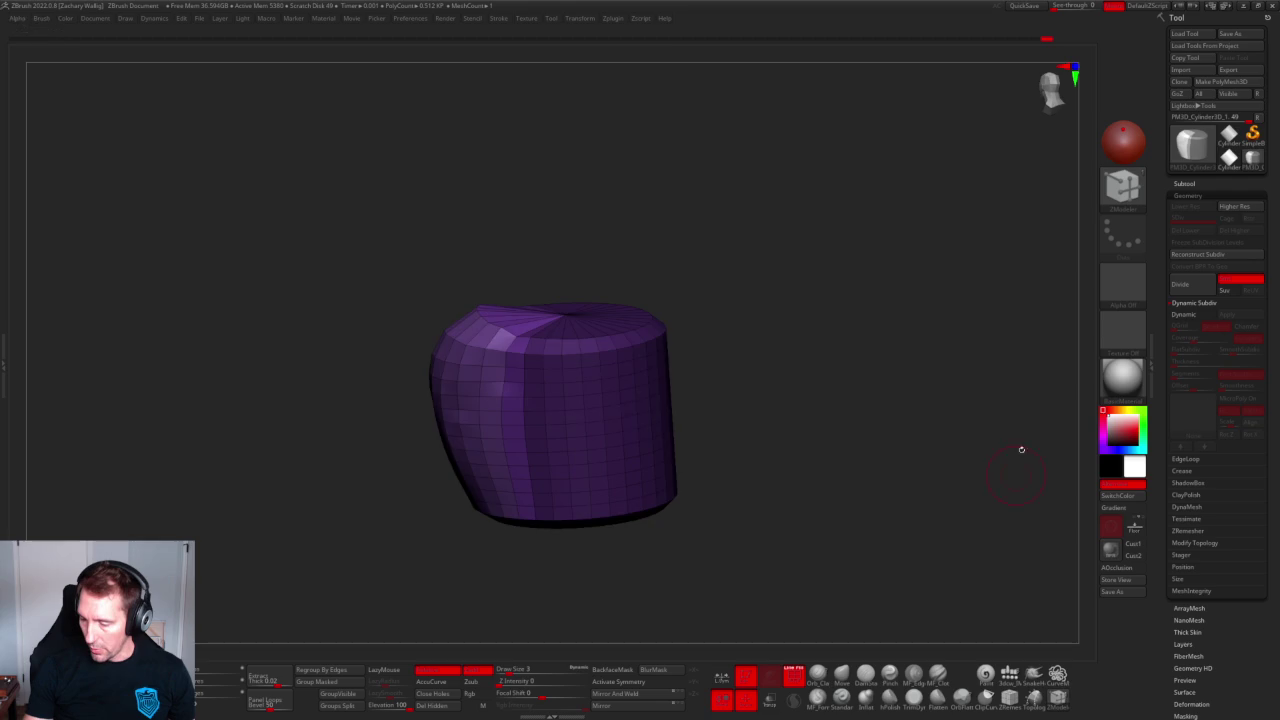
click(515, 400)
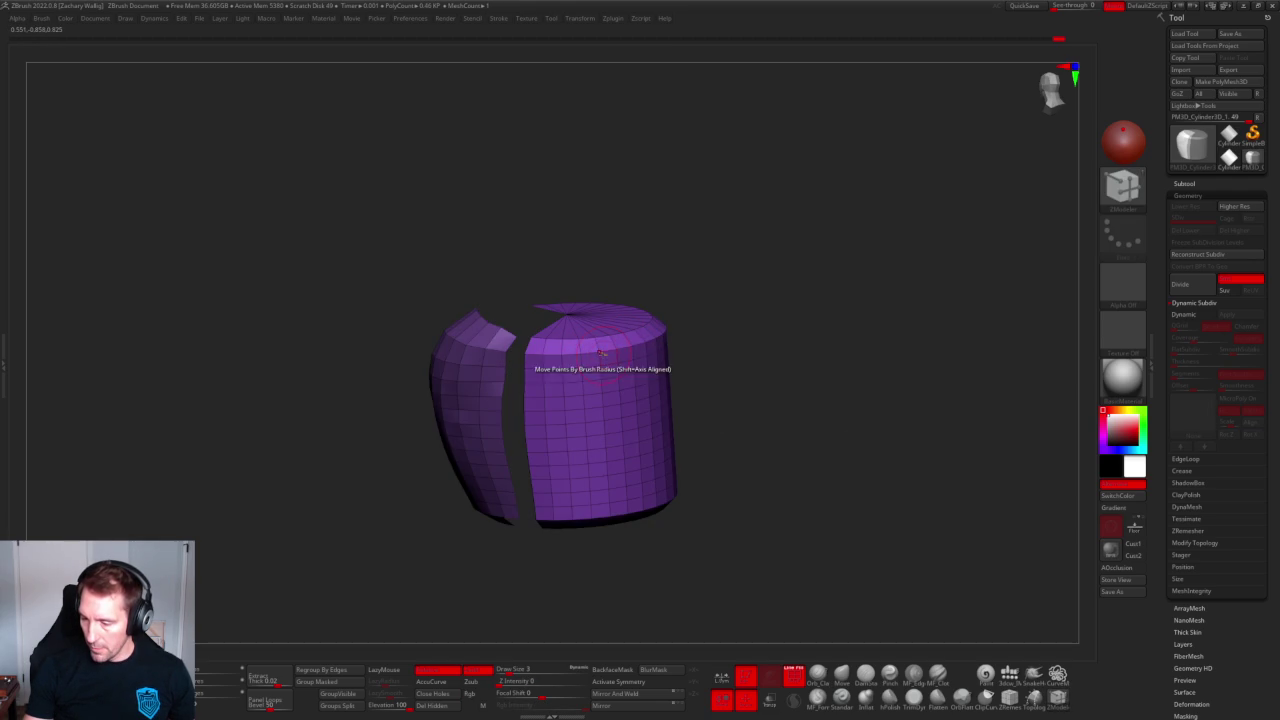
ctrl+alt+shift+click(600, 352)
mouse_move(677, 380)
mouse_down()
mouse_move(786, 294)
mouse_move(772, 348)
mouse_move(831, 374)
mouse_move(694, 397)
mouse_move(883, 434)
mouse_move(786, 443)
mouse_move(800, 445)
mouse_up()
Extrude the remaining side strip with Polygroup All into a thick shell.
click(1057, 674)
mouse_move(517, 303)
mouse_down()
mouse_move(871, 394)
mouse_move(600, 486)
mouse_move(774, 443)
mouse_move(690, 380)
mouse_up()
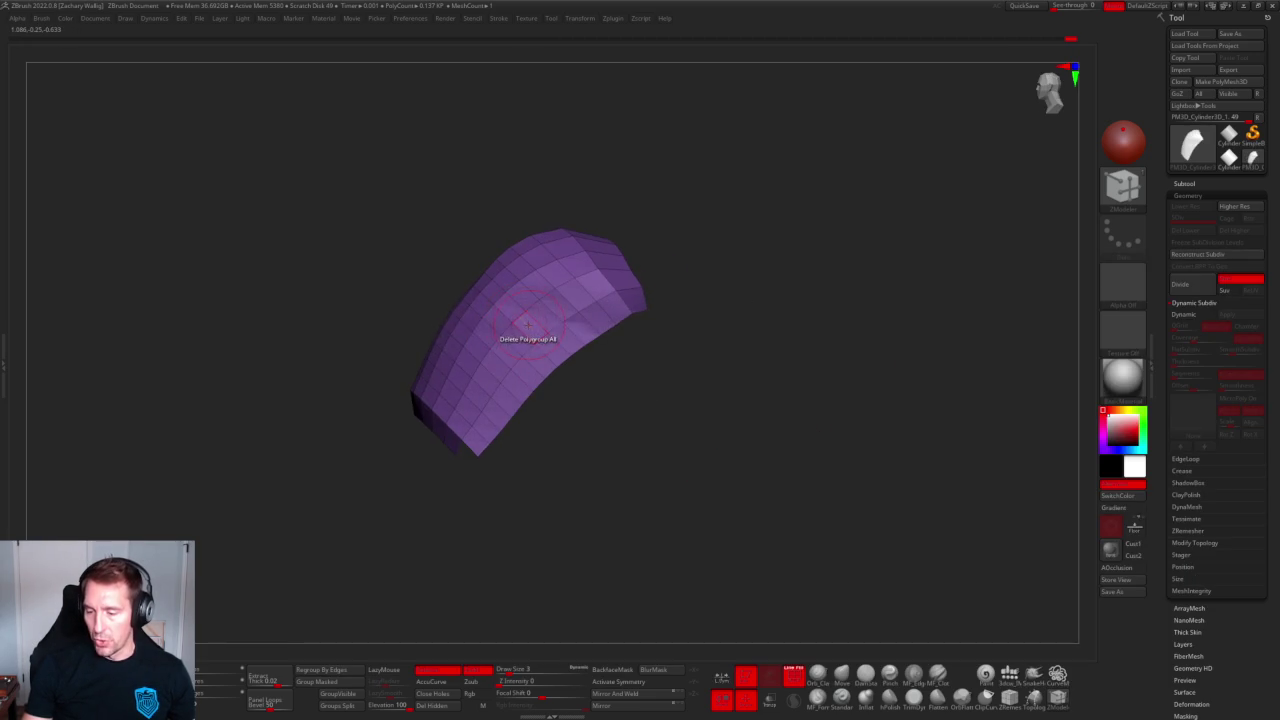
key(space)
click(445, 381)
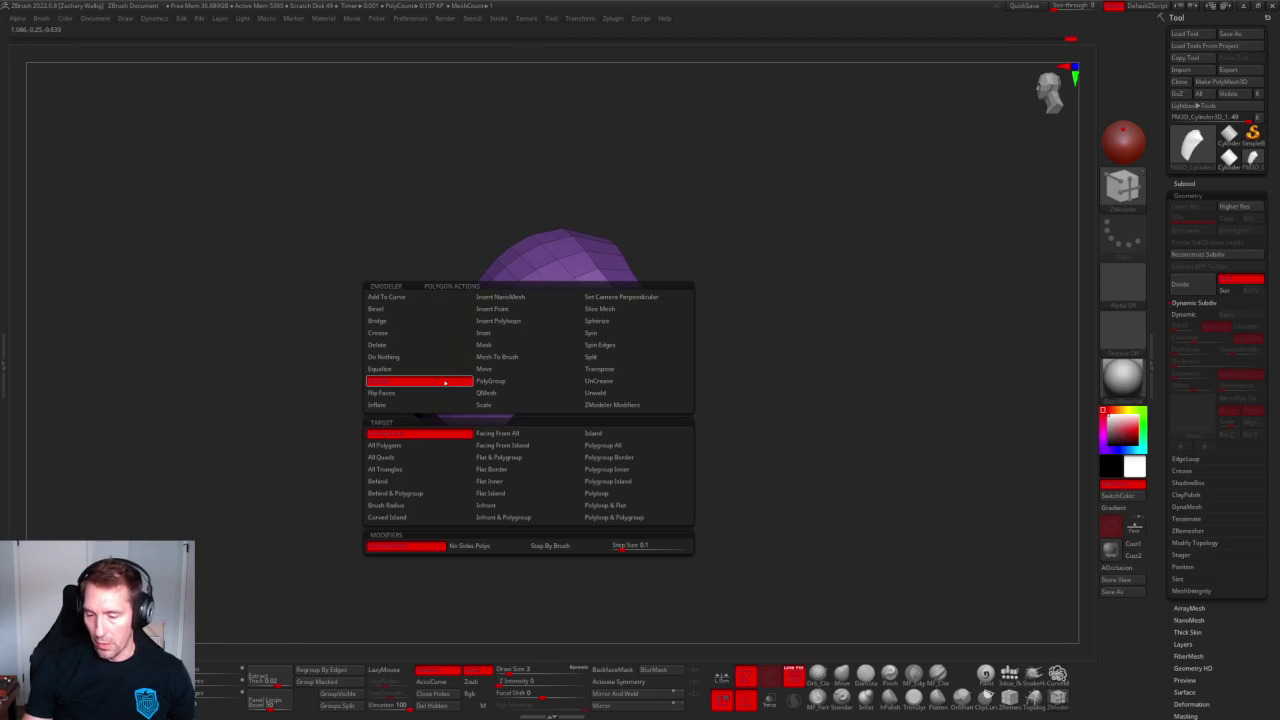
click(603, 445)
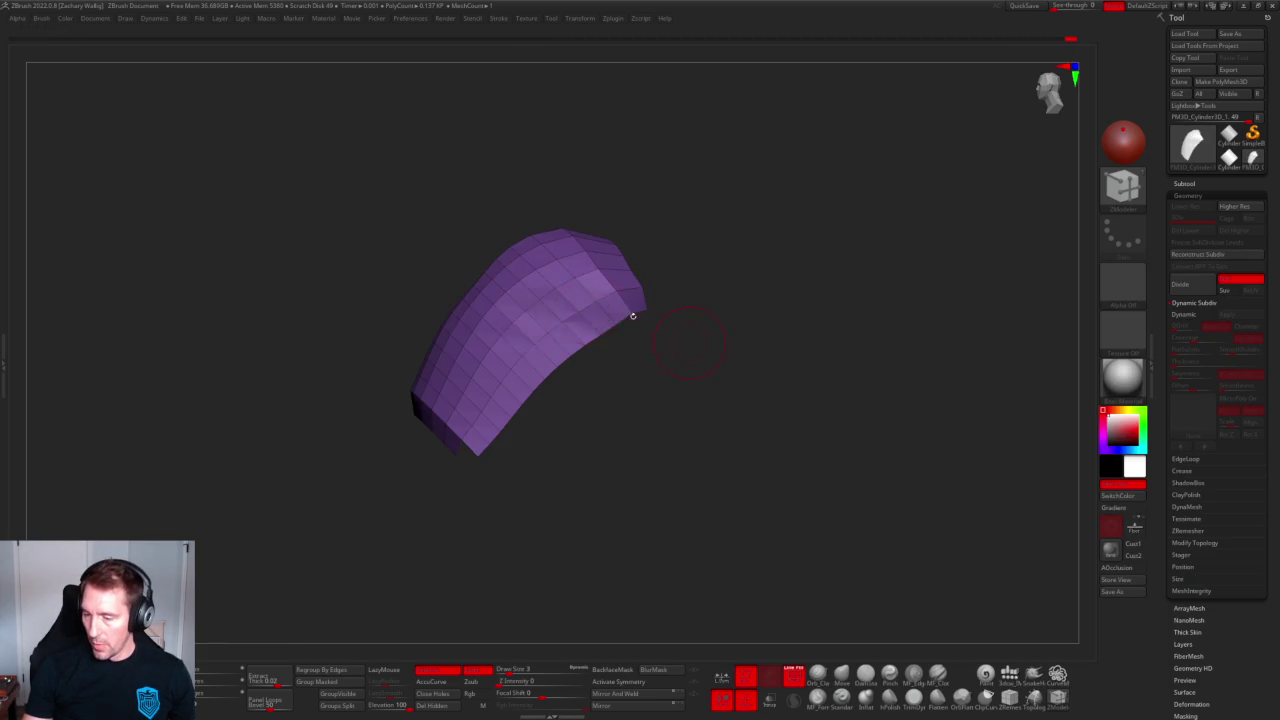
drag(531, 264, 990, 262)
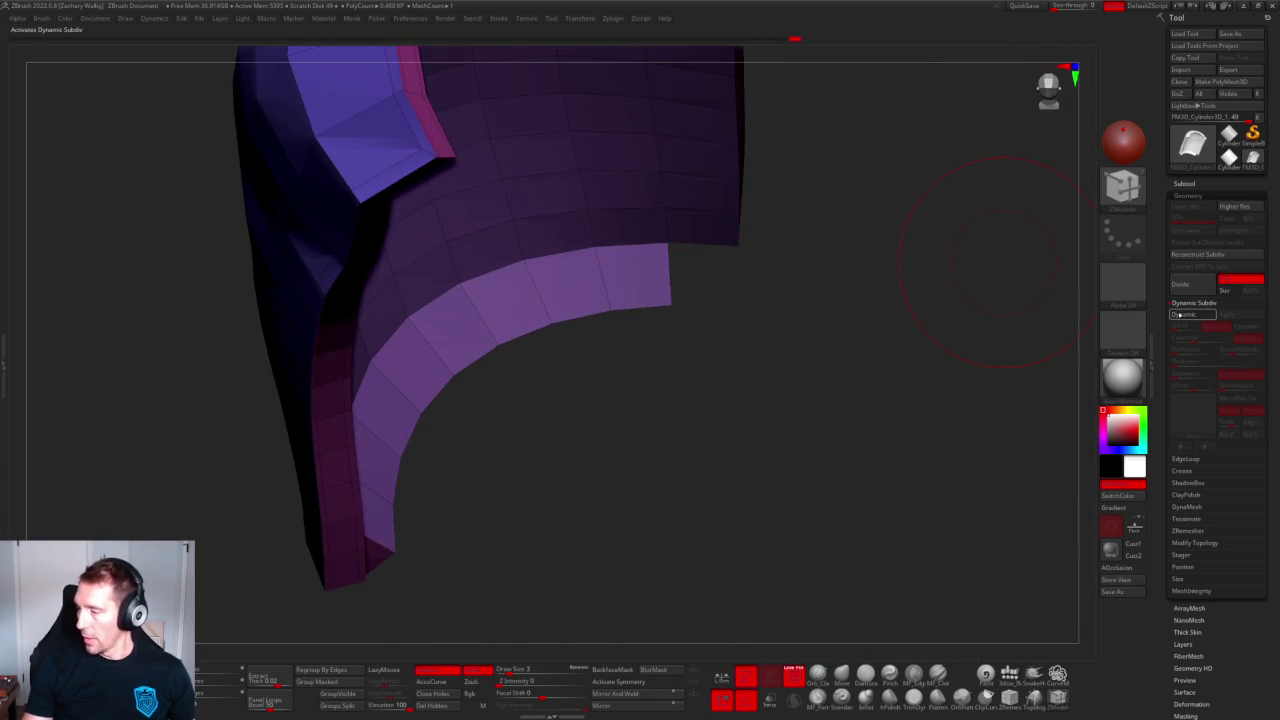
Preview with Dynamic Subdiv, Divide the shell to level 4, and turn off PolyF.
key(d)
mouse_move(500, 370)
right_down()
mouse_move(700, 425)
mouse_move(950, 365)
mouse_move(990, 490)
mouse_move(885, 330)
mouse_move(585, 340)
mouse_move(540, 571)
mouse_move(466, 351)
mouse_move(394, 386)
mouse_move(457, 400)
mouse_move(893, 263)
mouse_move(851, 260)
mouse_move(794, 209)
mouse_move(868, 236)
right_up()
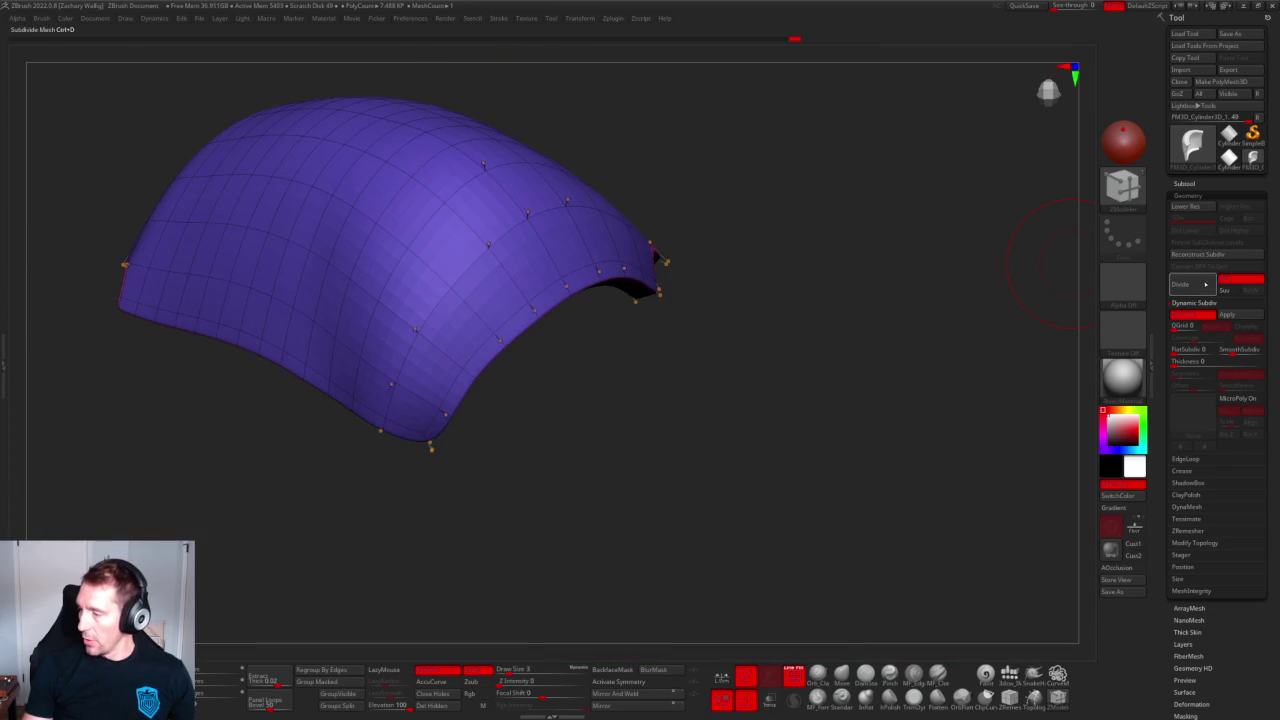
click(1199, 288)
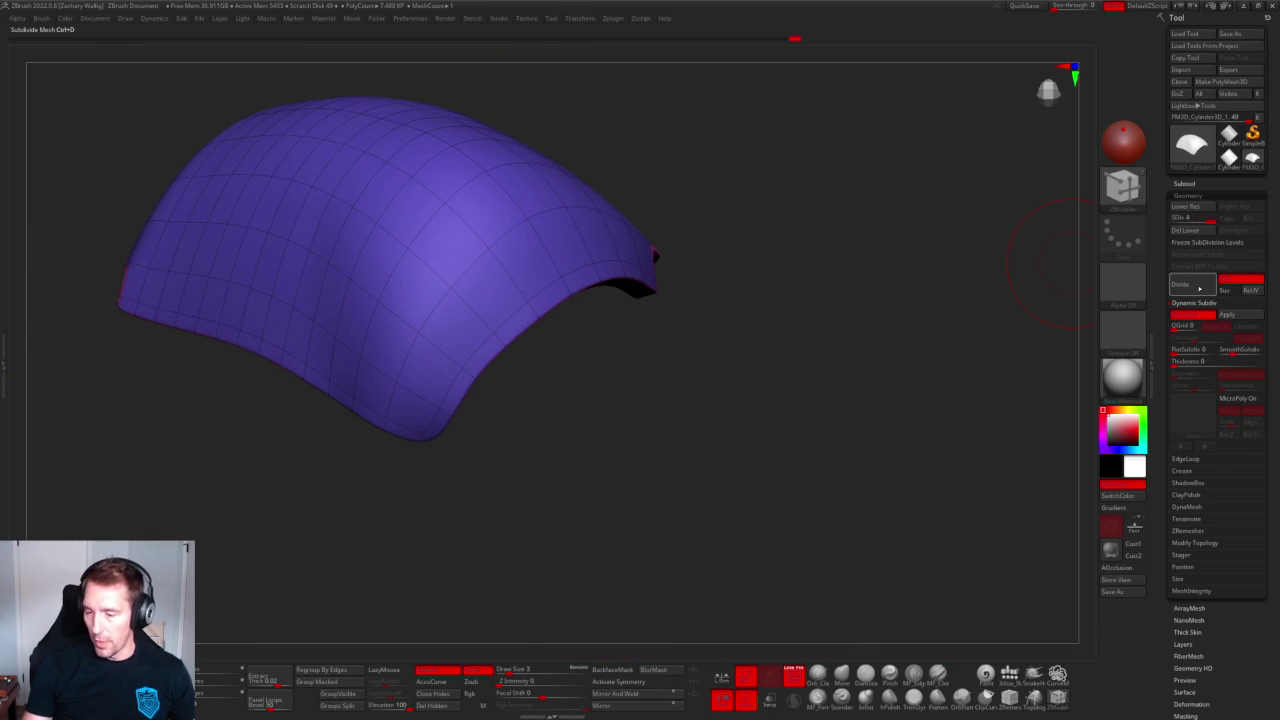
mouse_move(850, 330)
right_down()
mouse_move(786, 434)
mouse_move(799, 501)
right_up()
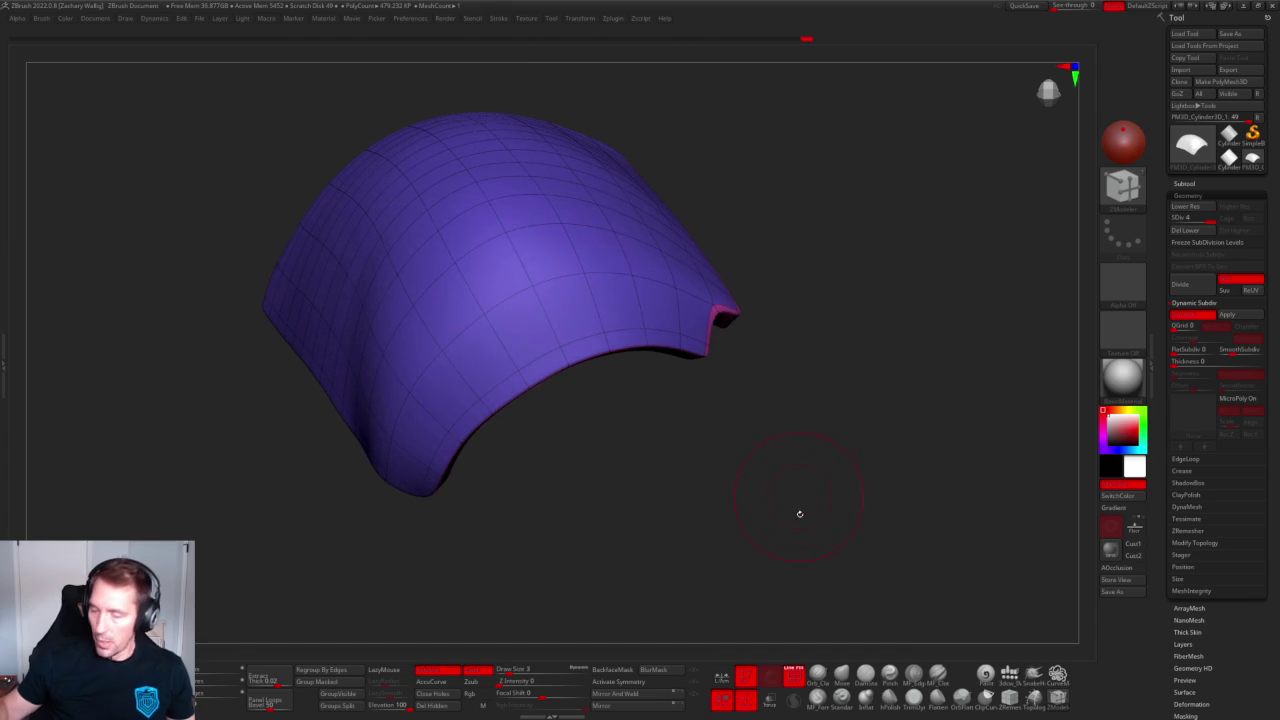
click(865, 676)
right_drag(700, 560, 643, 486)
key(shift+f)
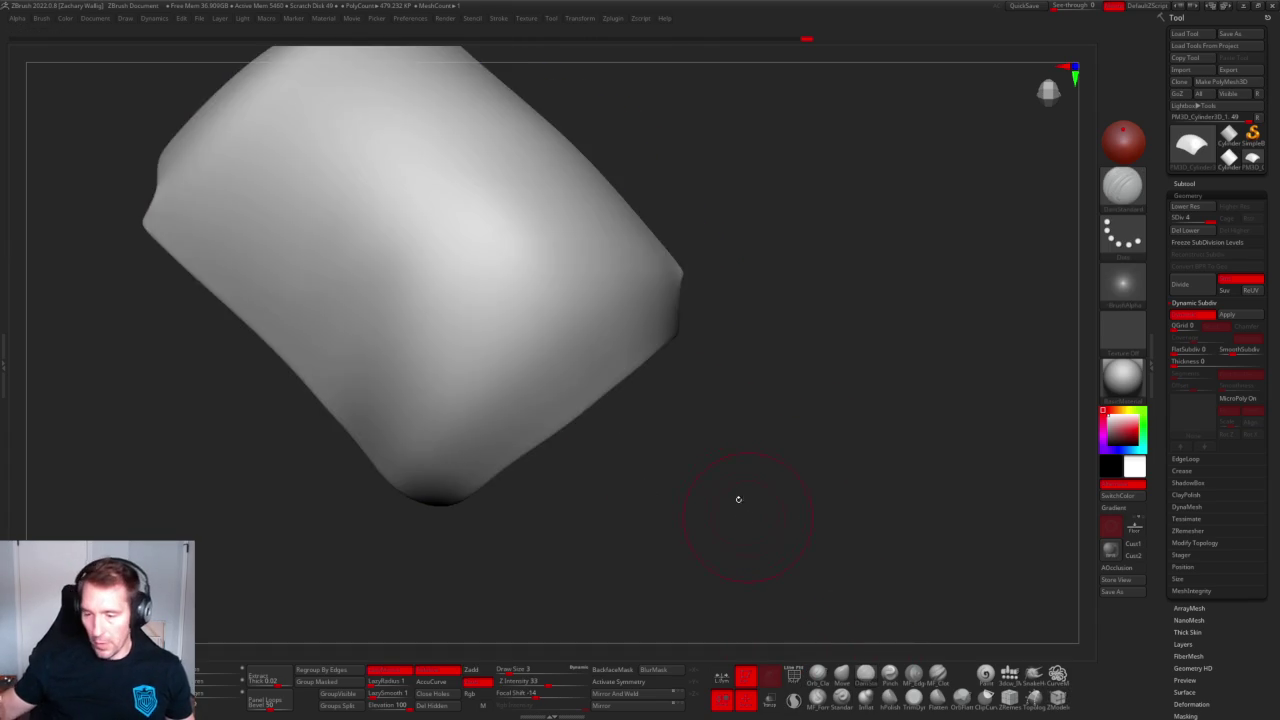
Sculpt a diagonal crease across the shell's upper left, undoing the stray strokes.
right_drag(743, 514, 718, 521)
drag(423, 322, 514, 414)
key(ctrl+z)
drag(365, 272, 505, 425)
key(ctrl+z)
drag(345, 222, 465, 385)
drag(421, 318, 515, 450)
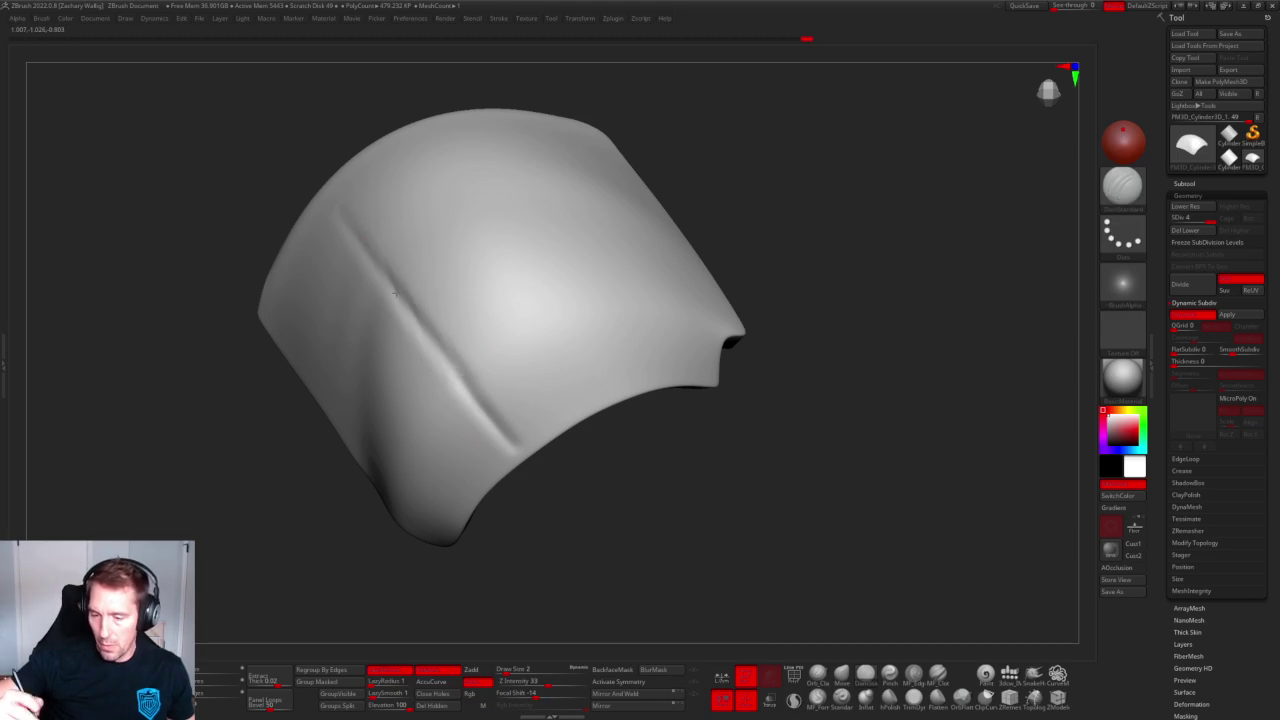
drag(586, 477, 509, 314)
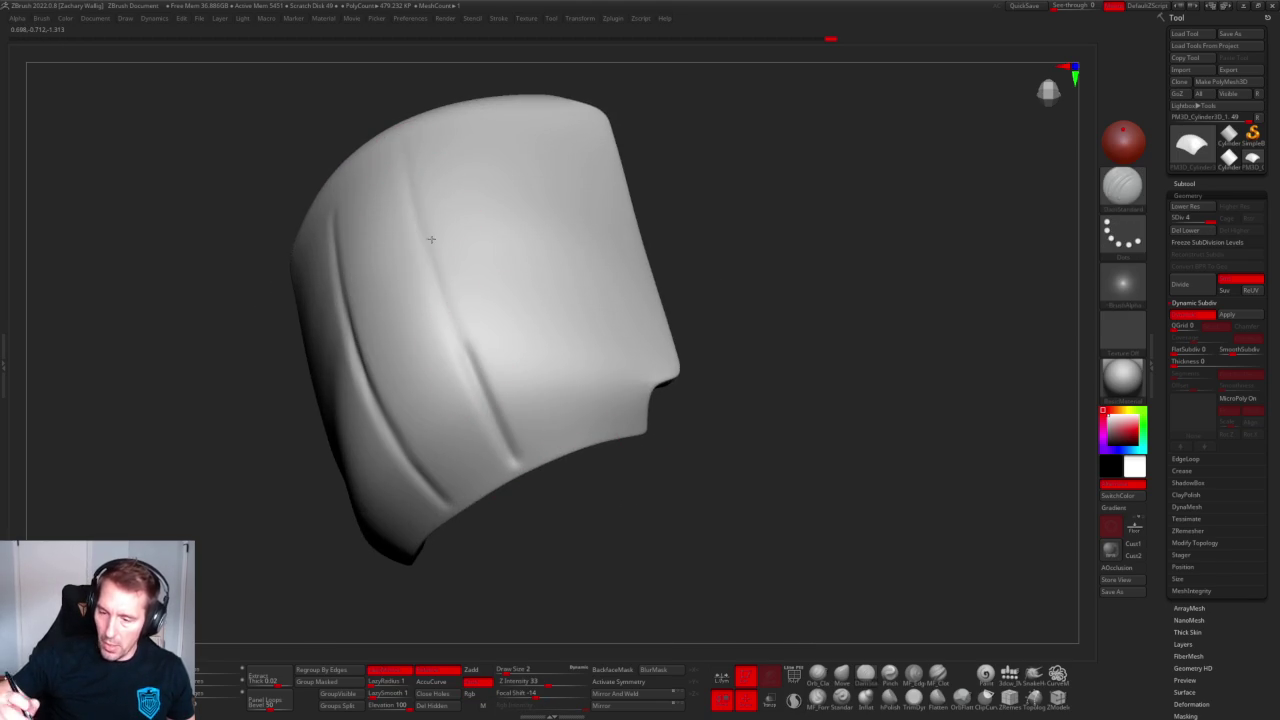
key(ctrl+z)
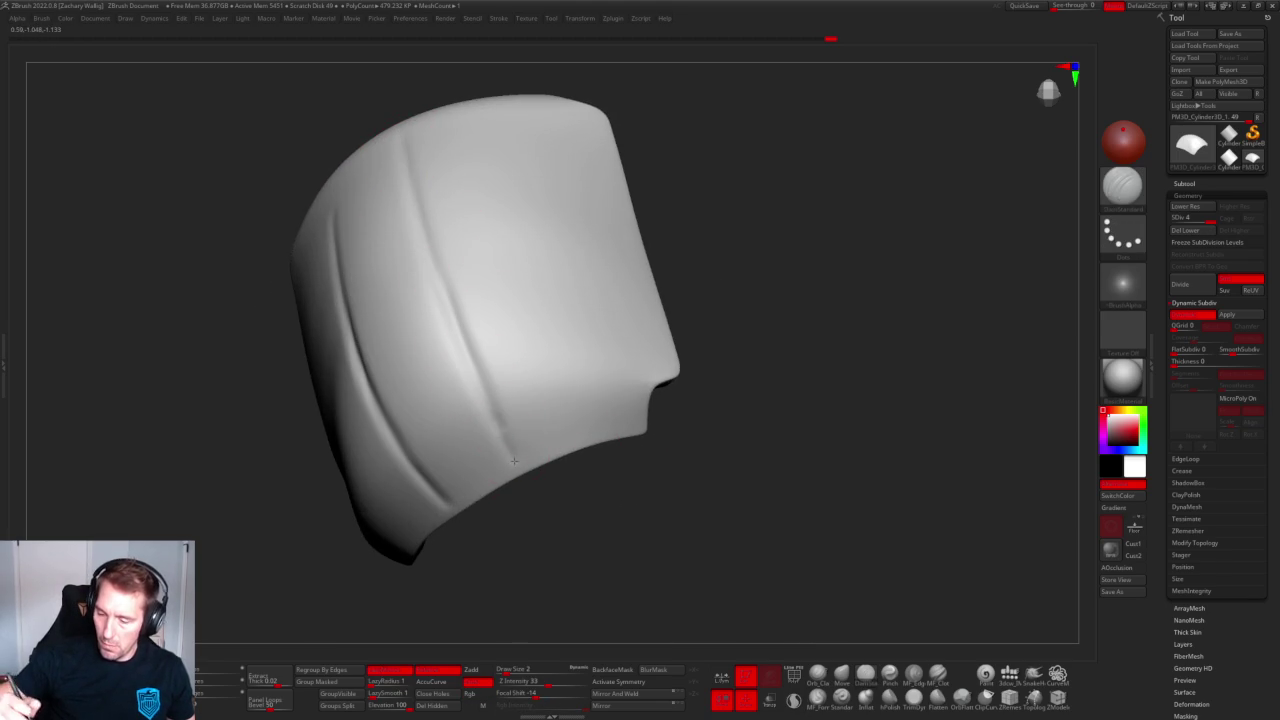
Enable BackfaceMask and orbit back to the shell's outer surface.
mouse_move(449, 300)
mouse_down()
mouse_move(567, 437)
mouse_move(567, 425)
mouse_up()
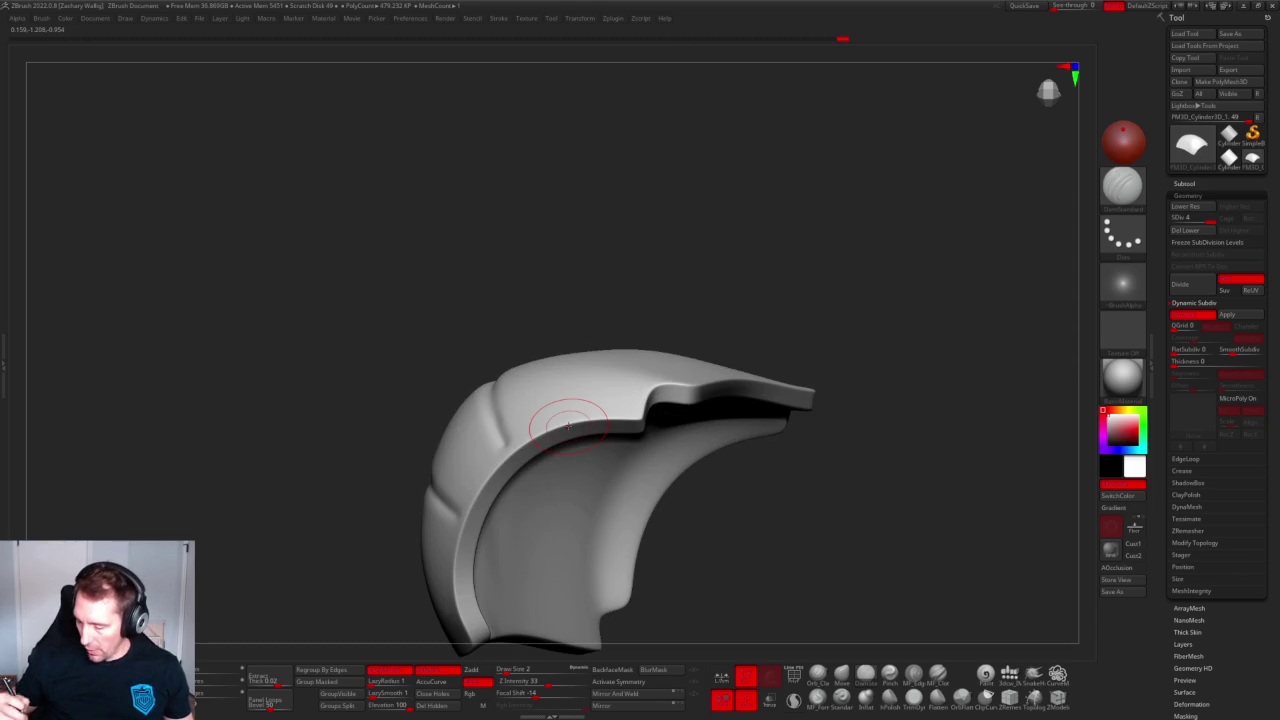
click(614, 669)
mouse_move(686, 214)
mouse_down()
mouse_move(681, 284)
mouse_move(466, 100)
mouse_move(436, 211)
mouse_move(414, 130)
mouse_move(520, 395)
mouse_up()
Add three small raised bumps and carve a deep vertical groove down the shell.
click(483, 374)
click(412, 333)
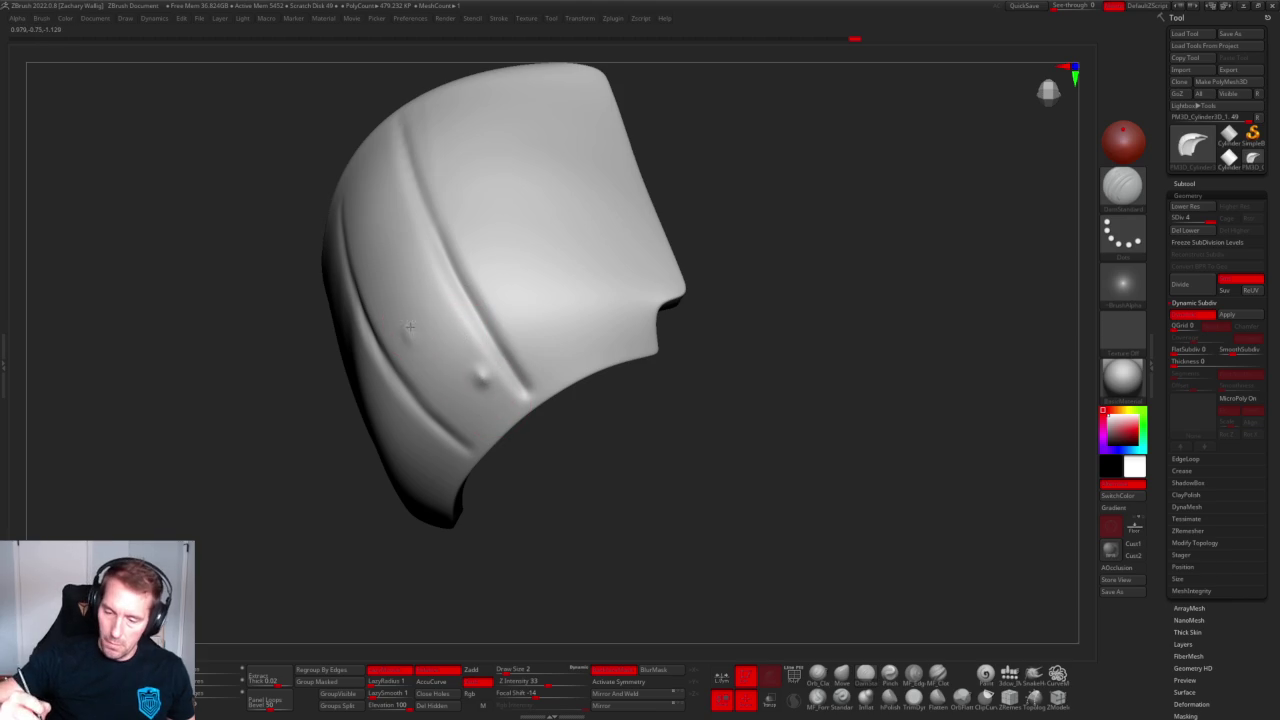
click(403, 254)
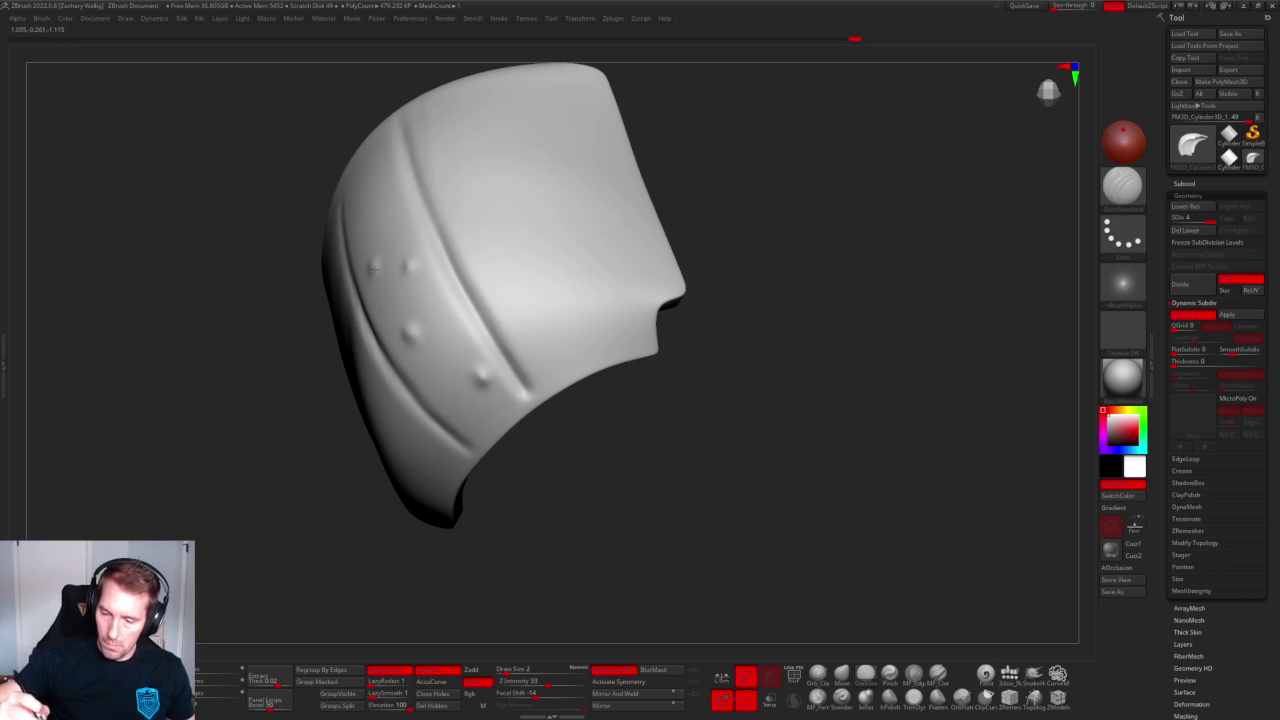
drag(650, 507, 465, 330)
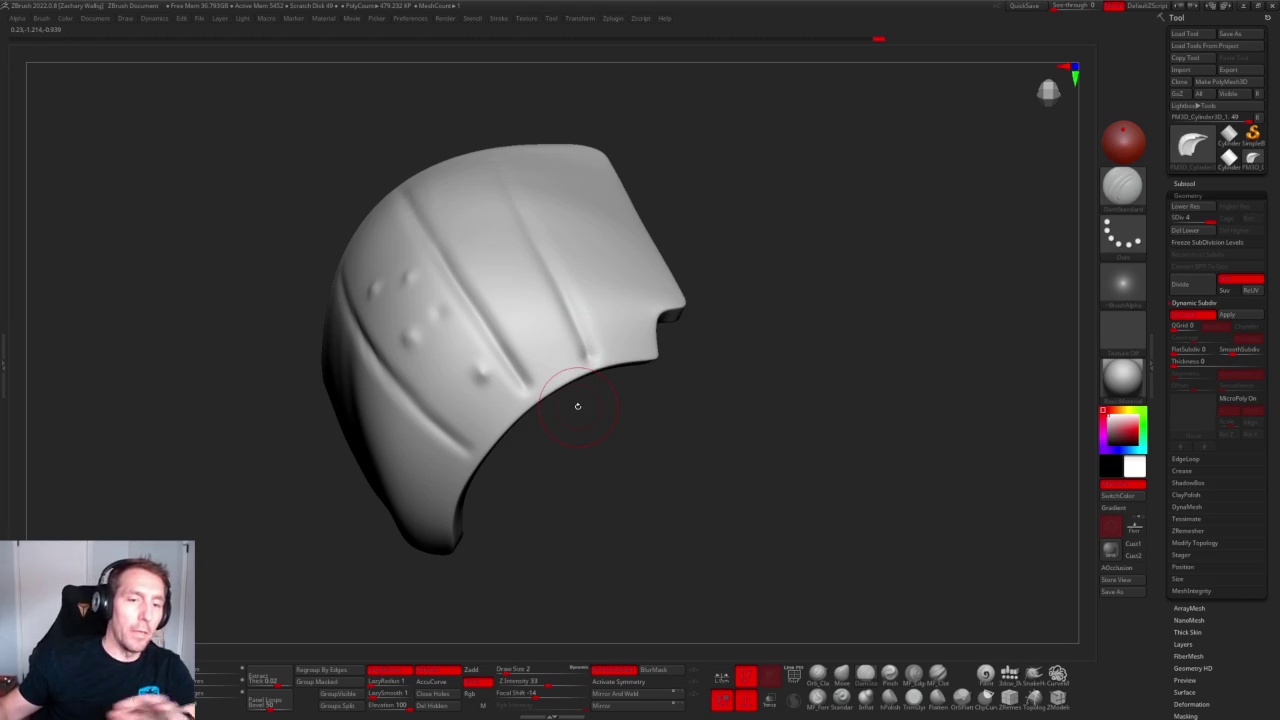
mouse_move(720, 430)
mouse_down()
mouse_move(789, 440)
mouse_move(803, 377)
mouse_move(798, 464)
mouse_move(809, 446)
mouse_move(563, 289)
mouse_up()
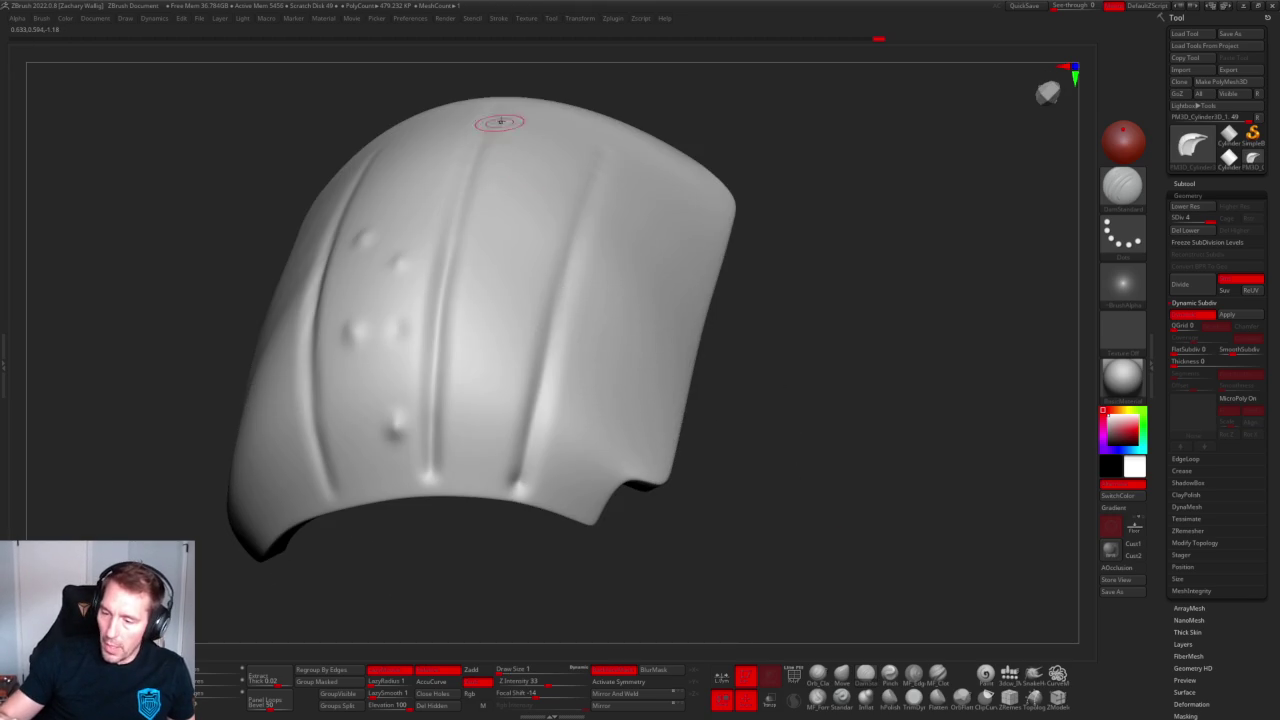
drag(420, 323, 420, 417)
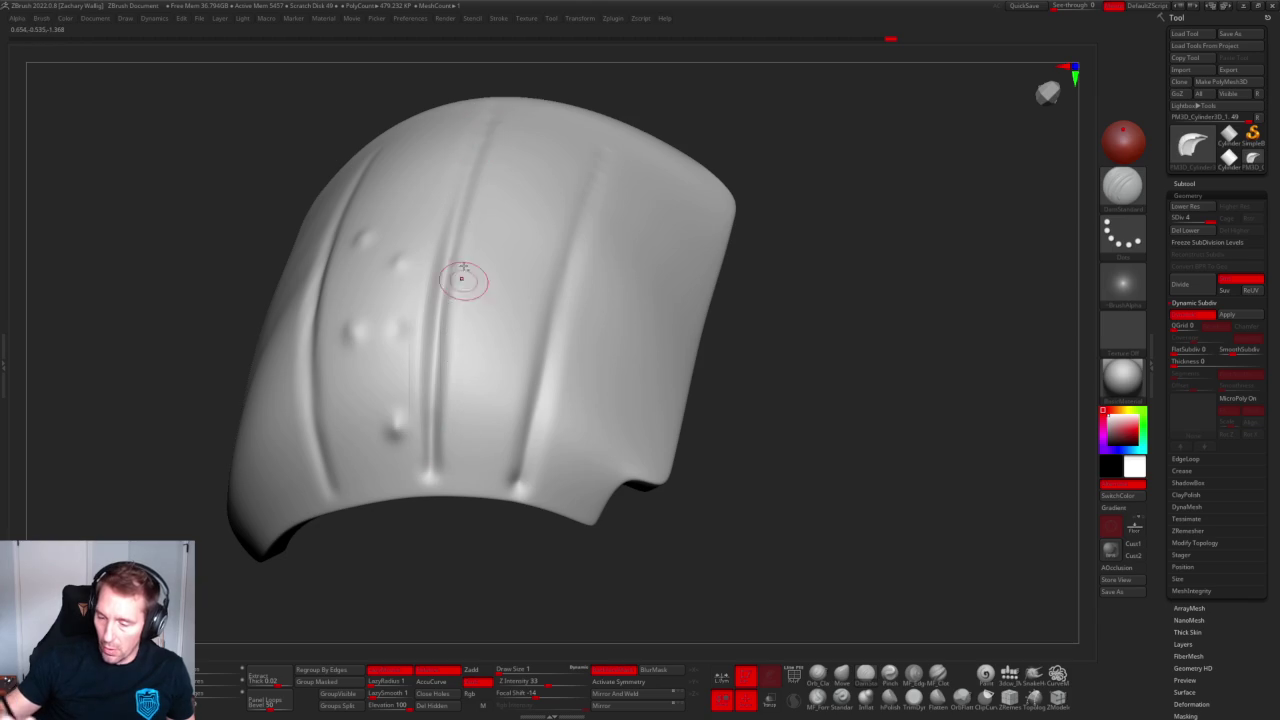
right_drag(450, 305, 471, 286)
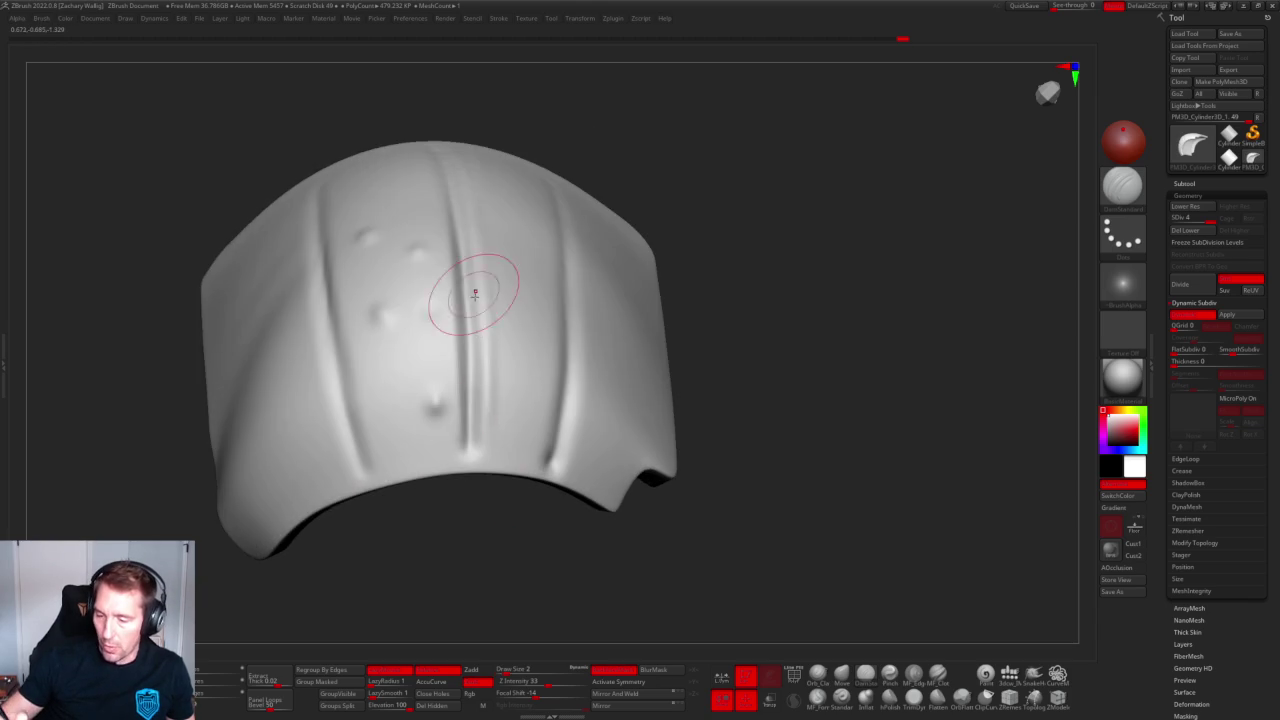
drag(465, 245, 465, 450)
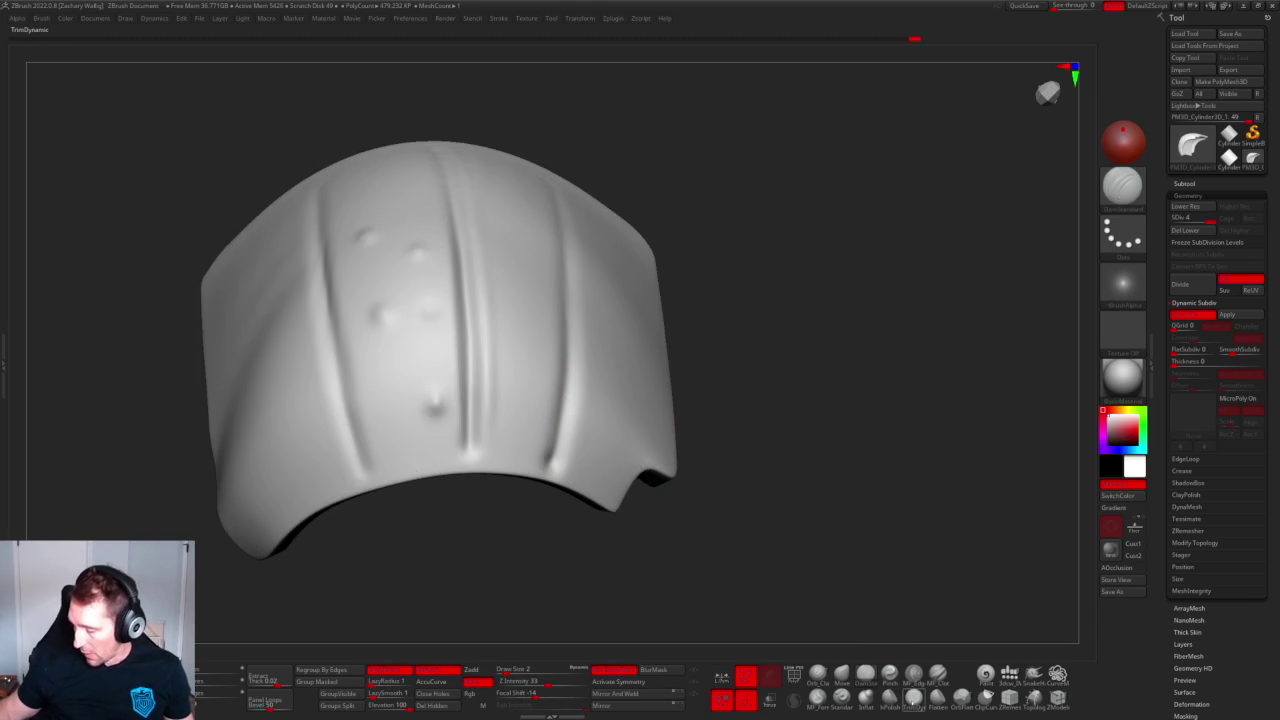
Divide the shell to subdivision level 5 and apply a darker, glossier material.
click(866, 673)
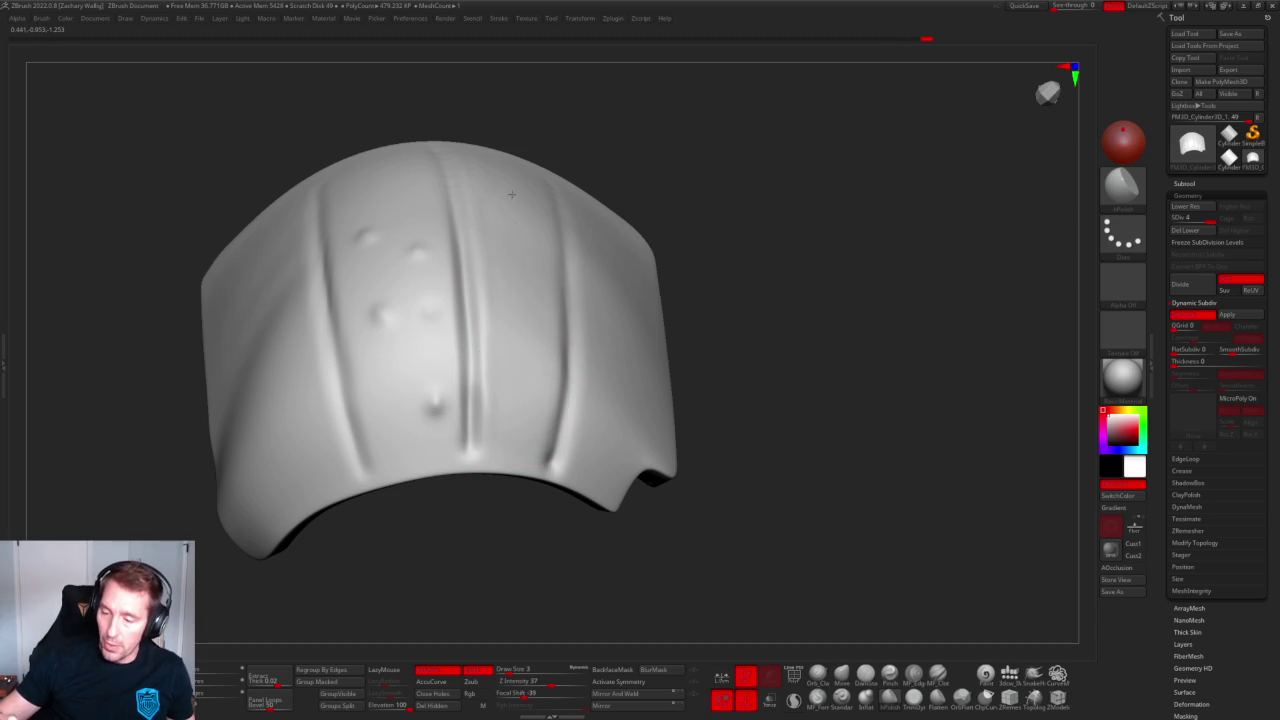
drag(552, 114, 514, 166)
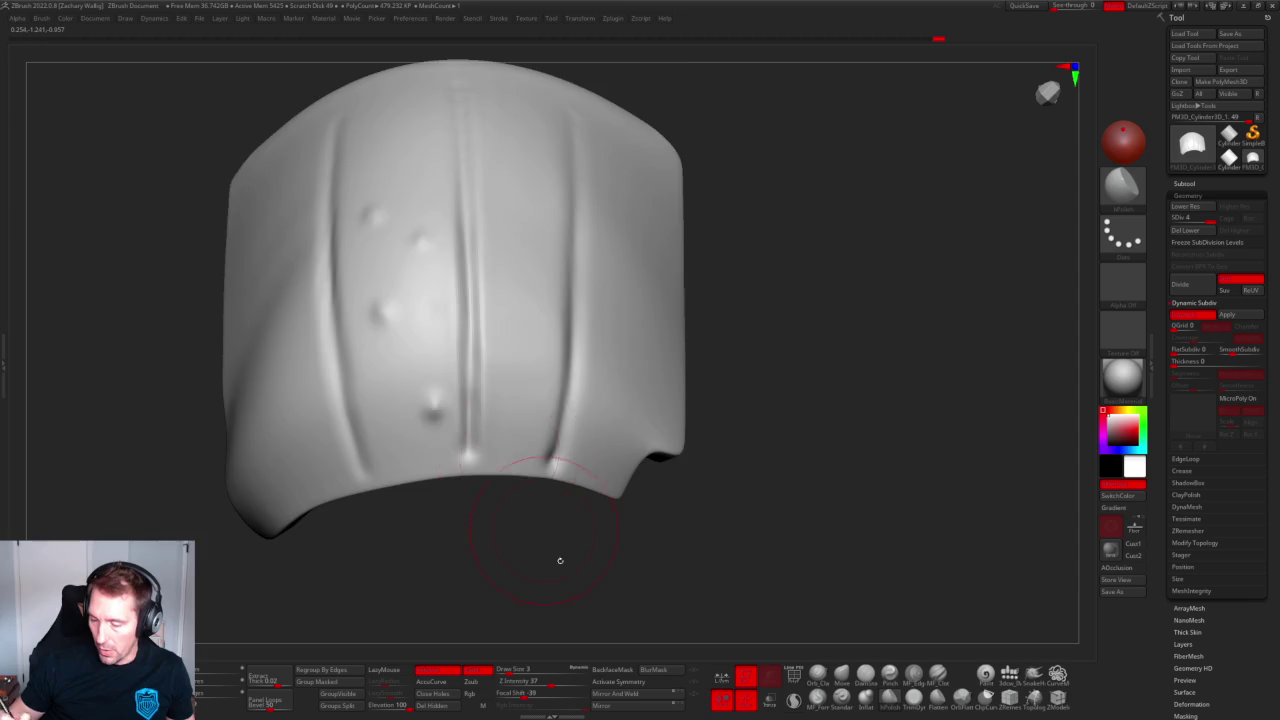
drag(548, 540, 575, 560)
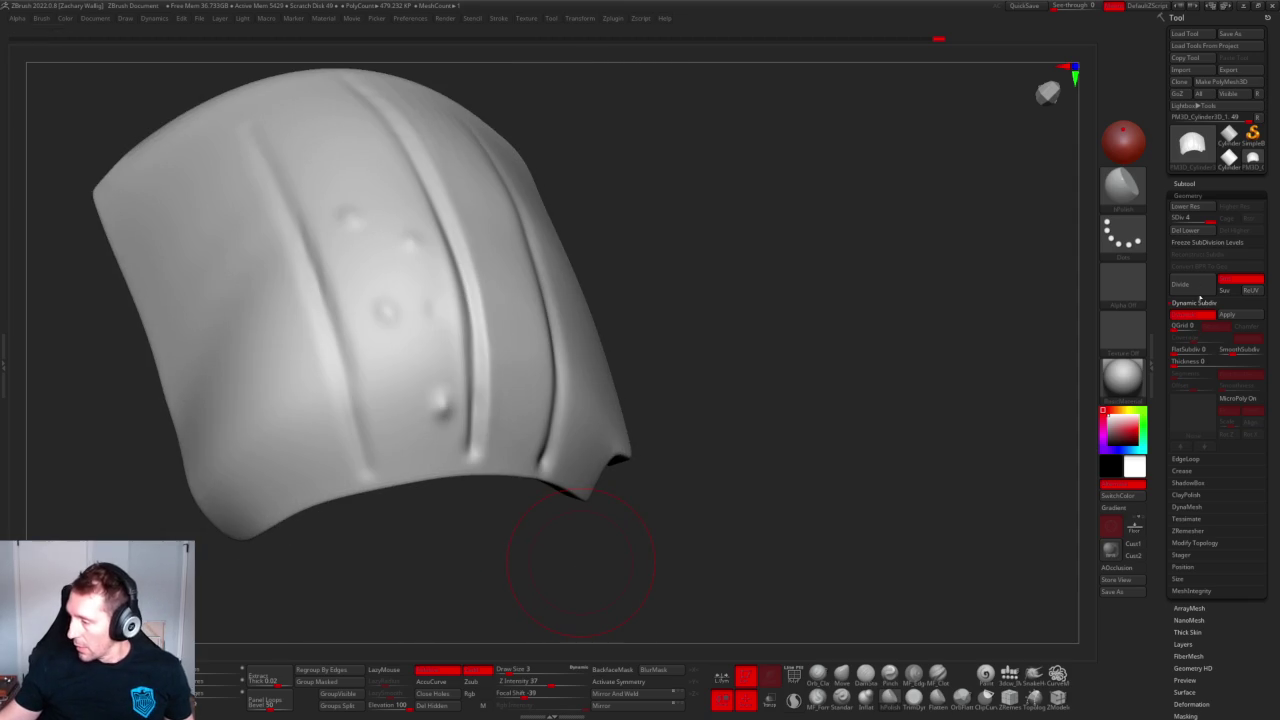
click(1188, 285)
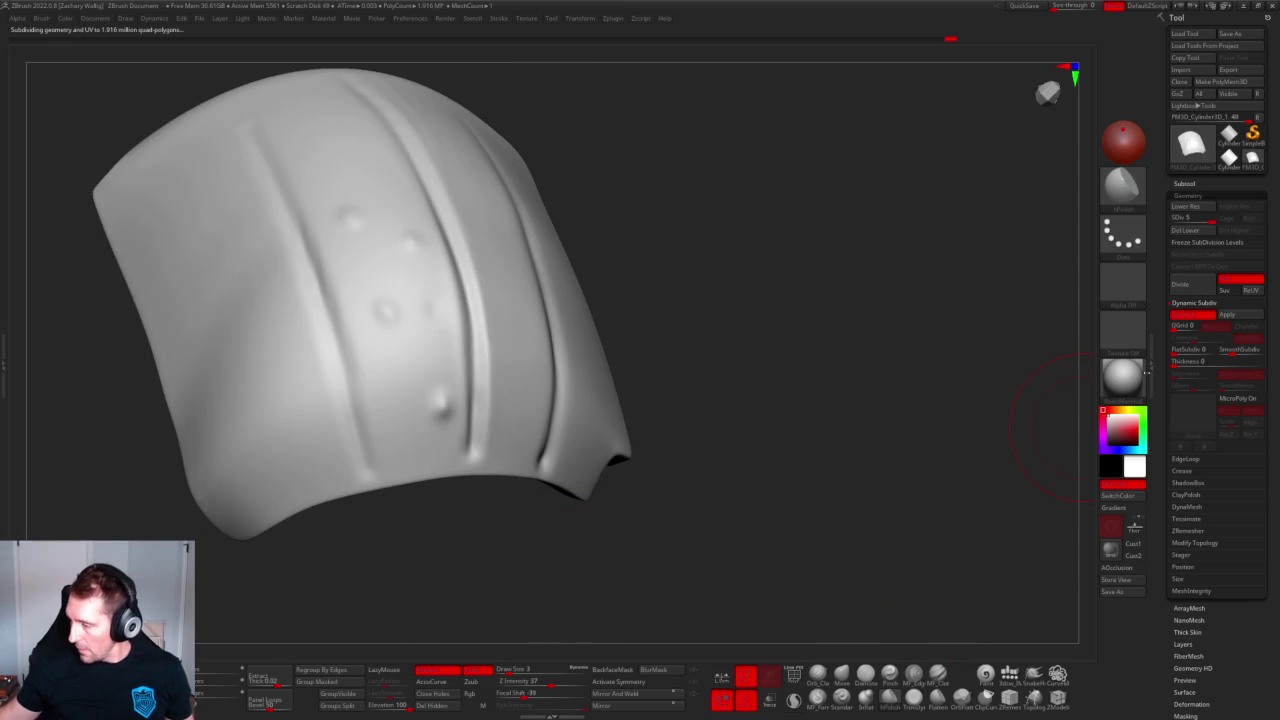
click(1124, 376)
click(749, 408)
mouse_move(749, 408)
mouse_down()
mouse_move(708, 346)
mouse_move(766, 406)
mouse_move(808, 406)
mouse_move(809, 480)
mouse_move(666, 449)
mouse_up()
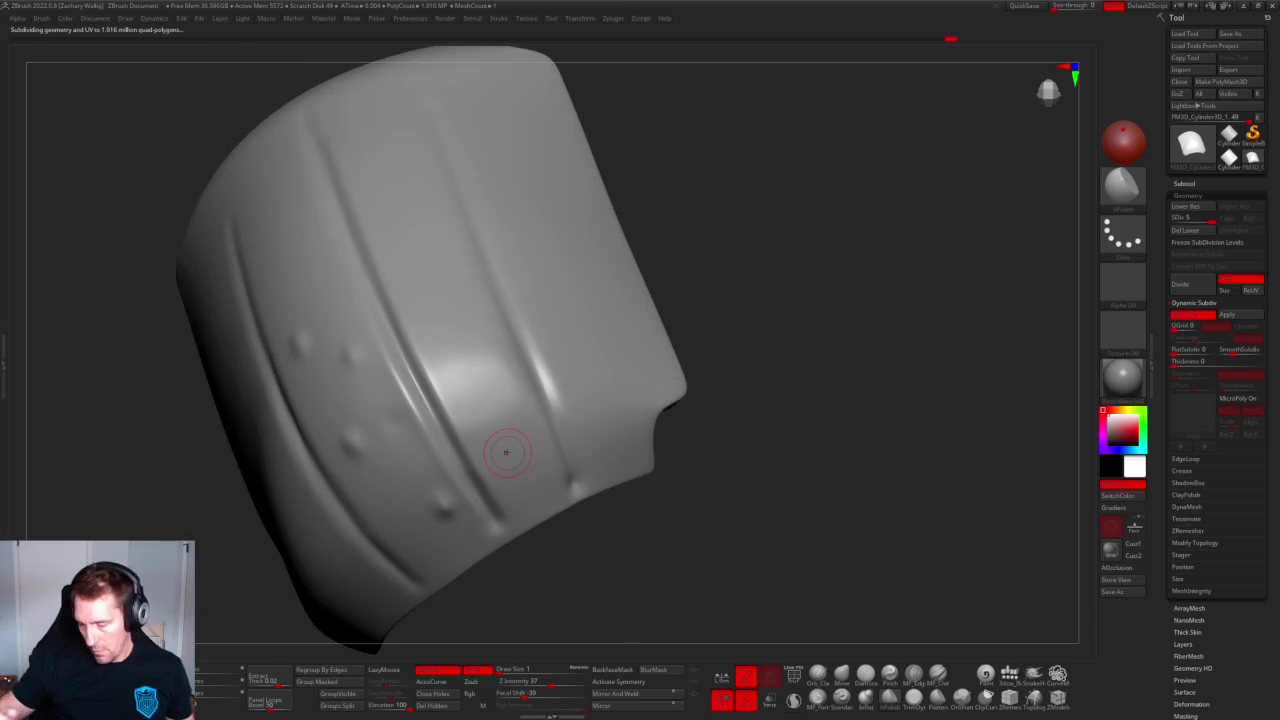
Switch brushes with B-S-T and add a crease parallel to the earlier grooves.
key(b)
key(s)
key(t)
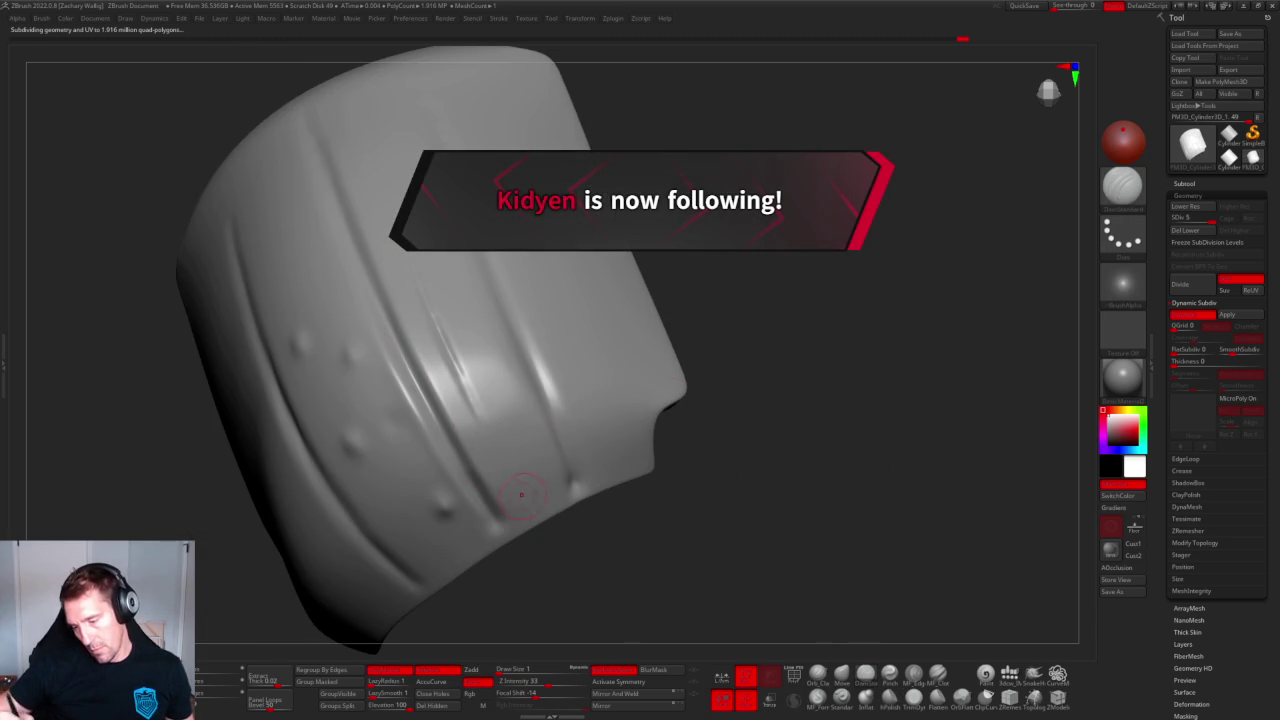
mouse_move(571, 543)
mouse_down()
mouse_move(484, 385)
mouse_move(490, 466)
mouse_up()
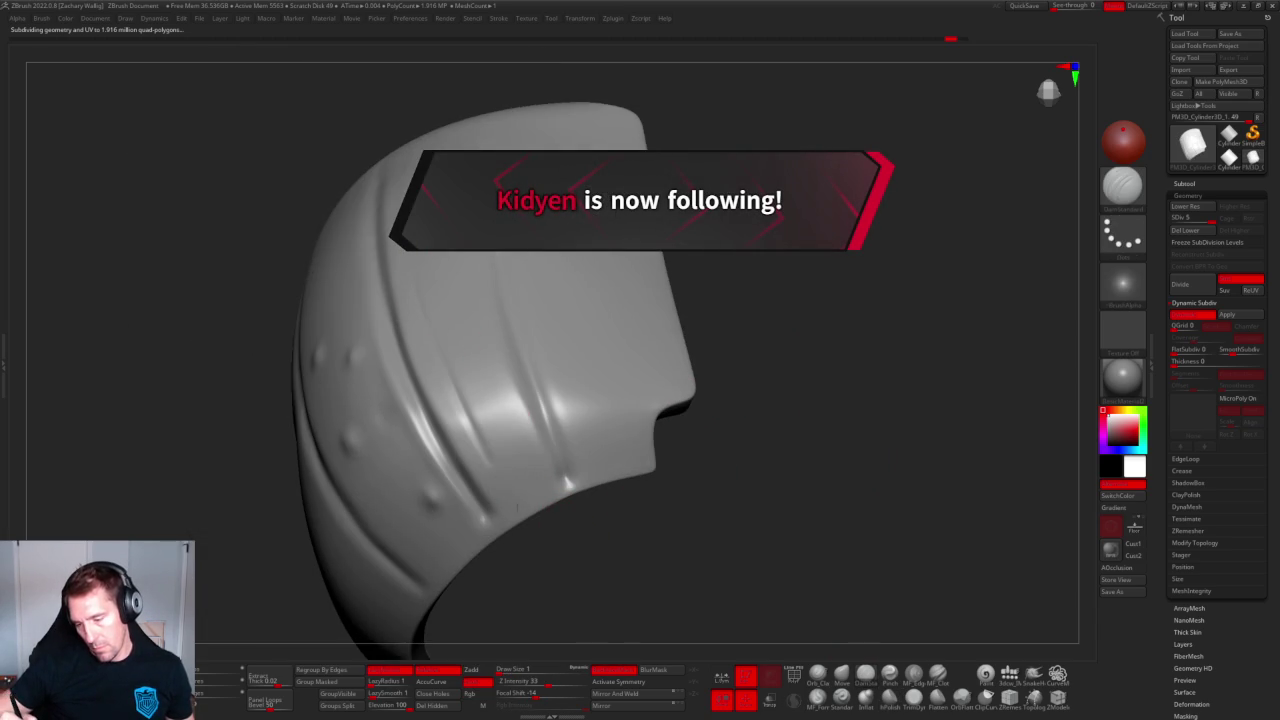
drag(484, 388, 520, 462)
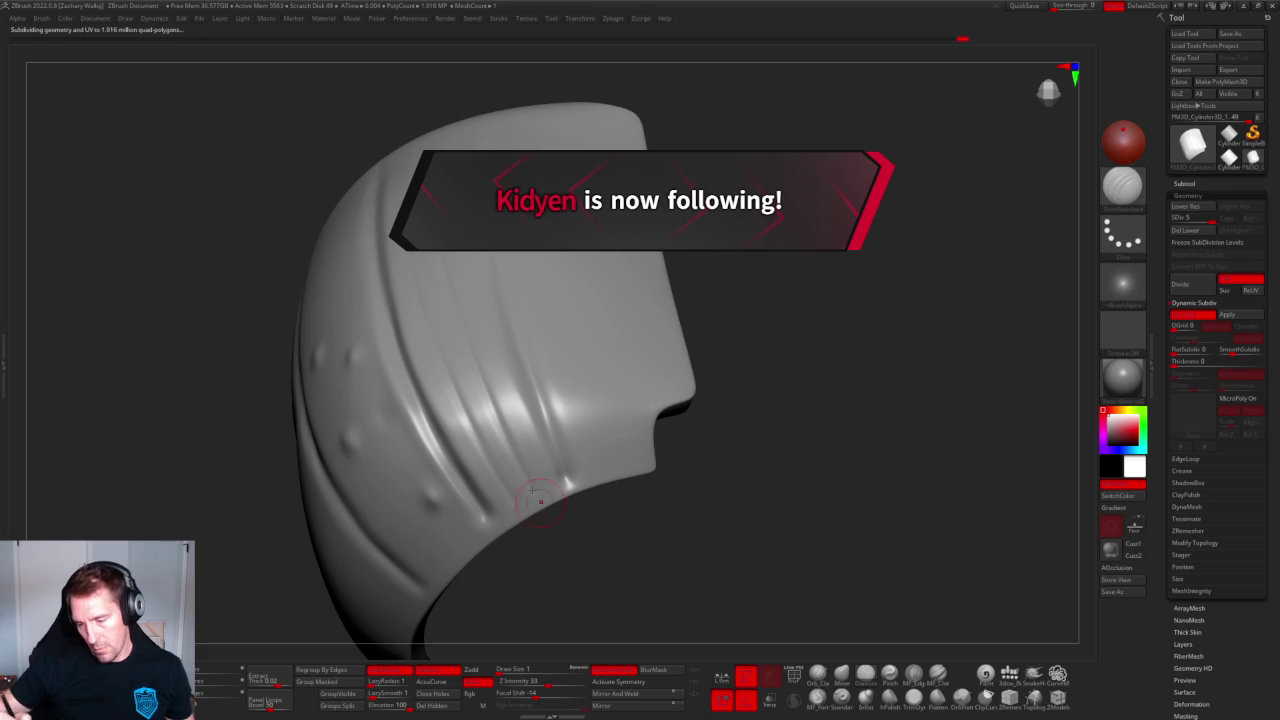
mouse_move(661, 500)
mouse_down()
mouse_move(729, 443)
mouse_move(737, 400)
mouse_move(723, 431)
mouse_up()
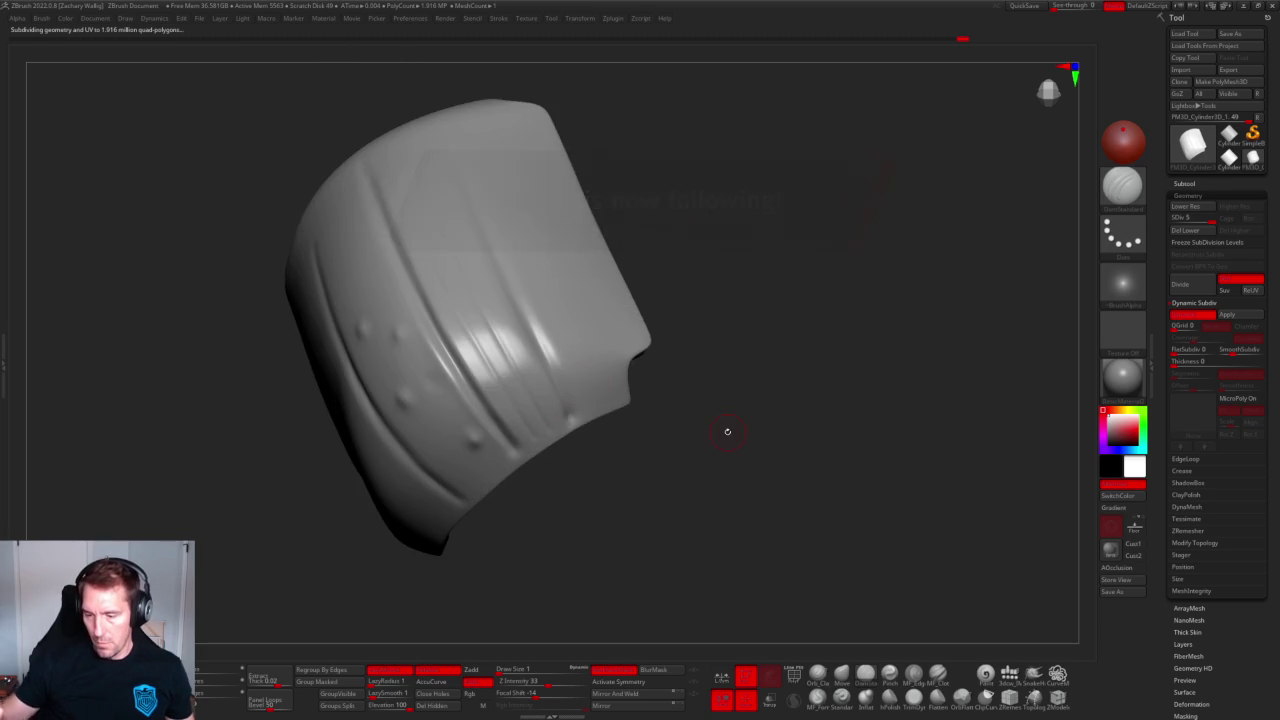
right_drag(511, 368, 574, 415)
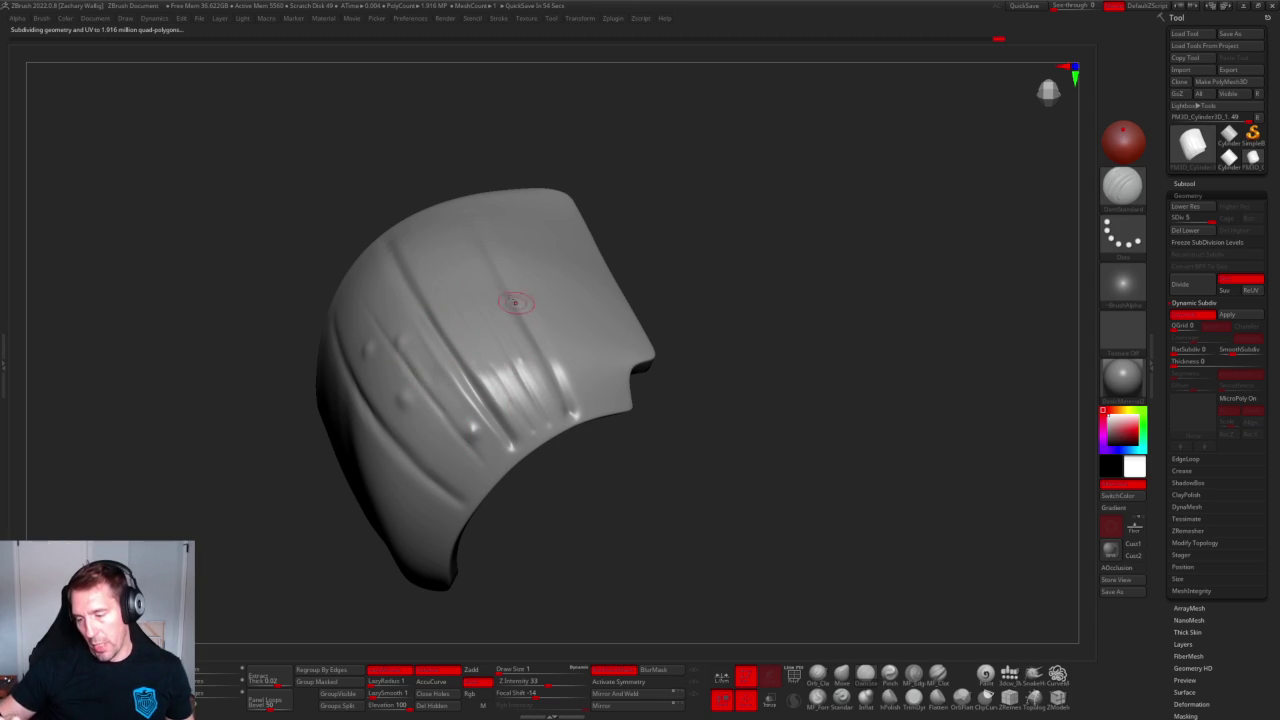
mouse_move(669, 500)
alt+mouse_down()
mouse_move(691, 363)
mouse_move(826, 449)
mouse_move(731, 537)
mouse_move(727, 482)
mouse_move(777, 457)
mouse_move(700, 420)
alt+mouse_up()
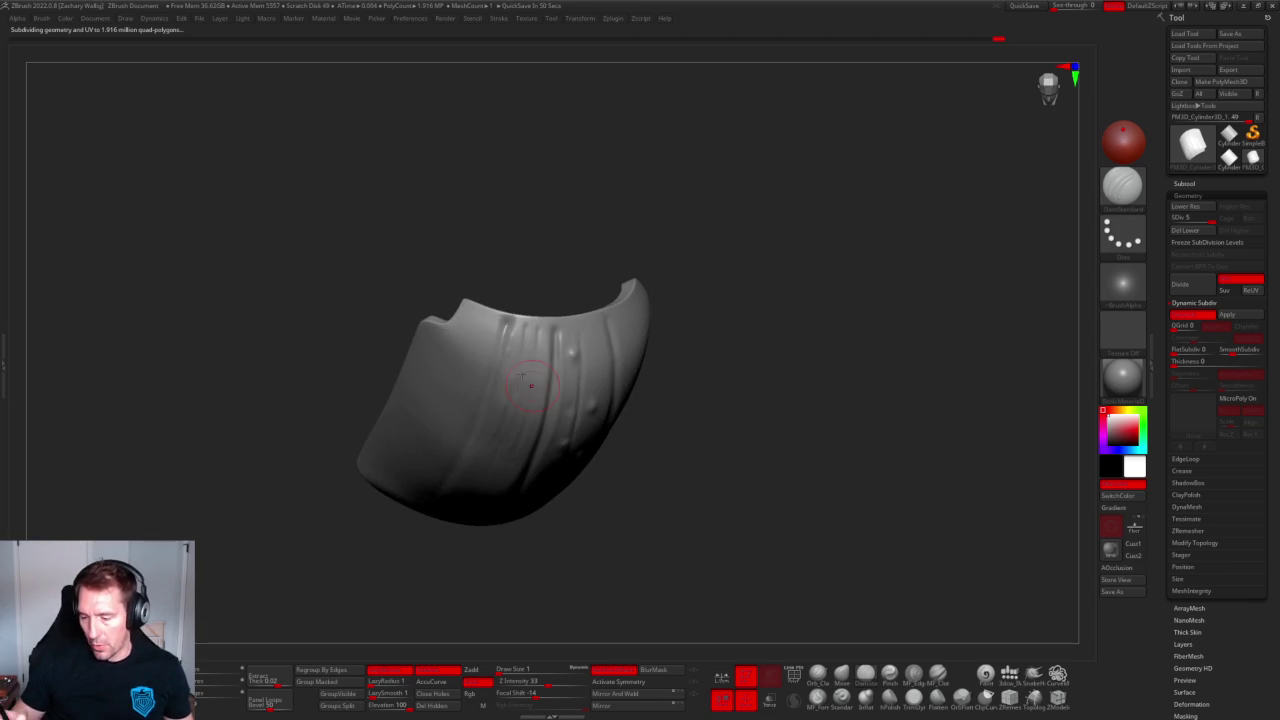
drag(527, 362, 674, 509)
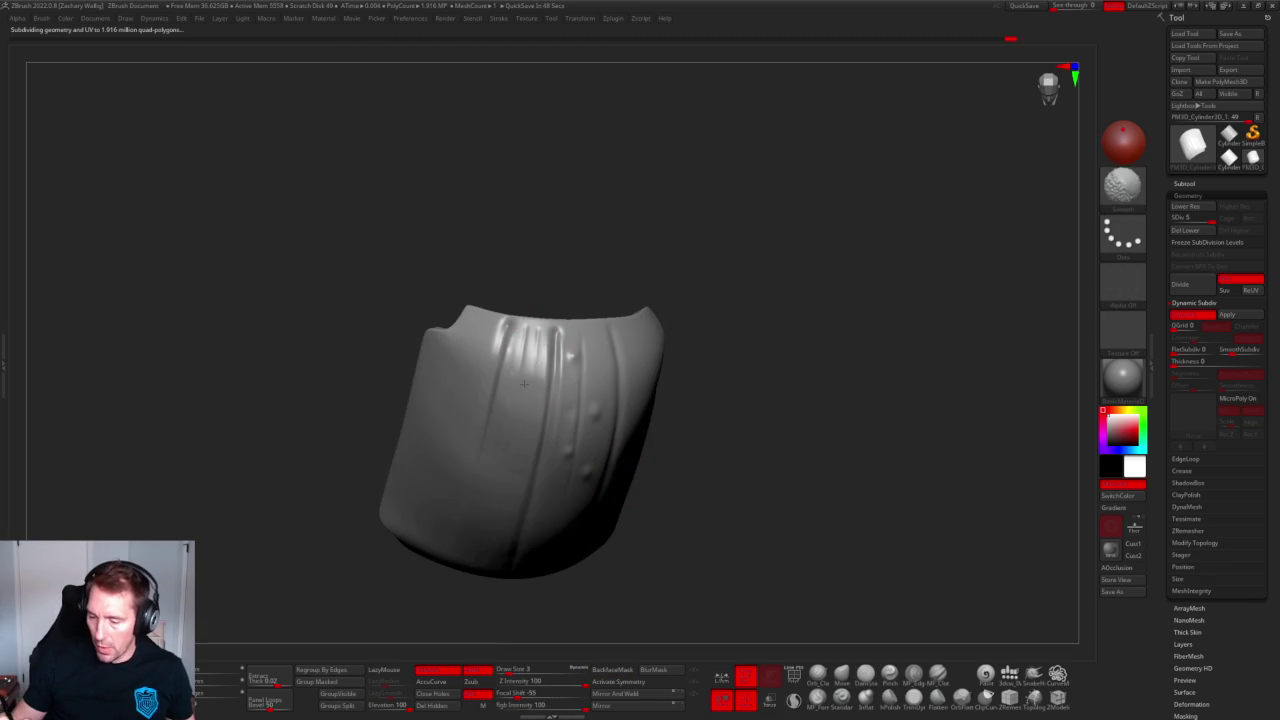
mouse_move(535, 474)
mouse_down()
mouse_move(800, 449)
mouse_move(783, 446)
mouse_move(785, 458)
mouse_up()
Select the DamStandard brush with B-D-S and orbit to inspect the band.
key(b)
key(d)
key(s)
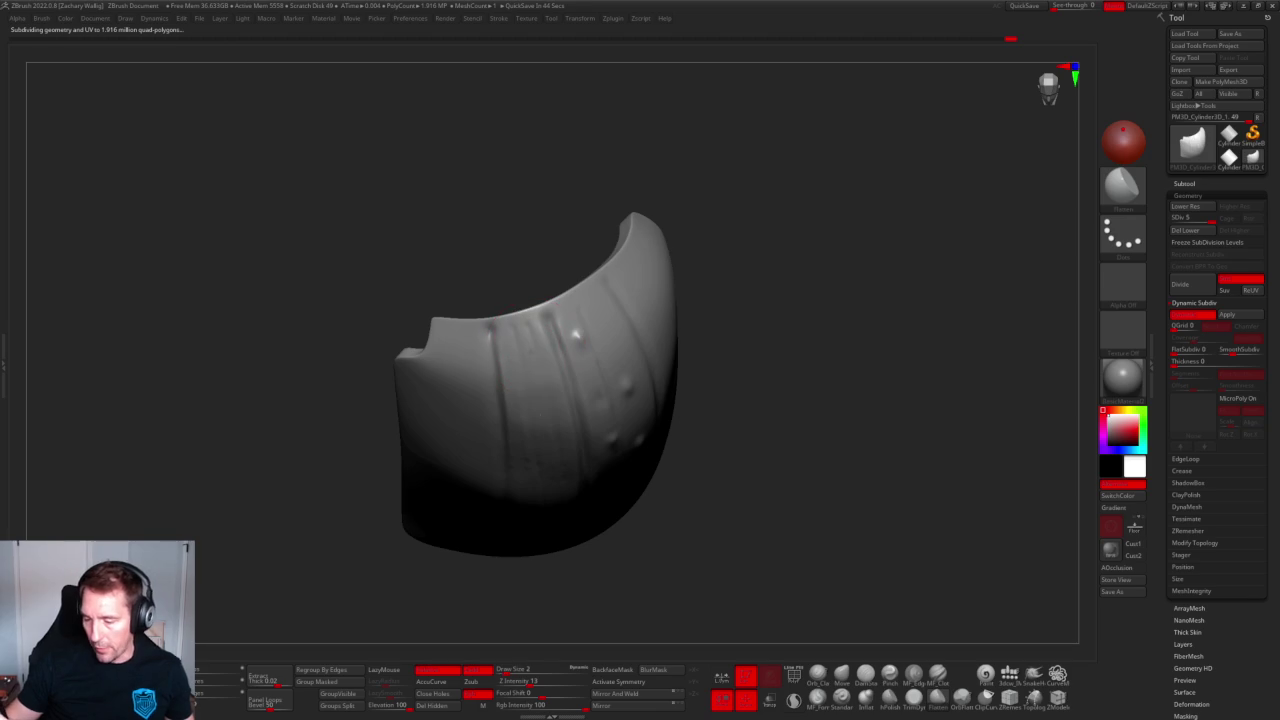
drag(602, 608, 552, 458)
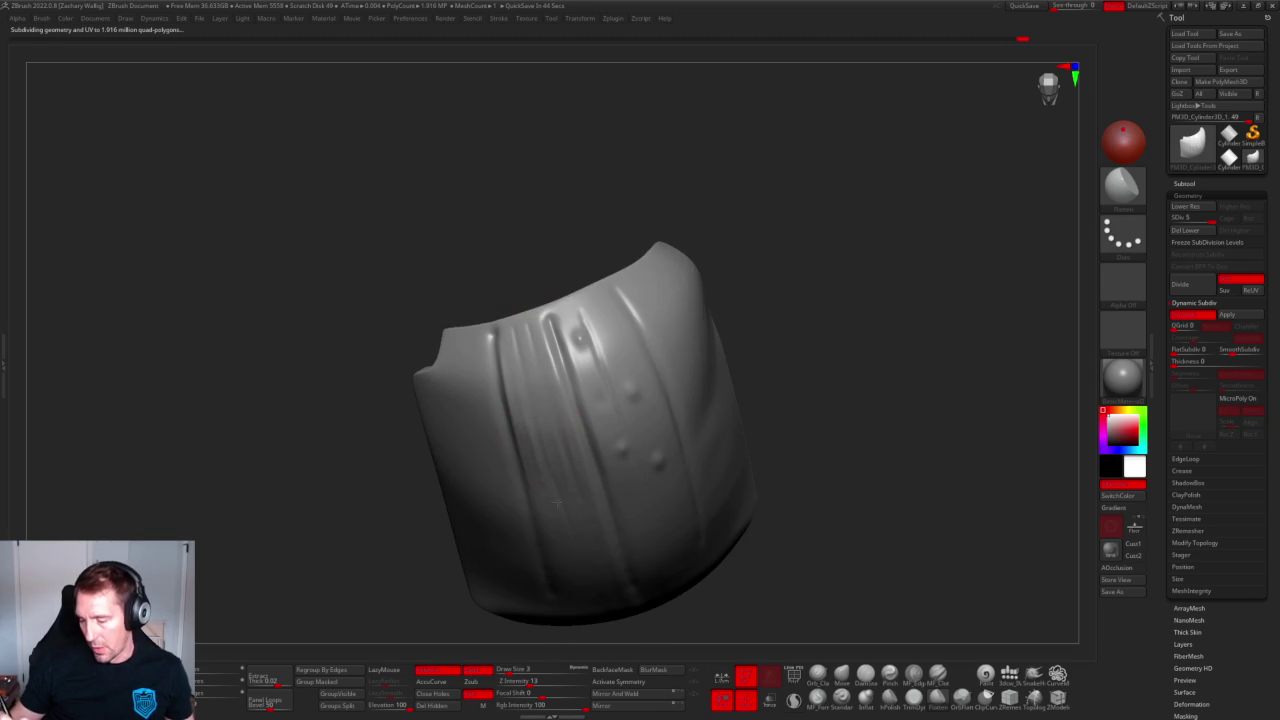
drag(584, 546, 771, 280)
mouse_move(817, 223)
mouse_down()
mouse_move(758, 512)
mouse_move(817, 423)
mouse_move(894, 466)
mouse_move(794, 429)
mouse_move(758, 527)
mouse_move(730, 425)
mouse_up()
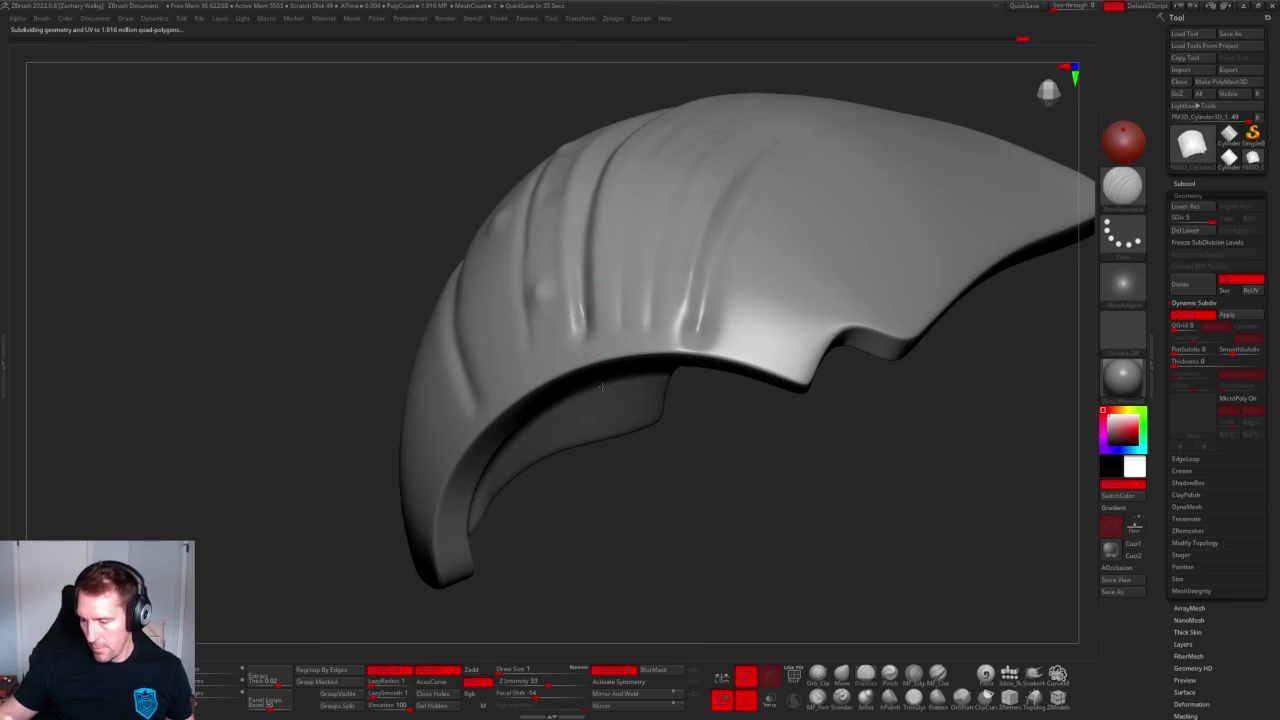
drag(597, 372, 597, 356)
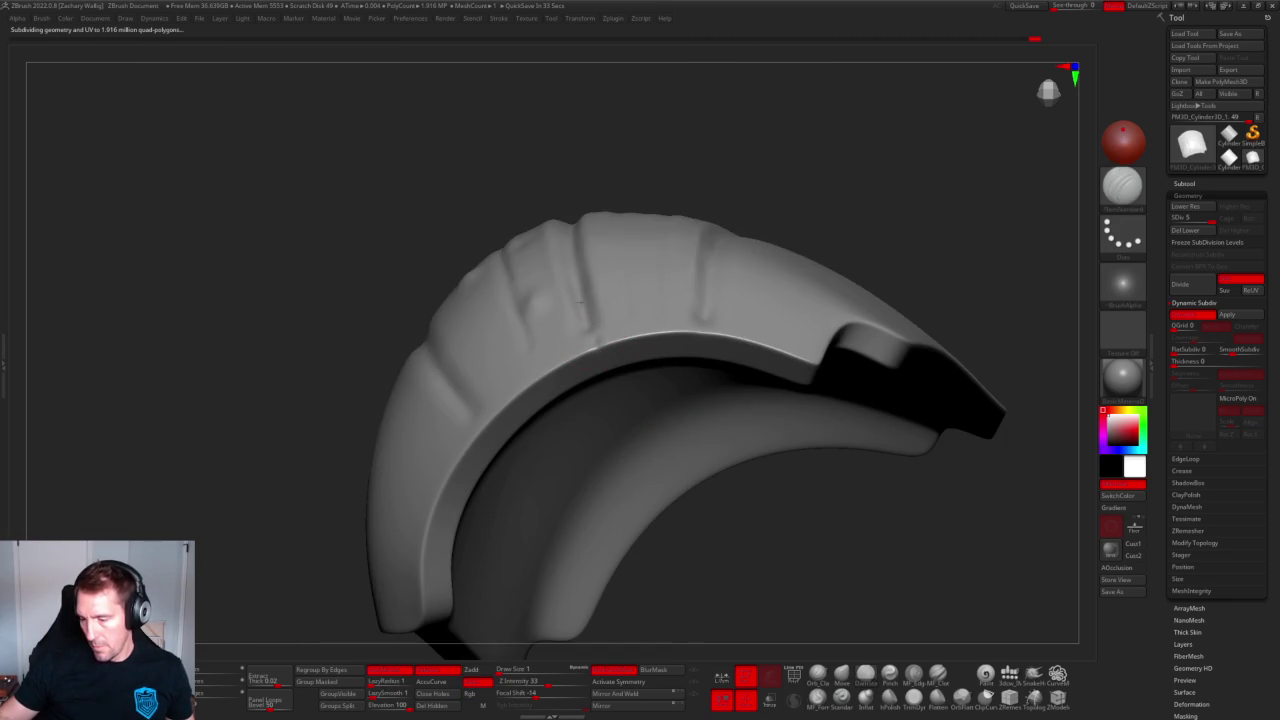
mouse_move(686, 170)
mouse_down()
mouse_move(591, 338)
mouse_move(774, 480)
mouse_move(691, 309)
mouse_up()
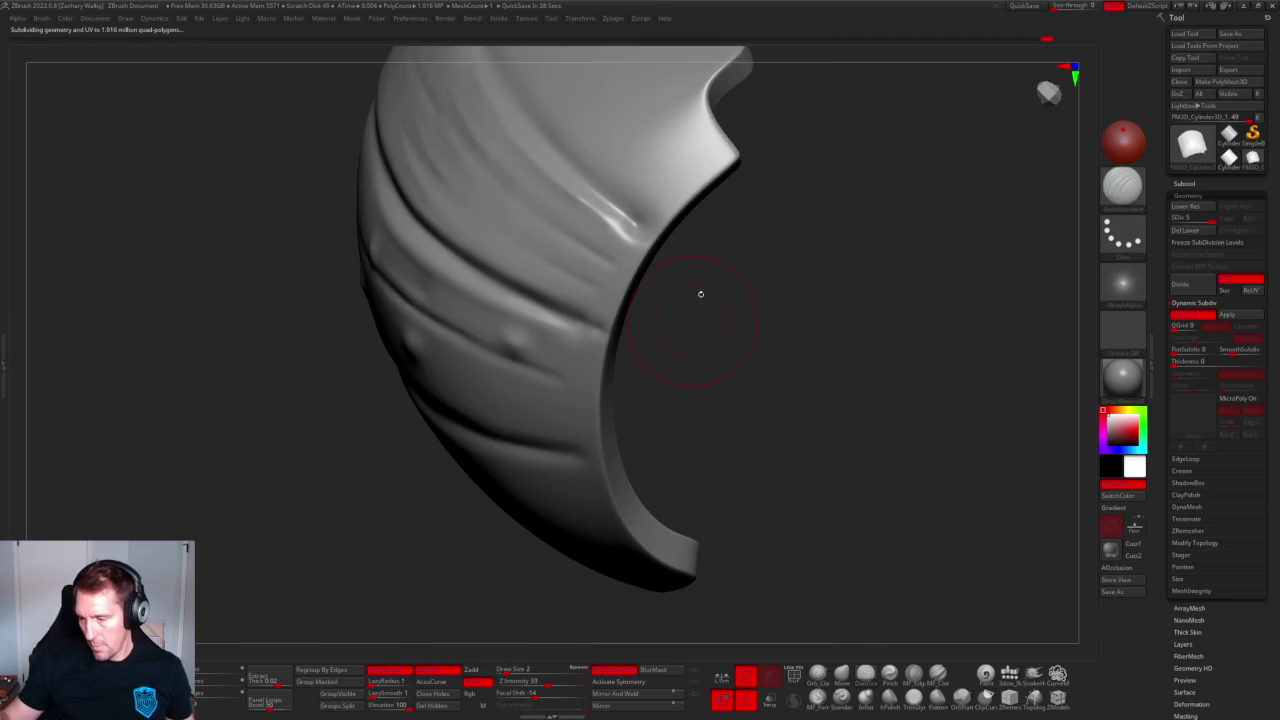
Raise a ridge along the upper inner edge and sculpt a thin vertical groove.
drag(724, 140, 625, 238)
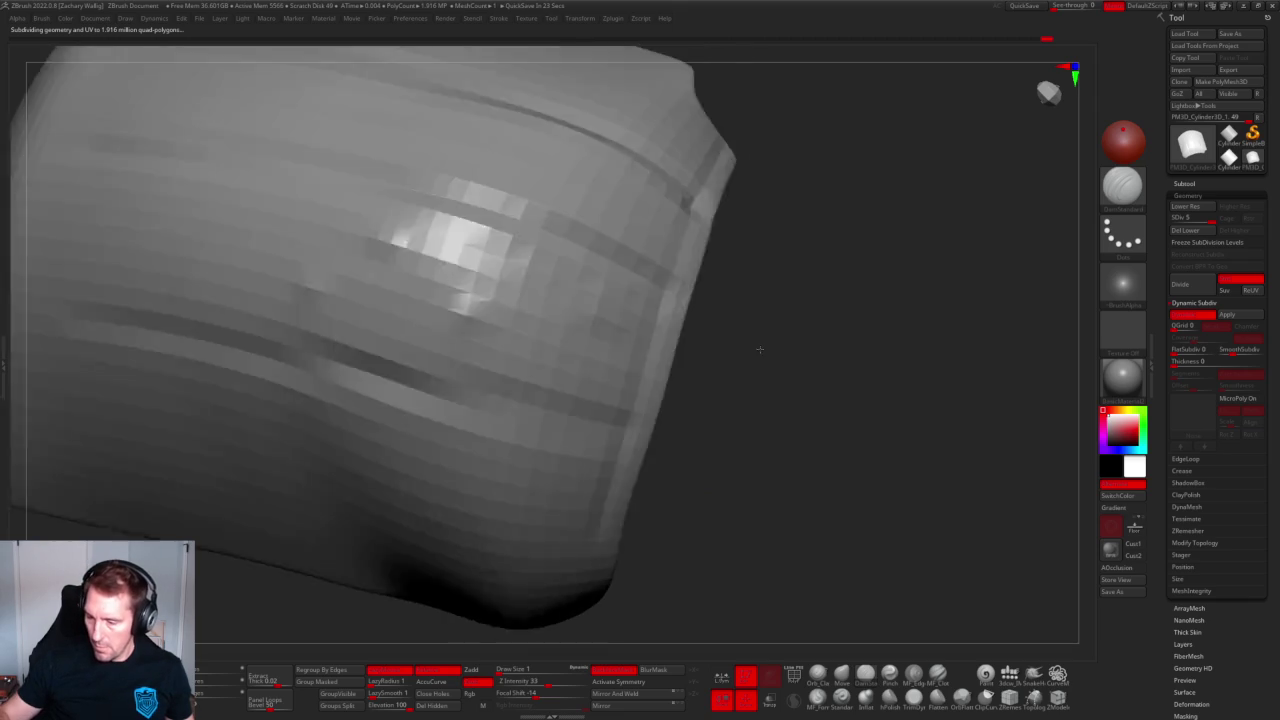
mouse_move(640, 559)
mouse_down()
mouse_move(757, 349)
mouse_move(737, 277)
mouse_up()
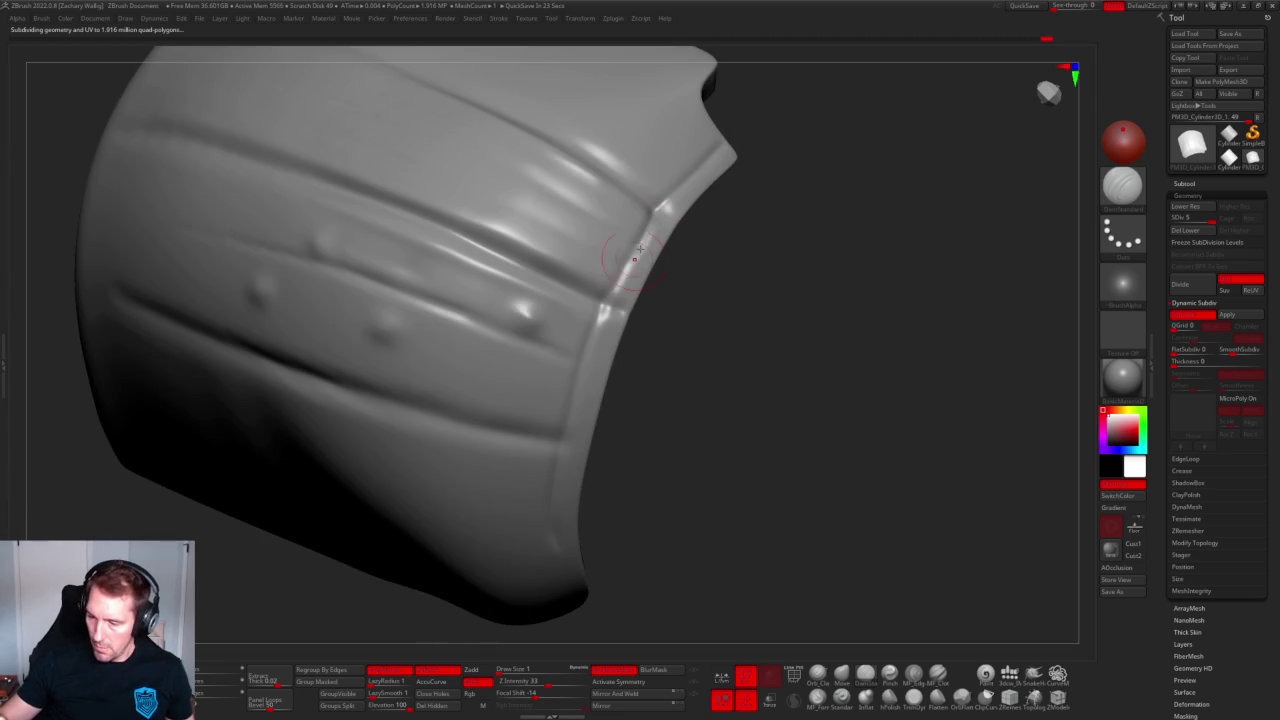
drag(680, 313, 655, 290)
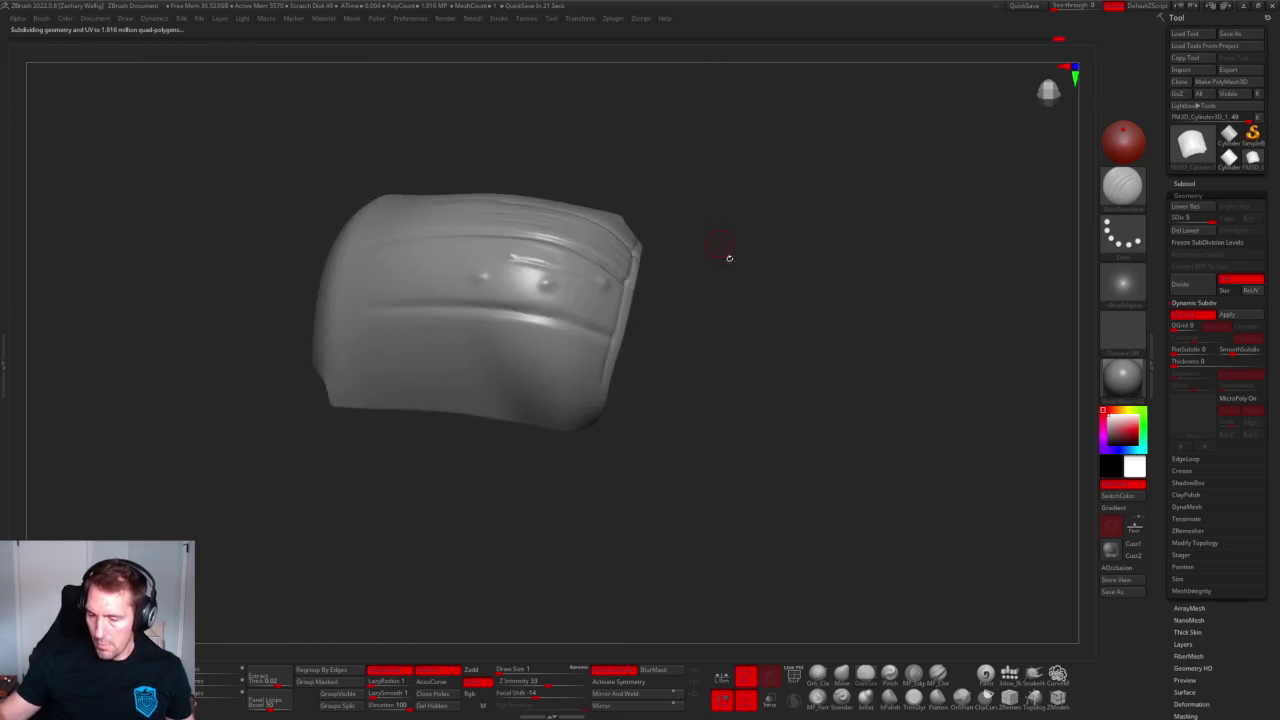
mouse_move(726, 257)
mouse_down()
mouse_move(717, 151)
mouse_move(785, 211)
mouse_move(760, 391)
mouse_up()
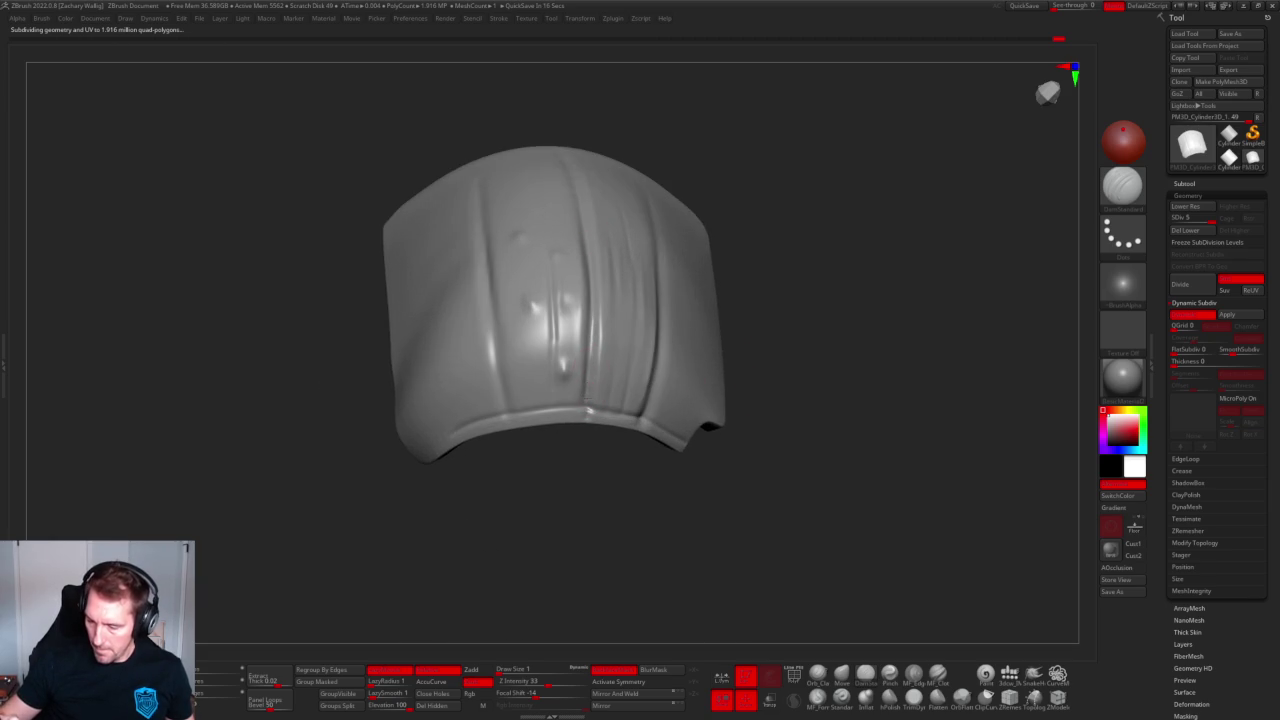
mouse_move(591, 393)
mouse_down()
mouse_move(630, 500)
mouse_move(626, 555)
mouse_move(585, 507)
mouse_up()
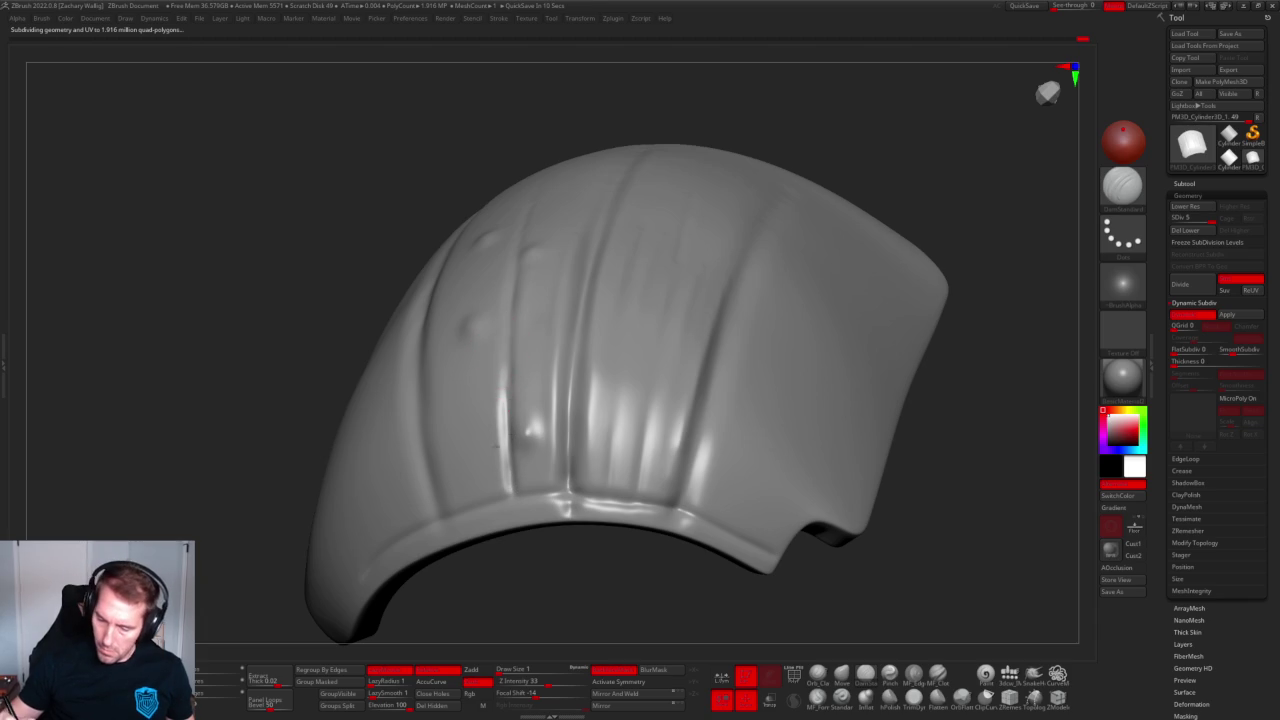
drag(481, 392, 486, 453)
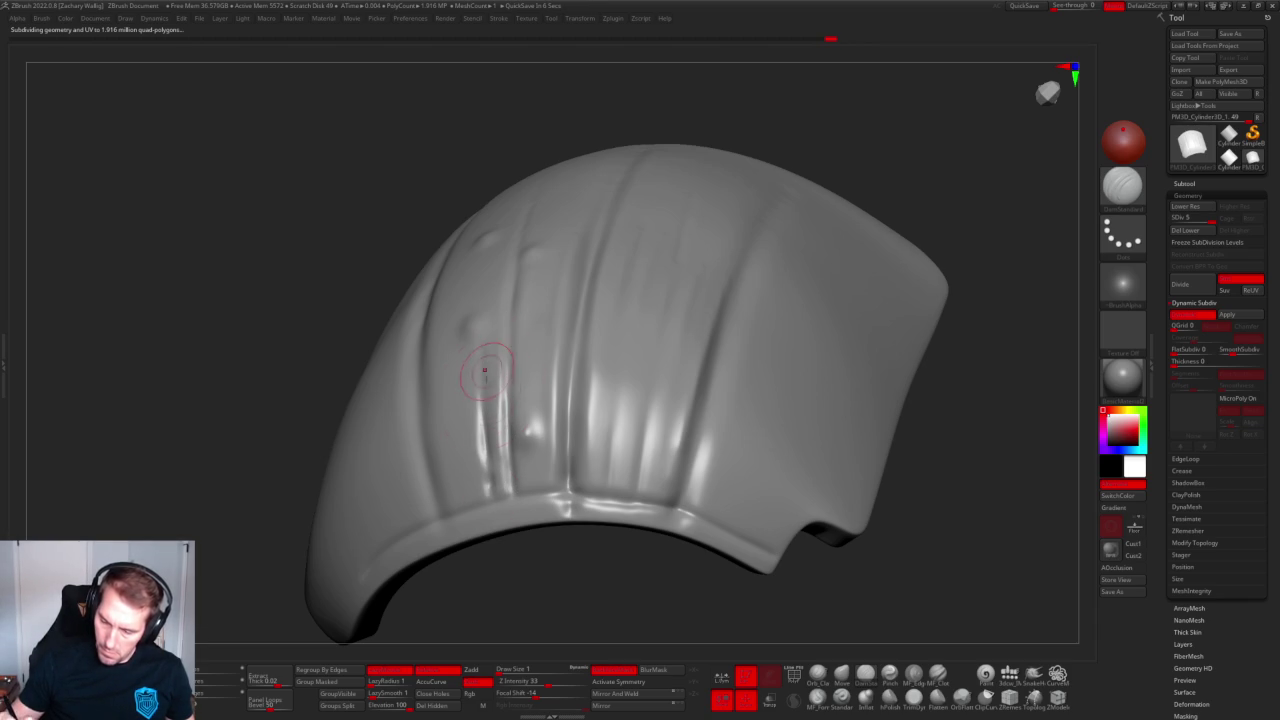
ctrl+right_drag(484, 420, 626, 305)
mouse_move(626, 305)
mouse_down()
mouse_move(806, 366)
mouse_move(731, 471)
mouse_move(780, 391)
mouse_move(788, 404)
mouse_move(723, 409)
mouse_move(771, 363)
mouse_move(743, 331)
mouse_up()
Subdivide with Ctrl+D and lightly smooth the crease using the Shift Smooth brush.
key(ctrl+d)
mouse_move(554, 311)
mouse_down()
mouse_move(628, 229)
mouse_move(552, 312)
mouse_up()
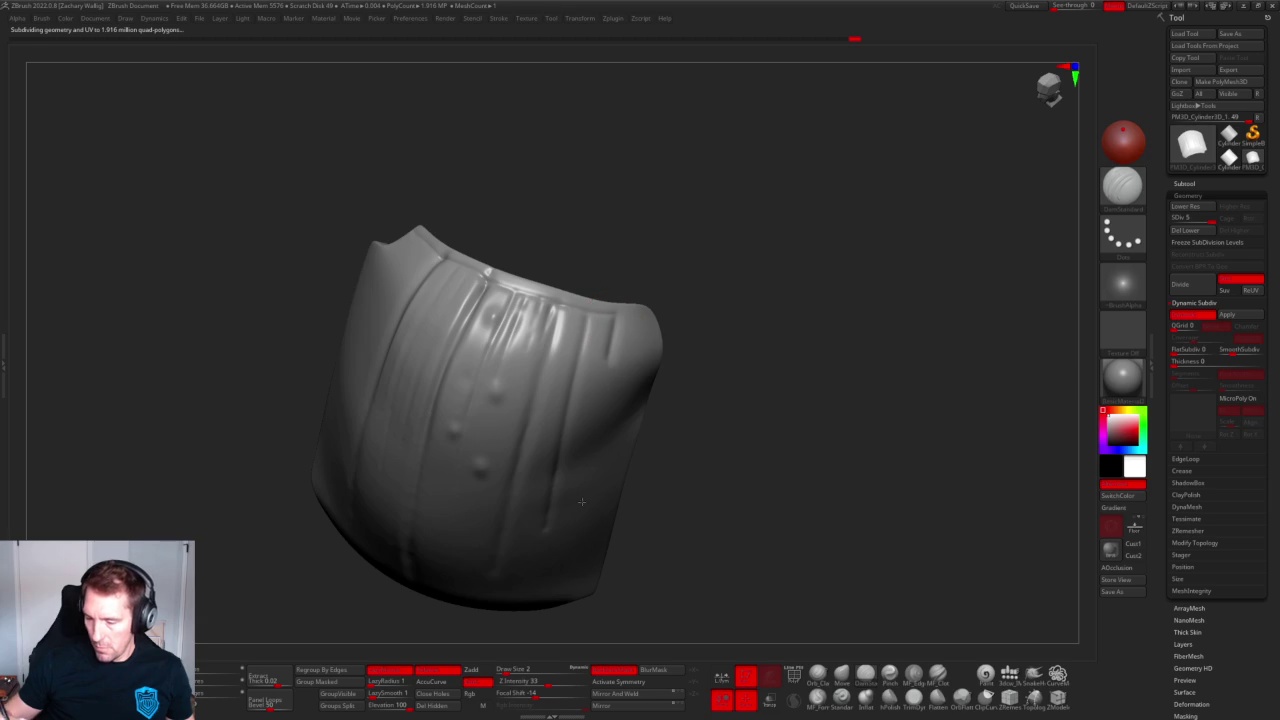
key(shift)
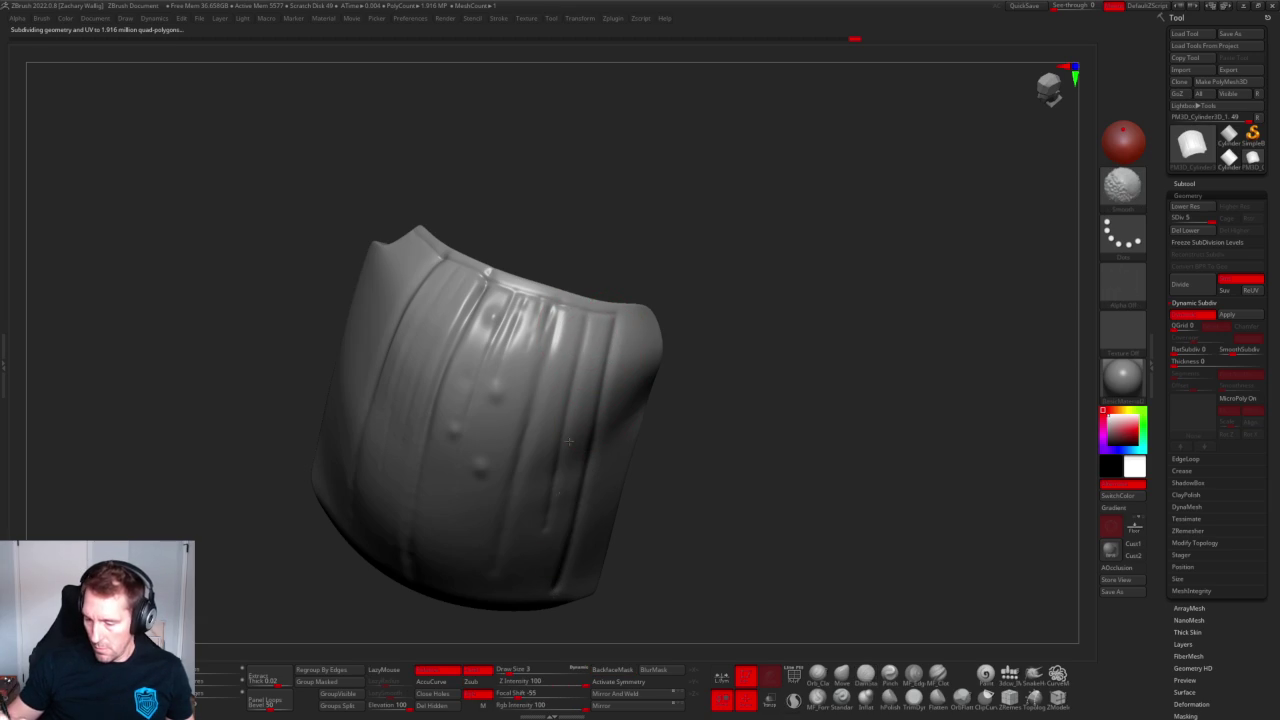
mouse_move(566, 540)
mouse_down()
mouse_move(714, 471)
mouse_move(650, 380)
mouse_move(649, 351)
mouse_up()
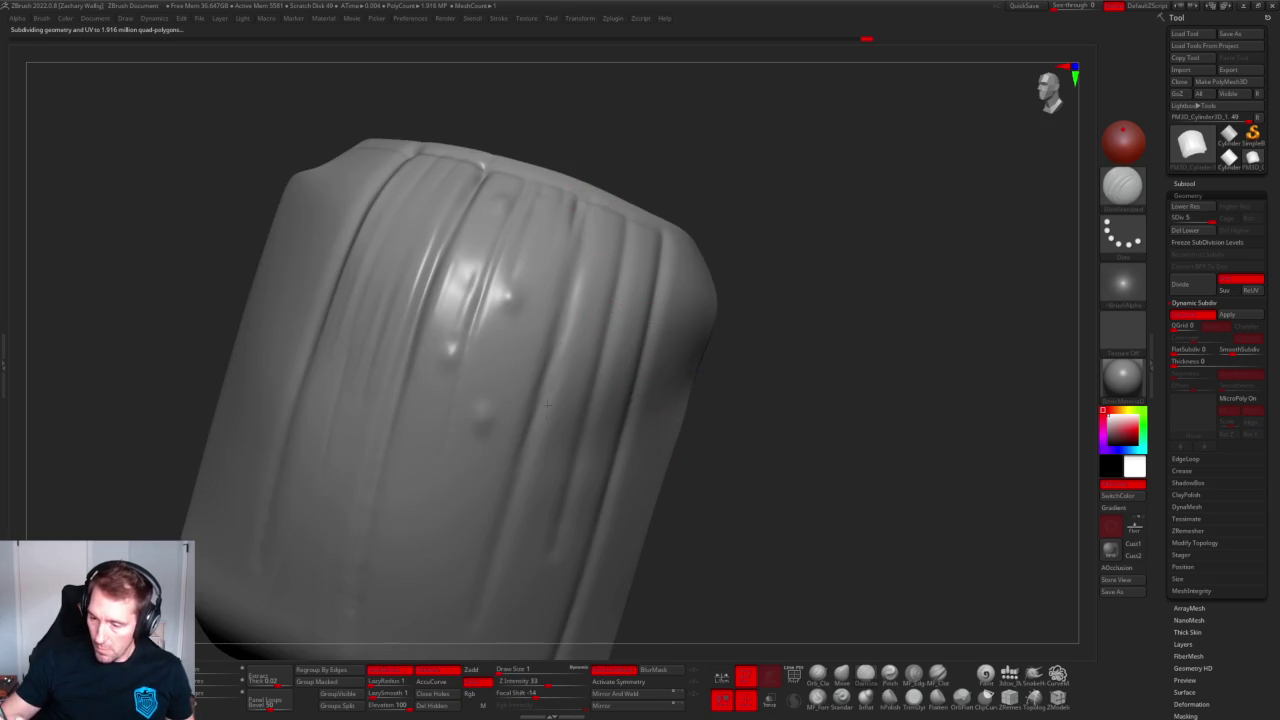
shift+drag(596, 216, 560, 340)
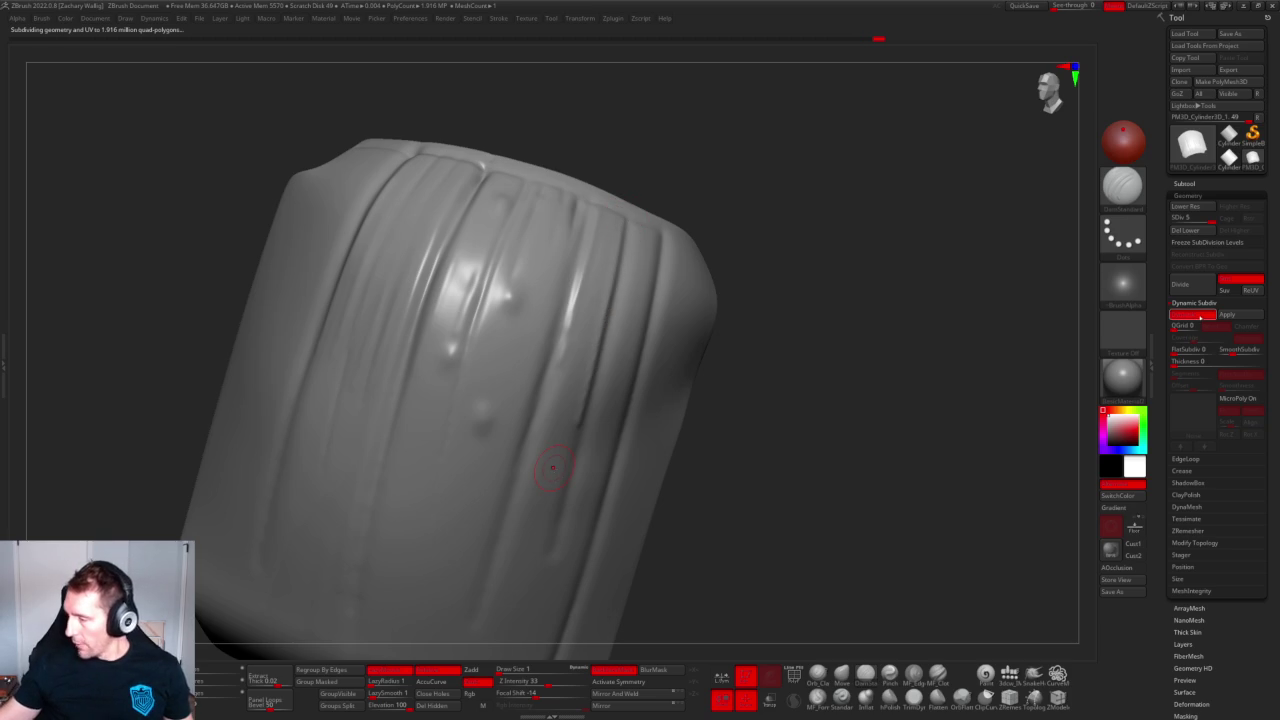
Turn off Dynamic Subdiv, pick the Clay brush, and divide to 7.657 million polygons.
click(1190, 314)
drag(552, 467, 630, 280)
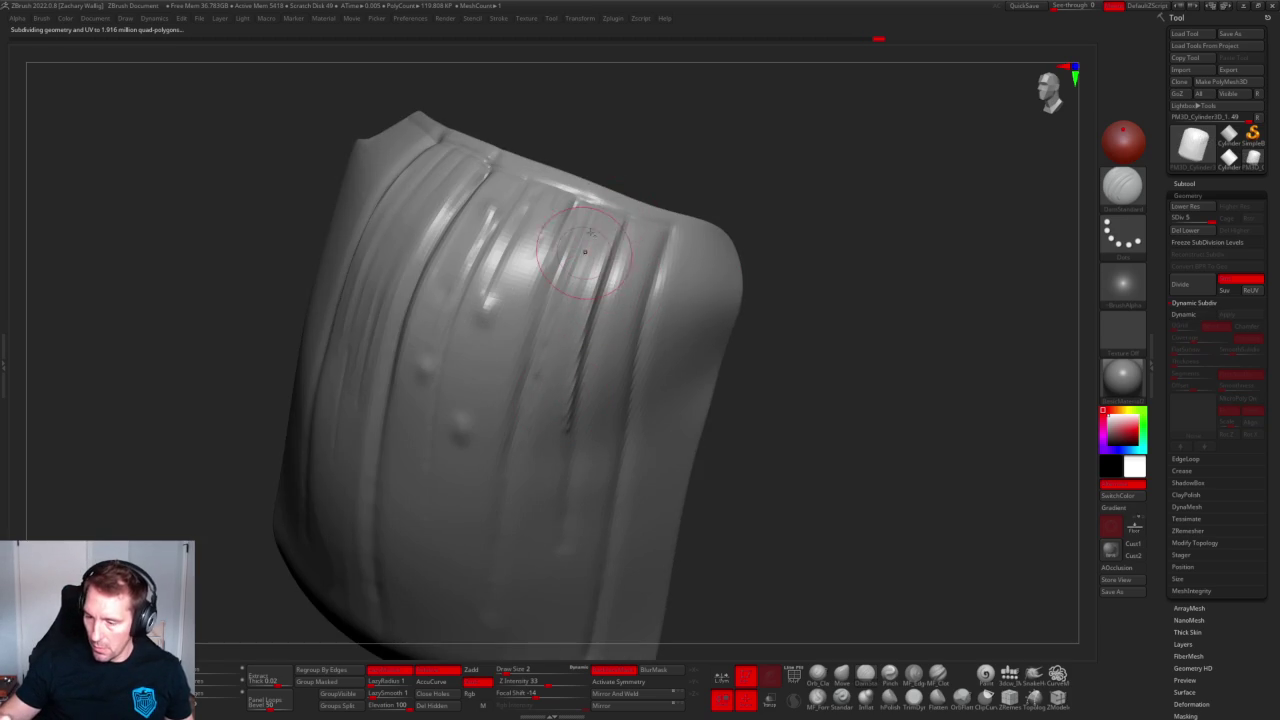
key(b)
key(c)
key(b)
key(ctrl+d)
mouse_move(864, 312)
mouse_down()
mouse_move(786, 243)
mouse_move(737, 283)
mouse_move(814, 329)
mouse_move(603, 232)
mouse_up()
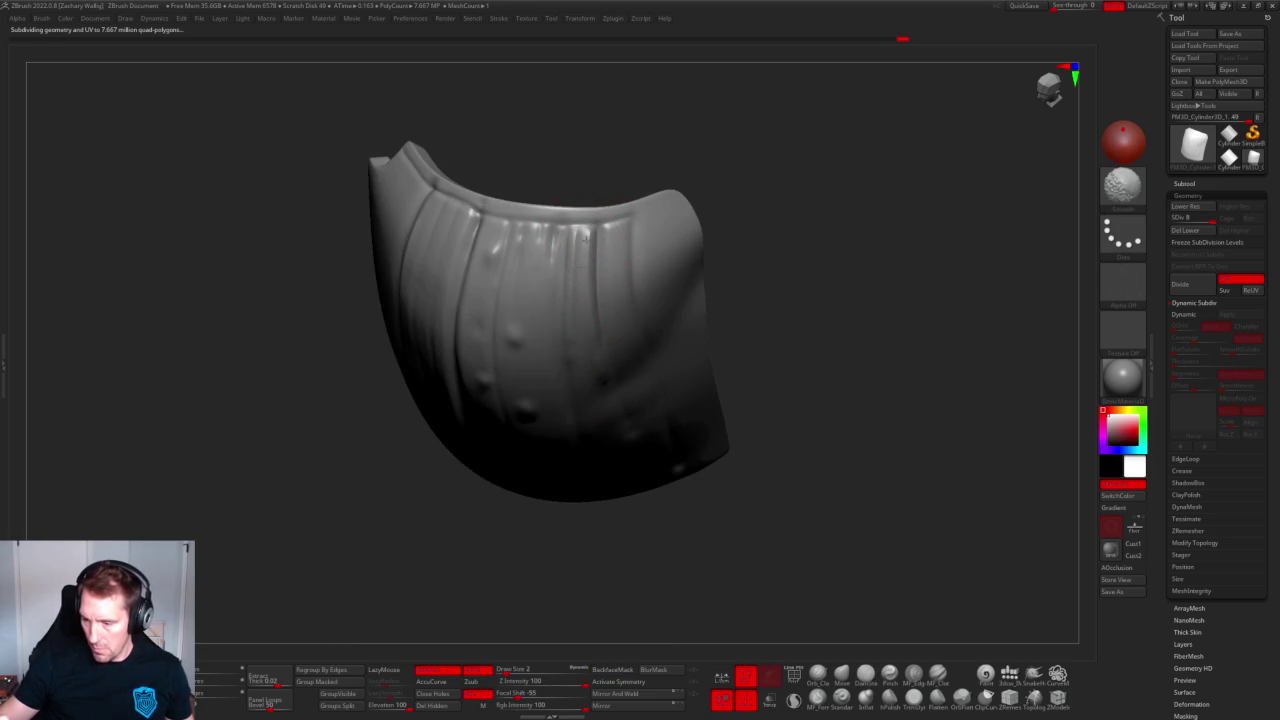
Smooth the creases on the mesh's right side, orbiting to inspect it from several angles.
key(shift)
mouse_move(768, 437)
mouse_down()
mouse_move(880, 397)
mouse_move(857, 343)
mouse_move(803, 459)
mouse_up()
mouse_move(603, 348)
mouse_down()
mouse_move(590, 336)
mouse_move(600, 360)
mouse_move(604, 342)
mouse_up()
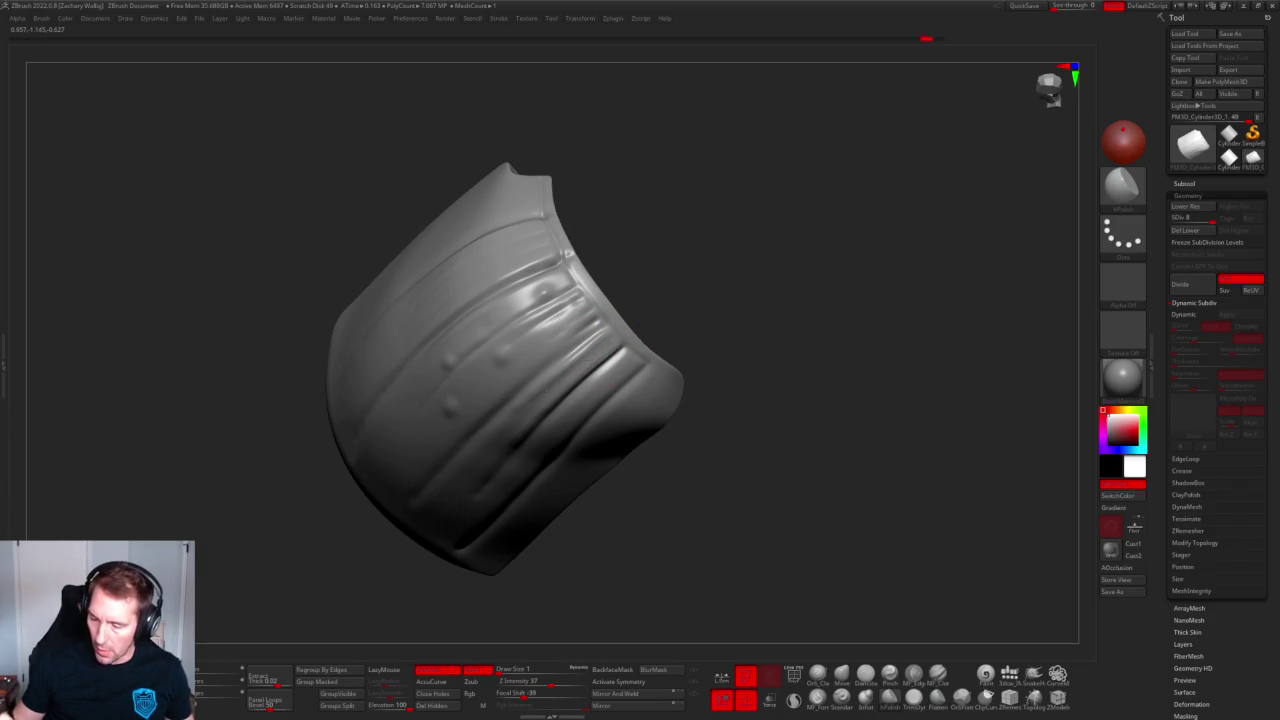
mouse_move(659, 329)
mouse_down()
mouse_move(760, 366)
mouse_move(814, 294)
mouse_move(831, 314)
mouse_move(605, 348)
mouse_up()
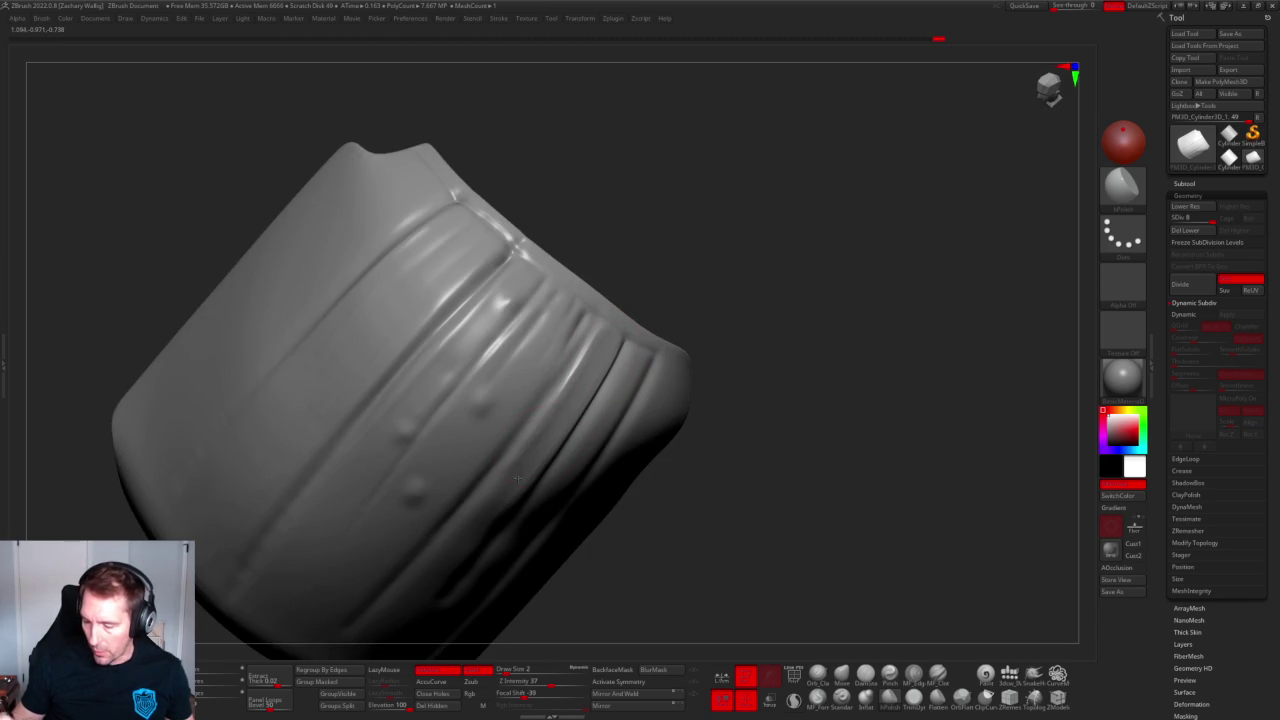
mouse_move(491, 514)
mouse_down()
mouse_move(734, 309)
mouse_move(709, 313)
mouse_move(614, 393)
mouse_move(703, 297)
mouse_move(660, 240)
mouse_move(697, 191)
mouse_move(661, 189)
mouse_move(709, 197)
mouse_move(786, 251)
mouse_move(771, 294)
mouse_move(848, 308)
mouse_up()
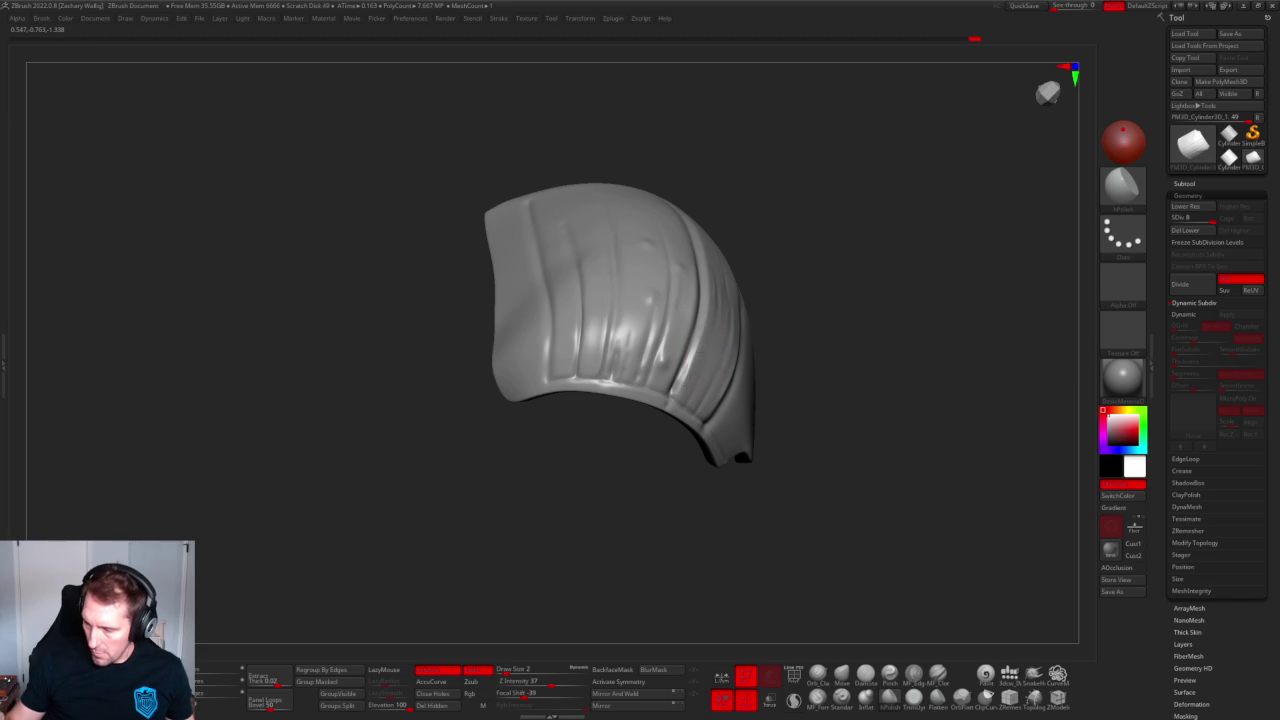
drag(812, 286, 710, 365)
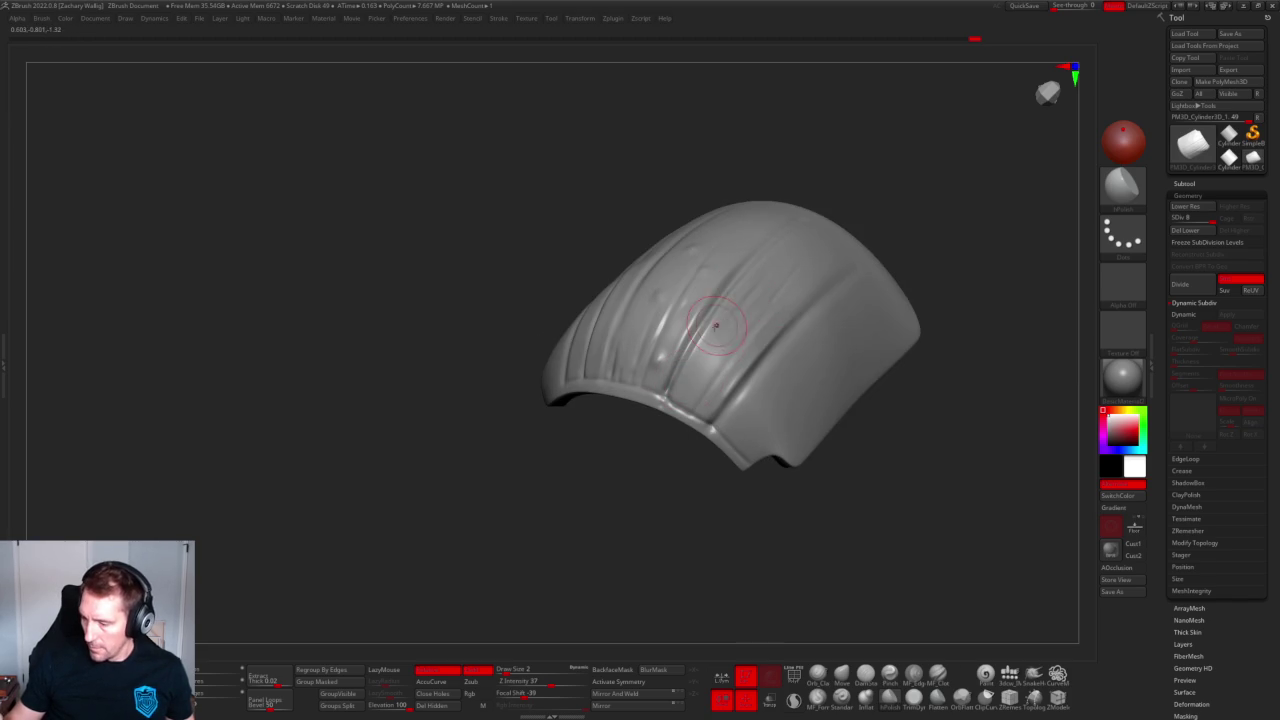
mouse_move(862, 245)
mouse_down()
mouse_move(894, 280)
mouse_move(808, 338)
mouse_up()
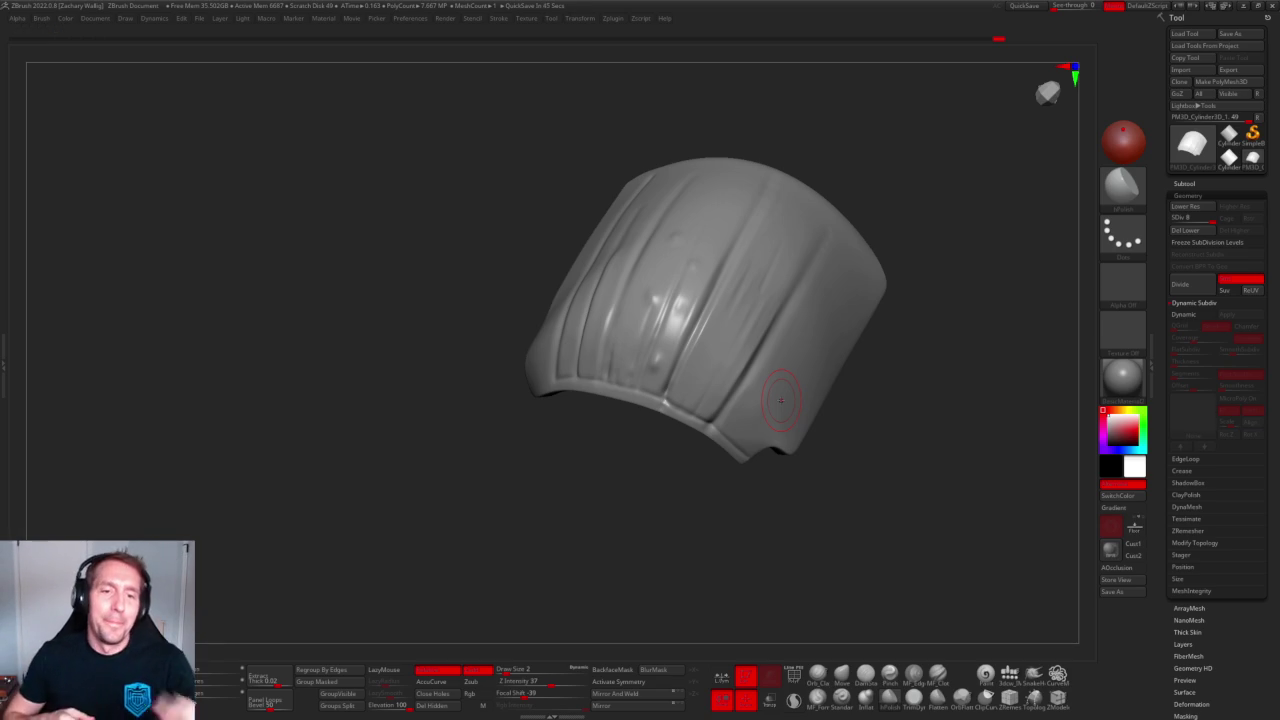
mouse_move(559, 520)
mouse_down()
mouse_move(629, 523)
mouse_move(694, 371)
mouse_move(751, 443)
mouse_move(781, 399)
mouse_up()
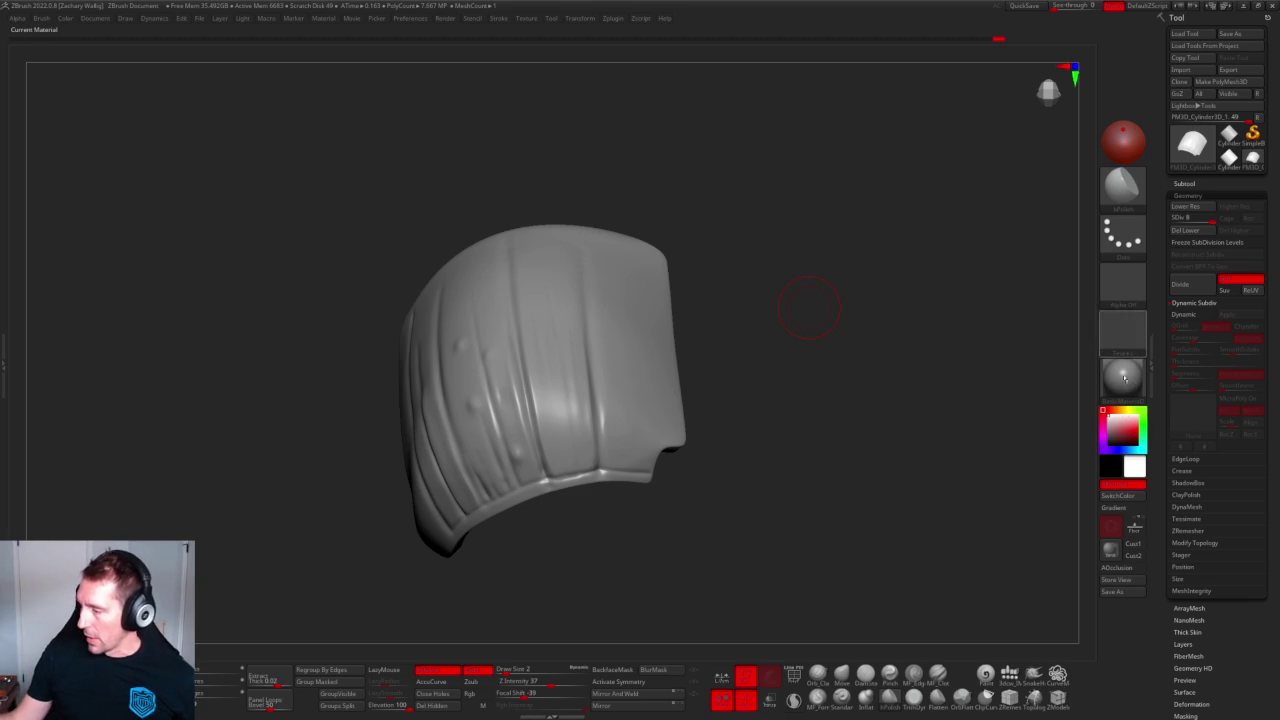
Open the brush and material pickers and choose the Paint brush.
key(b)
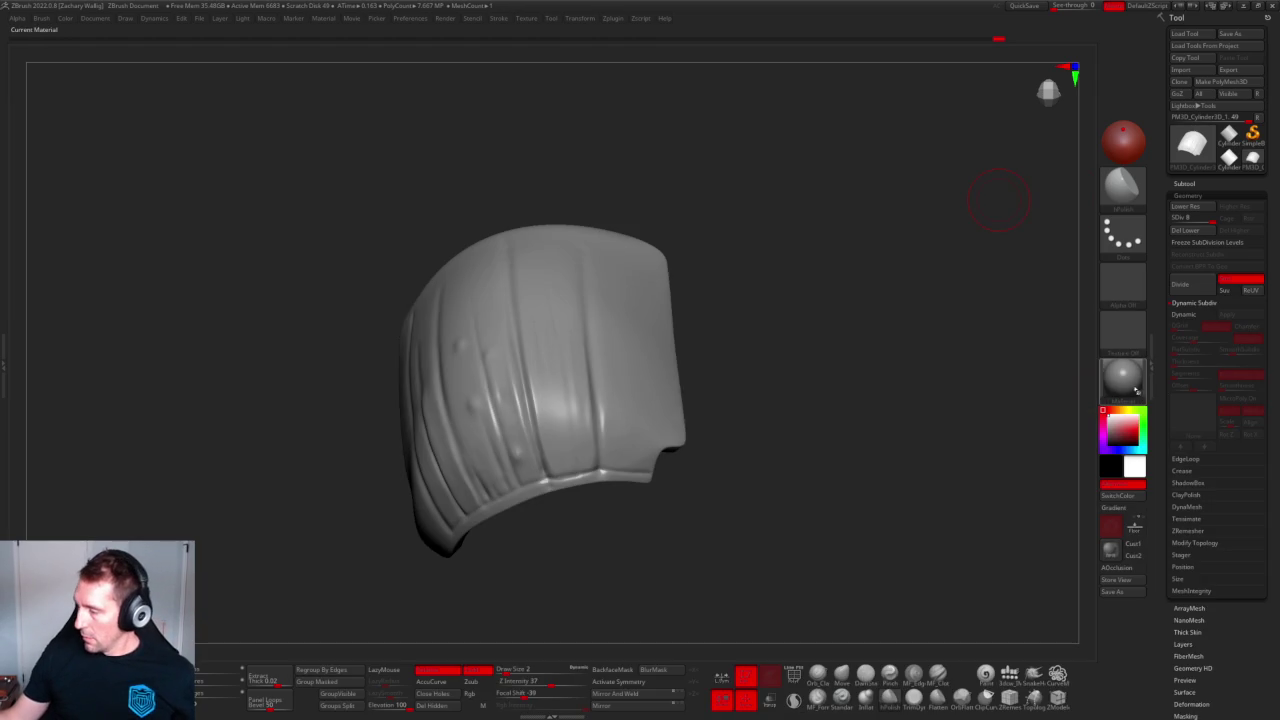
click(1123, 378)
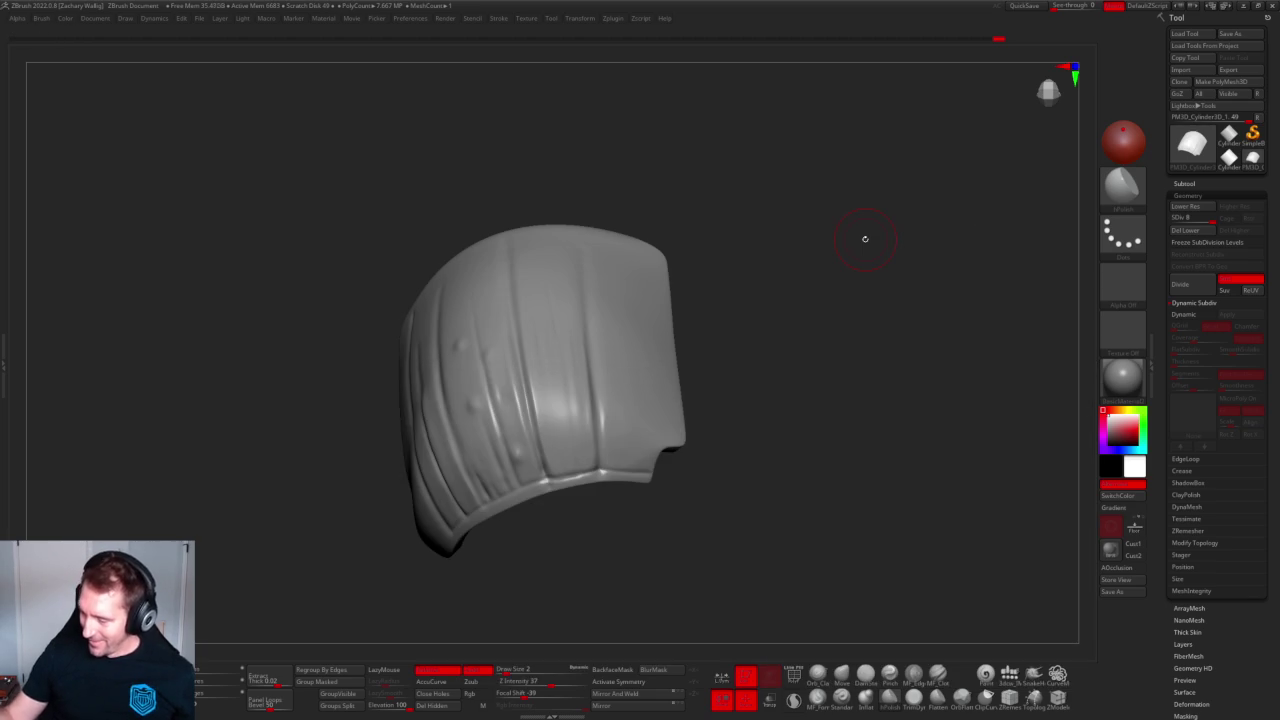
click(986, 675)
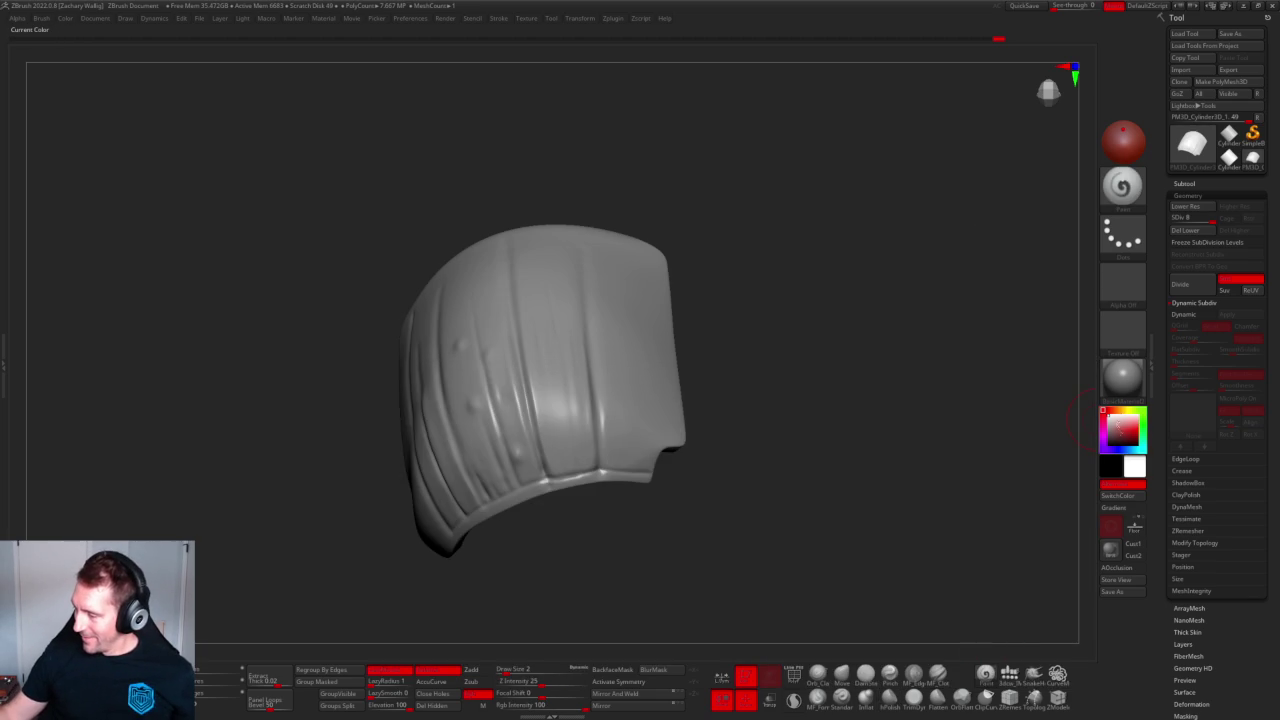
Switch the working colour to grey and rotate the hood shell to view it from several angles.
click(1107, 428)
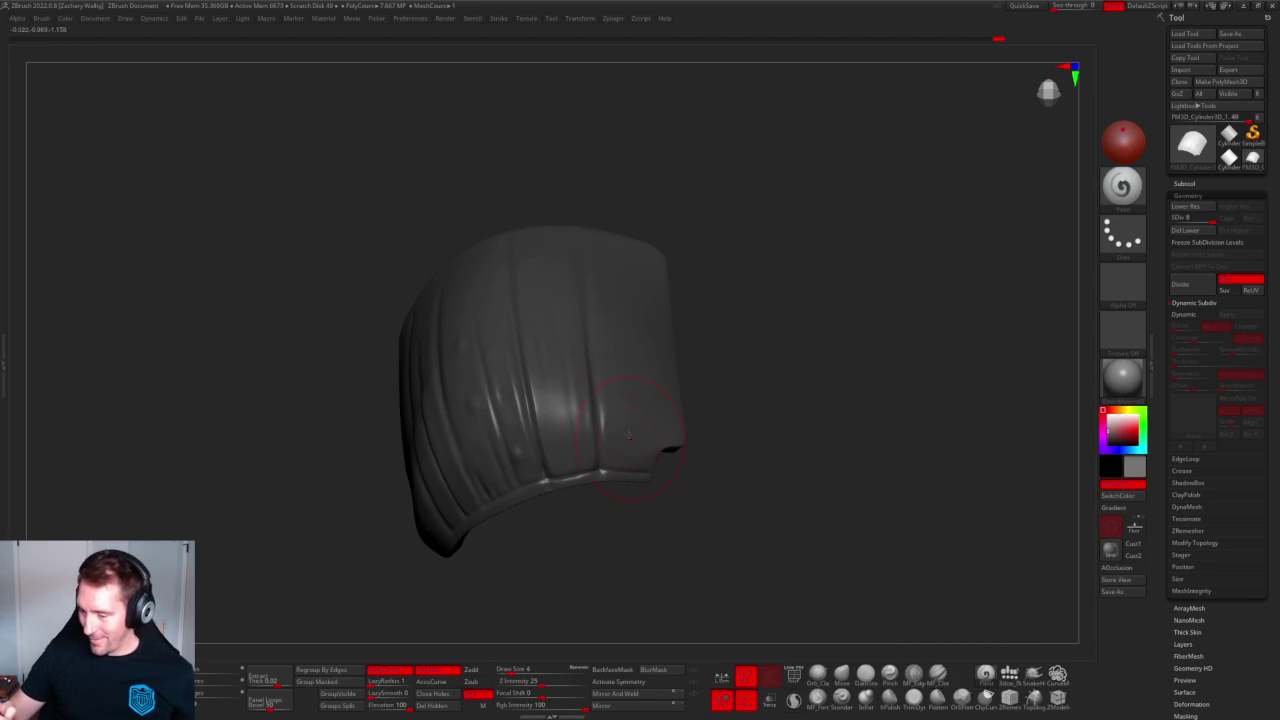
mouse_move(621, 403)
mouse_down()
mouse_move(482, 448)
mouse_move(446, 557)
mouse_up()
mouse_move(643, 453)
mouse_down()
mouse_move(425, 405)
mouse_move(701, 460)
mouse_move(629, 380)
mouse_move(600, 295)
mouse_move(525, 290)
mouse_move(490, 310)
mouse_up()
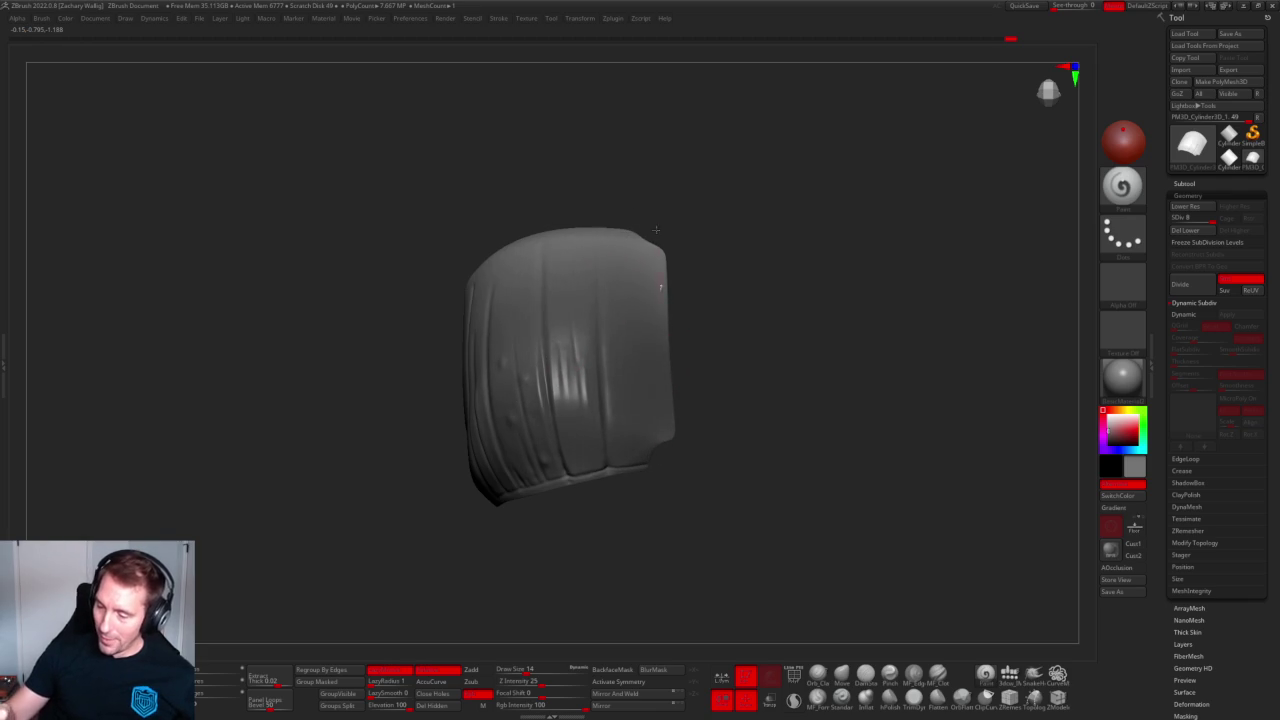
mouse_move(671, 243)
mouse_down()
mouse_move(737, 337)
mouse_move(628, 280)
mouse_move(556, 360)
mouse_move(686, 480)
mouse_up()
mouse_move(640, 372)
mouse_down()
mouse_move(645, 278)
mouse_move(673, 291)
mouse_move(806, 241)
mouse_move(857, 394)
mouse_move(728, 486)
mouse_move(743, 434)
mouse_up()
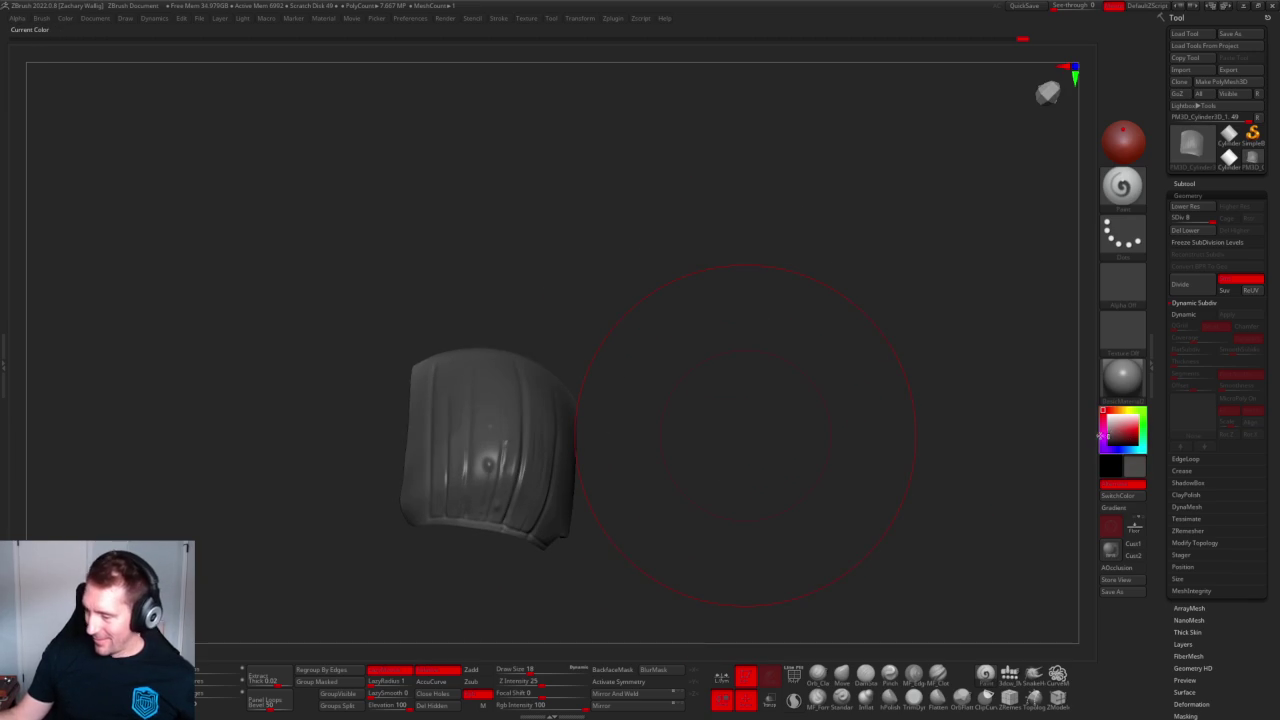
mouse_move(608, 298)
mouse_down()
mouse_move(571, 302)
mouse_move(583, 337)
mouse_move(520, 291)
mouse_move(603, 237)
mouse_move(623, 415)
mouse_up()
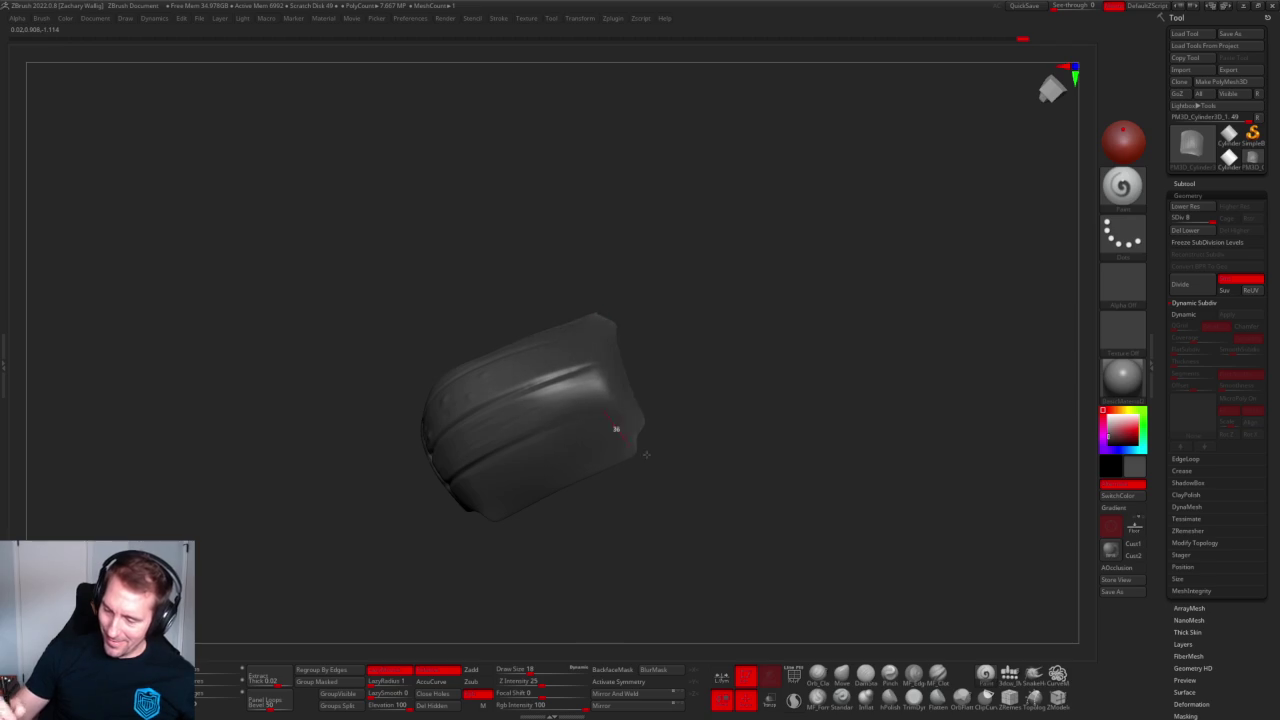
drag(658, 444, 611, 399)
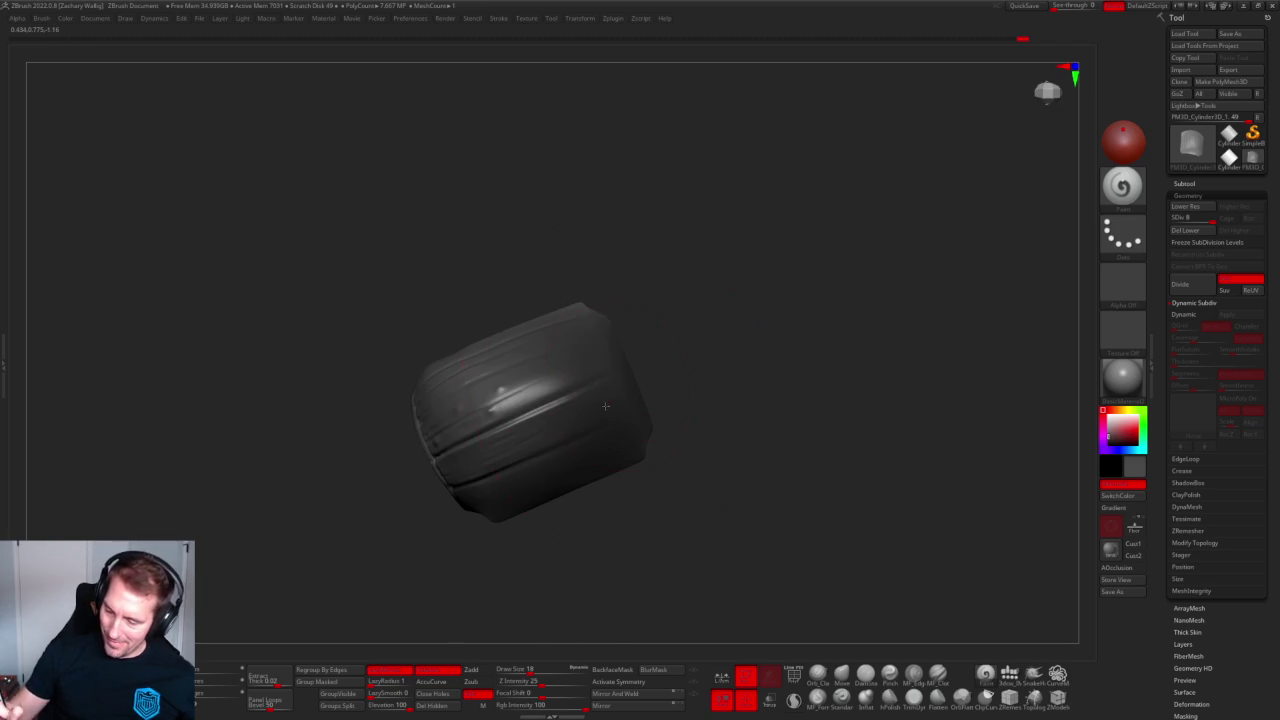
drag(560, 300, 600, 294)
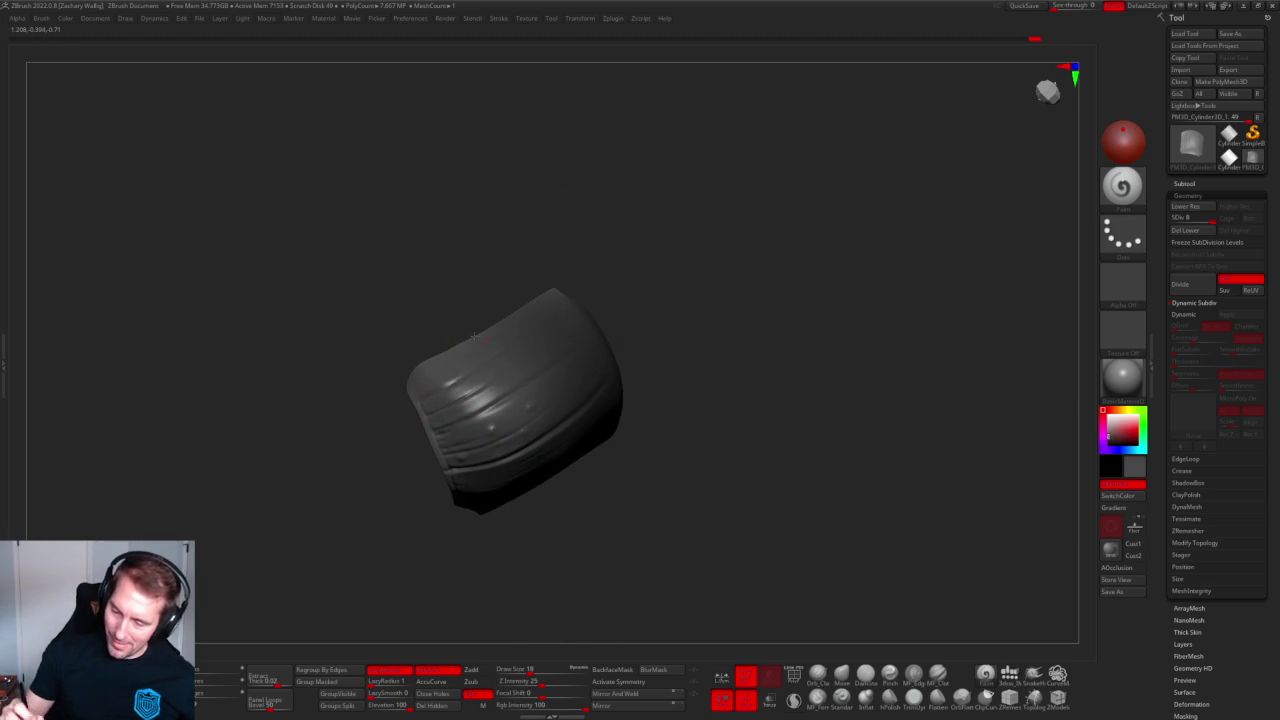
drag(518, 358, 734, 325)
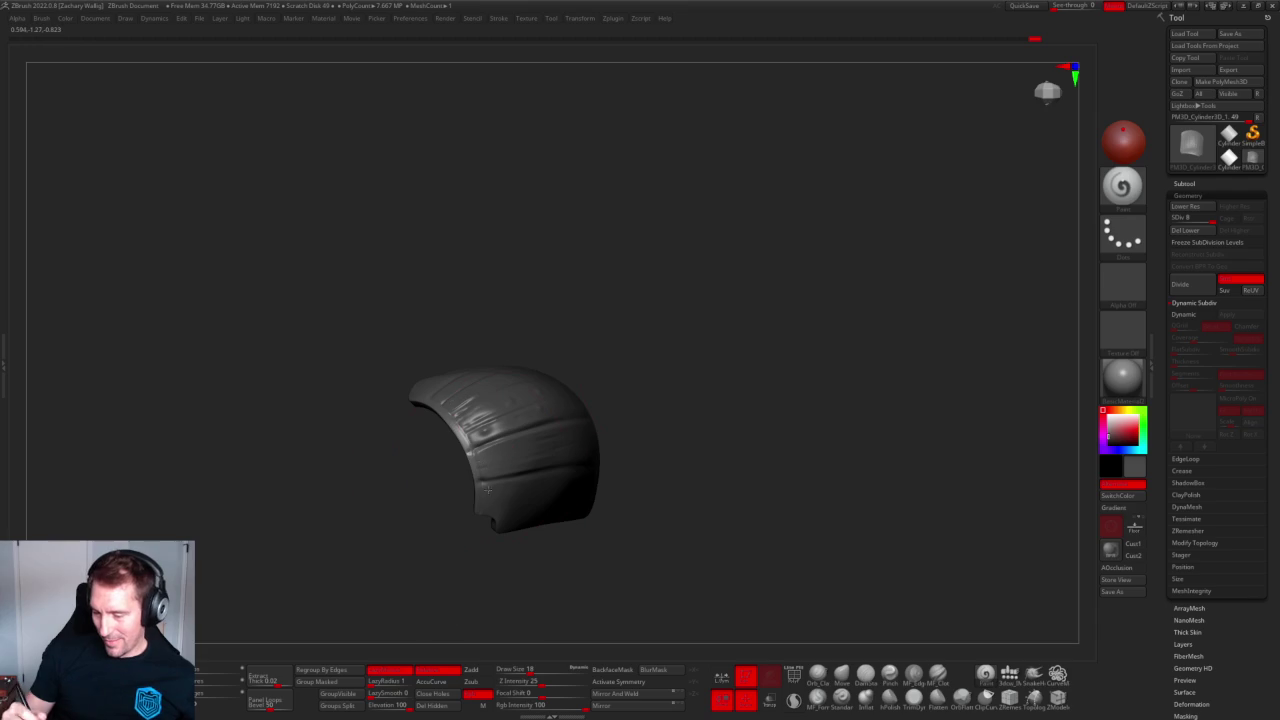
drag(494, 508, 636, 538)
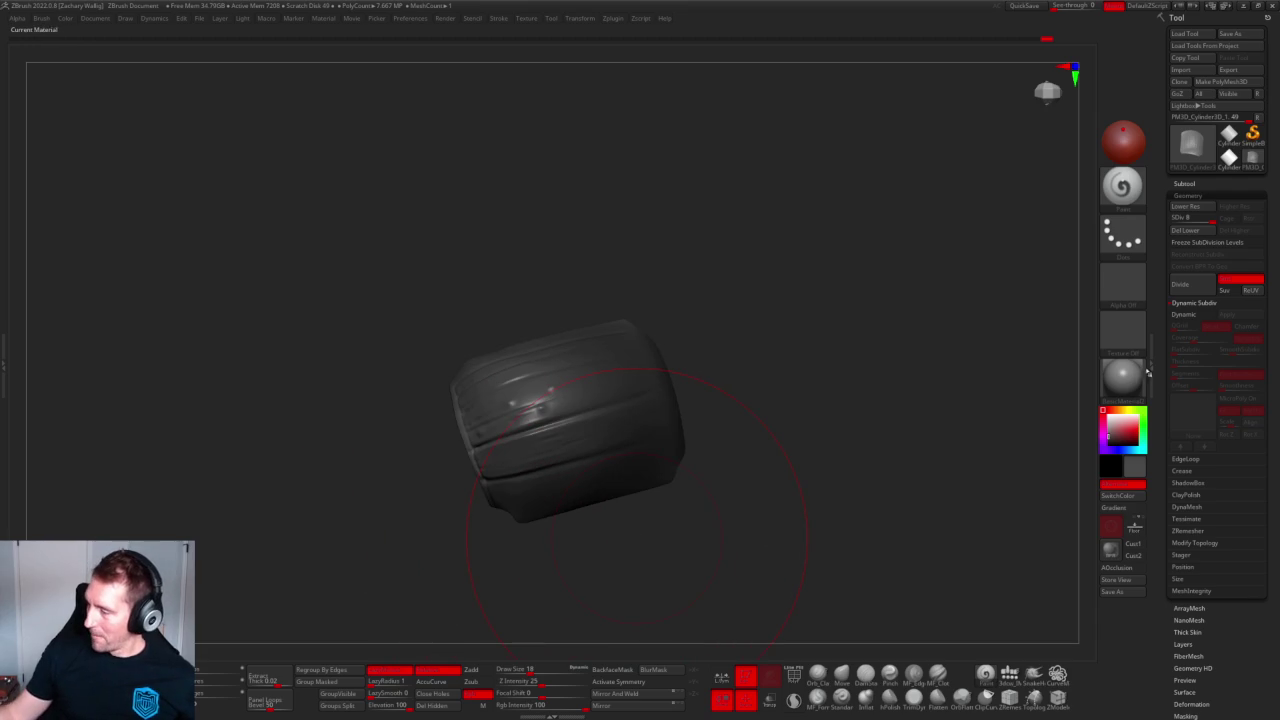
Pick orange, try a freehand-stroke brush and return to the paint brush, viewing the shell.
drag(1118, 412, 1132, 431)
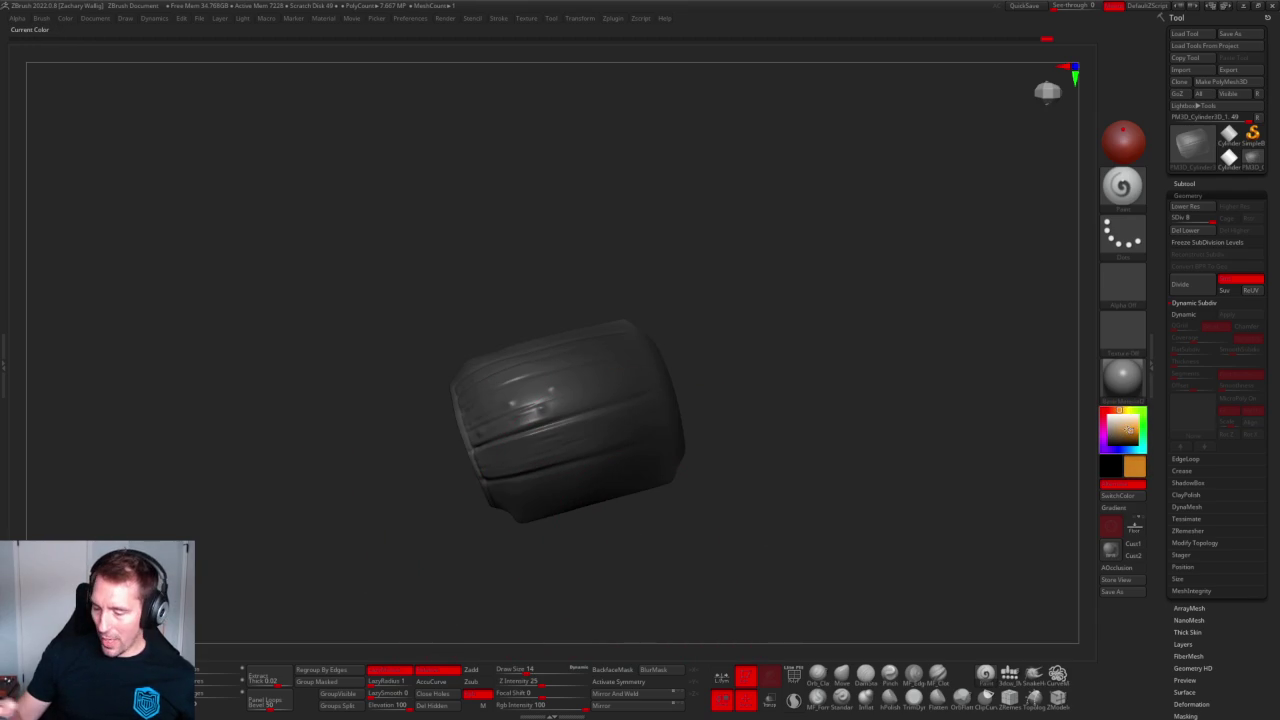
drag(700, 430, 465, 410)
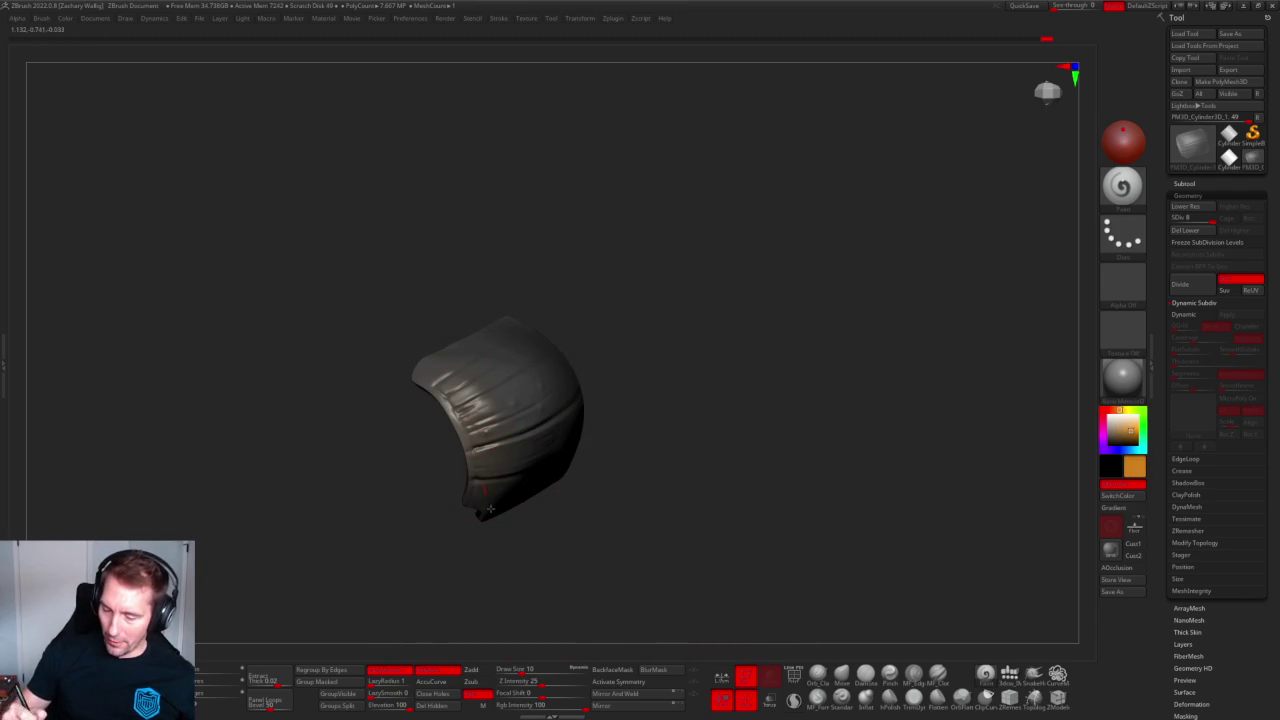
drag(590, 310, 447, 419)
key(b)
key(c)
key(b)
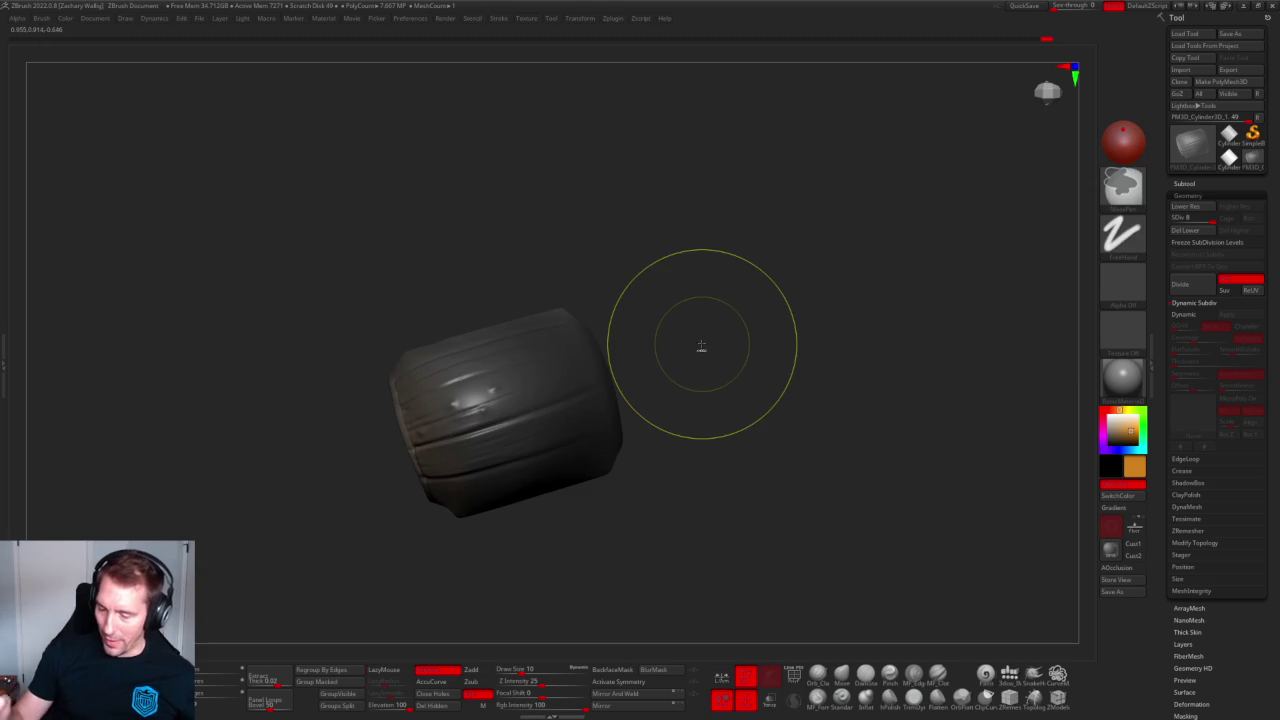
key(b)
key(p)
key(i)
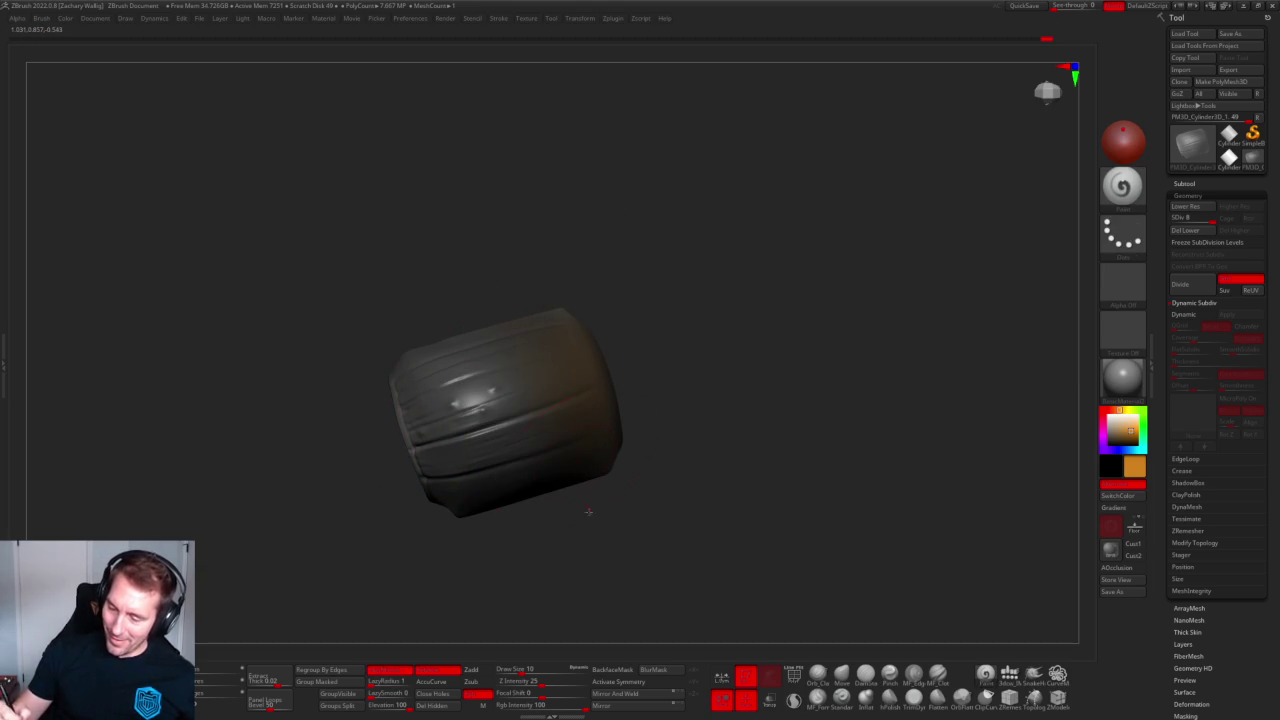
mouse_move(606, 428)
mouse_down()
mouse_move(578, 366)
mouse_move(568, 431)
mouse_move(754, 366)
mouse_move(656, 322)
mouse_up()
drag(689, 423, 734, 394)
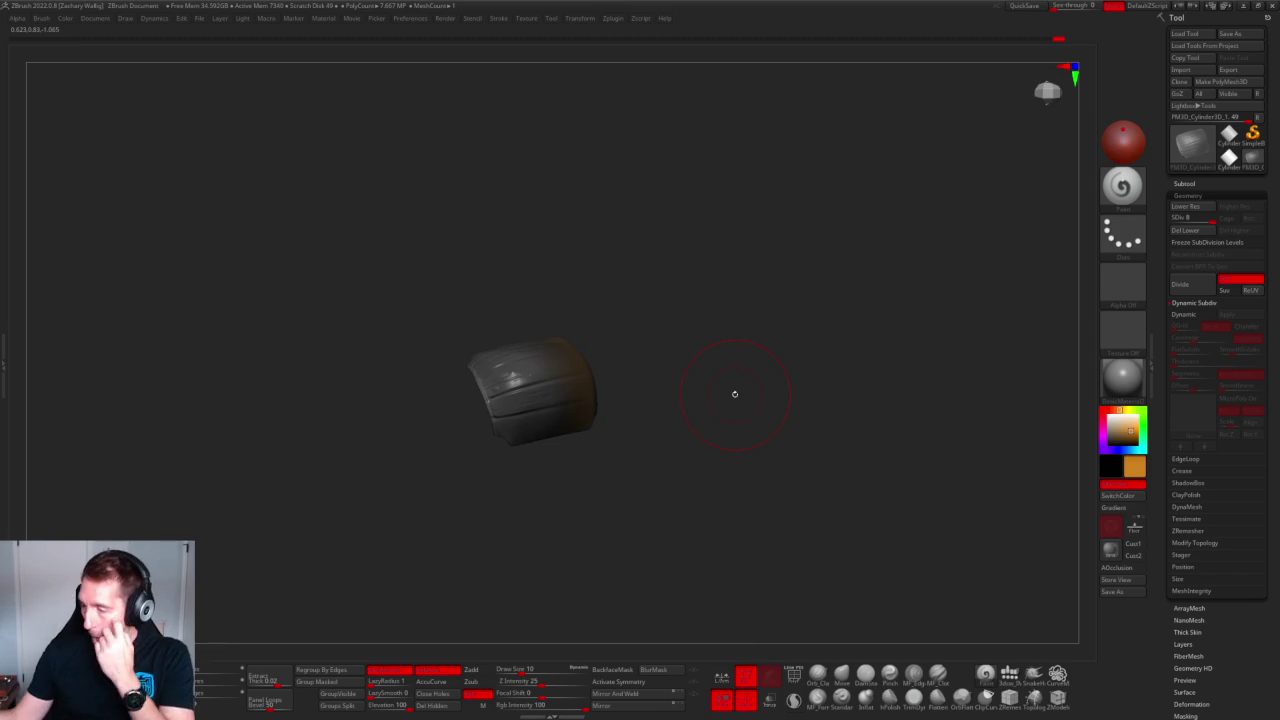
Set the working colour to a dark tone and rotate the shell to new angles.
drag(1124, 438, 1109, 448)
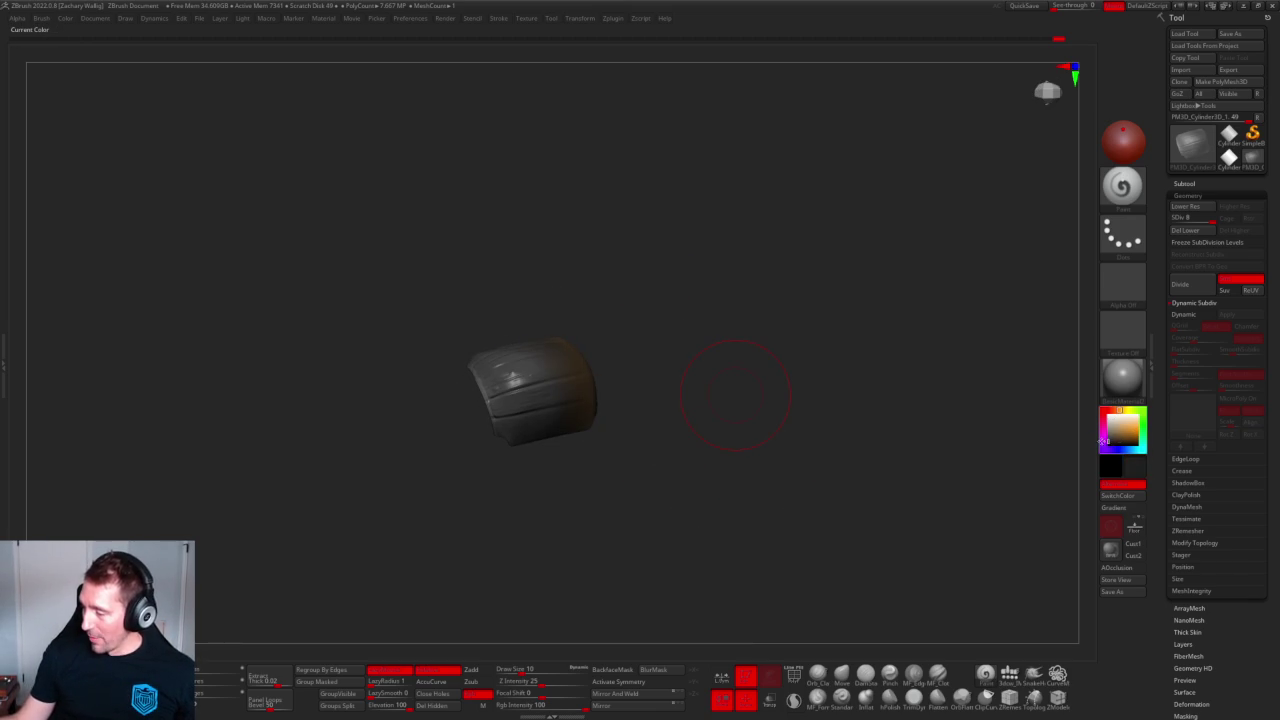
mouse_move(575, 300)
mouse_down()
mouse_move(548, 310)
mouse_move(554, 376)
mouse_up()
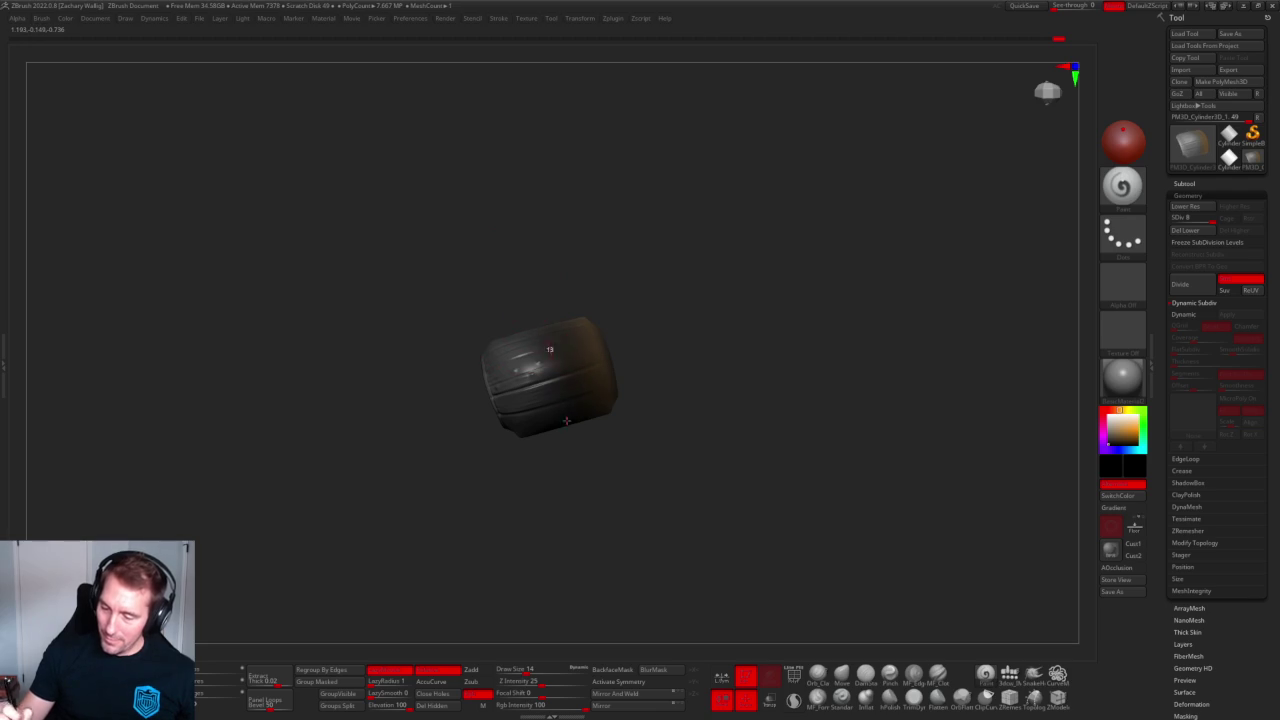
mouse_move(651, 466)
mouse_down()
mouse_move(671, 349)
mouse_move(620, 257)
mouse_move(726, 320)
mouse_move(718, 451)
mouse_up()
mouse_move(504, 418)
mouse_down()
mouse_move(545, 365)
mouse_move(578, 359)
mouse_up()
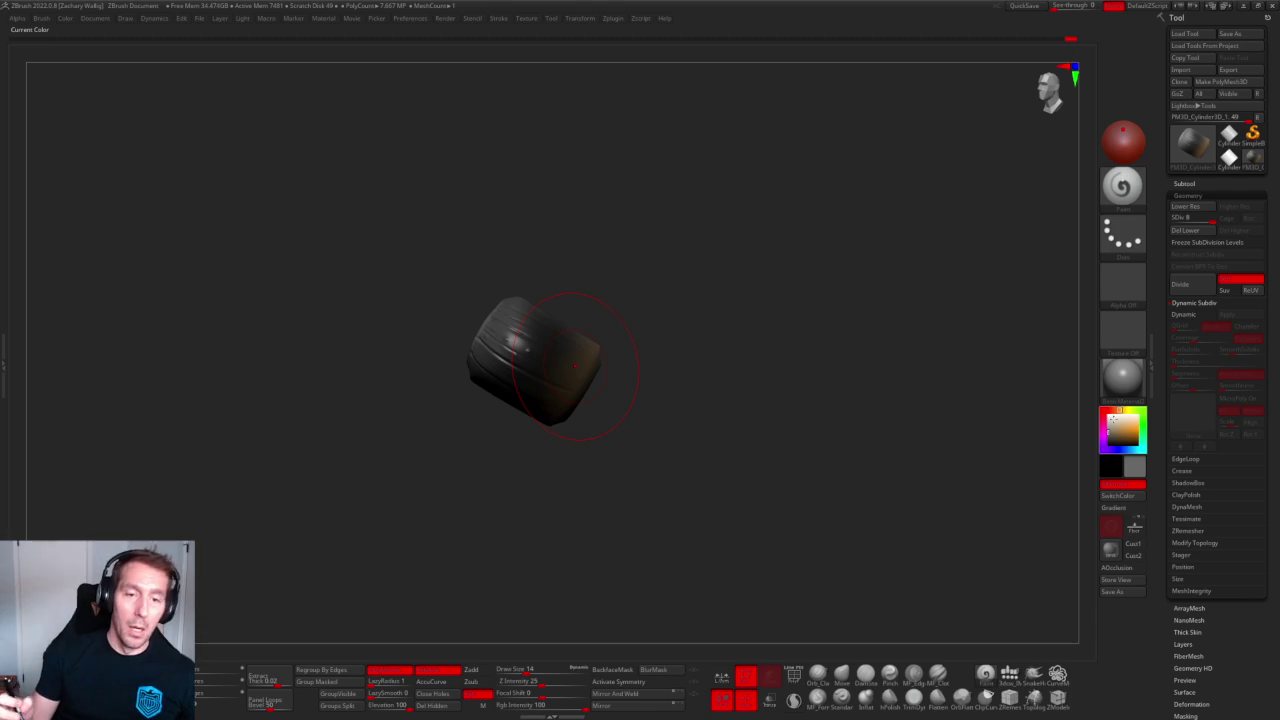
mouse_move(517, 299)
mouse_down()
mouse_move(551, 291)
mouse_move(600, 330)
mouse_up()
mouse_move(694, 329)
alt+mouse_down()
mouse_move(651, 296)
mouse_move(643, 374)
mouse_move(551, 323)
mouse_move(571, 480)
alt+mouse_up()
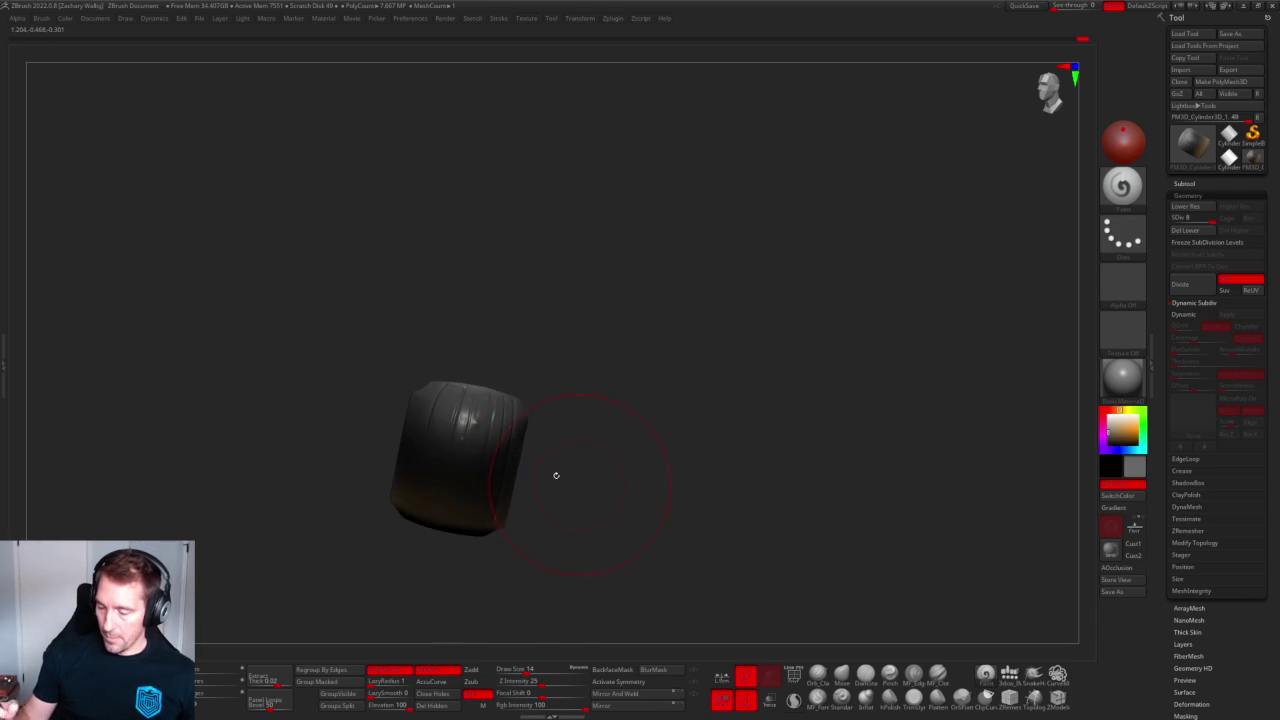
Briefly hold Shift for Smooth while inspecting the curved shell, then show the subtool list.
key(shift)
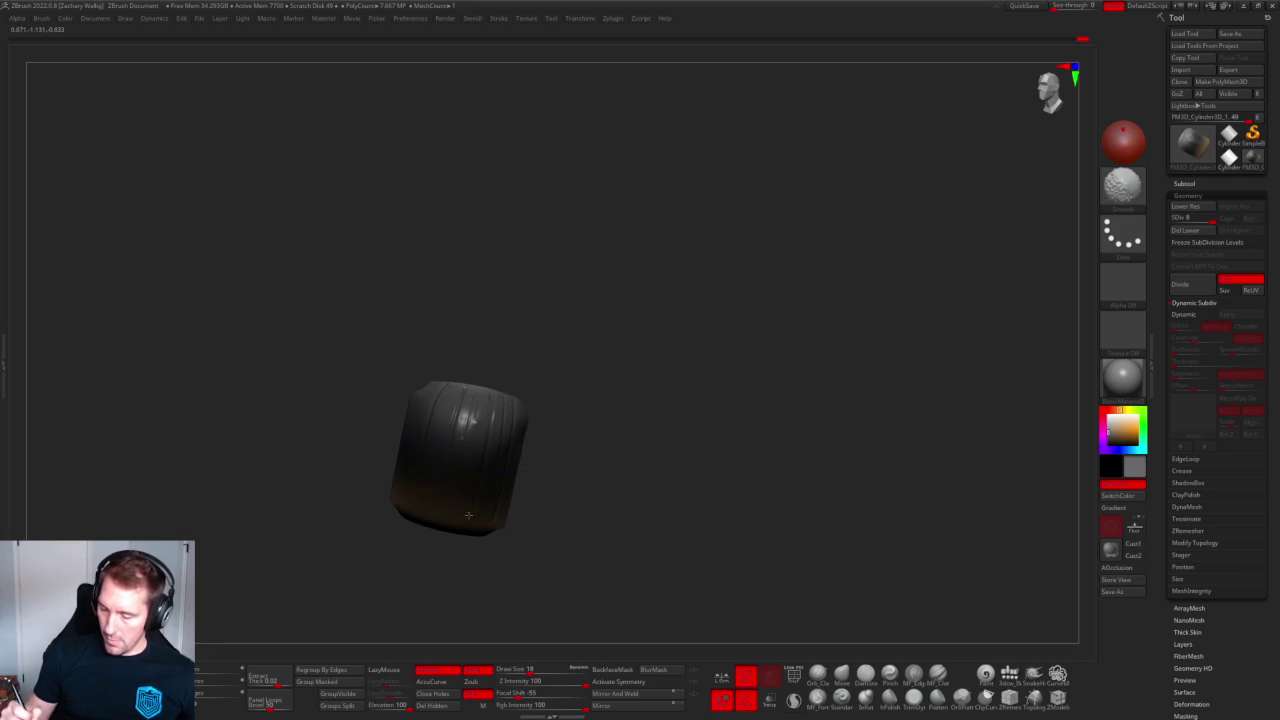
mouse_move(621, 398)
shift+mouse_down()
mouse_move(720, 371)
mouse_move(749, 420)
shift+mouse_up()
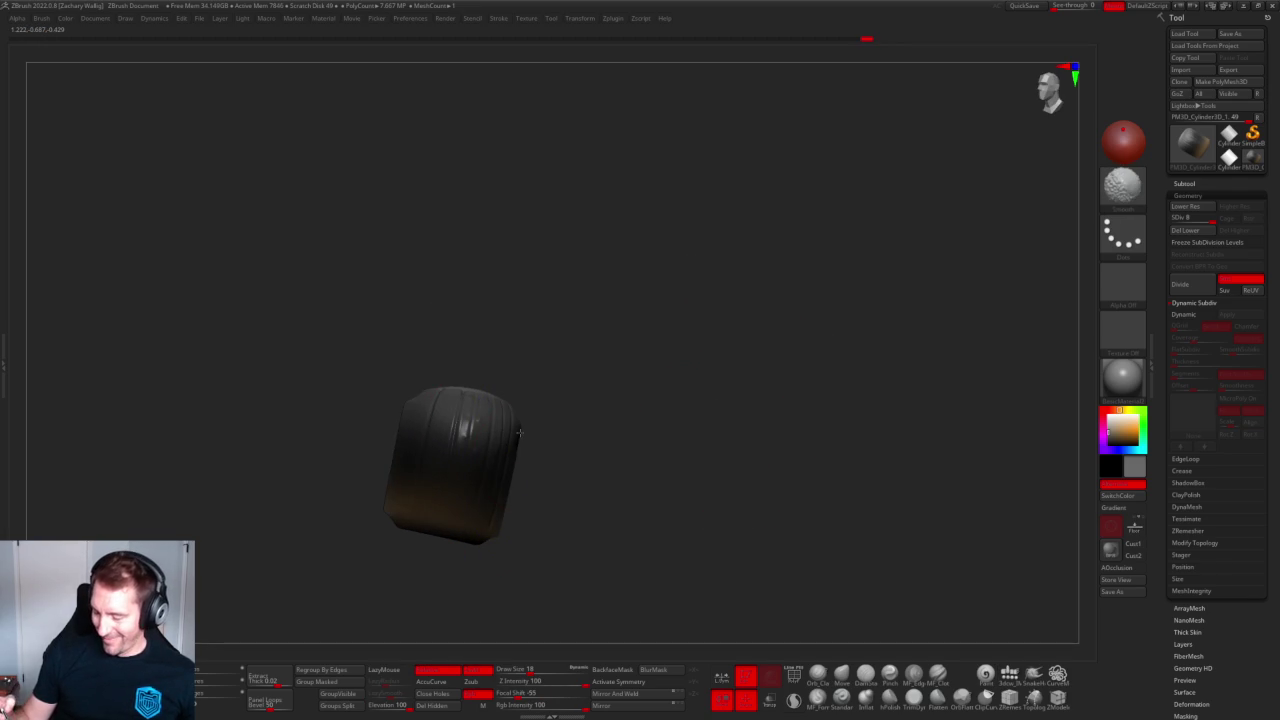
key(shift)
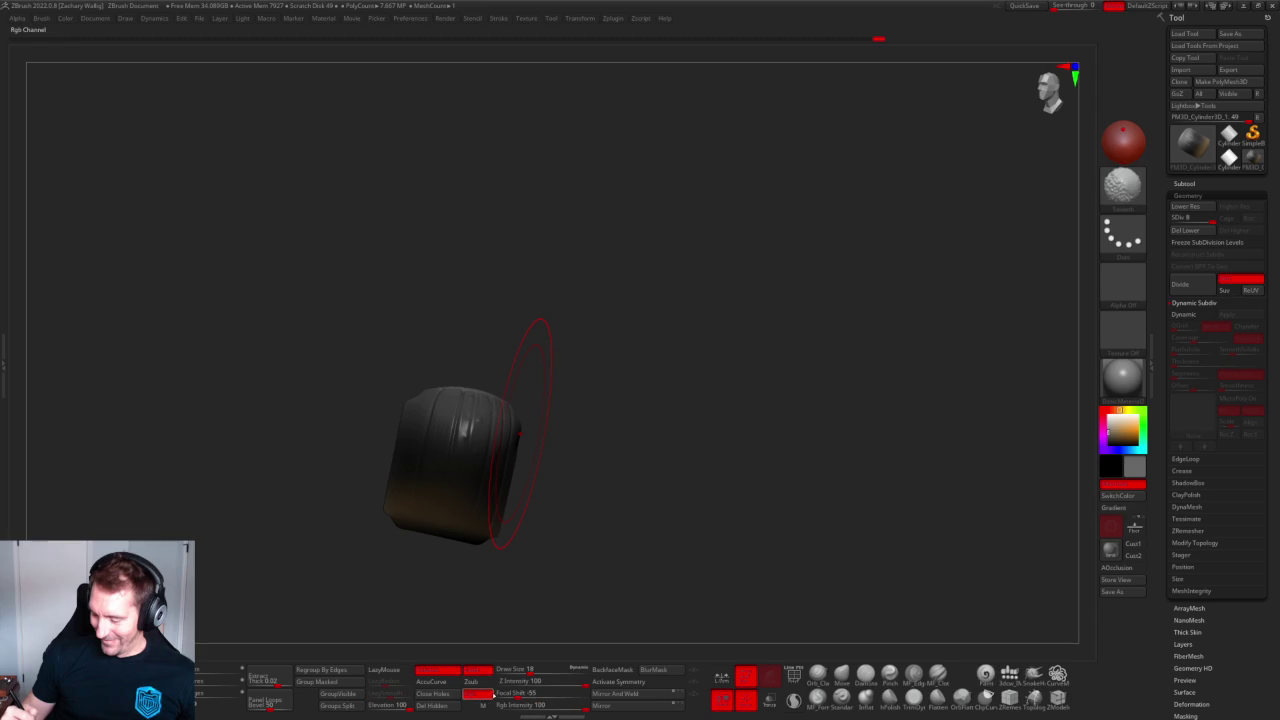
drag(540, 430, 472, 488)
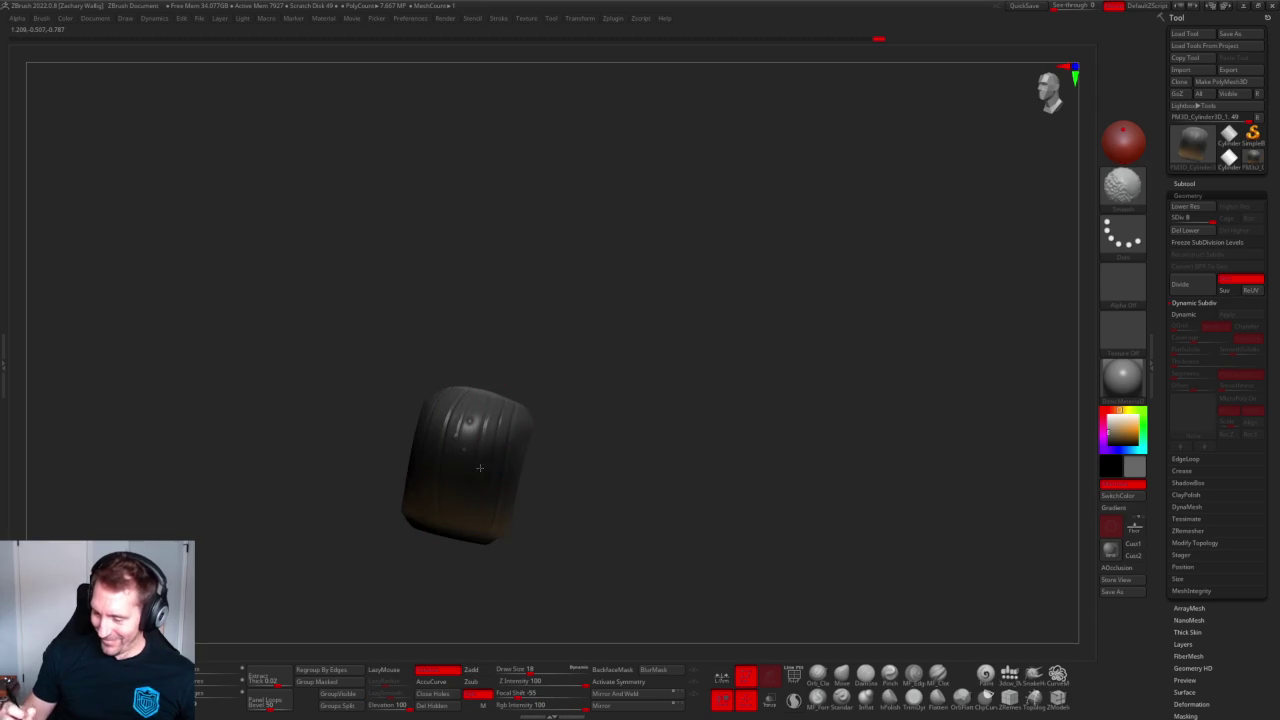
mouse_move(686, 514)
alt+mouse_down()
mouse_move(606, 429)
mouse_move(660, 489)
mouse_move(643, 405)
mouse_move(686, 549)
mouse_move(572, 533)
alt+mouse_up()
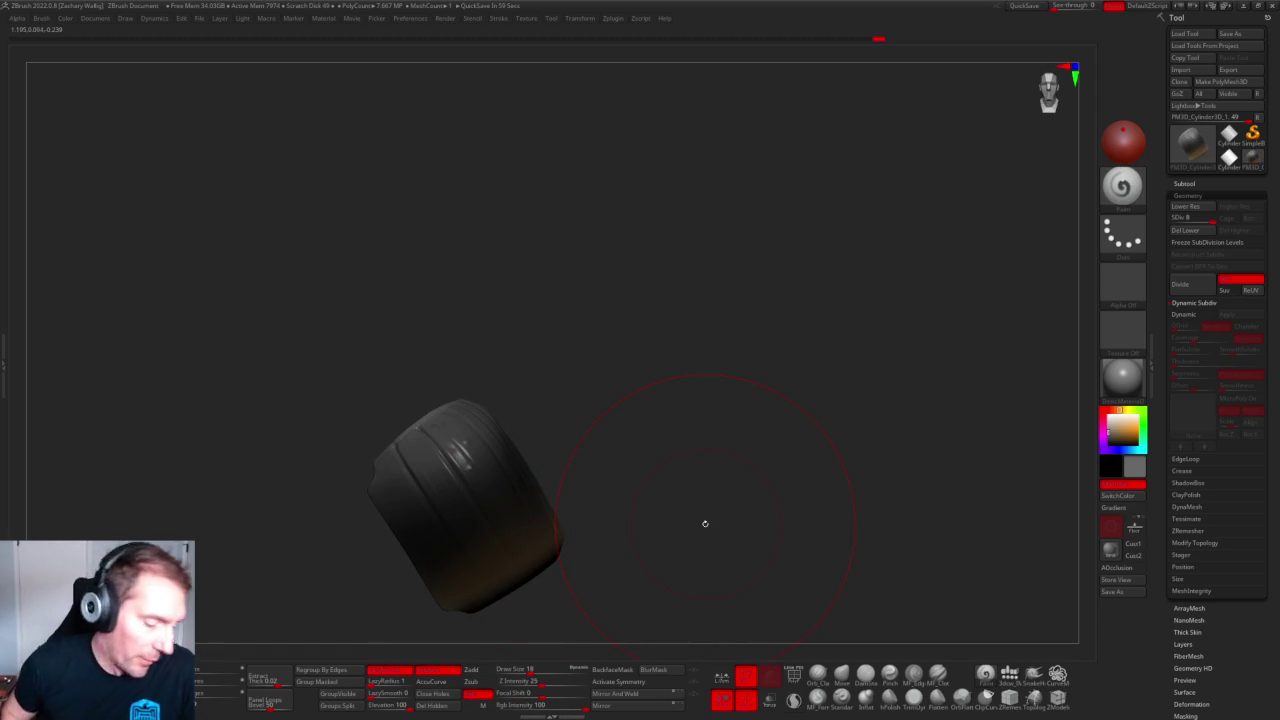
mouse_move(726, 369)
mouse_down()
mouse_move(697, 351)
mouse_move(741, 376)
mouse_move(686, 329)
mouse_move(631, 334)
mouse_move(611, 354)
mouse_move(629, 324)
mouse_move(671, 357)
mouse_move(686, 349)
mouse_move(611, 326)
mouse_move(680, 408)
mouse_move(711, 363)
mouse_move(694, 409)
mouse_move(774, 416)
mouse_move(494, 569)
mouse_up()
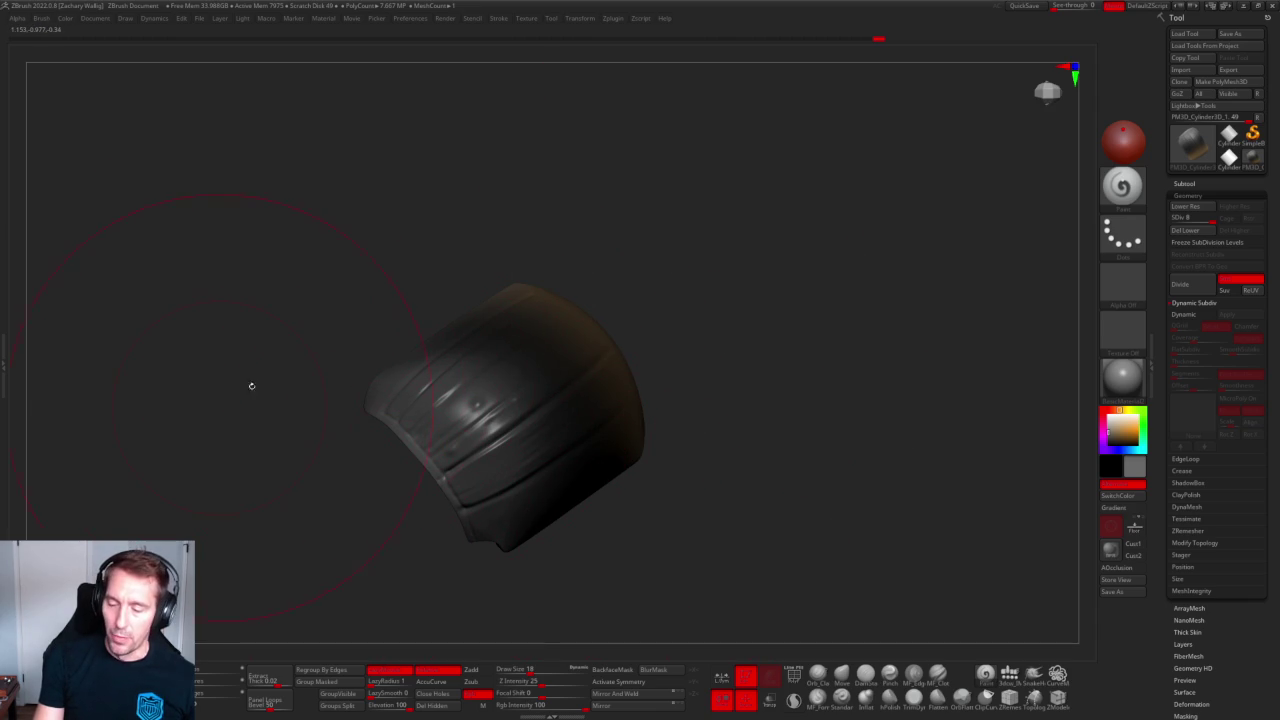
mouse_move(748, 467)
mouse_down()
mouse_move(680, 397)
mouse_move(500, 423)
mouse_move(629, 441)
mouse_move(343, 428)
mouse_move(580, 471)
mouse_move(204, 433)
mouse_up()
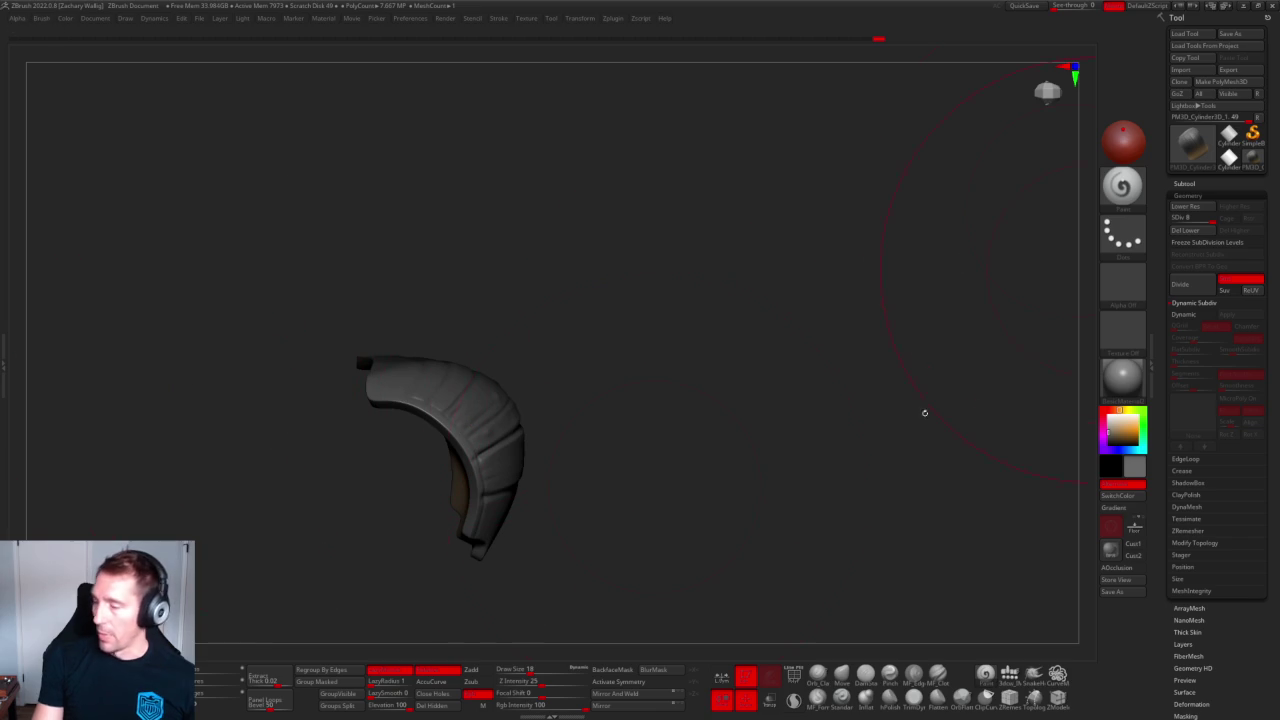
mouse_move(453, 440)
mouse_down()
mouse_move(683, 420)
mouse_move(686, 446)
mouse_up()
mouse_move(819, 403)
mouse_down()
mouse_move(877, 343)
mouse_move(777, 380)
mouse_move(822, 409)
mouse_move(815, 456)
mouse_up()
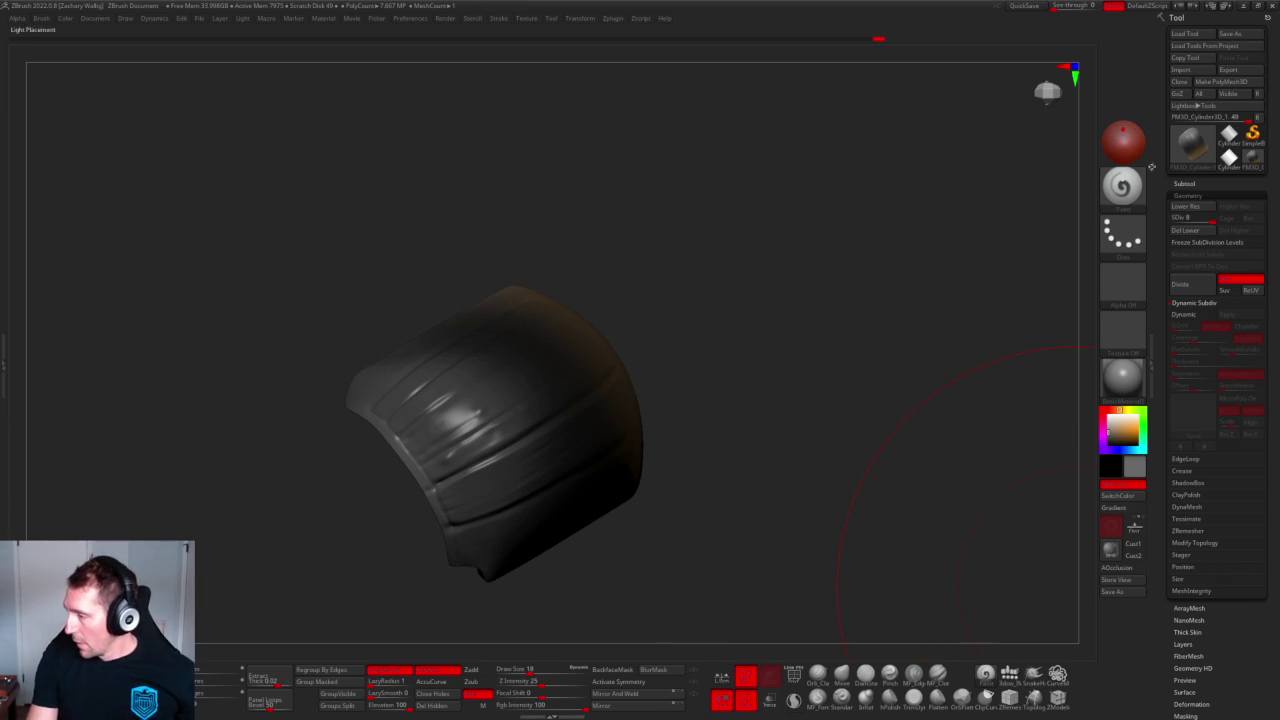
click(1183, 184)
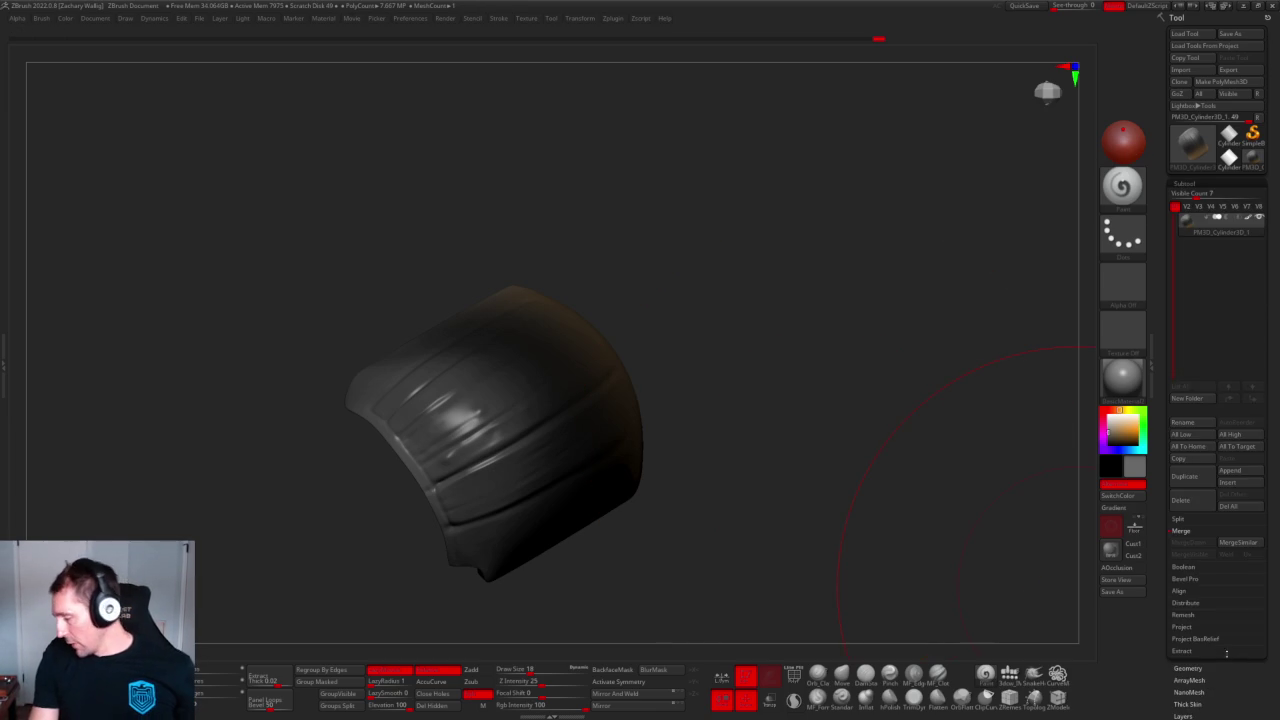
Apply ClayPolish from Tool > Geometry to the hood shell.
click(1195, 668)
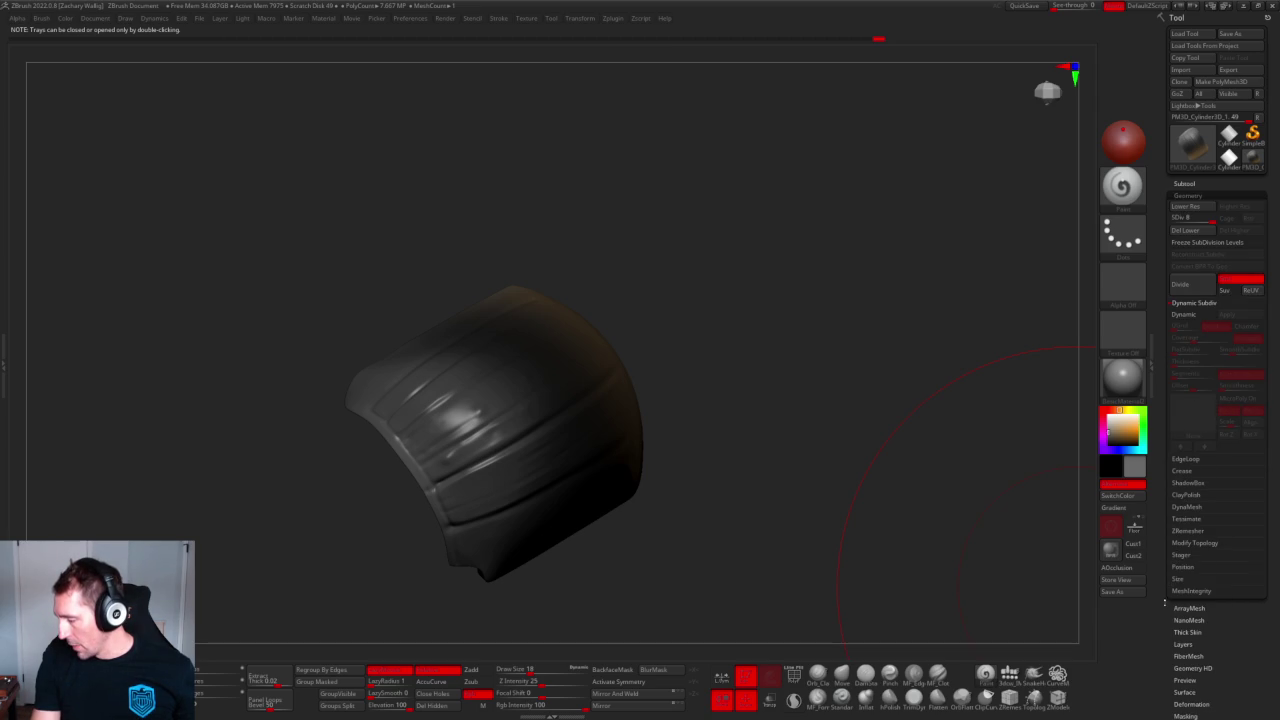
click(1187, 494)
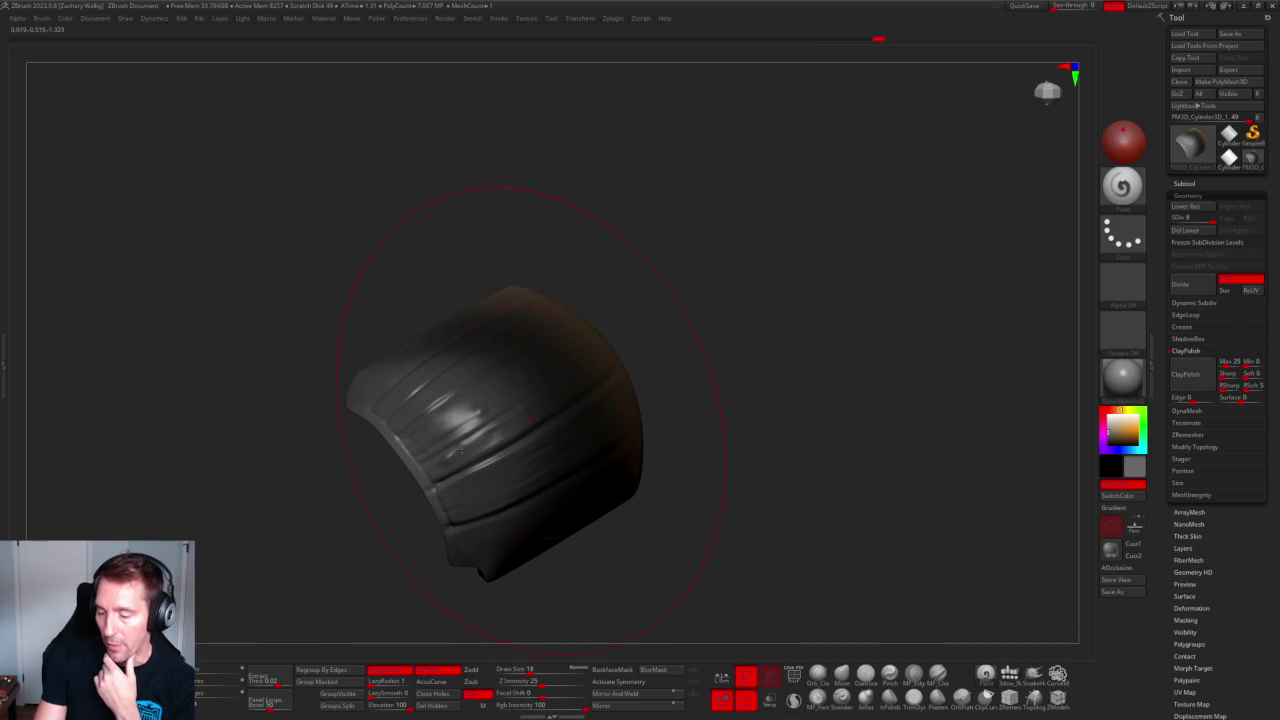
drag(800, 435, 757, 449)
alt+drag(766, 370, 849, 531)
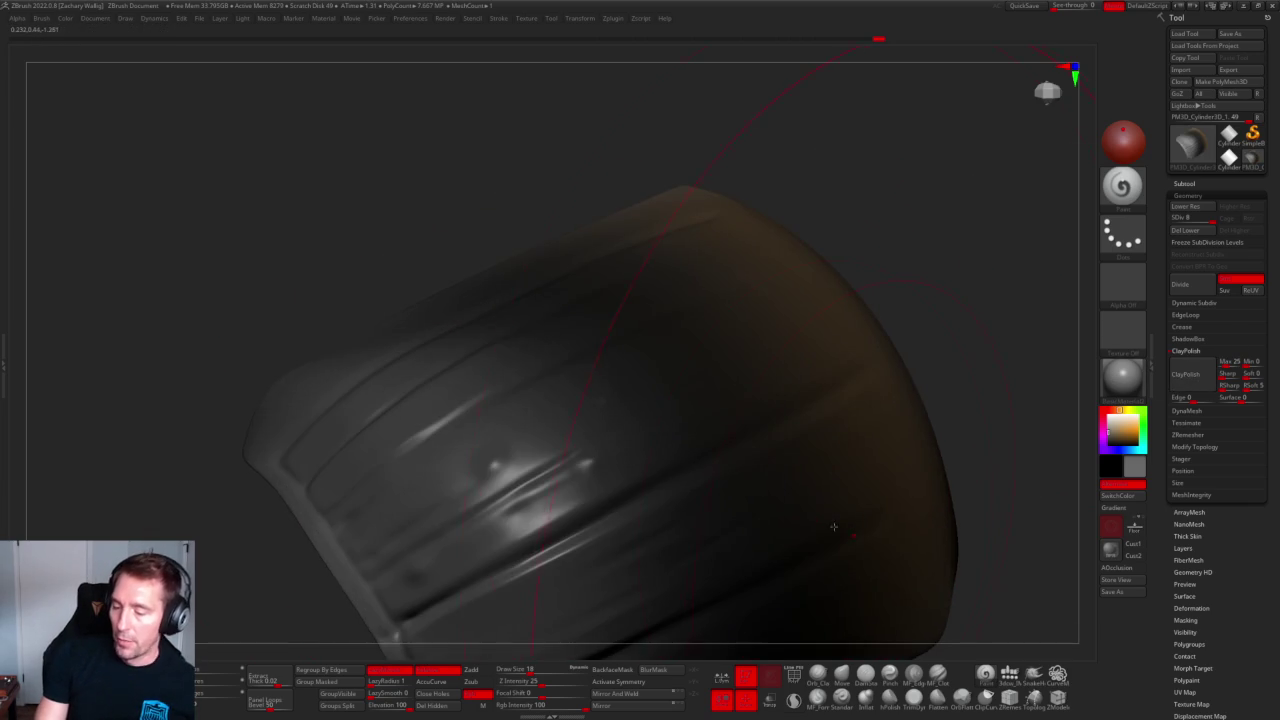
drag(886, 306, 880, 330)
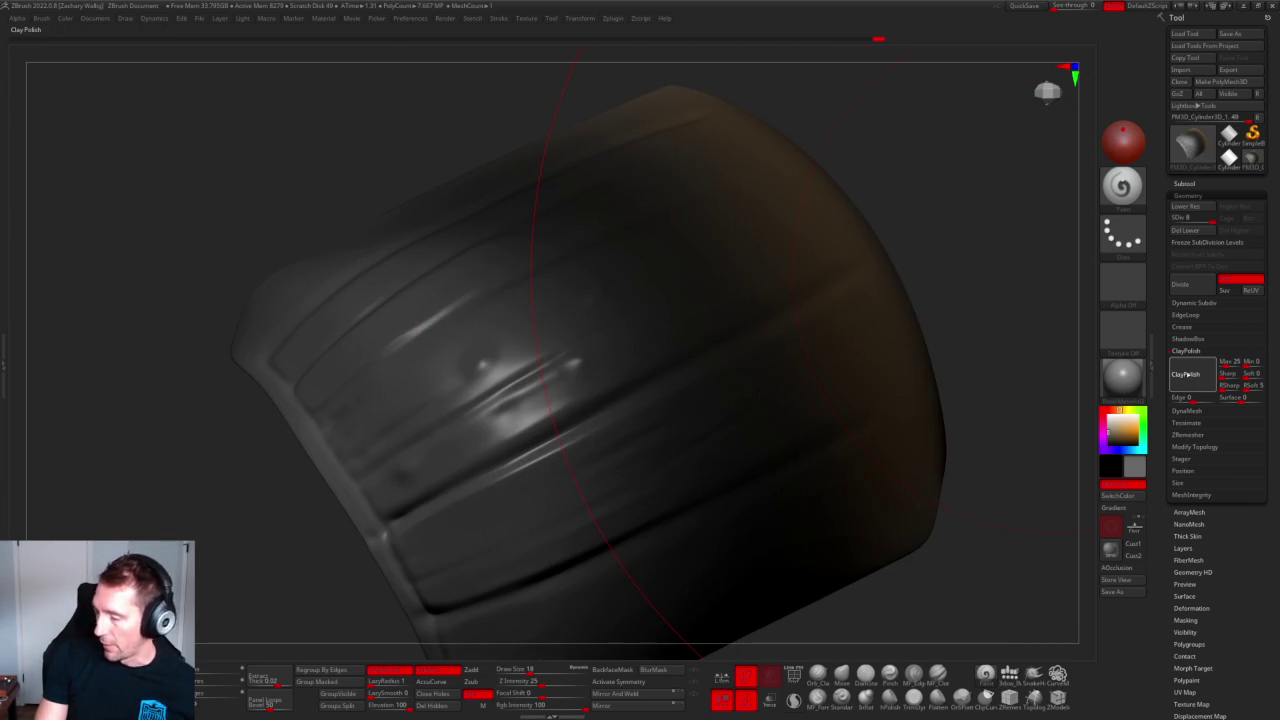
click(1183, 375)
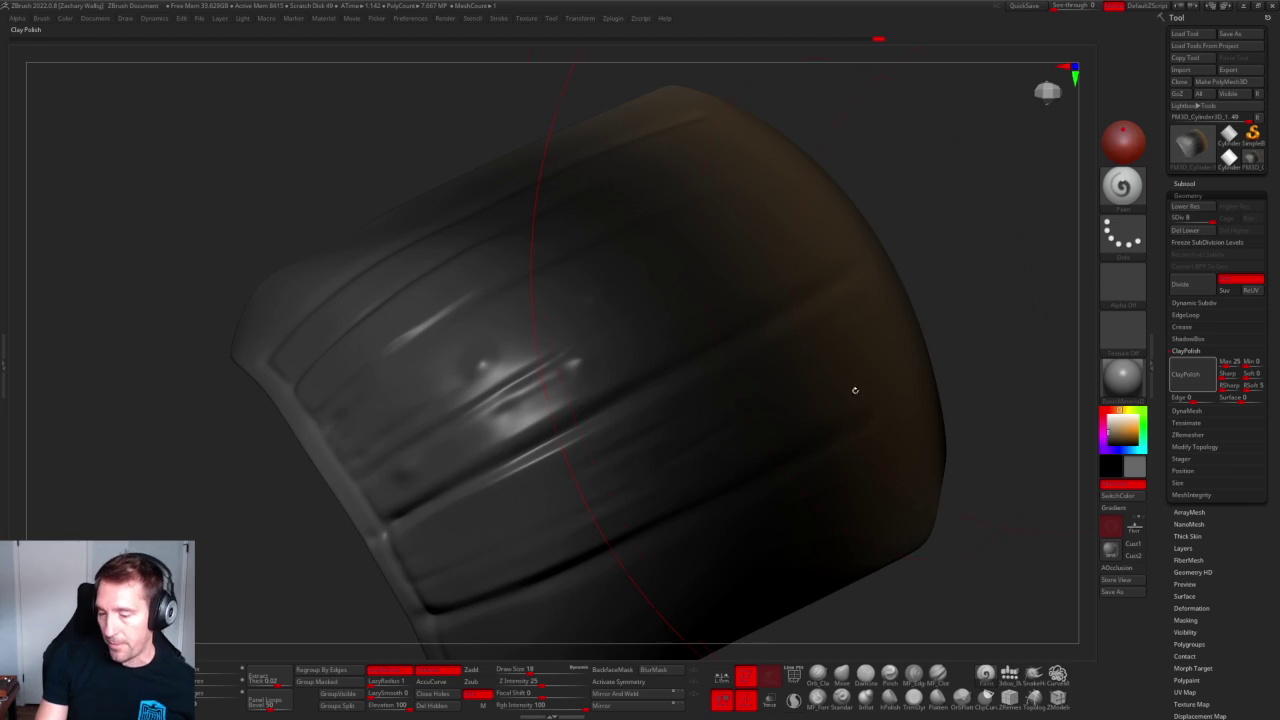
Show the PolyF wireframe, drop to a lower subdivision level, then return to the highest.
mouse_move(951, 234)
alt+mouse_down()
mouse_move(894, 234)
mouse_move(703, 286)
mouse_move(782, 309)
mouse_move(814, 349)
mouse_move(830, 300)
alt+mouse_up()
key(shift+f)
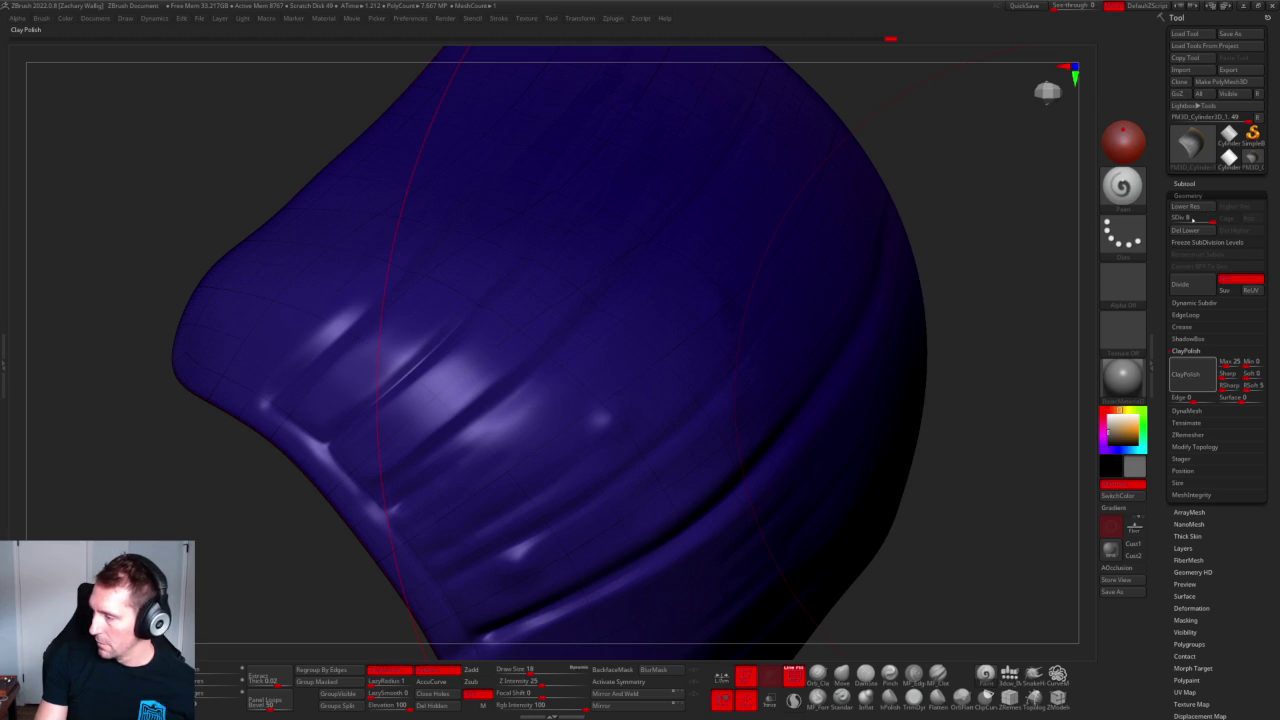
click(1182, 218)
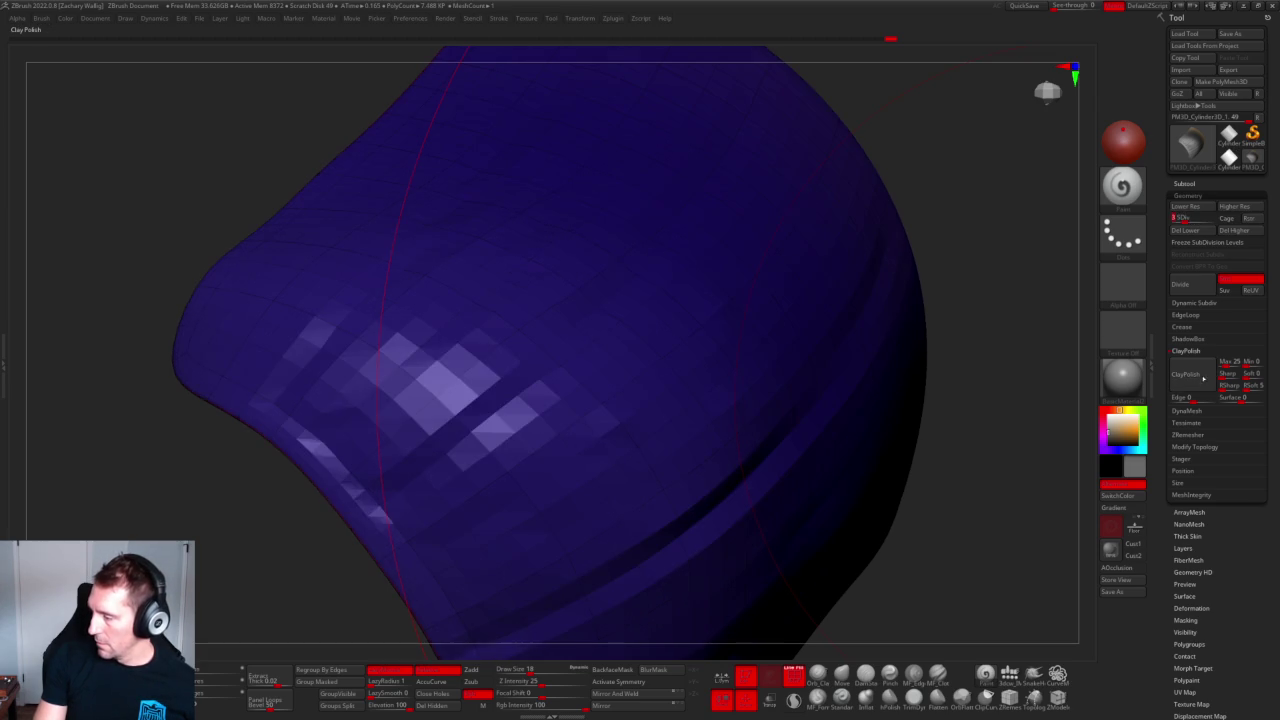
key(d)
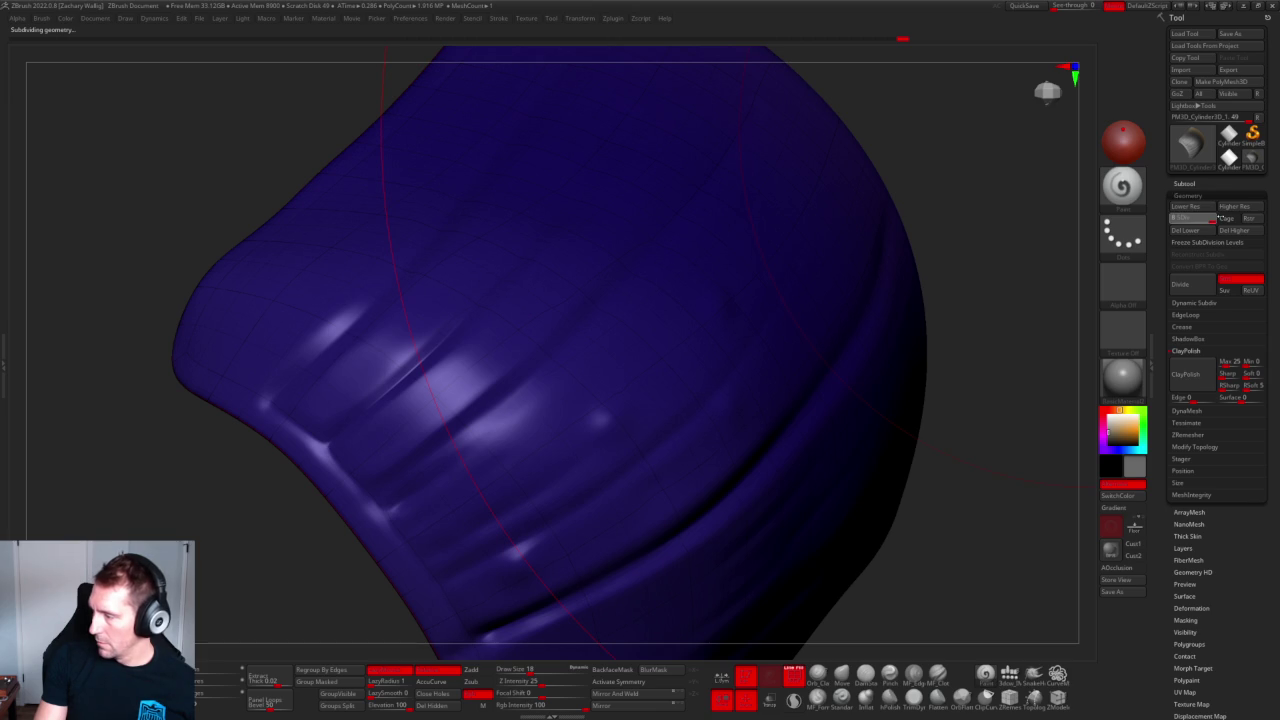
scroll(851, 351, down, 5)
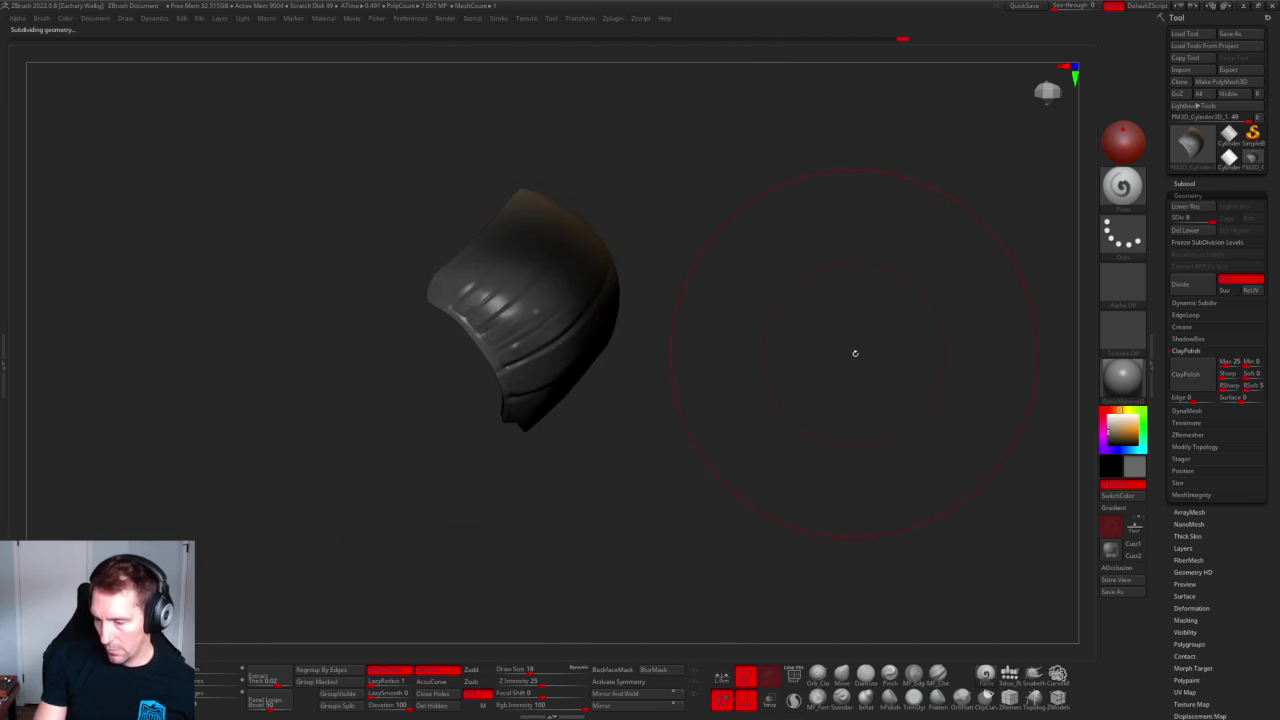
scroll(497, 307, up, 5)
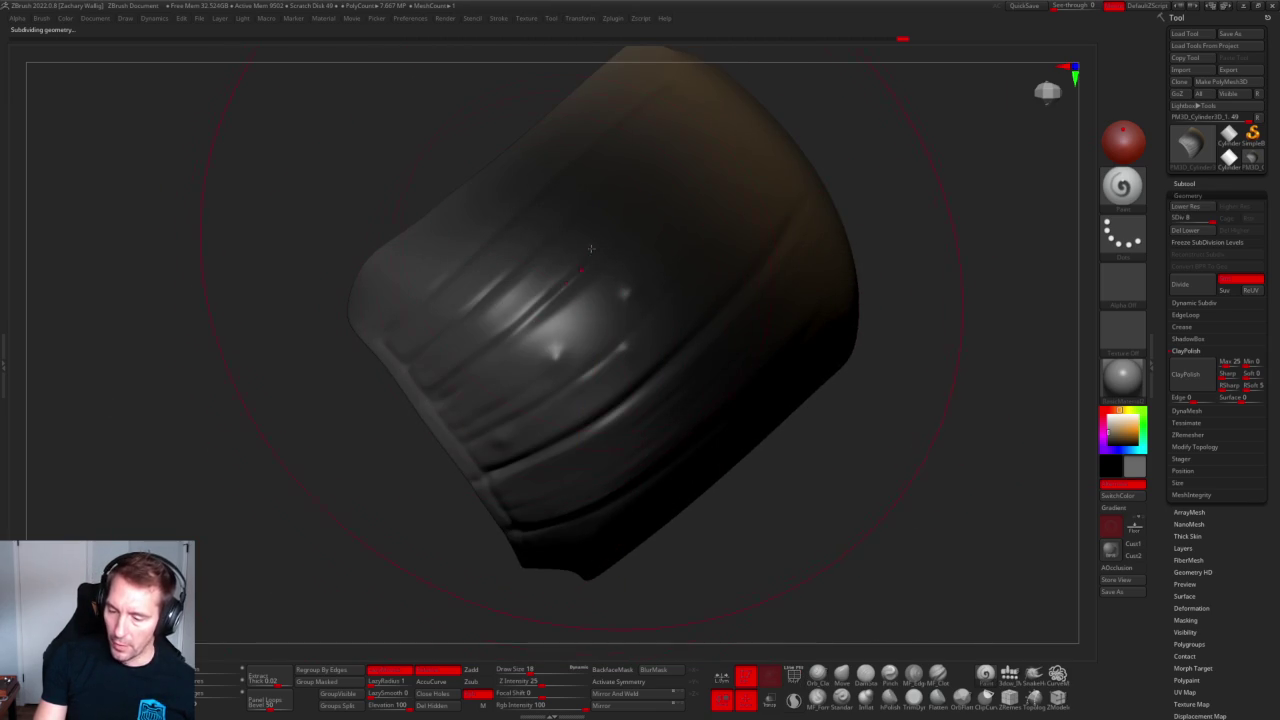
scroll(853, 497, down, 5)
right_drag(851, 269, 814, 263)
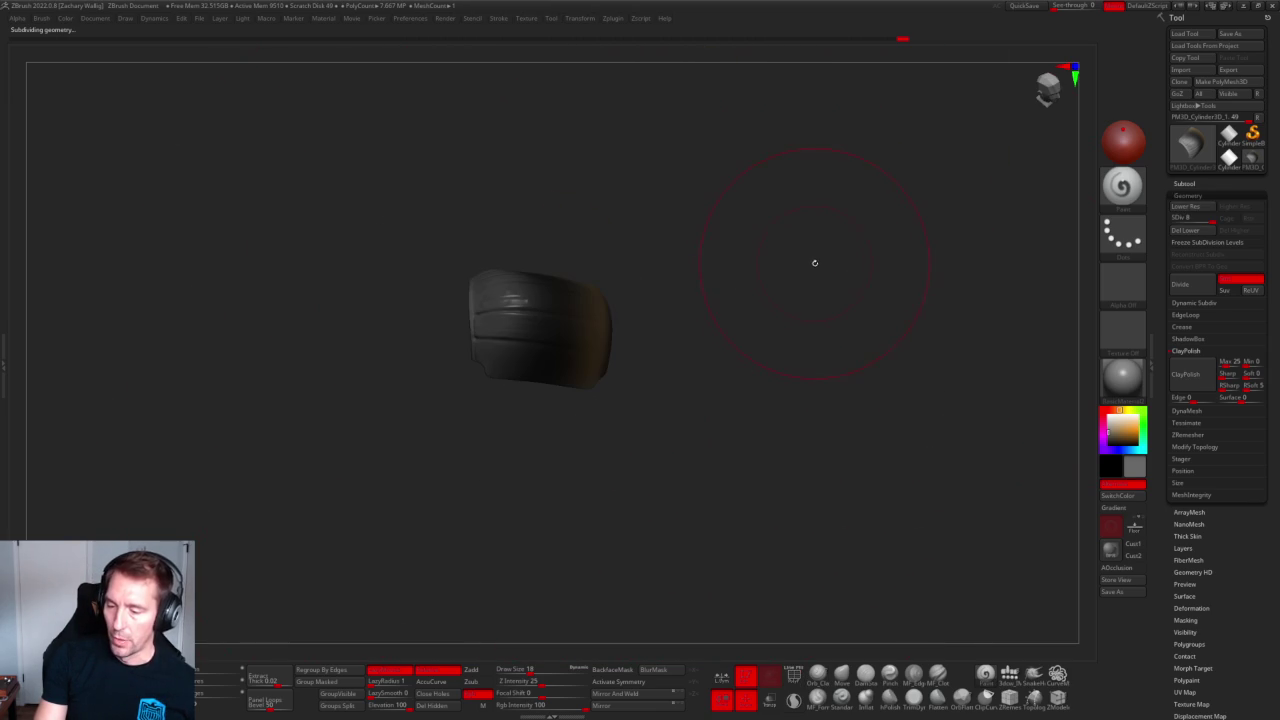
Choose the ZModeler brush from the left shelf and orbit around the ClayPolished hood shell.
scroll(422, 362, up, 5)
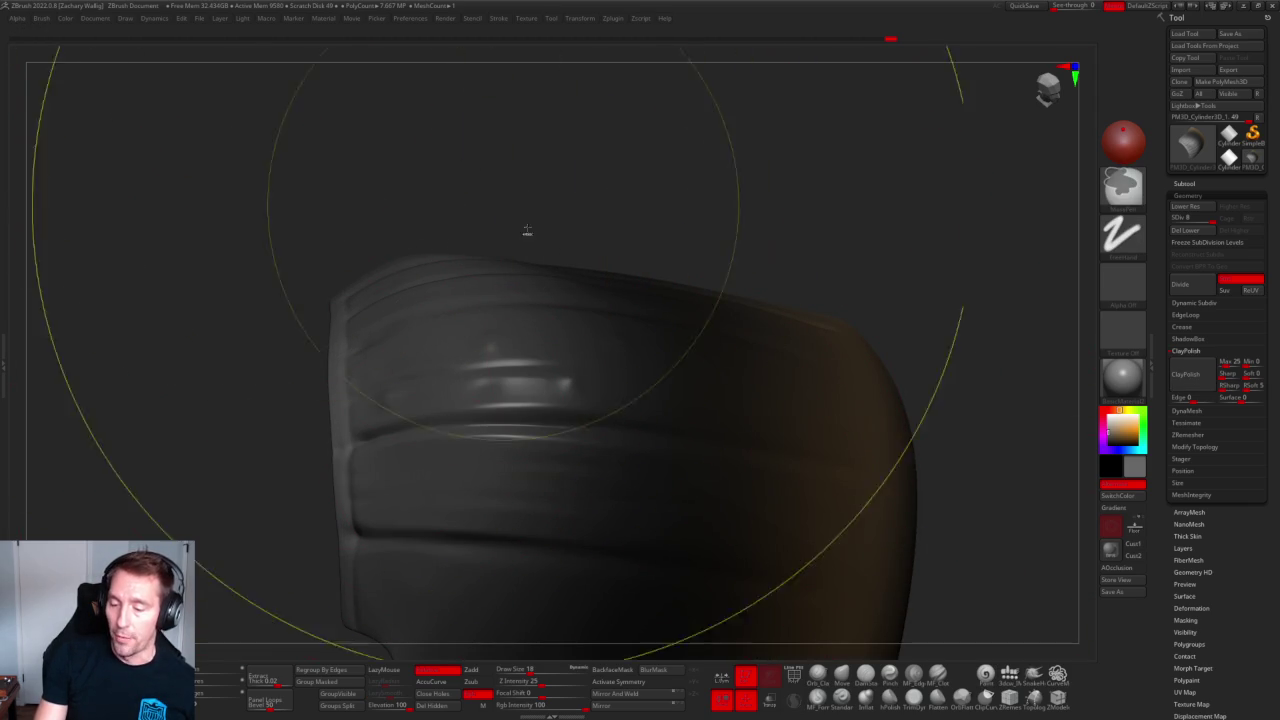
key(shift)
ctrl+right_drag(877, 190, 534, 405)
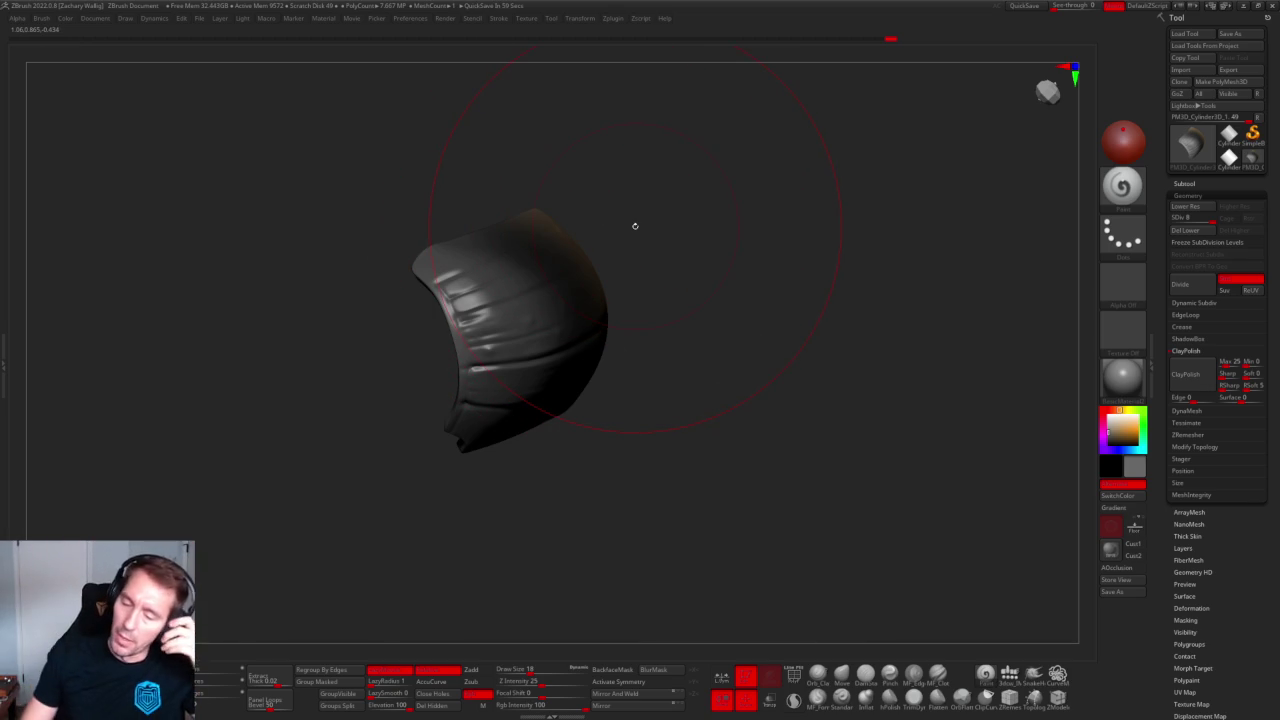
mouse_move(635, 226)
mouse_down()
mouse_move(786, 266)
mouse_move(717, 271)
mouse_up()
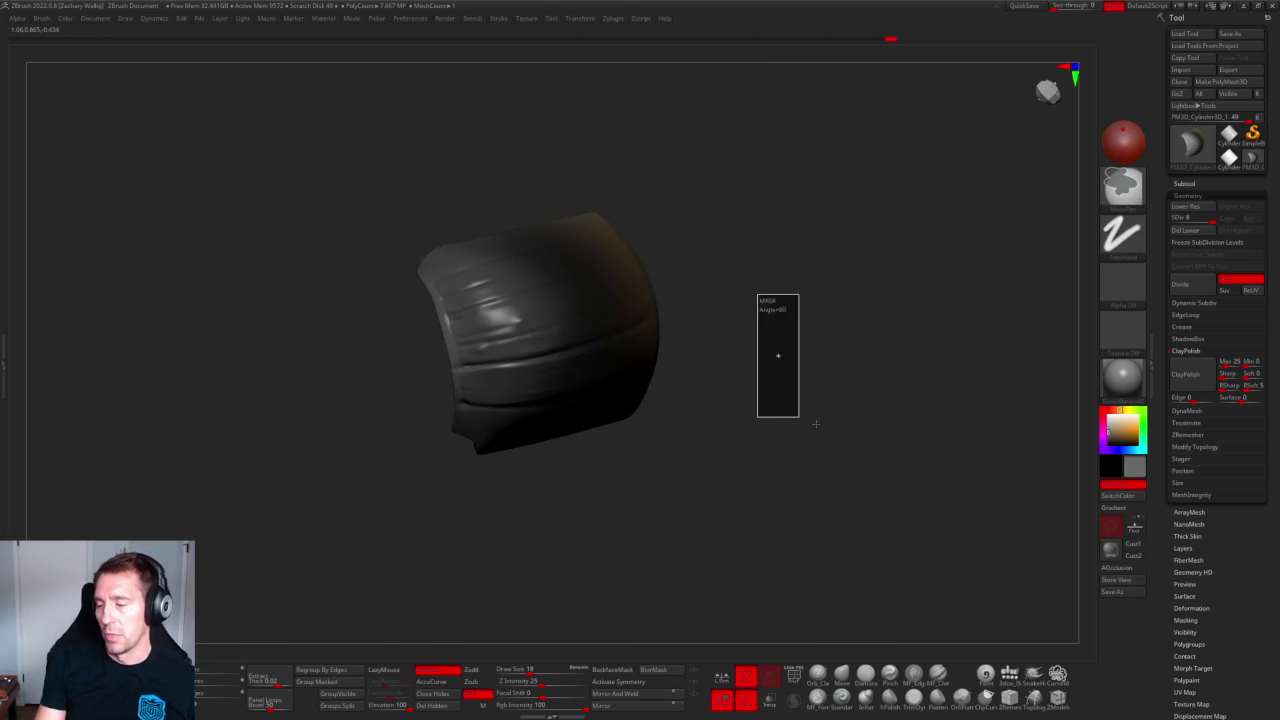
drag(756, 184, 284, 427)
drag(841, 282, 854, 277)
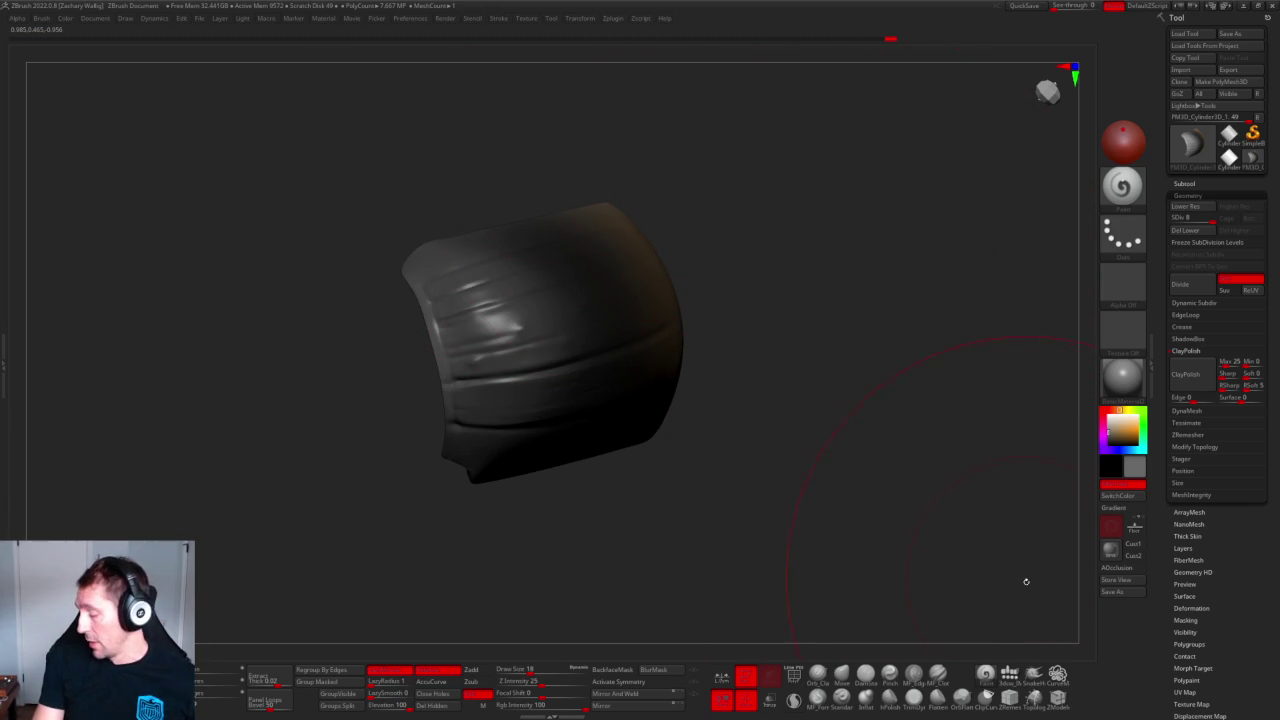
click(1057, 700)
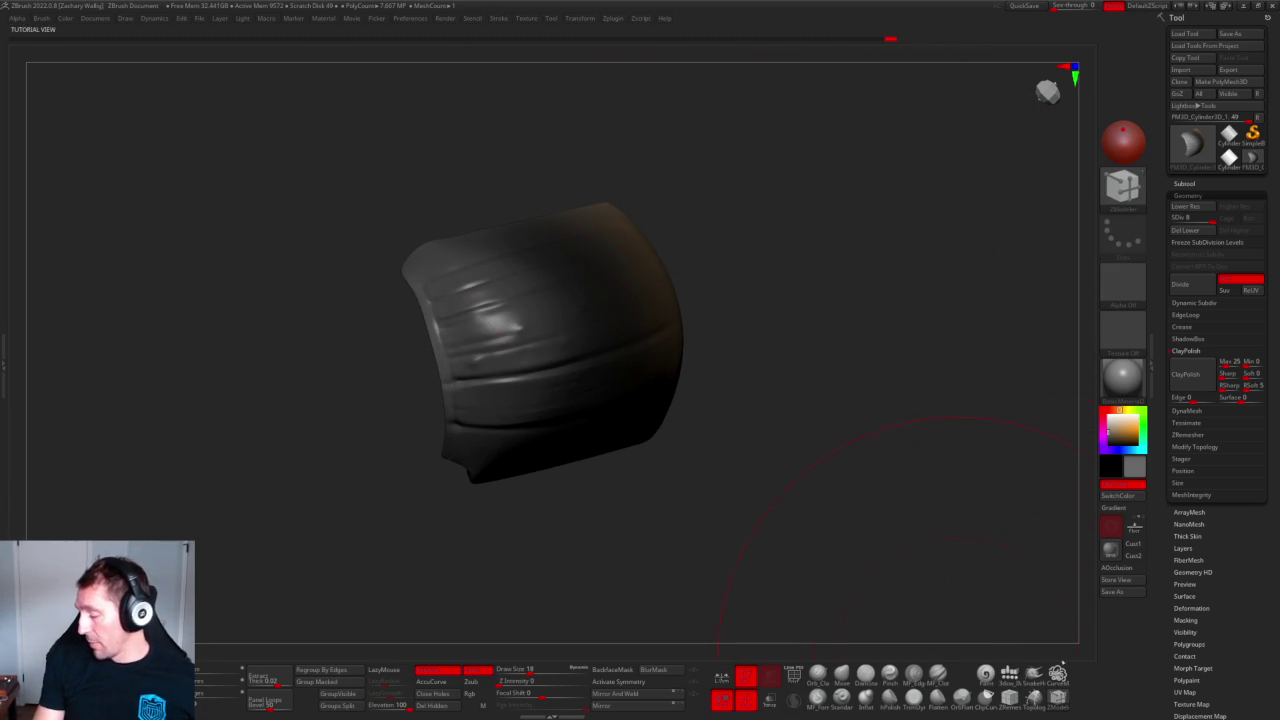
mouse_move(876, 231)
mouse_down()
mouse_move(783, 291)
mouse_move(749, 263)
mouse_move(780, 329)
mouse_move(751, 391)
mouse_up()
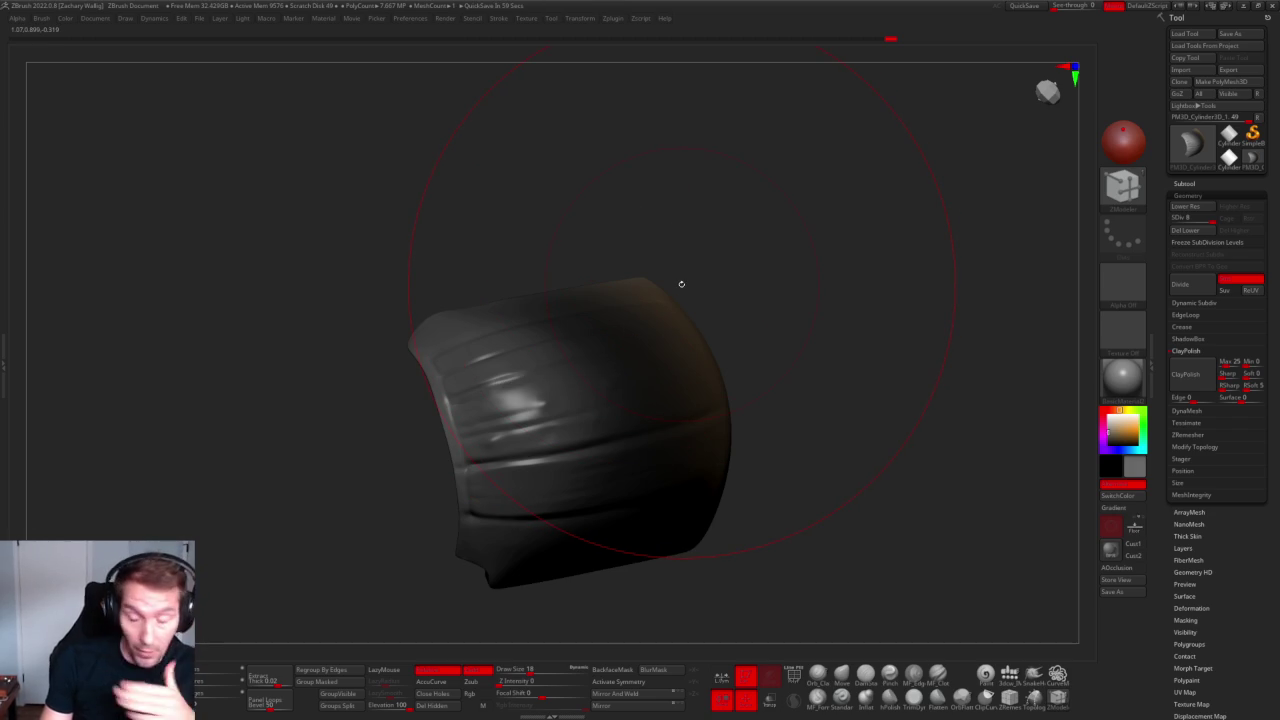
mouse_move(780, 233)
mouse_down()
mouse_move(766, 237)
mouse_move(837, 283)
mouse_move(766, 217)
mouse_move(992, 242)
mouse_up()
Apply SkinShade4, then a darker matcap material to the hair piece and check its inner side.
click(1122, 377)
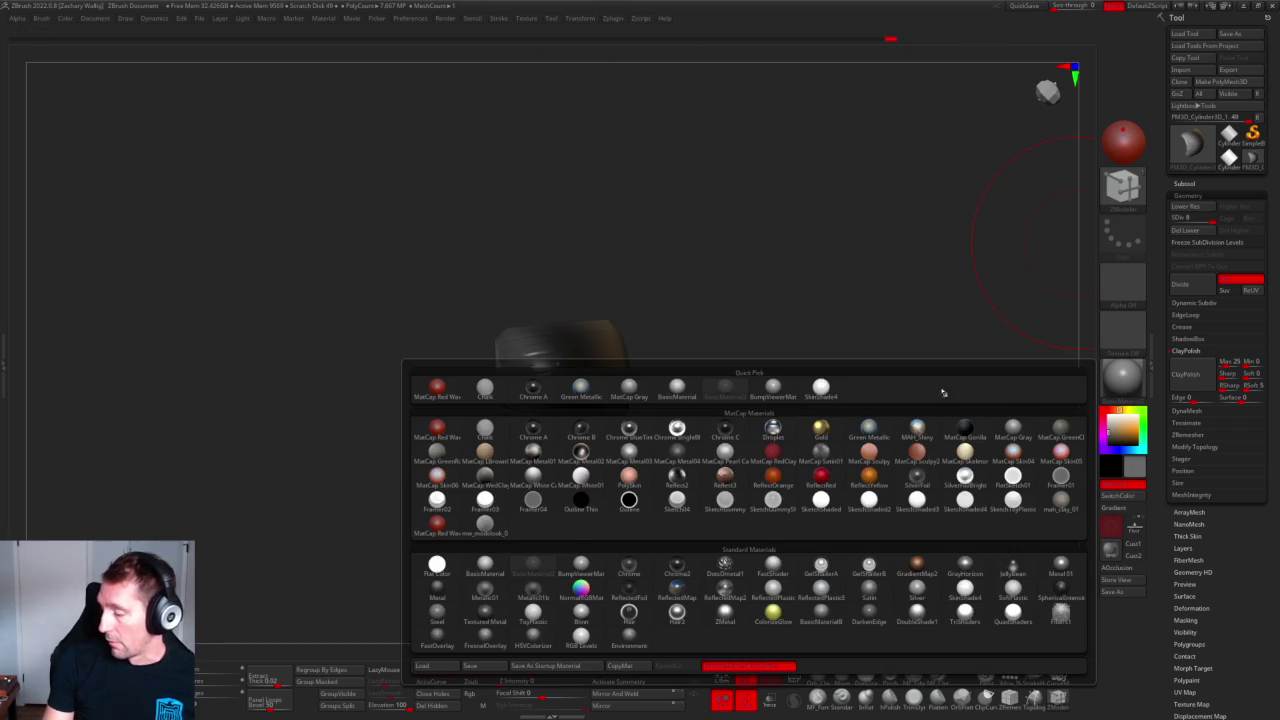
click(820, 387)
mouse_move(826, 251)
mouse_down()
mouse_move(766, 234)
mouse_move(771, 300)
mouse_up()
key(f)
click(1122, 377)
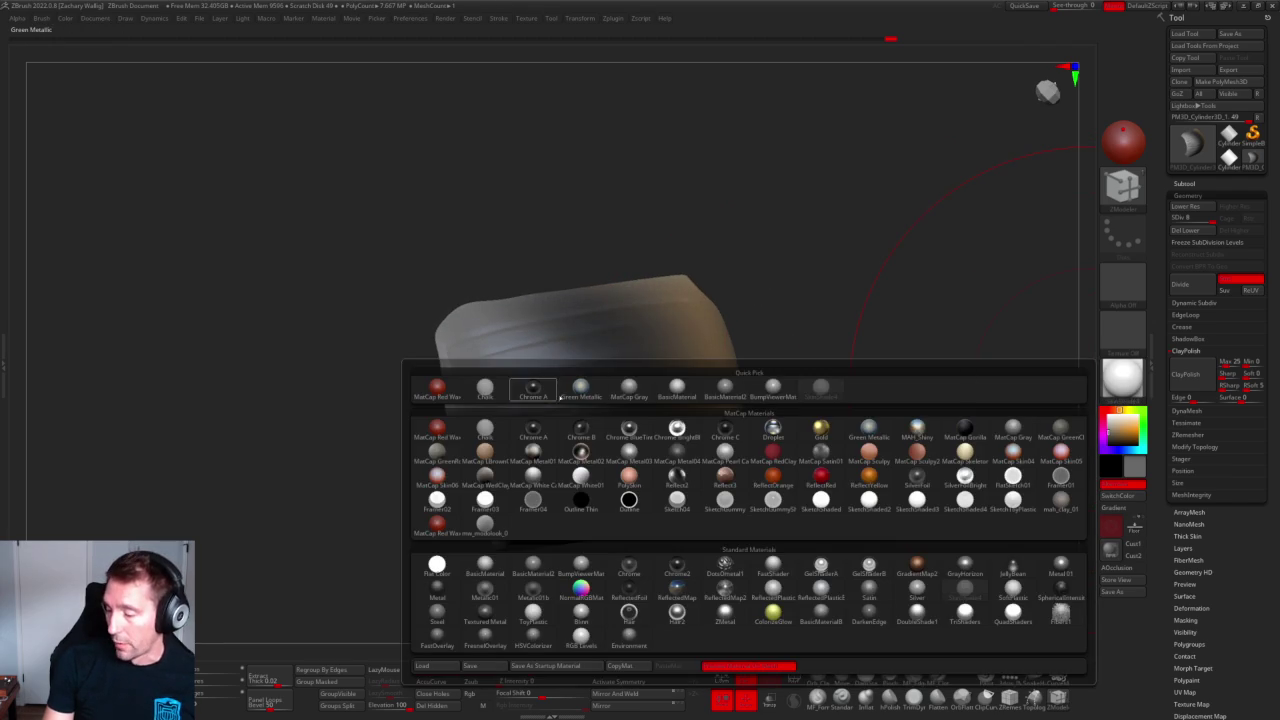
click(629, 389)
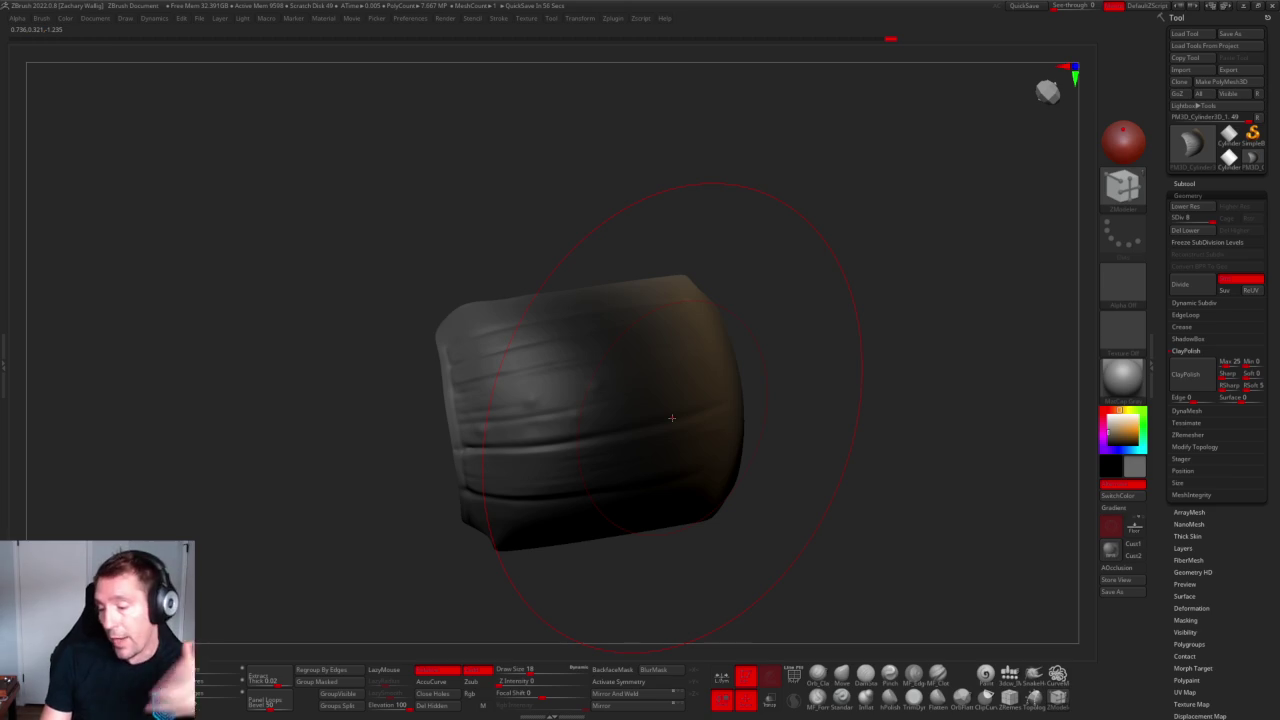
mouse_move(839, 313)
mouse_down()
mouse_move(843, 343)
mouse_move(800, 414)
mouse_move(721, 413)
mouse_move(663, 434)
mouse_move(883, 383)
mouse_move(891, 349)
mouse_move(852, 387)
mouse_move(856, 401)
mouse_up()
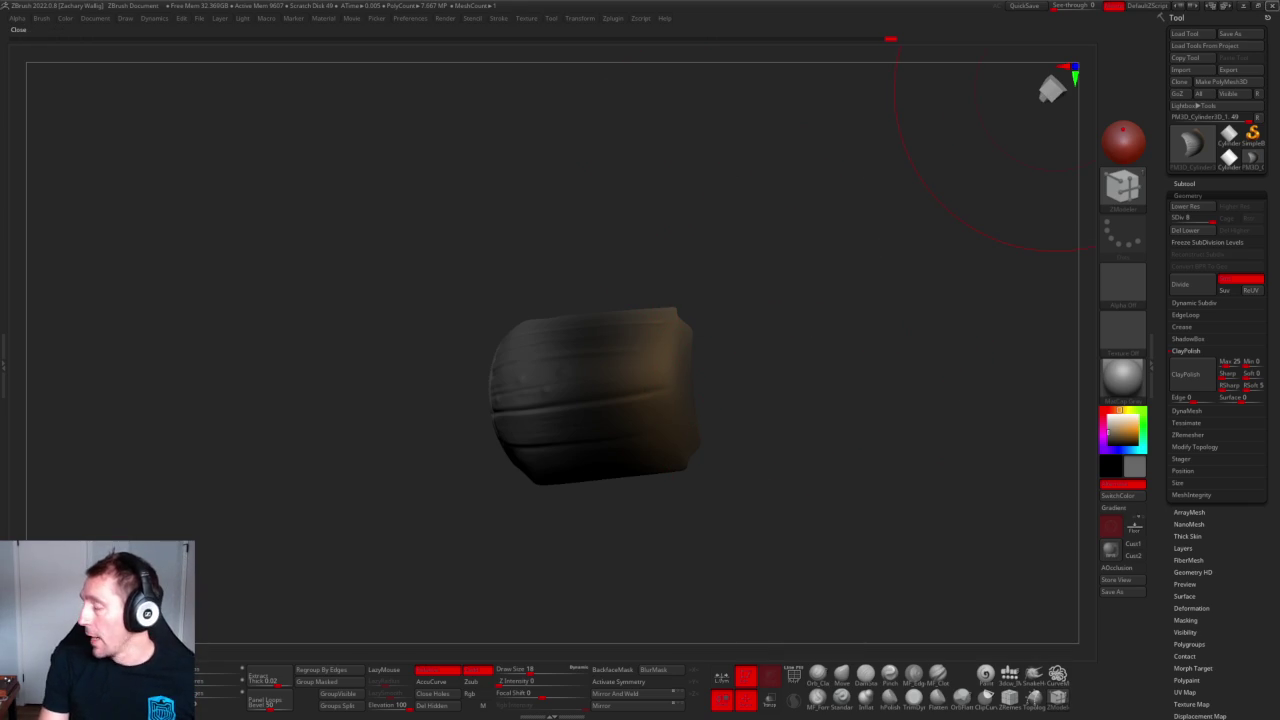
Quit ZBrush, answering the save prompt, and orbit the Blender hair mesh.
click(1270, 5)
click(614, 400)
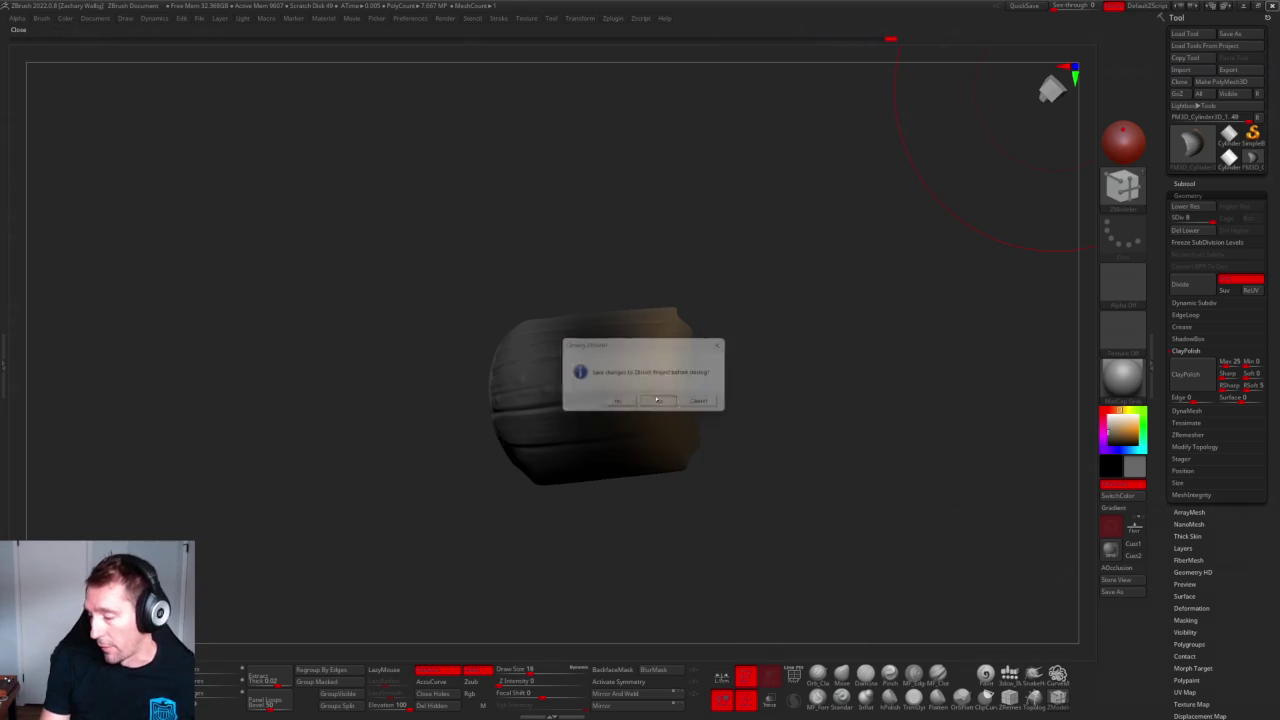
mouse_move(614, 302)
middle_down()
mouse_move(643, 220)
mouse_move(660, 226)
middle_up()
scroll(569, 270, up, 3)
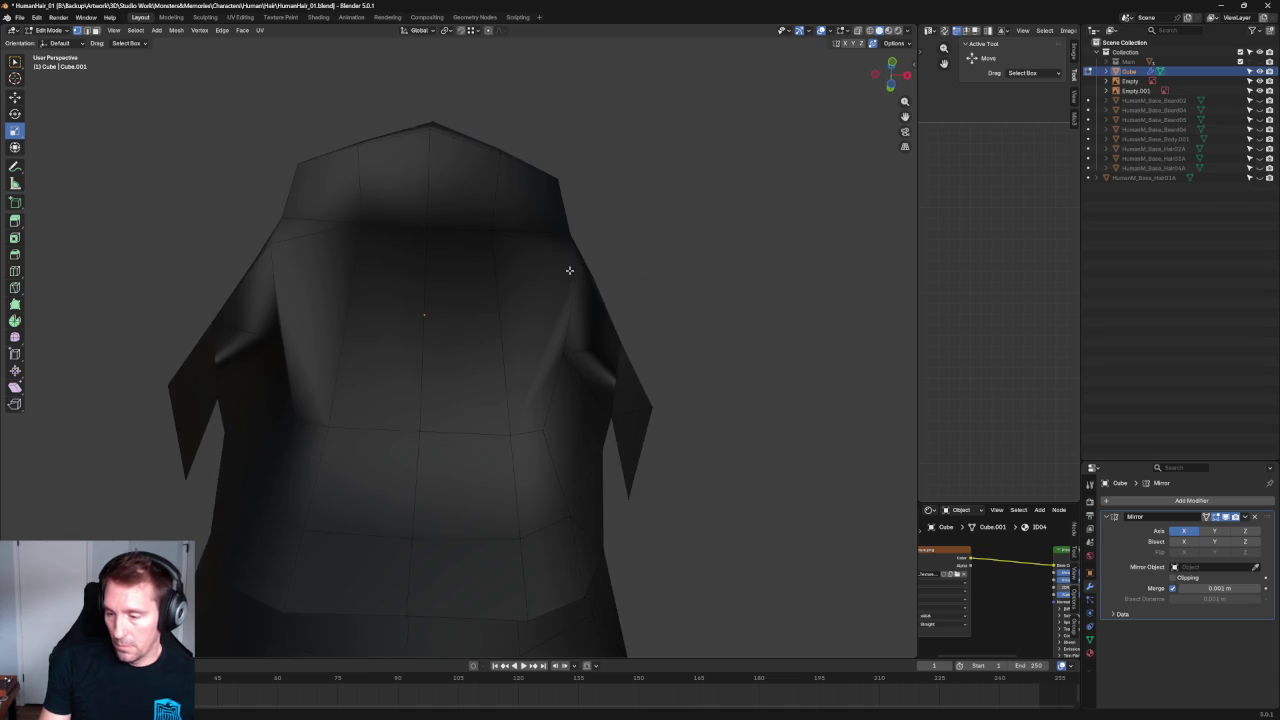
Select three middle-band edges and move them down along Z.
click(480, 150)
mouse_move(651, 229)
middle_down()
mouse_move(651, 343)
mouse_move(620, 394)
mouse_move(627, 343)
mouse_move(680, 420)
middle_up()
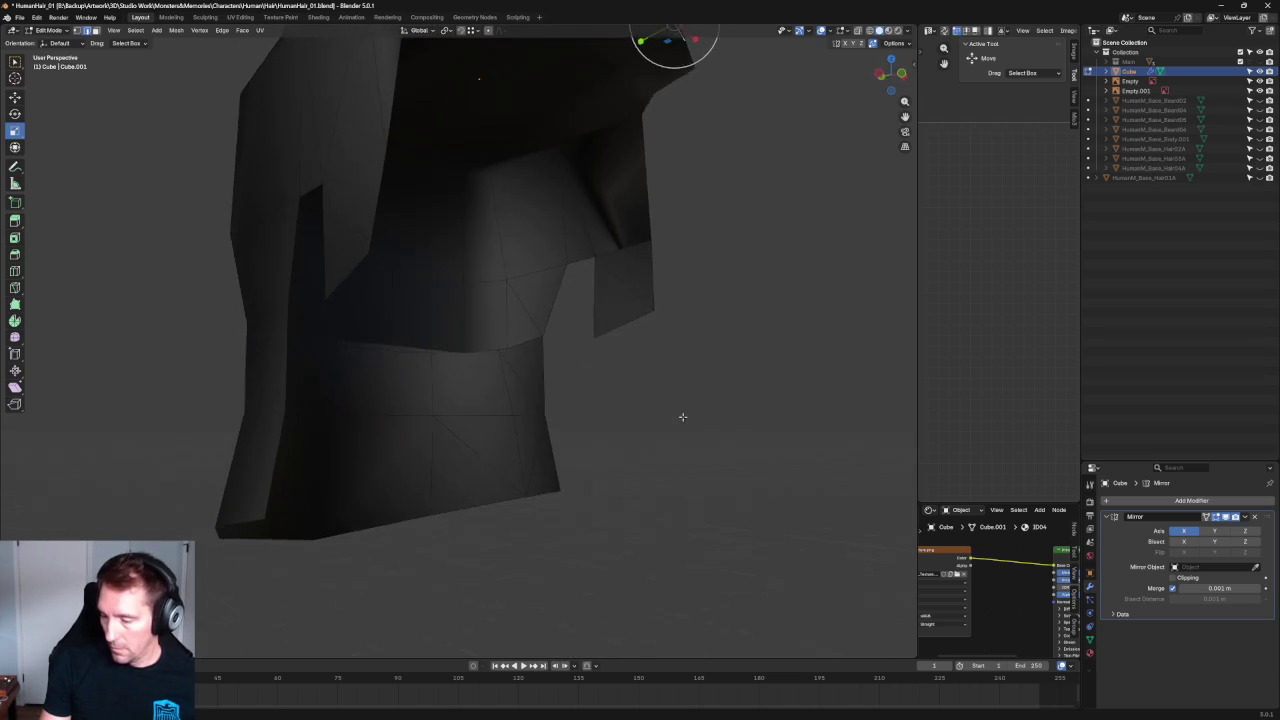
click(529, 343)
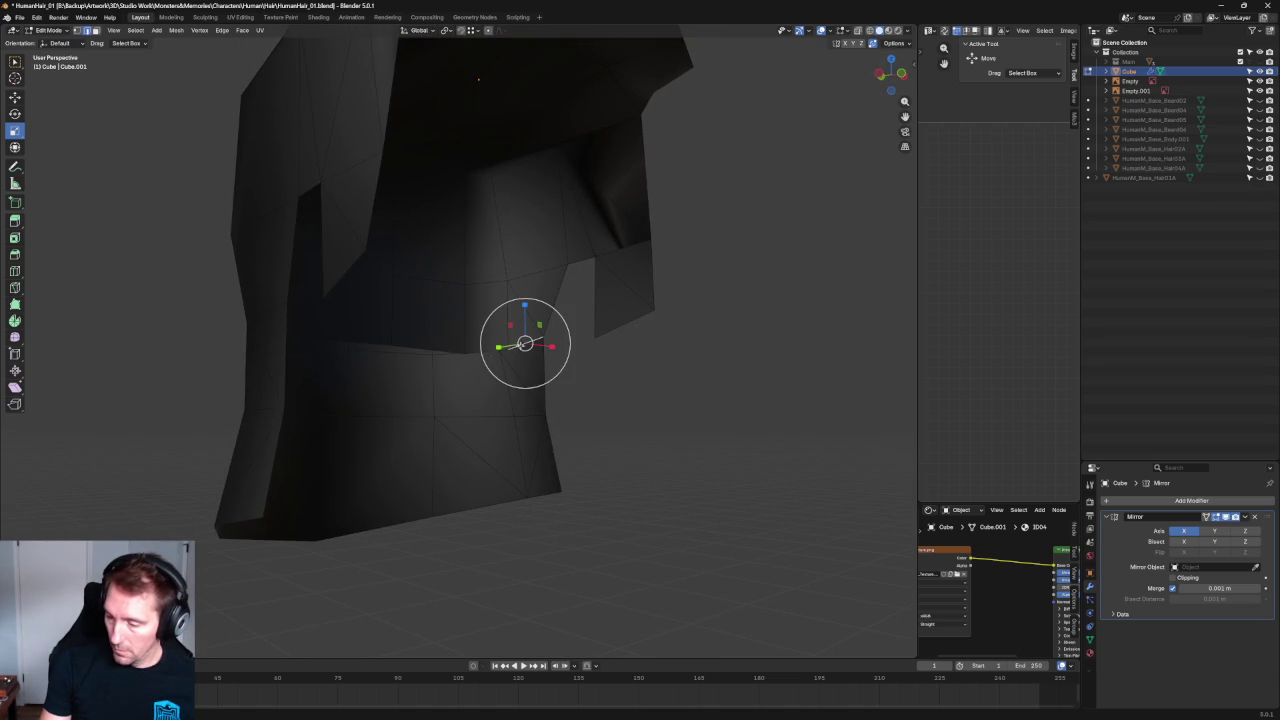
shift+click(475, 353)
shift+click(411, 348)
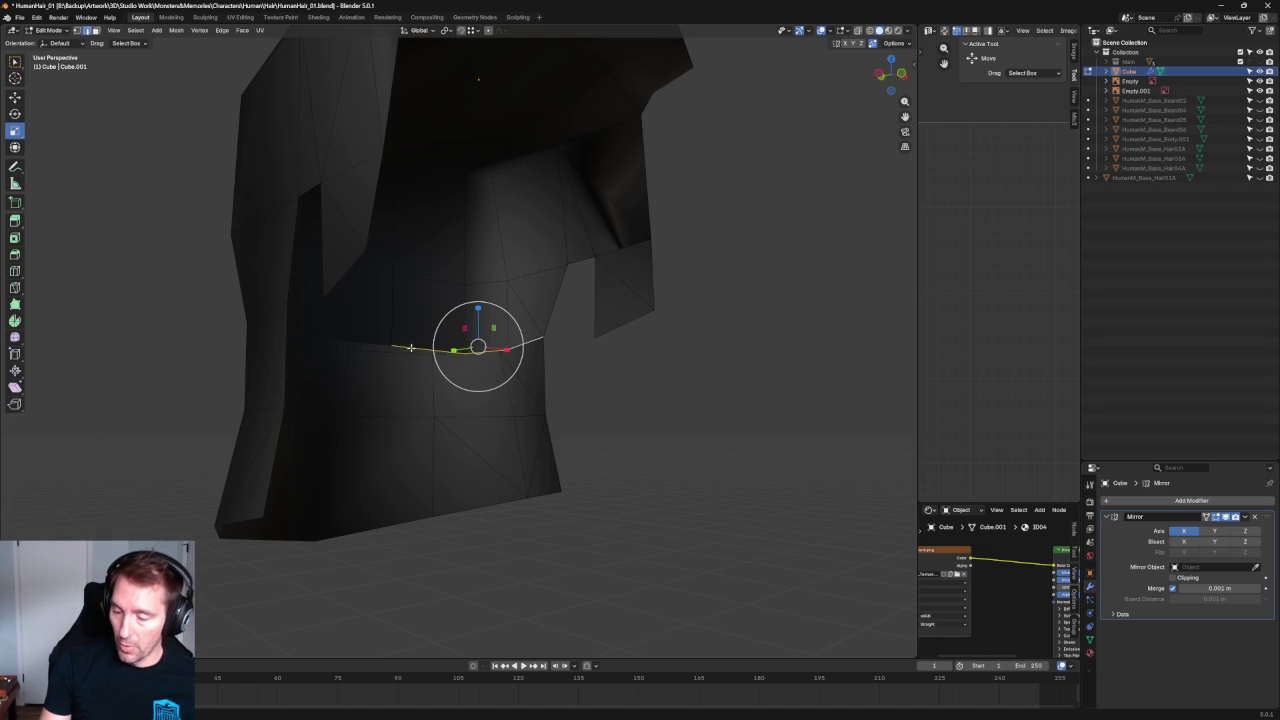
middle_drag(471, 349, 500, 350)
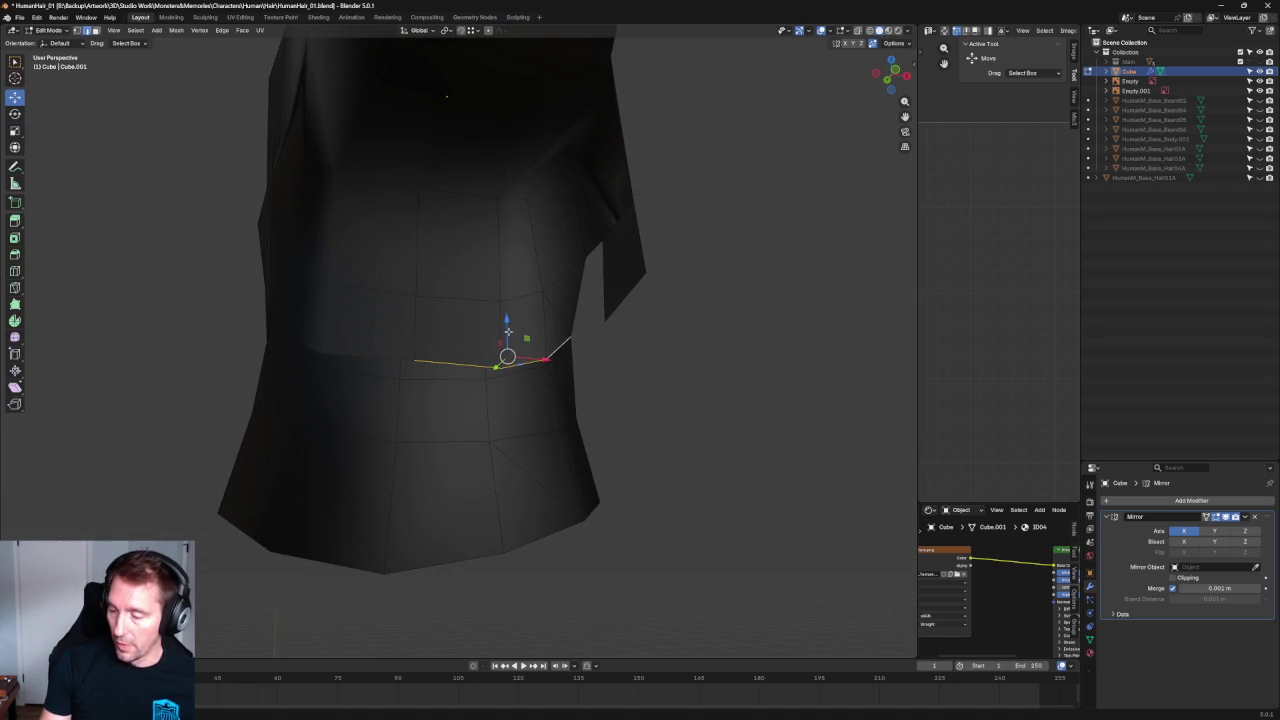
key(g)
key(z)
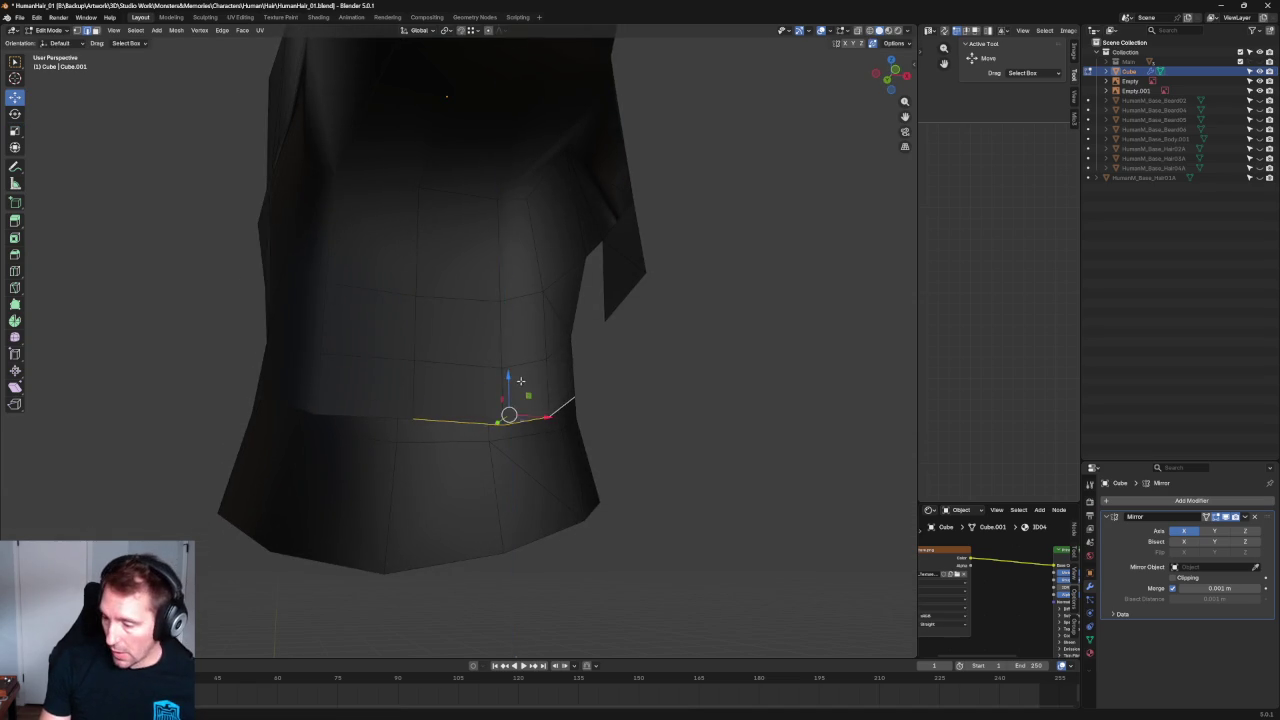
click(517, 380)
middle_drag(517, 380, 660, 354)
scroll(652, 311, up, 3)
mouse_move(652, 311)
middle_down()
mouse_move(649, 357)
mouse_move(634, 354)
middle_up()
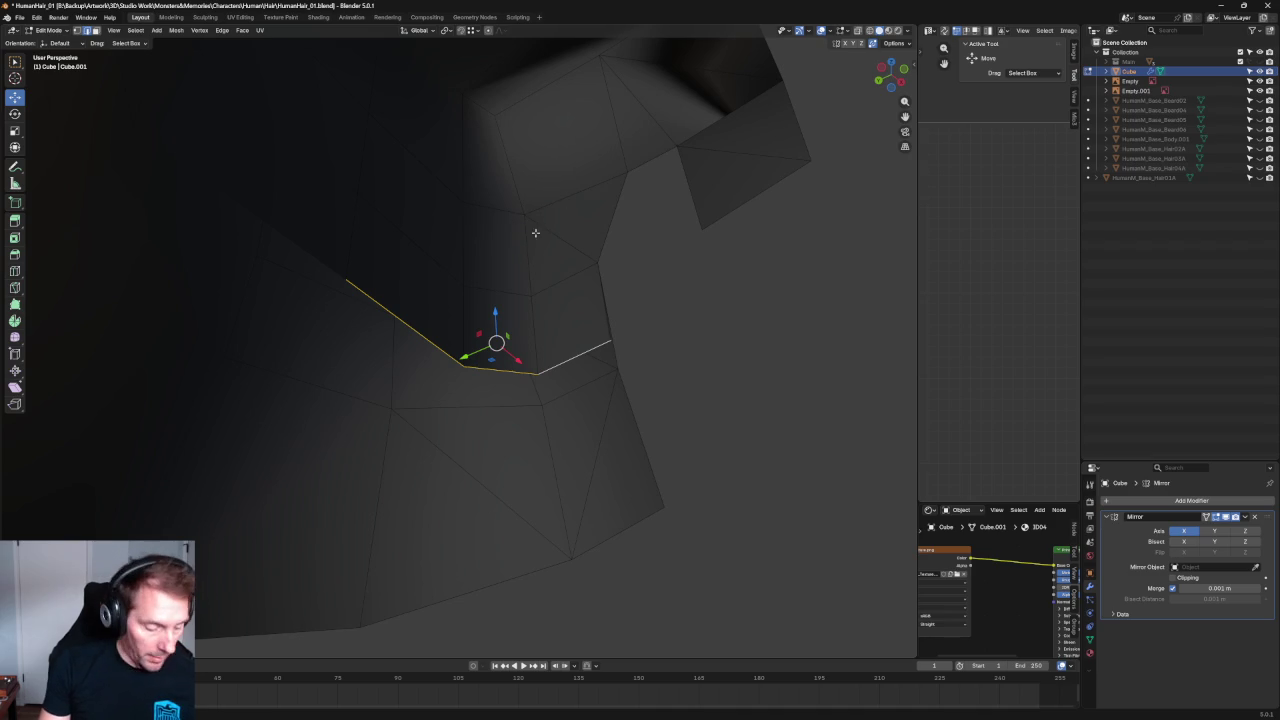
Reposition a vertex and join two vertices with a new edge using Connect Vertex Pairs.
click(605, 336)
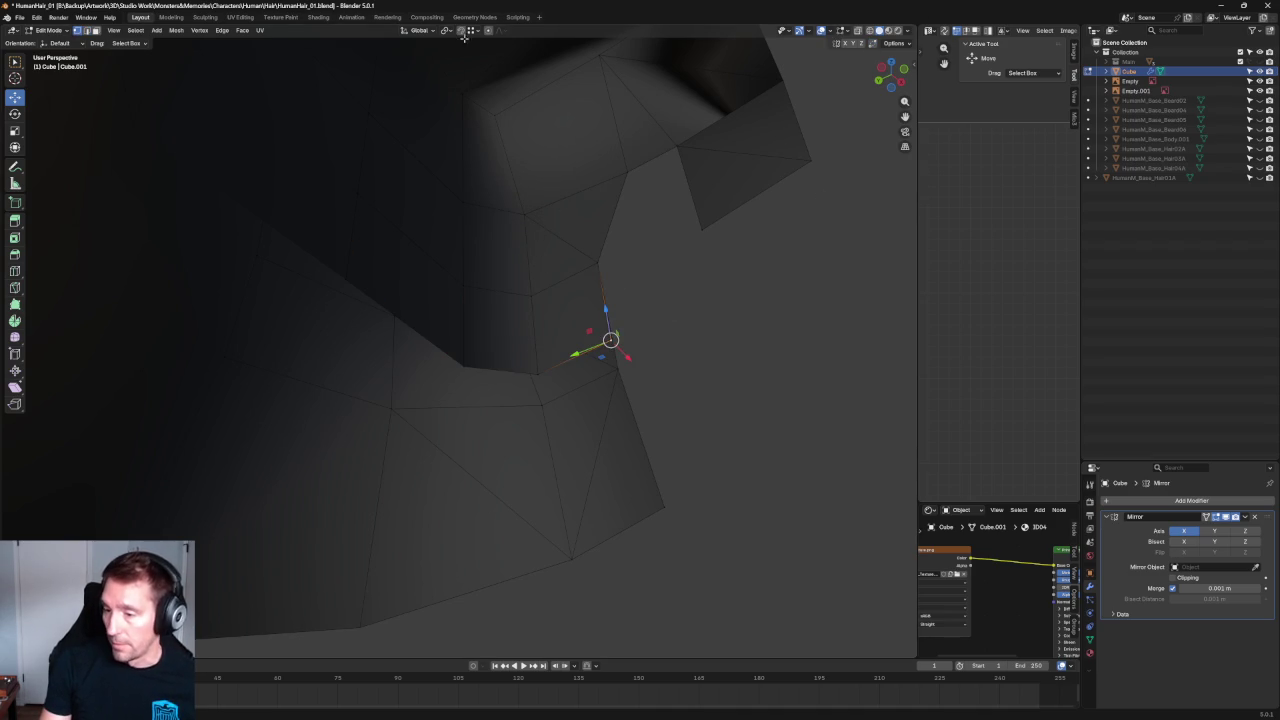
mouse_move(610, 340)
mouse_down()
mouse_move(462, 364)
mouse_move(535, 291)
mouse_up()
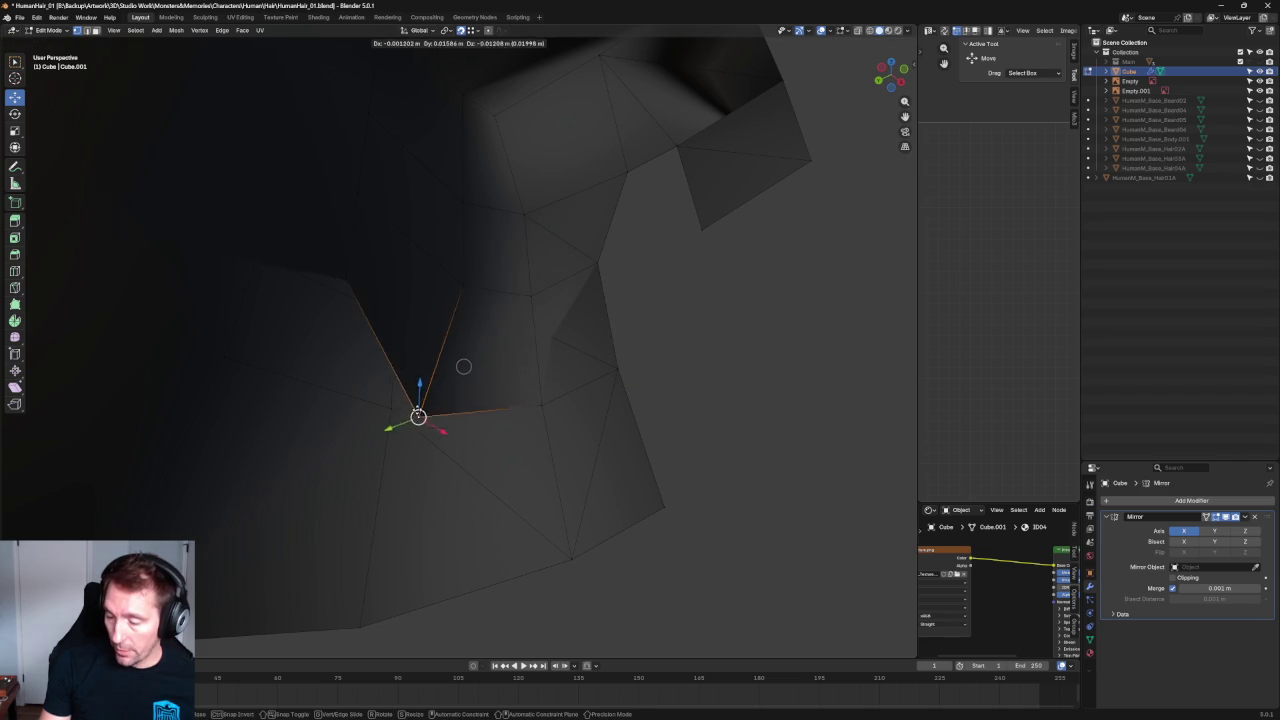
shift+click(610, 345)
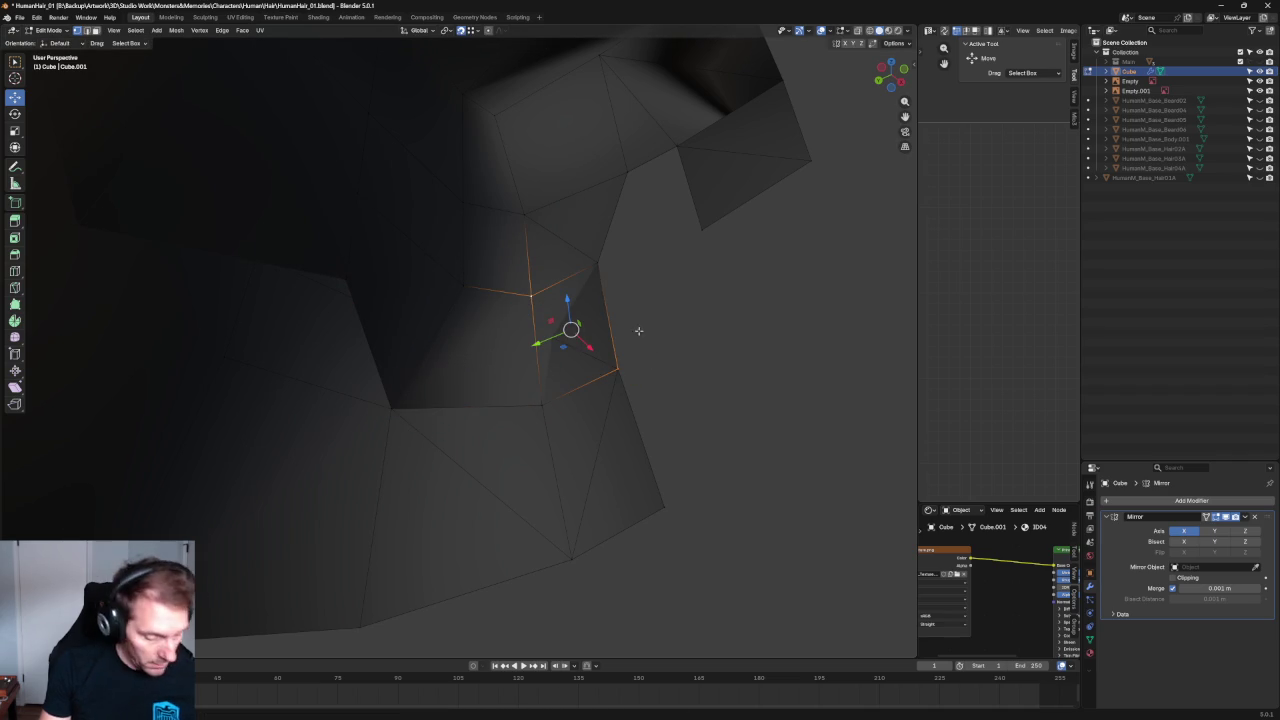
right_click(630, 336)
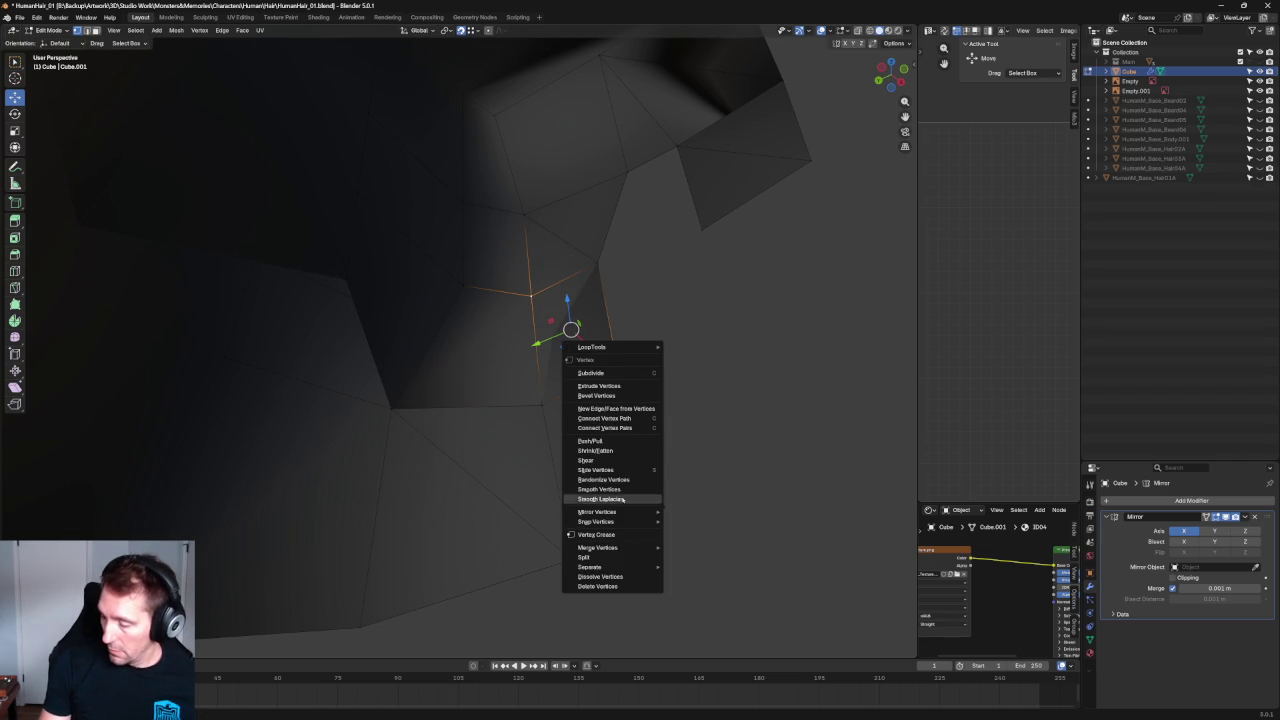
click(620, 428)
mouse_move(781, 426)
middle_down()
mouse_move(517, 334)
mouse_move(618, 343)
middle_up()
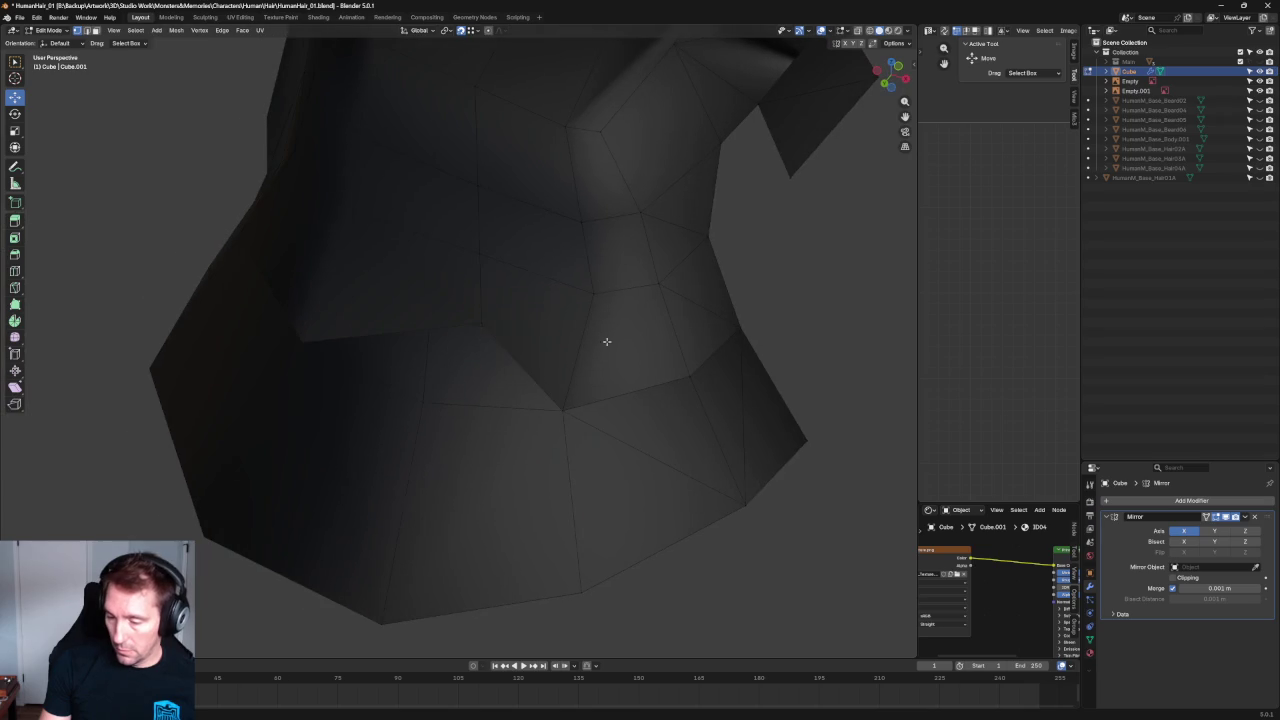
drag(480, 323, 423, 402)
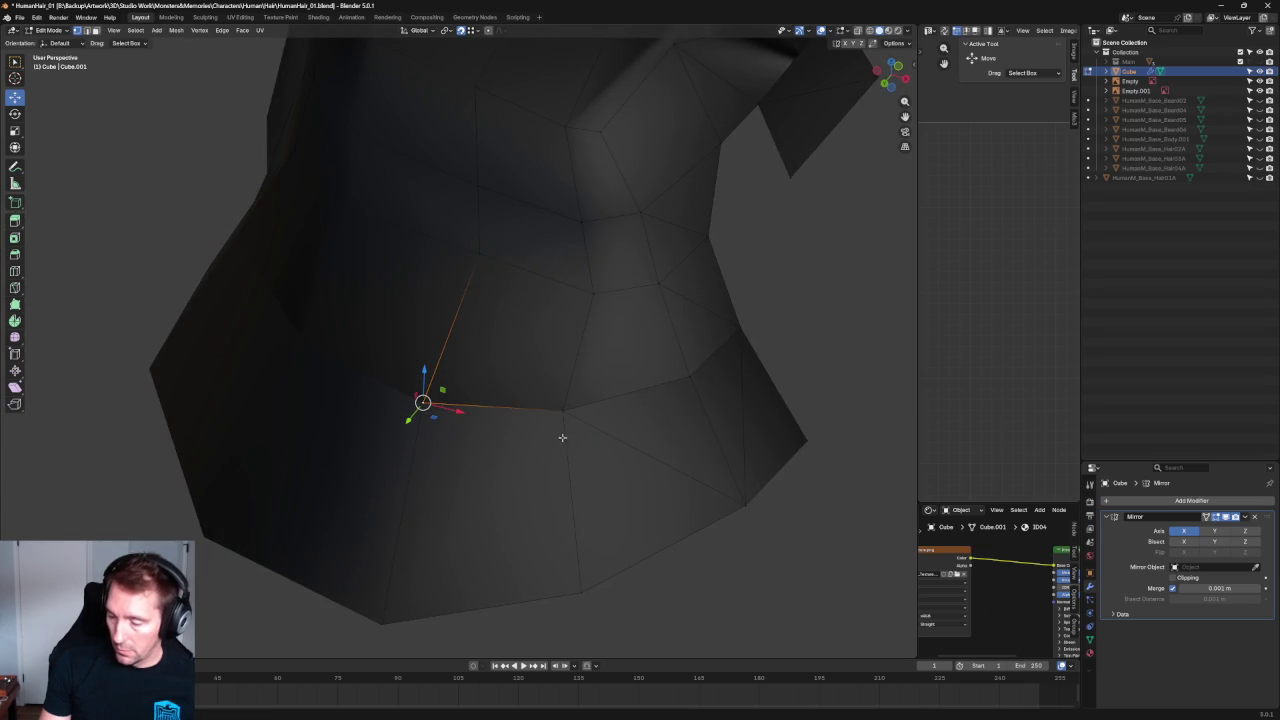
Apply context-menu edits to a quad face on the band and a group of front vertices.
click(586, 300)
ctrl+shift+click(419, 413)
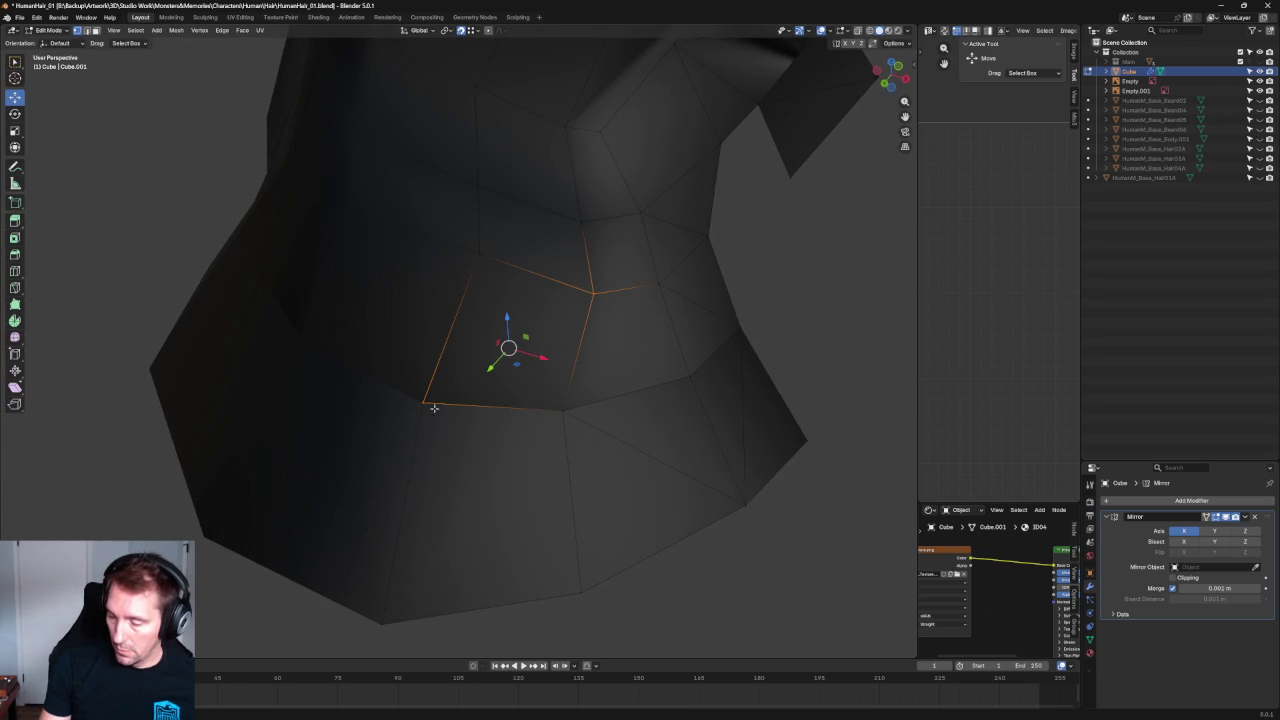
right_click(496, 392)
click(420, 408)
scroll(657, 357, down, 5)
mouse_move(780, 323)
middle_down()
mouse_move(713, 387)
mouse_move(700, 354)
mouse_move(717, 314)
mouse_move(606, 326)
middle_up()
drag(648, 311, 612, 336)
right_click(563, 289)
click(557, 298)
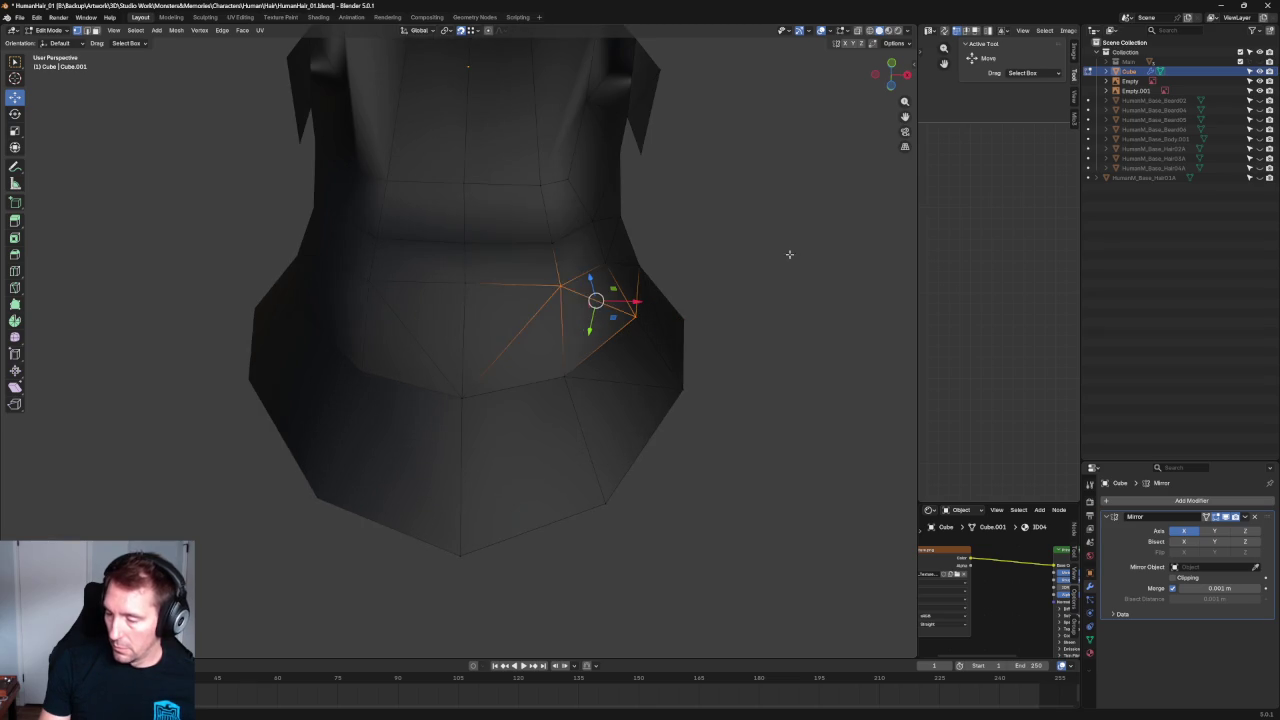
Nudge a vertex by the hood's side flap about 0.018 m along X.
scroll(706, 305, down, 6)
mouse_move(706, 305)
middle_down()
mouse_move(700, 369)
mouse_move(683, 323)
mouse_move(723, 337)
middle_up()
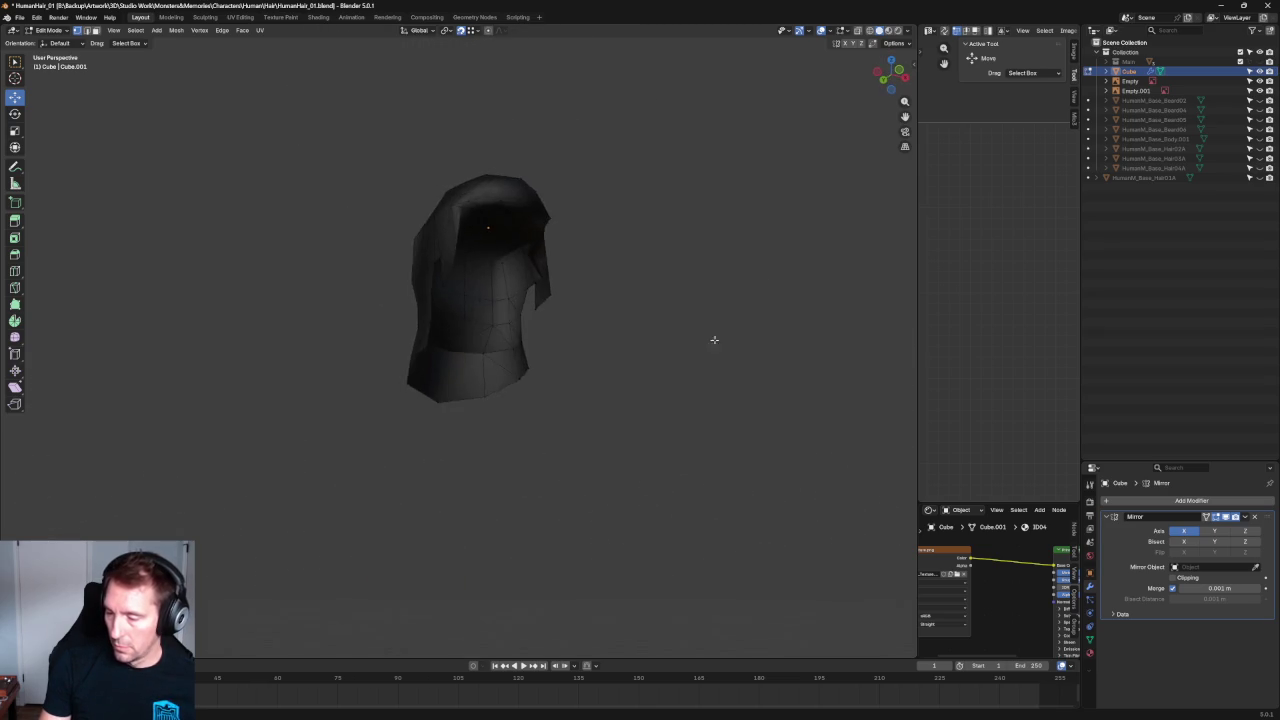
scroll(654, 421, up, 6)
mouse_move(654, 421)
middle_down()
mouse_move(606, 329)
mouse_move(560, 343)
mouse_move(534, 320)
mouse_move(586, 332)
middle_up()
click(510, 429)
drag(520, 440, 469, 424)
scroll(520, 400, down, 5)
mouse_move(580, 306)
middle_down()
mouse_move(563, 349)
mouse_move(590, 288)
middle_up()
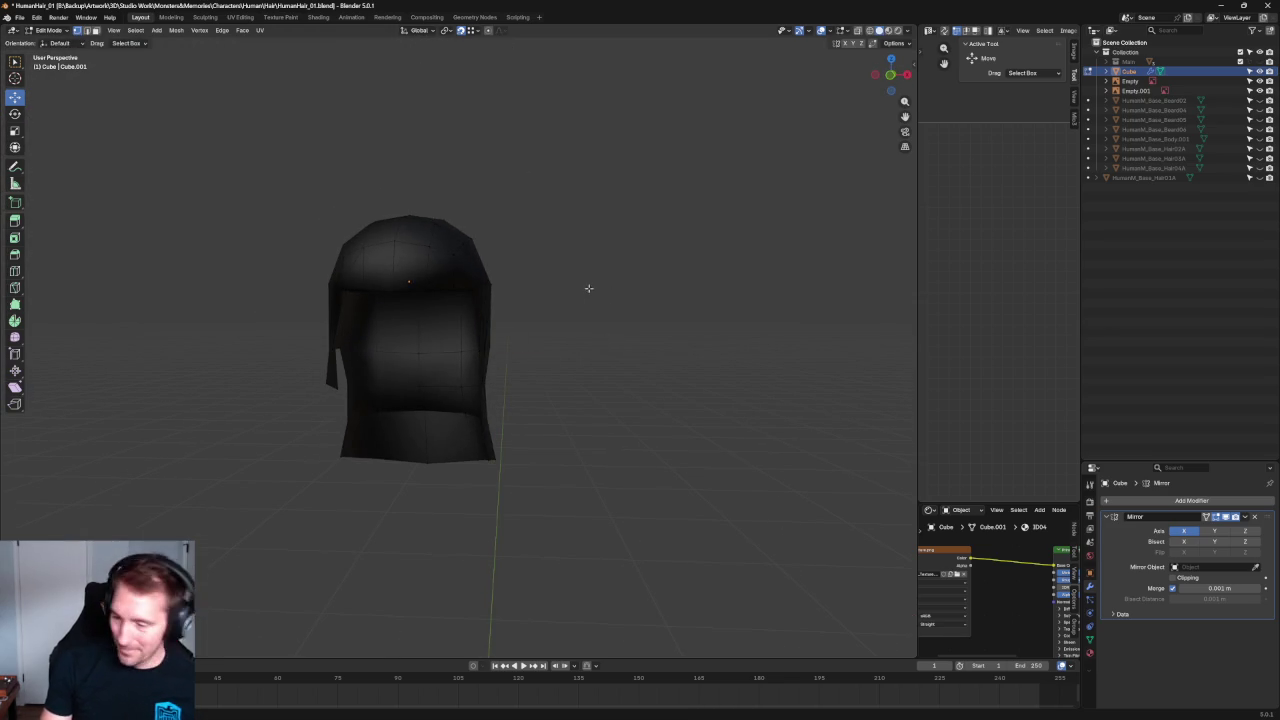
Select the whole hair mesh, recalculate normals outside, and apply Smooth Faces shading.
key(a)
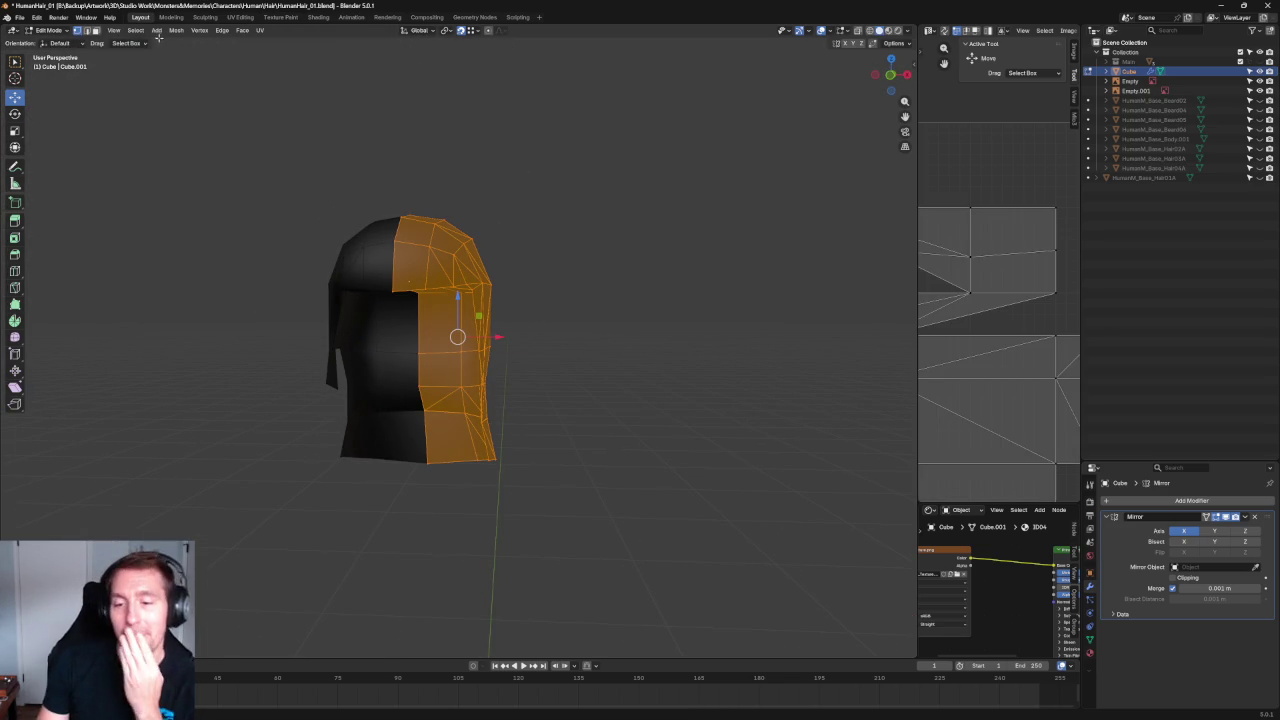
click(176, 30)
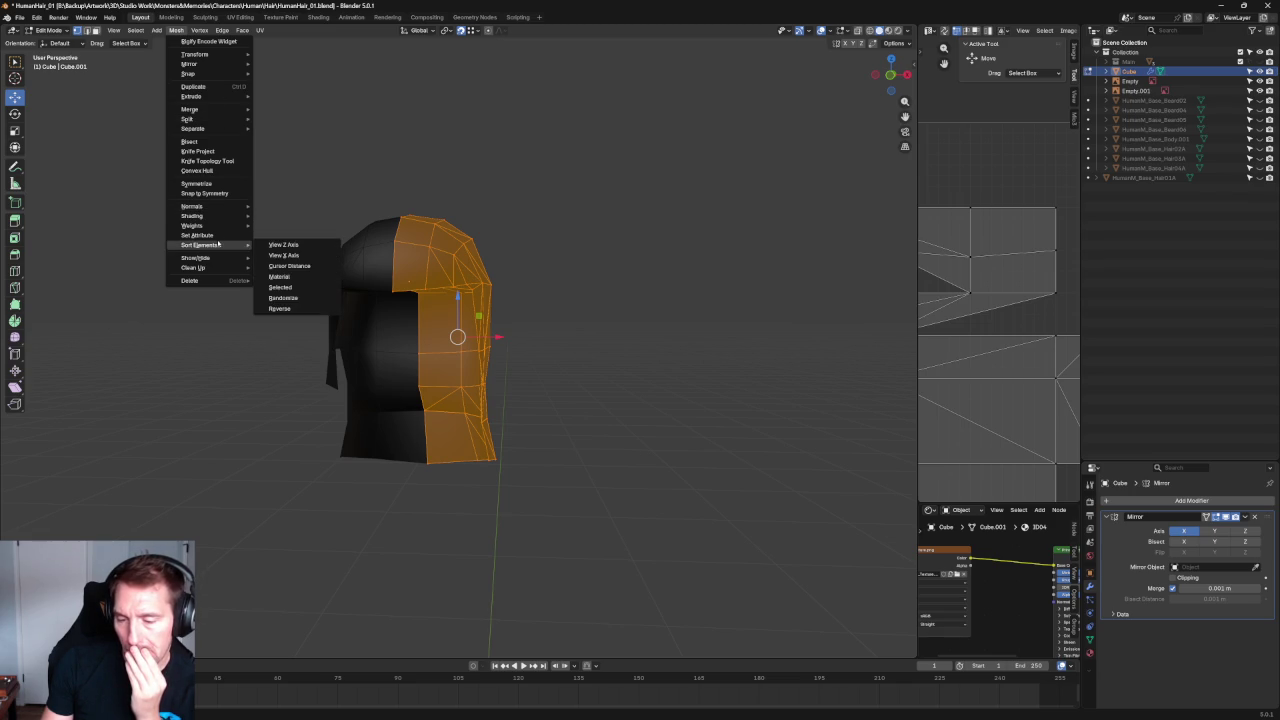
mouse_move(192, 206)
click(315, 218)
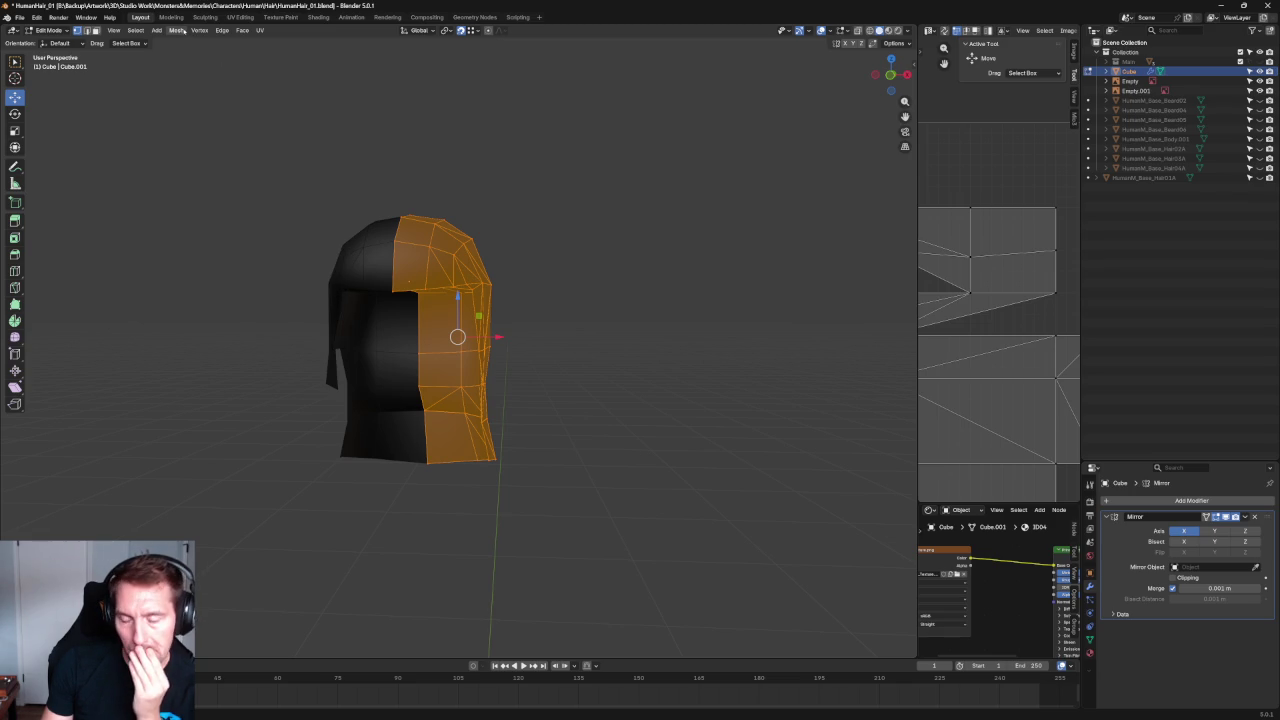
click(222, 31)
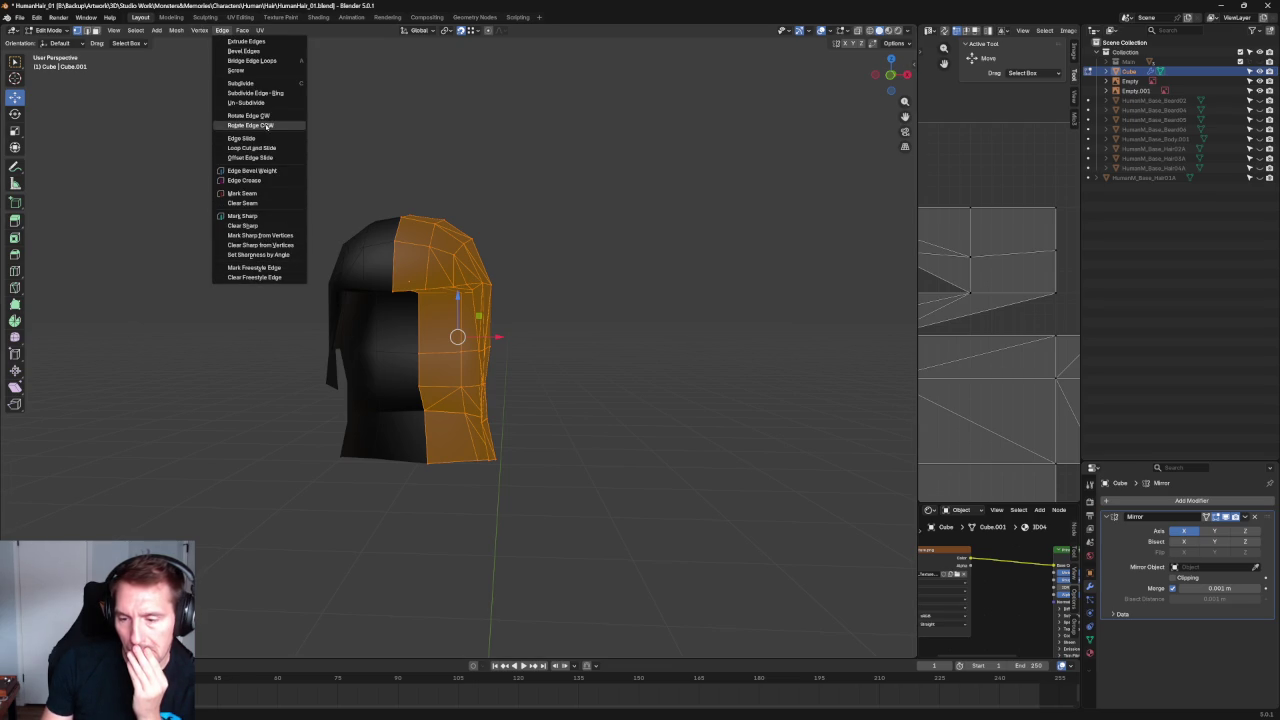
click(222, 30)
click(175, 30)
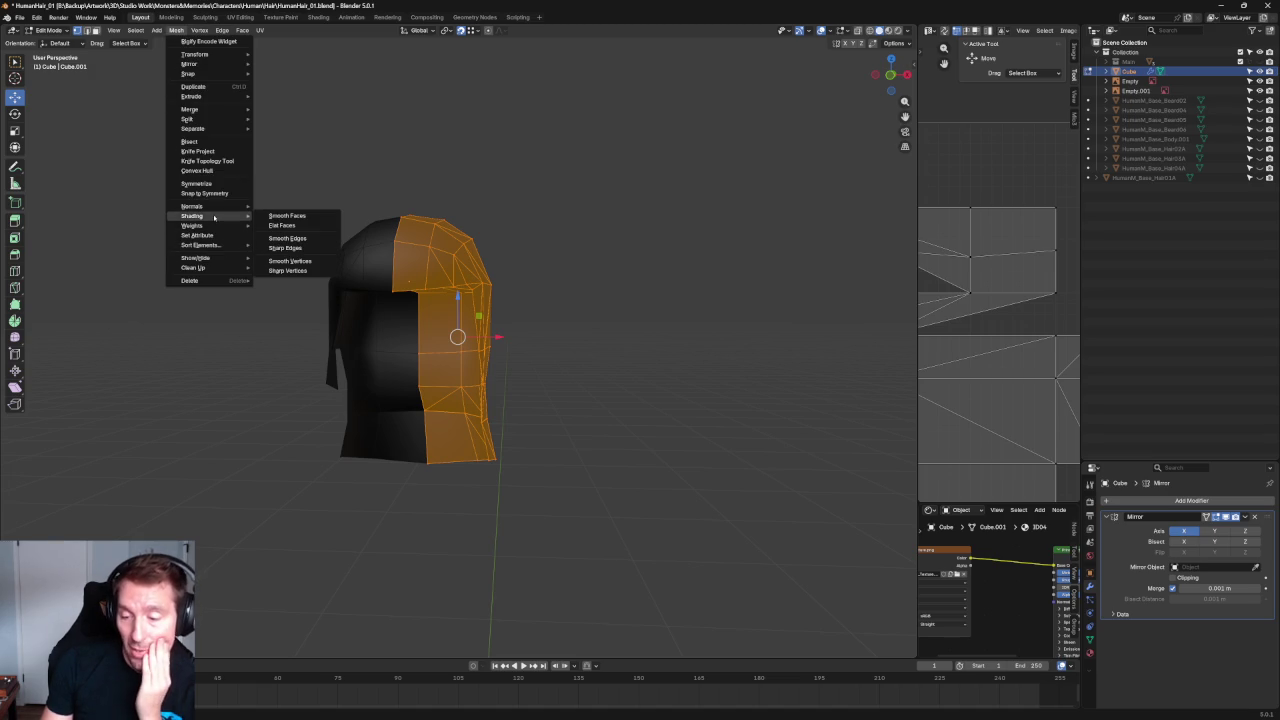
mouse_move(192, 216)
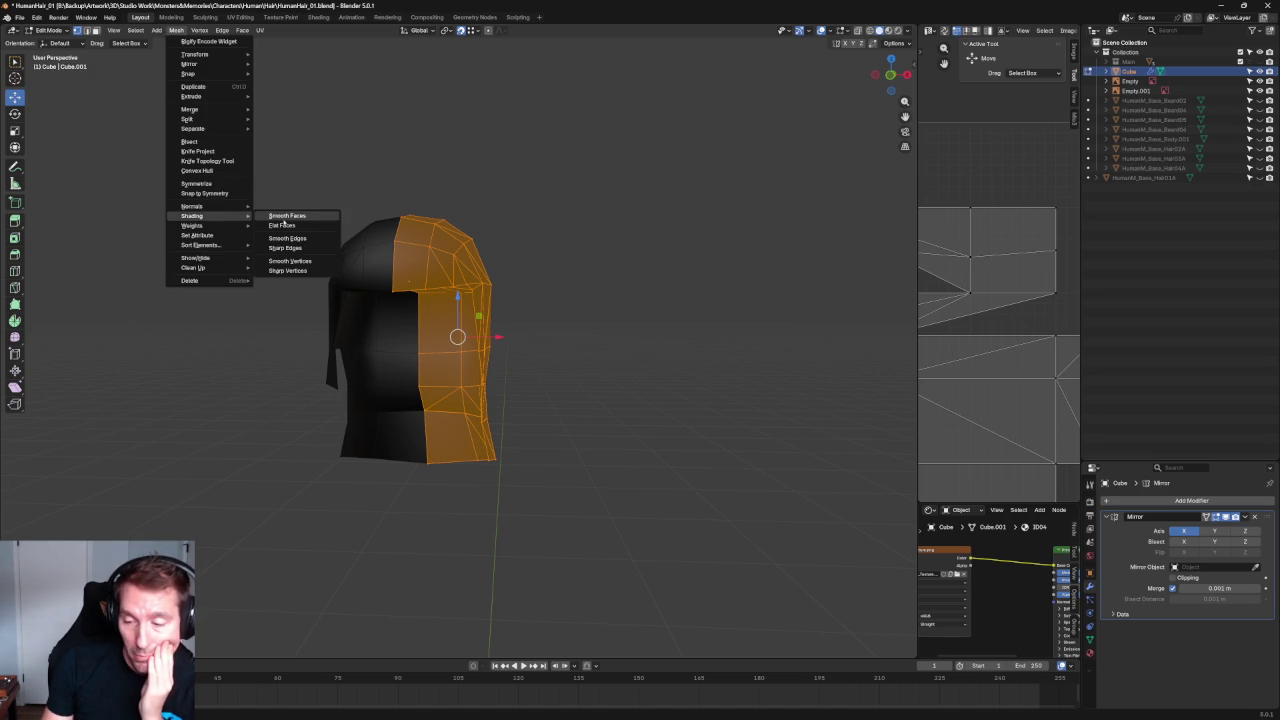
click(296, 218)
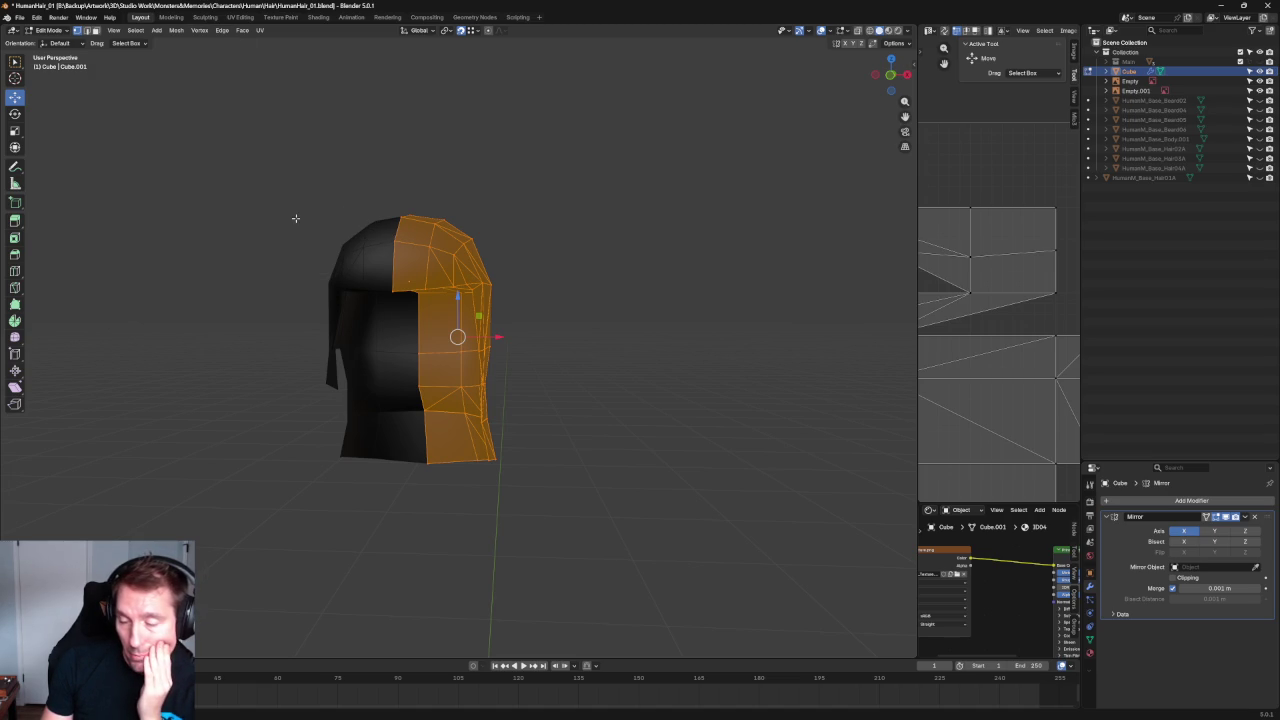
Compare with Flat Faces, mark edges smooth, settle on Smooth Faces, and deselect.
click(180, 33)
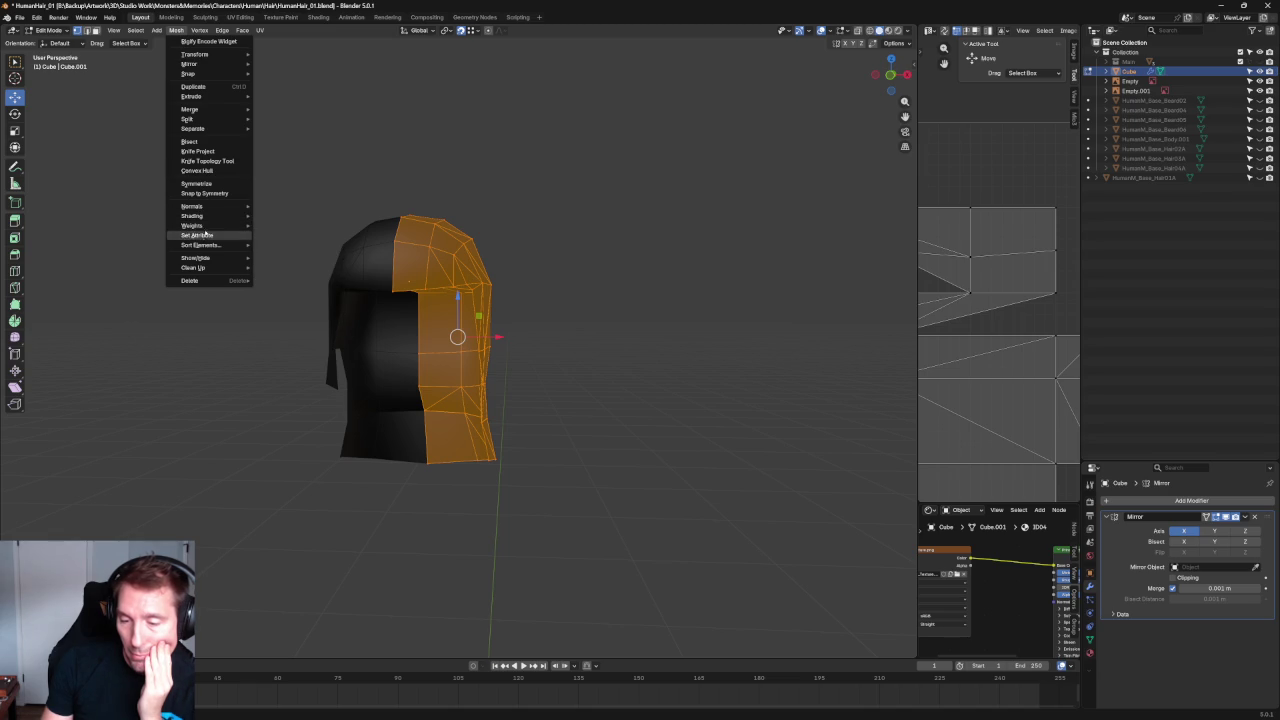
mouse_move(205, 216)
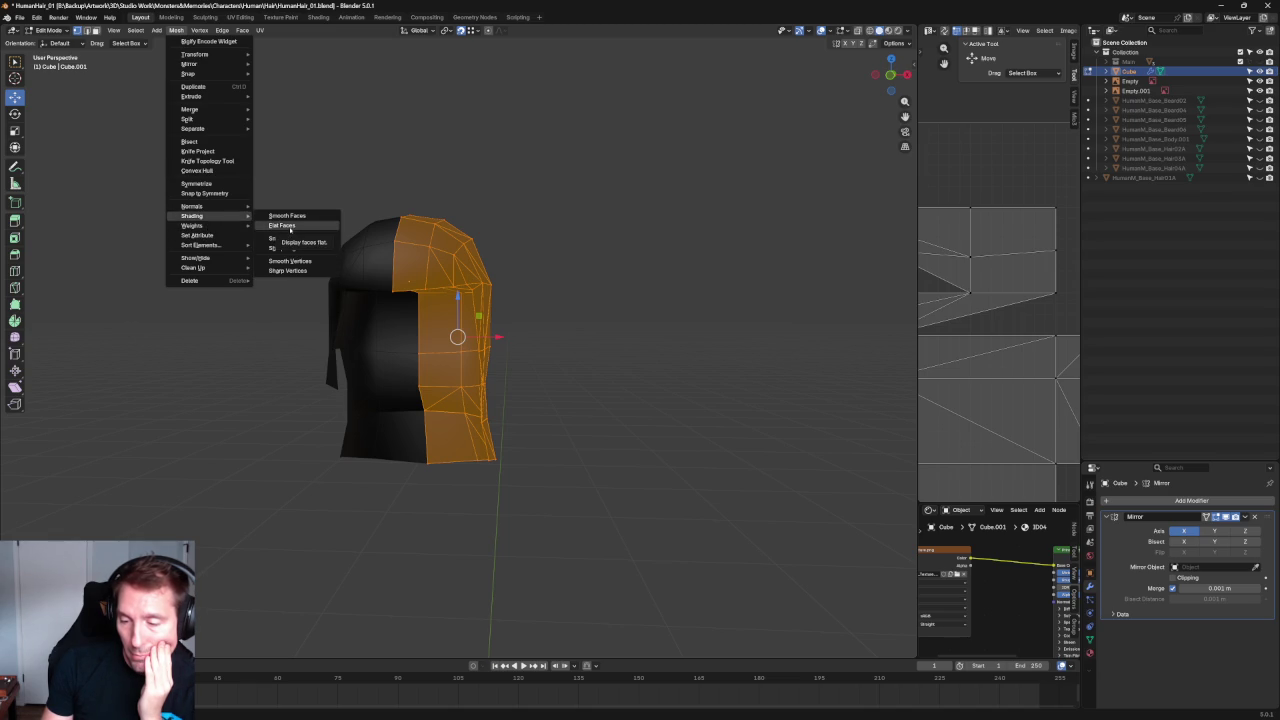
click(282, 226)
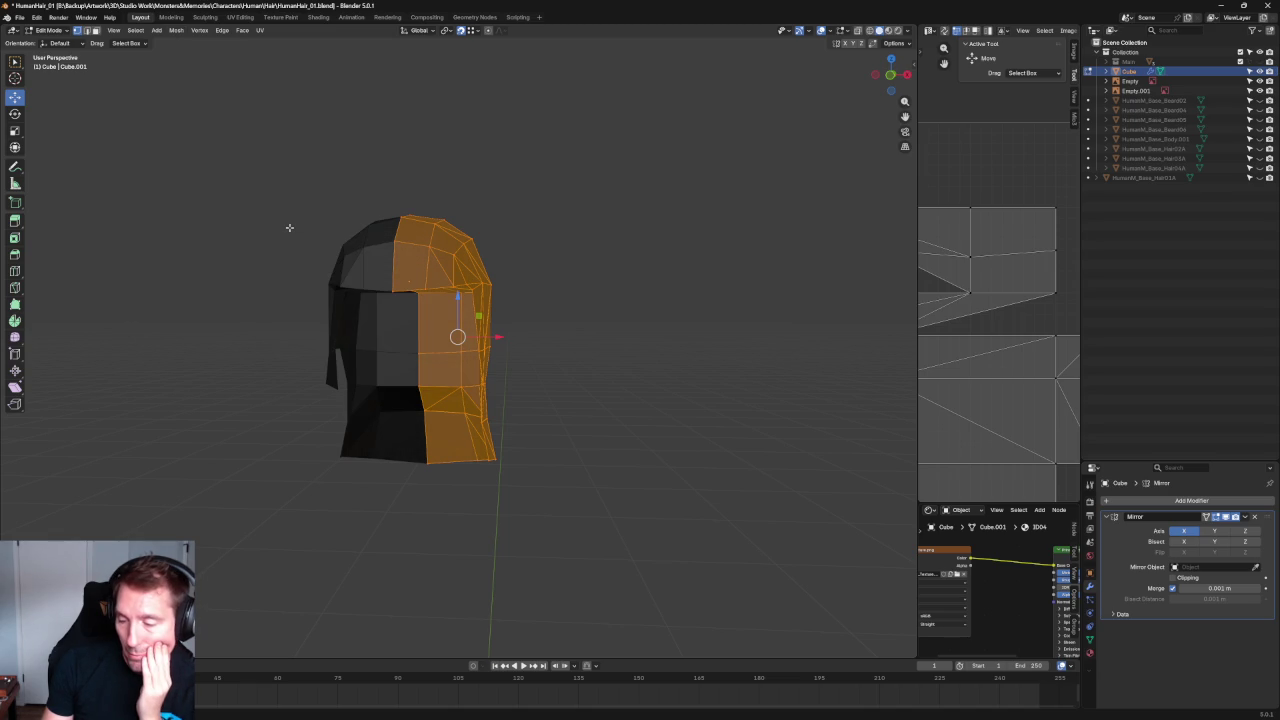
click(181, 31)
mouse_move(192, 216)
click(273, 239)
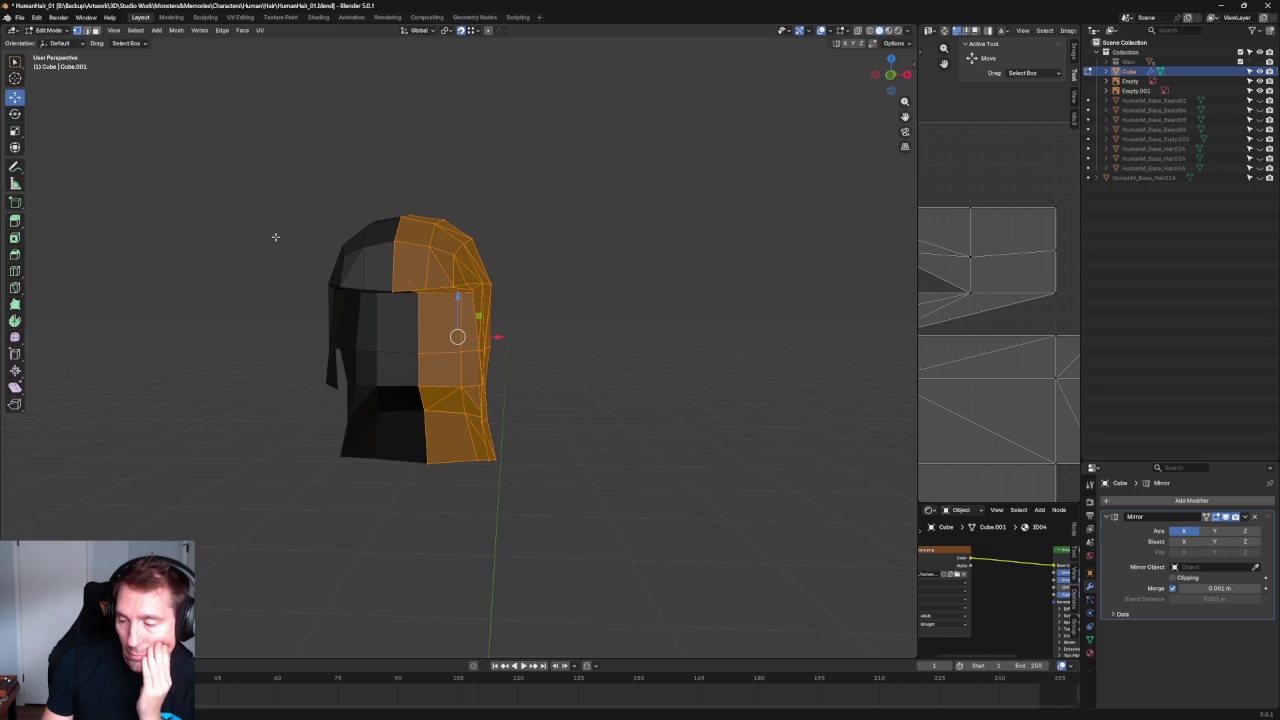
click(177, 30)
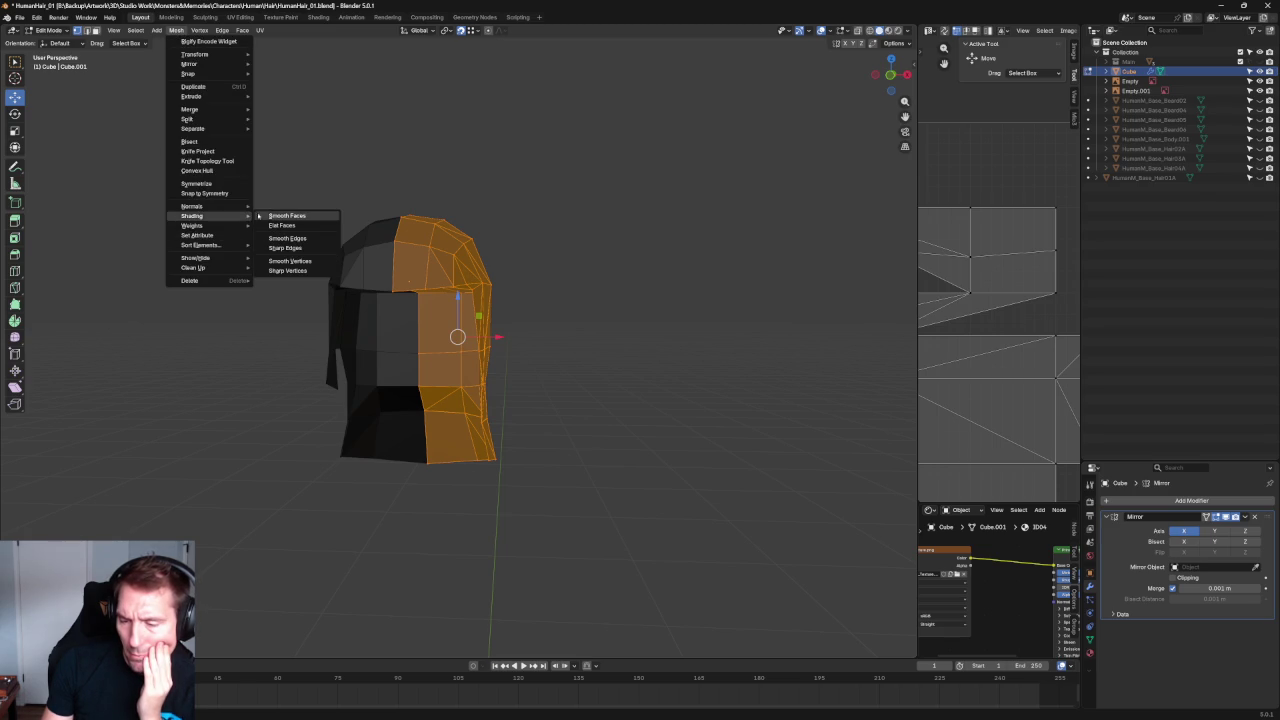
click(275, 215)
key(alt+a)
middle_drag(553, 265, 560, 311)
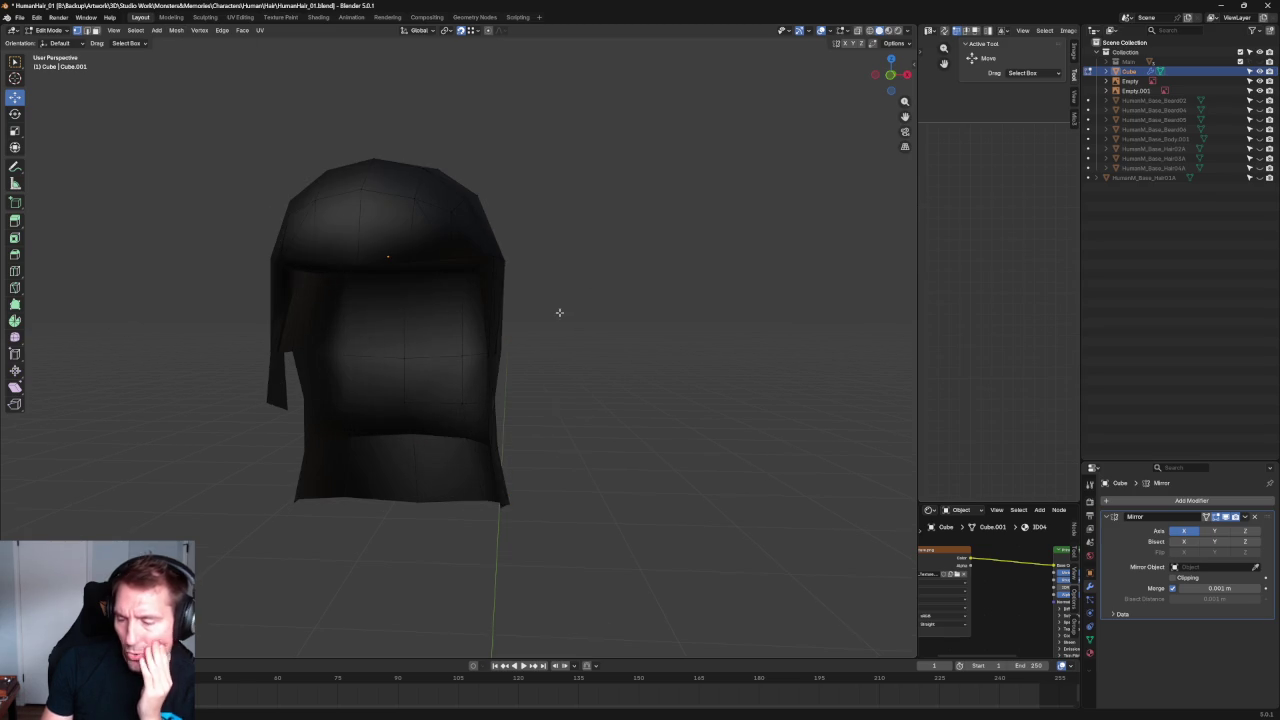
Orbit behind the hair and select two vertices on its side.
mouse_move(563, 363)
middle_down()
mouse_move(587, 307)
mouse_move(634, 317)
mouse_move(613, 229)
mouse_move(597, 254)
mouse_move(614, 317)
mouse_move(506, 374)
mouse_move(529, 377)
mouse_move(573, 334)
middle_up()
scroll(614, 317, up, 2)
scroll(580, 346, up, 2)
click(540, 330)
shift+click(412, 511)
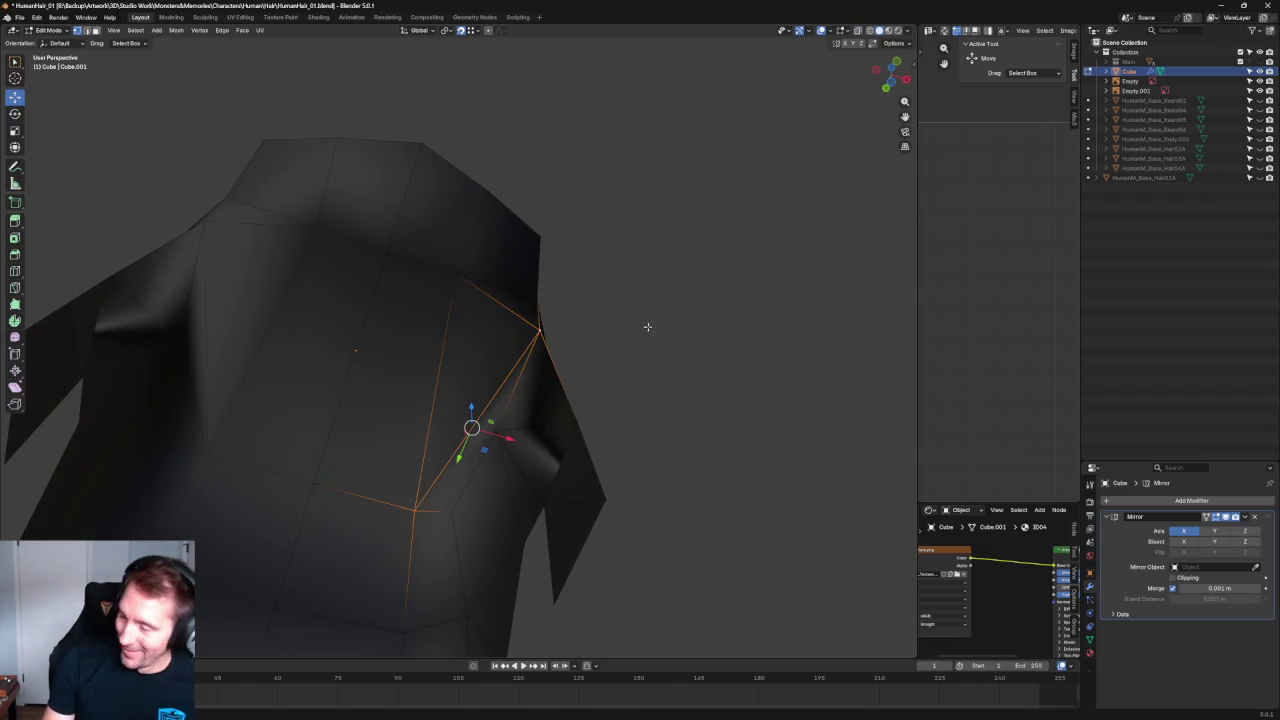
scroll(546, 429, down, 3)
Line up the front view with X-ray on to compare the mesh against the reference drawing.
key(KP_1)
scroll(495, 390, up, 3)
key(alt+z)
middle_drag(517, 340, 515, 256)
middle_drag(519, 475, 506, 465)
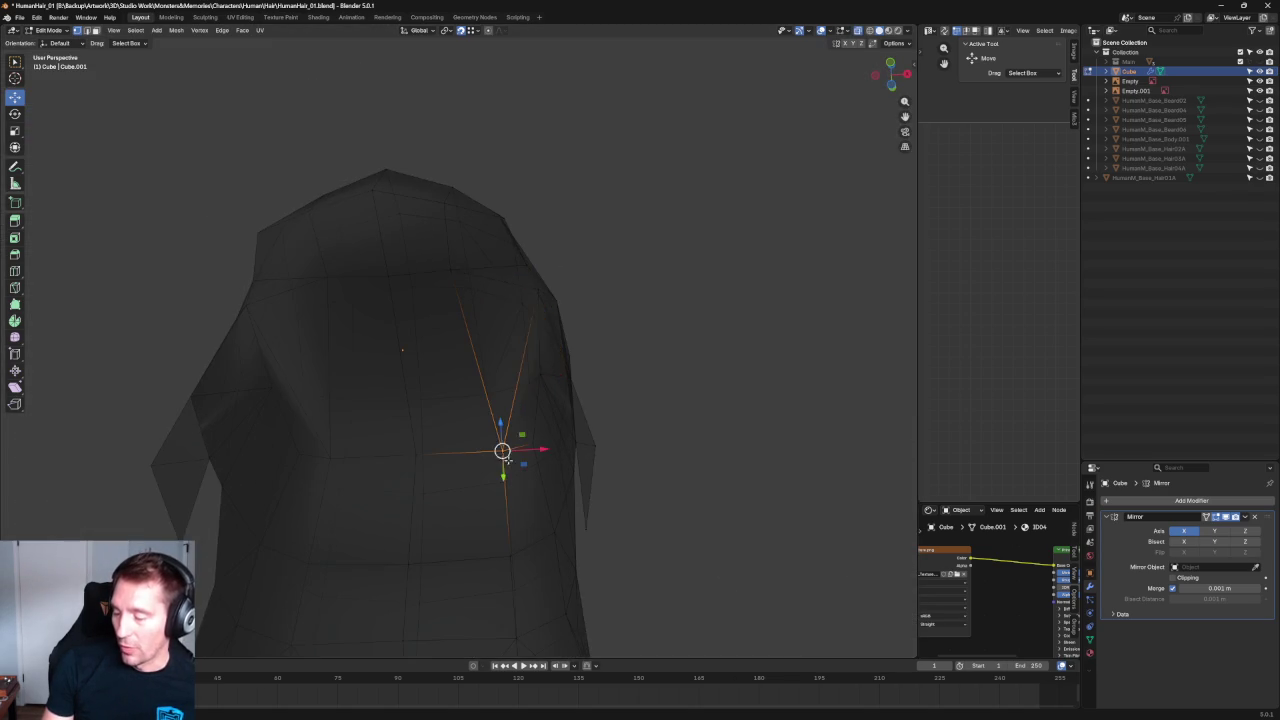
key(grave)
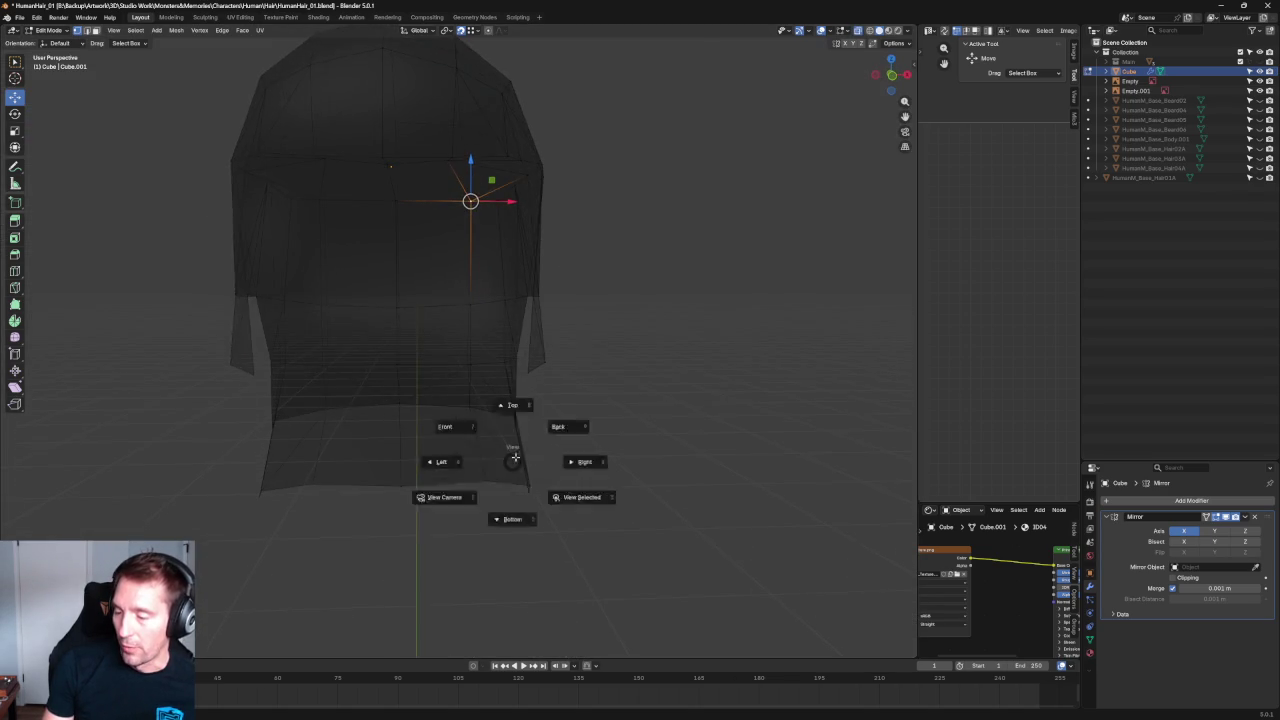
click(470, 430)
key(alt+z)
key(alt+z)
scroll(565, 288, up, 2)
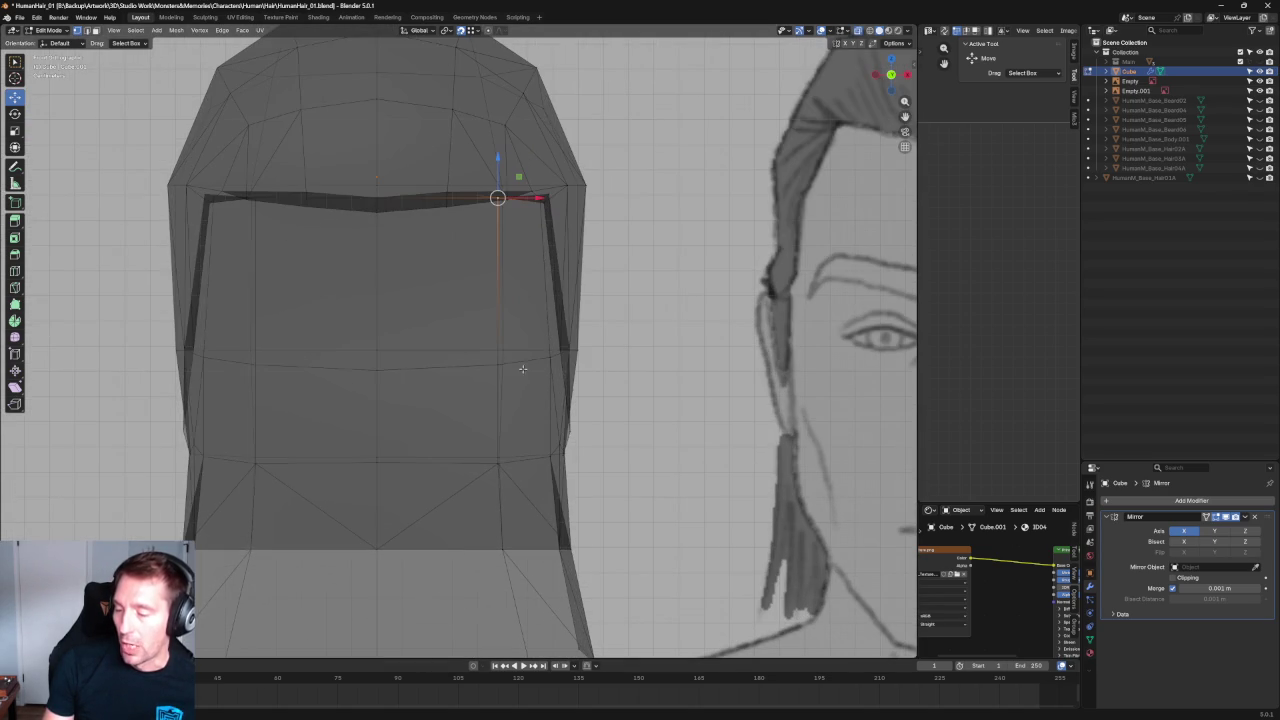
Raise the horizontal front edge slightly and scale the selected vertices vertically.
click(365, 372)
mouse_move(434, 345)
mouse_down()
mouse_move(447, 320)
mouse_move(475, 347)
mouse_move(475, 316)
mouse_up()
shift+click(548, 356)
key(shift+space)
key(s)
key(shift+space)
key(g)
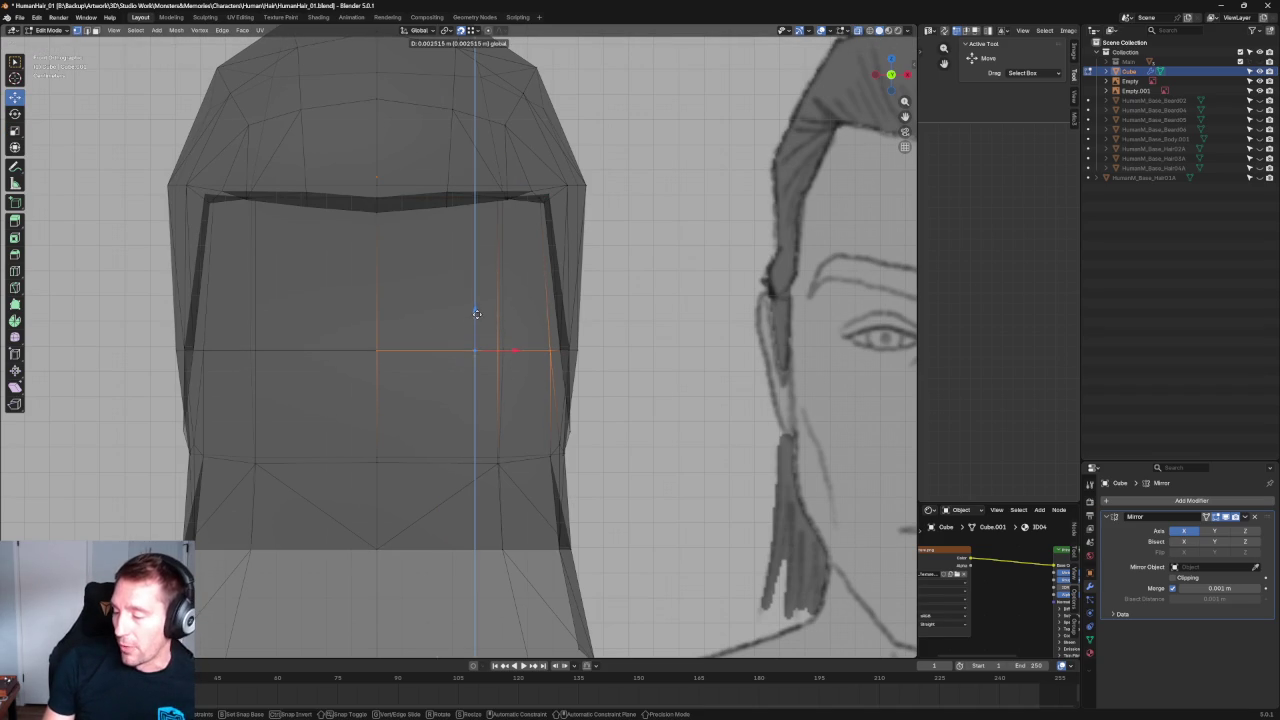
click(656, 319)
Inspect the adjusted hair mesh from several angles, then select the whole mesh.
scroll(656, 319, down, 5)
key(alt+z)
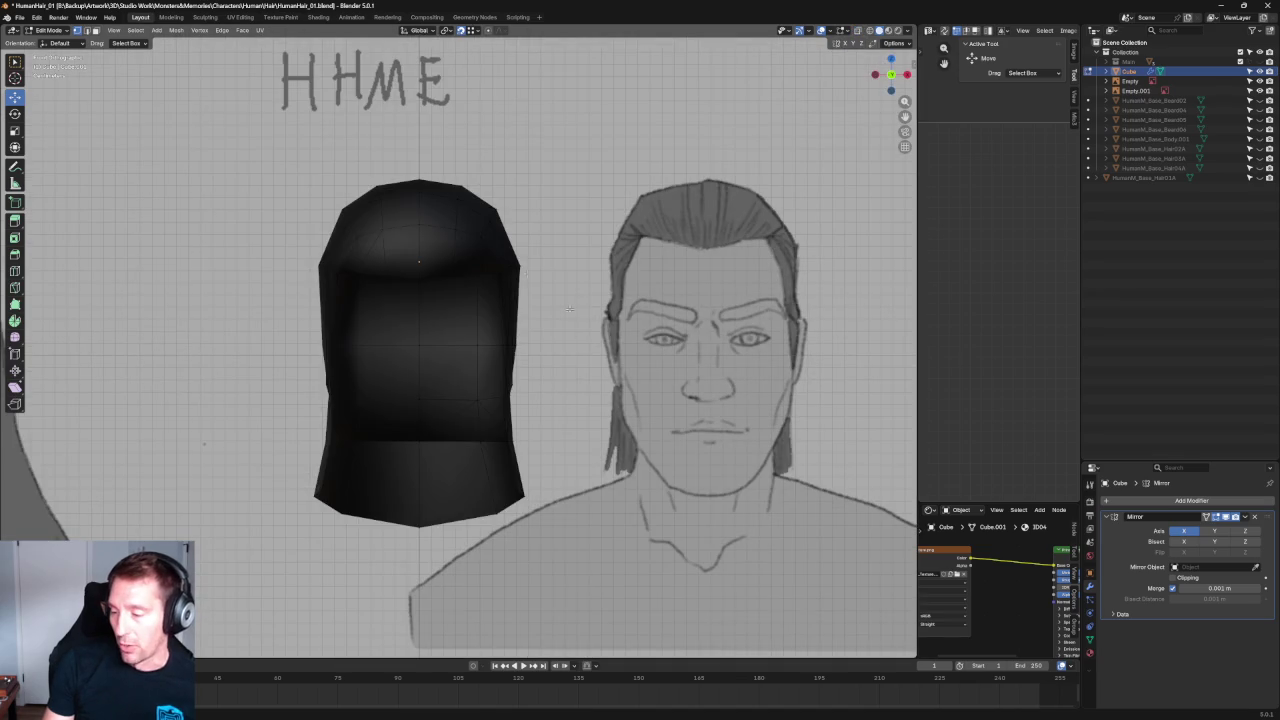
scroll(600, 340, down, 4)
key(alt+z)
scroll(570, 360, up, 4)
middle_drag(570, 360, 577, 337)
scroll(514, 363, up, 5)
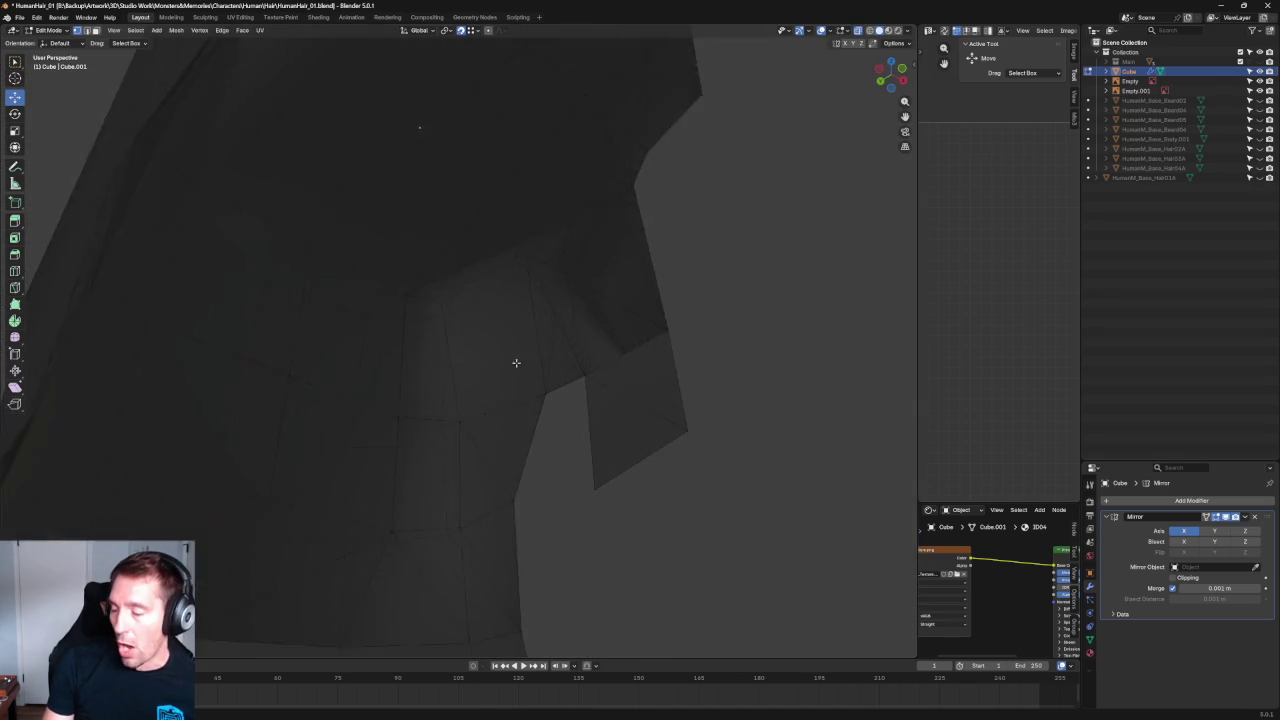
scroll(504, 380, up, 2)
mouse_move(504, 380)
middle_down()
mouse_move(500, 320)
mouse_move(551, 380)
middle_up()
mouse_move(557, 238)
middle_down()
mouse_move(569, 203)
mouse_move(611, 230)
middle_up()
scroll(437, 323, down, 4)
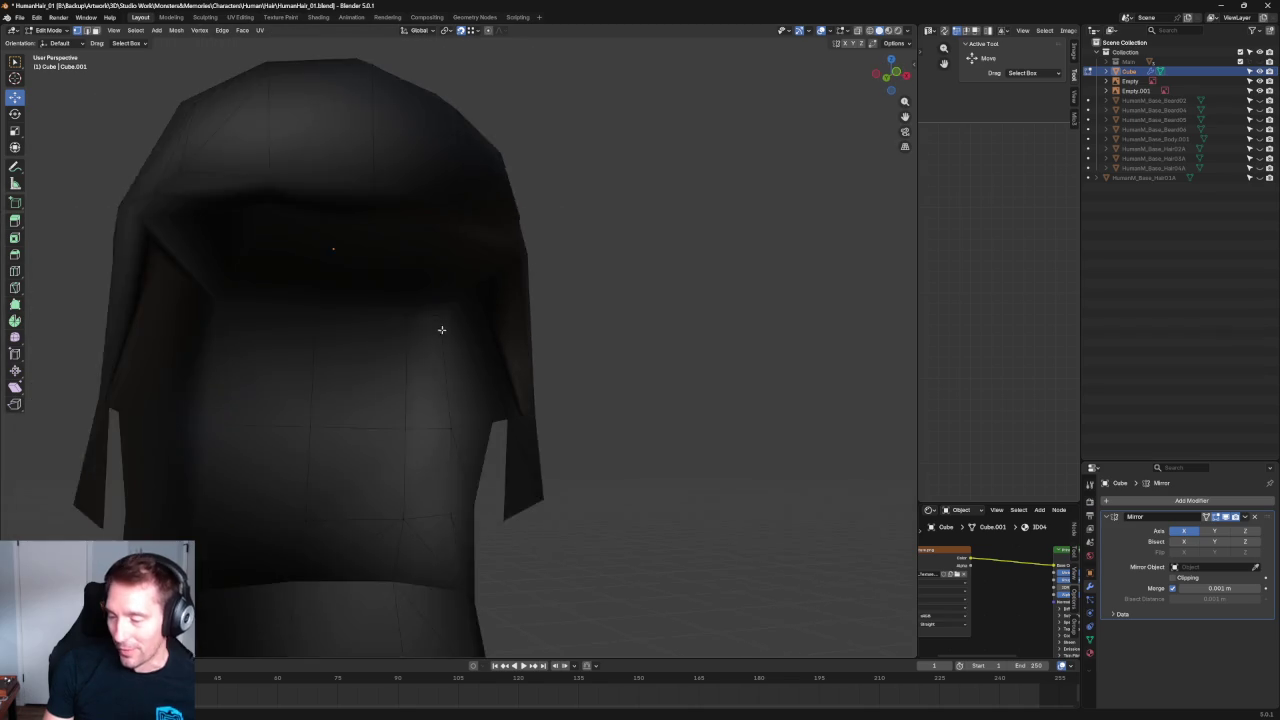
scroll(443, 320, down, 3)
key(a)
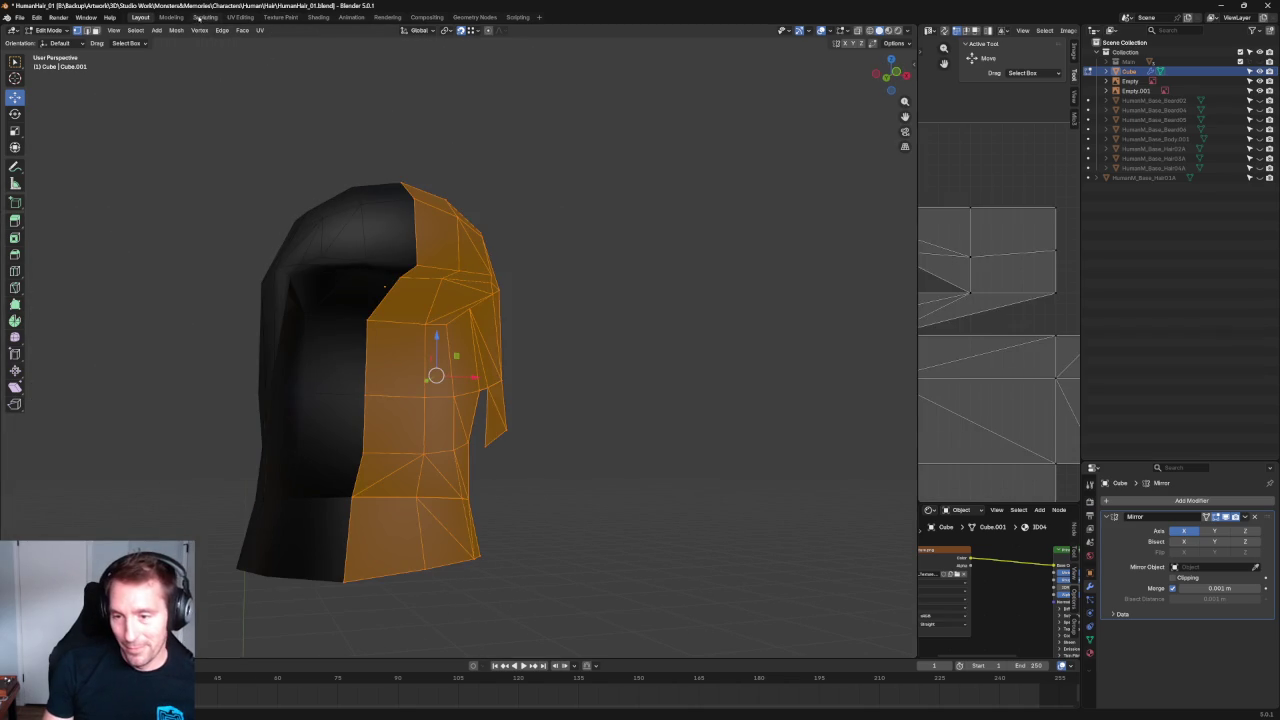
Enable the Face Orientation overlay to reveal the red back-facing faces of the hair.
click(832, 31)
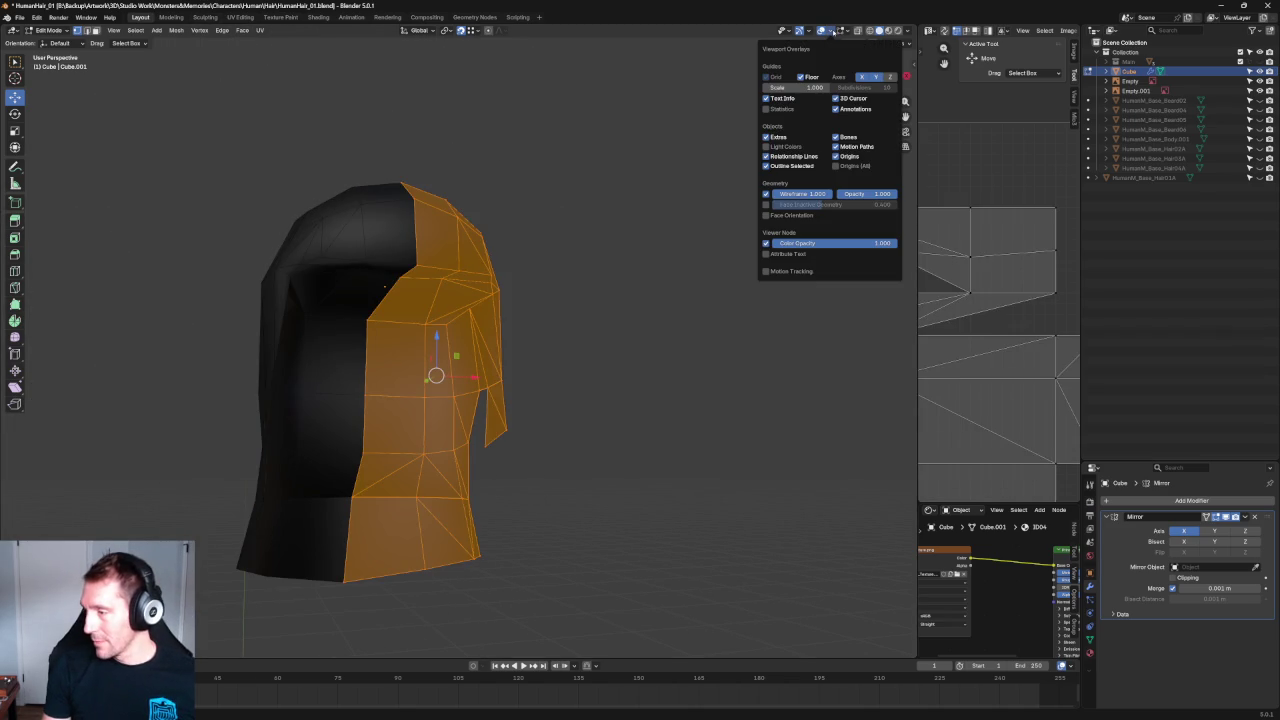
click(766, 216)
scroll(552, 312, down, 3)
key(alt+a)
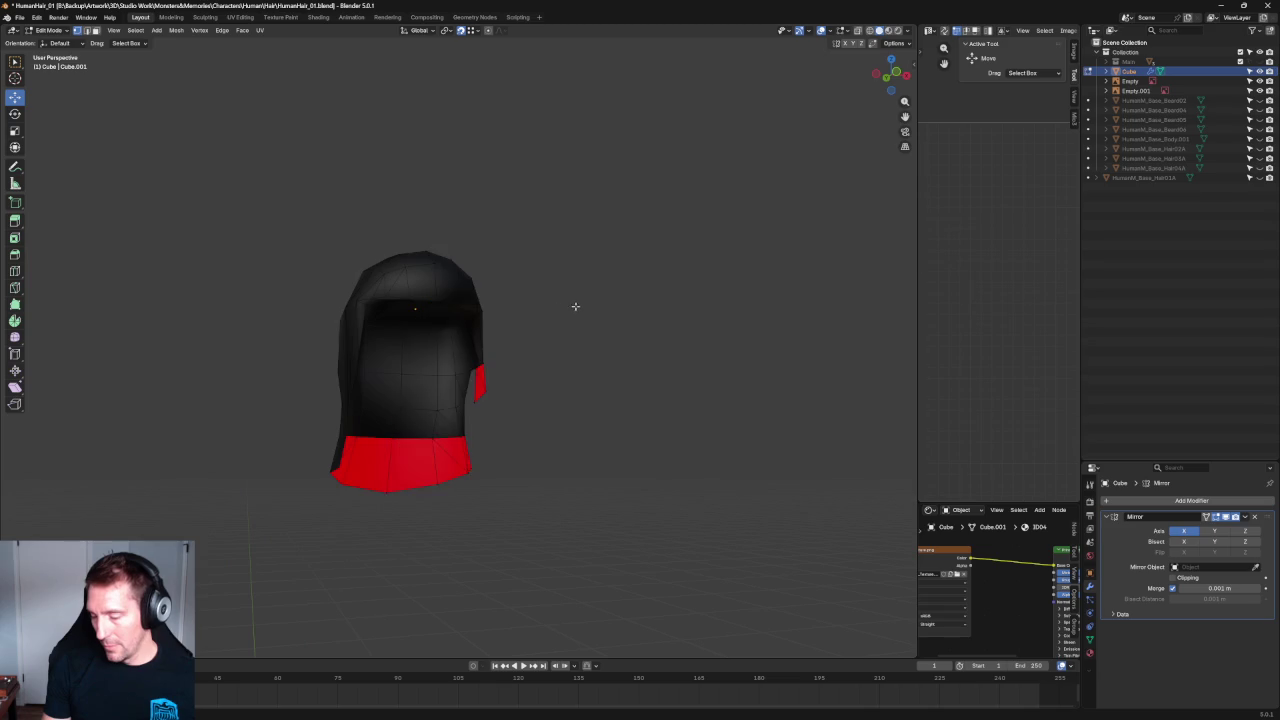
scroll(560, 297, down, 3)
middle_drag(538, 298, 503, 286)
scroll(503, 286, up, 5)
mouse_move(534, 191)
middle_down()
mouse_move(648, 281)
mouse_move(634, 246)
middle_up()
scroll(536, 363, up, 5)
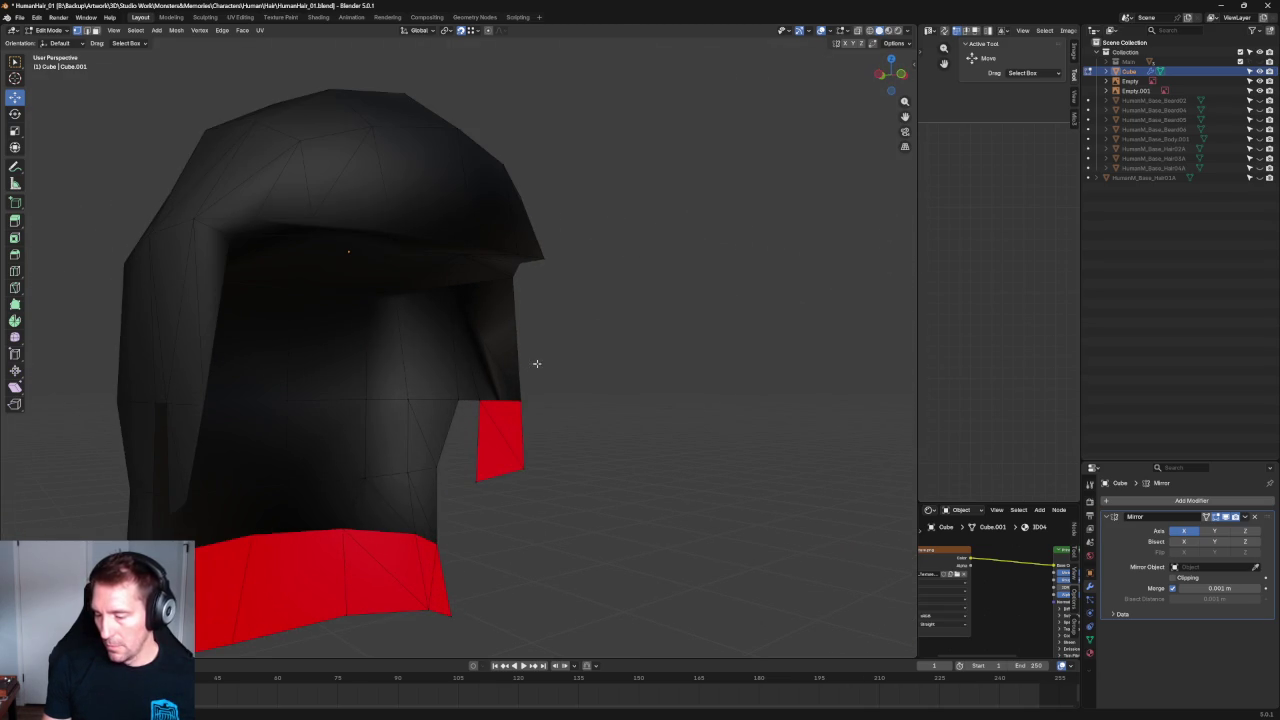
Select the linked side piece, recalculate its normals outside and apply Smooth Vertices.
key(l)
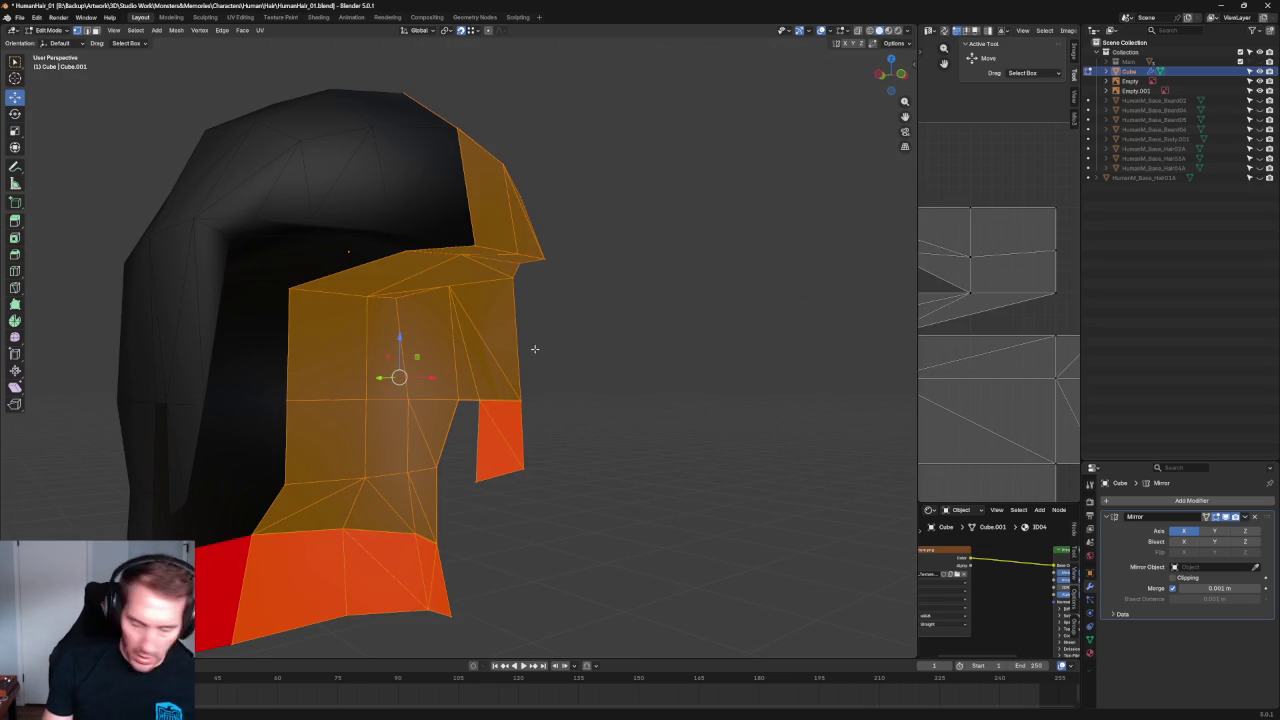
click(176, 30)
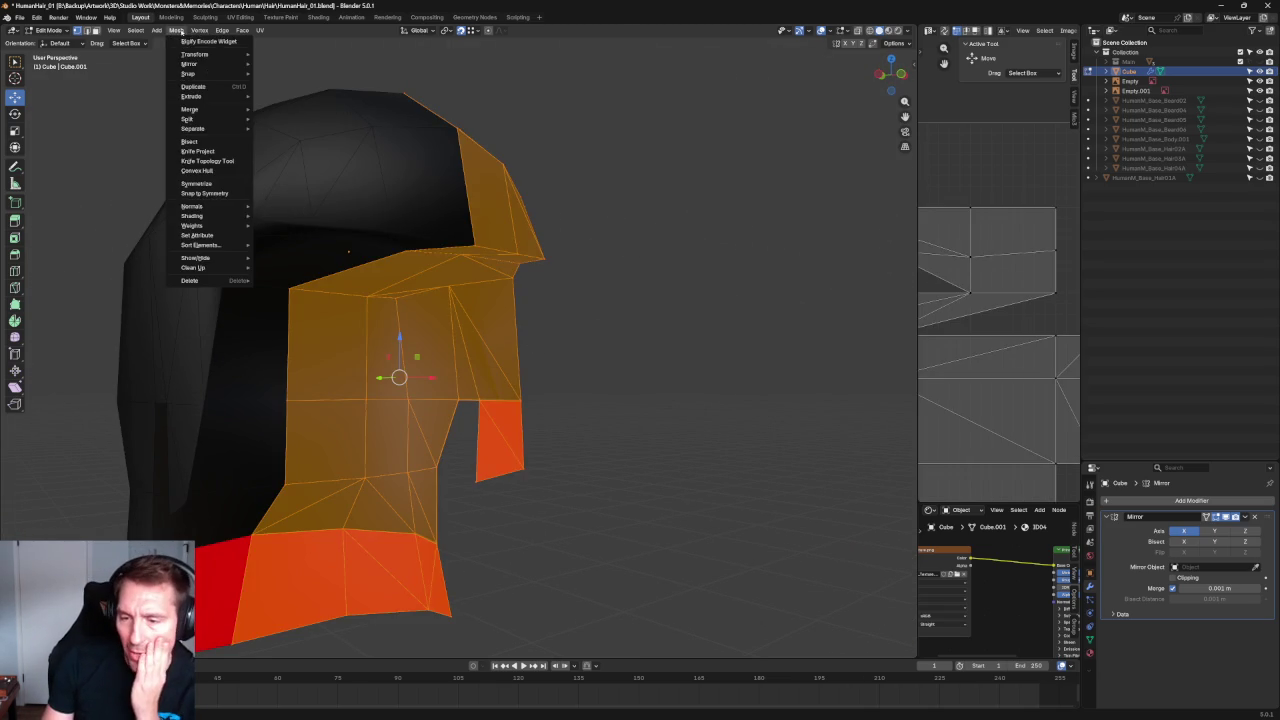
mouse_move(200, 206)
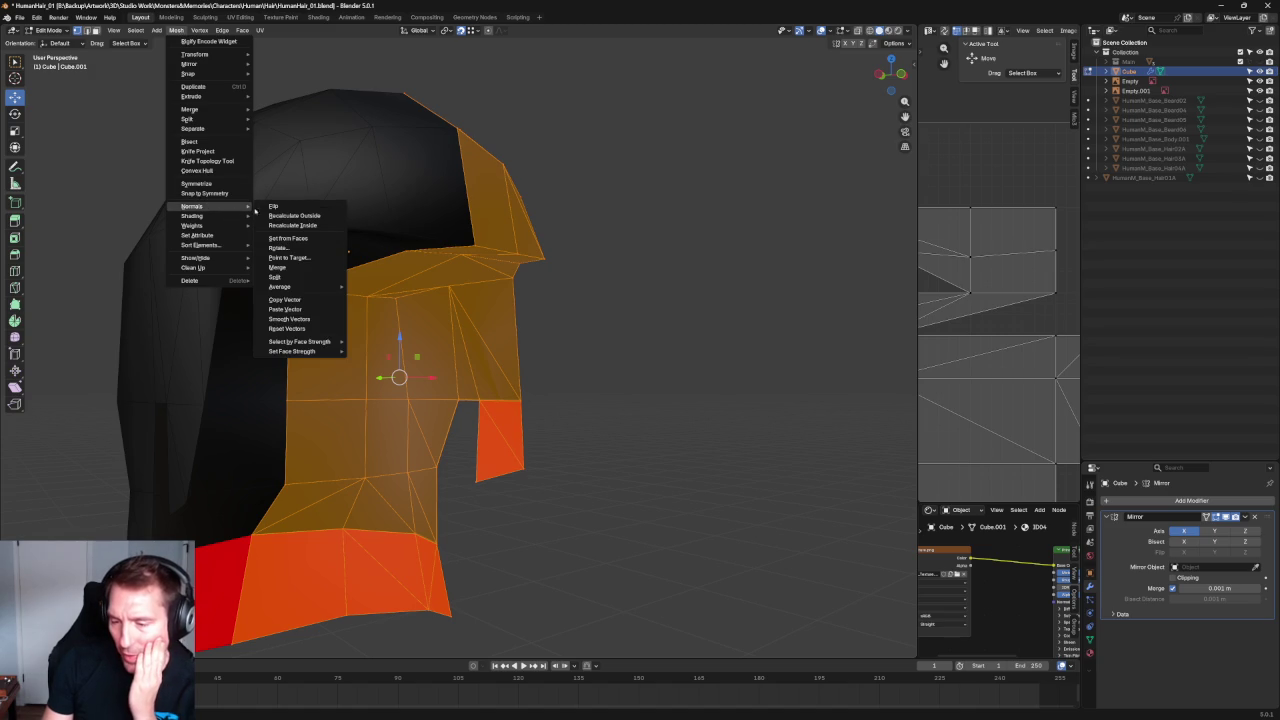
click(298, 216)
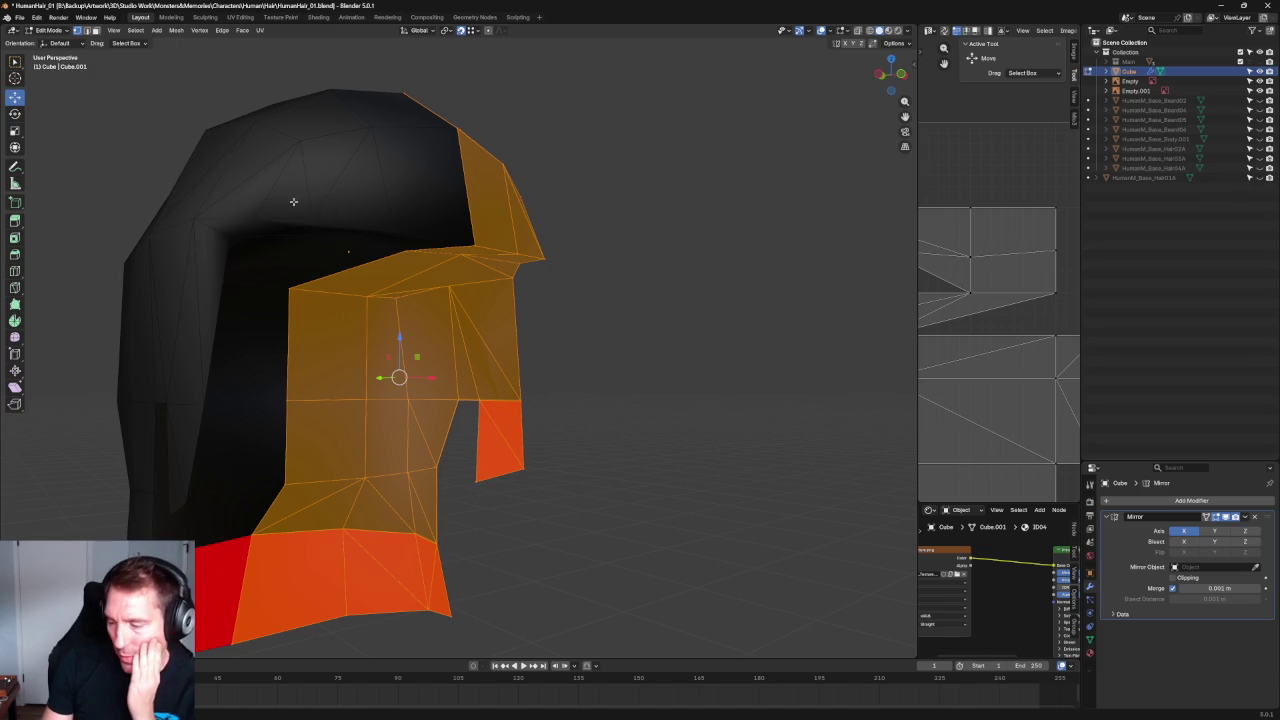
click(175, 31)
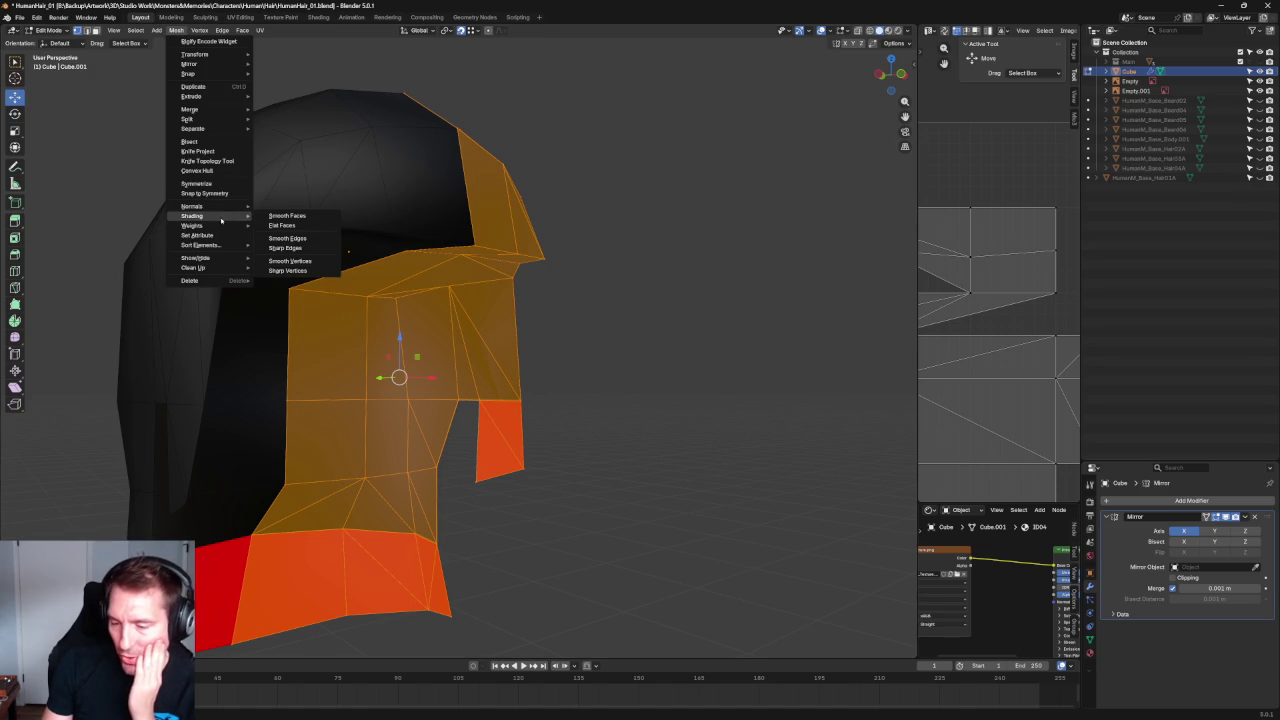
click(296, 263)
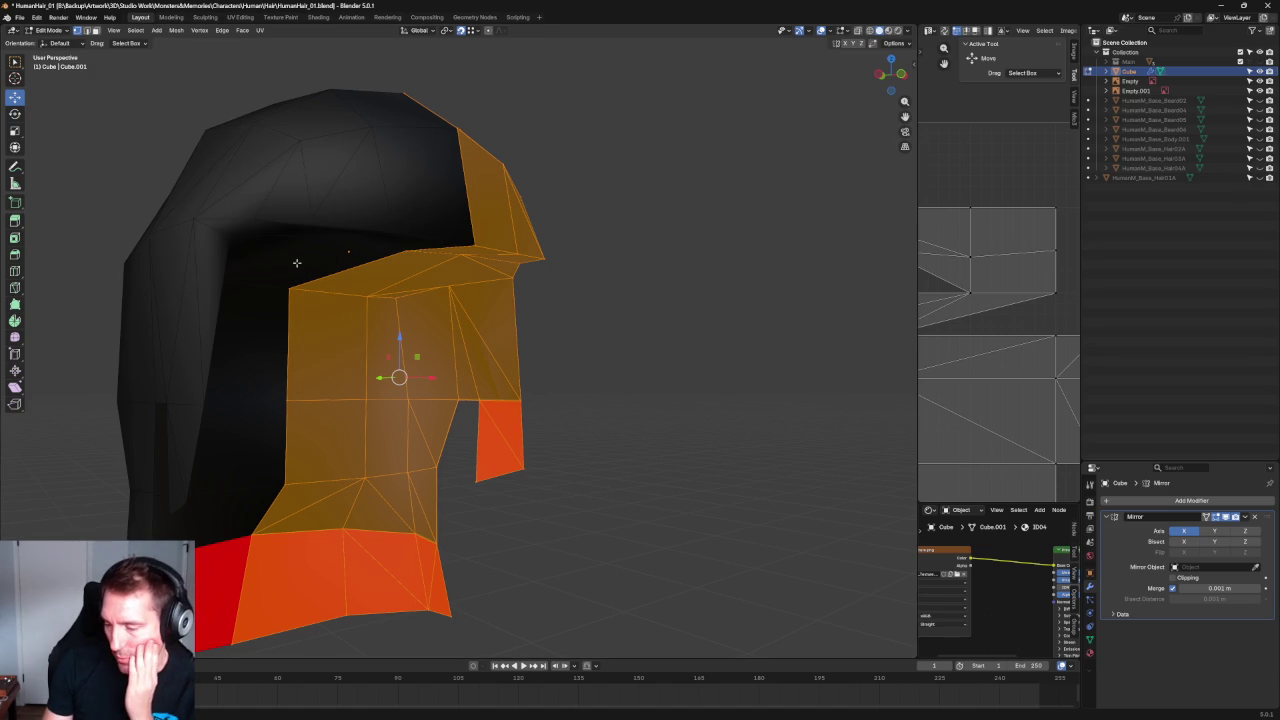
click(175, 31)
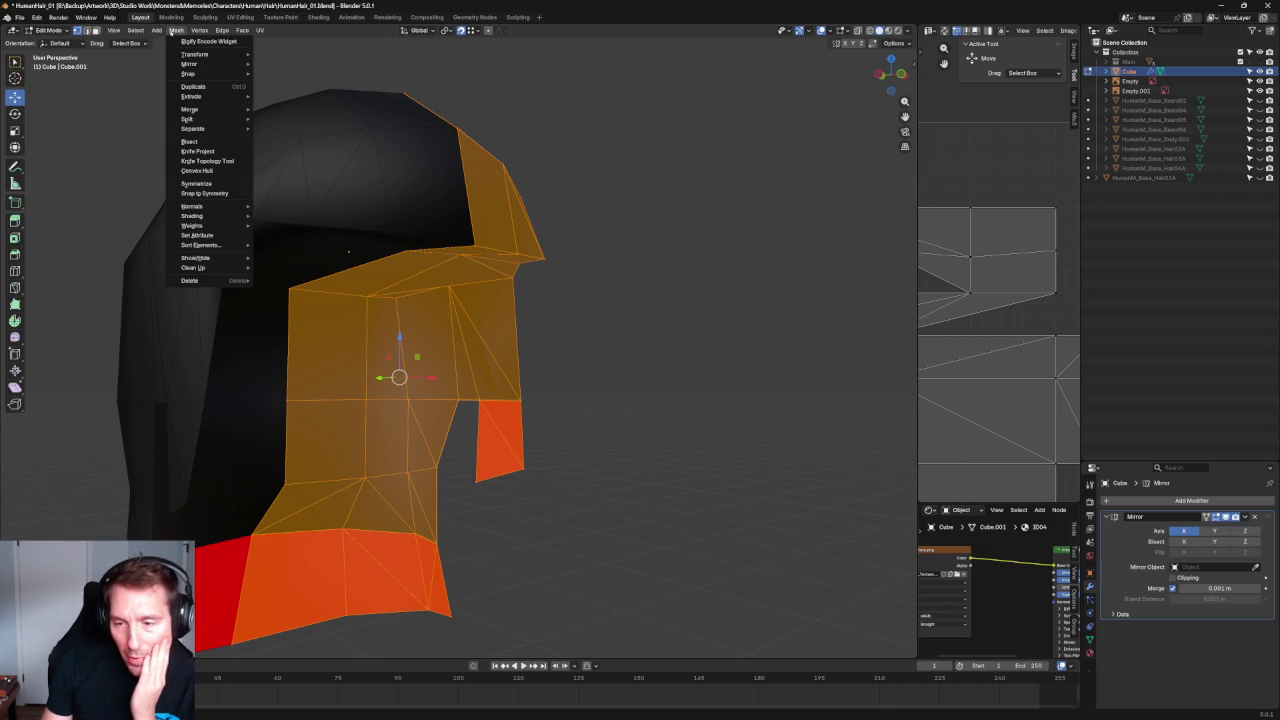
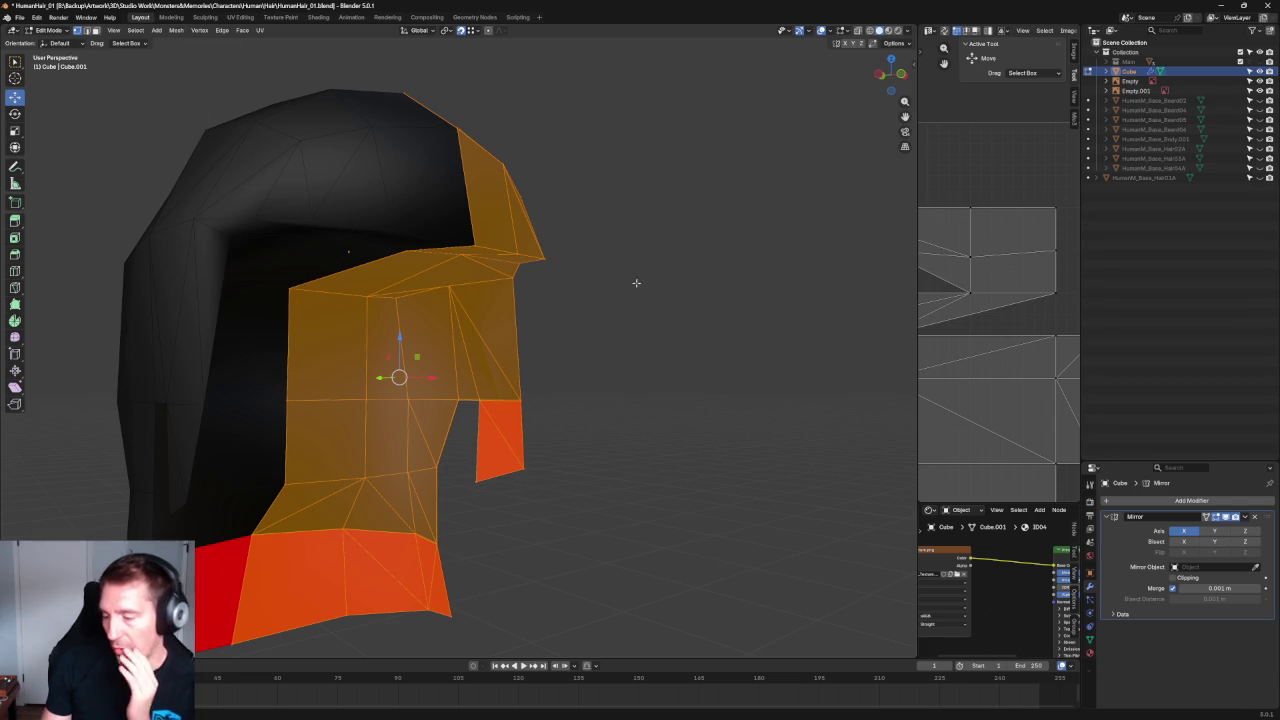
Clear the selection, turn to the back of the head, and select and grow an edge there.
key(alt+a)
scroll(569, 300, up, 5)
middle_drag(569, 300, 586, 266)
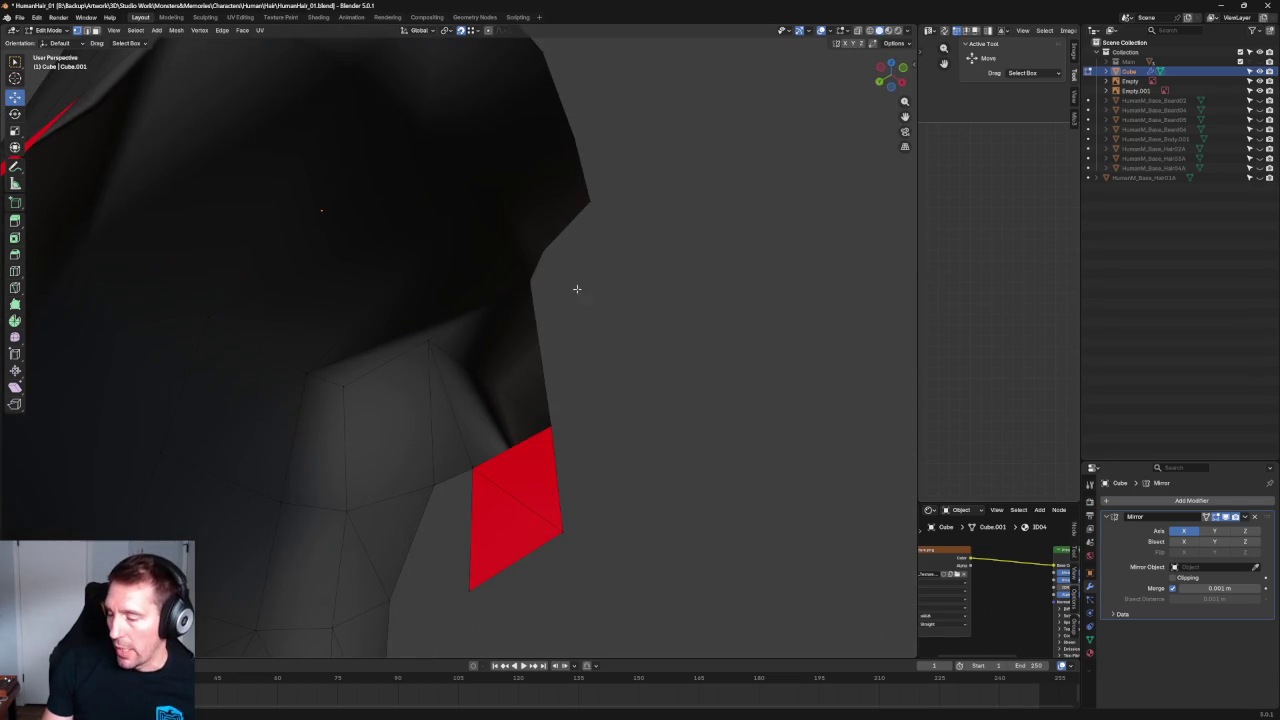
scroll(484, 413, down, 6)
mouse_move(463, 214)
middle_down()
mouse_move(440, 230)
mouse_move(443, 271)
mouse_move(443, 223)
mouse_move(457, 237)
mouse_move(463, 302)
middle_up()
mouse_move(436, 366)
middle_down()
mouse_move(491, 271)
mouse_move(492, 355)
middle_up()
scroll(492, 355, up, 3)
click(461, 353)
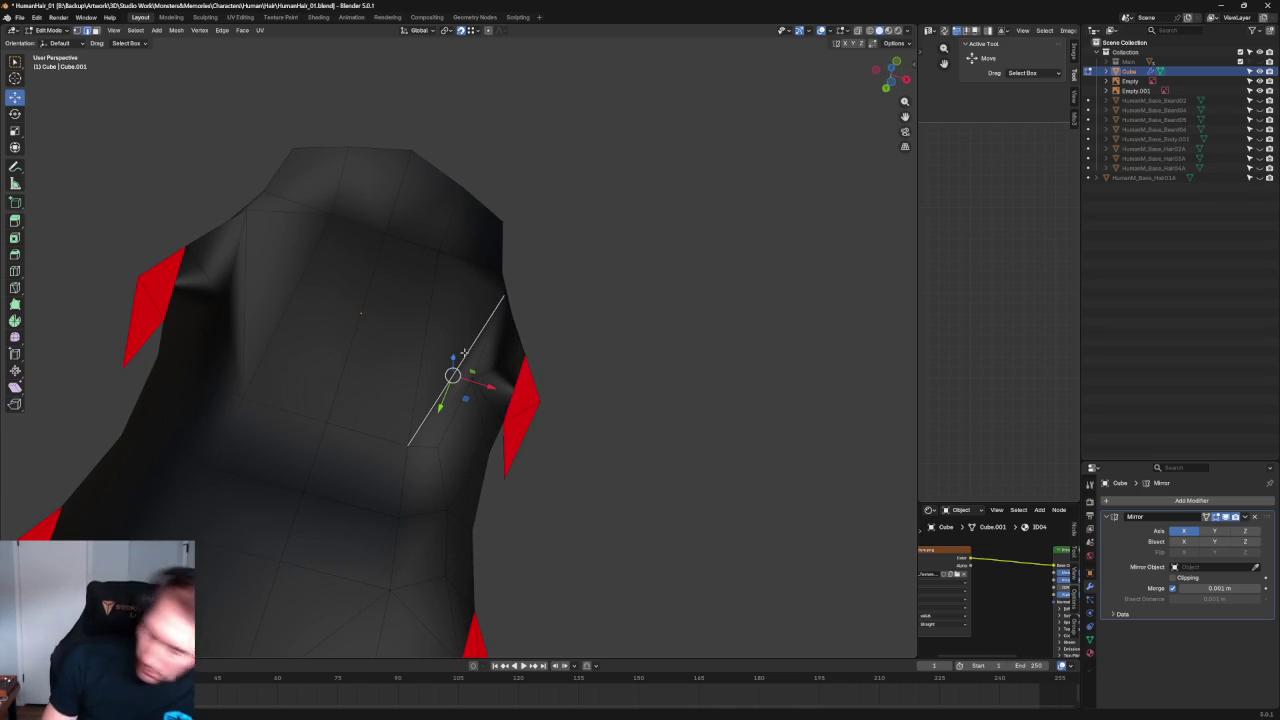
key(ctrl+KP_Add)
Try sliding the lower side vertex along X, then cancel and undo the move.
click(479, 378)
shift+click(441, 251)
click(709, 363)
click(471, 378)
drag(497, 387, 479, 382)
key(x)
key(shift+y)
key(shift+y)
key(Escape)
key(ctrl+z)
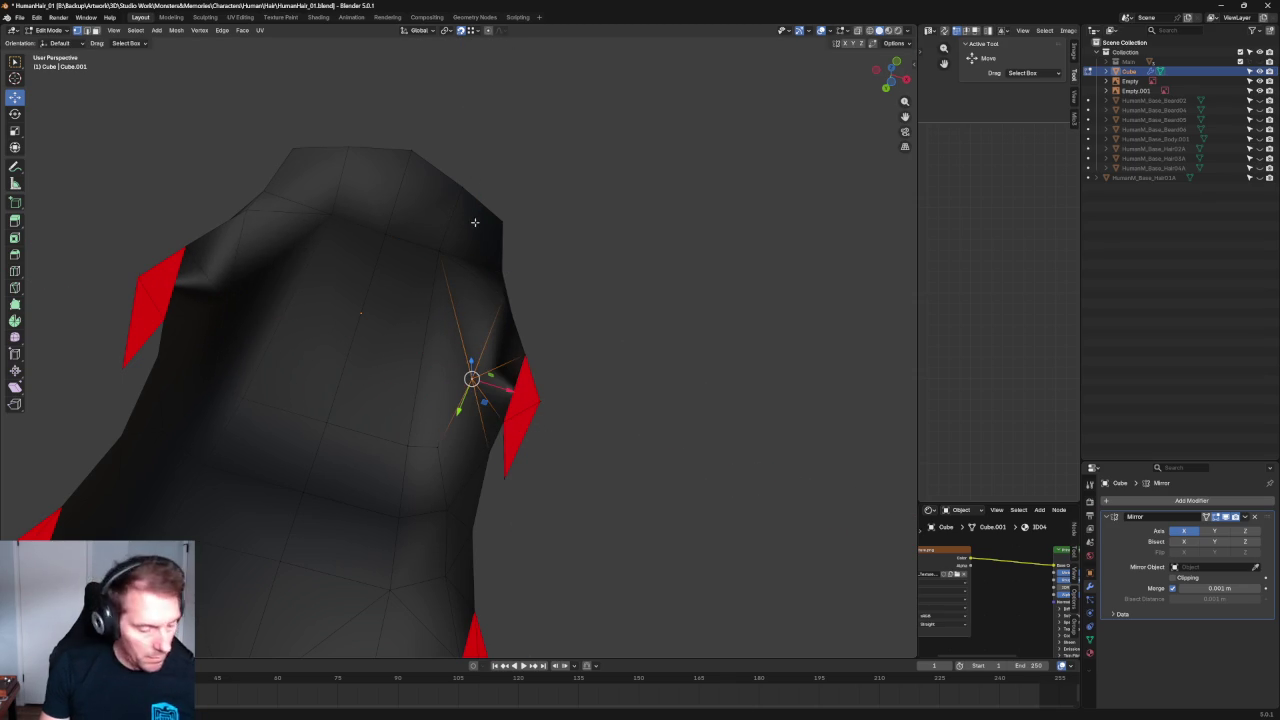
Select the linked seam-bounded hair piece and smooth its normals.
key(ctrl+l)
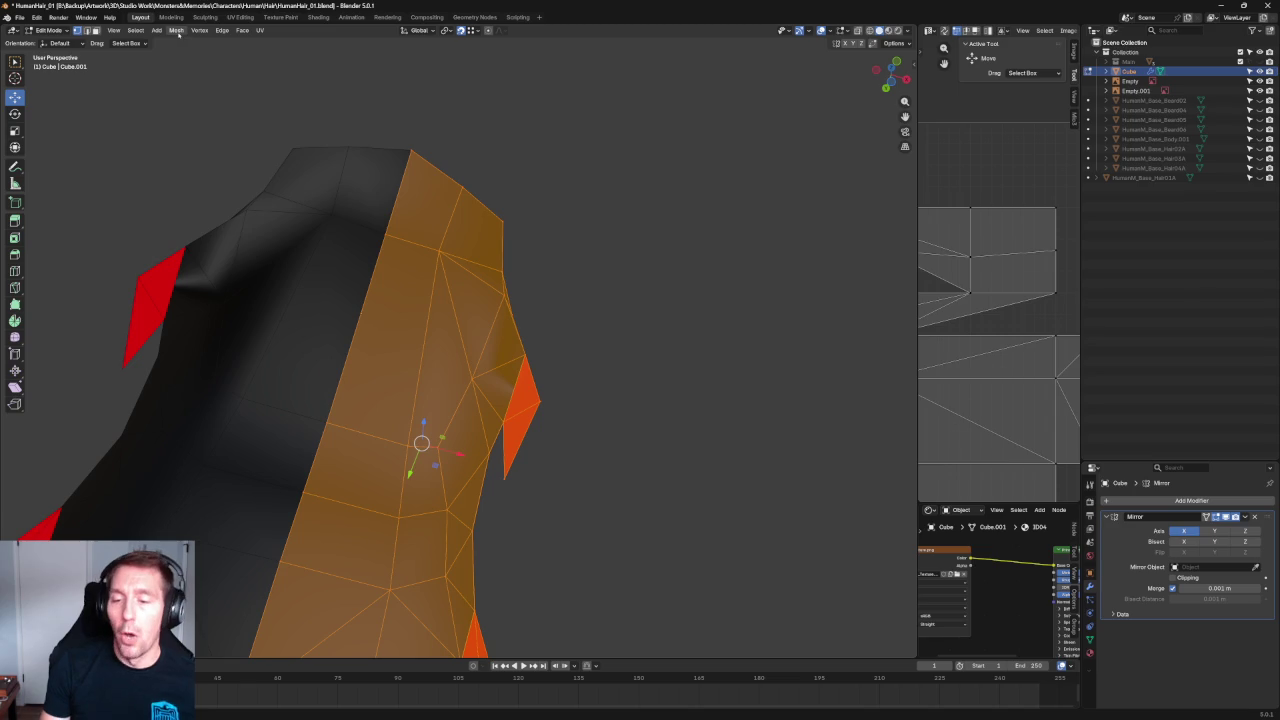
click(177, 31)
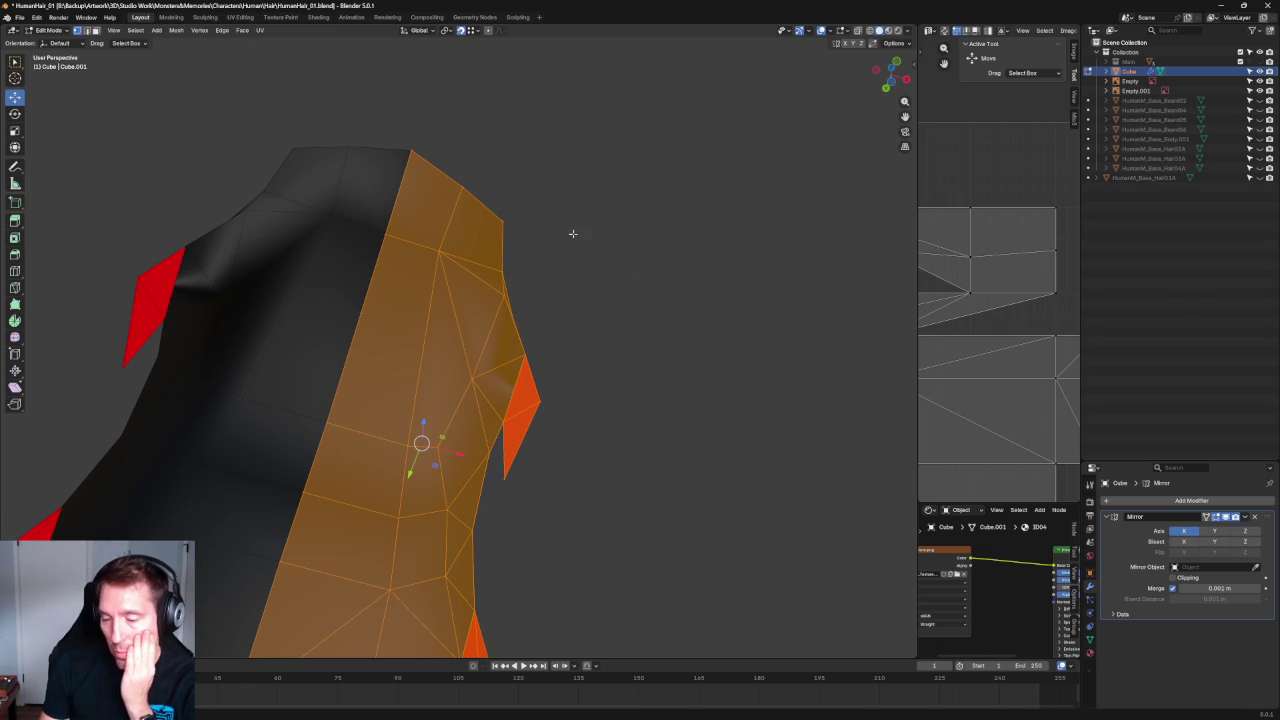
key(alt+a)
key(ctrl+z)
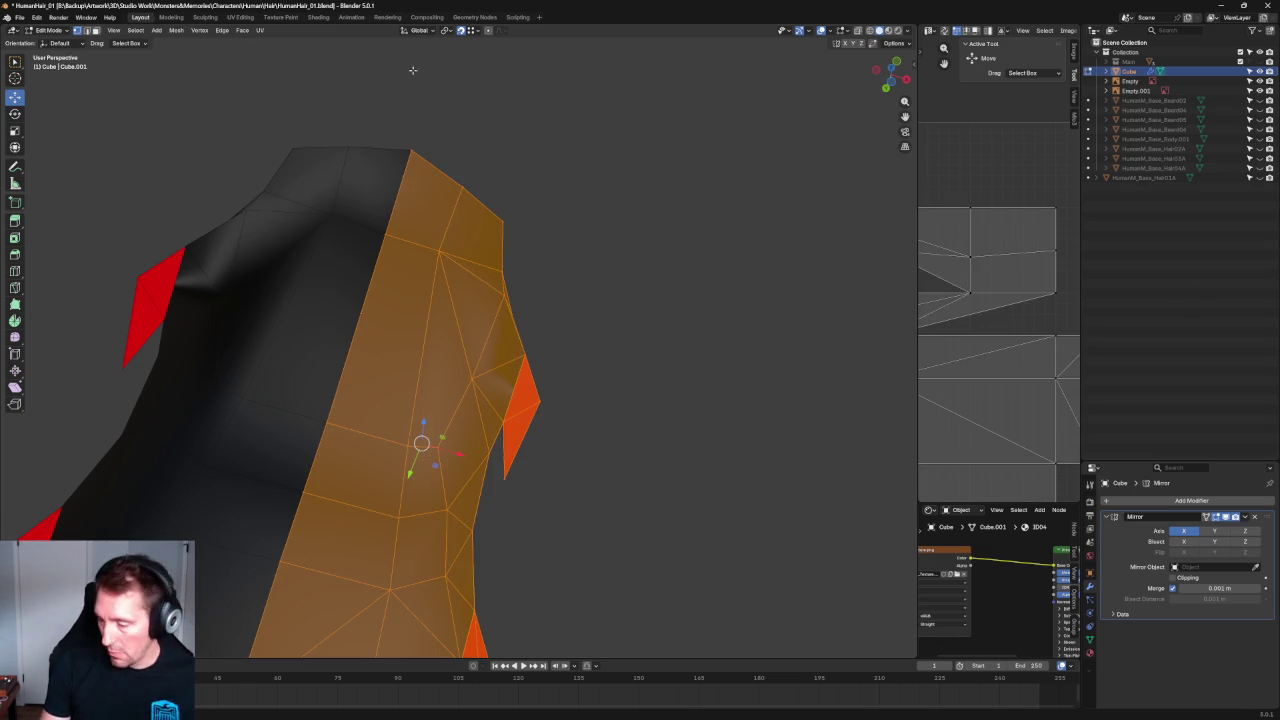
click(178, 31)
mouse_move(200, 206)
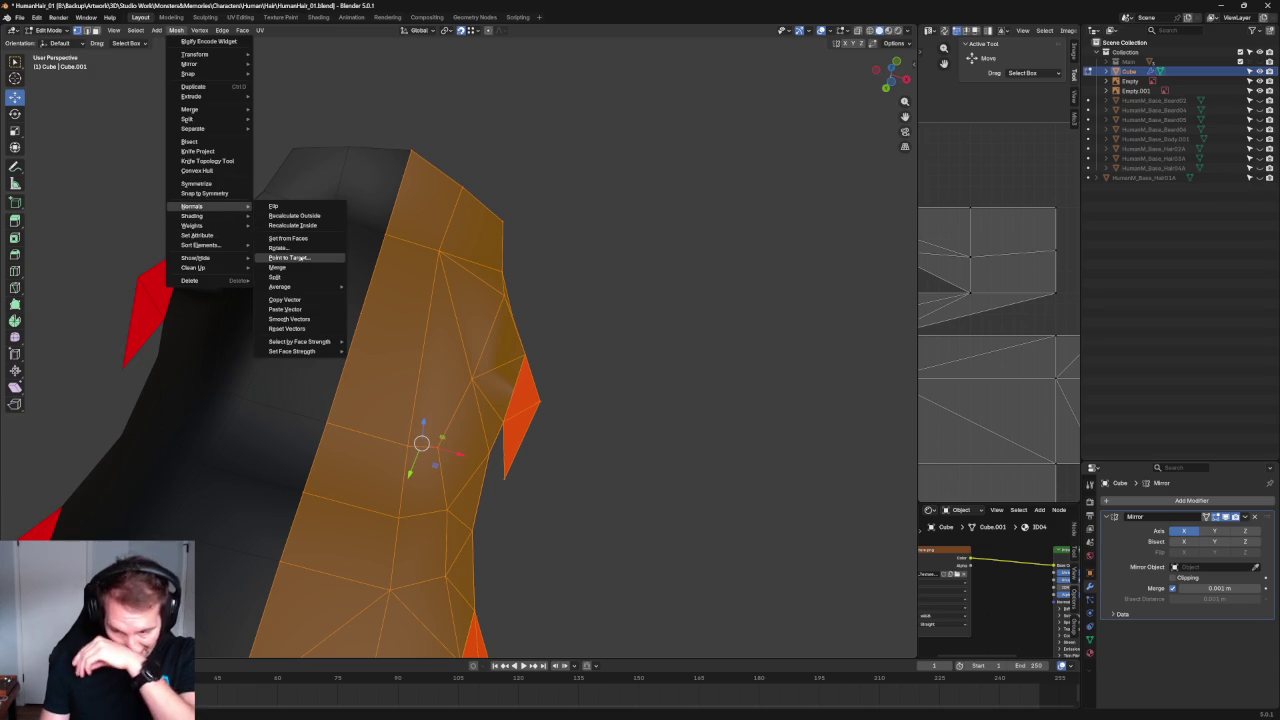
click(305, 317)
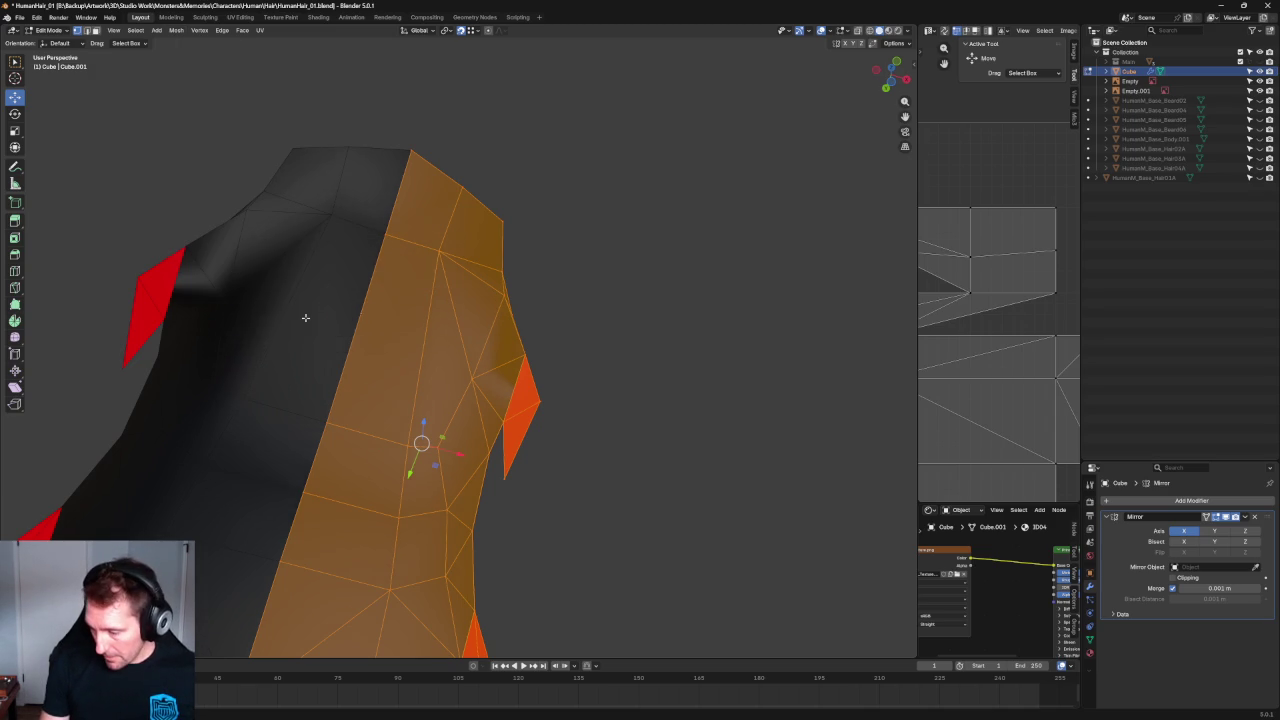
click(713, 365)
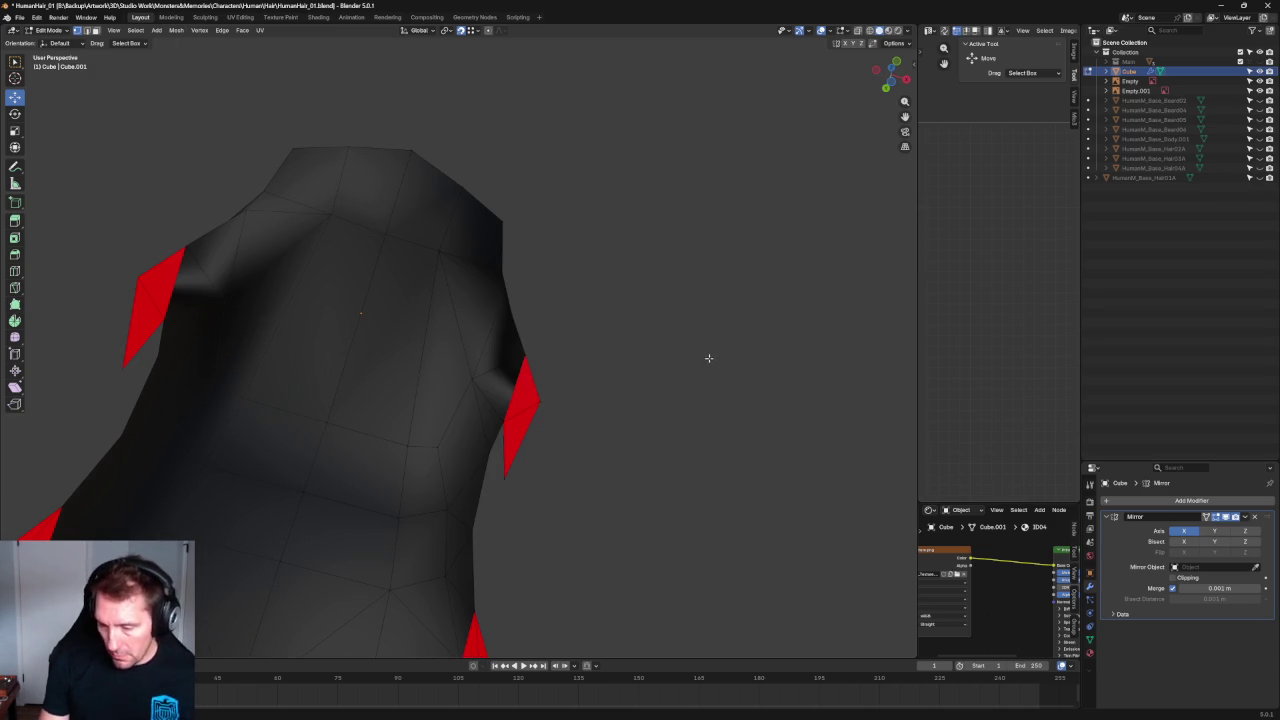
key(ctrl+z)
Pull the upper vertex above the red face outward to reshape the silhouette.
mouse_move(698, 346)
middle_down()
mouse_move(580, 323)
mouse_move(571, 340)
mouse_move(654, 371)
middle_up()
drag(605, 403, 494, 462)
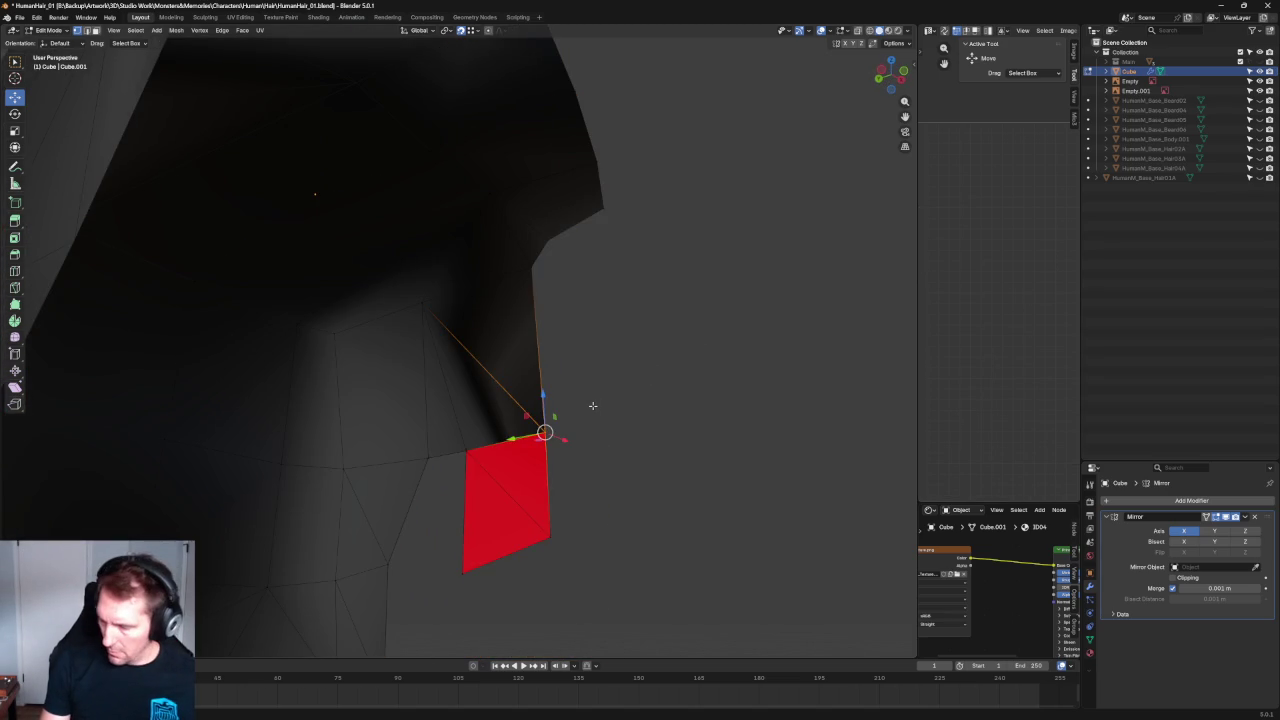
click(532, 266)
key(g)
click(625, 300)
click(466, 452)
click(546, 432)
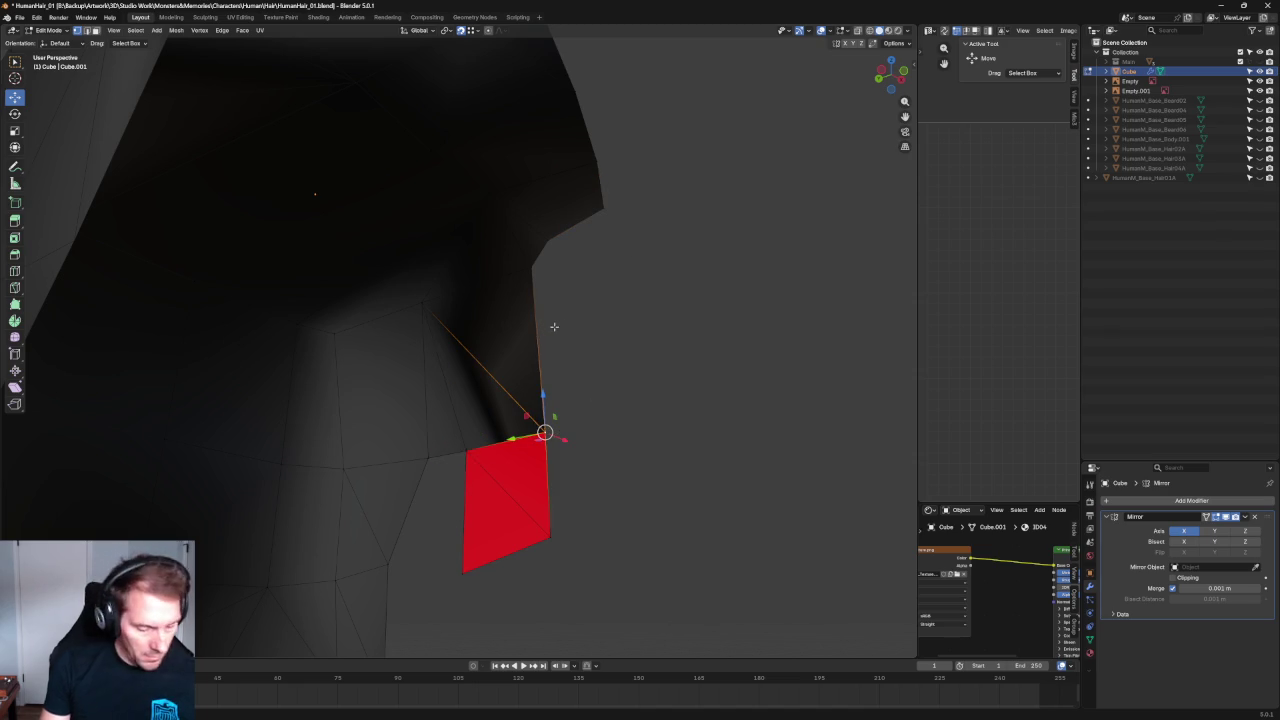
Mark the edge path down the right side of the face opening as sharp.
mouse_move(554, 326)
middle_down()
mouse_move(566, 380)
mouse_move(497, 272)
middle_up()
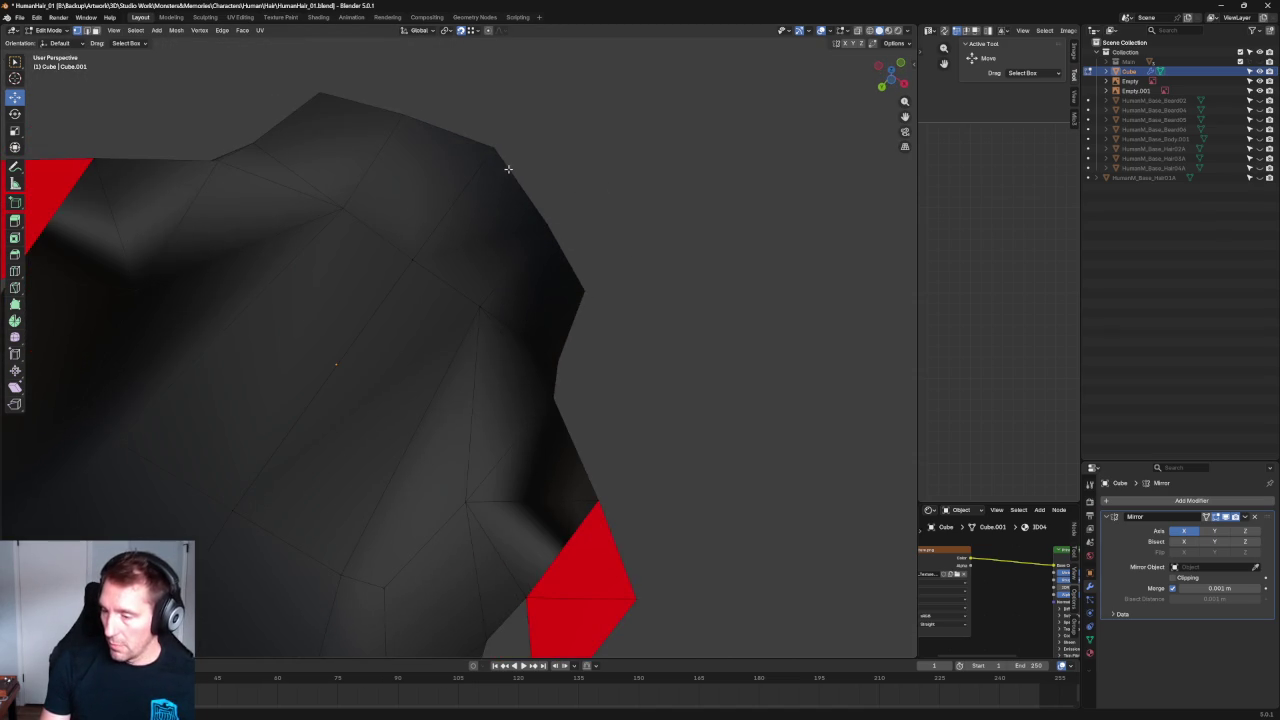
scroll(508, 169, down, 5)
mouse_move(529, 209)
middle_down()
mouse_move(514, 257)
mouse_move(501, 241)
mouse_move(562, 332)
mouse_move(514, 348)
middle_up()
click(460, 259)
click(514, 348)
shift+click(496, 360)
alt+shift+click(502, 394)
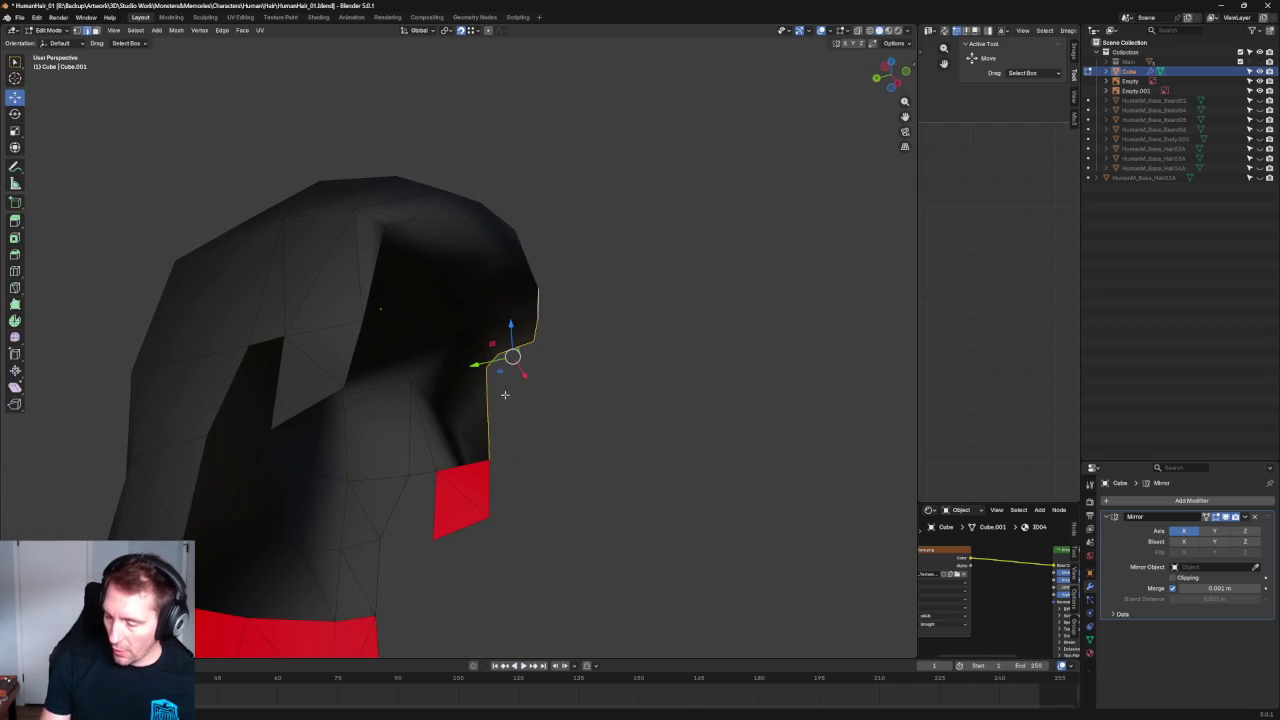
right_click(508, 402)
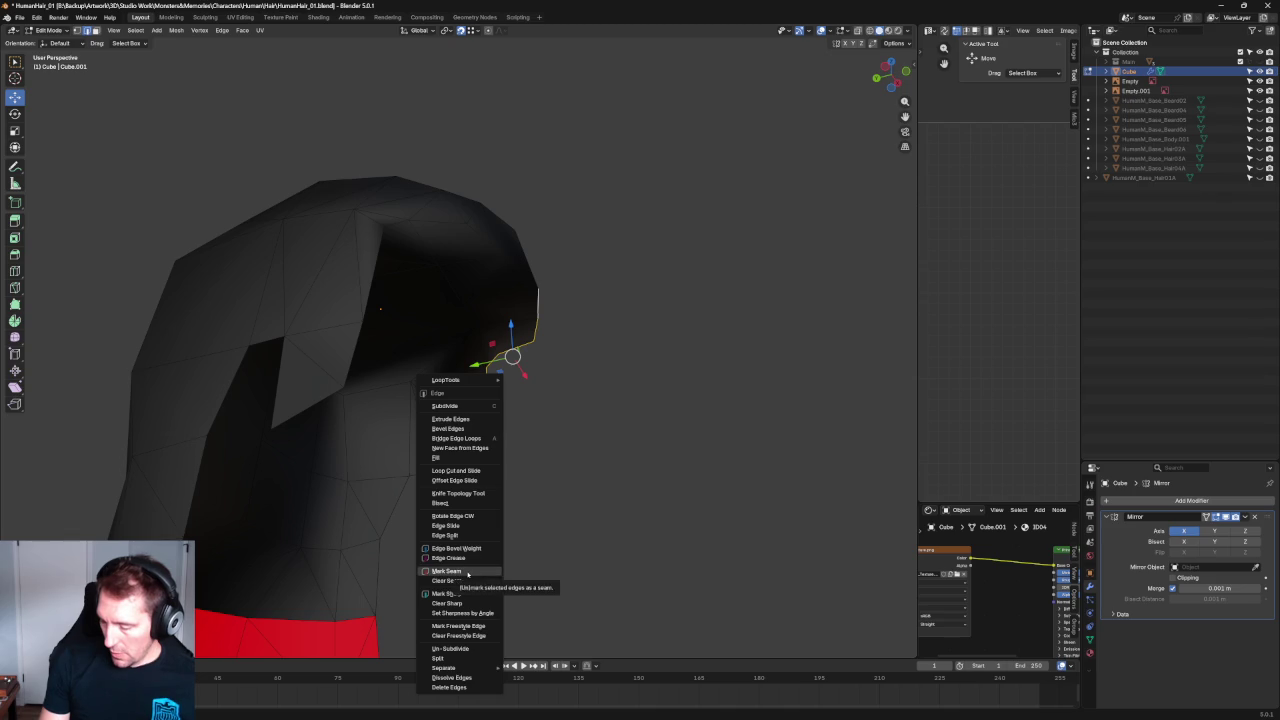
click(469, 594)
Select the long boundary loop around the face opening and shrink it to fewer edges.
mouse_move(623, 430)
middle_down()
mouse_move(573, 327)
mouse_move(623, 309)
mouse_move(606, 440)
mouse_move(646, 446)
mouse_move(564, 451)
middle_up()
key(alt+a)
scroll(441, 465, up, 3)
middle_drag(410, 535, 452, 430)
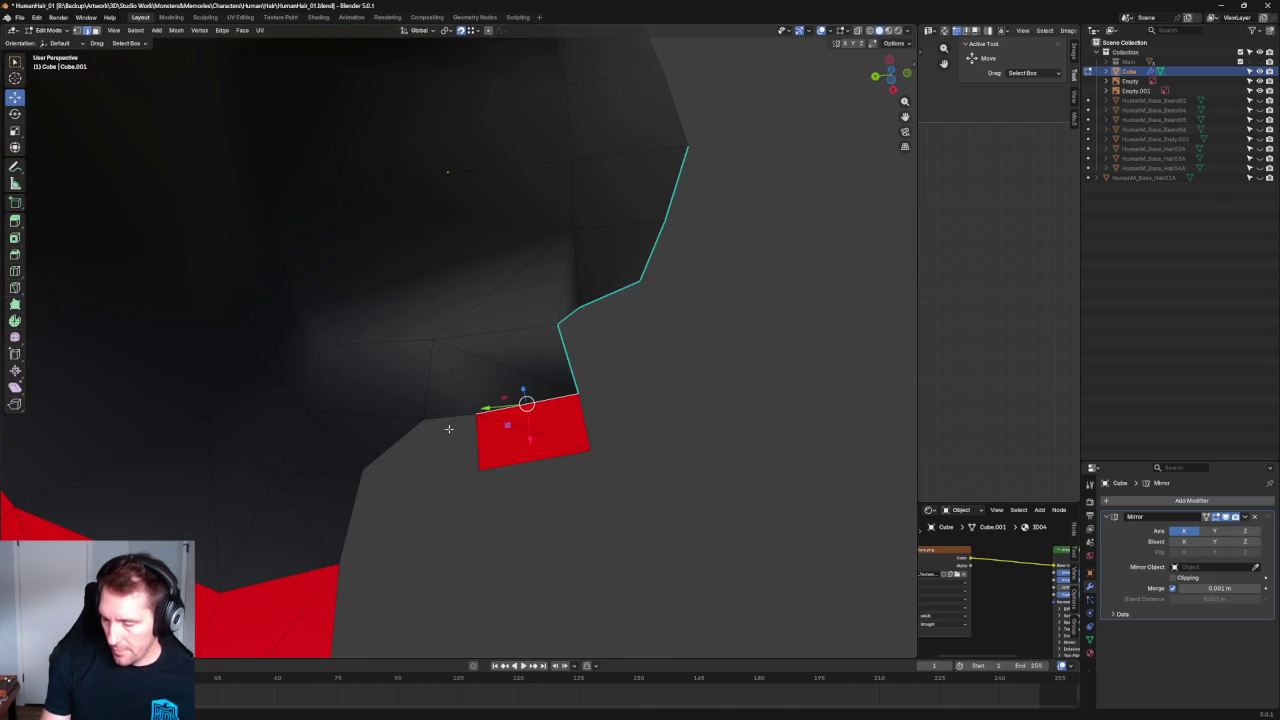
alt+click(405, 443)
scroll(517, 360, down, 3)
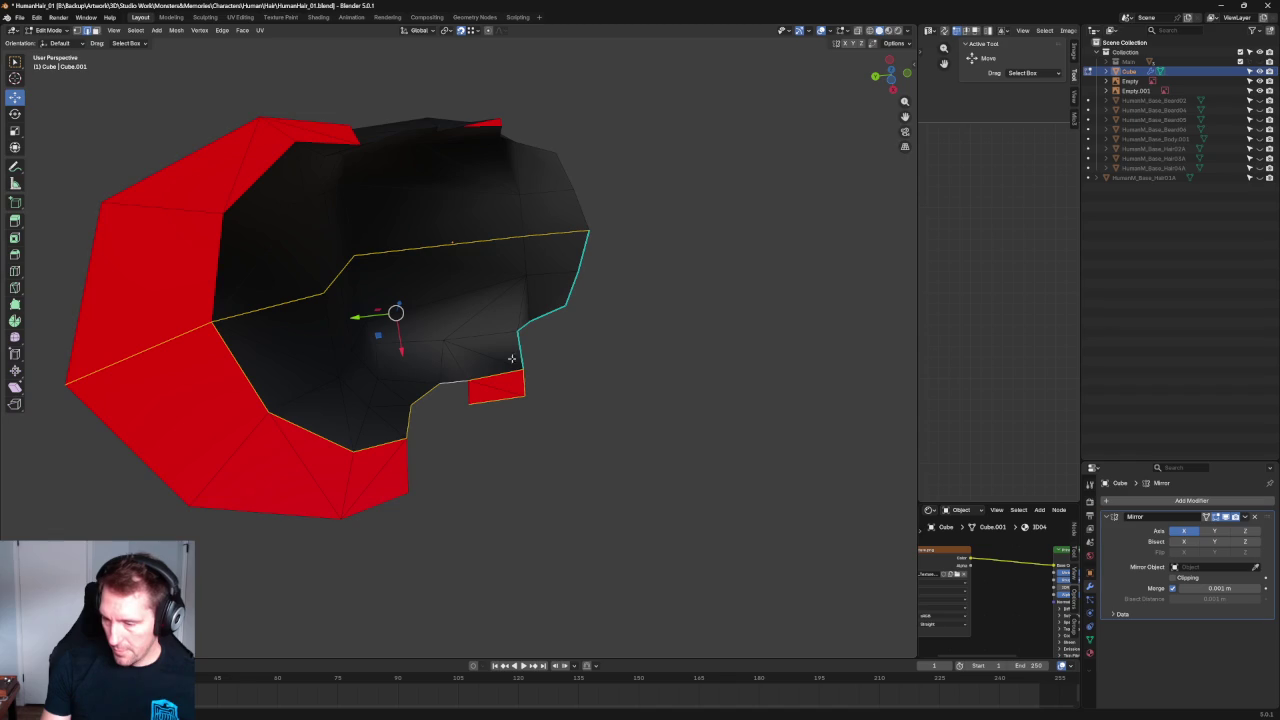
middle_drag(466, 330, 454, 283)
key(ctrl+KP_Subtract)
key(ctrl+KP_Subtract)
key(ctrl+KP_Subtract)
scroll(363, 510, down, 3)
ctrl+drag(402, 510, 286, 538)
Box-select the hood's left side edges, checking from front and side views.
mouse_move(424, 284)
middle_down()
mouse_move(572, 317)
mouse_move(586, 428)
middle_up()
drag(586, 428, 503, 457)
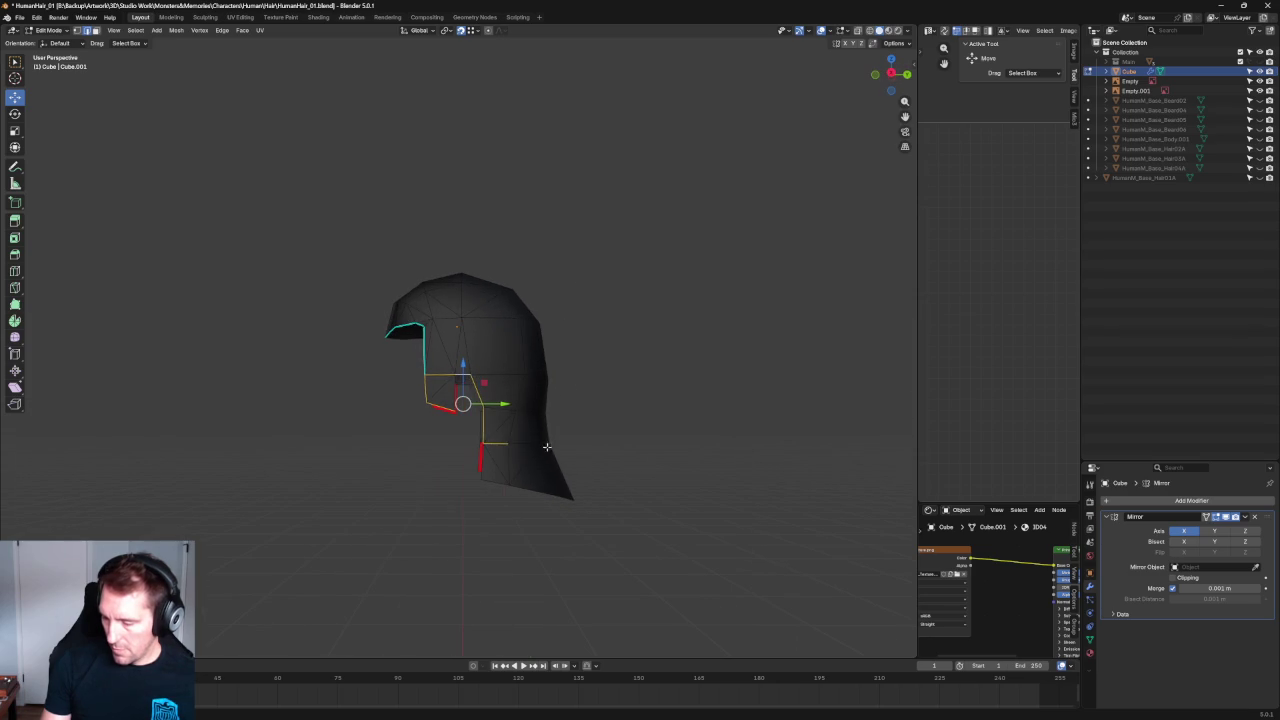
middle_drag(509, 449, 551, 429)
scroll(410, 391, up, 5)
mouse_move(444, 444)
middle_down()
mouse_move(591, 437)
mouse_move(571, 420)
mouse_move(594, 430)
mouse_move(580, 397)
mouse_move(517, 408)
middle_up()
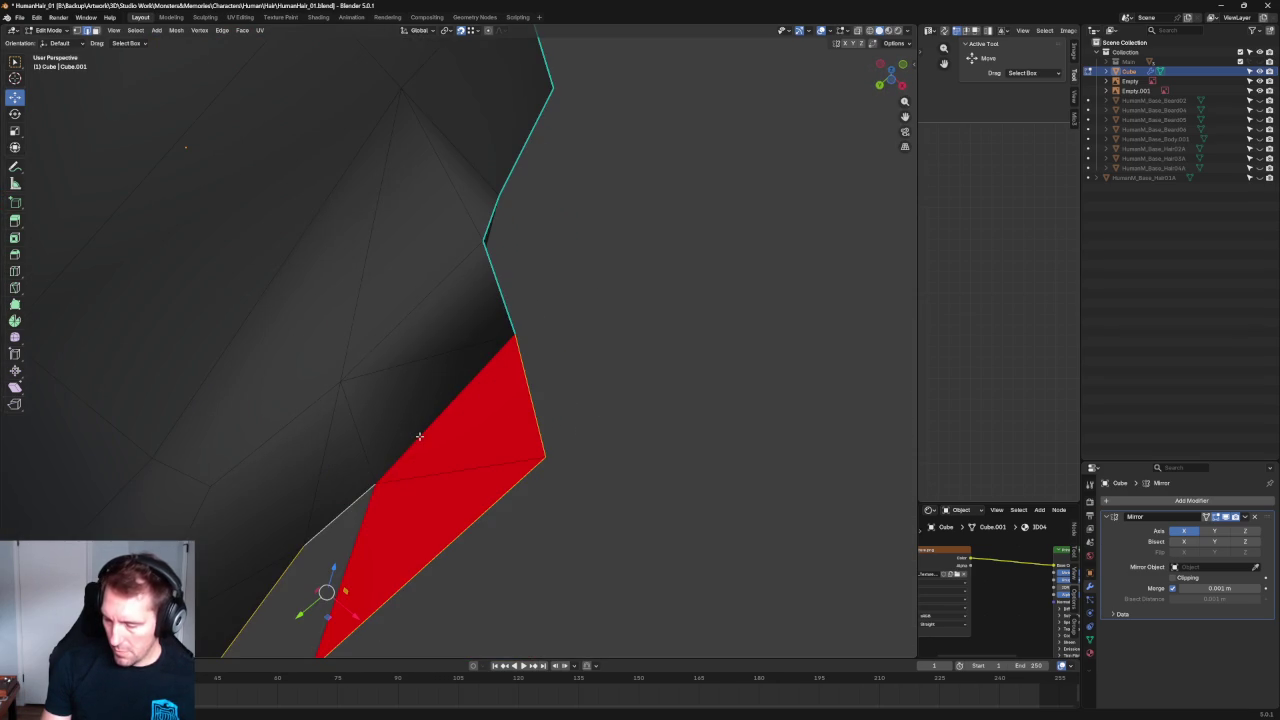
scroll(420, 445, down, 6)
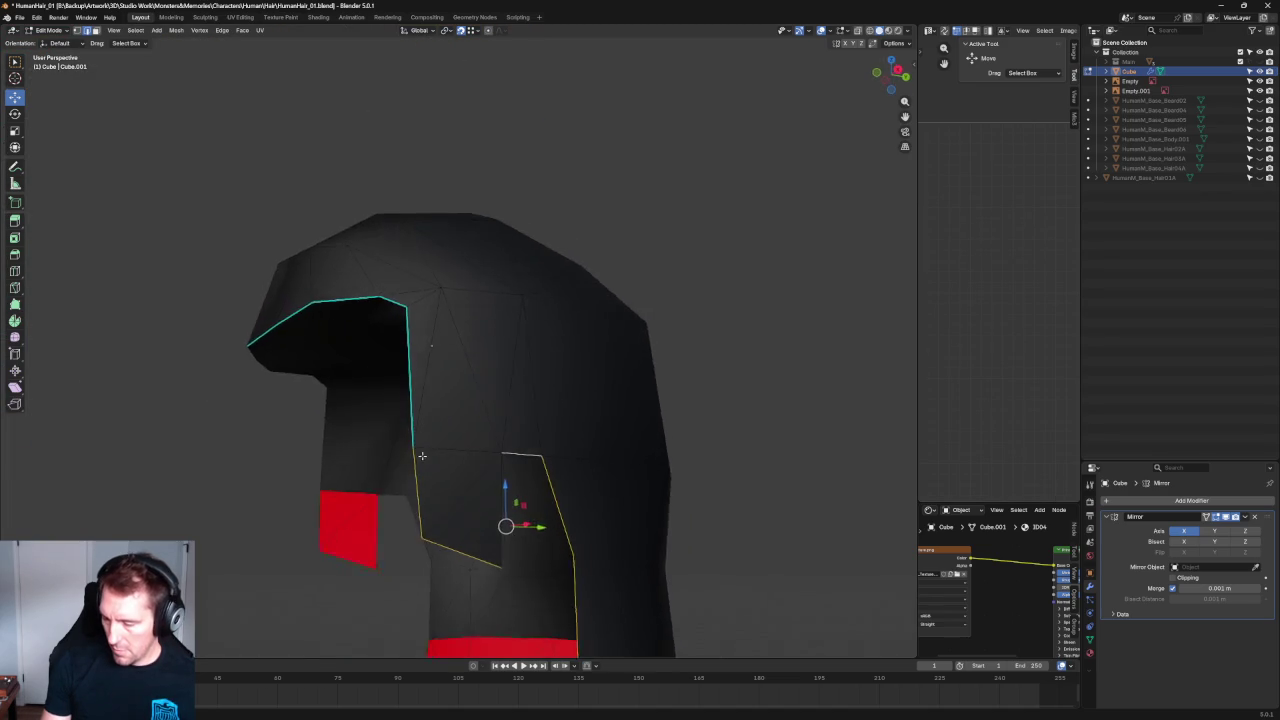
mouse_move(421, 455)
middle_down()
mouse_move(545, 489)
mouse_move(600, 486)
mouse_move(620, 469)
middle_up()
key(ctrl+e)
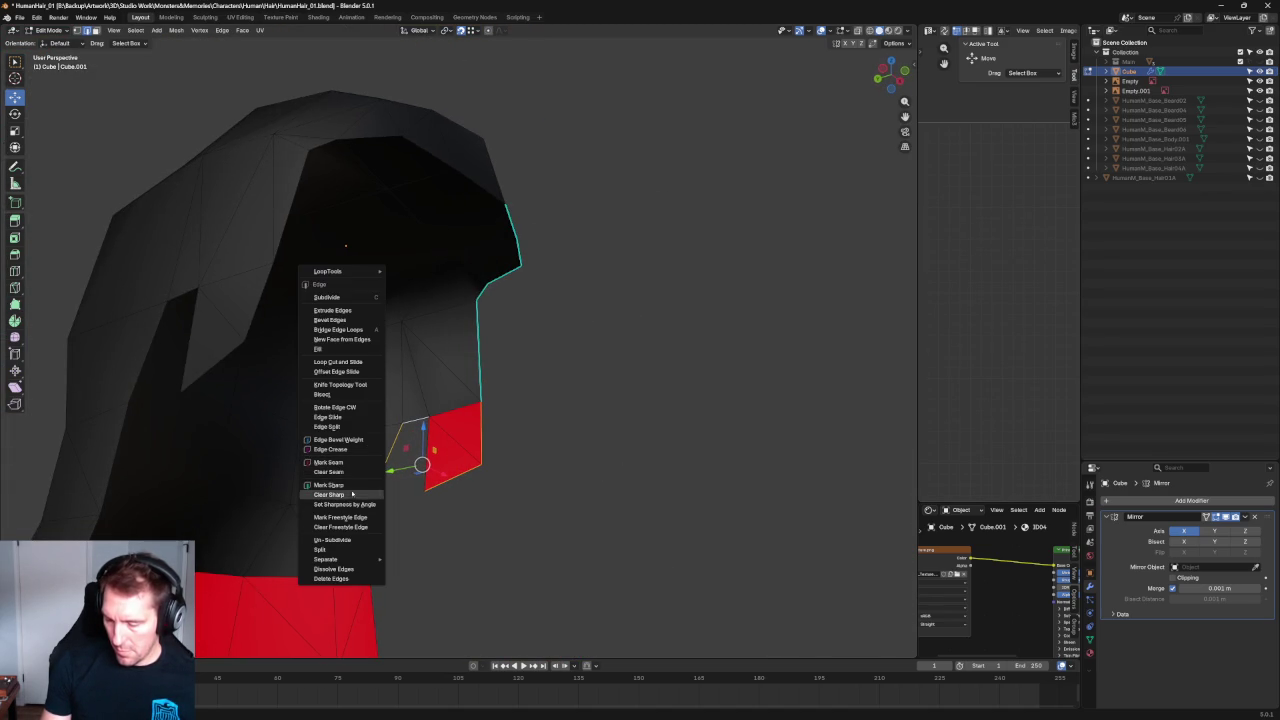
Mark the selected left edge loop of the hood as sharp.
click(362, 485)
mouse_move(583, 421)
middle_down()
mouse_move(520, 437)
mouse_move(543, 380)
mouse_move(489, 403)
mouse_move(522, 371)
mouse_move(537, 423)
mouse_move(560, 400)
mouse_move(604, 391)
middle_up()
right_click(468, 419)
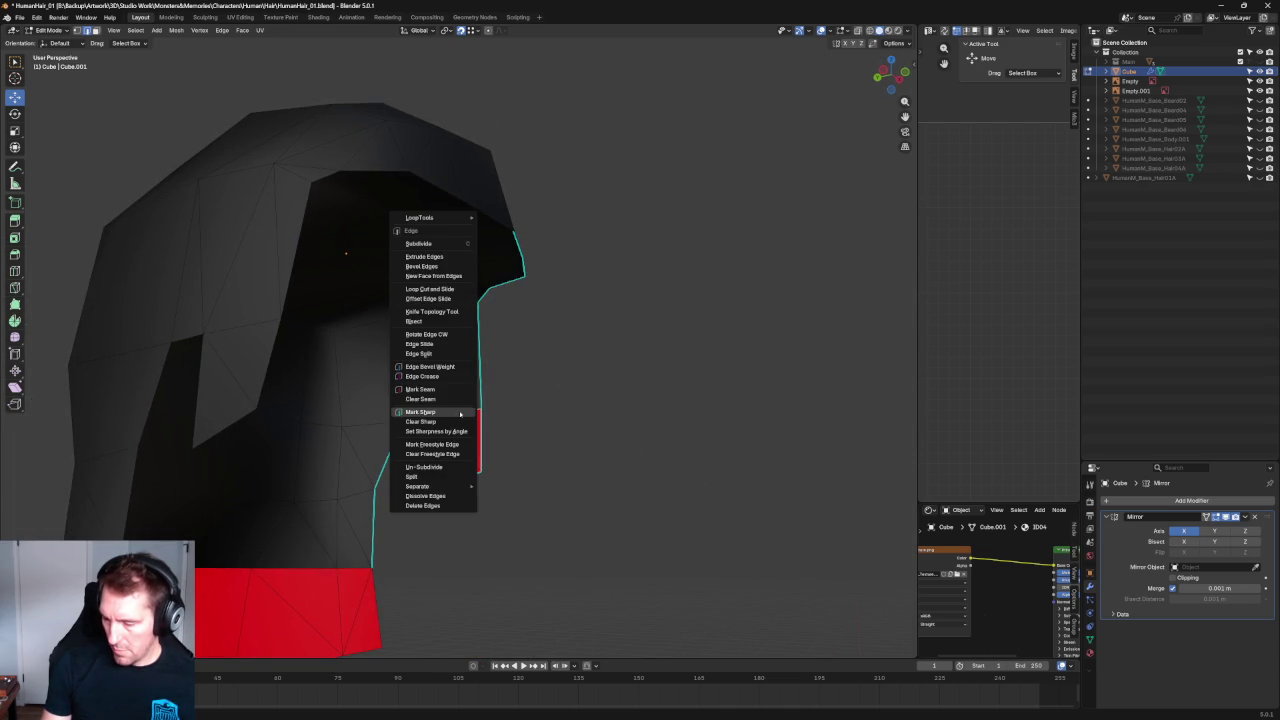
click(438, 413)
Slide the selected element on the hair's side sideways along X.
scroll(571, 409, down, 3)
mouse_move(571, 409)
middle_down()
mouse_move(559, 329)
mouse_move(554, 398)
middle_up()
mouse_move(494, 430)
middle_down()
mouse_move(374, 434)
mouse_move(383, 423)
middle_up()
scroll(504, 441, up, 4)
click(467, 467)
mouse_move(467, 467)
middle_down()
mouse_move(471, 457)
mouse_move(480, 470)
middle_up()
key(g)
key(x)
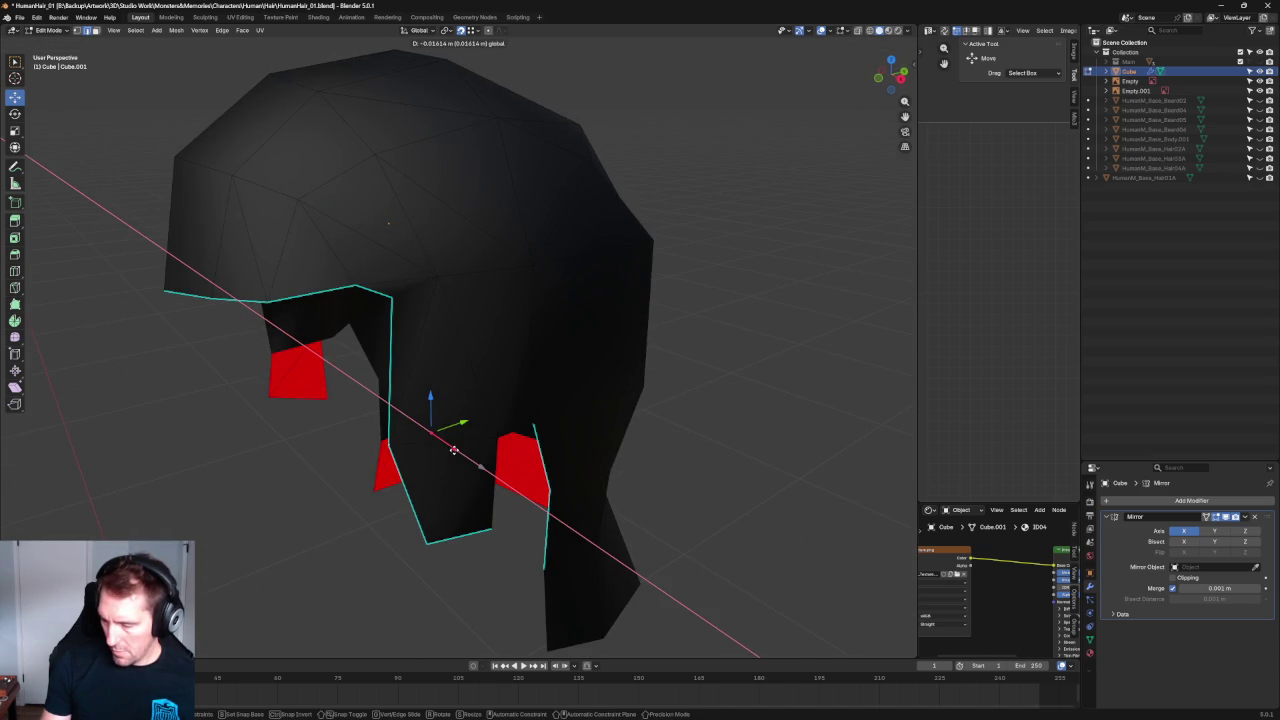
click(473, 463)
Nudge the vertices at the red face's corner along X to narrow it.
scroll(500, 467, up, 4)
scroll(543, 466, up, 3)
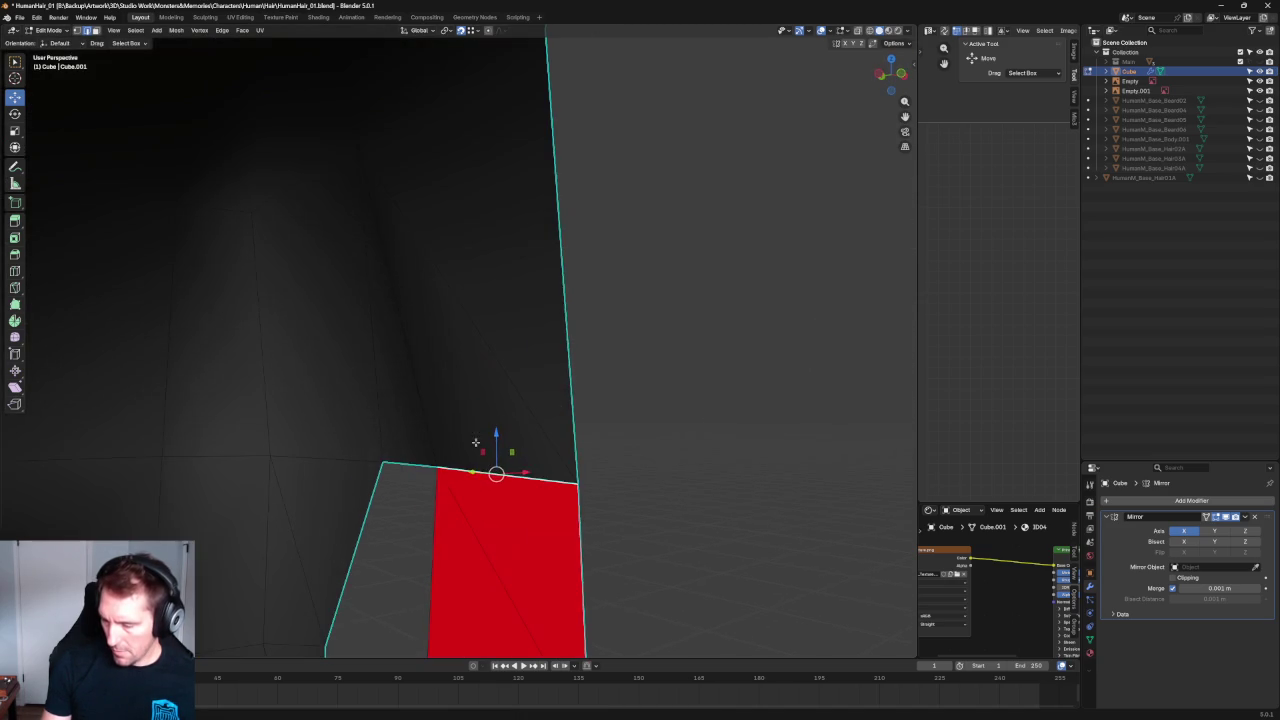
middle_drag(497, 466, 471, 409)
scroll(471, 409, up, 1)
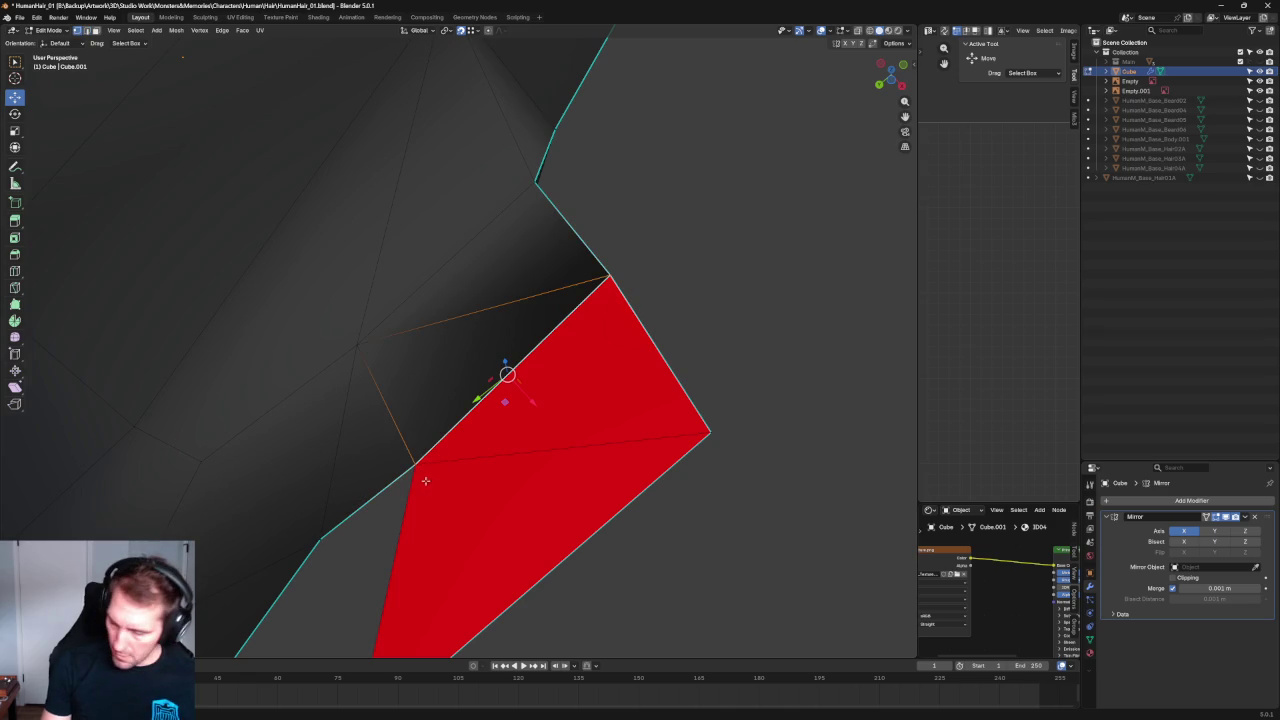
key(g)
key(x)
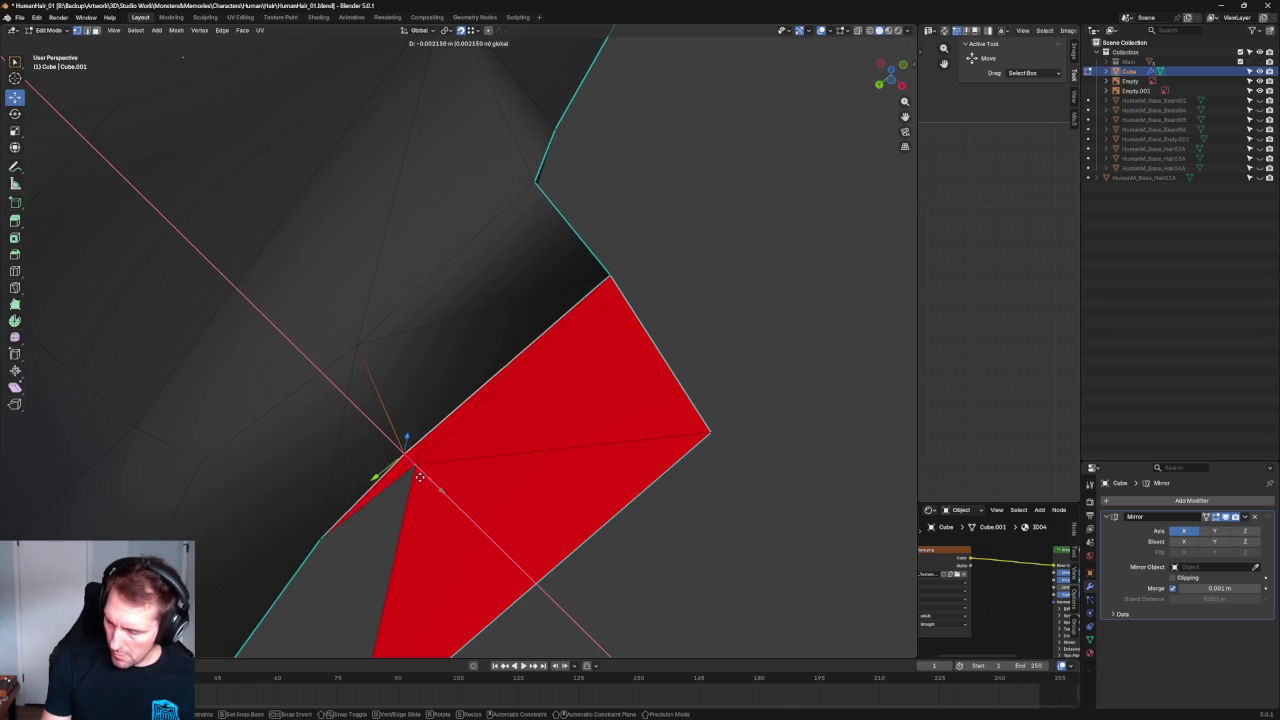
click(434, 485)
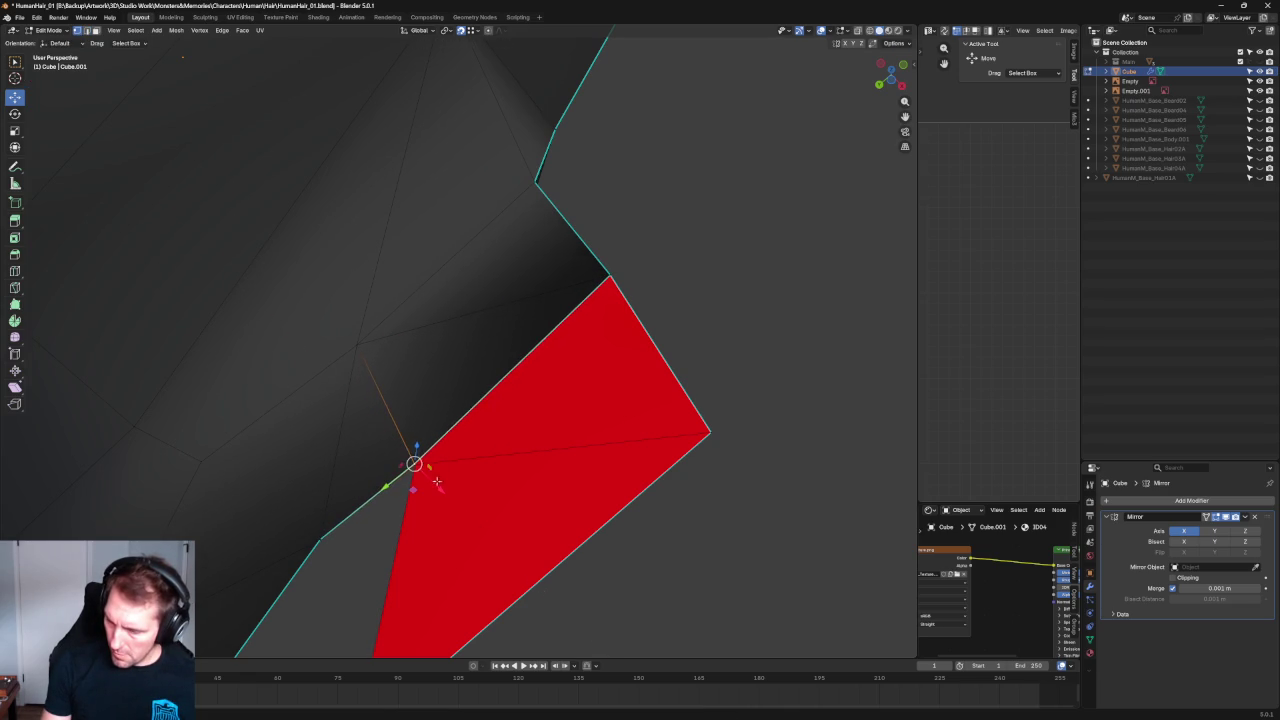
mouse_move(684, 308)
middle_down()
mouse_move(537, 360)
mouse_move(520, 420)
middle_up()
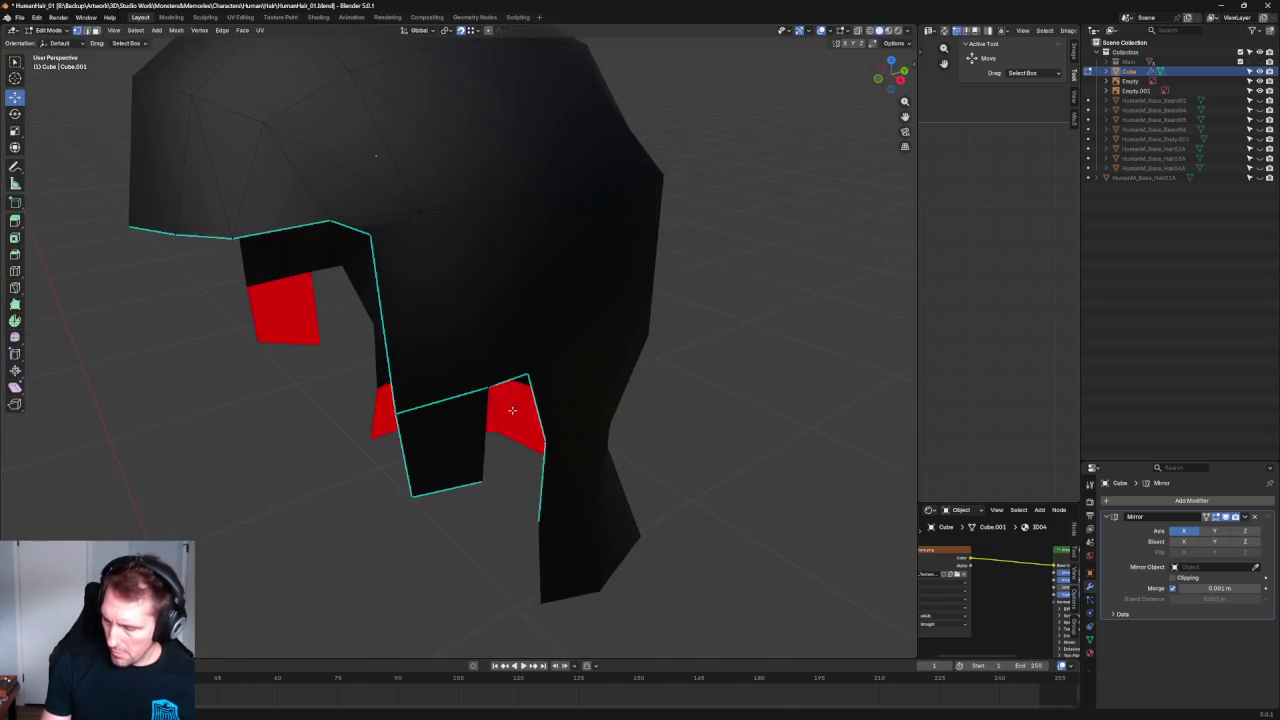
scroll(515, 425, up, 4)
click(511, 429)
key(g)
key(x)
click(533, 449)
Dissolve the diagonal edge across the red face.
scroll(510, 420, down, 2)
mouse_move(508, 417)
middle_down()
mouse_move(423, 380)
mouse_move(566, 404)
mouse_move(532, 369)
middle_up()
click(480, 368)
click(486, 310)
key(ctrl+x)
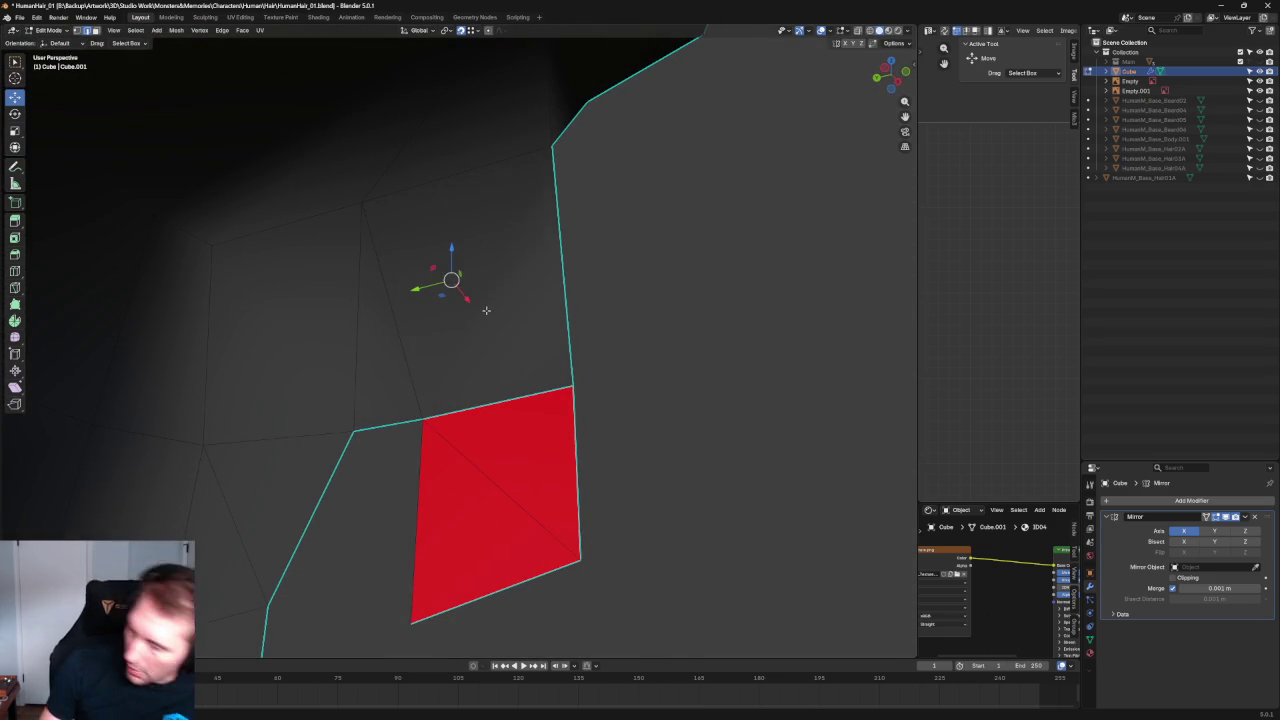
mouse_move(480, 308)
middle_down()
mouse_move(560, 323)
mouse_move(560, 304)
middle_up()
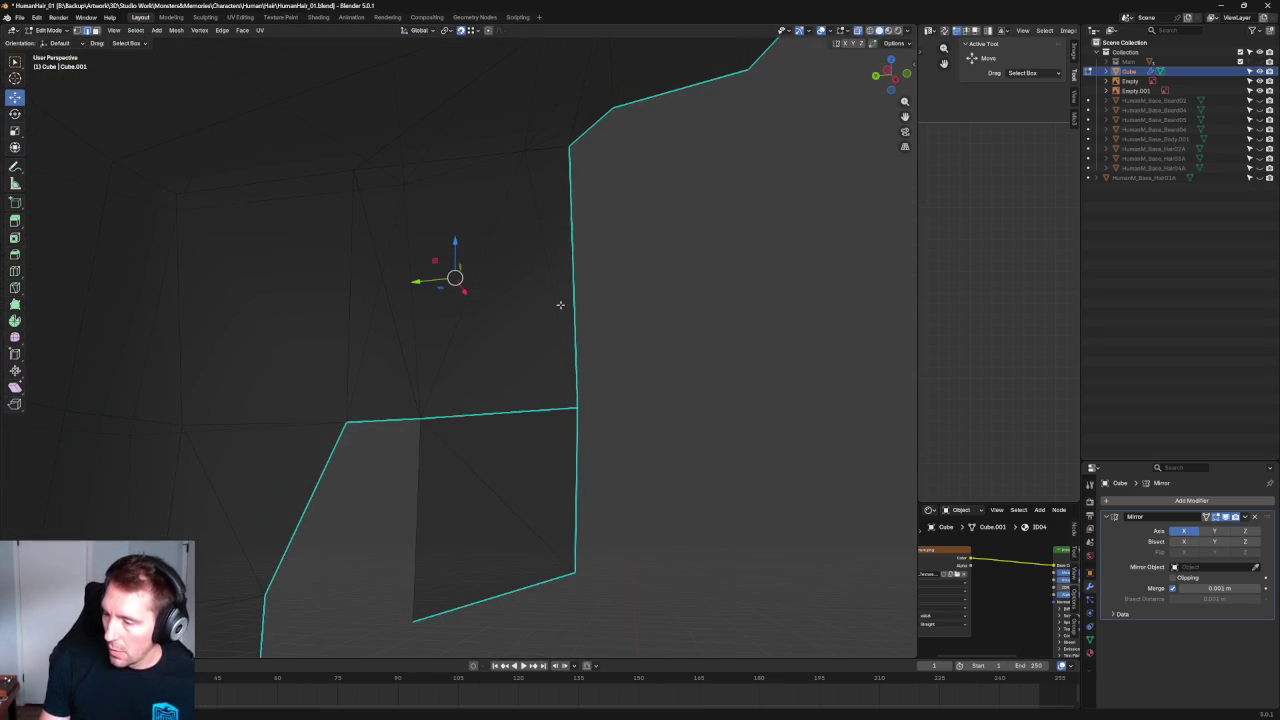
shift+middle_drag(547, 147, 544, 219)
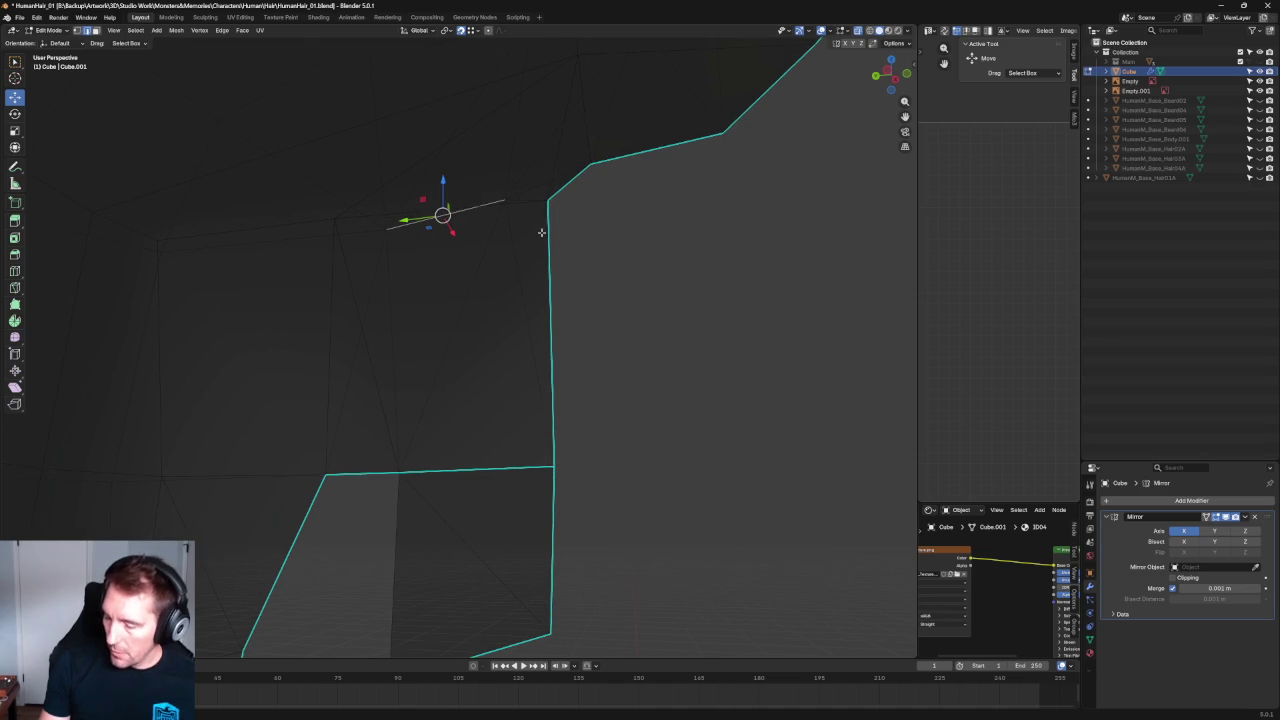
Shift the face at the hair's lower edge along X, then select the upper vertex and linked island.
click(422, 485)
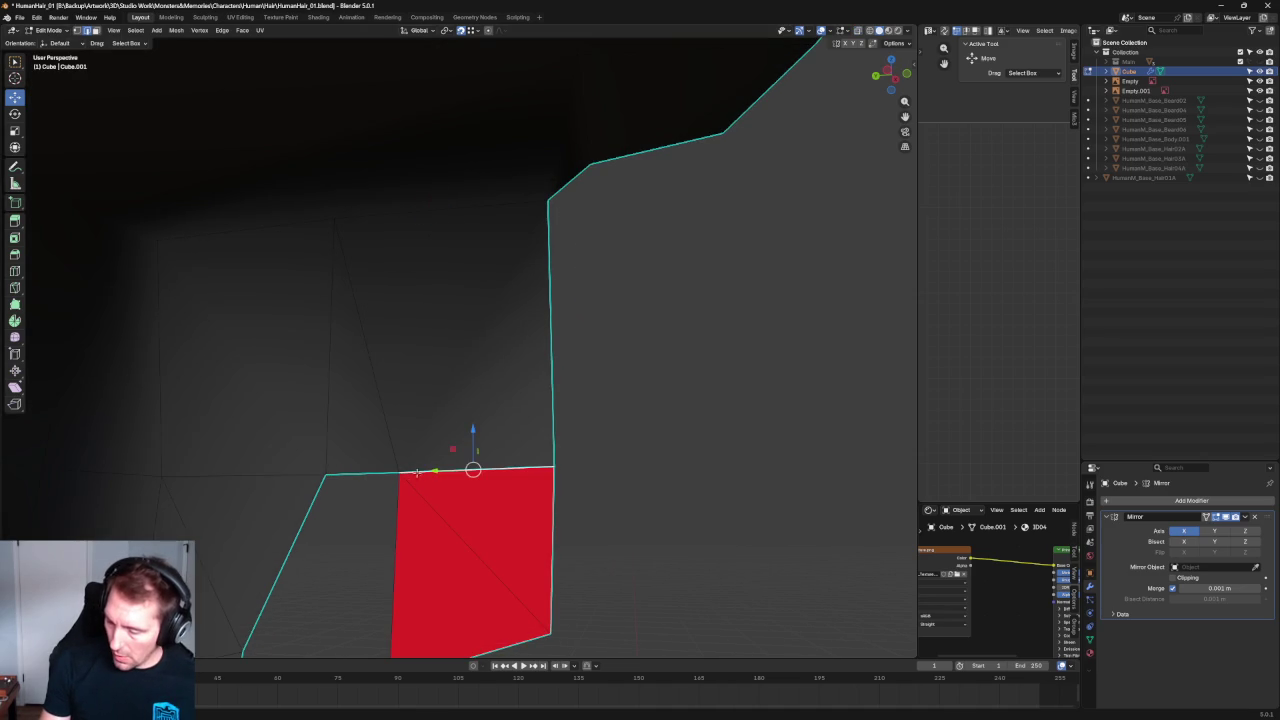
middle_drag(445, 460, 412, 452)
key(g)
key(x)
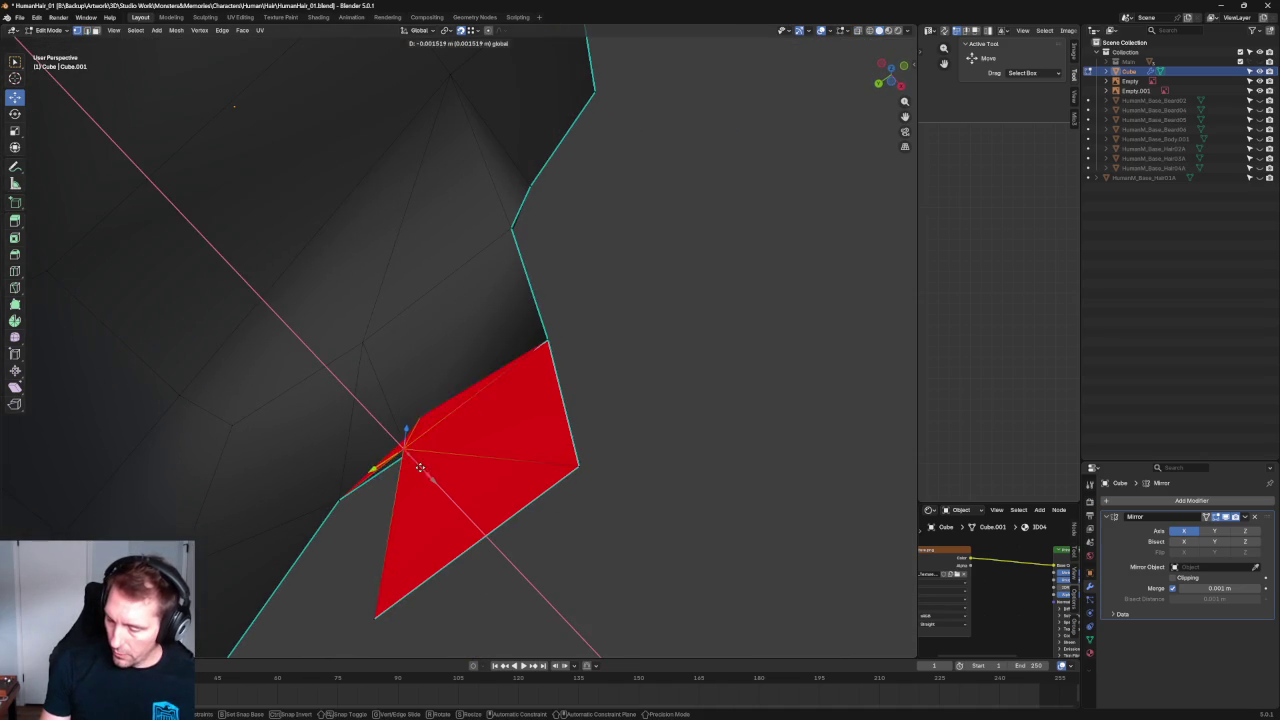
click(427, 472)
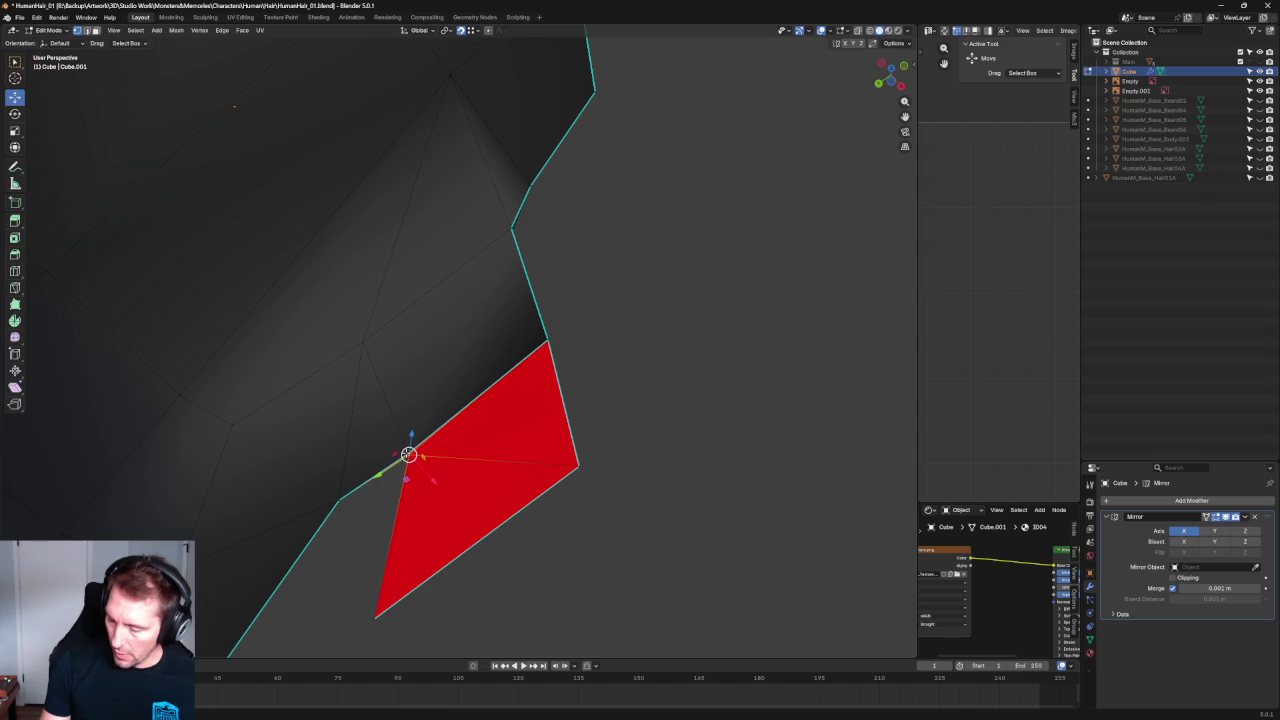
shift+click(510, 231)
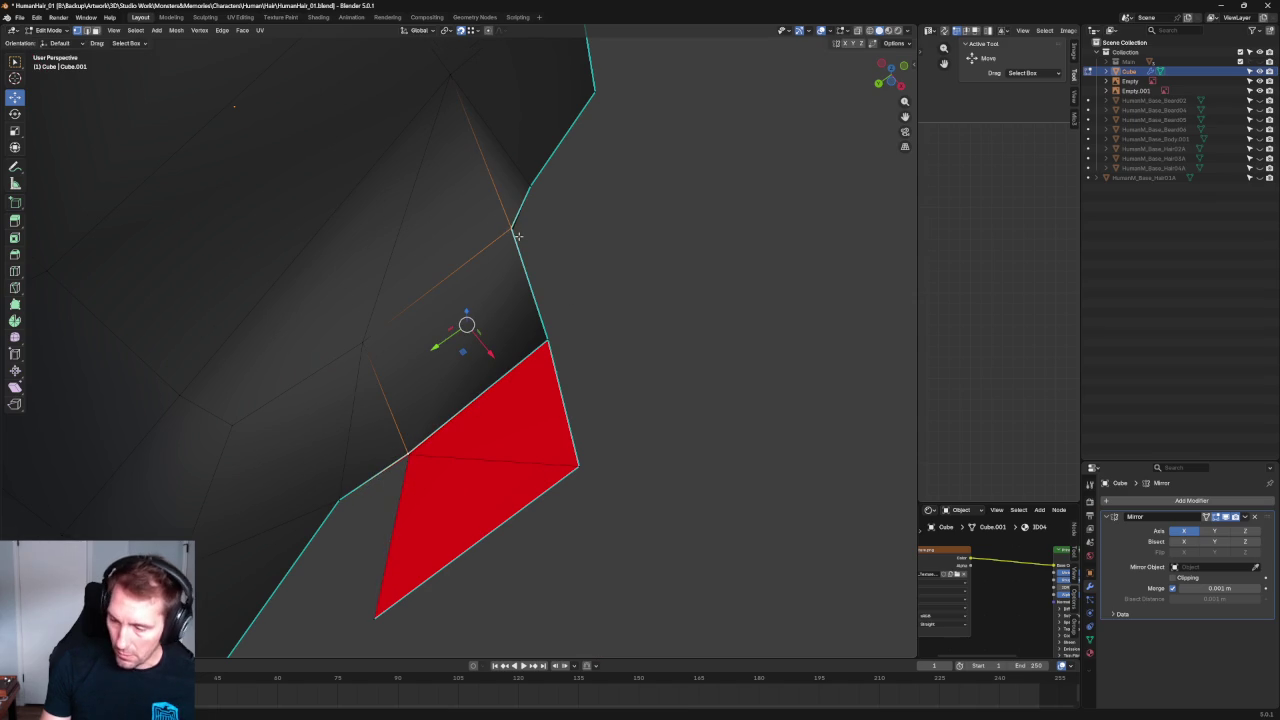
scroll(532, 243, down, 2)
scroll(554, 289, down, 2)
scroll(540, 274, down, 3)
key(ctrl+l)
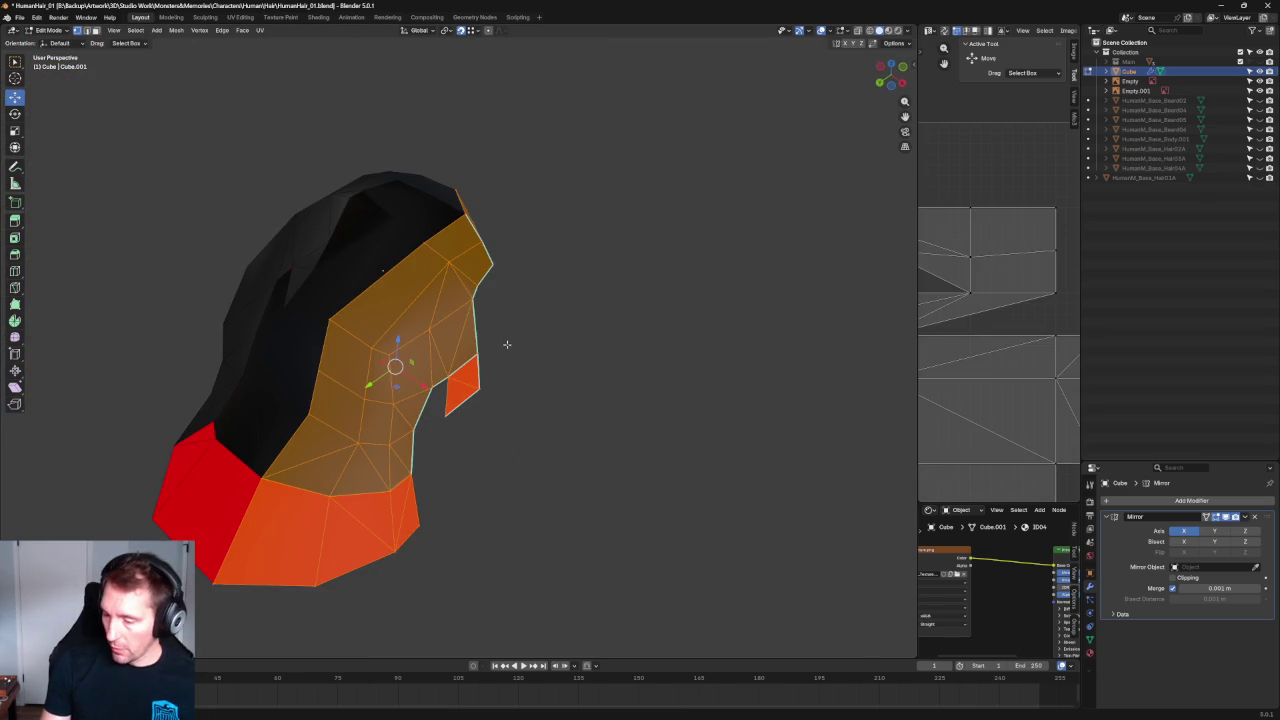
Delete loose geometry, then merge the linked island by distance and undo it.
right_click(506, 341)
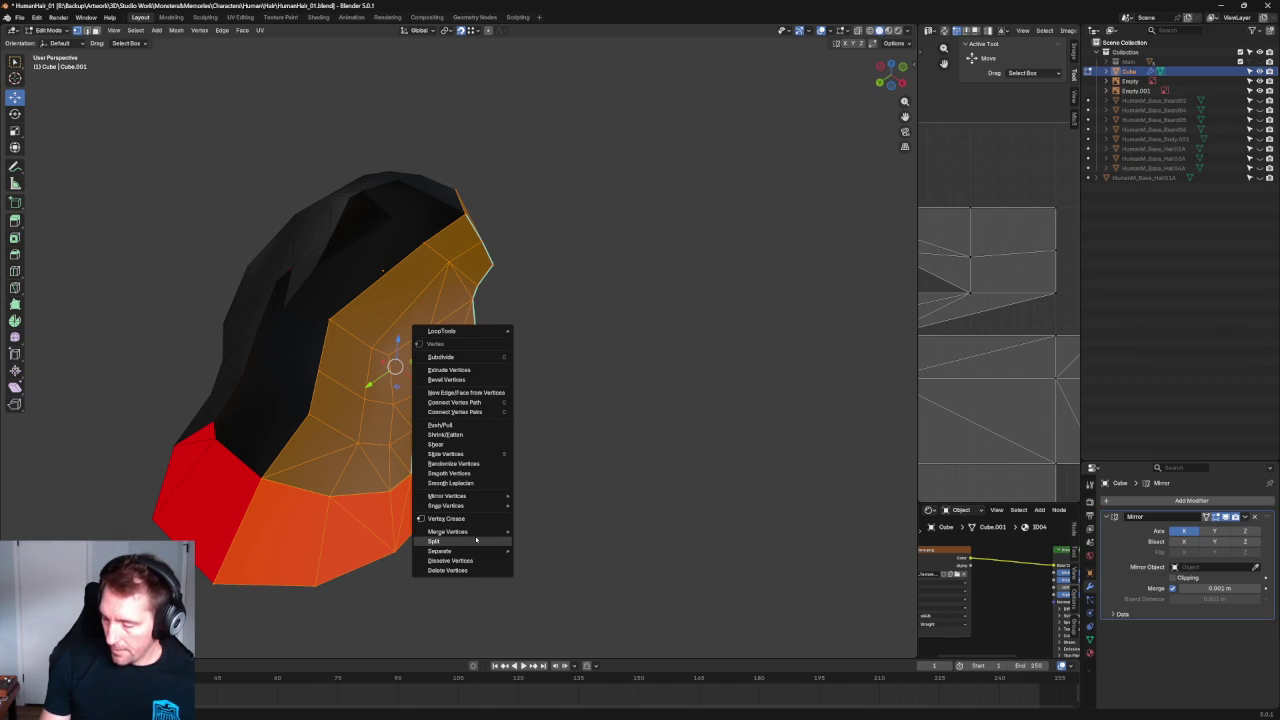
click(177, 31)
mouse_move(195, 268)
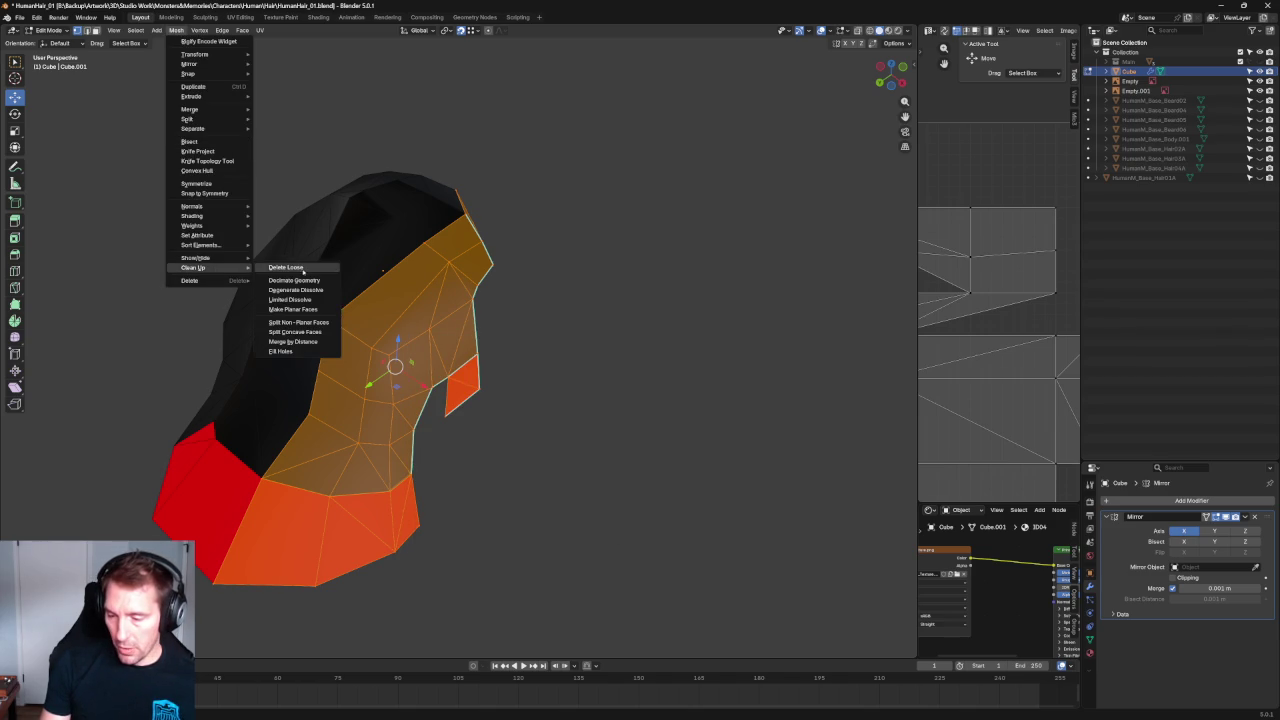
click(289, 269)
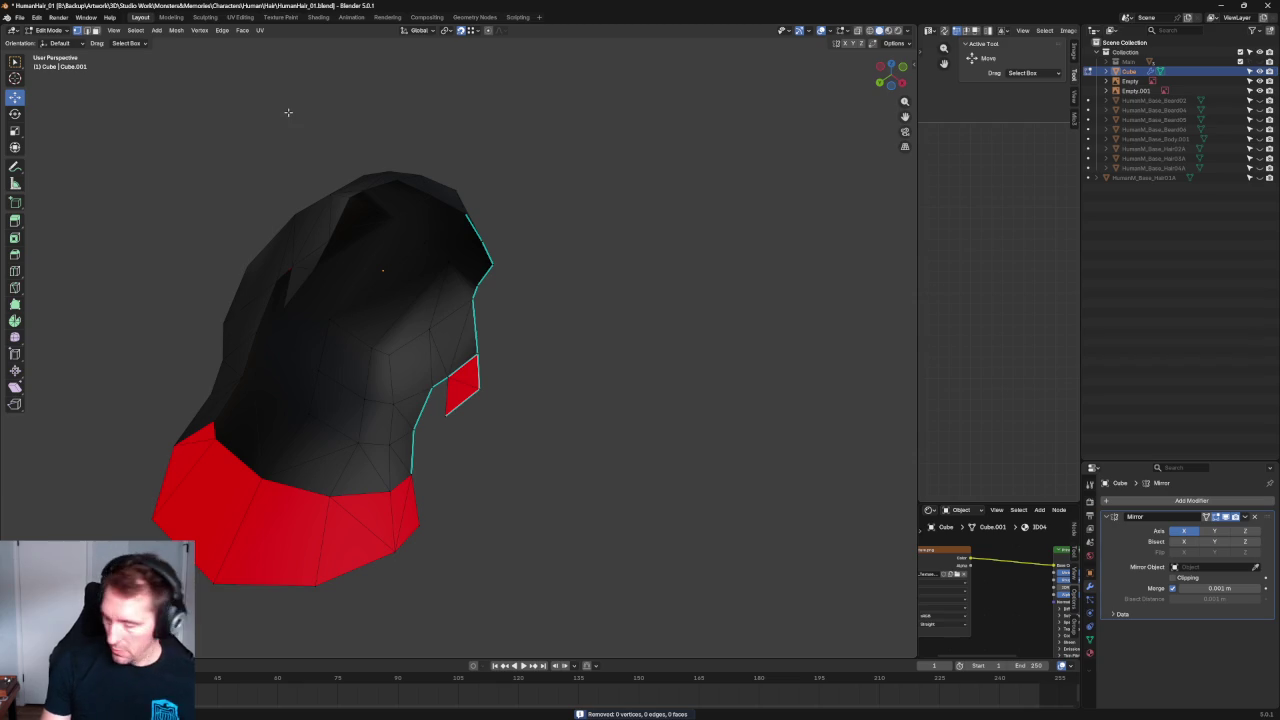
key(ctrl+l)
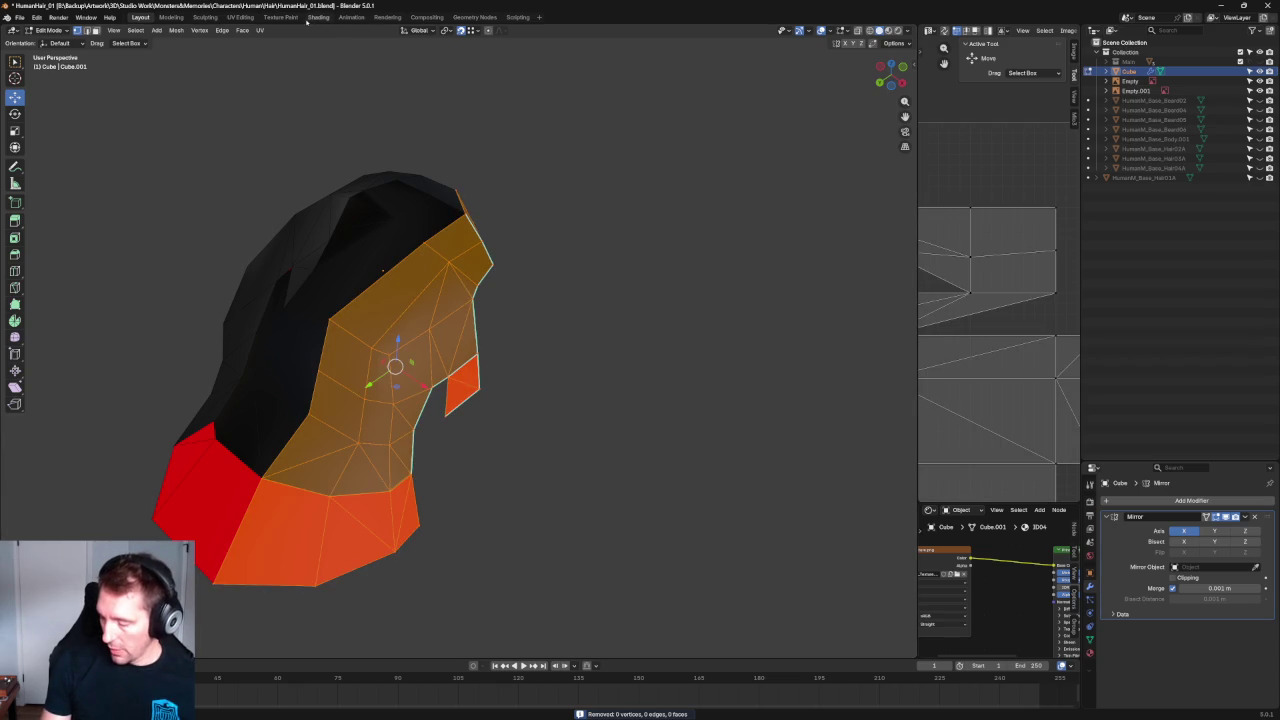
click(175, 30)
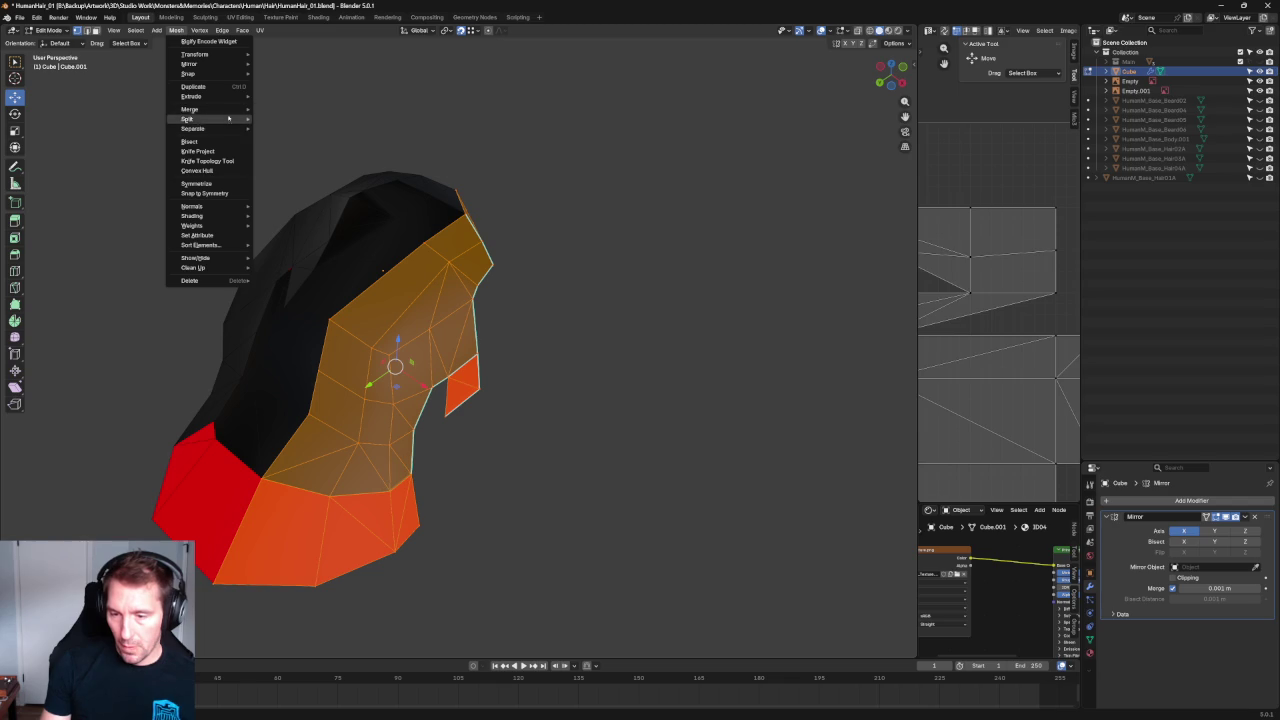
click(284, 144)
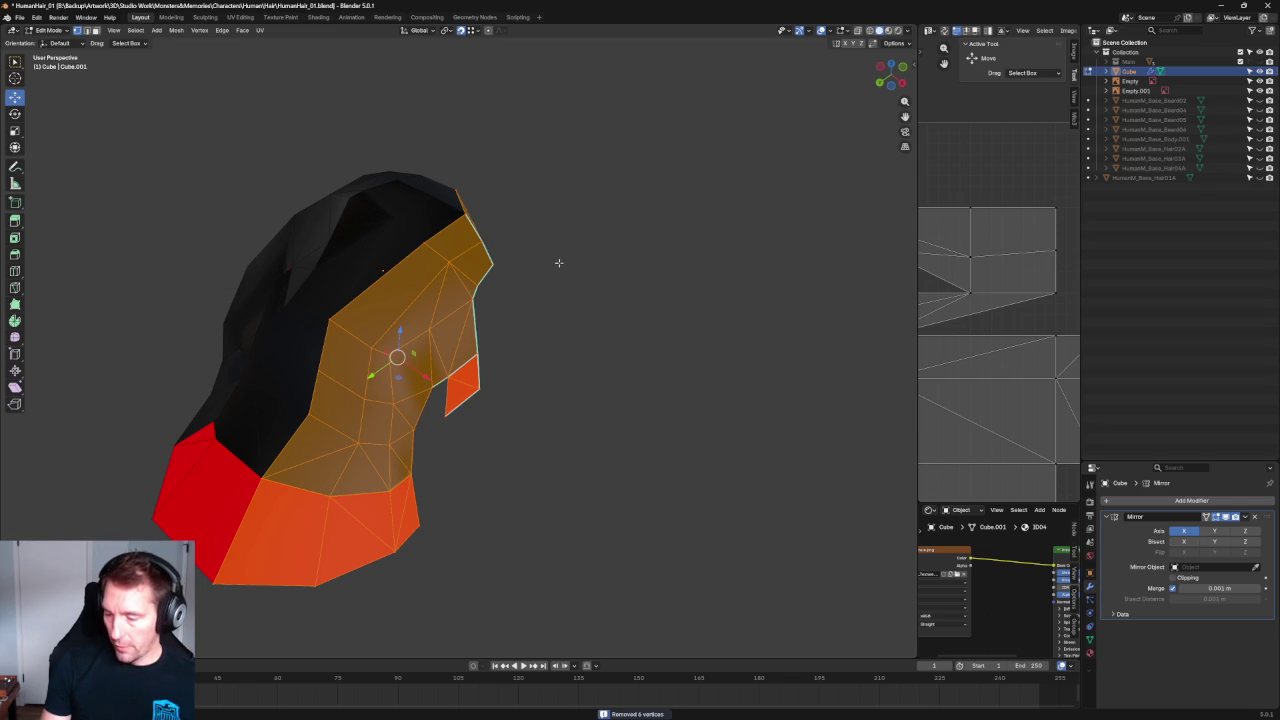
key(ctrl+z)
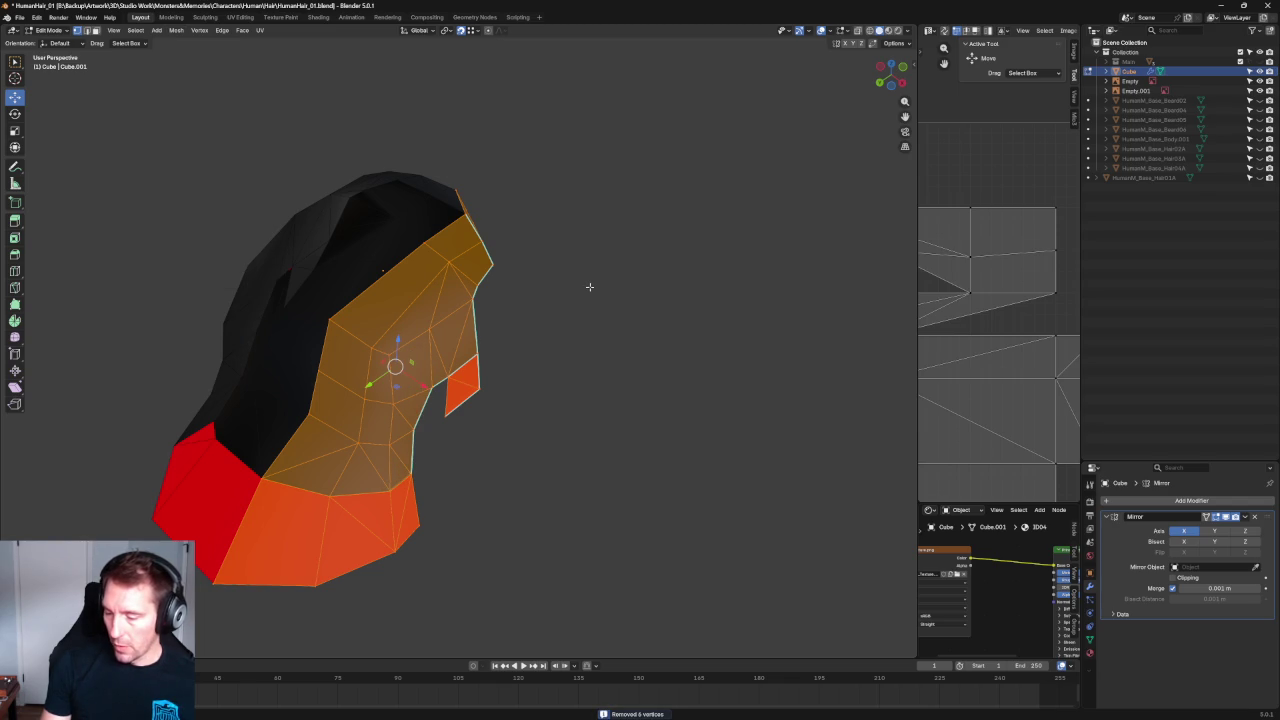
Box-select the top faces of the hair cap.
click(589, 287)
scroll(583, 357, up, 5)
scroll(571, 366, down, 4)
drag(593, 145, 395, 319)
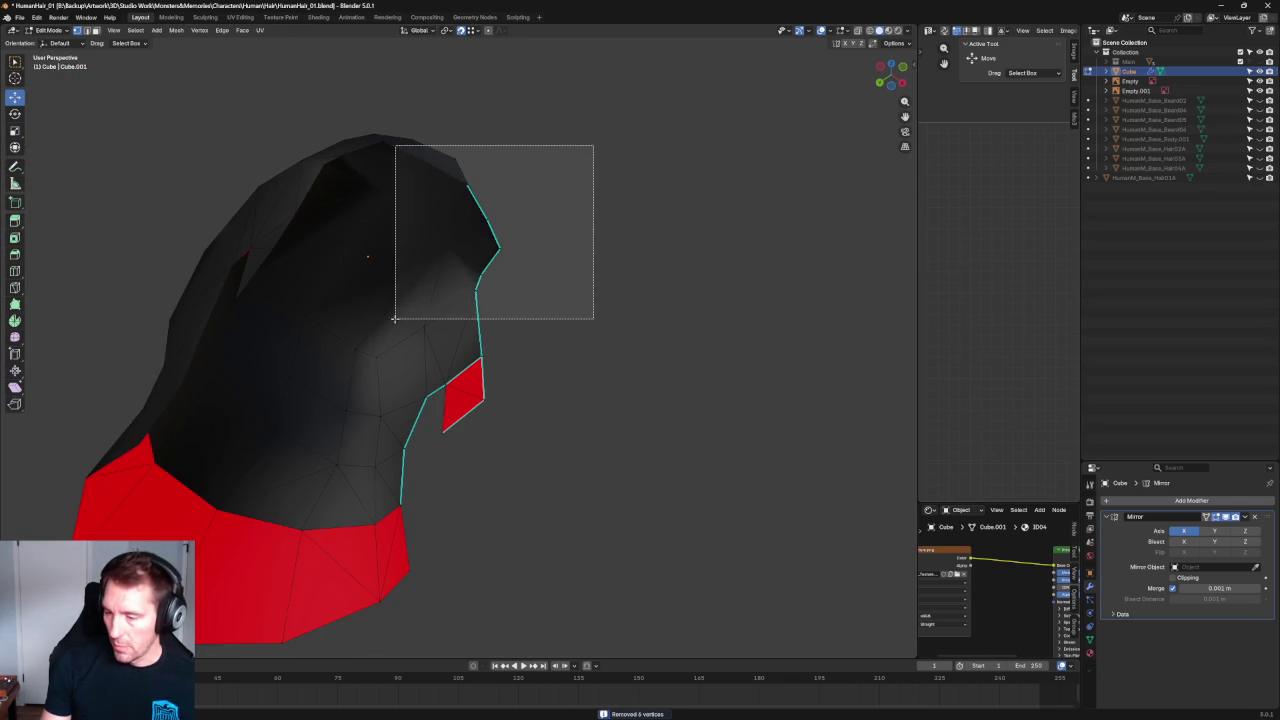
scroll(586, 277, down, 3)
middle_drag(586, 277, 560, 300)
drag(571, 246, 376, 329)
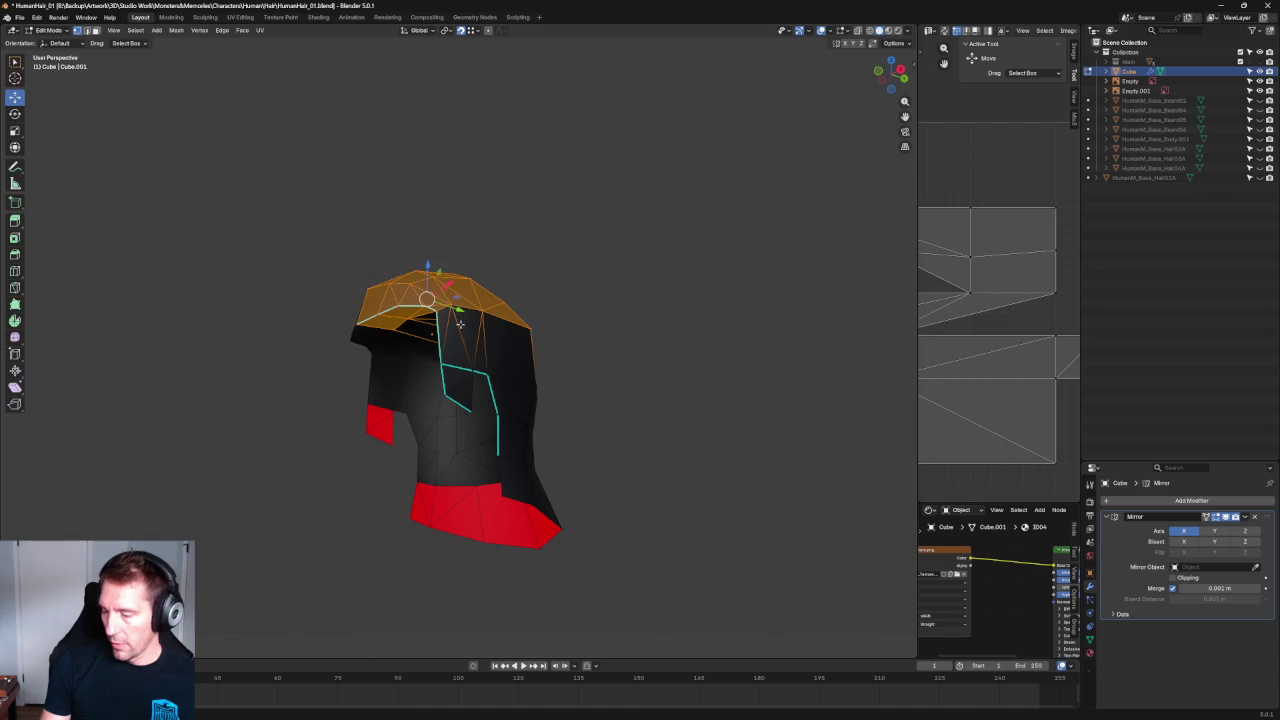
drag(643, 259, 390, 357)
Add the remaining upper and right cap faces to the selection from other angles.
middle_drag(390, 357, 551, 320)
scroll(478, 354, up, 2)
scroll(478, 354, up, 2)
drag(430, 255, 389, 331)
middle_drag(389, 331, 543, 153)
drag(543, 153, 255, 342)
scroll(300, 340, down, 2)
middle_drag(300, 340, 689, 178)
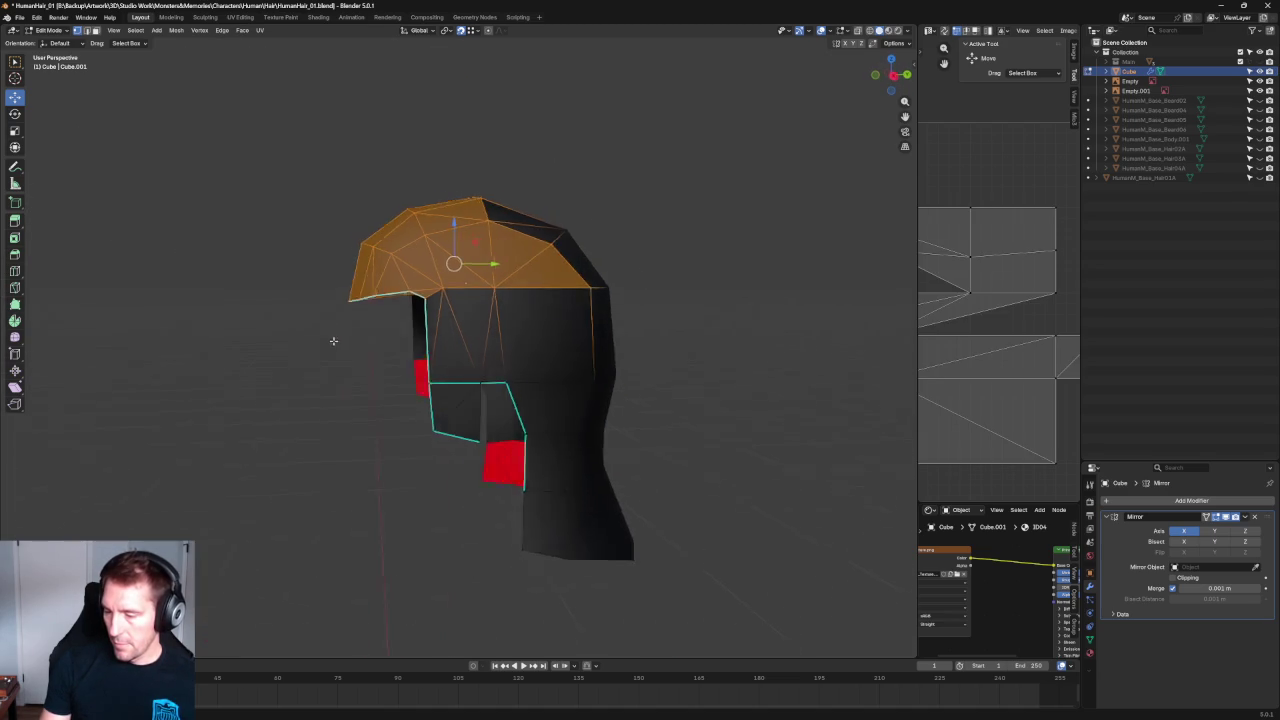
drag(664, 144, 483, 252)
mouse_move(464, 299)
middle_down()
mouse_move(626, 246)
mouse_move(618, 266)
middle_up()
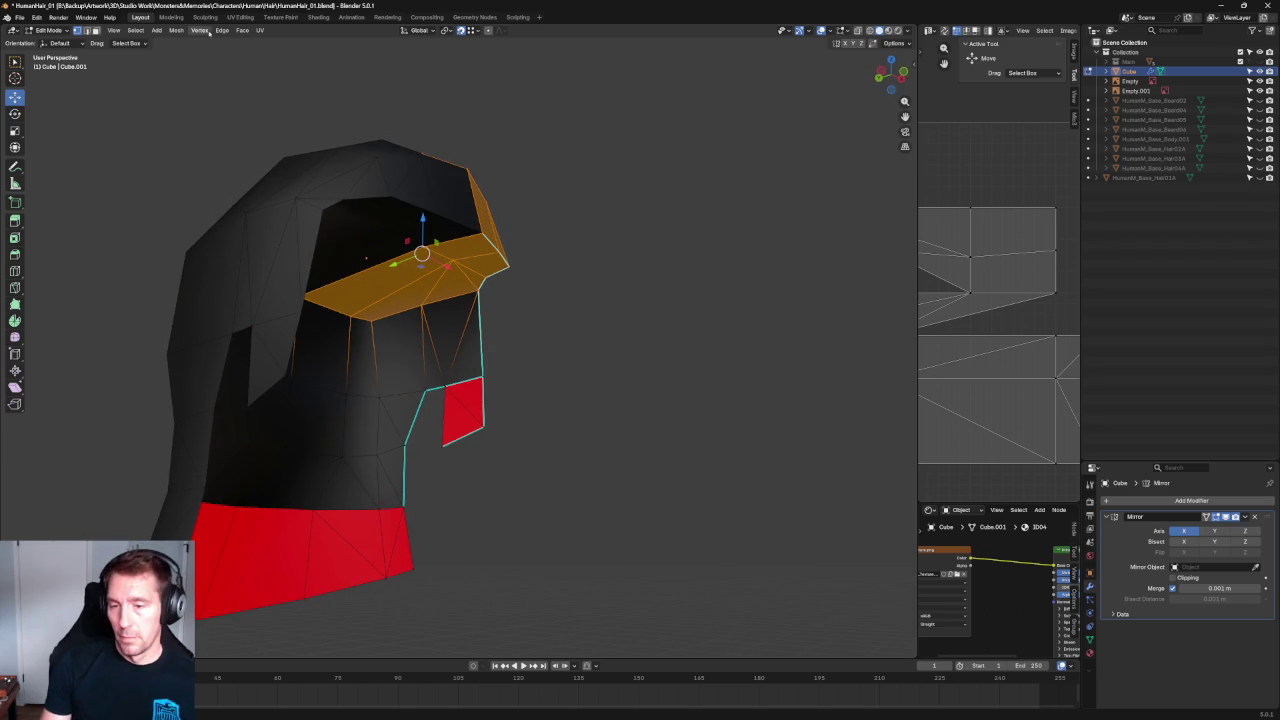
Merge the selected cap's vertices by distance and clear the selection.
click(175, 30)
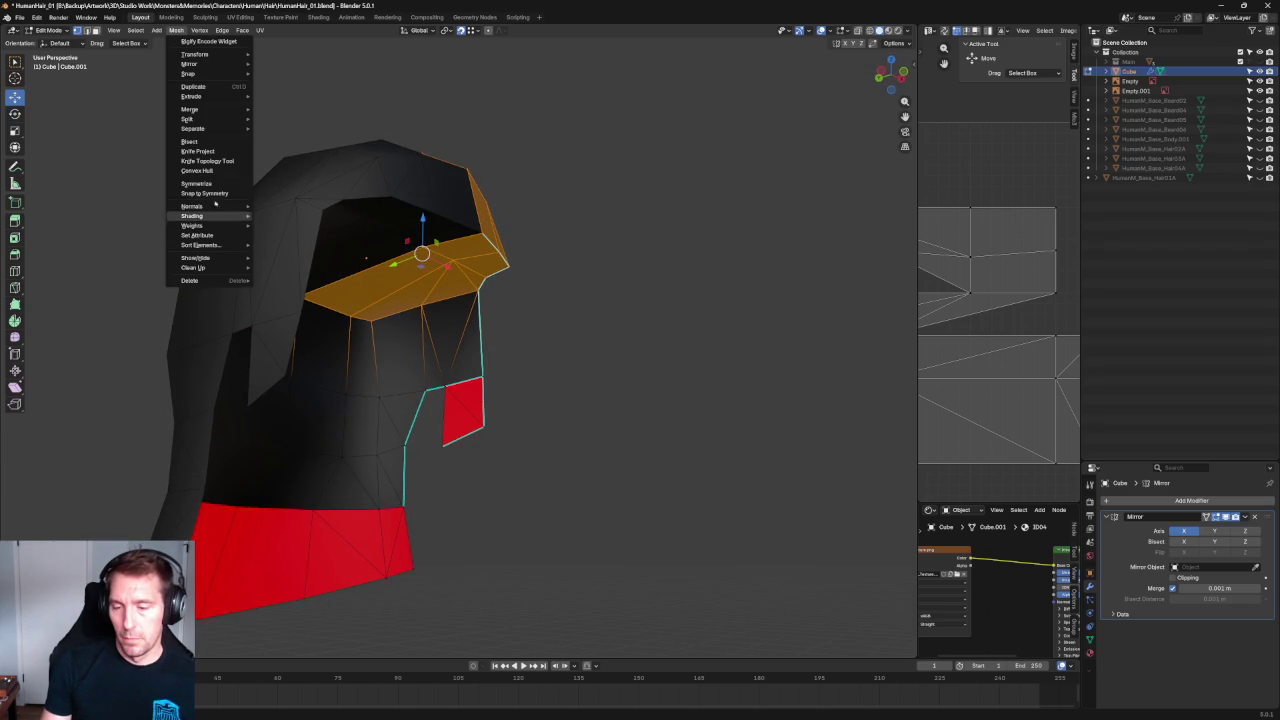
mouse_move(190, 108)
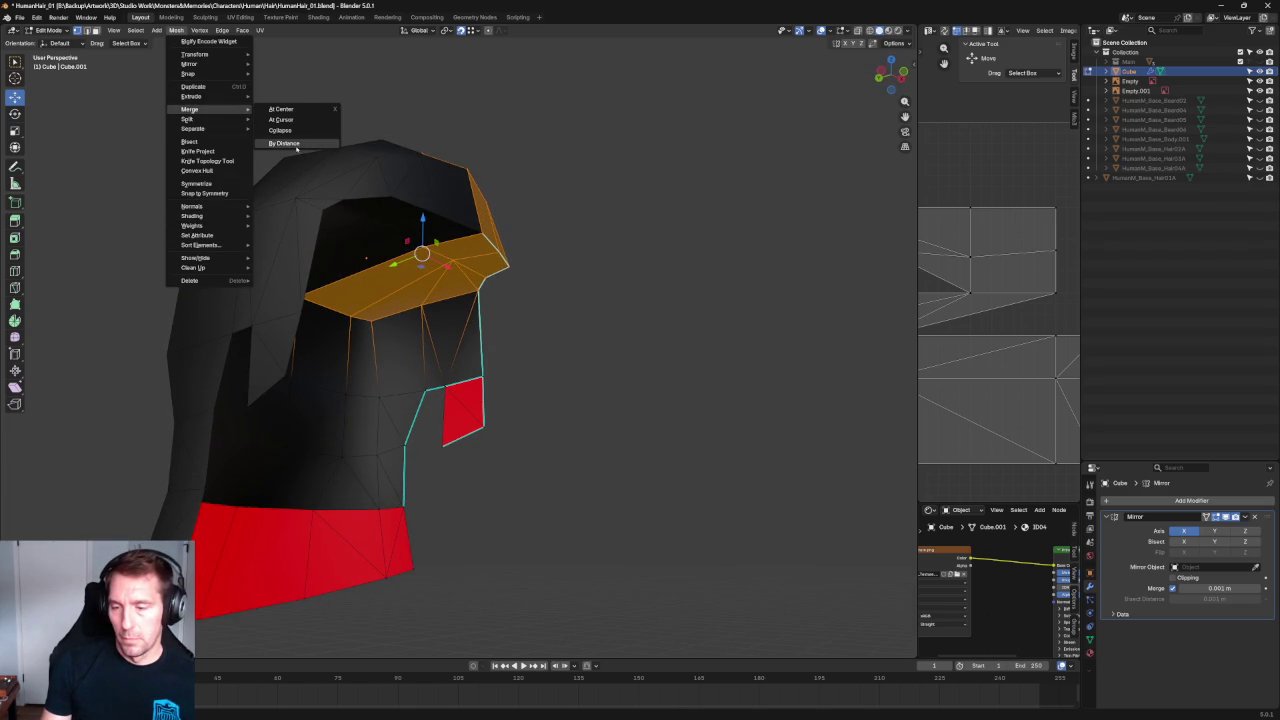
click(297, 148)
key(alt+a)
scroll(620, 250, down, 3)
scroll(629, 246, down, 3)
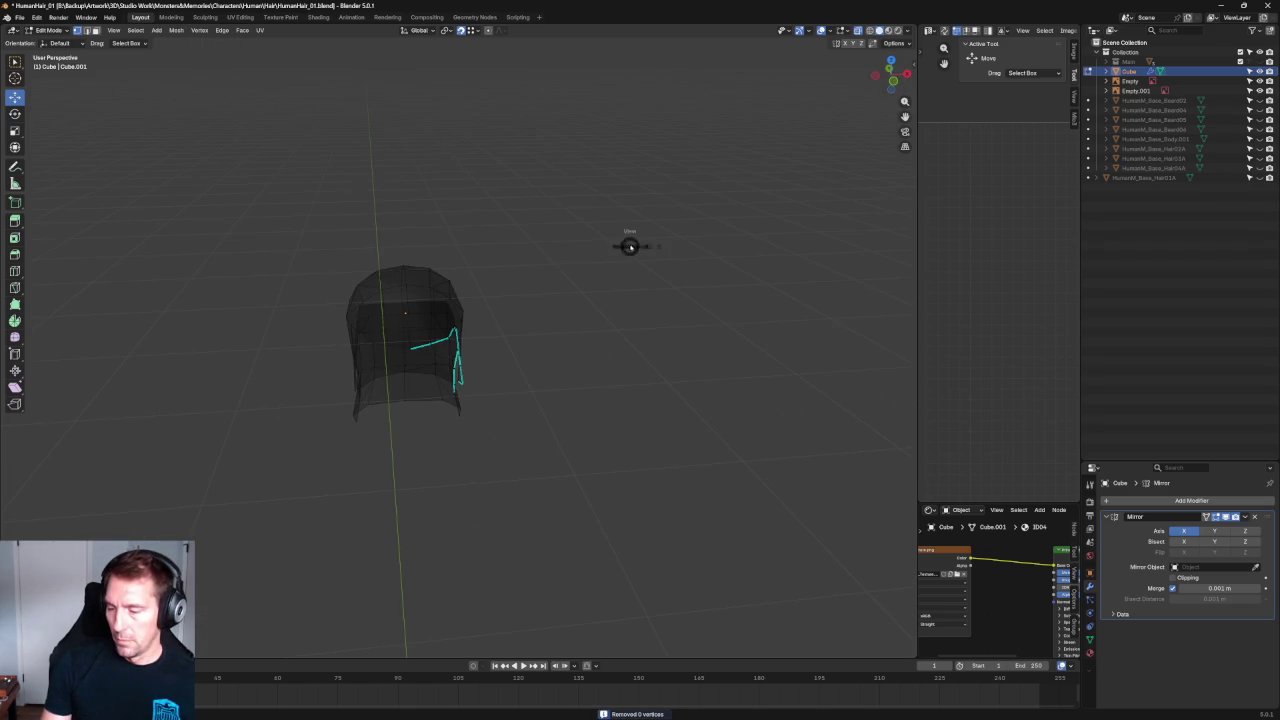
Return to the front view with solid shading and unhide the body mesh Main.
key(KP_1)
key(alt+z)
scroll(616, 247, down, 2)
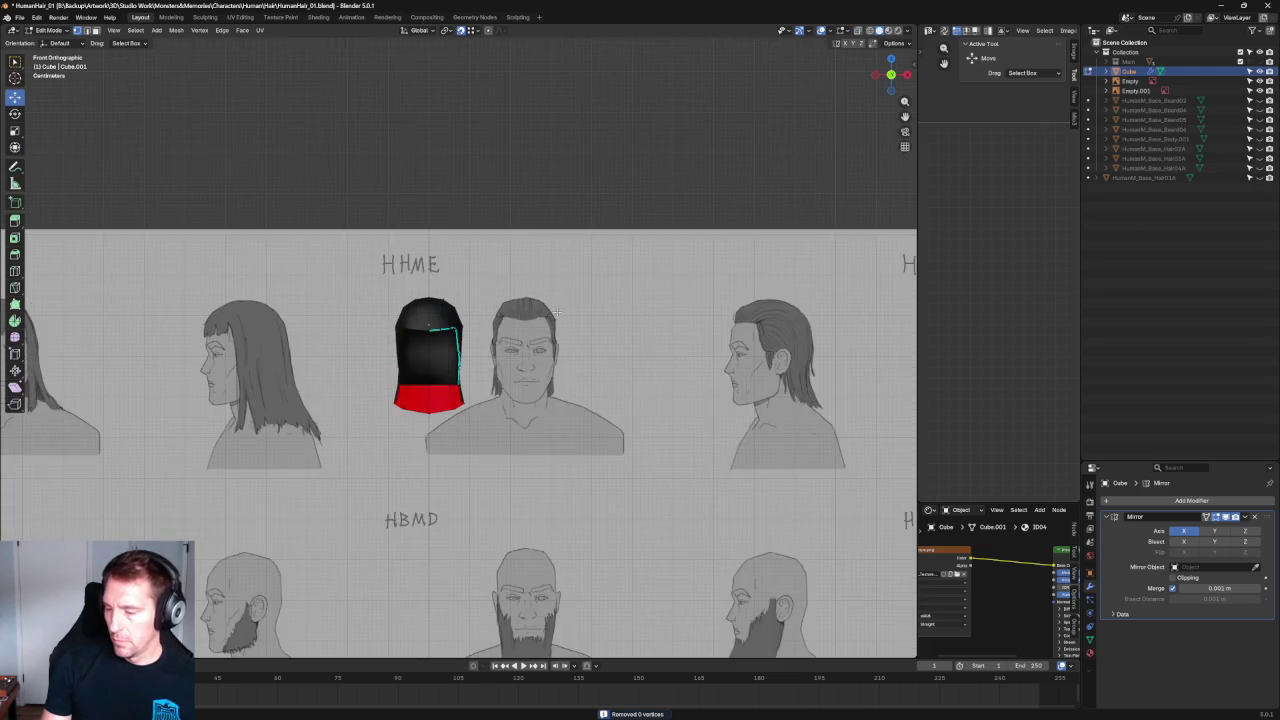
scroll(616, 247, up, 3)
click(1259, 61)
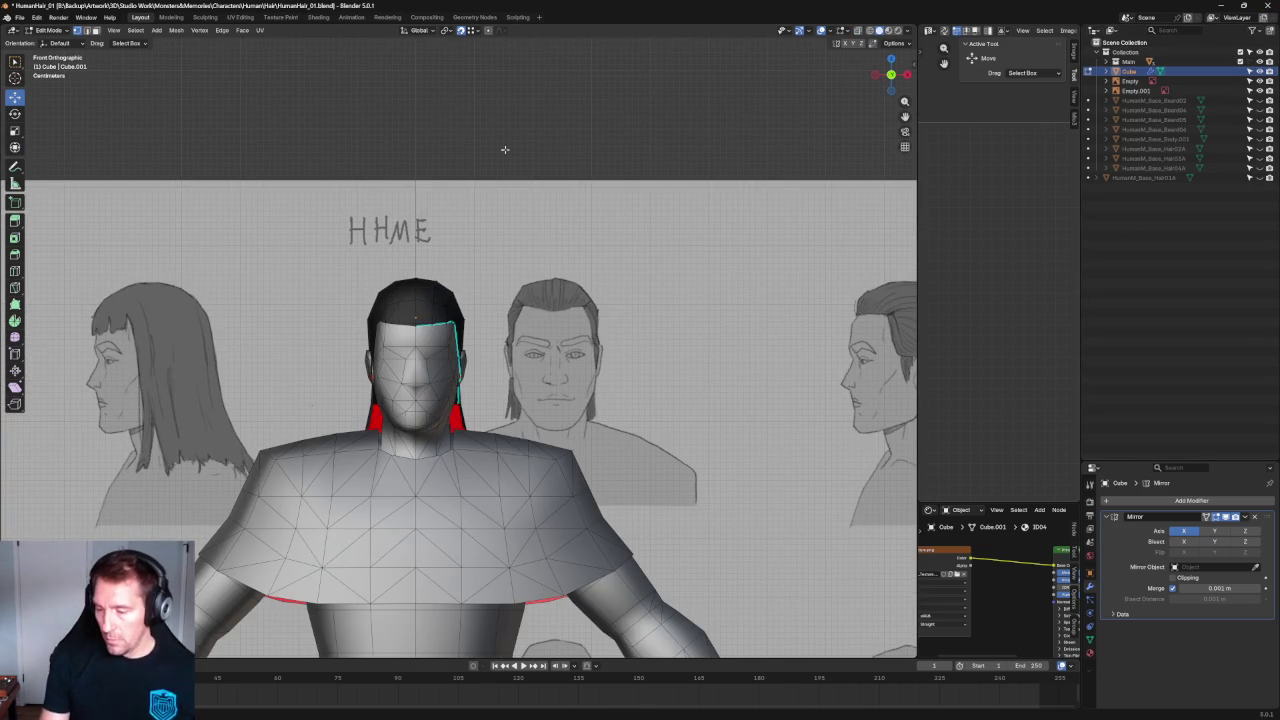
scroll(415, 318, up, 2)
scroll(486, 322, up, 2)
scroll(486, 322, up, 2)
Orbit around the head to inspect the hair over the body from angled front views.
mouse_move(486, 322)
middle_down()
mouse_move(540, 330)
mouse_move(603, 280)
middle_up()
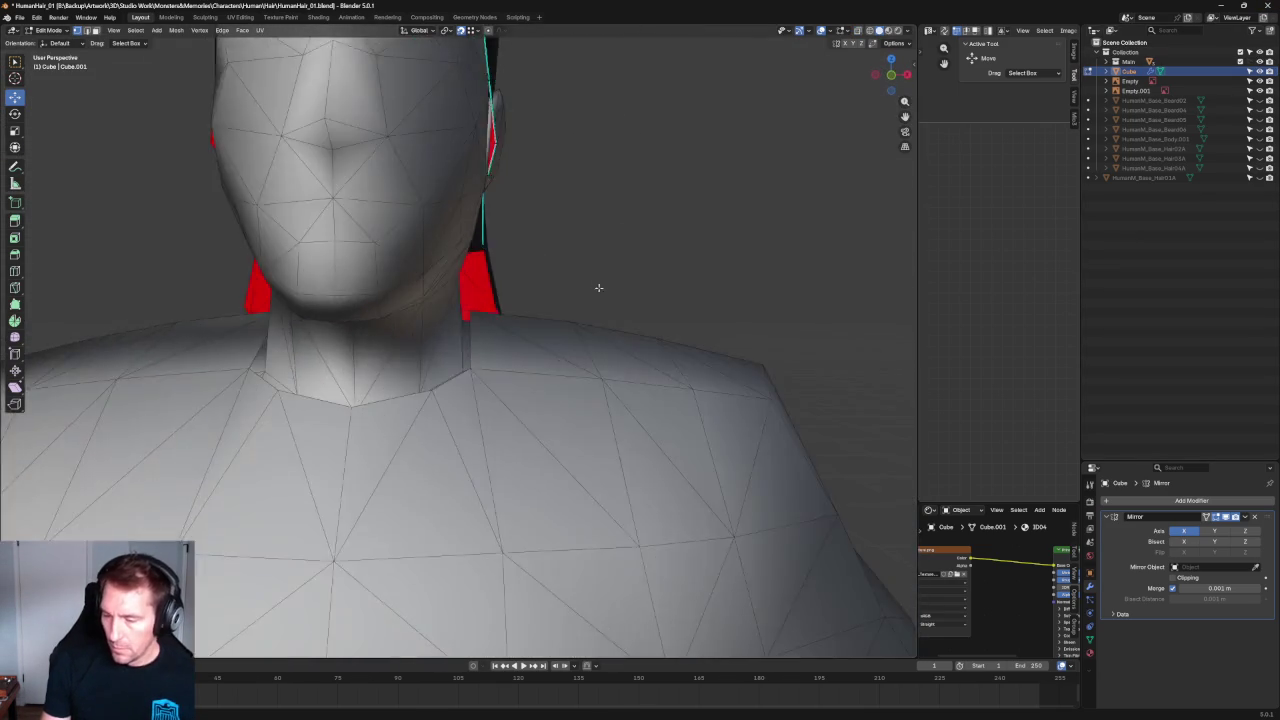
scroll(446, 334, down, 2)
scroll(446, 334, up, 2)
mouse_move(446, 334)
middle_down()
mouse_move(600, 294)
mouse_move(557, 289)
mouse_move(540, 350)
middle_up()
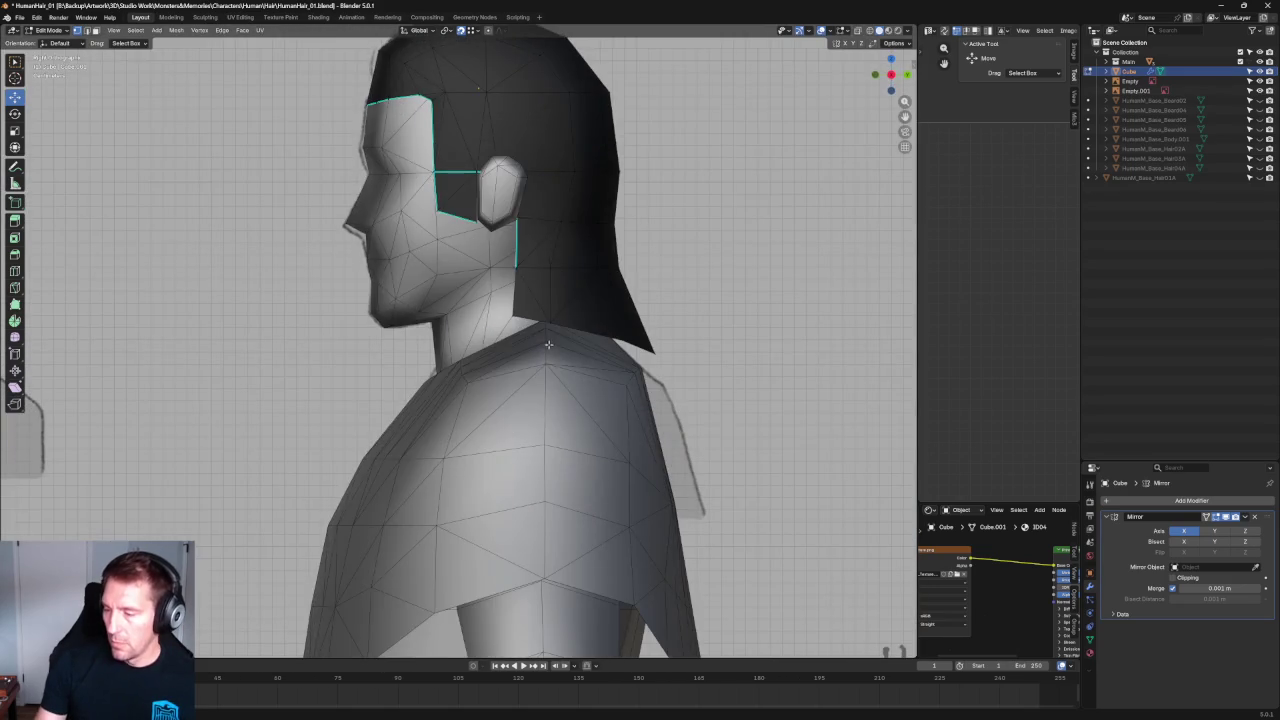
scroll(478, 265, down, 5)
scroll(532, 157, up, 3)
scroll(504, 260, up, 3)
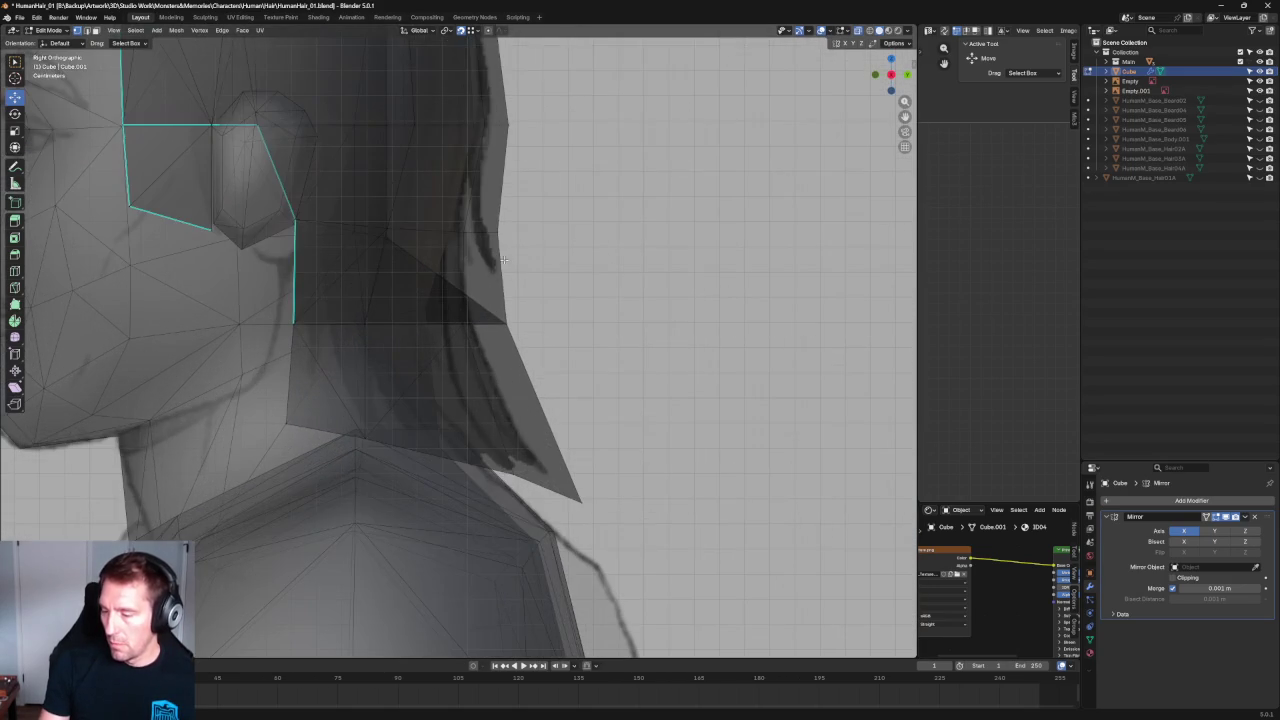
scroll(534, 290, up, 2)
mouse_move(547, 283)
middle_down()
mouse_move(560, 347)
mouse_move(514, 403)
mouse_move(334, 363)
mouse_move(470, 396)
mouse_move(560, 343)
middle_up()
Snap to the right side view and frame the whole head in the viewport.
key(grave)
click(634, 337)
scroll(561, 339, up, 3)
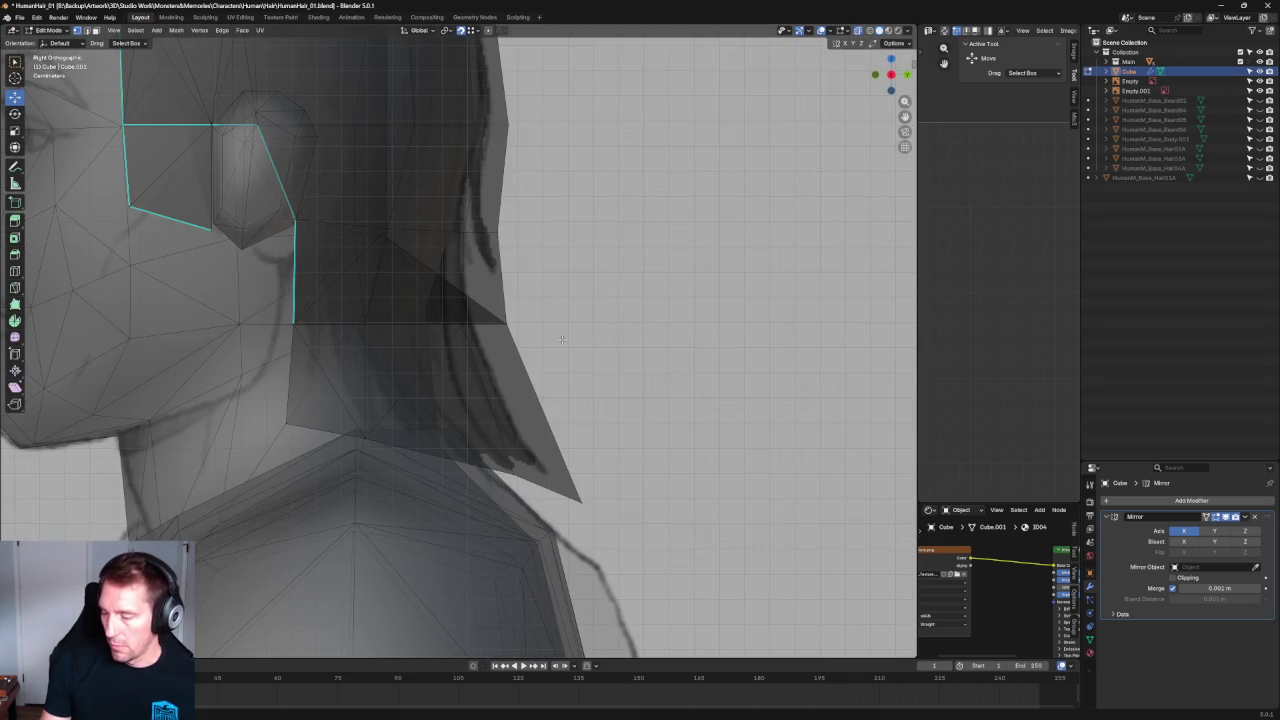
scroll(518, 353, down, 3)
shift+middle_drag(567, 219, 527, 369)
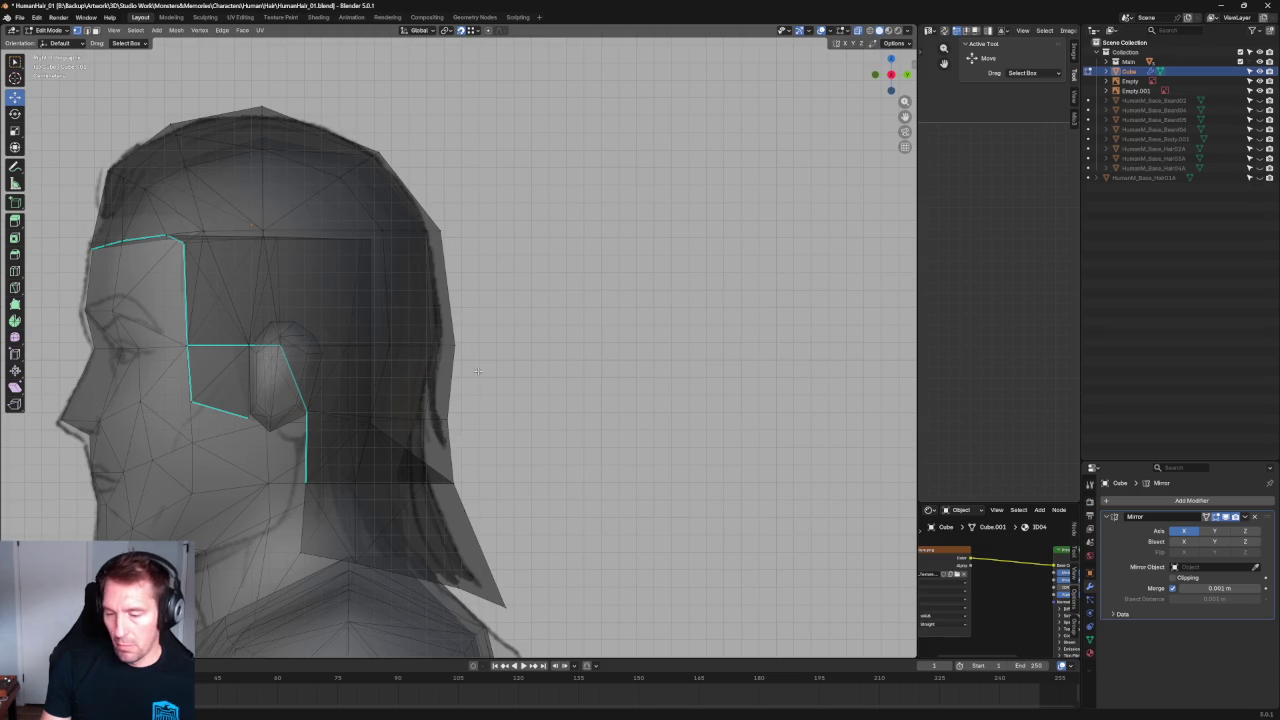
scroll(477, 377, down, 5)
ctrl+scroll(476, 360, up, 3)
ctrl+scroll(474, 333, up, 2)
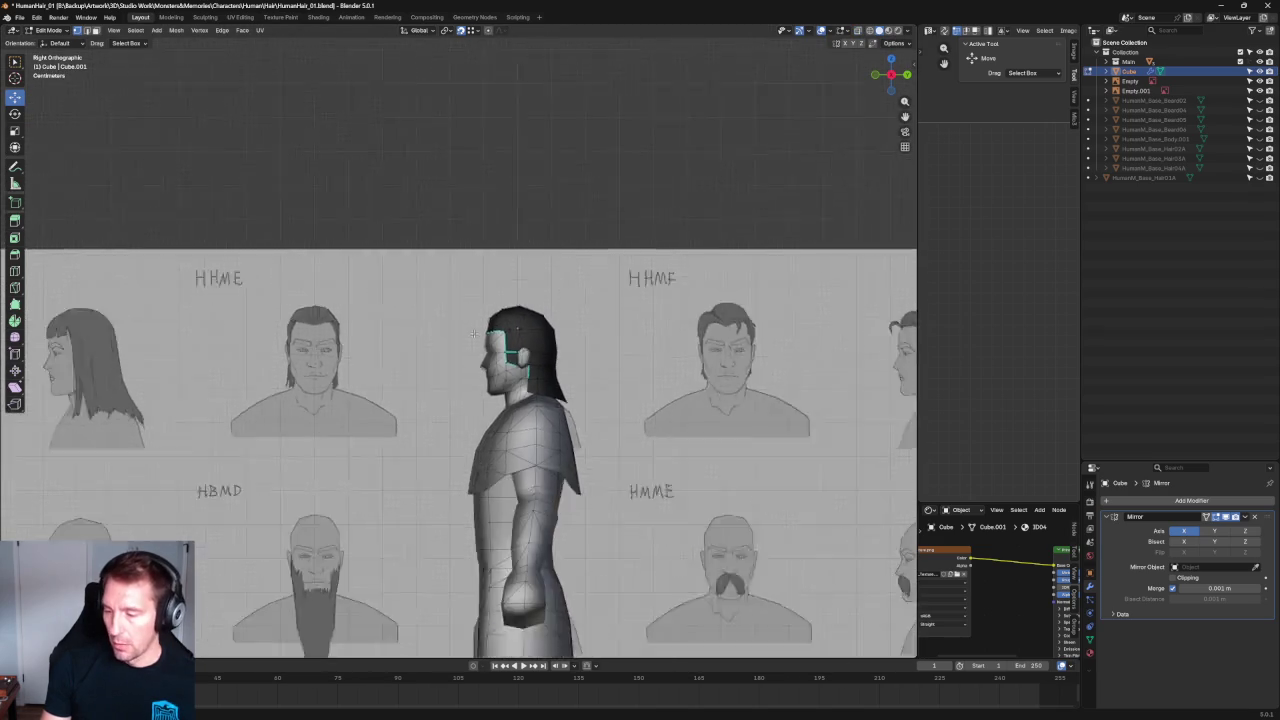
scroll(474, 333, up, 4)
shift+middle_drag(297, 304, 180, 300)
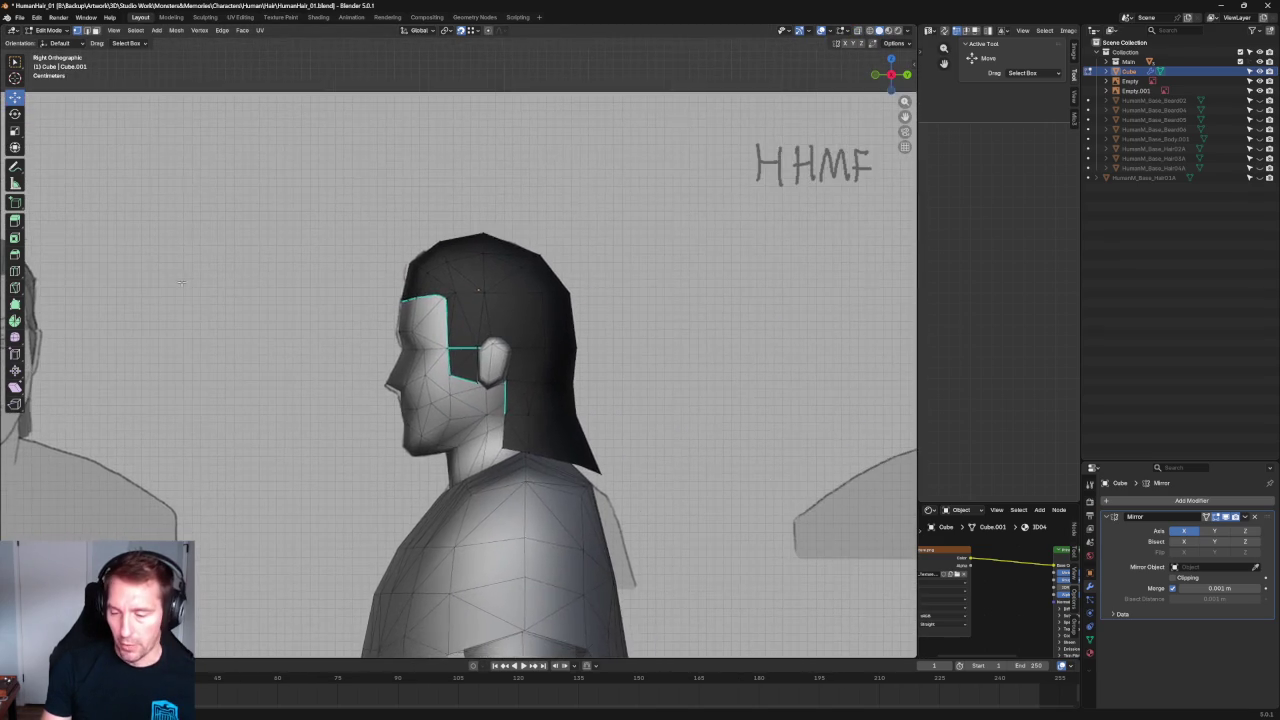
scroll(500, 300, up, 2)
Compare the hair outline with the side reference in X-ray, then check the crown and back.
key(alt+z)
scroll(600, 230, up, 2)
key(alt+z)
scroll(534, 325, down, 3)
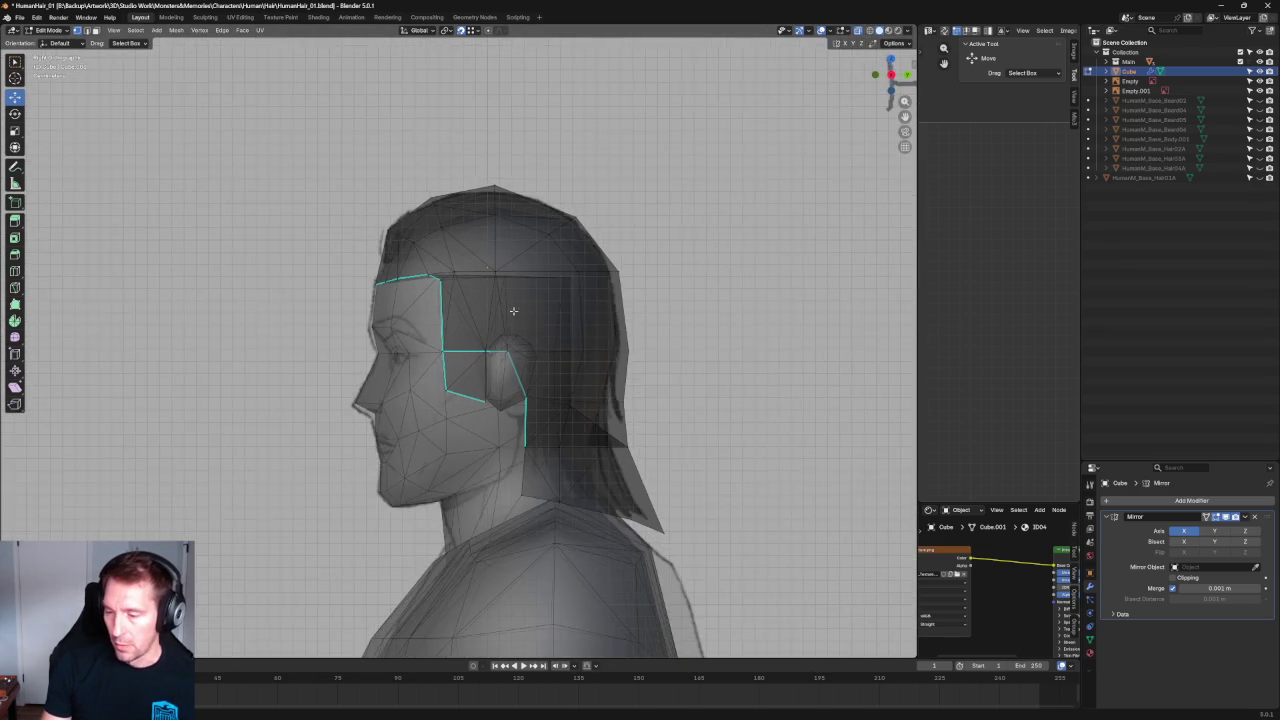
scroll(534, 325, up, 7)
shift+middle_drag(454, 314, 397, 484)
scroll(397, 484, up, 2)
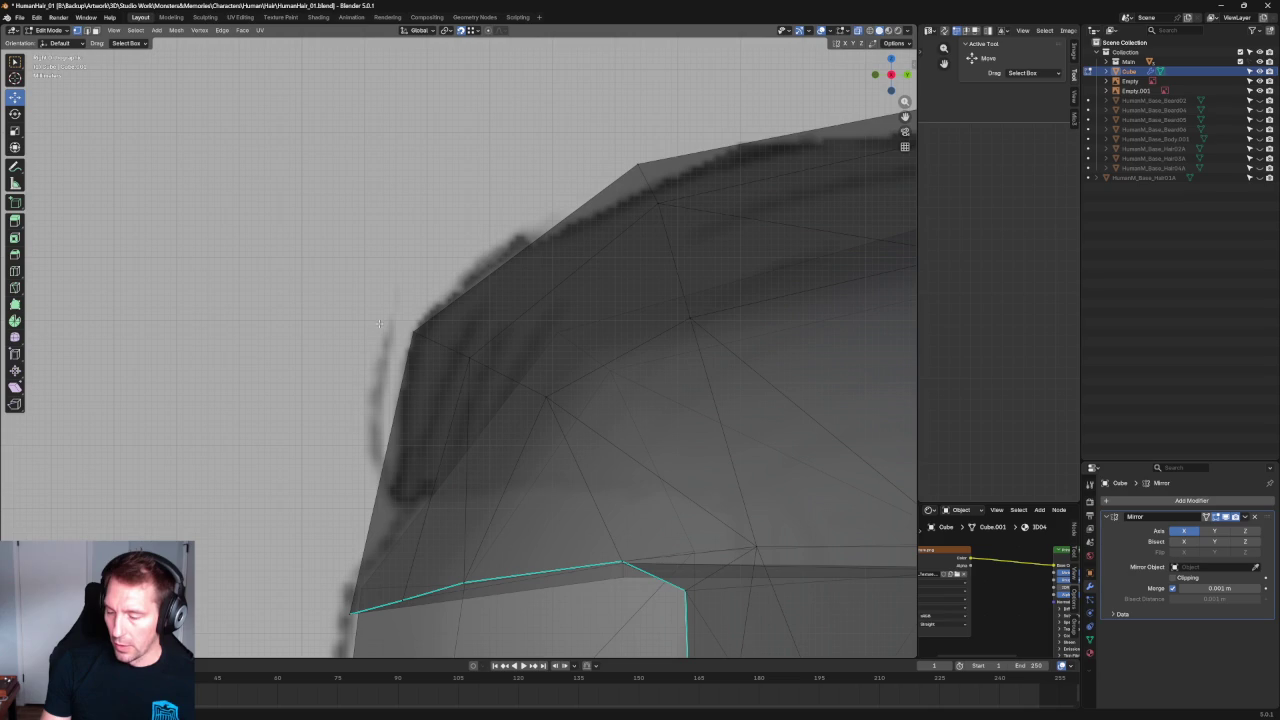
scroll(368, 392, down, 6)
key(KP_3)
mouse_move(452, 381)
middle_down()
mouse_move(356, 310)
mouse_move(423, 334)
mouse_move(403, 340)
mouse_move(534, 370)
mouse_move(481, 378)
mouse_move(483, 329)
middle_up()
key(KP_3)
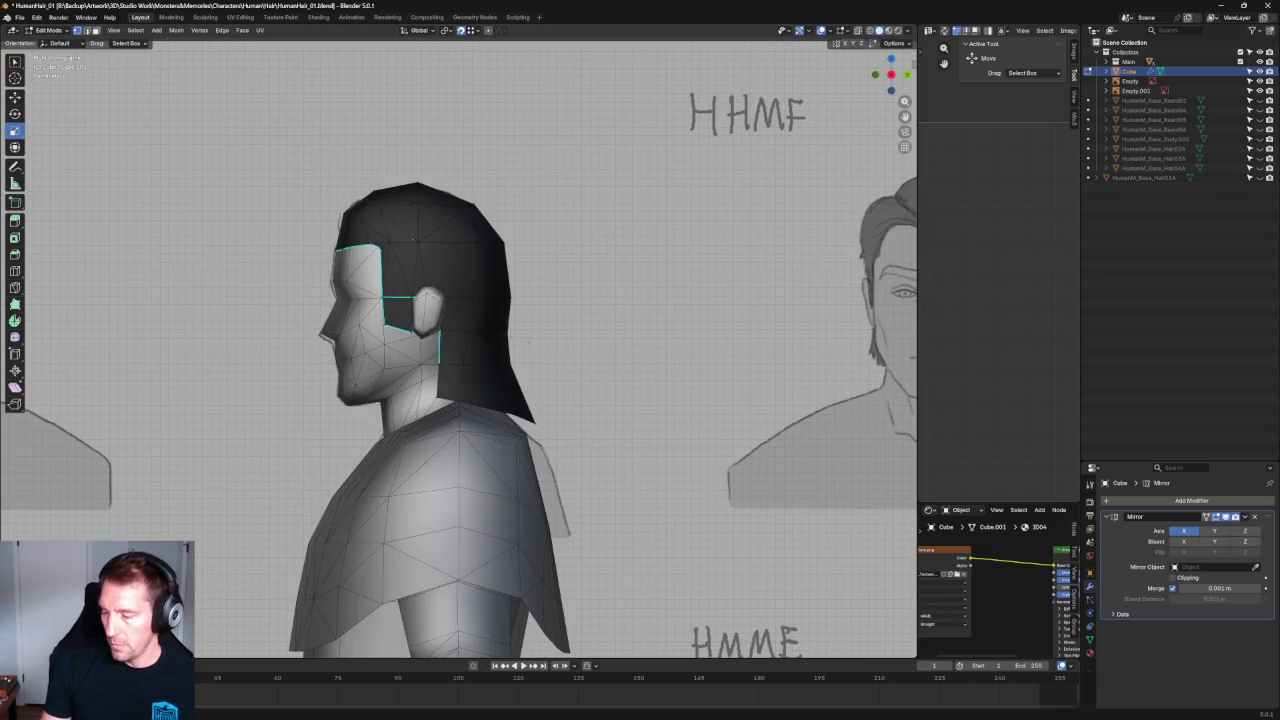
Check the hair from a three-quarter back view and the flat right side view.
scroll(430, 327, up, 4)
scroll(420, 326, up, 2)
scroll(418, 326, up, 1)
scroll(418, 326, up, 3)
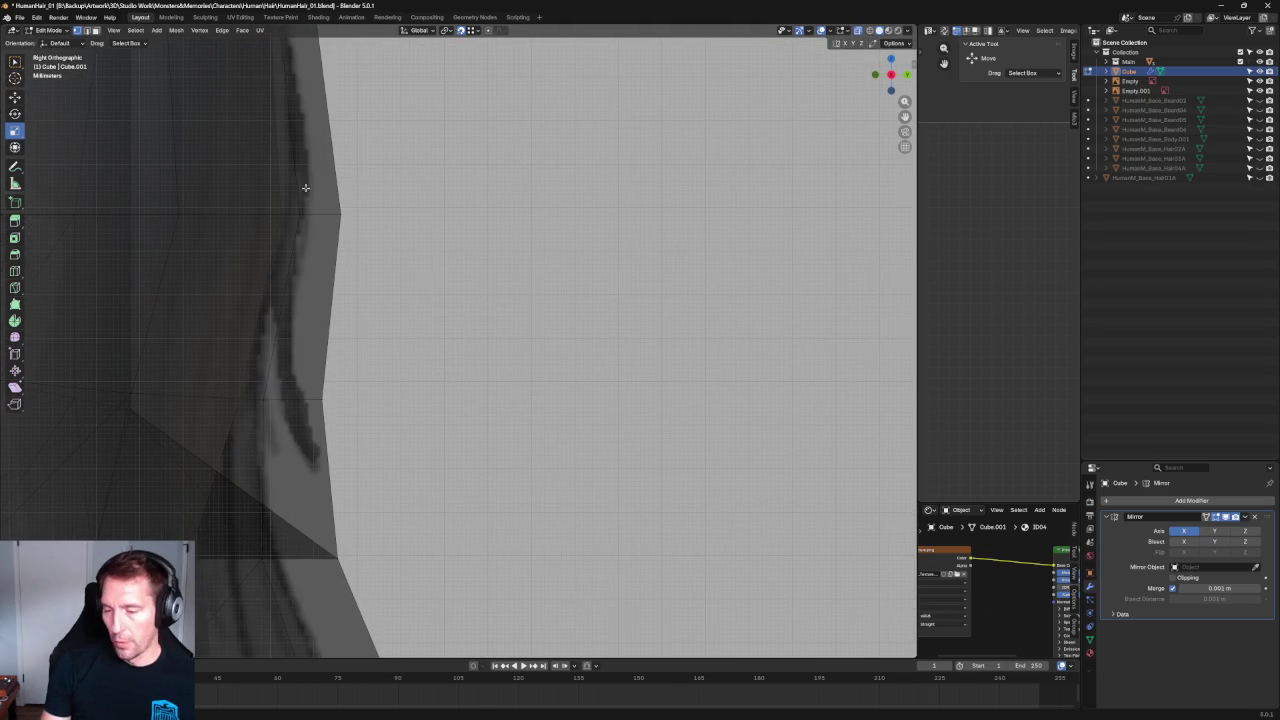
scroll(320, 315, down, 5)
mouse_move(320, 315)
middle_down()
mouse_move(474, 260)
mouse_move(431, 261)
mouse_move(394, 307)
middle_up()
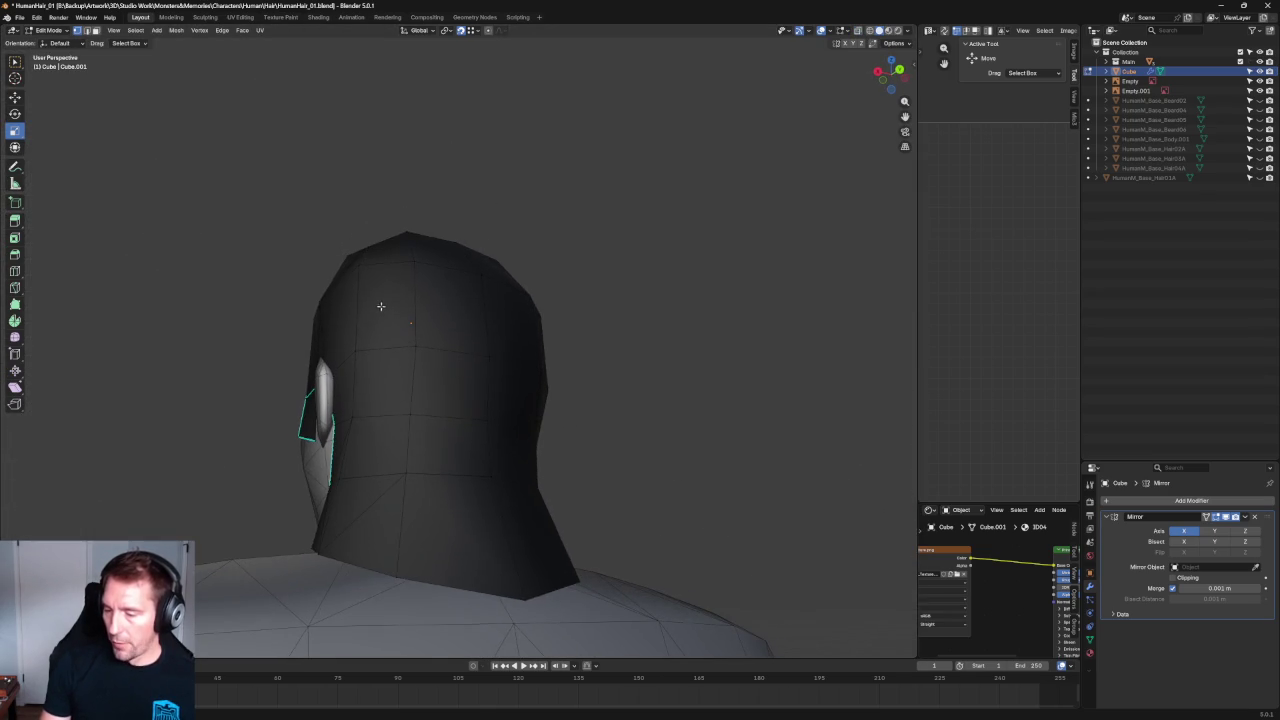
key(KP_3)
scroll(305, 300, up, 5)
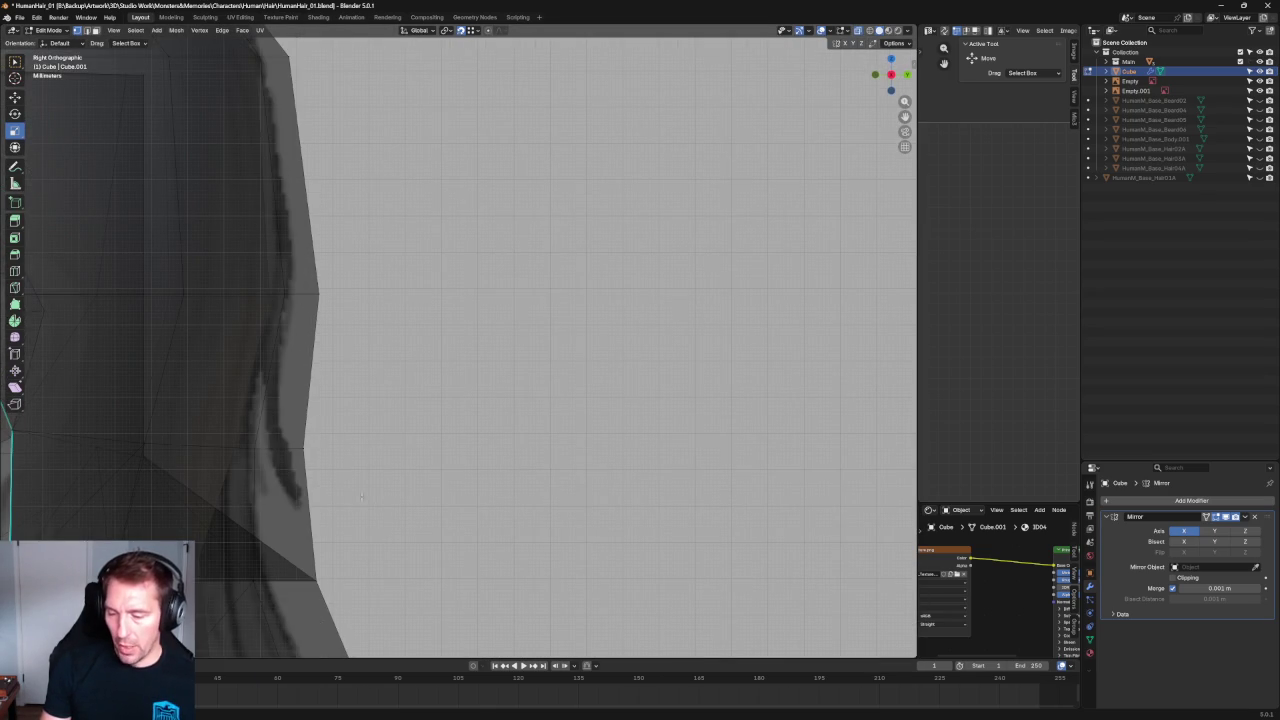
scroll(368, 330, down, 5)
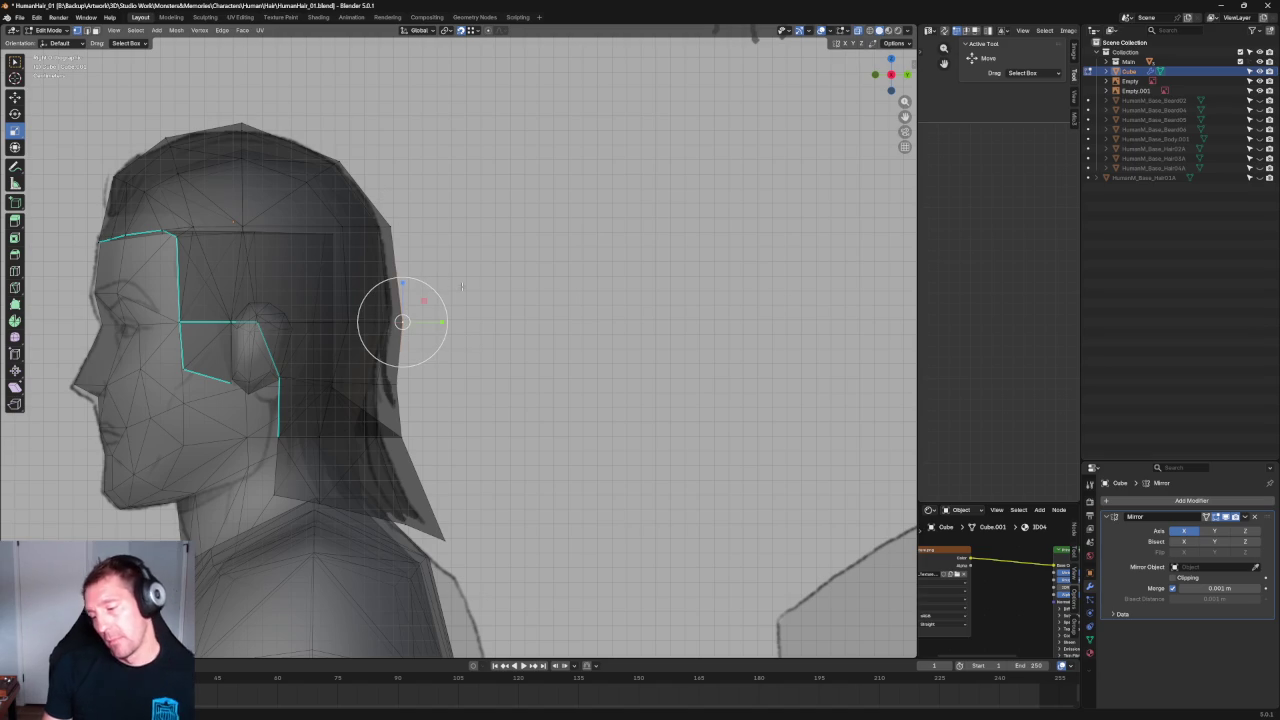
key(alt+z)
Switch to the Move tool and review the hair from the rear and the side.
key(shift+space)
key(g)
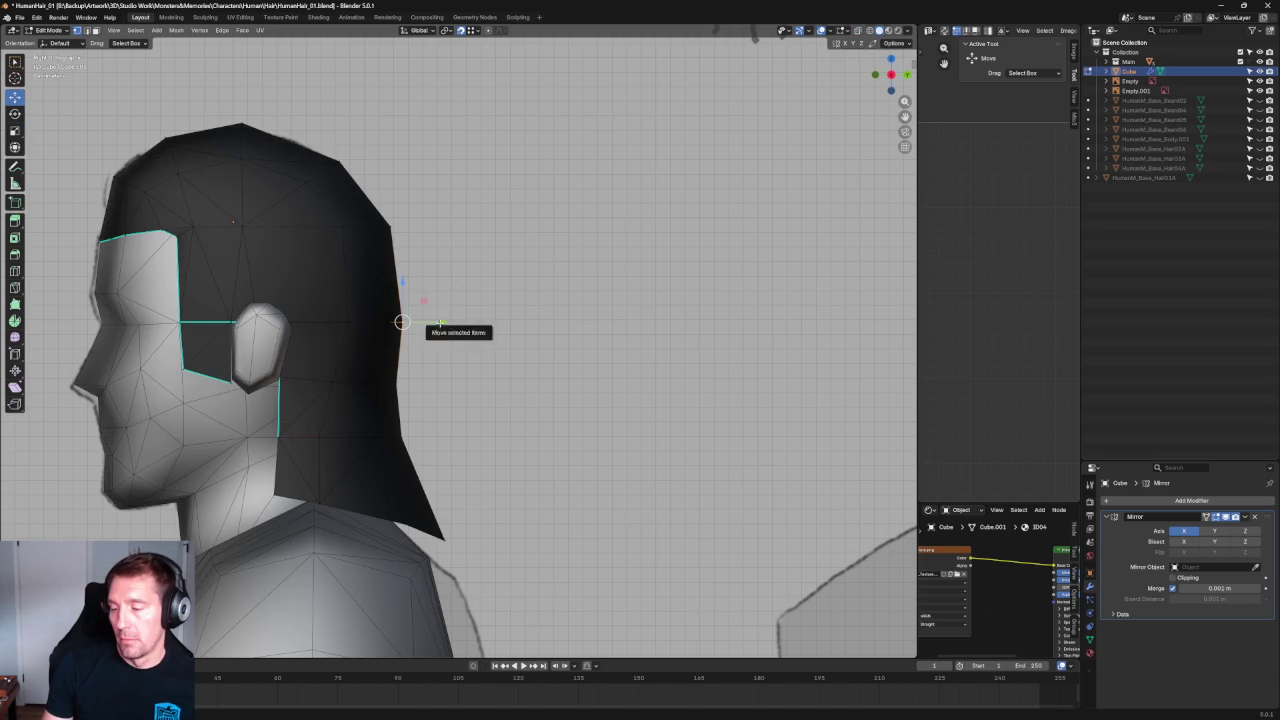
mouse_move(443, 320)
middle_down()
mouse_move(443, 349)
mouse_move(403, 386)
mouse_move(328, 364)
mouse_move(471, 366)
mouse_move(463, 339)
mouse_move(420, 372)
middle_up()
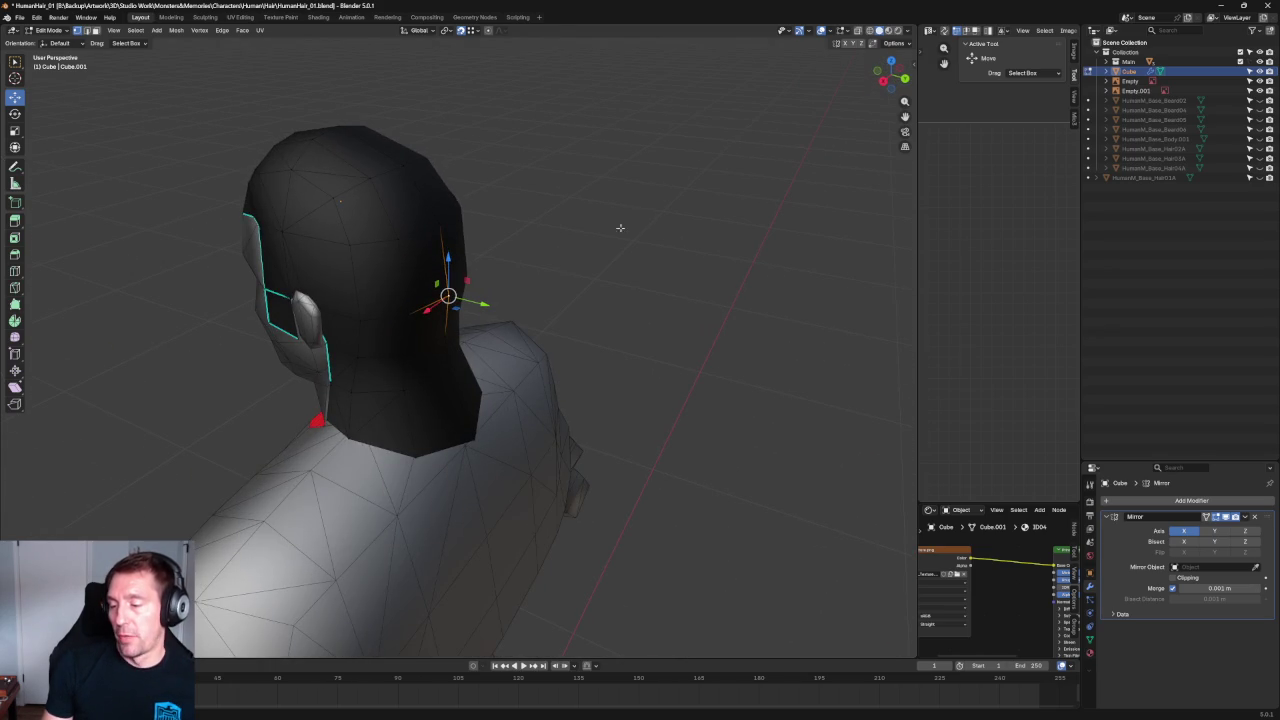
key(KP_3)
shift+middle_drag(455, 222, 460, 335)
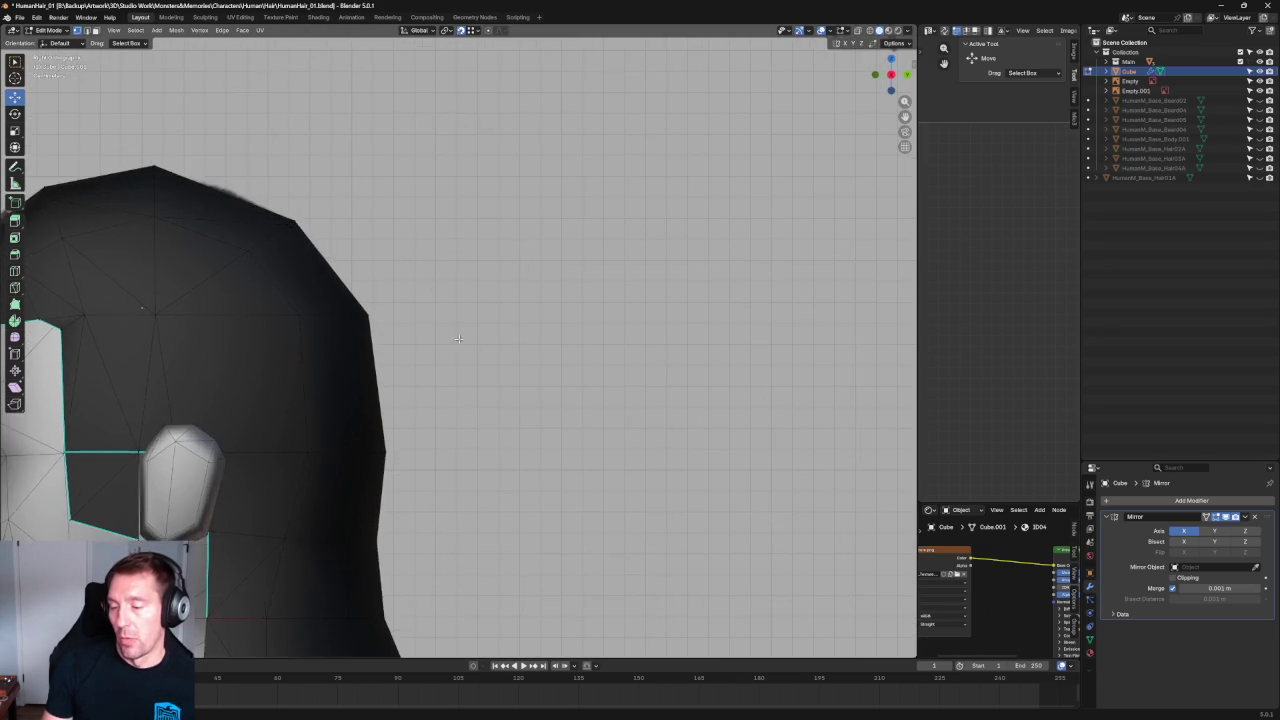
Compare the hair silhouette against the side reference in X-ray, then inspect it from behind.
key(alt+z)
scroll(467, 333, down, 2)
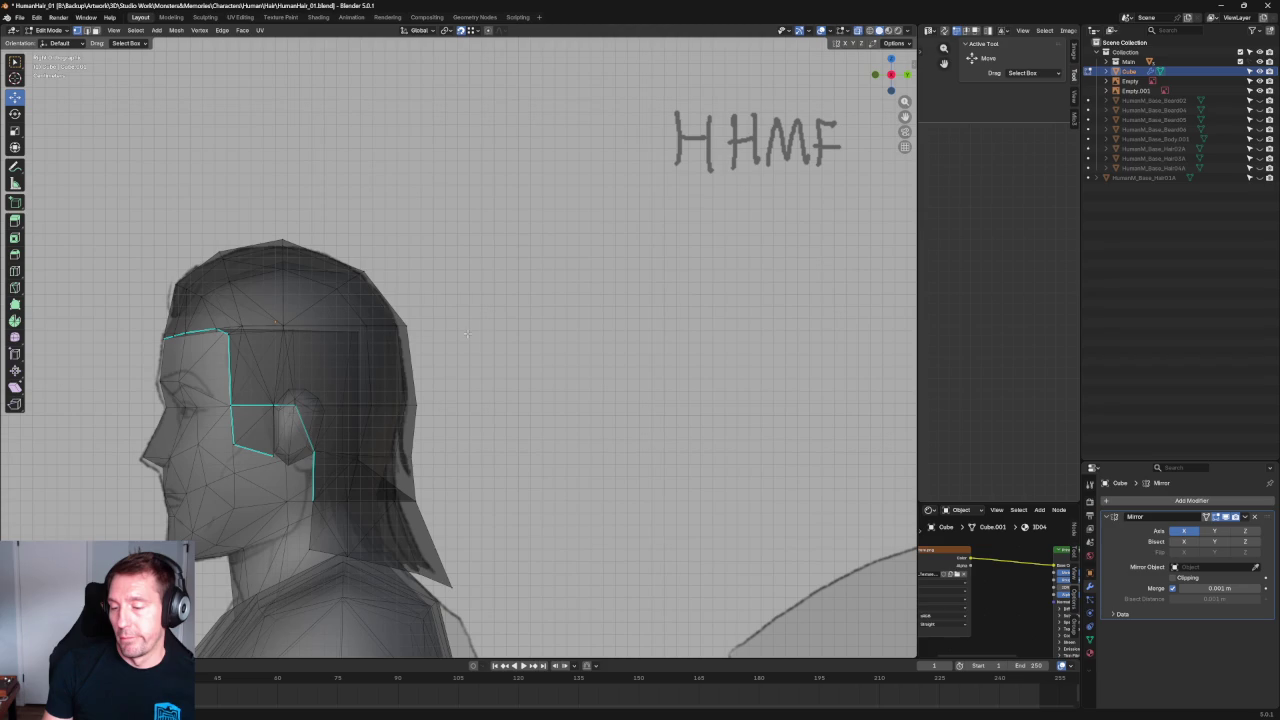
scroll(467, 323, up, 1)
scroll(423, 327, up, 2)
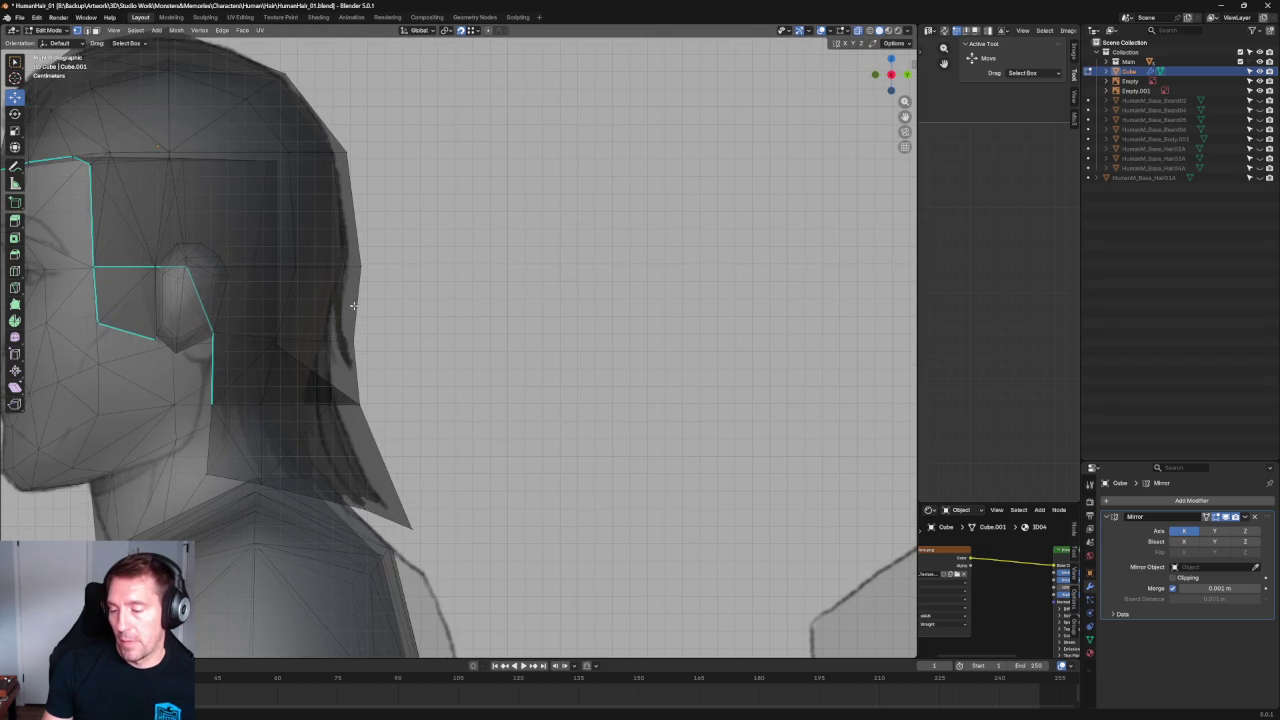
scroll(369, 335, up, 2)
key(alt+z)
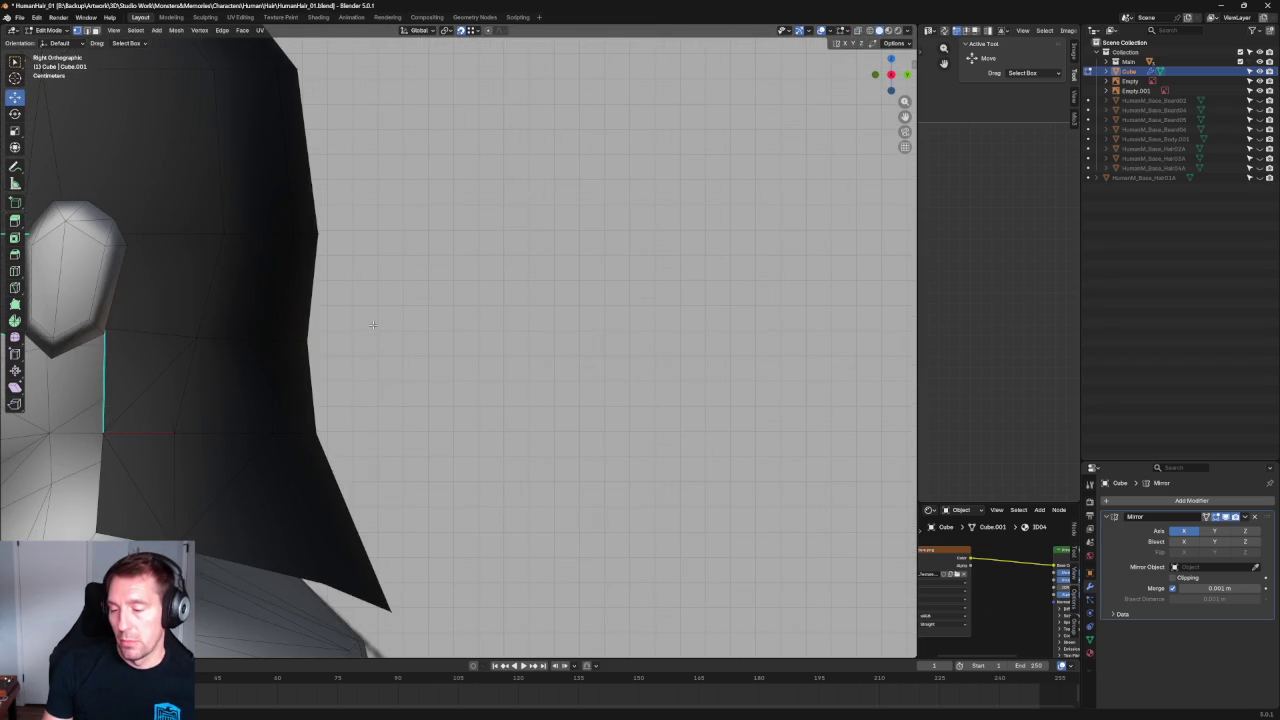
scroll(372, 321, down, 2)
mouse_move(372, 321)
middle_down()
mouse_move(471, 336)
mouse_move(429, 334)
mouse_move(435, 346)
mouse_move(345, 328)
mouse_move(387, 331)
middle_up()
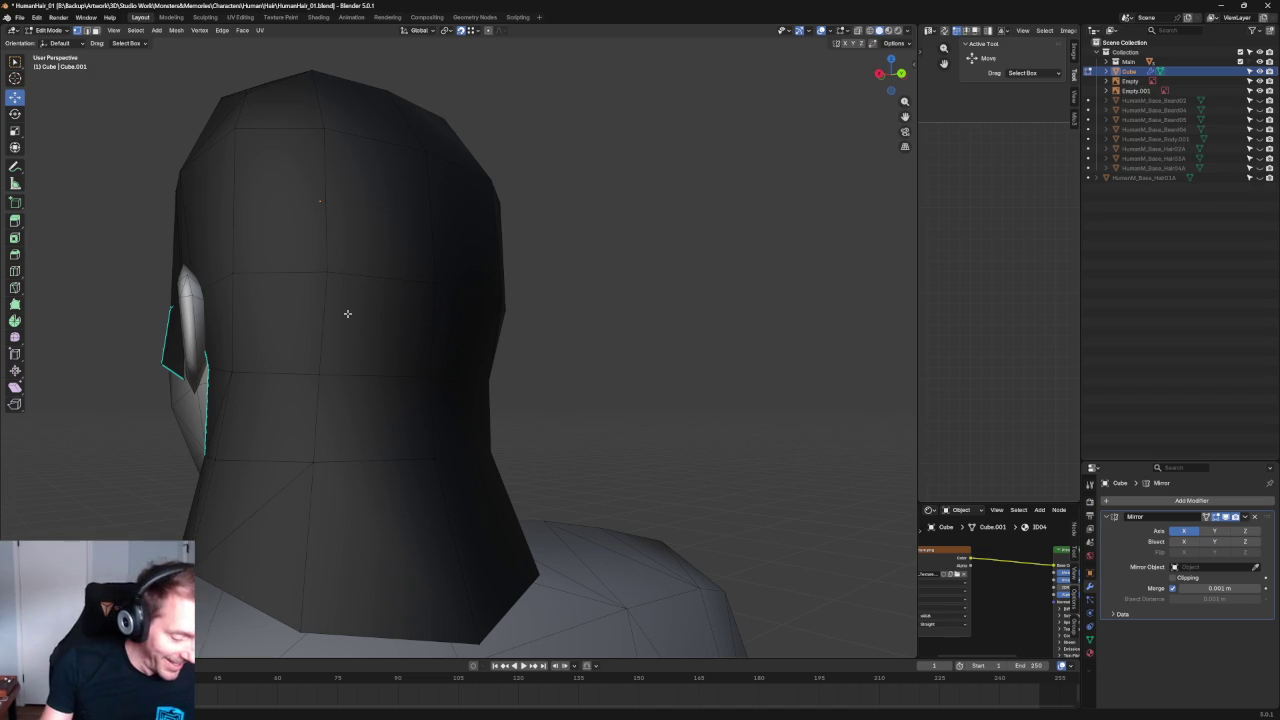
Recalculate the hair normals to face outward and return to Object Mode.
key(shift+n)
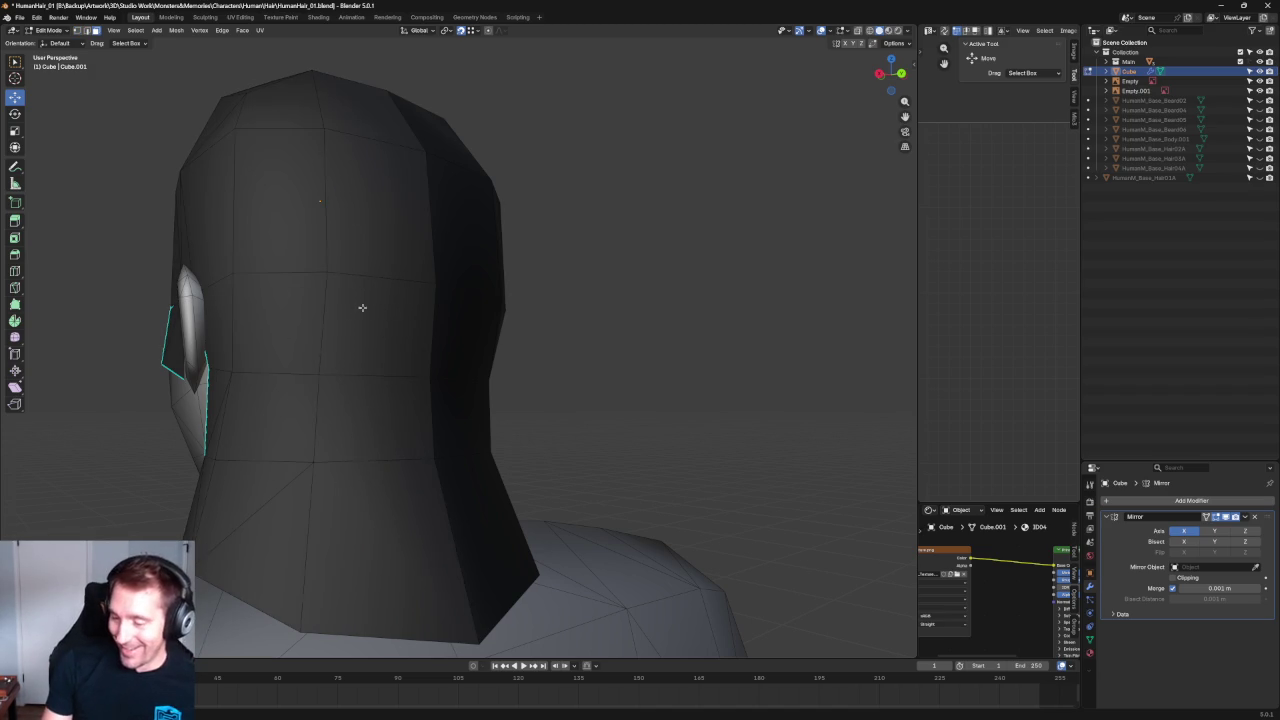
scroll(347, 315, up, 3)
key(Tab)
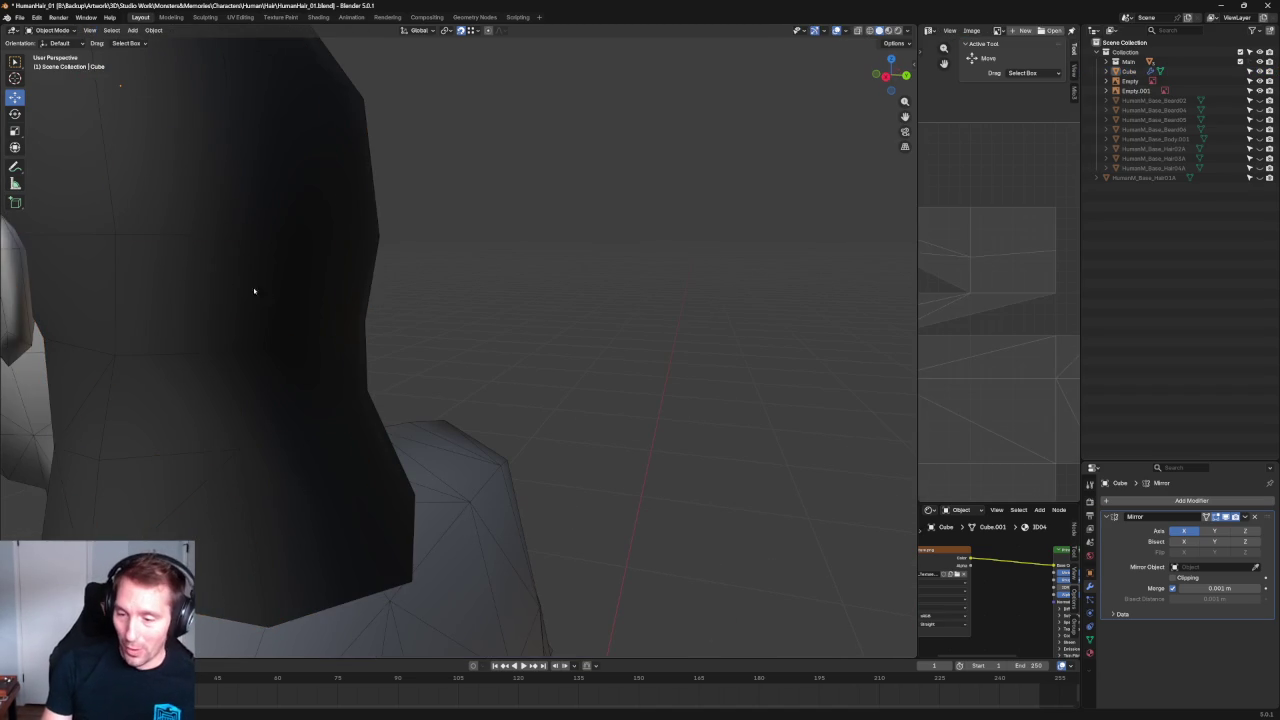
In Edit Mode, clear the selection and pick a face on the back of the hair.
key(Tab)
key(alt+a)
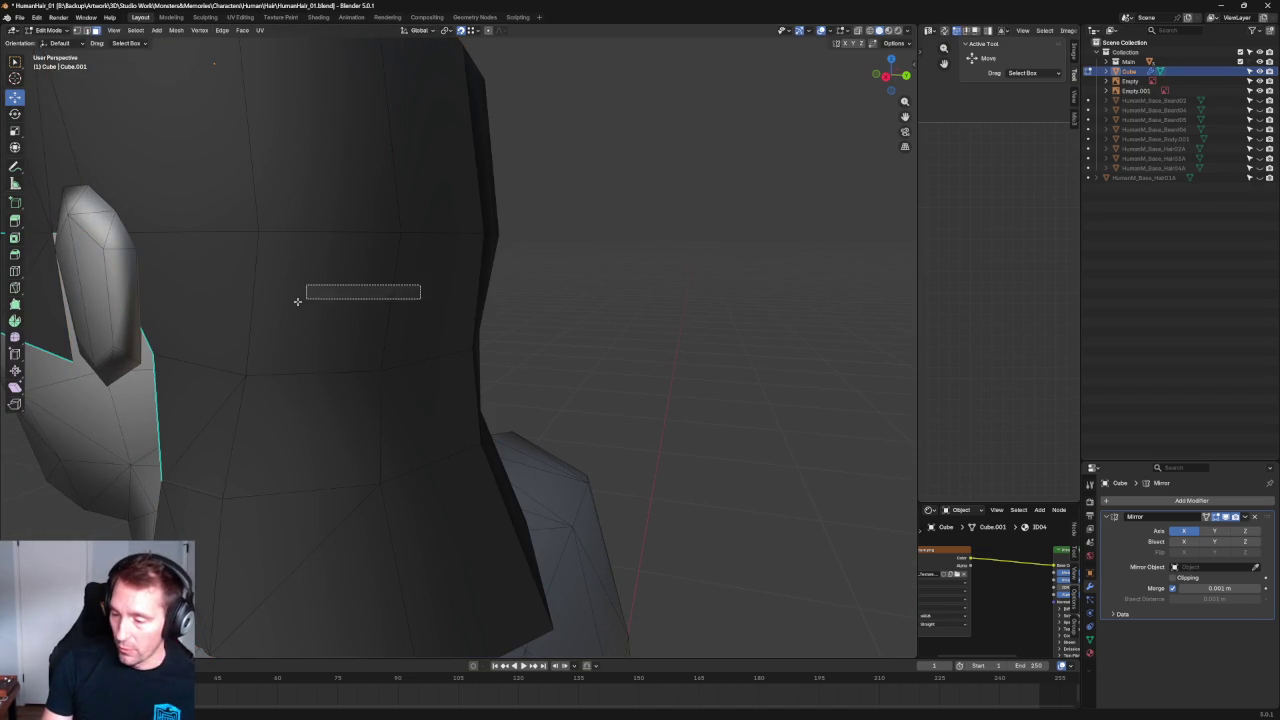
scroll(452, 346, down, 3)
click(452, 346)
middle_drag(452, 346, 453, 330)
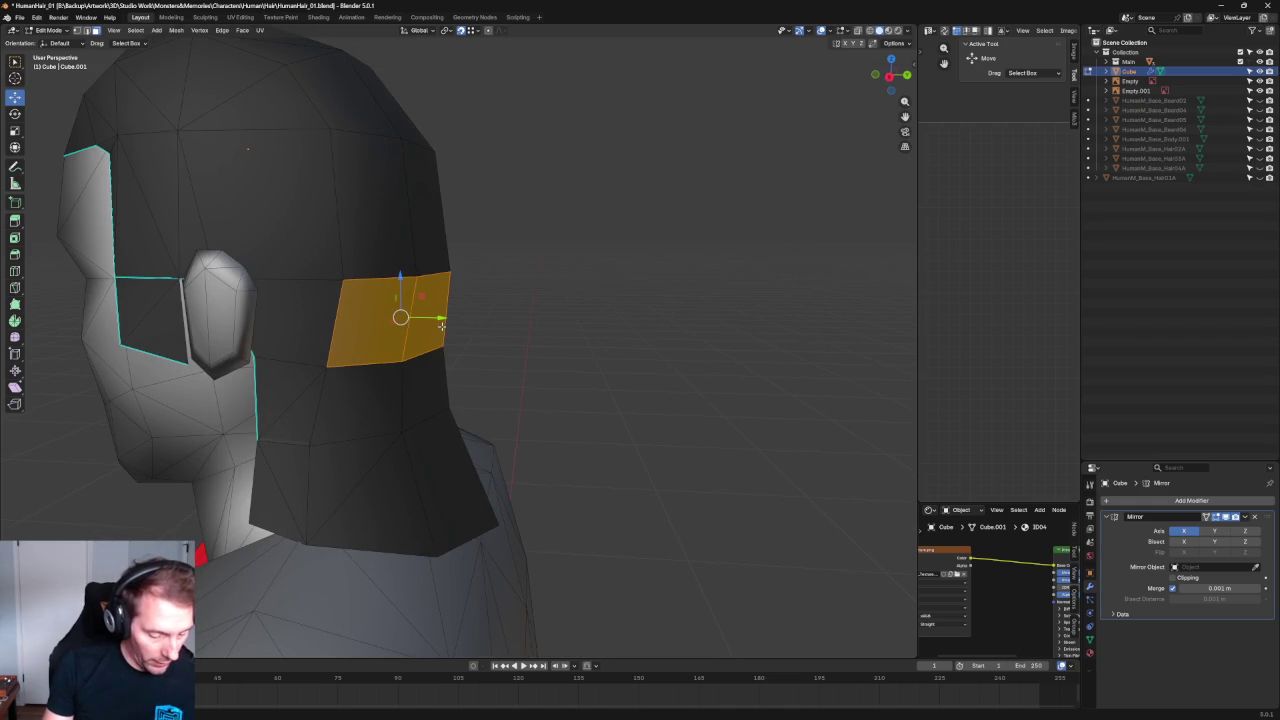
key(KP_3)
Pull the back face outward along Y to start the ledge, then inspect it.
key(g)
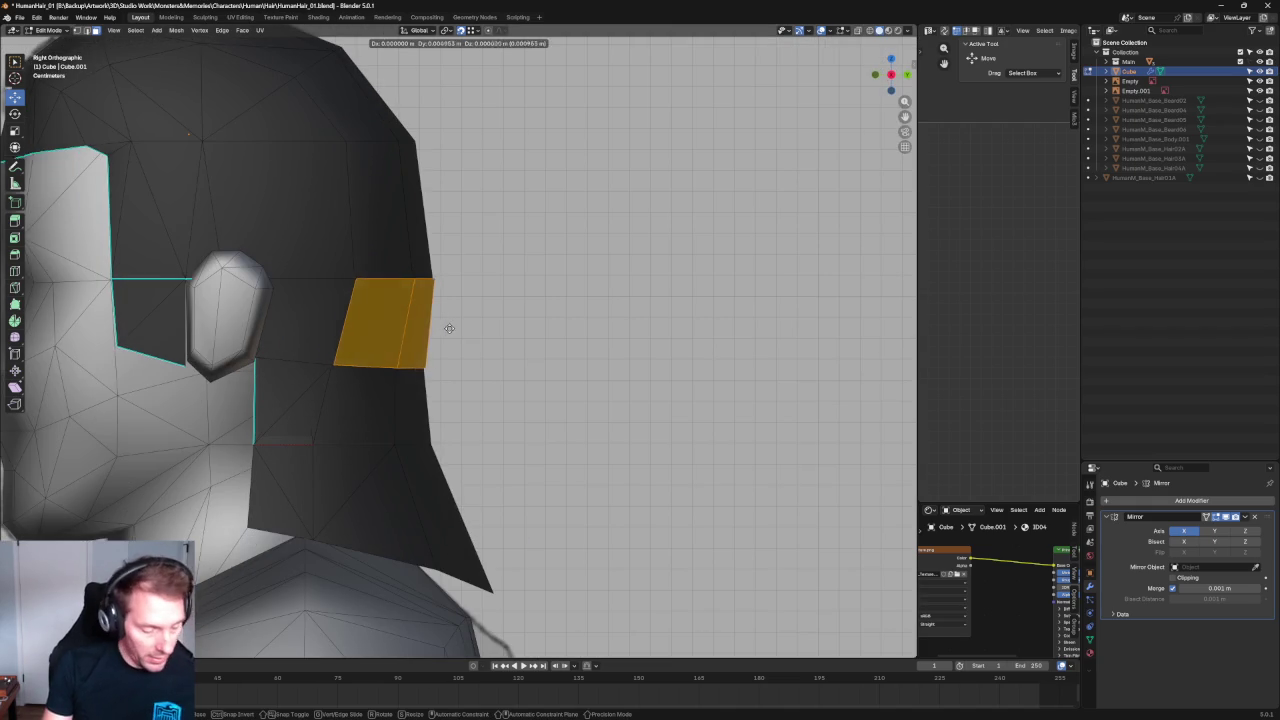
key(y)
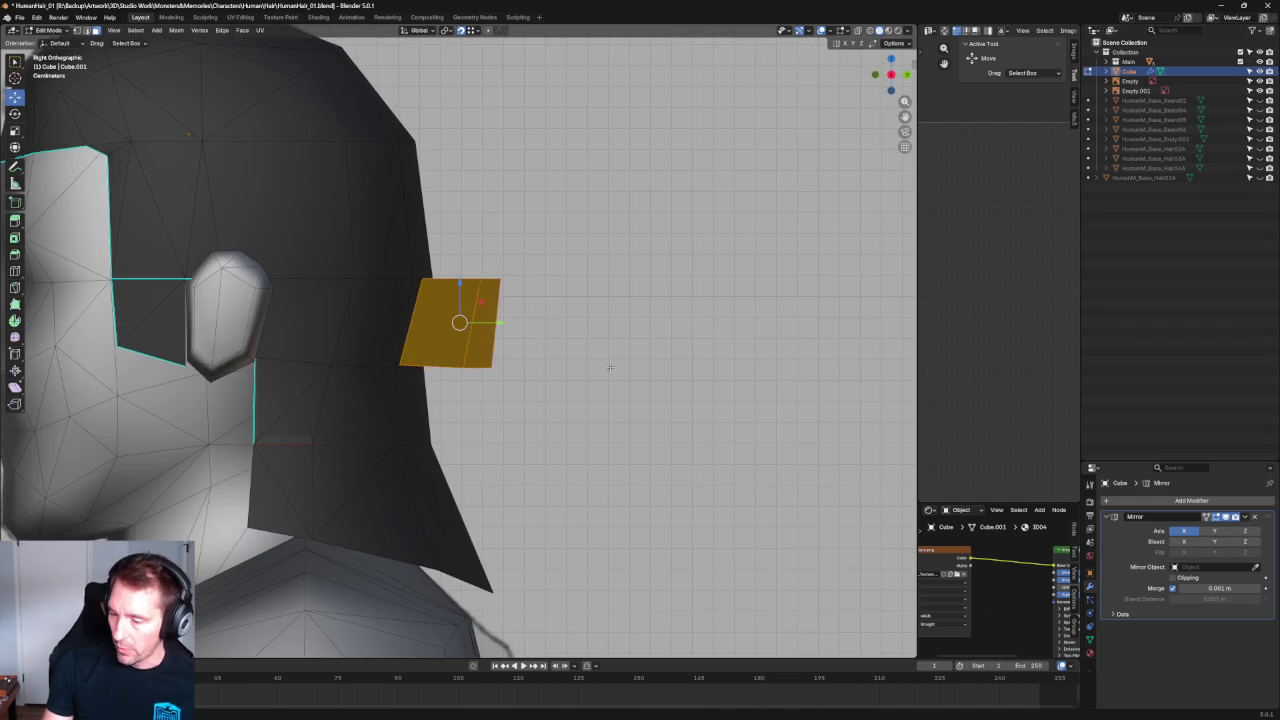
click(463, 323)
scroll(500, 340, up, 3)
scroll(575, 357, down, 2)
mouse_move(575, 357)
middle_down()
mouse_move(534, 374)
mouse_move(577, 300)
mouse_move(571, 254)
mouse_move(591, 262)
middle_up()
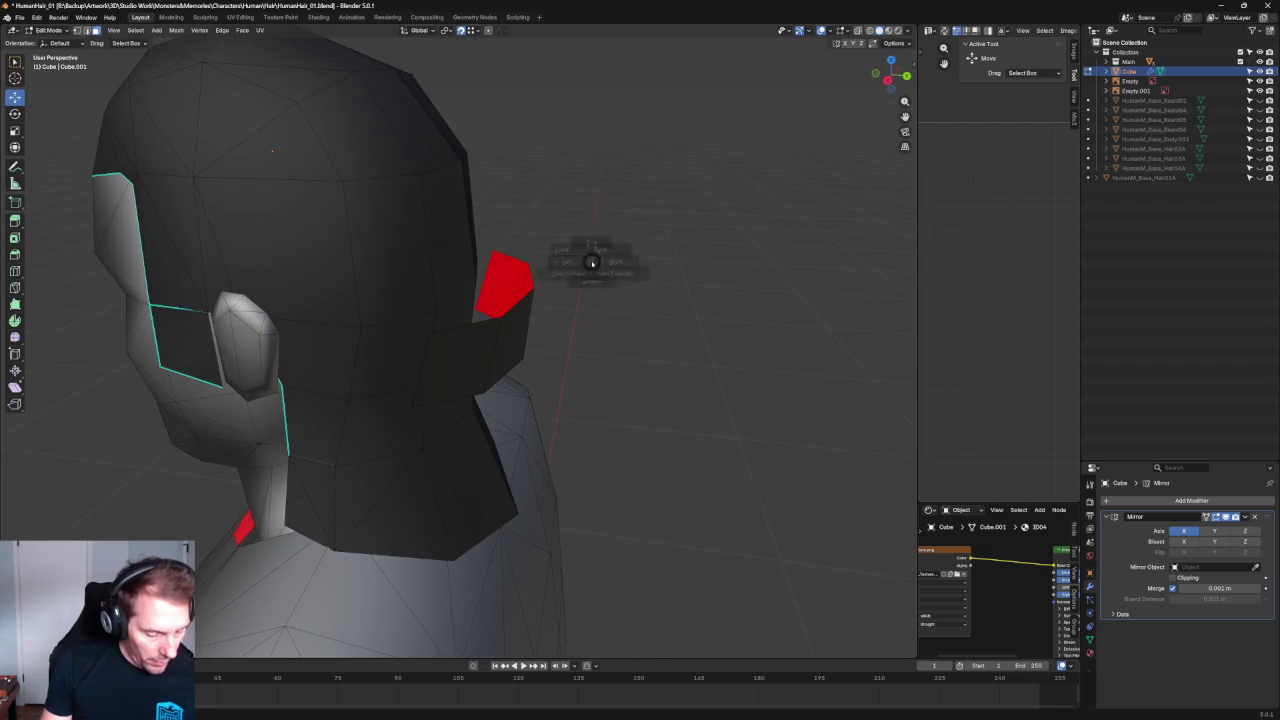
key(KP_3)
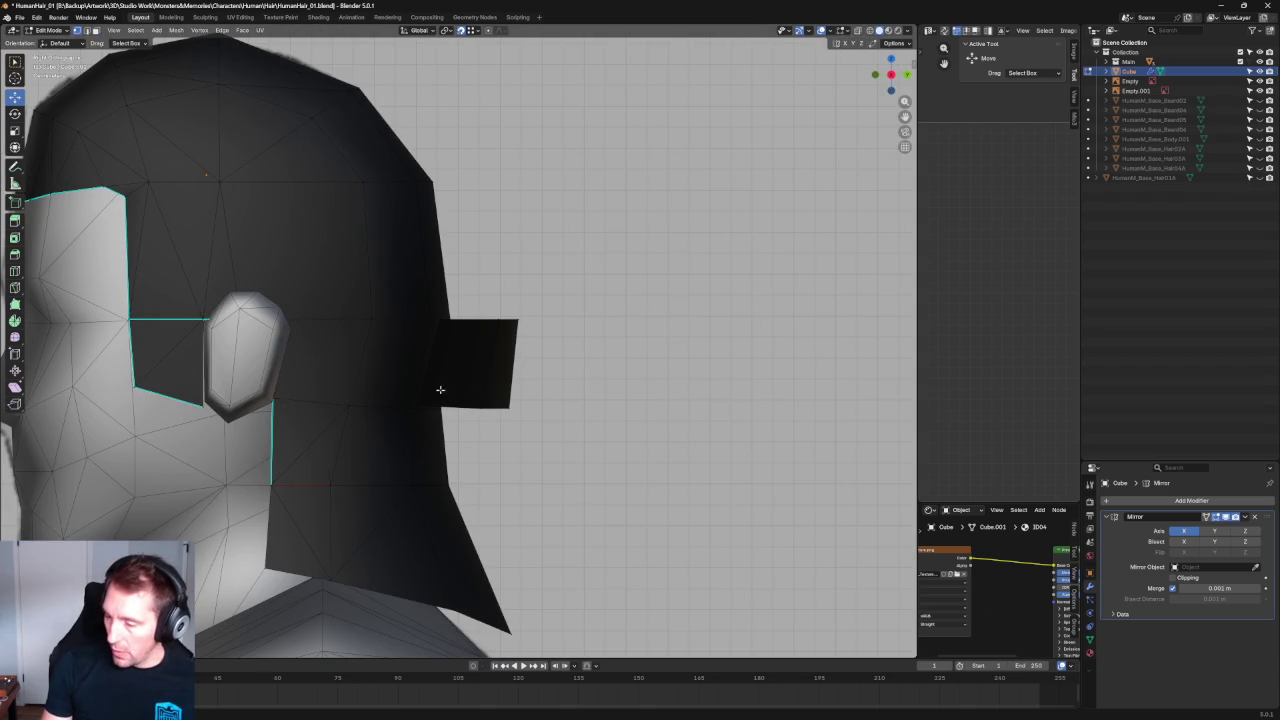
Move a corner vertex of the ledge to reshape it, viewed in X-ray from behind.
mouse_move(572, 289)
middle_down()
mouse_move(577, 274)
mouse_move(551, 314)
mouse_move(519, 319)
mouse_move(586, 266)
mouse_move(586, 280)
mouse_move(519, 317)
middle_up()
key(alt+z)
mouse_move(488, 330)
middle_down()
mouse_move(506, 326)
mouse_move(517, 346)
mouse_move(560, 279)
mouse_move(518, 115)
middle_up()
middle_drag(466, 291, 559, 335)
click(543, 298)
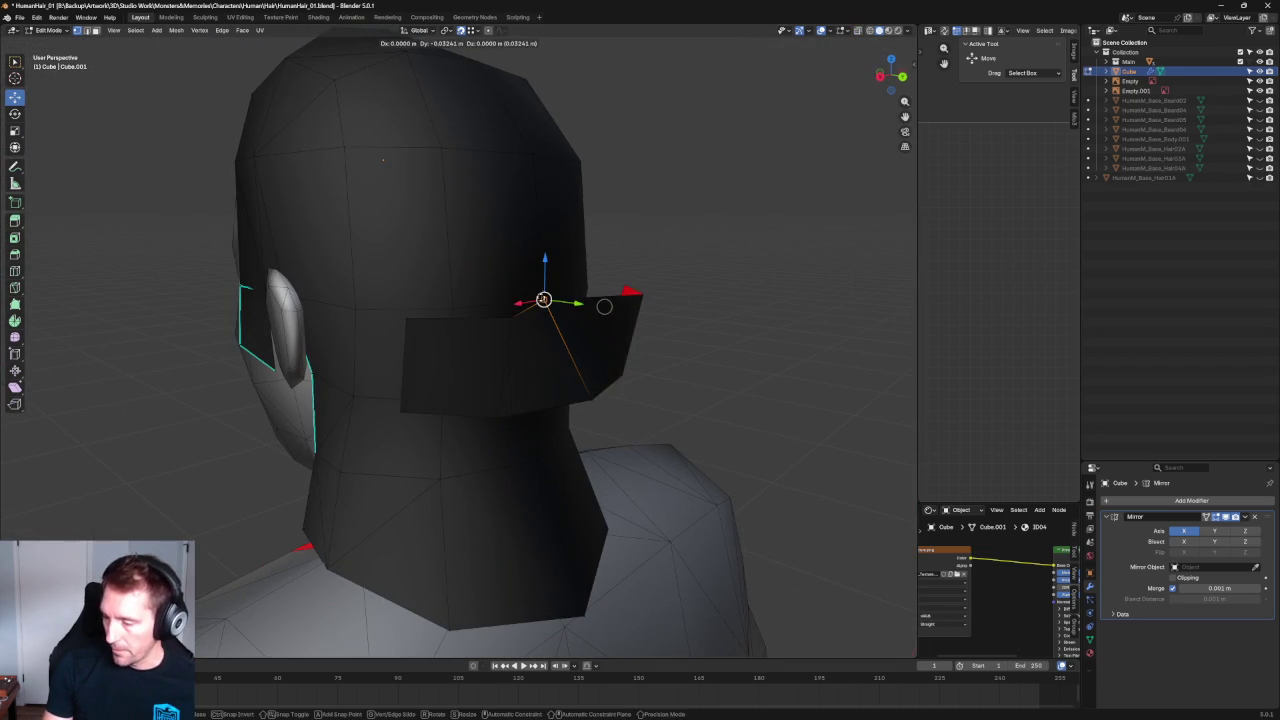
mouse_move(480, 349)
middle_down()
mouse_move(505, 326)
mouse_move(440, 332)
middle_up()
click(505, 326)
key(g)
click(445, 345)
Select another ledge vertex and view the side in X-ray against the reference.
click(343, 320)
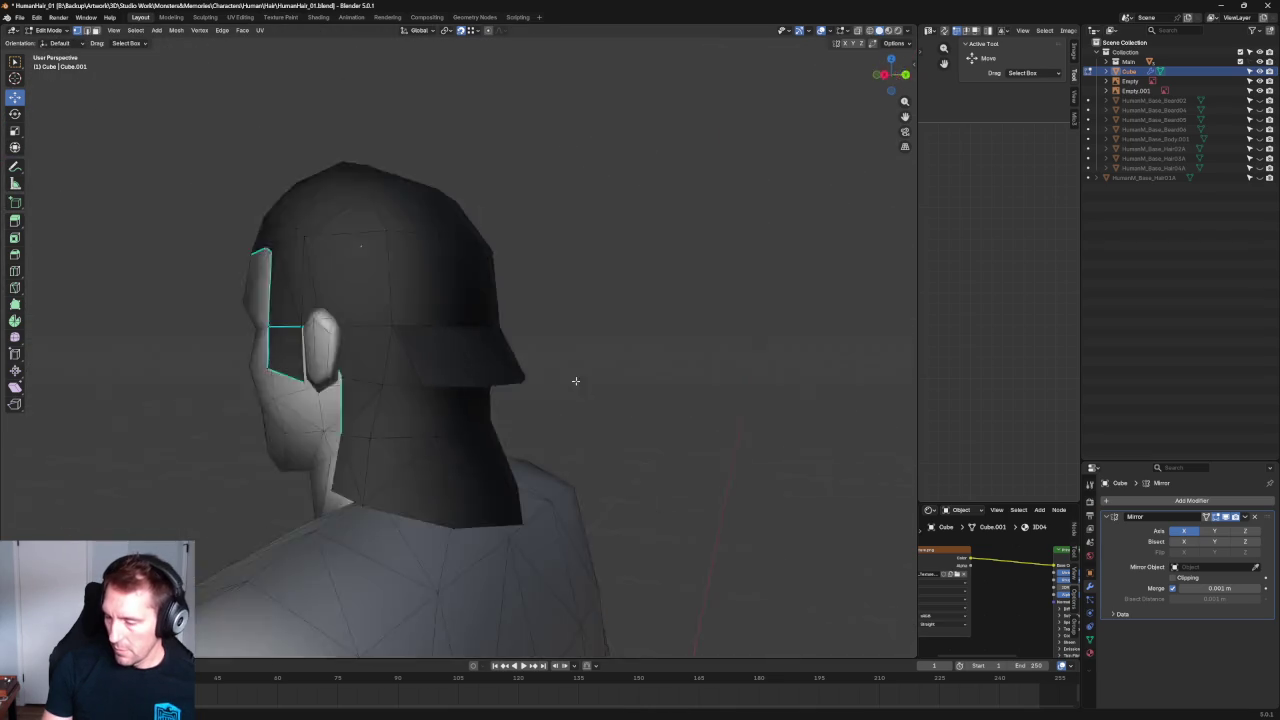
middle_drag(632, 360, 623, 372)
key(alt+z)
scroll(457, 428, up, 8)
scroll(511, 463, down, 2)
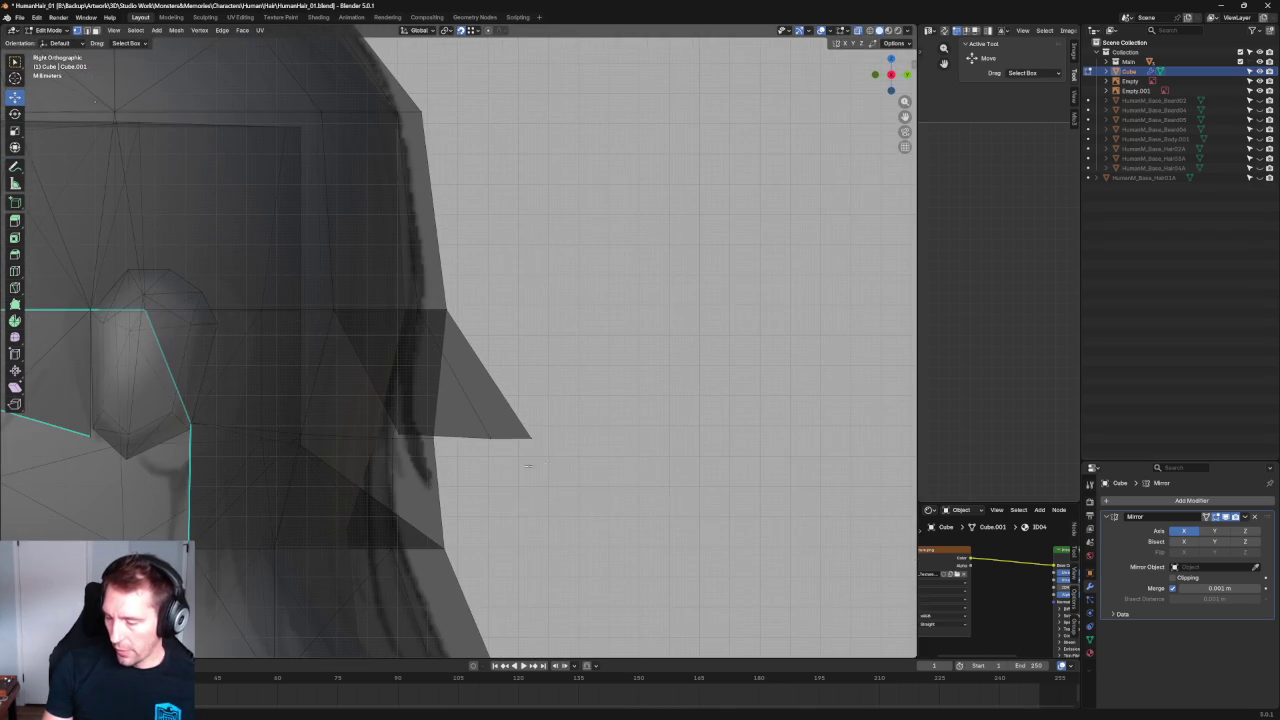
scroll(508, 428, up, 1)
Slide the ledge's bottom edge loop back to match the side reference outline.
alt+click(405, 458)
drag(508, 460, 443, 460)
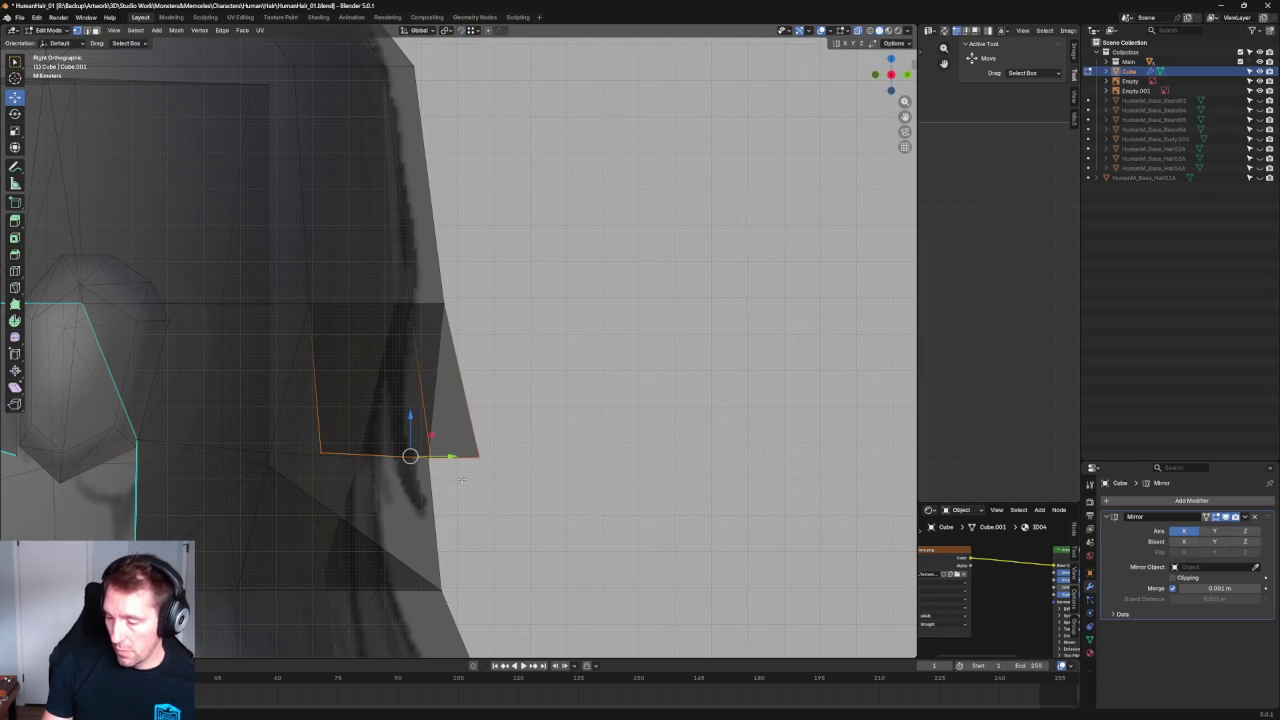
drag(449, 457, 425, 456)
key(alt+z)
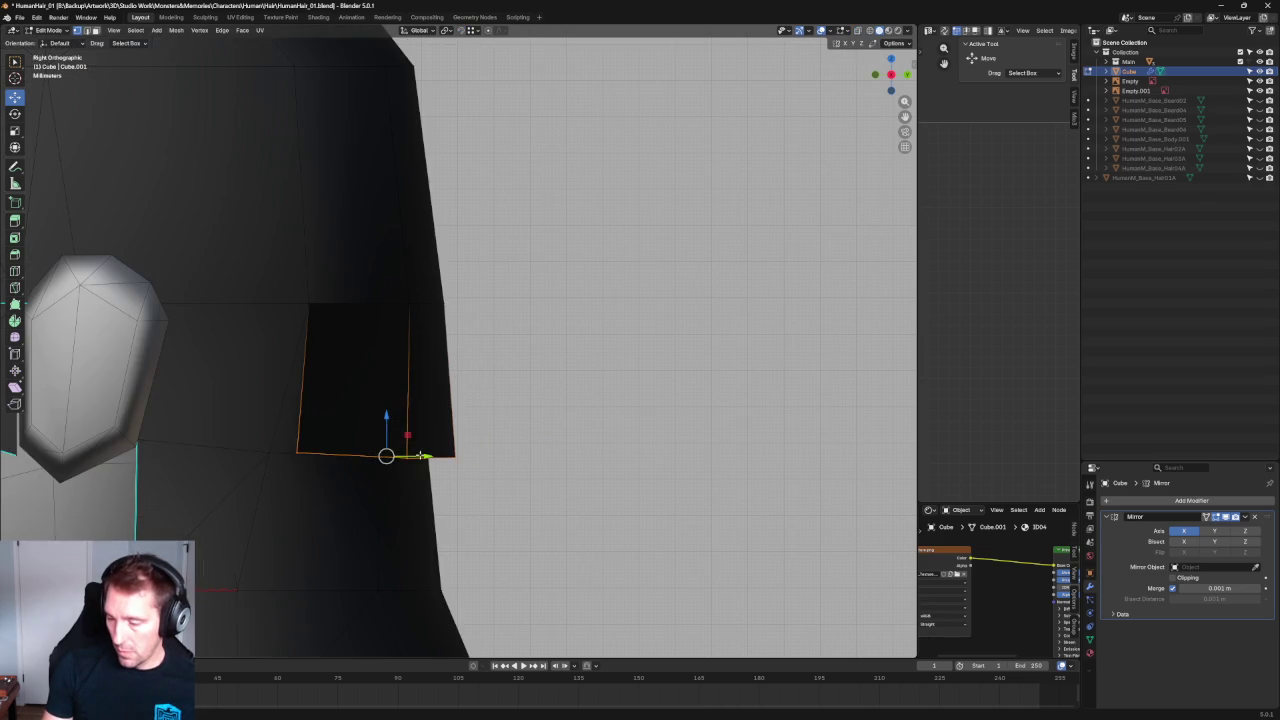
scroll(474, 426, down, 4)
scroll(474, 426, down, 1)
scroll(474, 426, up, 1)
mouse_move(474, 426)
middle_down()
mouse_move(535, 445)
mouse_move(500, 417)
mouse_move(532, 406)
middle_up()
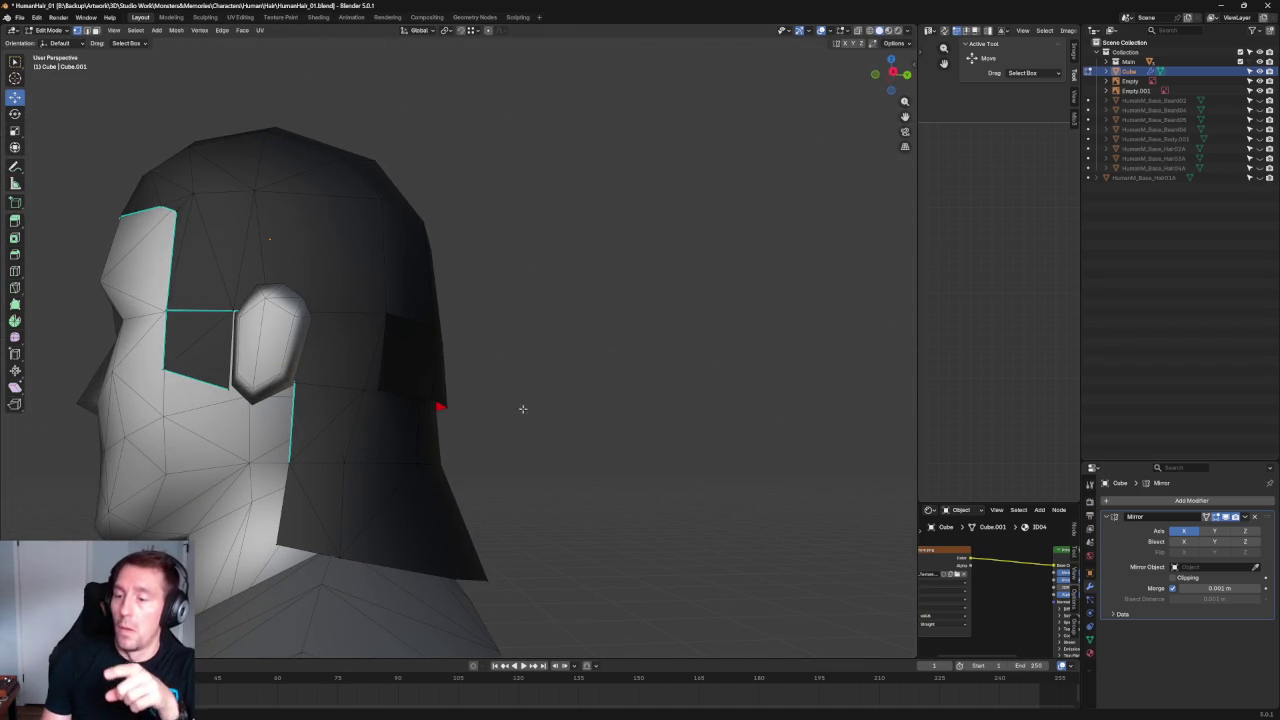
Split a face on the back of the hair ledge with a diagonal edge.
middle_drag(469, 403, 414, 329)
scroll(404, 360, up, 2)
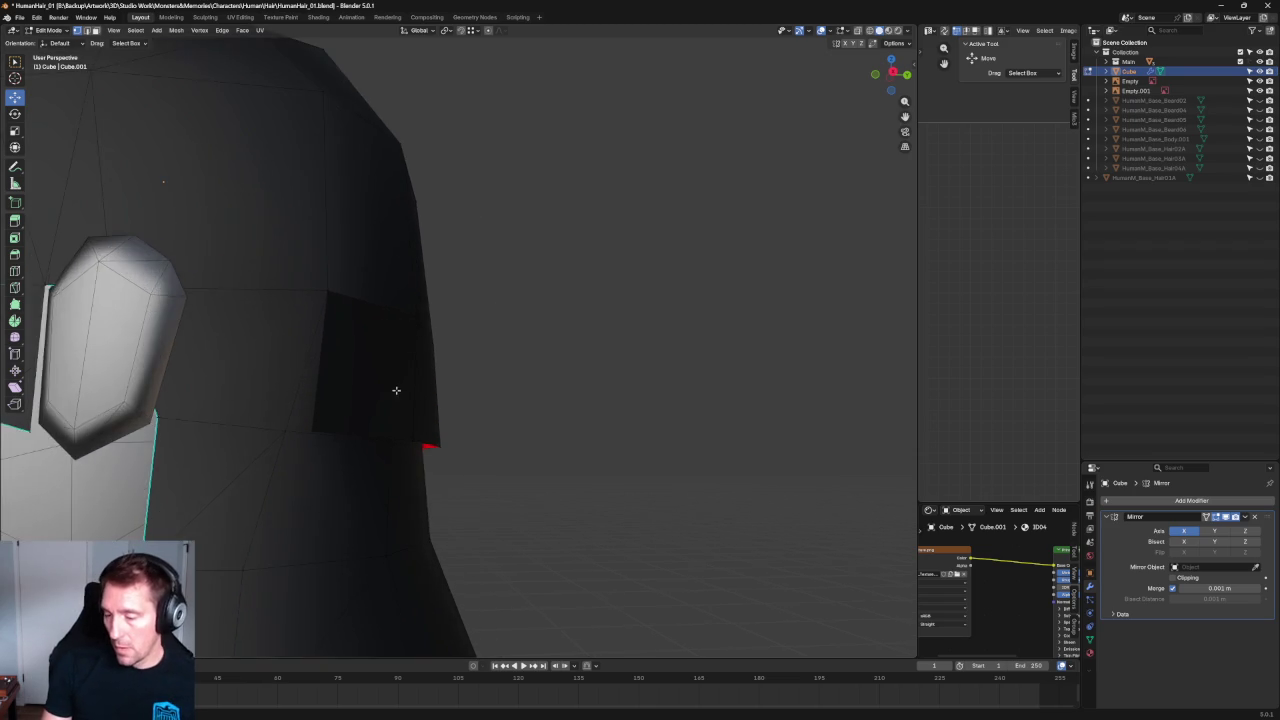
middle_drag(394, 389, 471, 449)
alt+click(471, 449)
scroll(354, 330, up, 3)
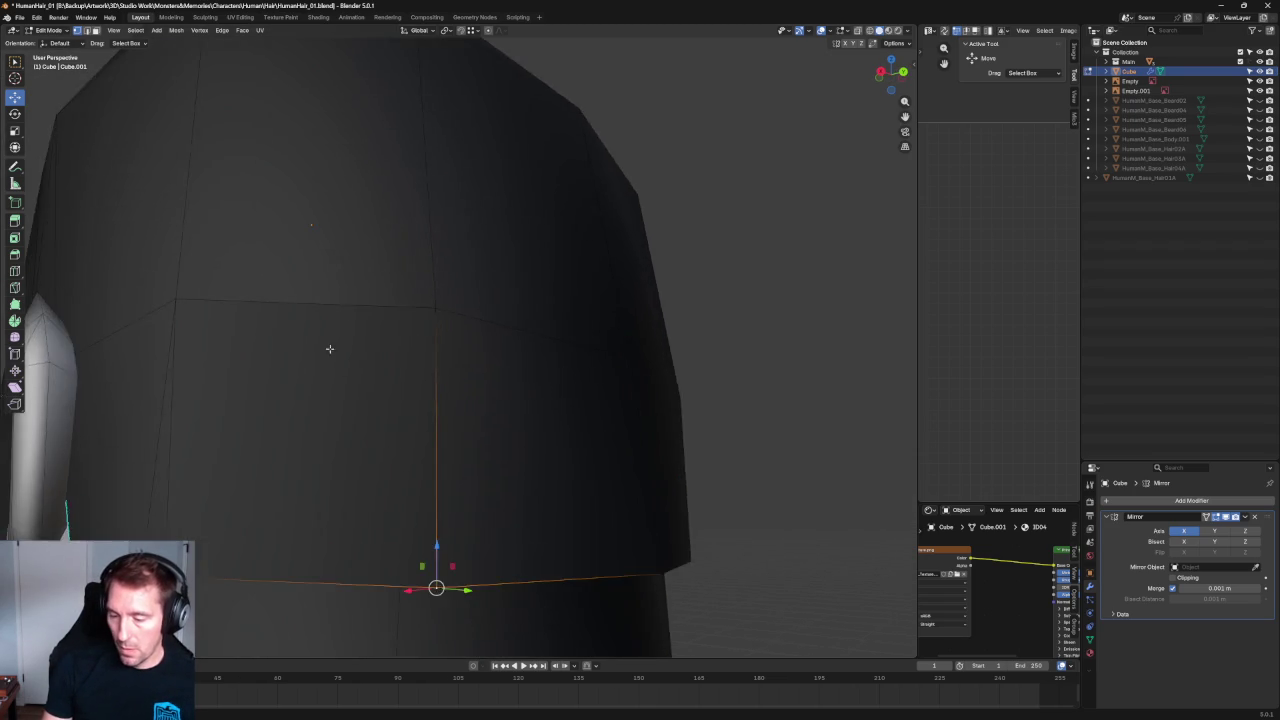
scroll(271, 337, down, 2)
click(299, 327)
right_click(326, 344)
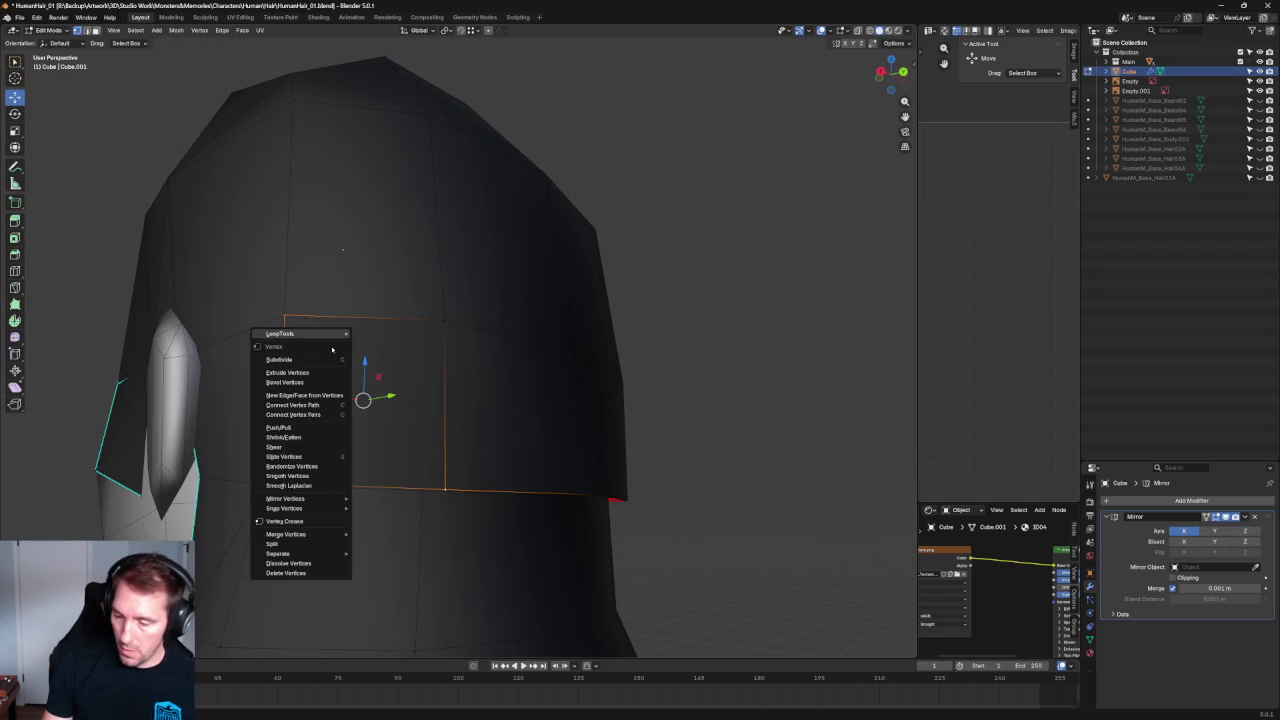
click(316, 414)
Delete the vertex on the left of the split face, leaving a hole.
click(285, 481)
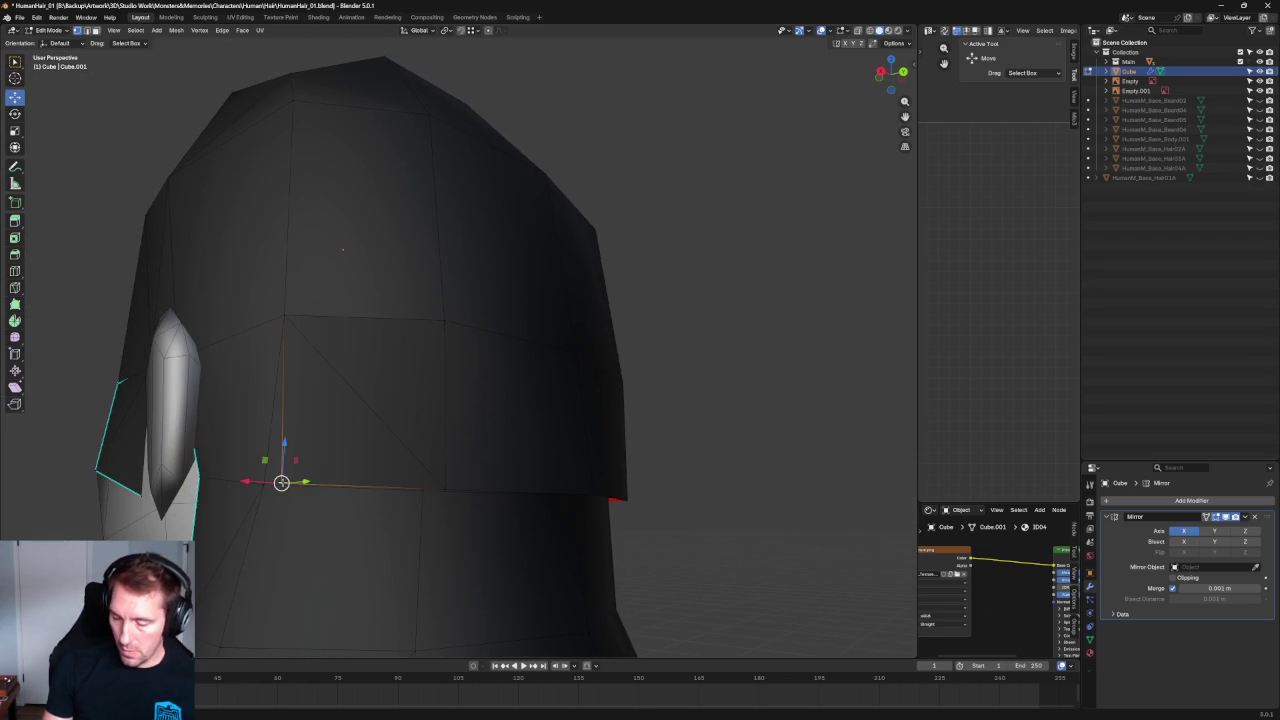
key(x)
click(262, 471)
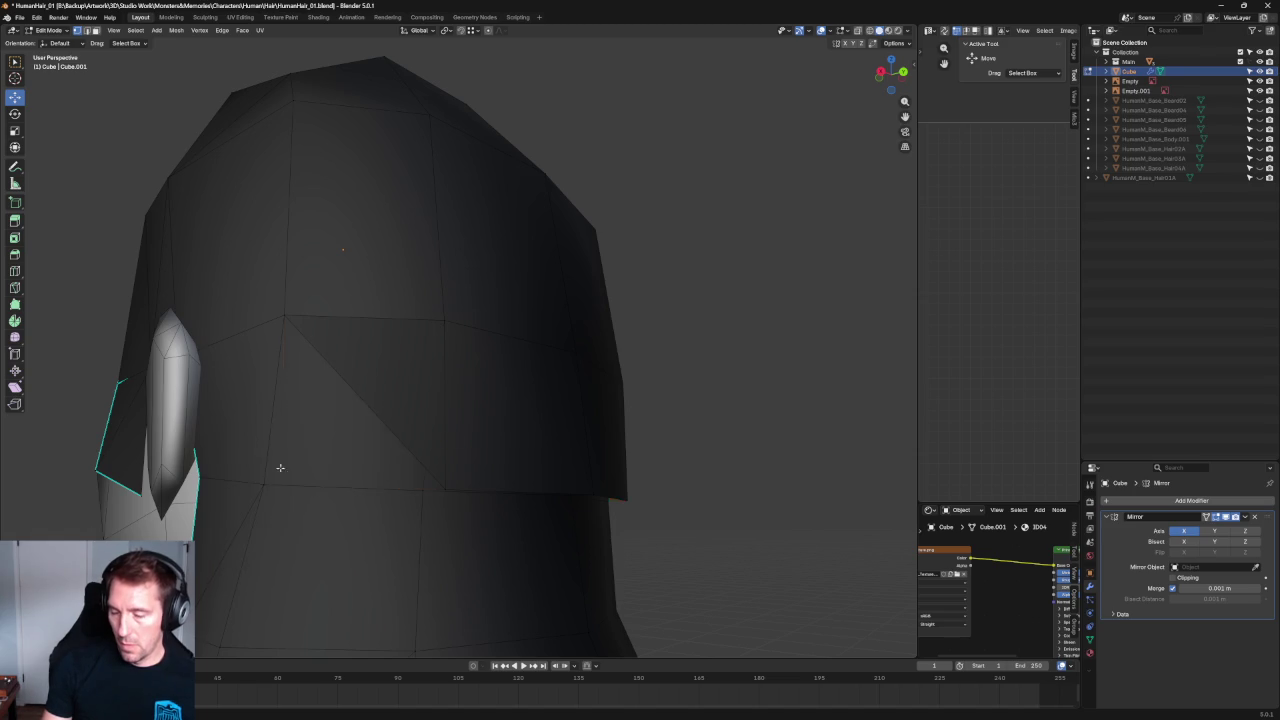
middle_drag(626, 314, 588, 382)
scroll(560, 410, up, 5)
scroll(554, 417, down, 5)
scroll(554, 417, up, 5)
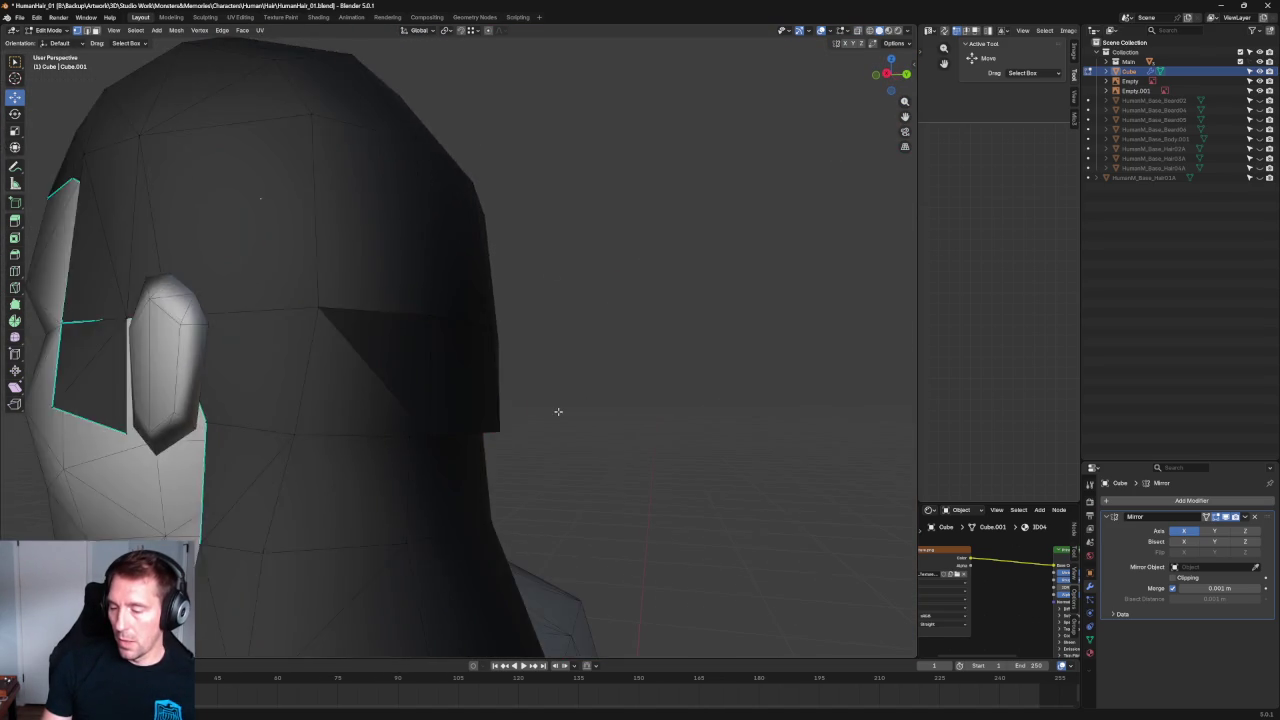
scroll(558, 410, down, 3)
middle_drag(560, 409, 313, 381)
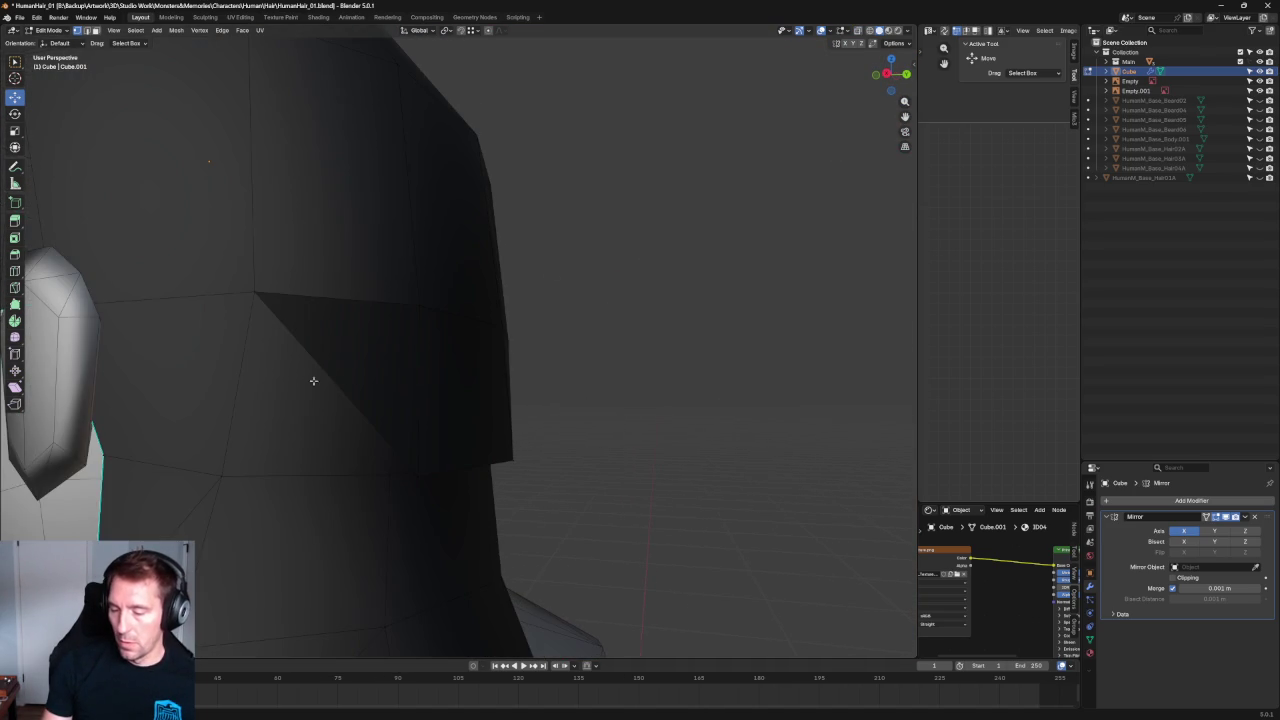
Fill the hole with a new face between its two border edges.
click(252, 321)
mouse_move(252, 321)
middle_down()
mouse_move(517, 314)
mouse_move(461, 424)
mouse_move(412, 349)
mouse_move(420, 374)
mouse_move(520, 380)
mouse_move(510, 412)
mouse_move(566, 394)
mouse_move(436, 377)
middle_up()
shift+click(420, 374)
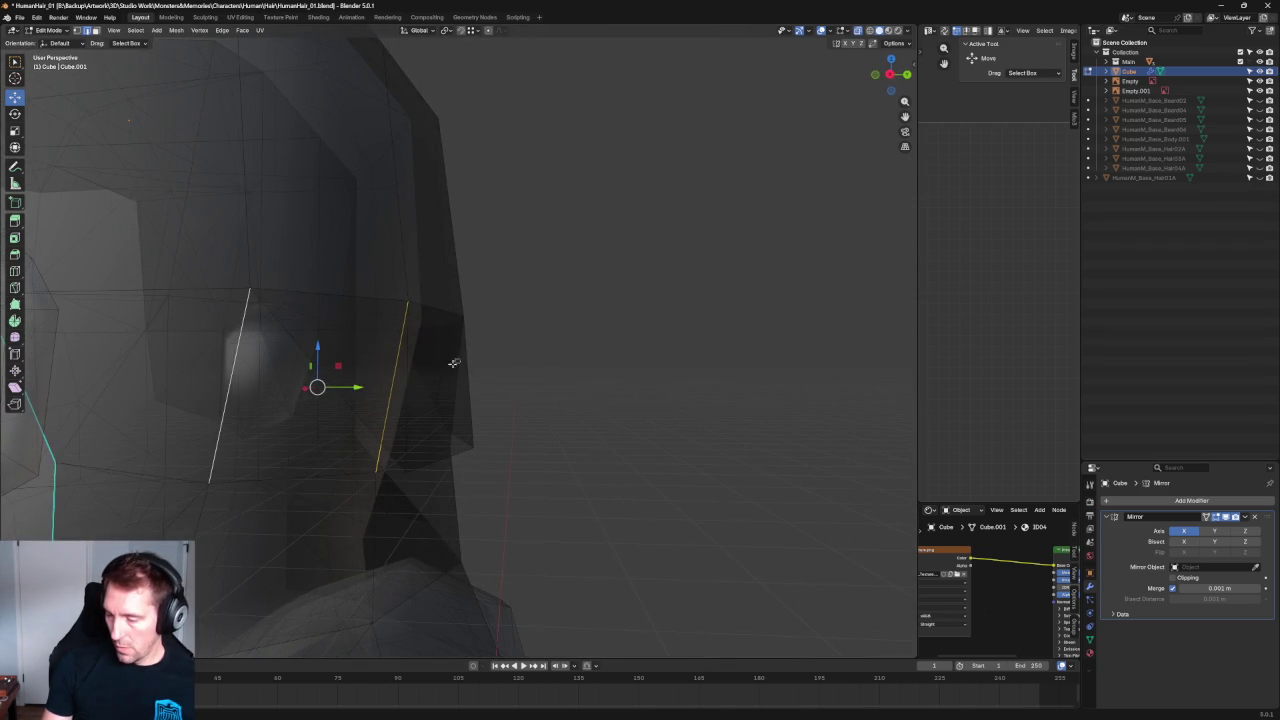
key(f)
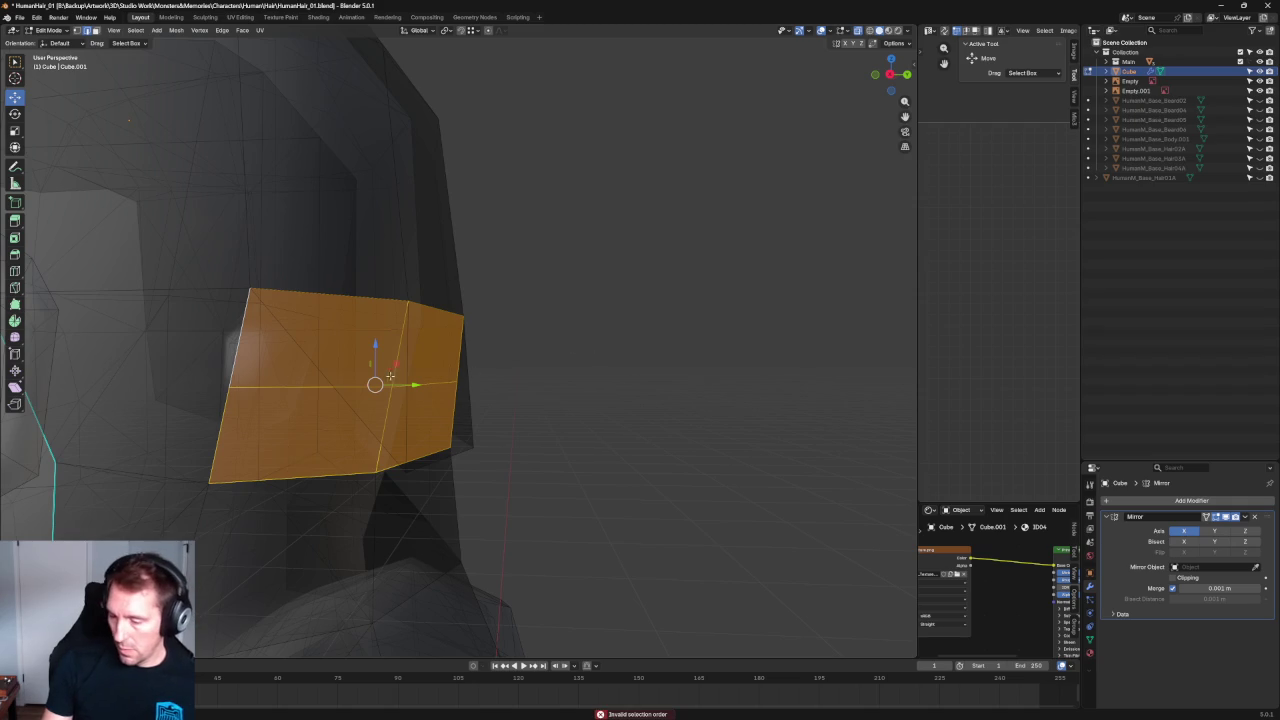
Remove the extra unwanted face using X > Faces, undoing a wrong deletion.
mouse_move(397, 371)
middle_down()
mouse_move(409, 383)
mouse_move(400, 354)
mouse_move(431, 410)
mouse_move(425, 395)
mouse_move(530, 340)
mouse_move(508, 294)
mouse_move(383, 380)
mouse_move(529, 420)
mouse_move(509, 391)
mouse_move(509, 432)
mouse_move(419, 406)
middle_up()
shift+click(402, 391)
key(x)
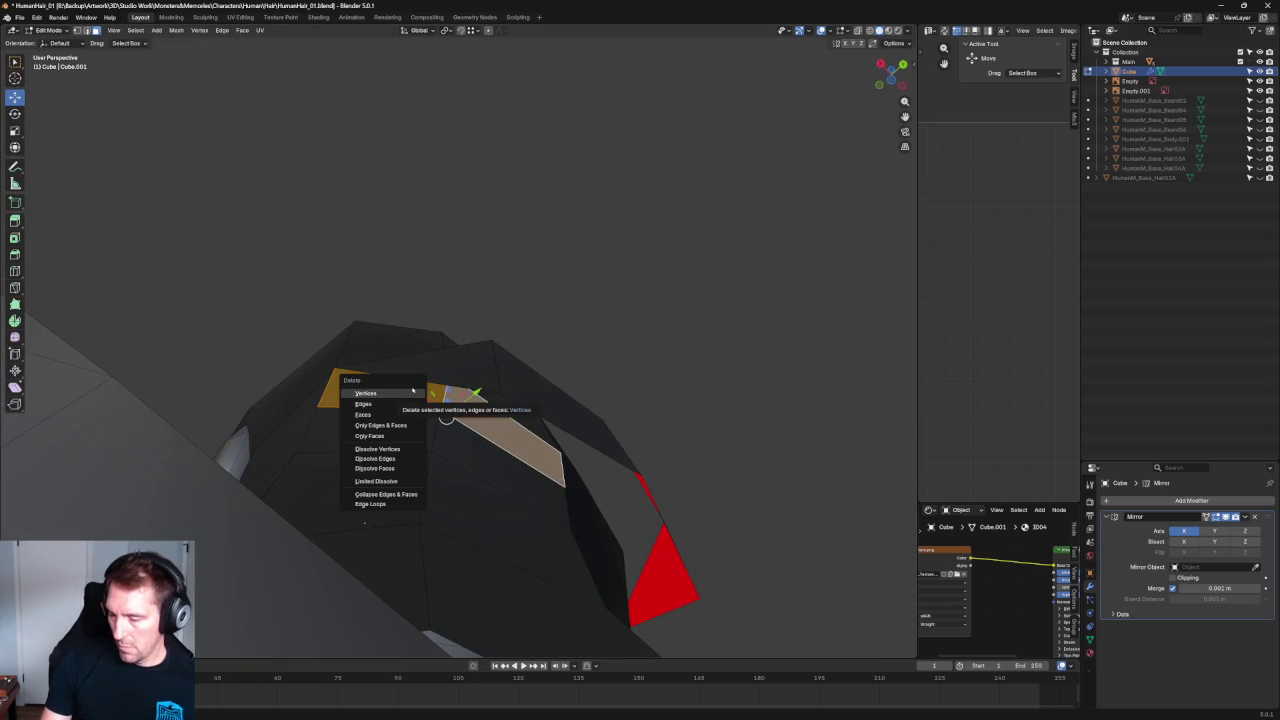
click(412, 394)
key(ctrl+z)
key(x)
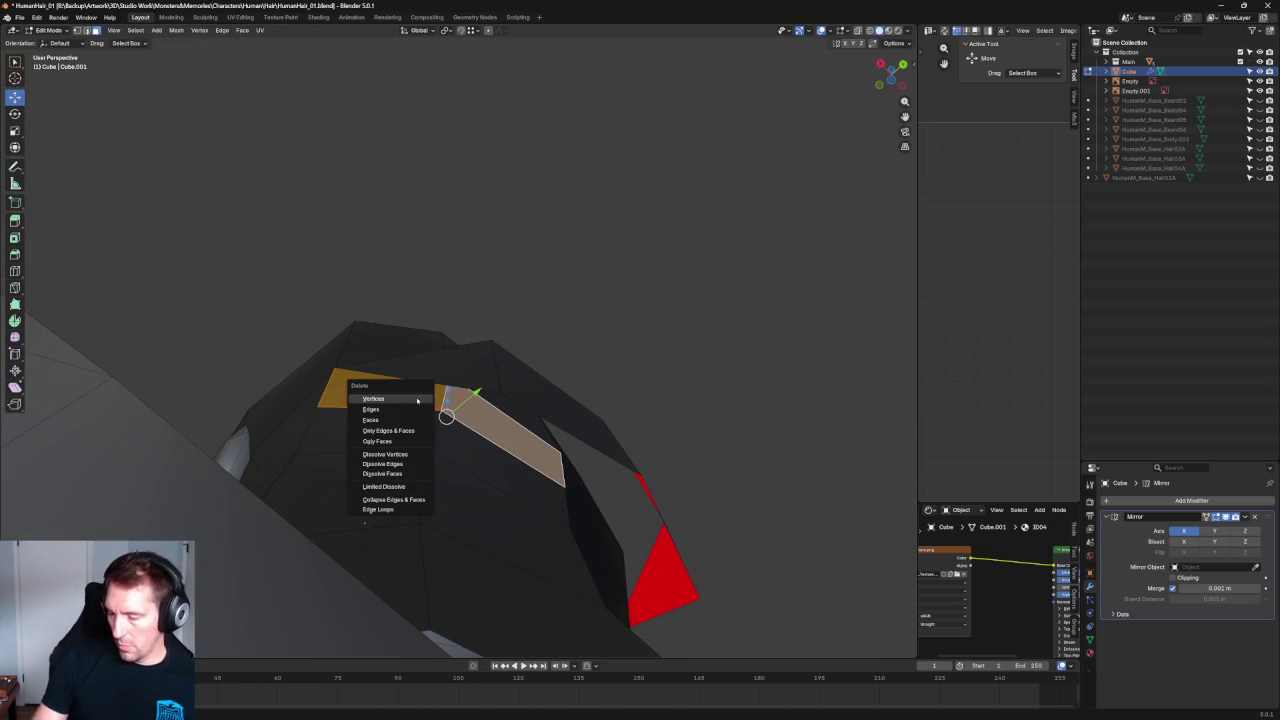
click(395, 421)
Move the vertex beside the red edge up to flatten the spike.
mouse_move(580, 350)
middle_down()
mouse_move(362, 447)
mouse_move(414, 449)
mouse_move(218, 362)
mouse_move(225, 350)
middle_up()
click(223, 349)
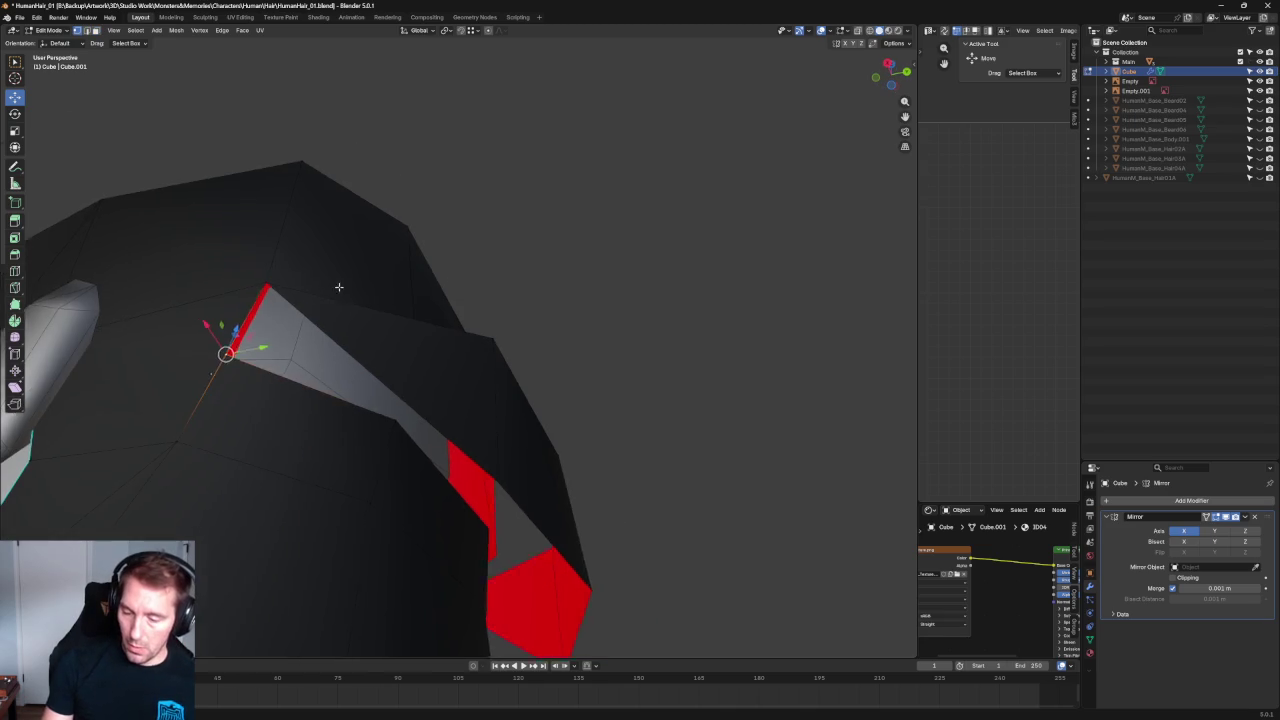
middle_drag(337, 280, 349, 318)
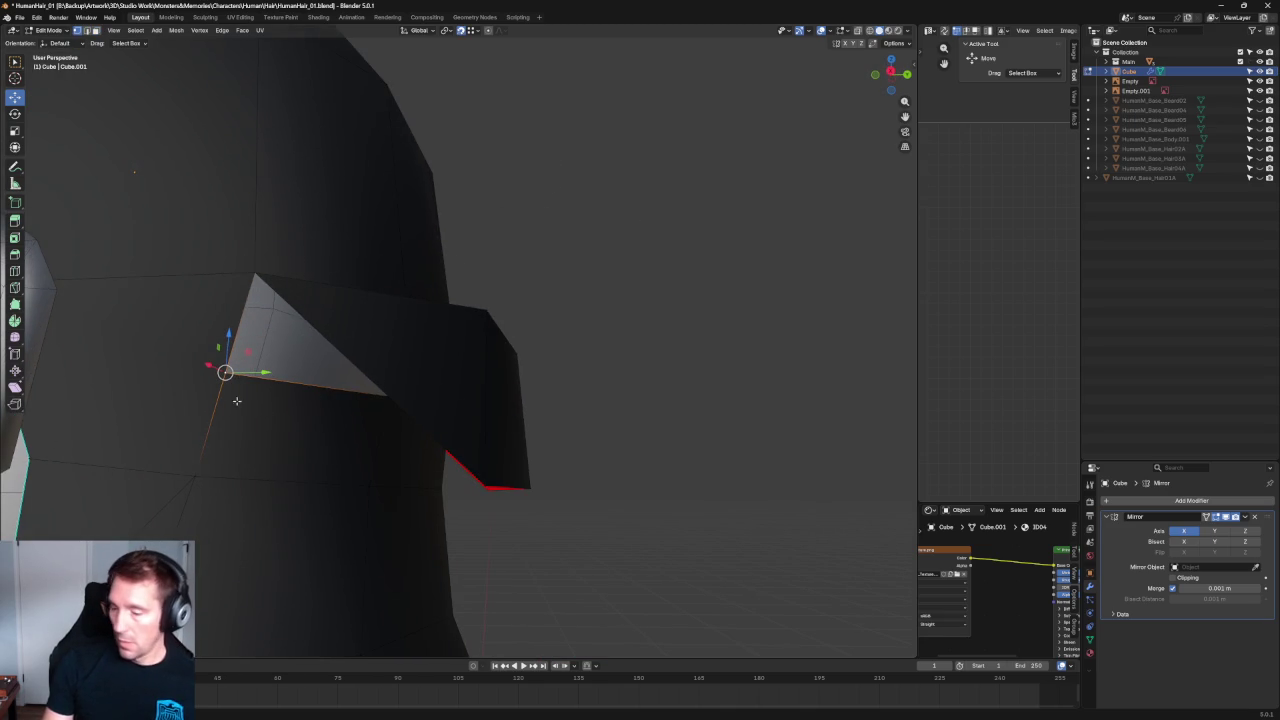
drag(225, 373, 254, 272)
Reposition the spike-tip vertex with two moves.
mouse_move(346, 234)
middle_down()
mouse_move(423, 306)
mouse_move(317, 254)
middle_up()
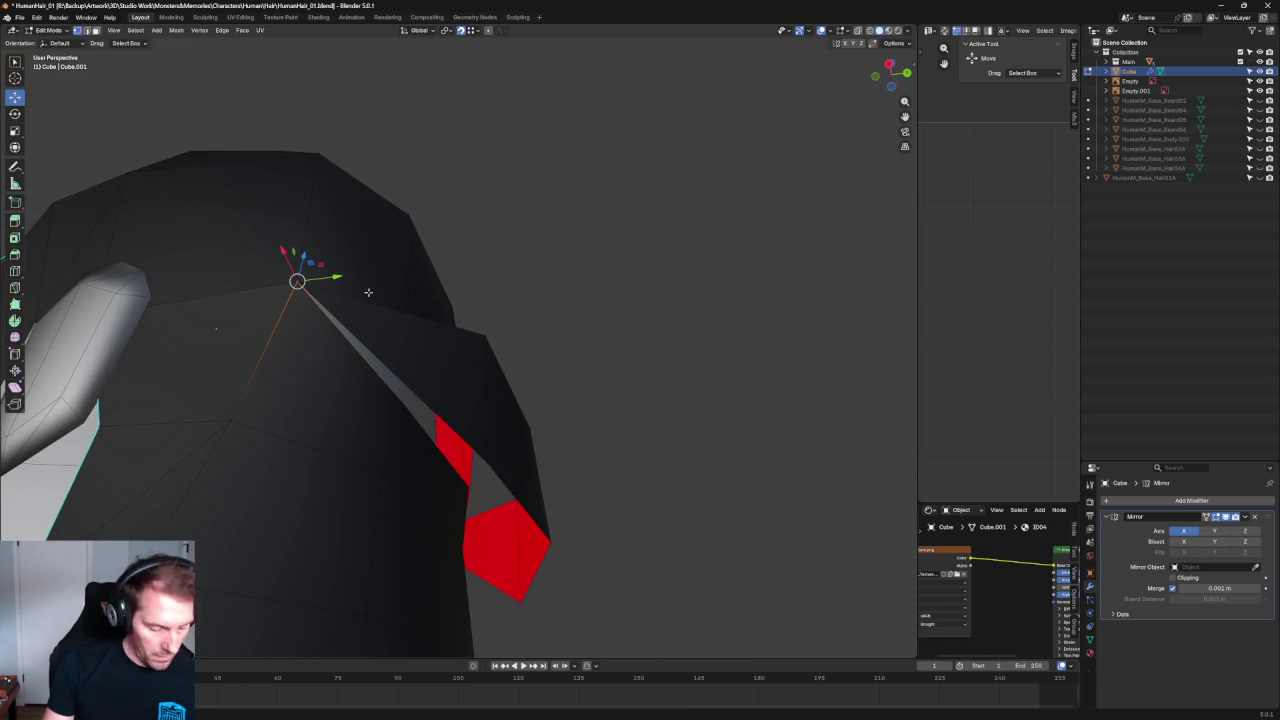
middle_drag(531, 303, 490, 300)
click(486, 292)
key(g)
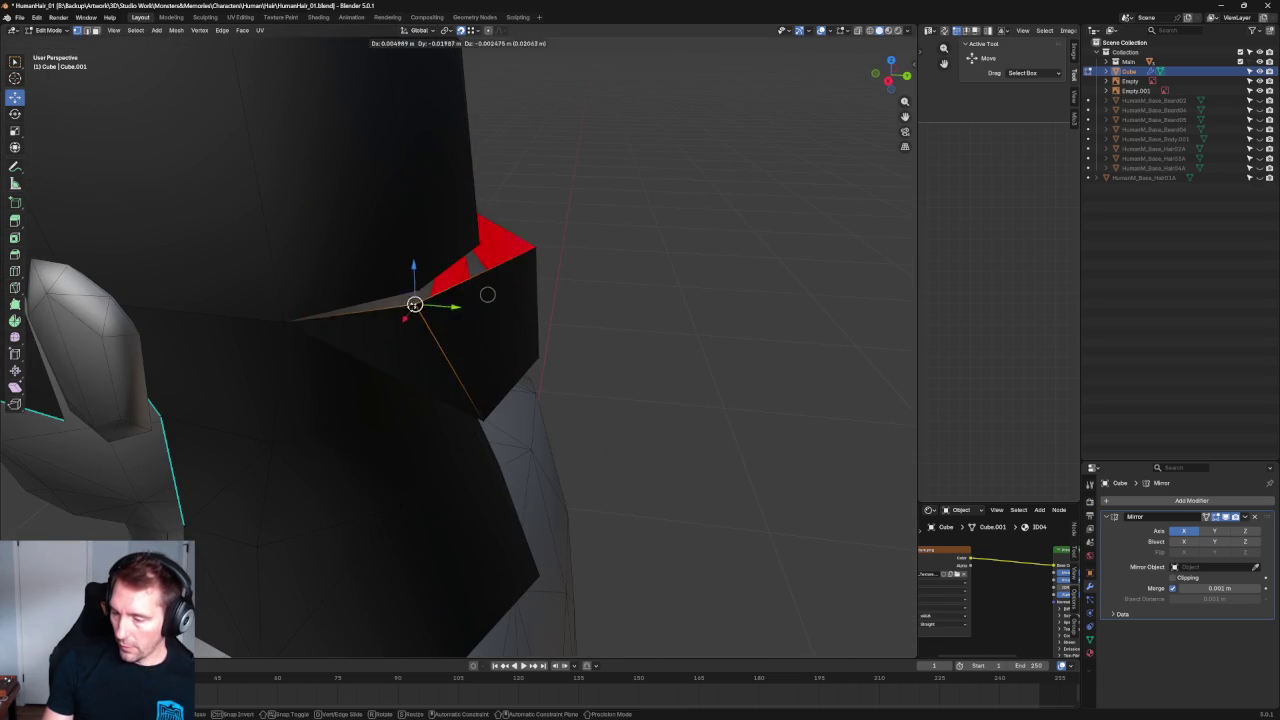
click(487, 280)
key(g)
click(686, 289)
mouse_move(686, 289)
middle_down()
mouse_move(560, 311)
mouse_move(617, 317)
mouse_move(606, 334)
middle_up()
key(KP_3)
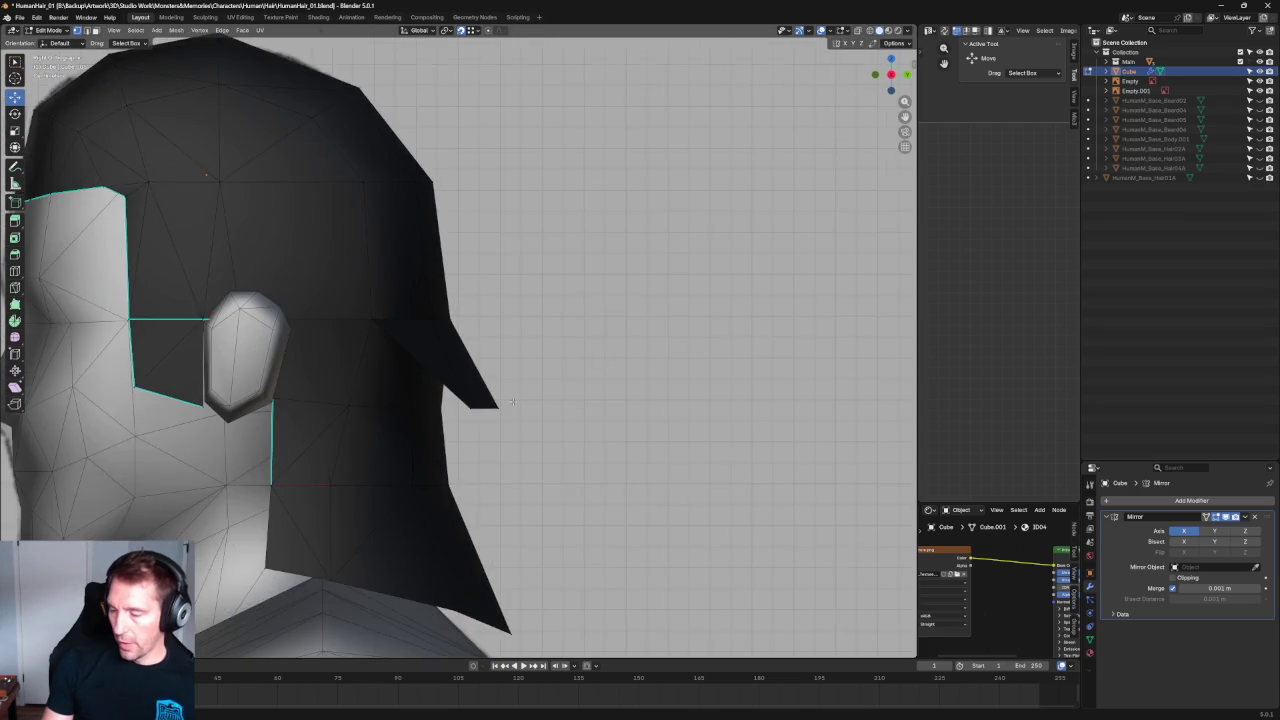
In X-ray right view, slide the spike vertex back along Y to the reference profile.
scroll(576, 403, up, 3)
key(alt+z)
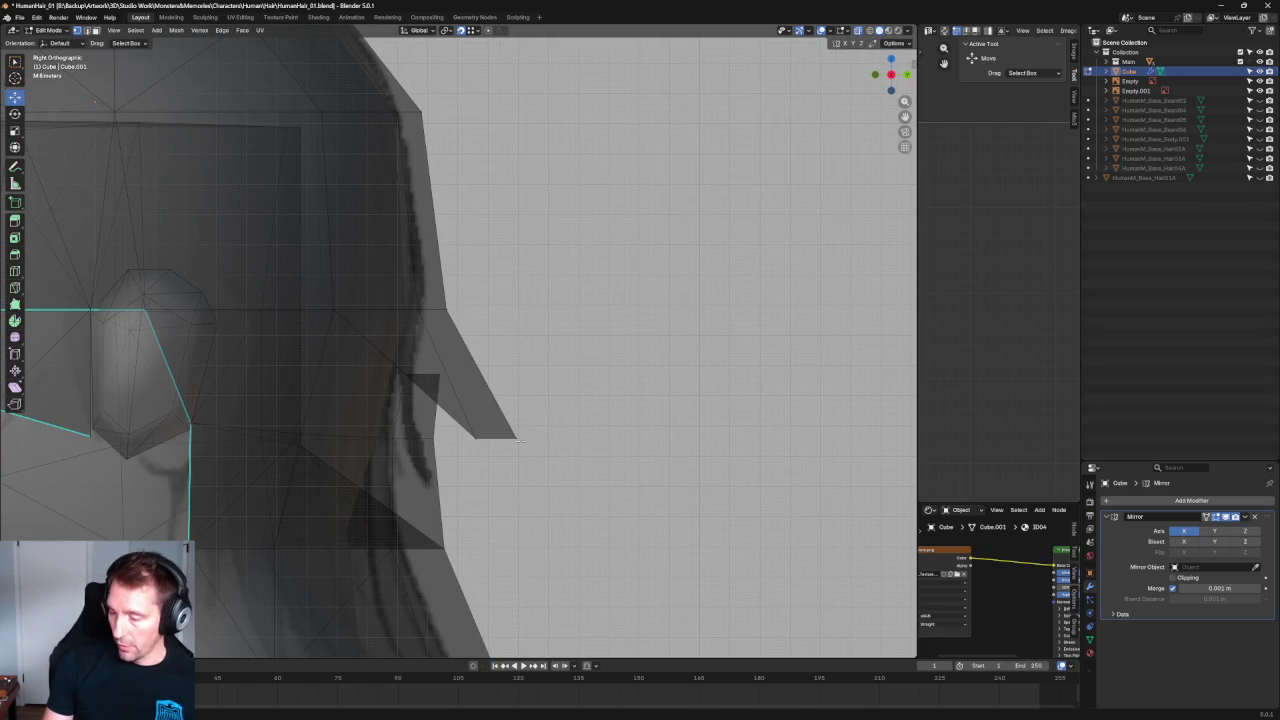
key(g)
key(y)
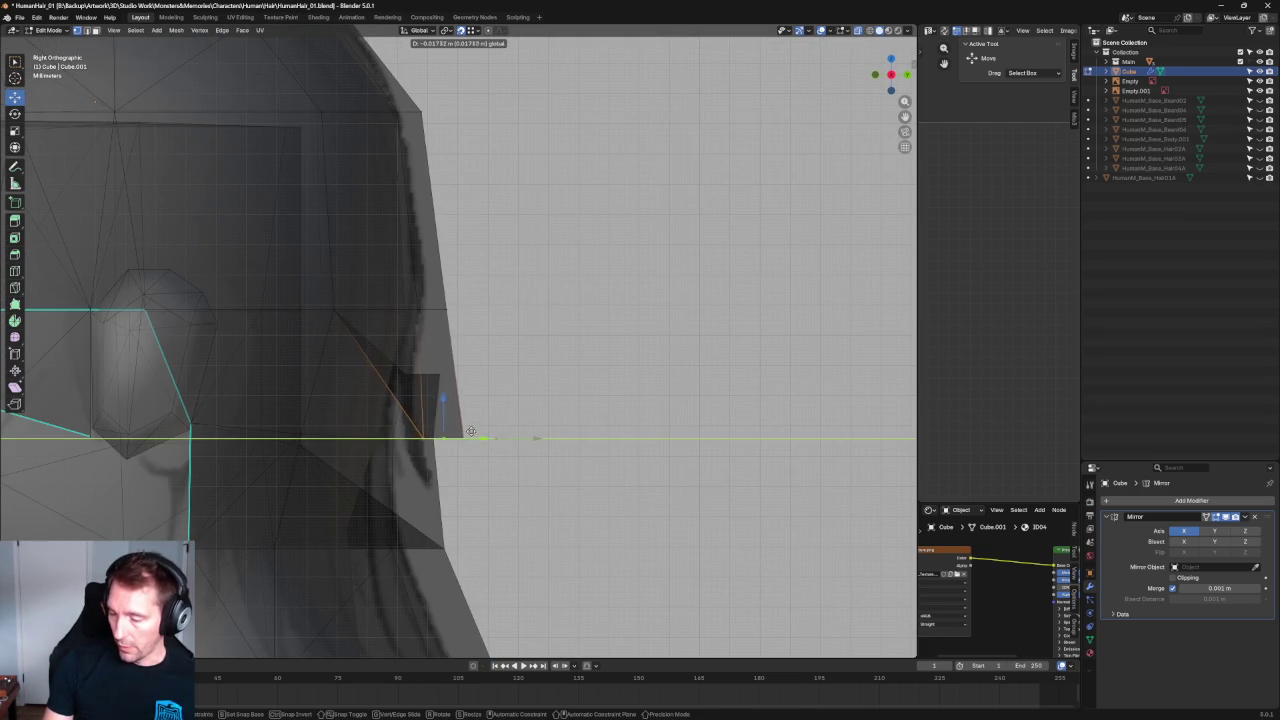
click(470, 430)
Check the tapered side strand in solid shading and X-ray right side view.
scroll(519, 379, up, 2)
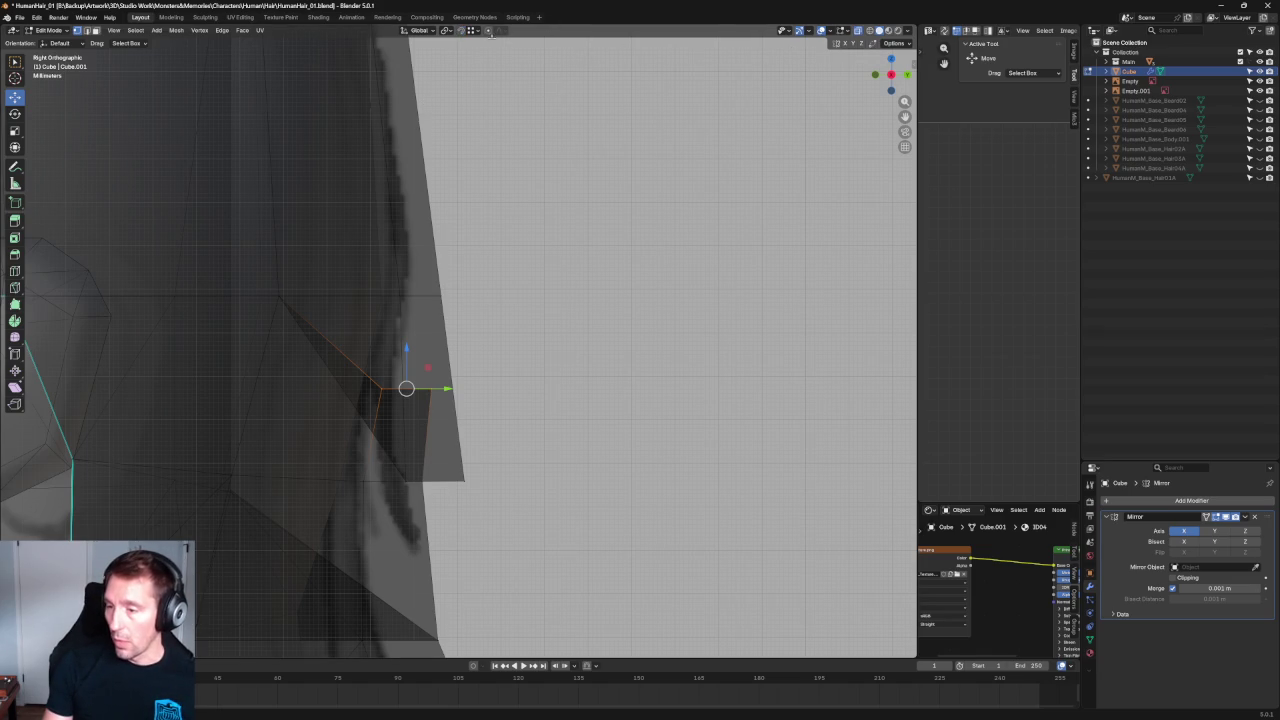
scroll(347, 361, up, 1)
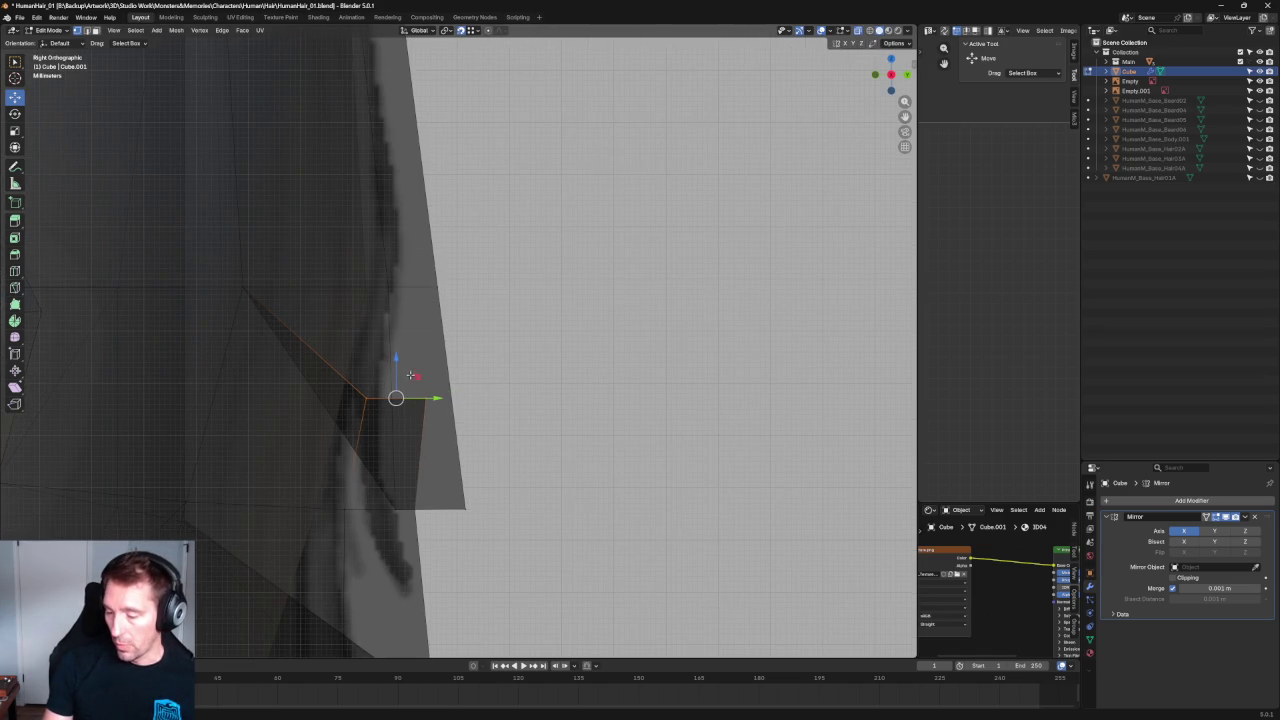
mouse_move(286, 245)
middle_down()
mouse_move(448, 288)
mouse_move(540, 240)
mouse_move(632, 221)
middle_up()
click(859, 31)
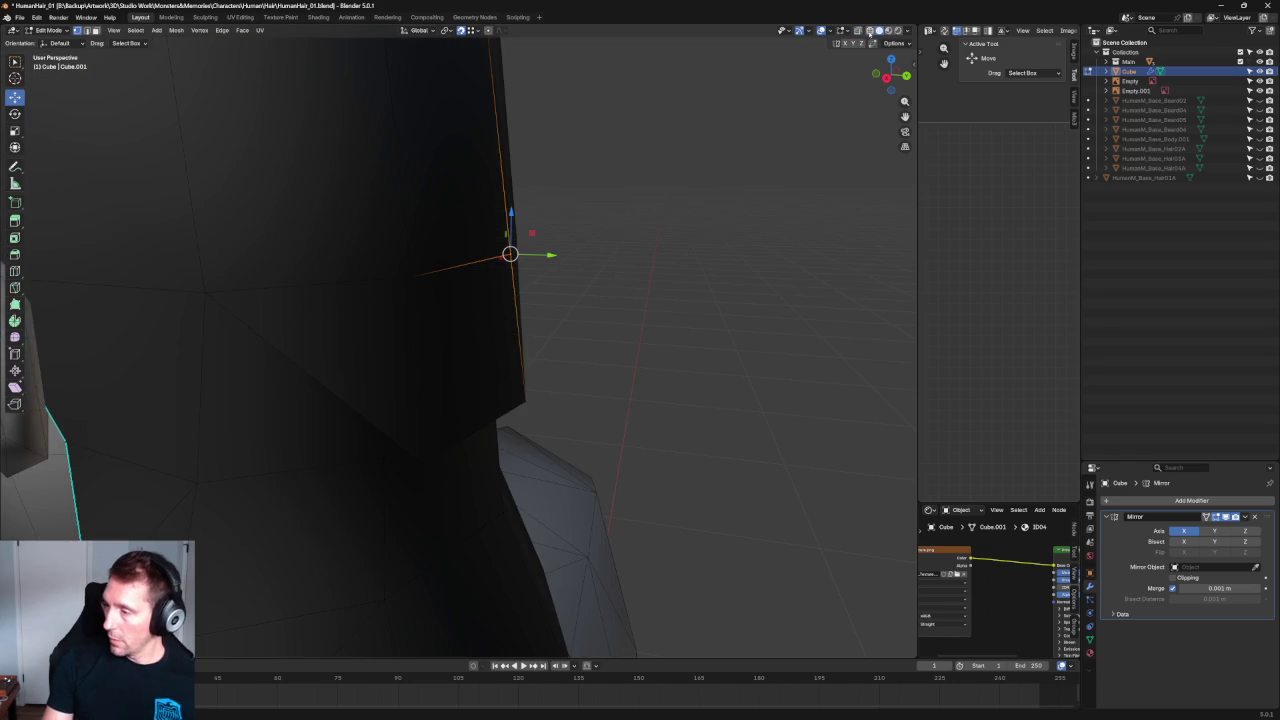
mouse_move(540, 342)
middle_down()
mouse_move(514, 306)
mouse_move(480, 330)
mouse_move(449, 391)
mouse_move(380, 423)
mouse_move(400, 414)
middle_up()
key(KP_3)
key(alt+z)
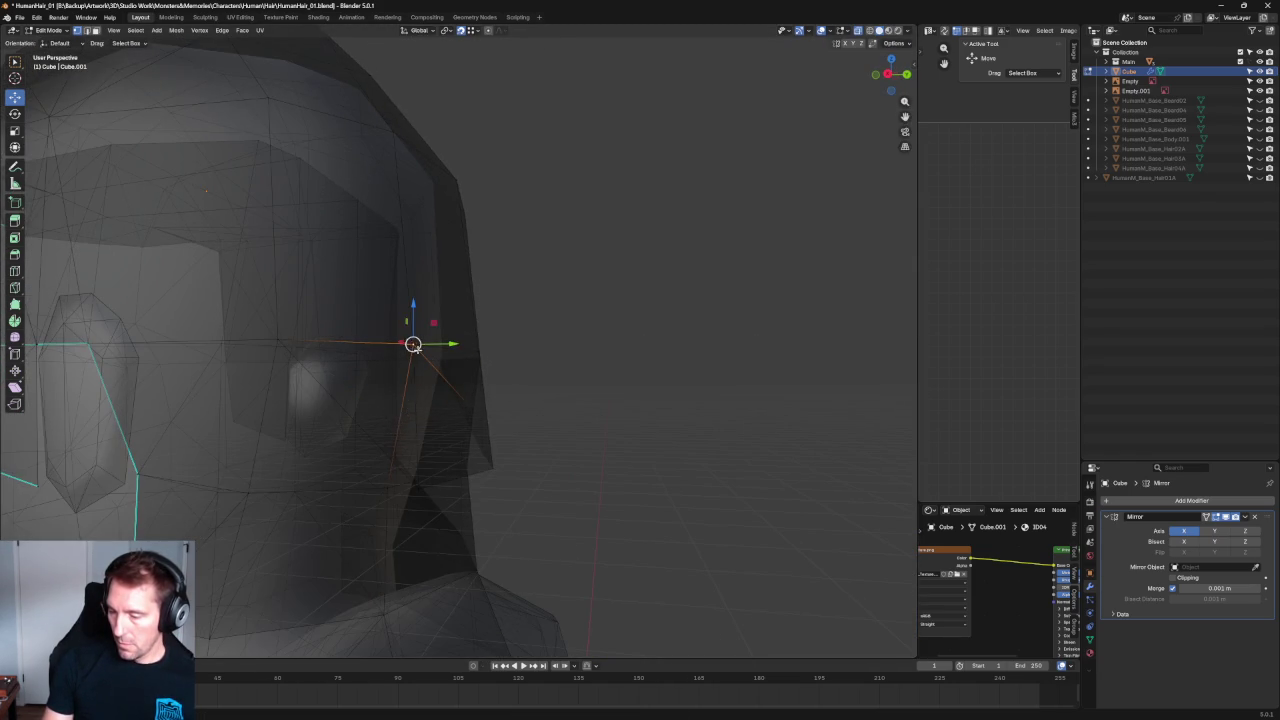
scroll(472, 390, down, 3)
scroll(472, 390, up, 2)
mouse_move(500, 395)
middle_down()
mouse_move(520, 398)
mouse_move(422, 409)
middle_up()
scroll(532, 397, up, 3)
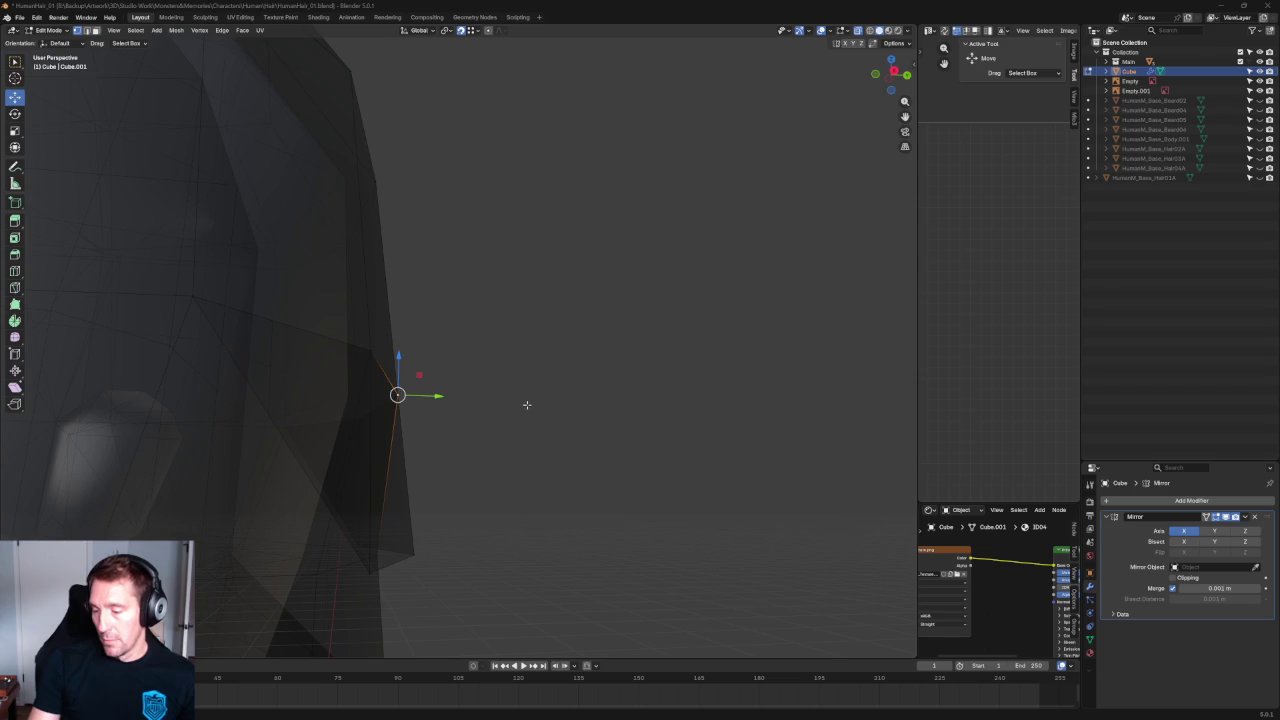
mouse_move(524, 395)
middle_down()
mouse_move(514, 380)
mouse_move(470, 390)
middle_up()
With X-ray on in right side view, move the ledge edge down along the reference.
mouse_move(360, 330)
middle_down()
mouse_move(340, 304)
mouse_move(606, 374)
mouse_move(589, 346)
mouse_move(606, 409)
mouse_move(424, 352)
middle_up()
key(alt+z)
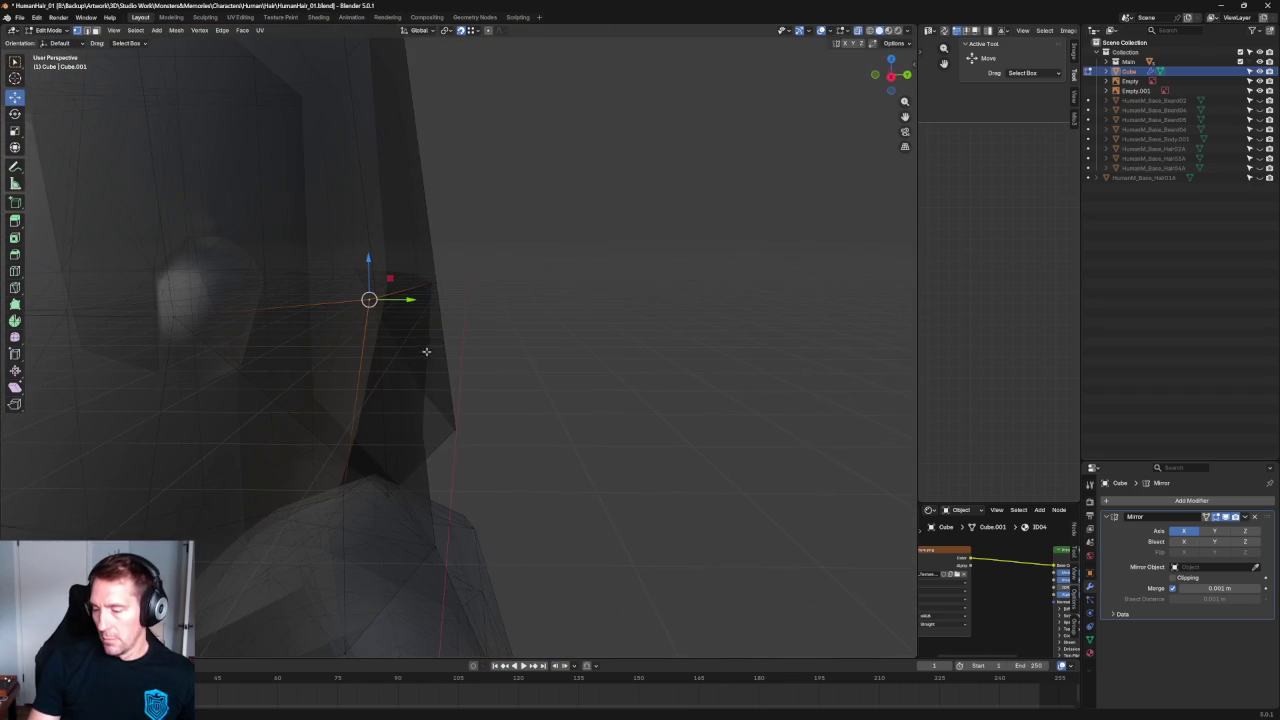
mouse_move(413, 303)
middle_down()
mouse_move(417, 286)
mouse_move(408, 303)
mouse_move(358, 316)
middle_up()
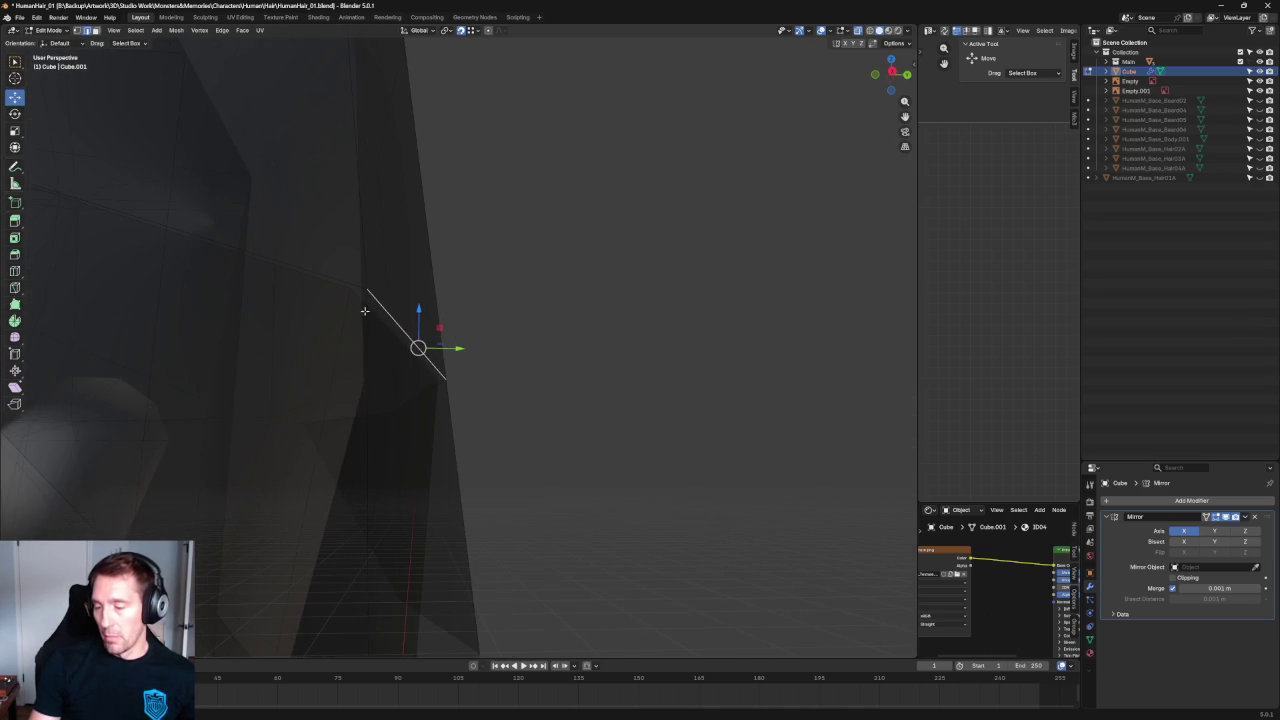
drag(387, 318, 381, 316)
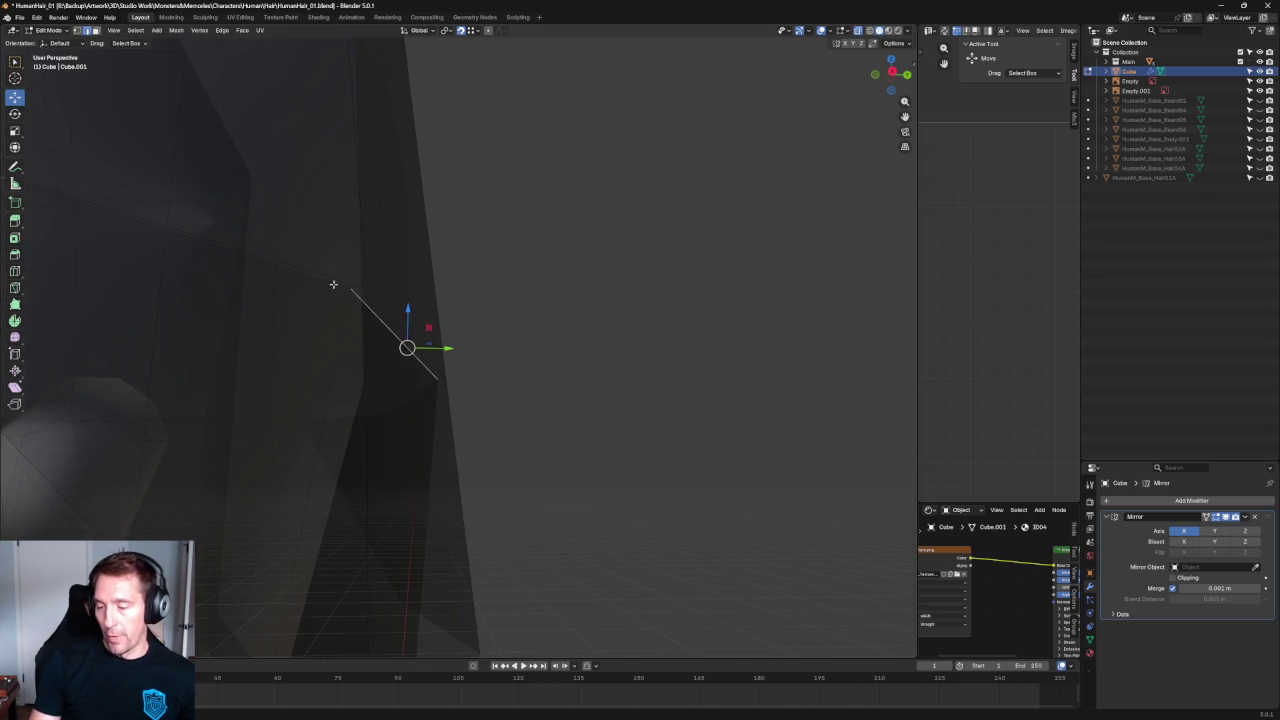
alt+middle_drag(334, 281, 397, 291)
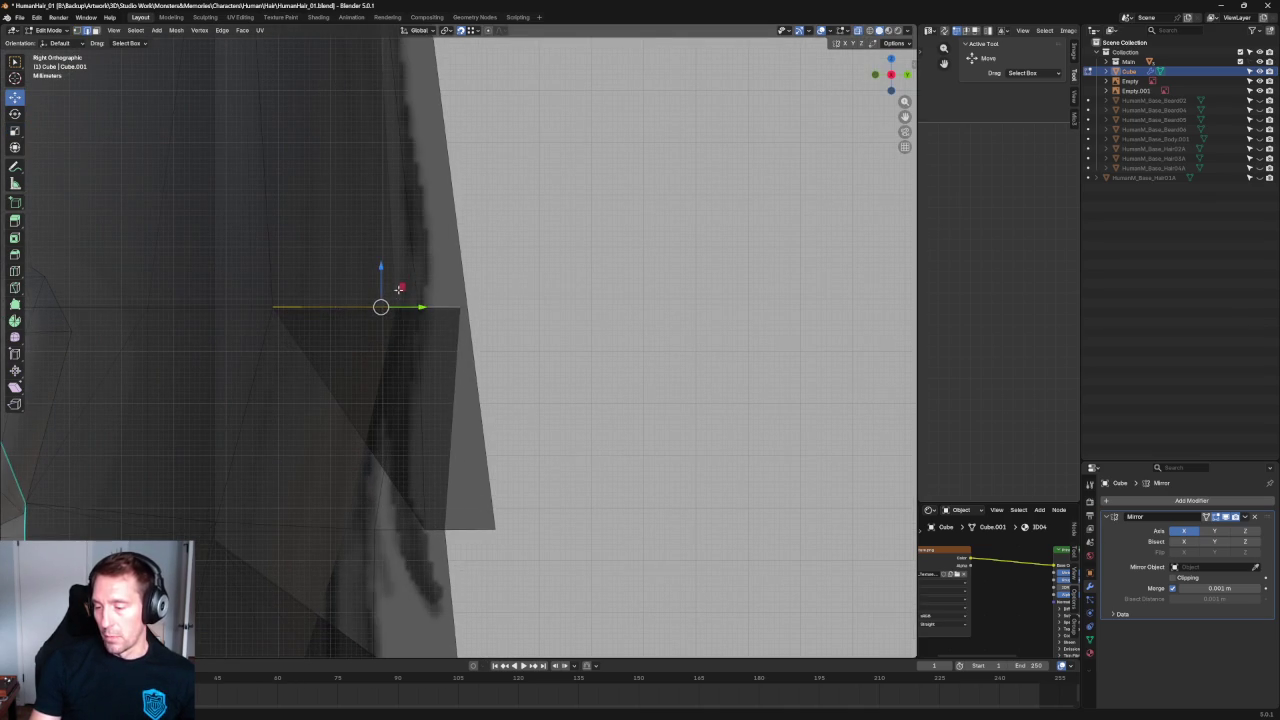
key(g)
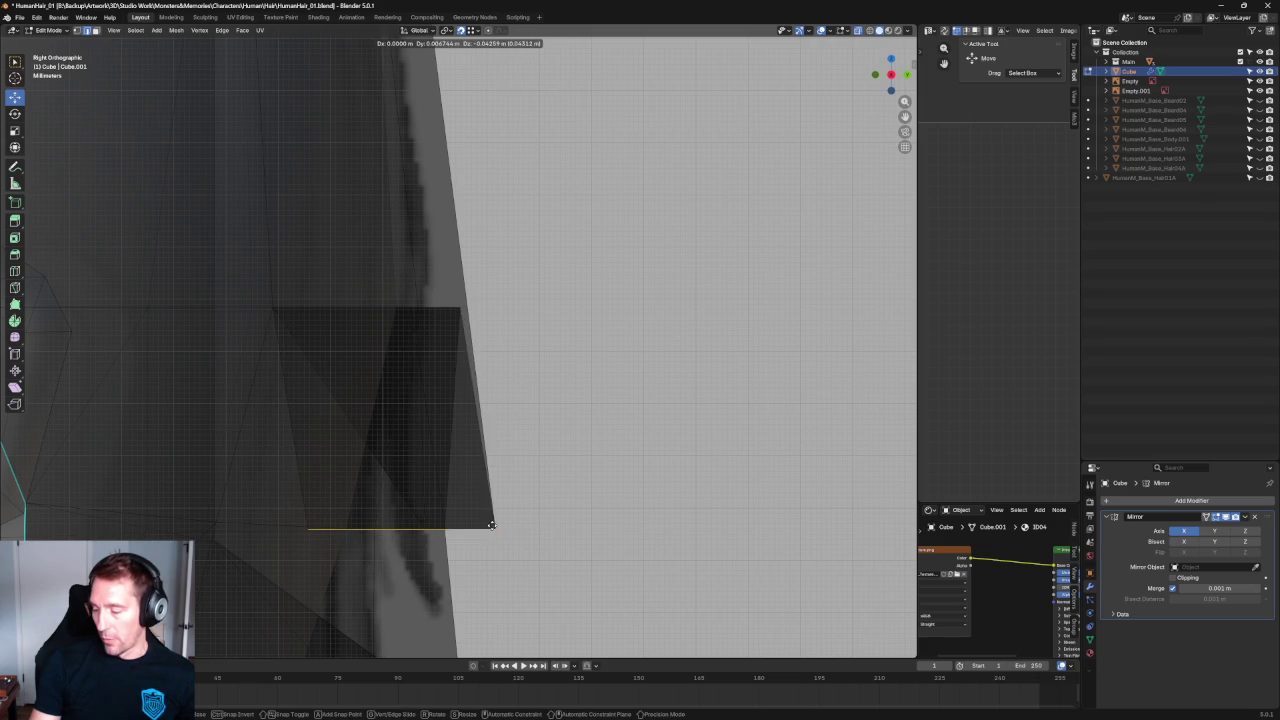
click(490, 524)
key(alt+z)
mouse_move(559, 437)
middle_down()
mouse_move(471, 429)
mouse_move(483, 423)
mouse_move(408, 390)
middle_up()
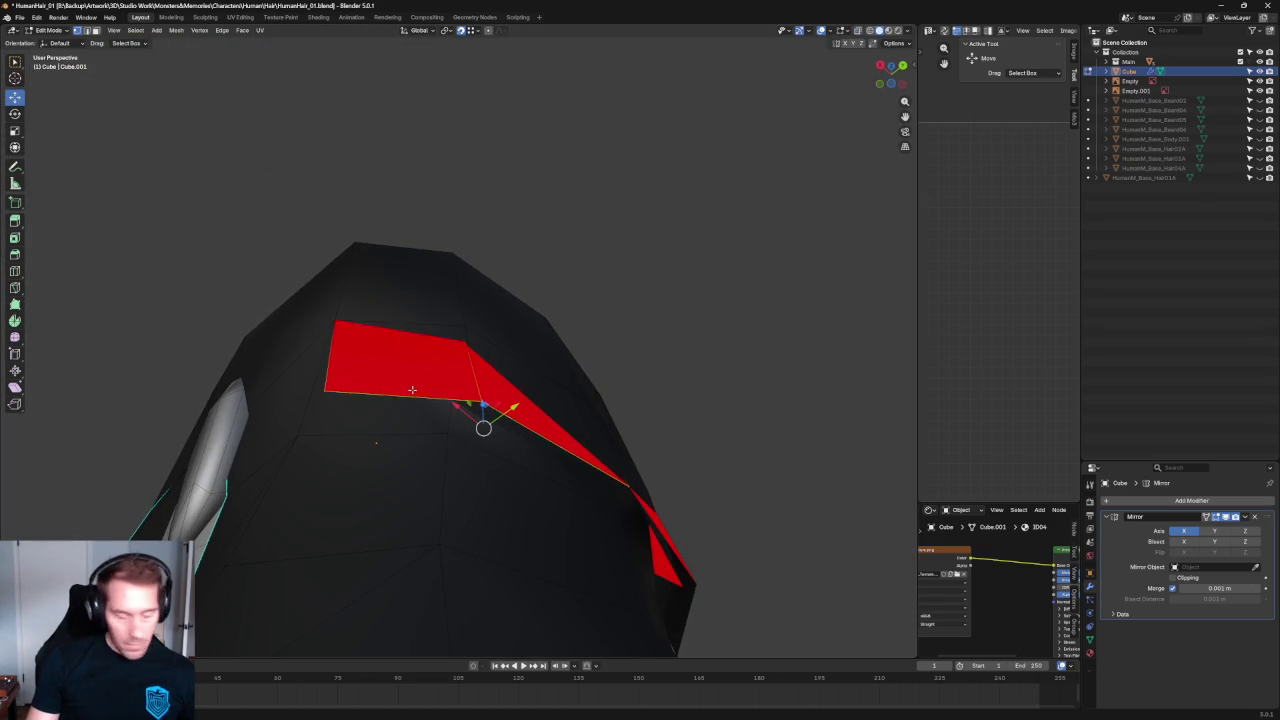
Select a lower ledge vertex and move it toward the neck, undoing the first attempt.
key(alt+z)
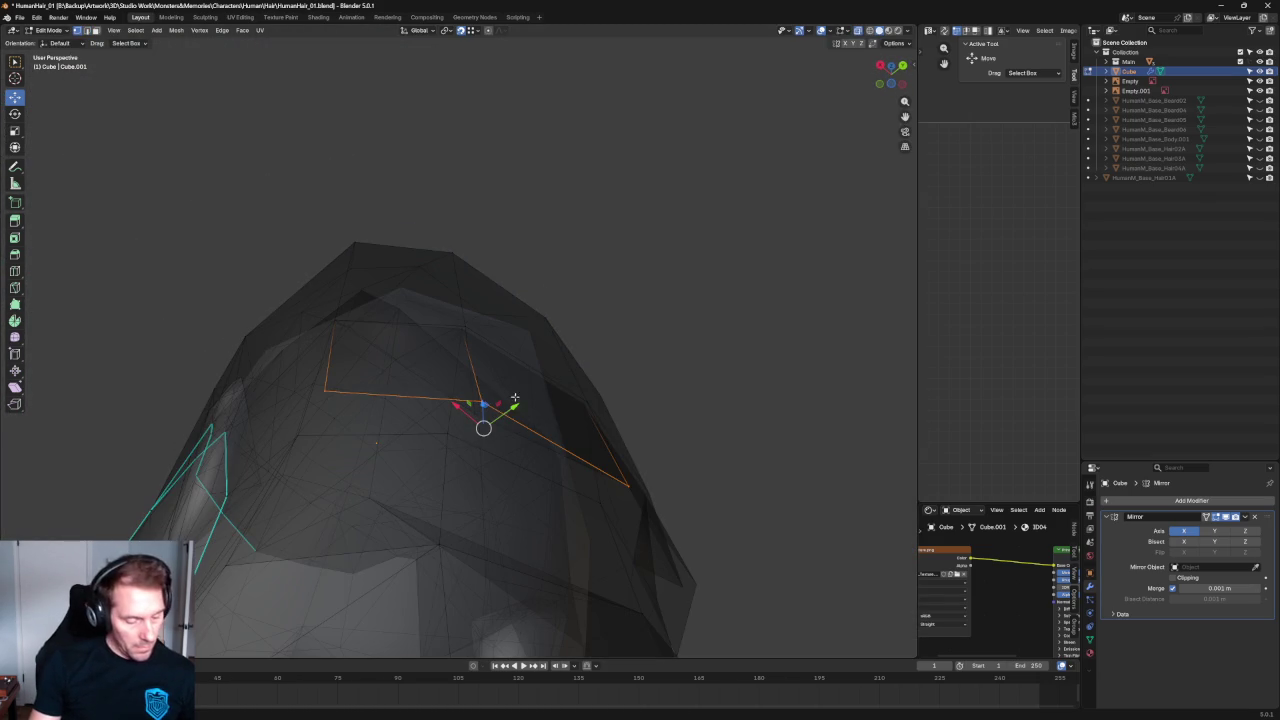
click(630, 486)
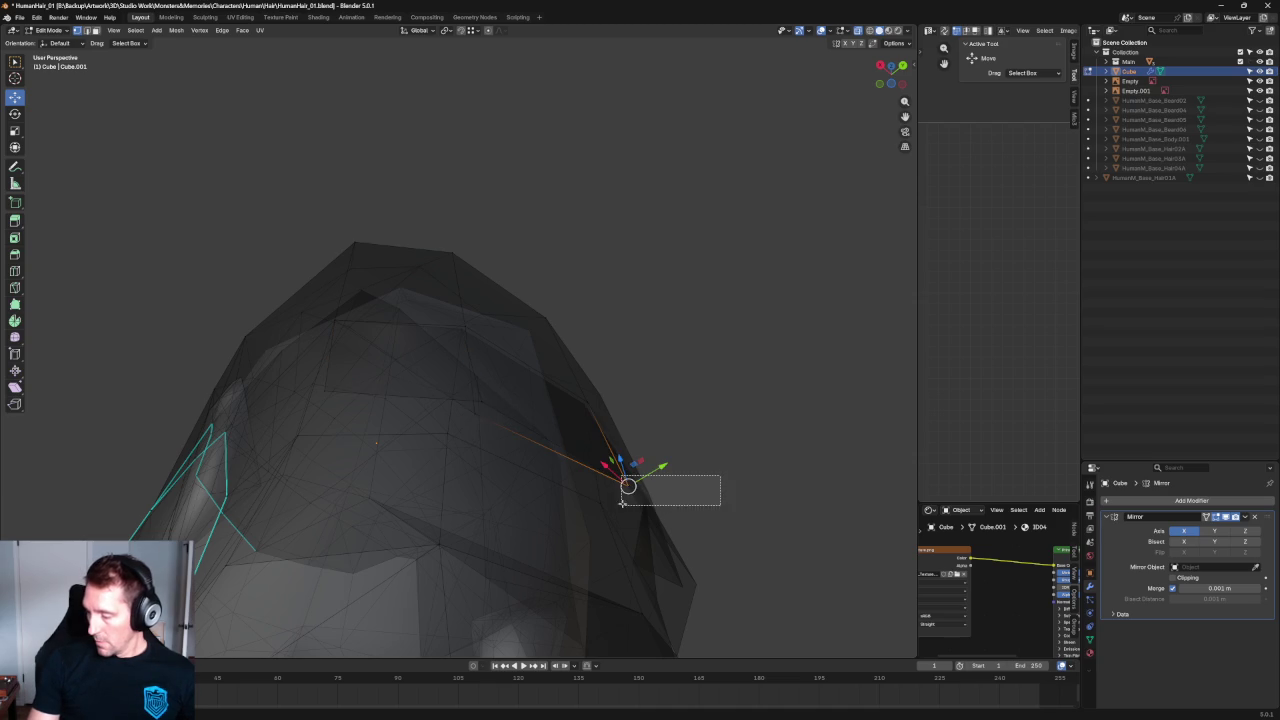
middle_drag(771, 414, 483, 449)
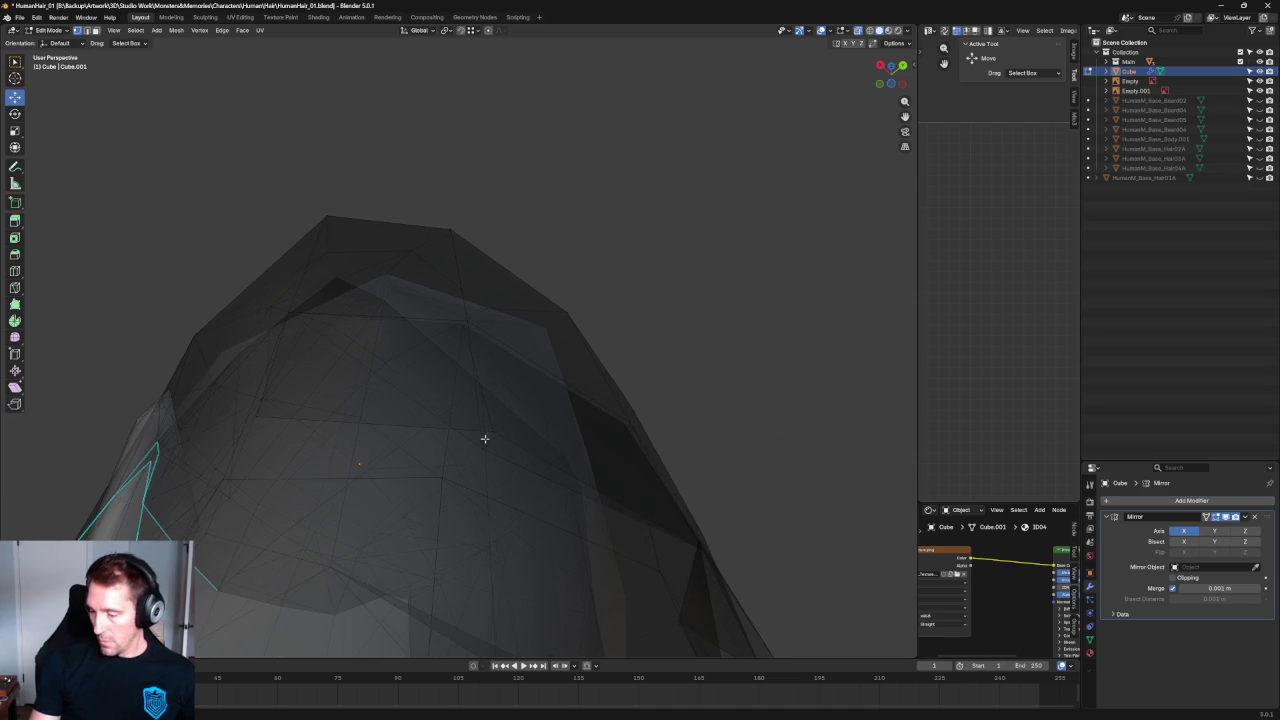
drag(482, 449, 493, 431)
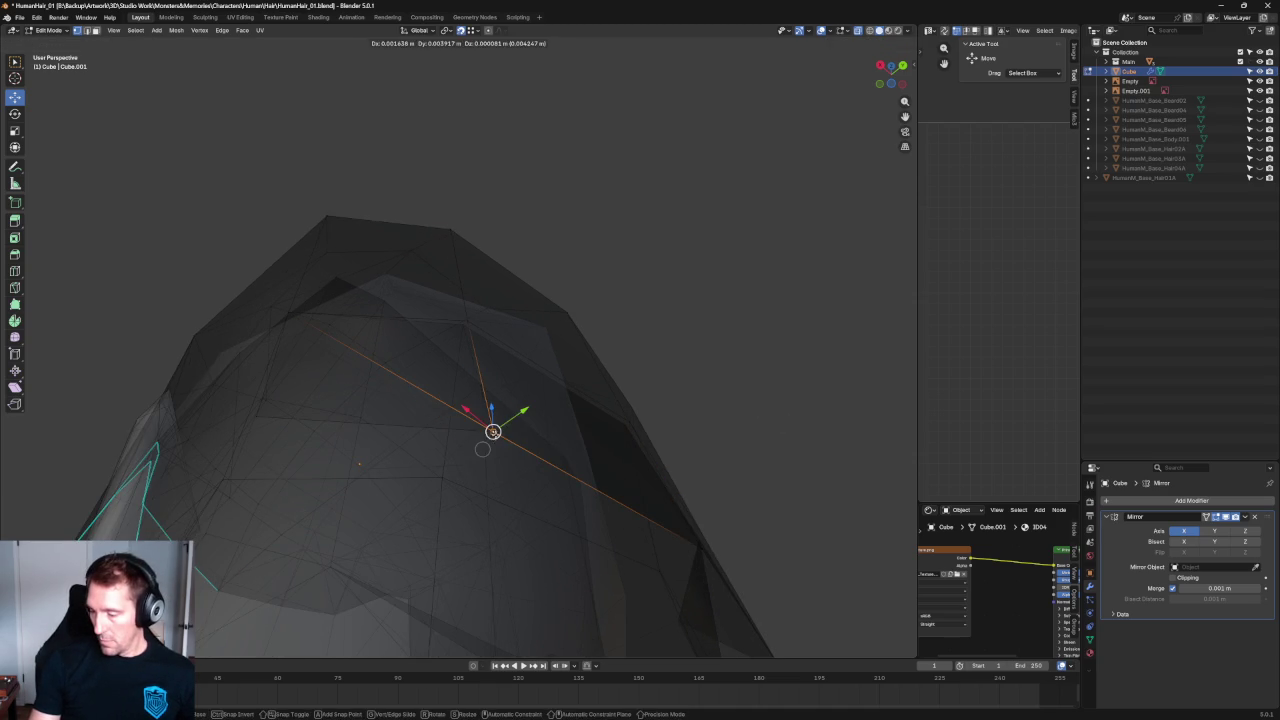
key(alt+z)
key(alt+z)
key(g)
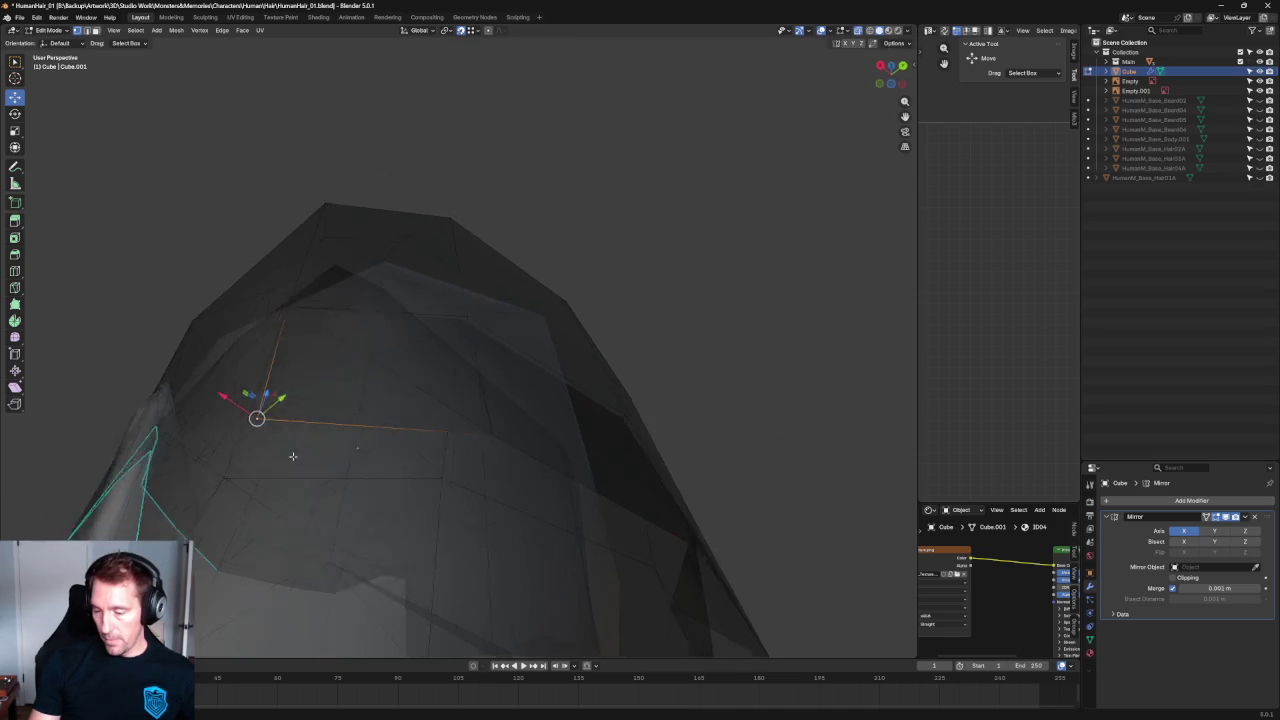
middle_drag(266, 418, 411, 478)
click(506, 460)
key(alt+z)
key(alt+z)
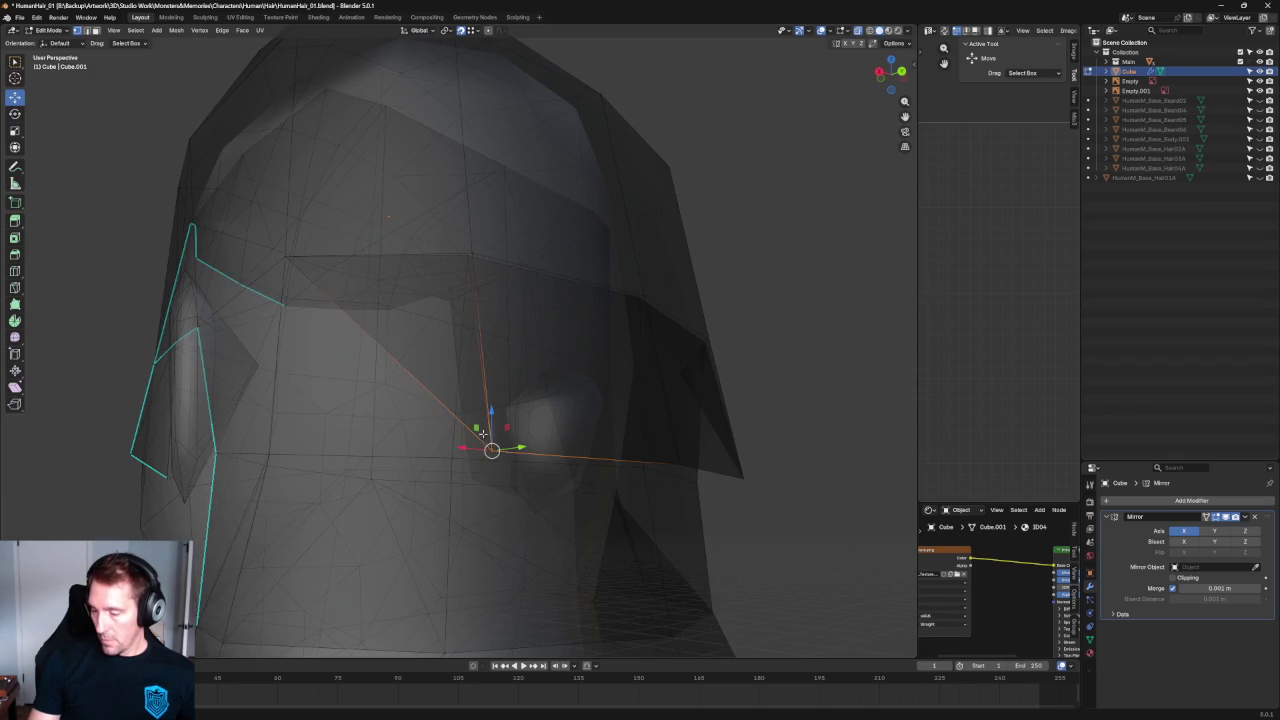
middle_drag(503, 477, 541, 488)
key(ctrl+z)
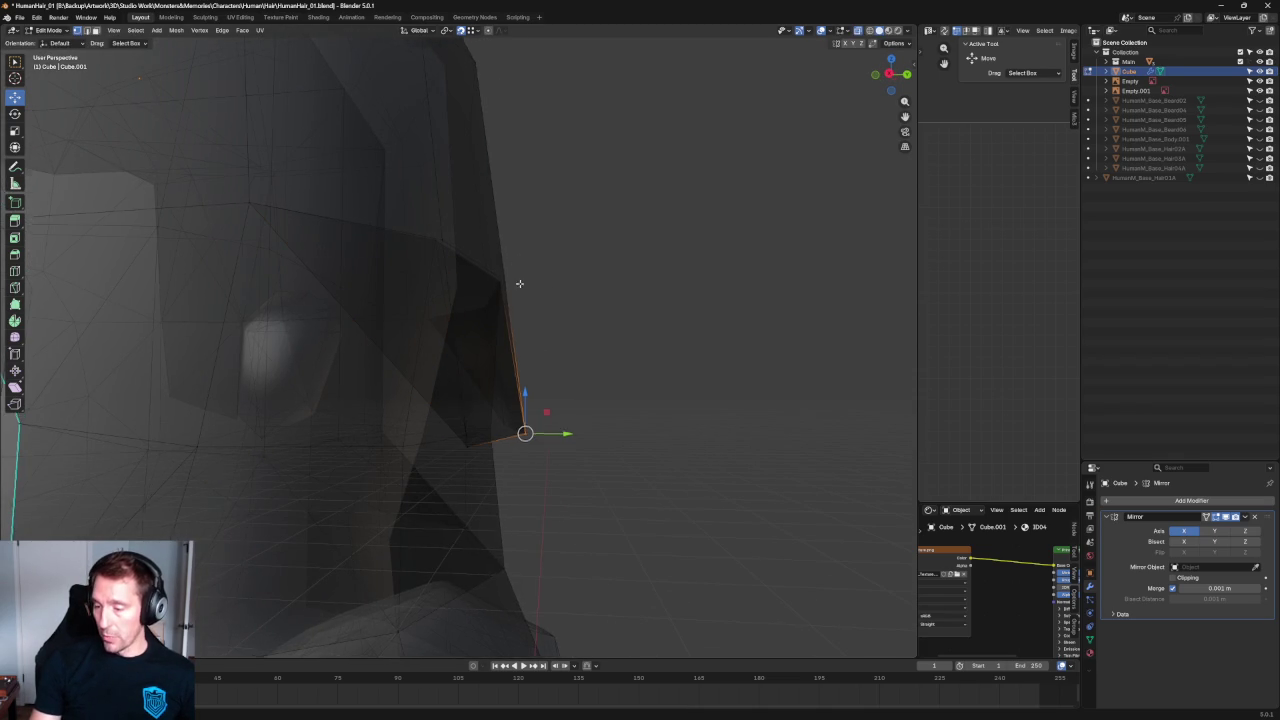
Inspect the neck area from behind and in X-ray right side view.
key(alt+z)
scroll(571, 400, down, 3)
scroll(614, 380, down, 3)
mouse_move(591, 400)
middle_down()
mouse_move(602, 363)
mouse_move(628, 385)
middle_up()
key(shift+space)
key(s)
scroll(603, 363, up, 5)
key(alt+z)
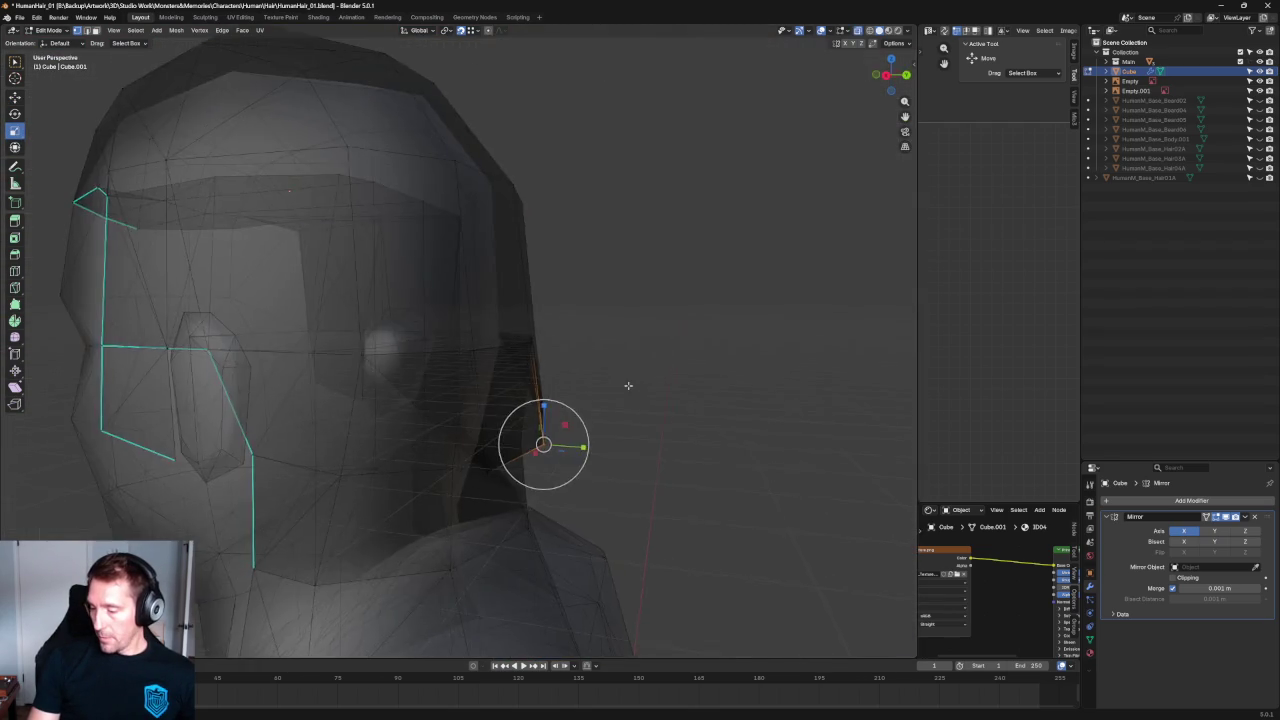
key(KP_3)
scroll(628, 385, up, 5)
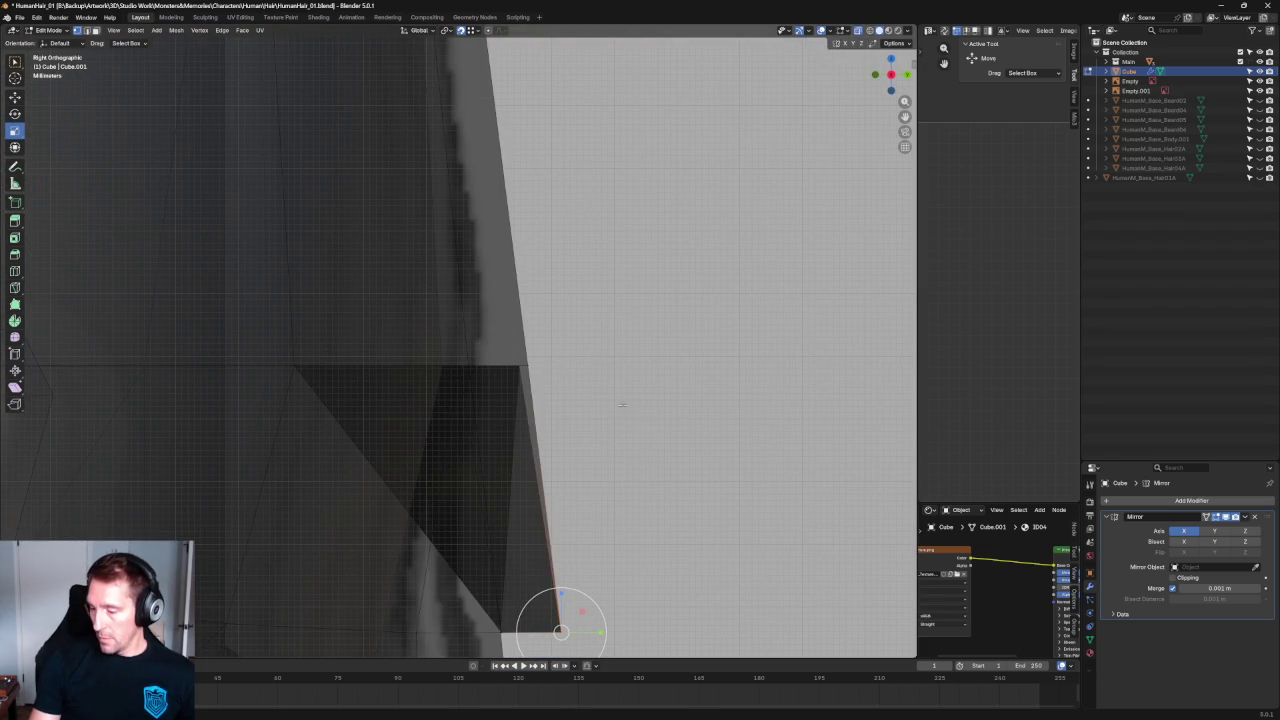
Reposition the collar vertex against the neck and check it in solid shading.
mouse_move(654, 450)
middle_down()
mouse_move(593, 258)
mouse_move(654, 300)
mouse_move(629, 357)
mouse_move(663, 354)
middle_up()
key(shift+space)
key(g)
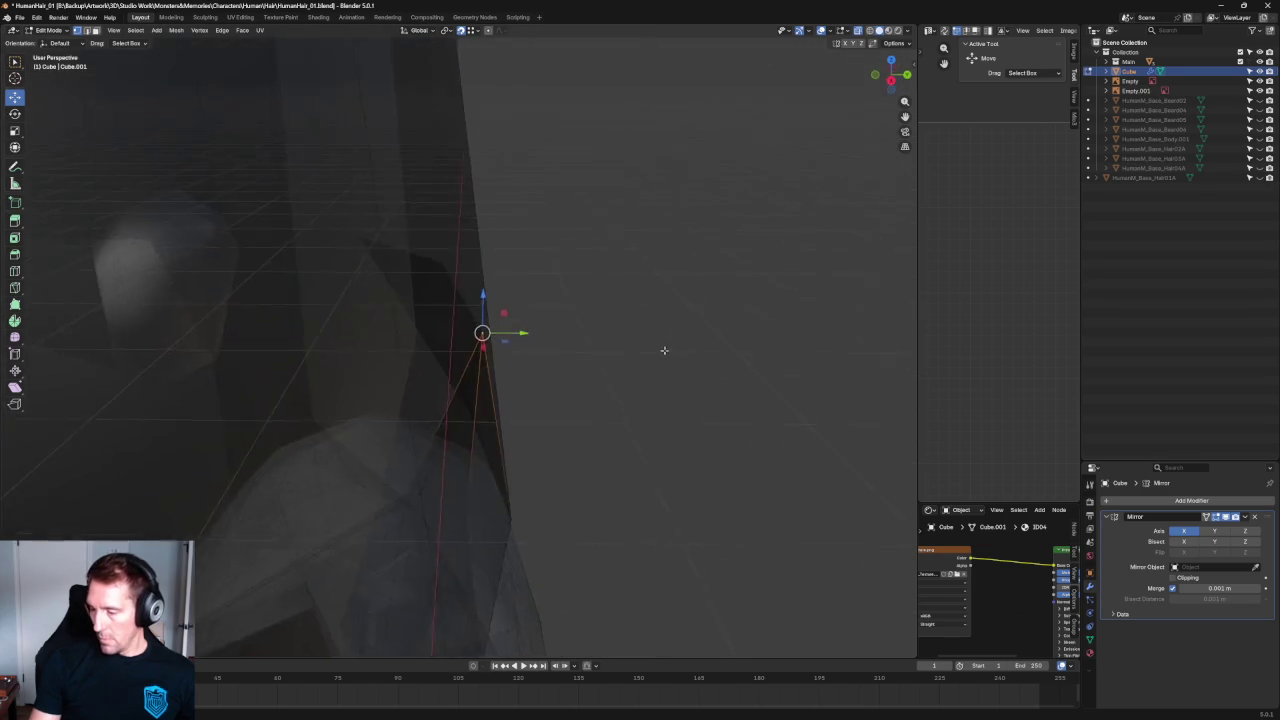
scroll(562, 373, up, 3)
key(alt+z)
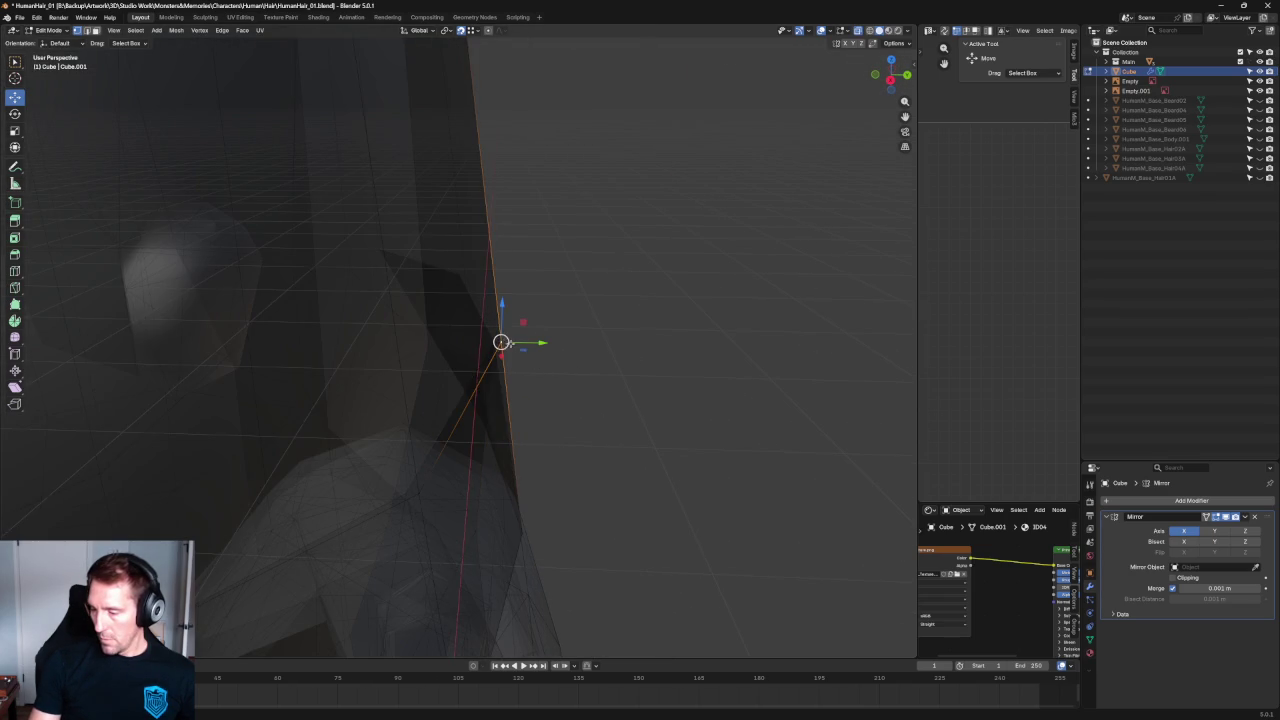
mouse_move(580, 330)
middle_down()
mouse_move(613, 351)
mouse_move(634, 434)
middle_up()
key(alt+z)
scroll(606, 388, down, 4)
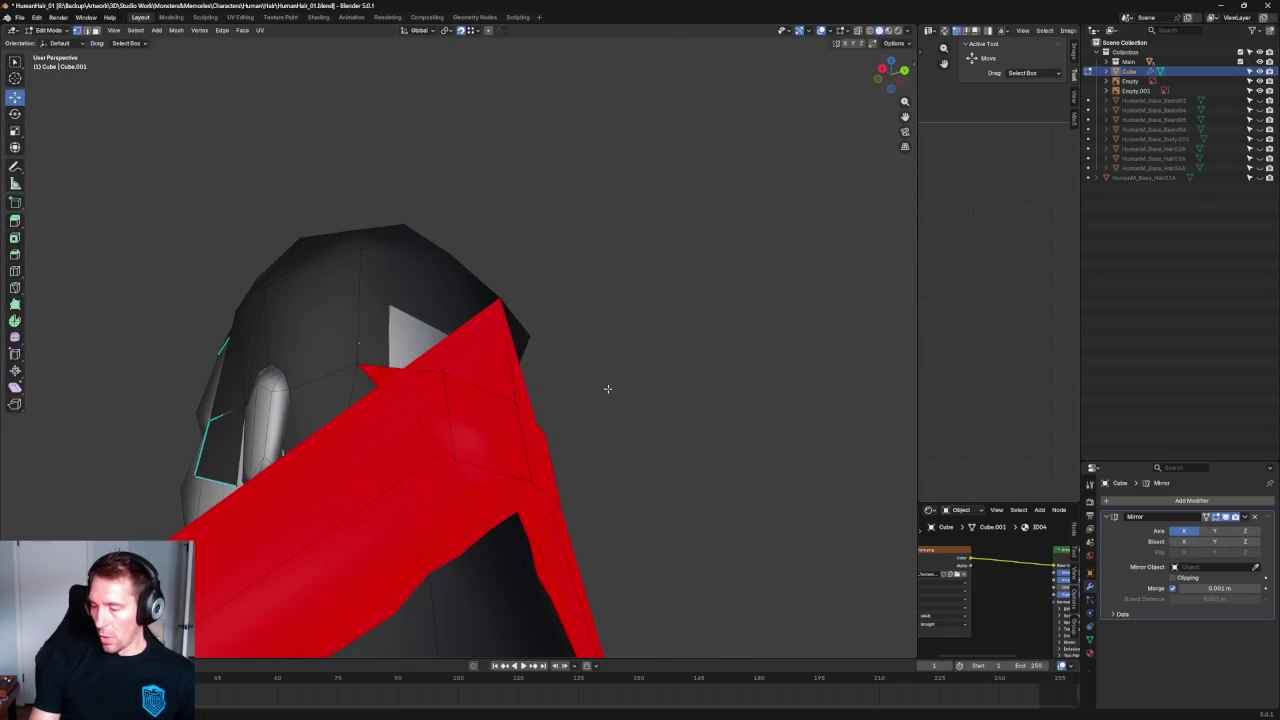
Orbit around the head to inspect the red back-facing hair piece.
middle_drag(607, 388, 684, 269)
scroll(684, 269, up, 4)
key(alt+z)
middle_drag(740, 300, 457, 346)
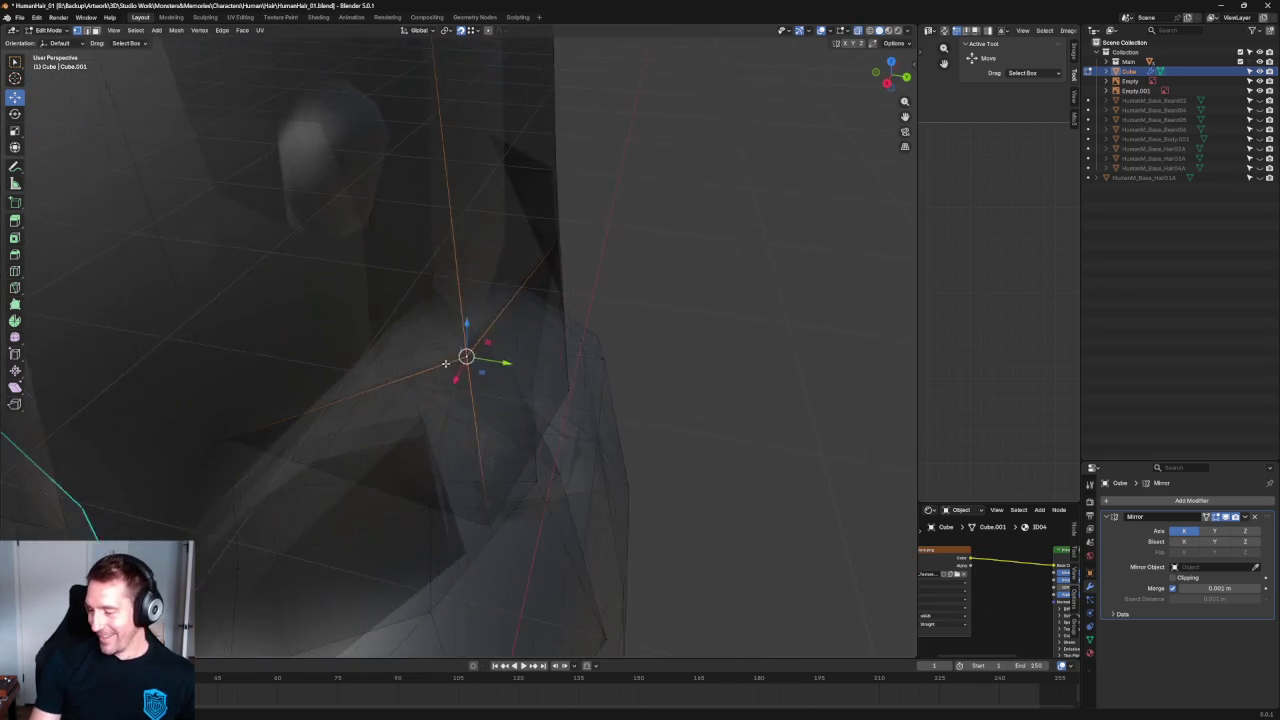
scroll(446, 362, up, 2)
scroll(731, 277, down, 4)
key(alt+z)
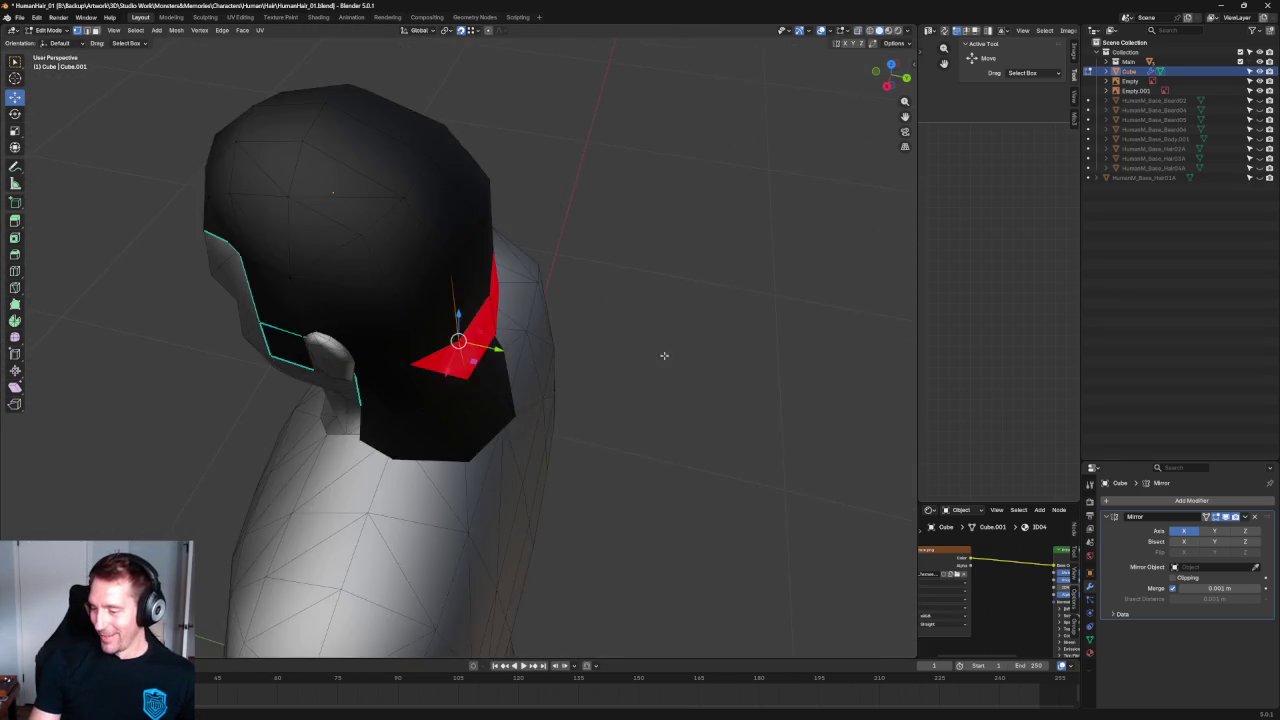
middle_drag(659, 369, 649, 323)
scroll(649, 323, up, 3)
mouse_move(449, 229)
middle_down()
mouse_move(429, 262)
mouse_move(631, 331)
mouse_move(543, 365)
mouse_move(563, 266)
mouse_move(420, 362)
mouse_move(443, 371)
mouse_move(349, 334)
mouse_move(353, 314)
middle_up()
scroll(443, 295, up, 2)
Clear the selection and compare see-through and solid views of the hair piece.
key(alt+z)
key(alt+a)
key(alt+z)
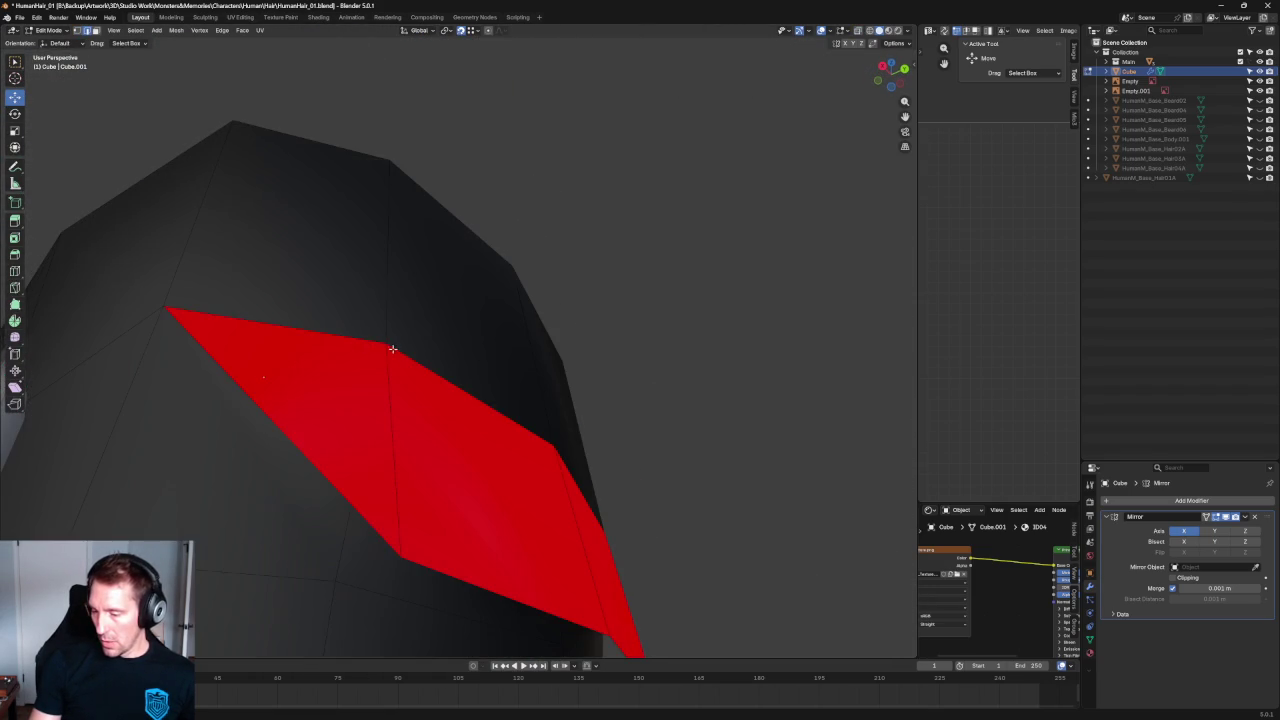
mouse_move(429, 359)
middle_down()
mouse_move(677, 323)
mouse_move(632, 320)
middle_up()
key(alt+z)
In vertex mode, select the fringe ledge quad's vertices and apply a context-menu vertex operation.
key(1)
click(560, 419)
middle_drag(560, 419, 435, 485)
shift+click(433, 481)
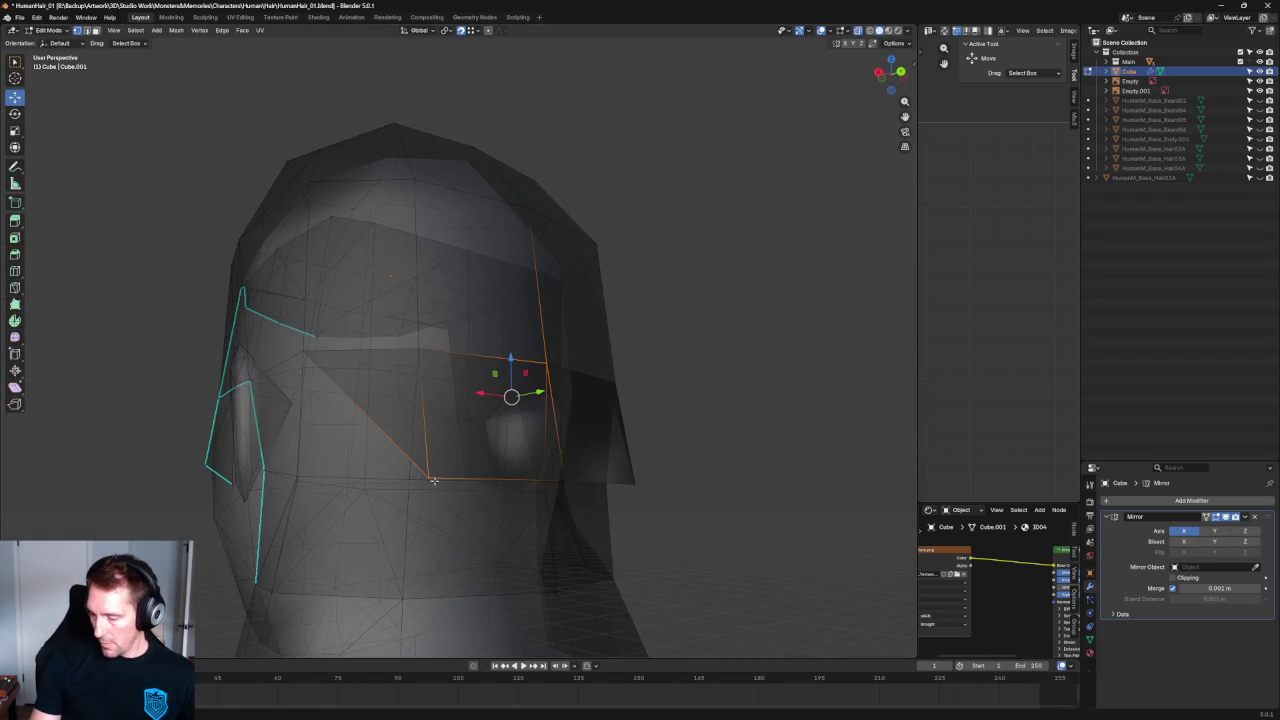
right_click(433, 478)
click(400, 484)
mouse_move(400, 484)
middle_down()
mouse_move(653, 390)
mouse_move(480, 366)
mouse_move(506, 374)
mouse_move(507, 358)
mouse_move(554, 400)
mouse_move(306, 331)
middle_up()
scroll(653, 390, up, 2)
Slide a ledge corner vertex along the Y axis.
click(588, 375)
scroll(389, 341, up, 2)
drag(389, 341, 391, 337)
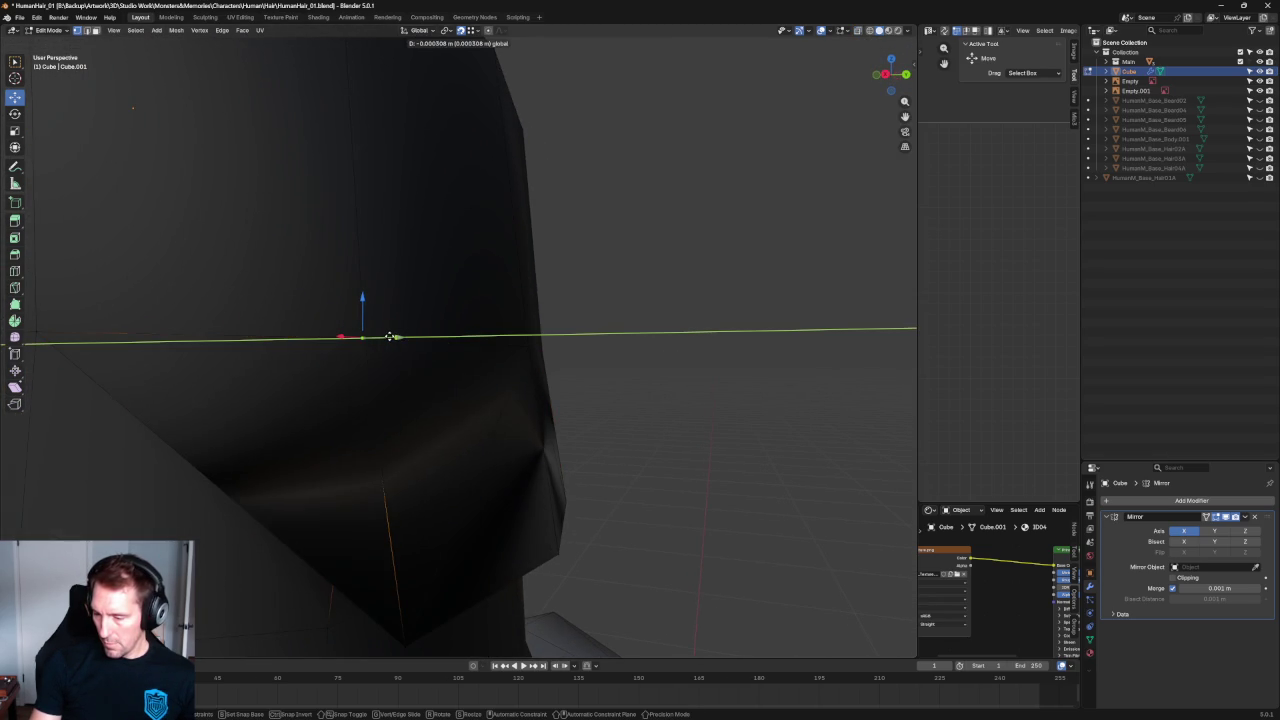
scroll(391, 337, down, 3)
mouse_move(408, 337)
middle_down()
mouse_move(586, 363)
mouse_move(573, 290)
mouse_move(400, 443)
middle_up()
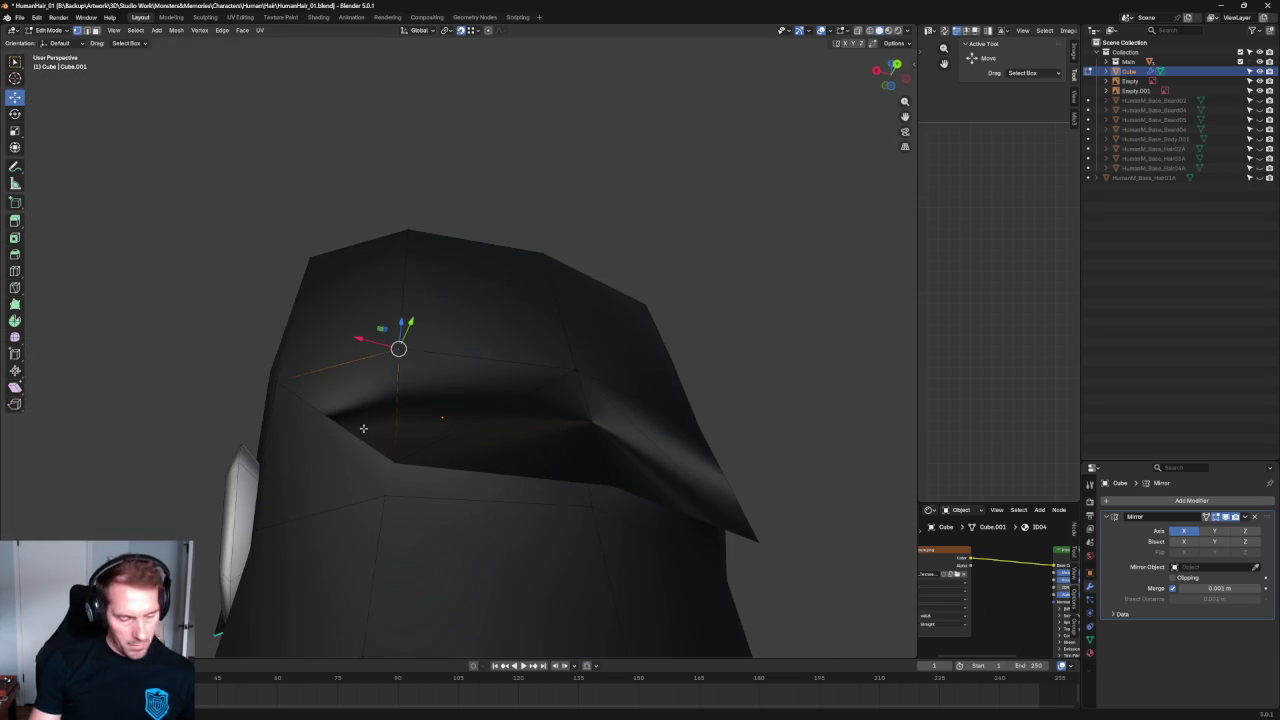
Mark the brow ledge's front bottom edge as sharp.
shift+click(562, 466)
mouse_move(689, 506)
middle_down()
mouse_move(777, 491)
mouse_move(694, 520)
mouse_move(710, 499)
middle_up()
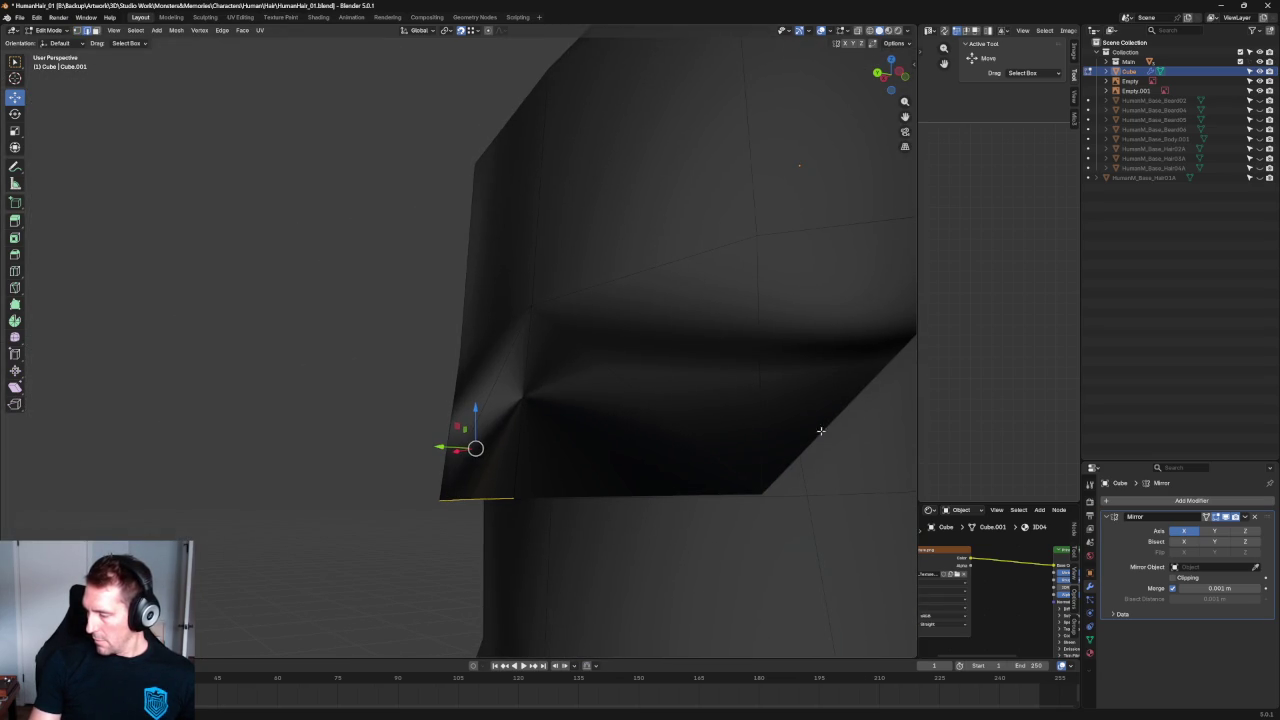
mouse_move(853, 410)
middle_down()
mouse_move(669, 466)
mouse_move(731, 409)
mouse_move(690, 418)
middle_up()
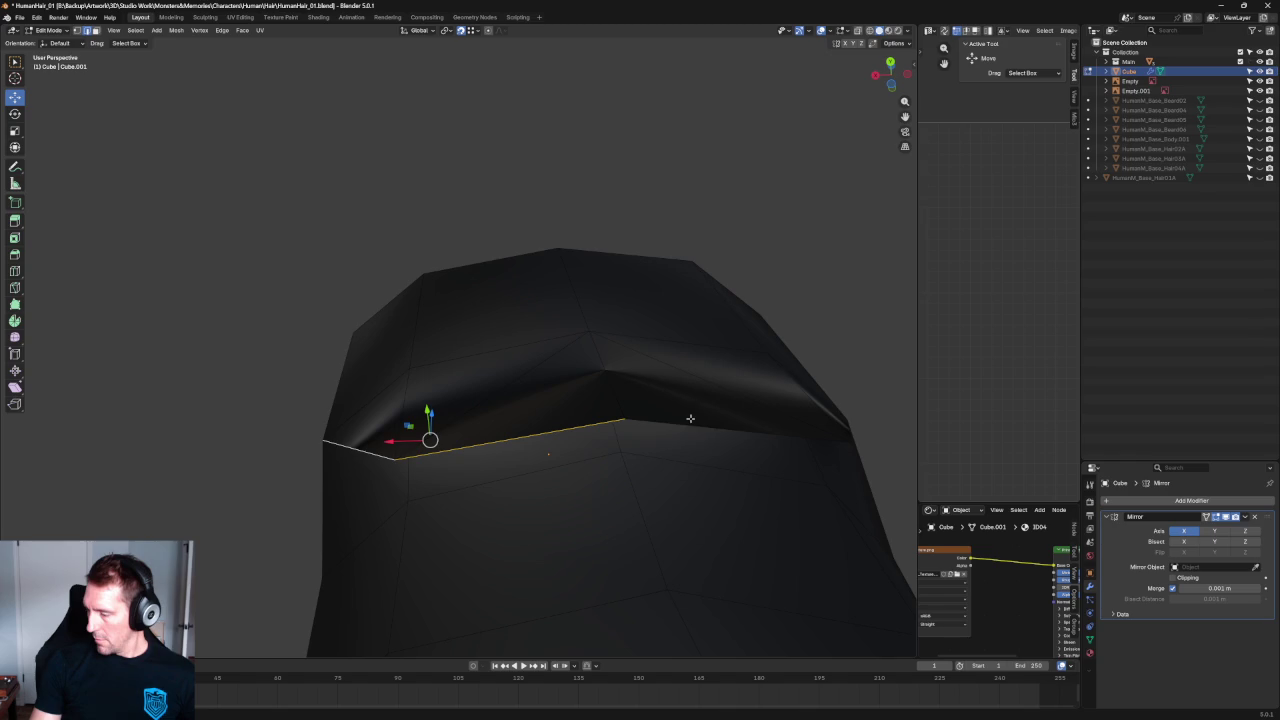
right_click(432, 450)
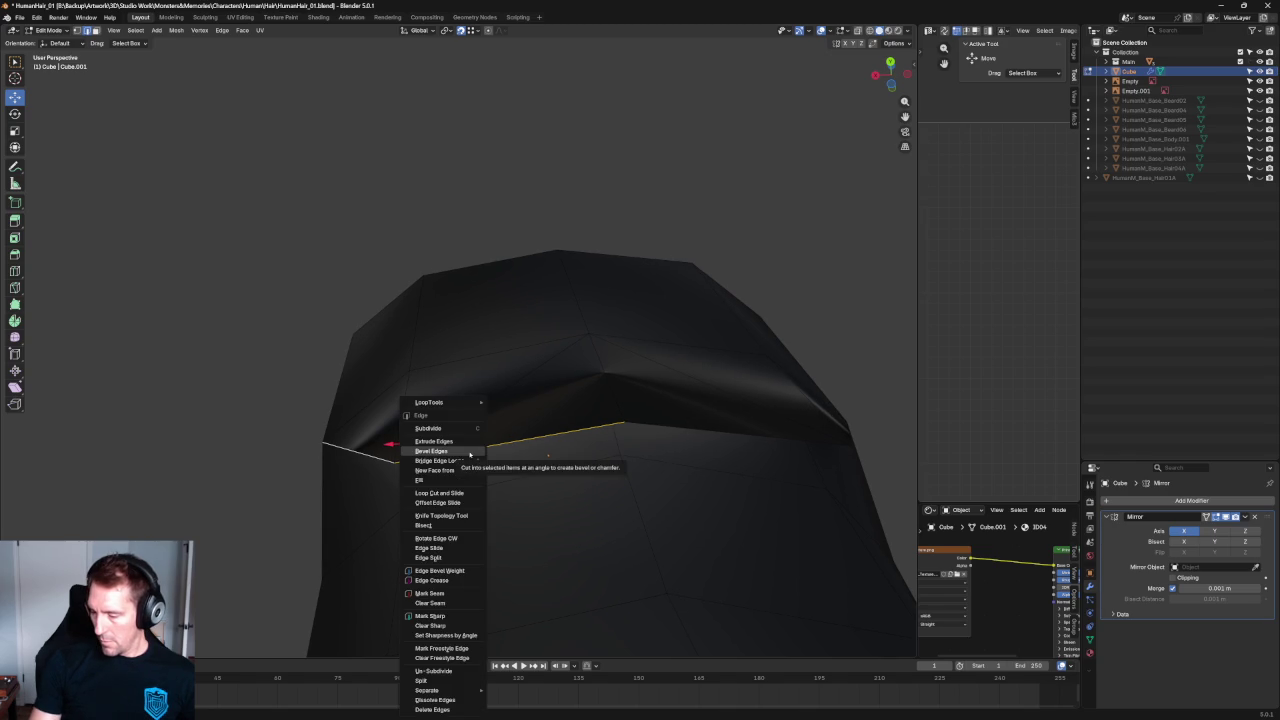
click(432, 616)
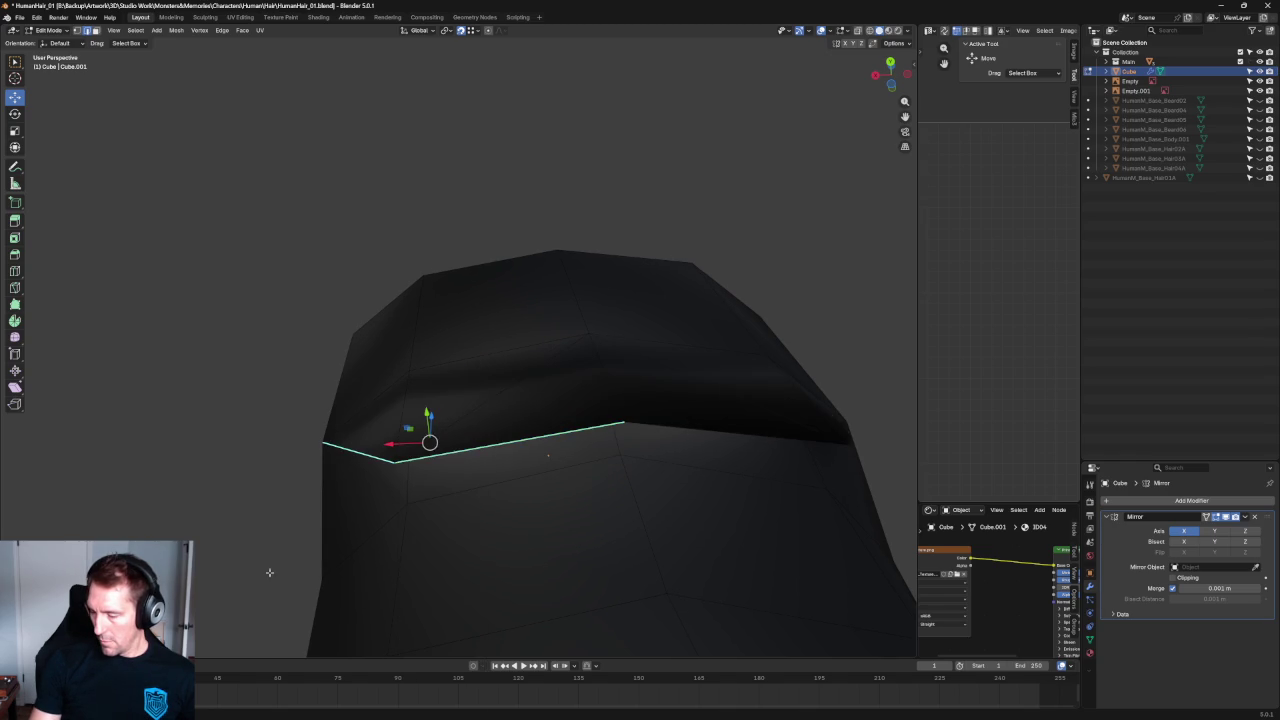
mouse_move(327, 484)
middle_down()
mouse_move(420, 436)
mouse_move(386, 471)
mouse_move(451, 474)
mouse_move(388, 367)
mouse_move(717, 331)
mouse_move(654, 409)
mouse_move(575, 348)
middle_up()
Mark another bottom ledge edge as sharp and review it from the right-rear.
click(423, 403)
scroll(425, 404, down, 2)
right_click(405, 370)
click(405, 370)
scroll(489, 340, up, 4)
mouse_move(489, 340)
middle_down()
mouse_move(511, 363)
mouse_move(526, 351)
mouse_move(626, 351)
mouse_move(614, 357)
middle_up()
scroll(557, 370, down, 4)
scroll(557, 370, up, 3)
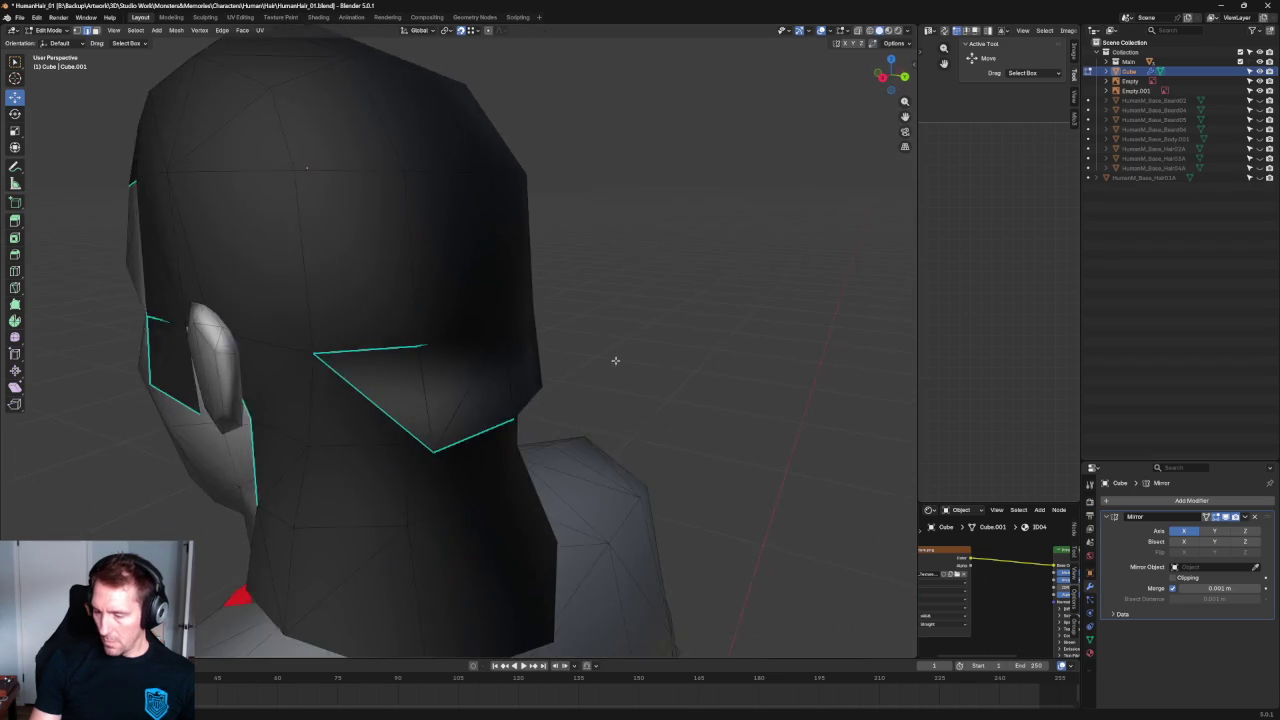
scroll(614, 357, down, 3)
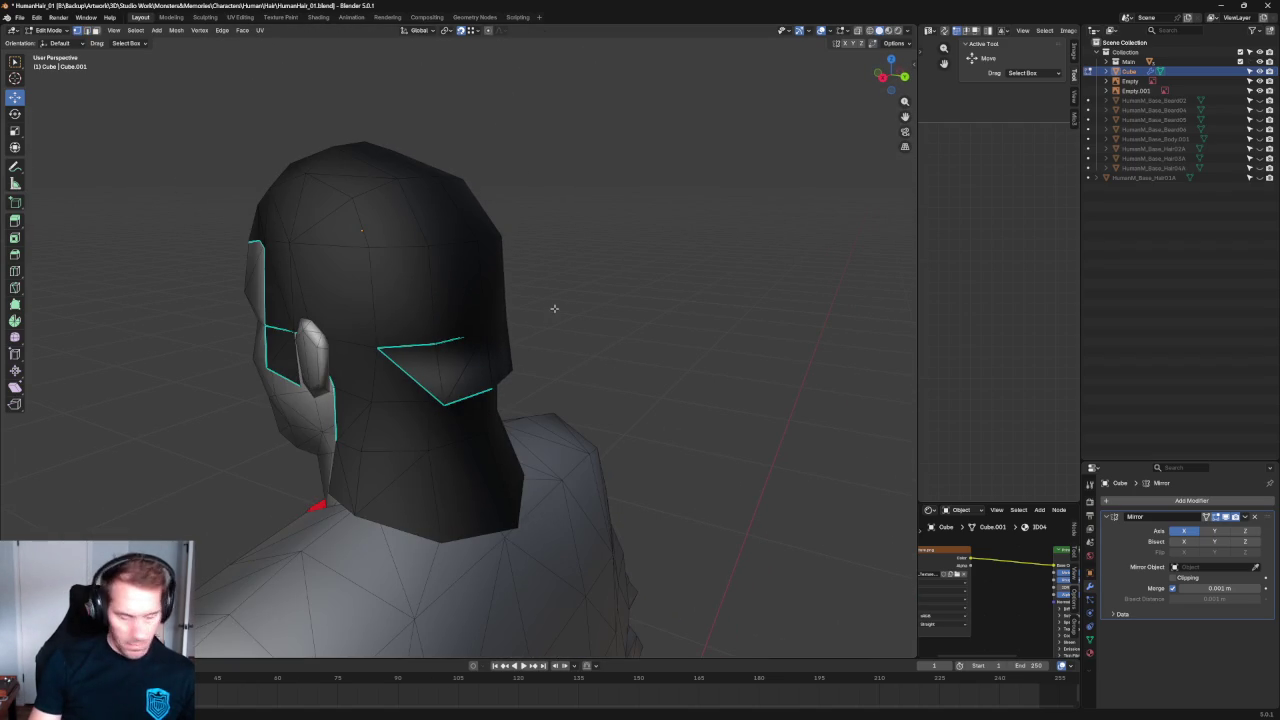
Select the whole hair mesh, recalculate normals outside, reset custom normals, then deselect.
key(a)
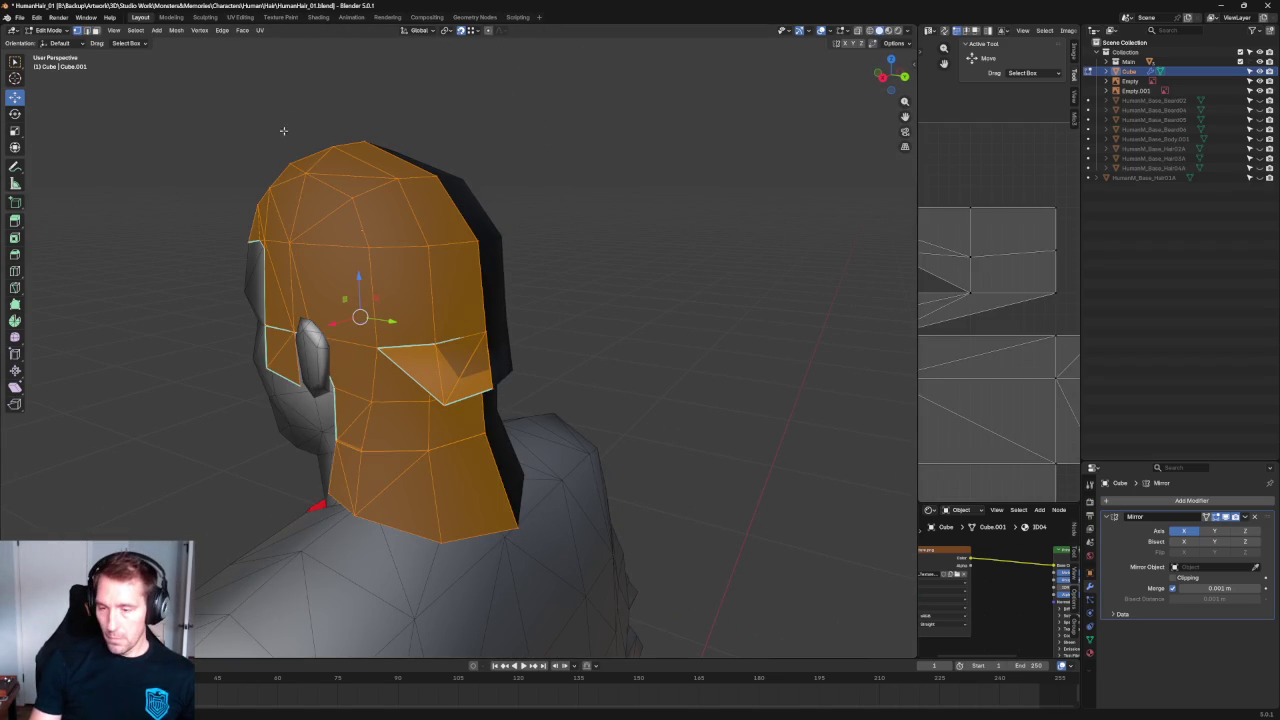
scroll(308, 114, up, 1)
scroll(309, 60, up, 1)
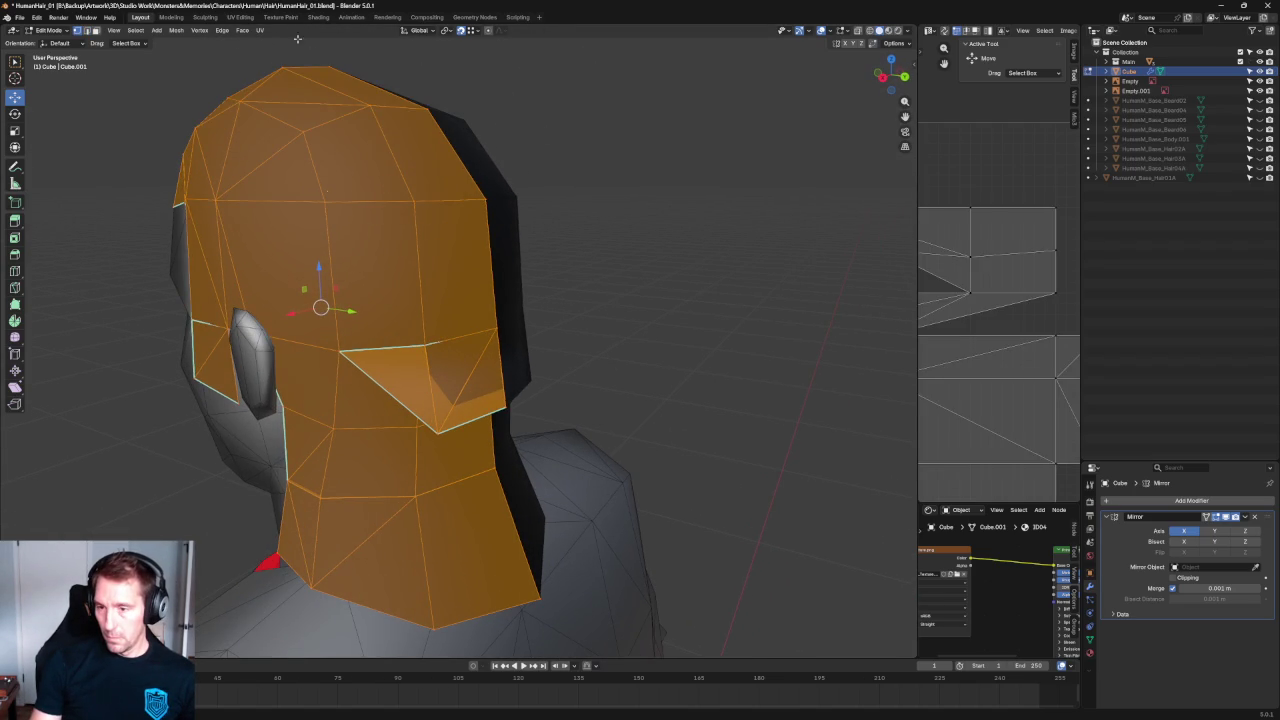
click(176, 30)
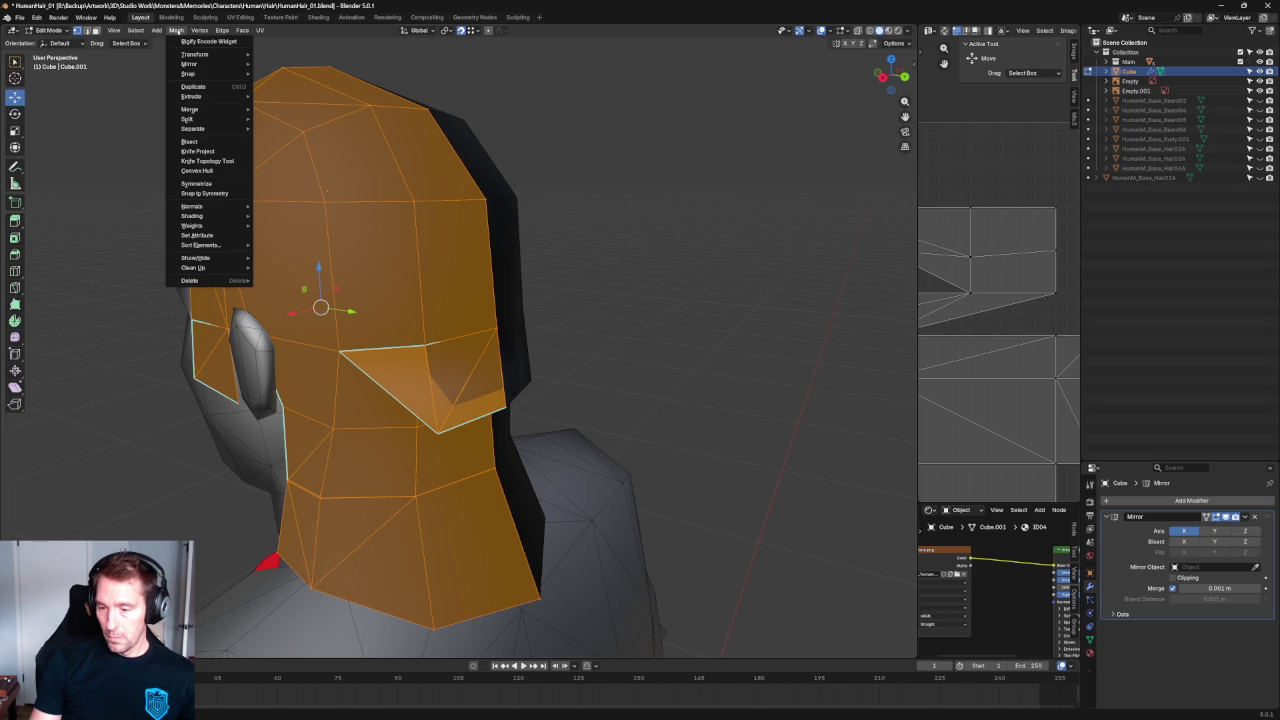
click(217, 200)
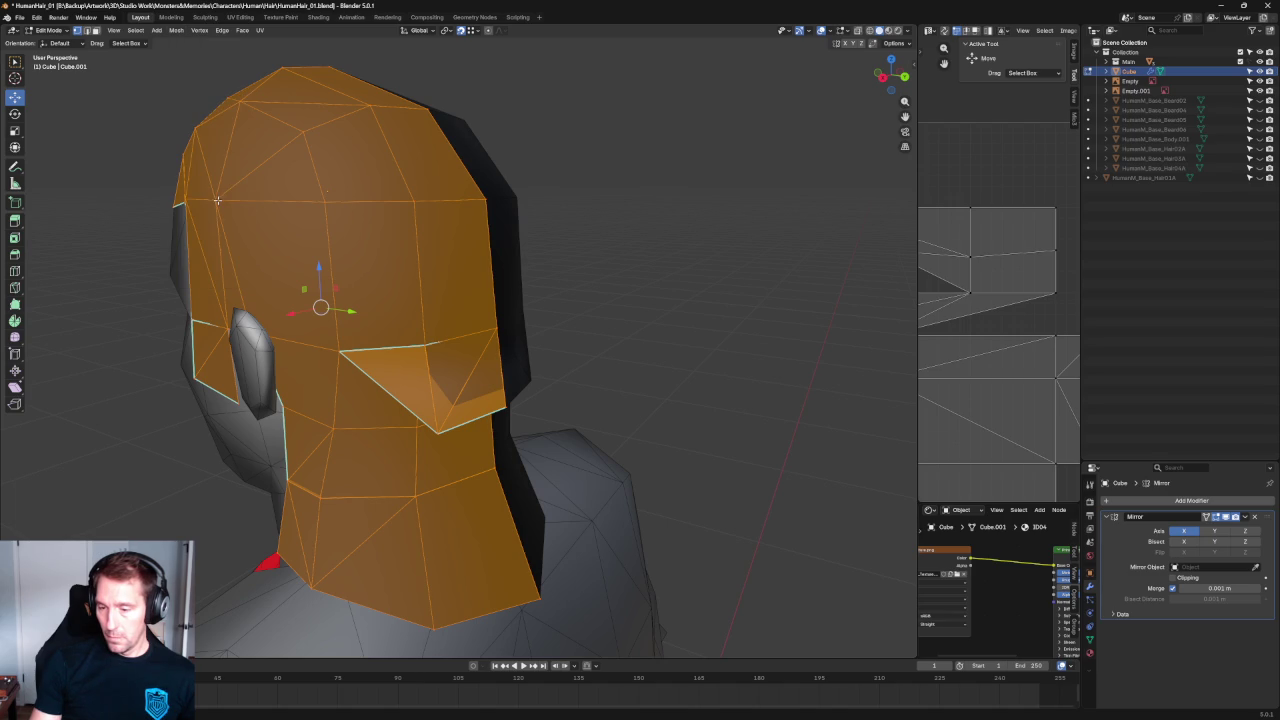
click(177, 31)
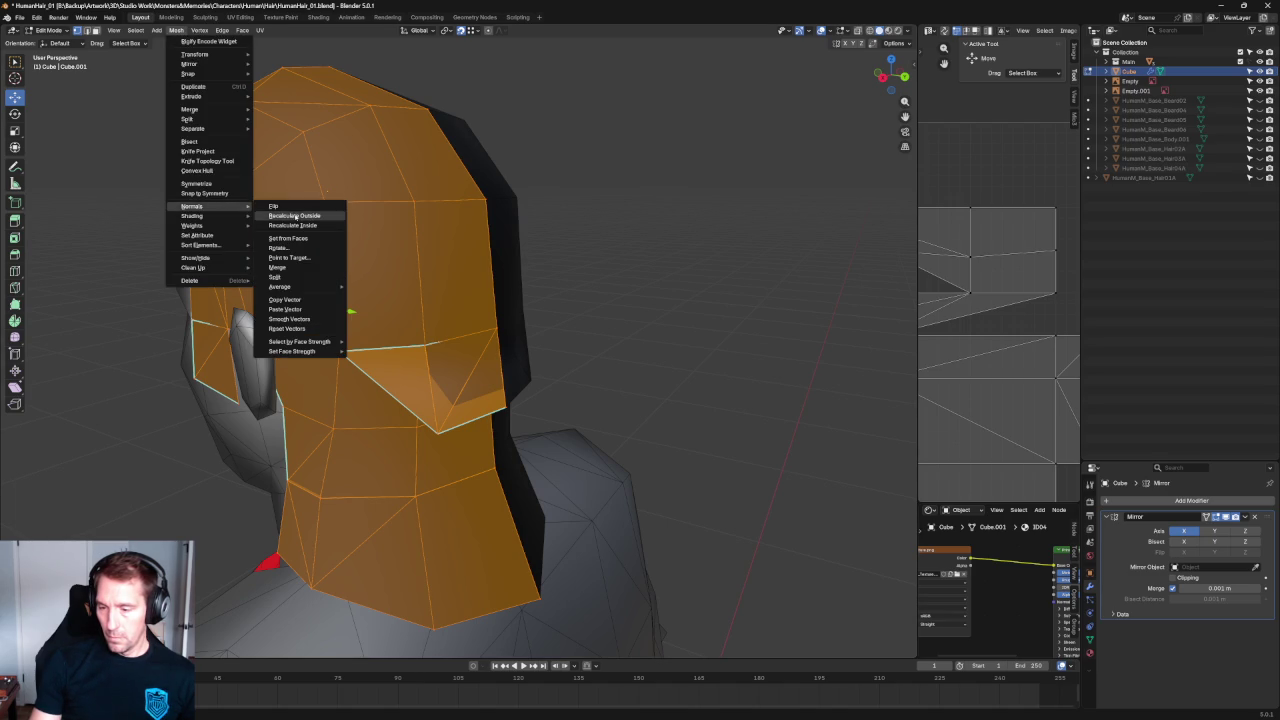
click(294, 216)
click(176, 30)
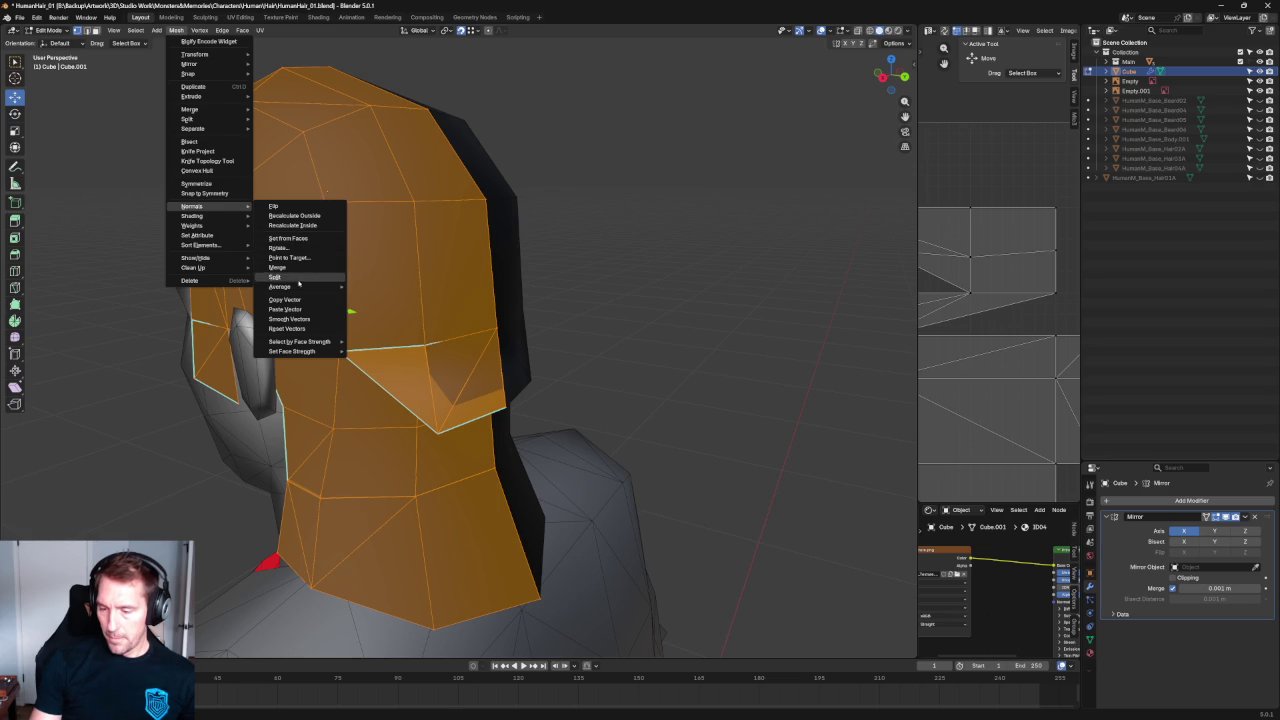
click(293, 329)
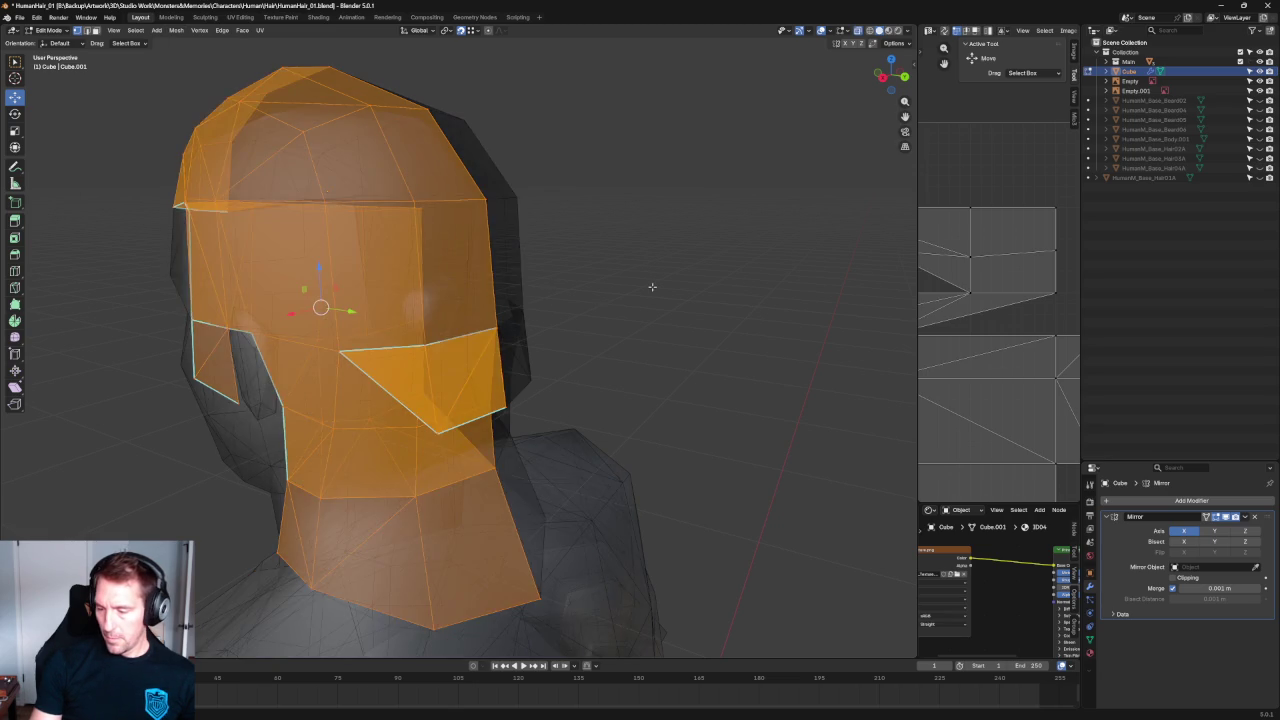
click(652, 287)
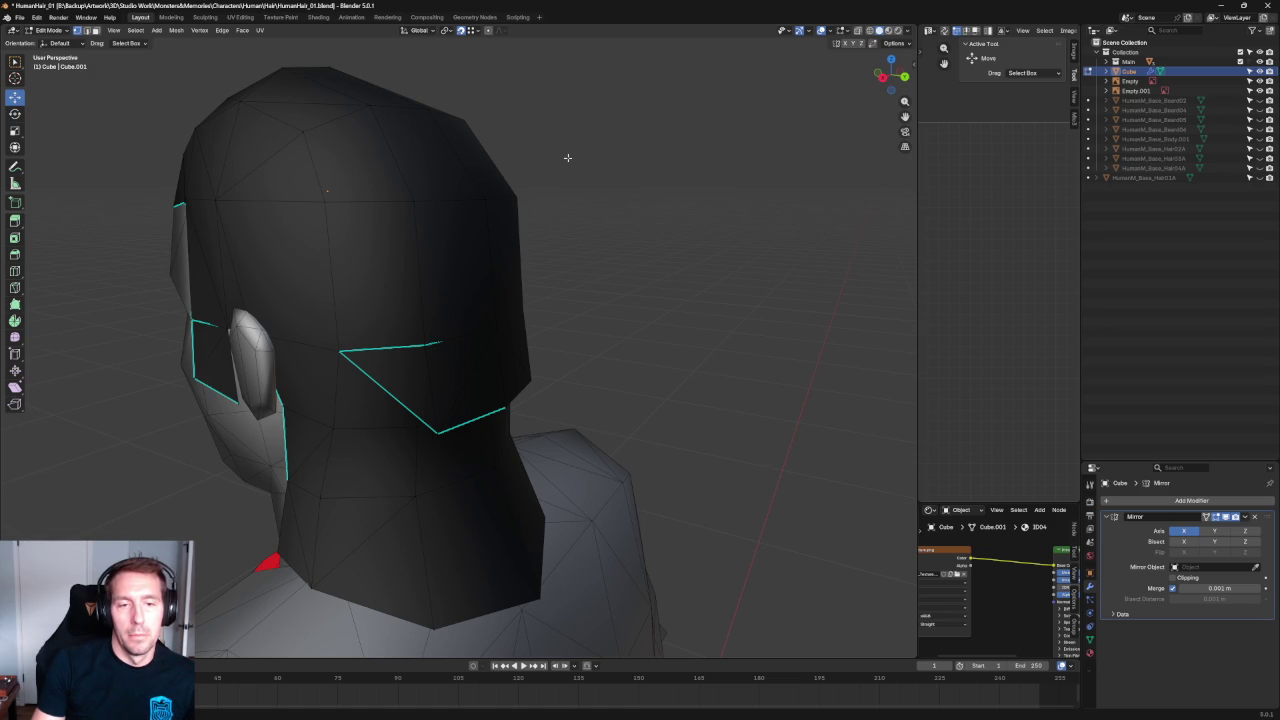
Nudge hair vertices slightly along Y, toggling X-ray to check the result.
mouse_move(689, 155)
middle_down()
mouse_move(594, 200)
mouse_move(549, 194)
mouse_move(560, 234)
mouse_move(621, 213)
mouse_move(580, 197)
mouse_move(651, 189)
mouse_move(603, 163)
mouse_move(560, 161)
mouse_move(586, 166)
mouse_move(617, 354)
mouse_move(594, 291)
mouse_move(491, 344)
mouse_move(451, 400)
mouse_move(473, 499)
mouse_move(420, 437)
mouse_move(461, 465)
mouse_move(445, 400)
mouse_move(463, 443)
mouse_move(463, 404)
middle_up()
click(457, 517)
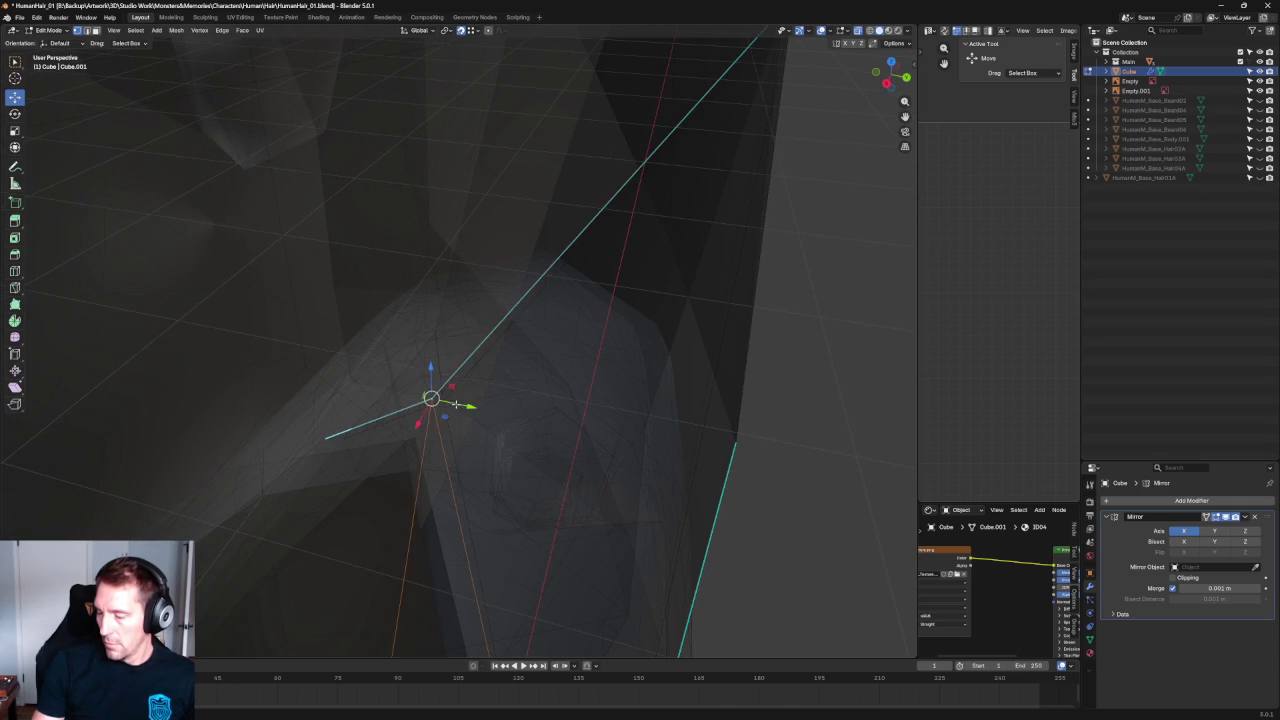
drag(456, 404, 466, 402)
key(alt+z)
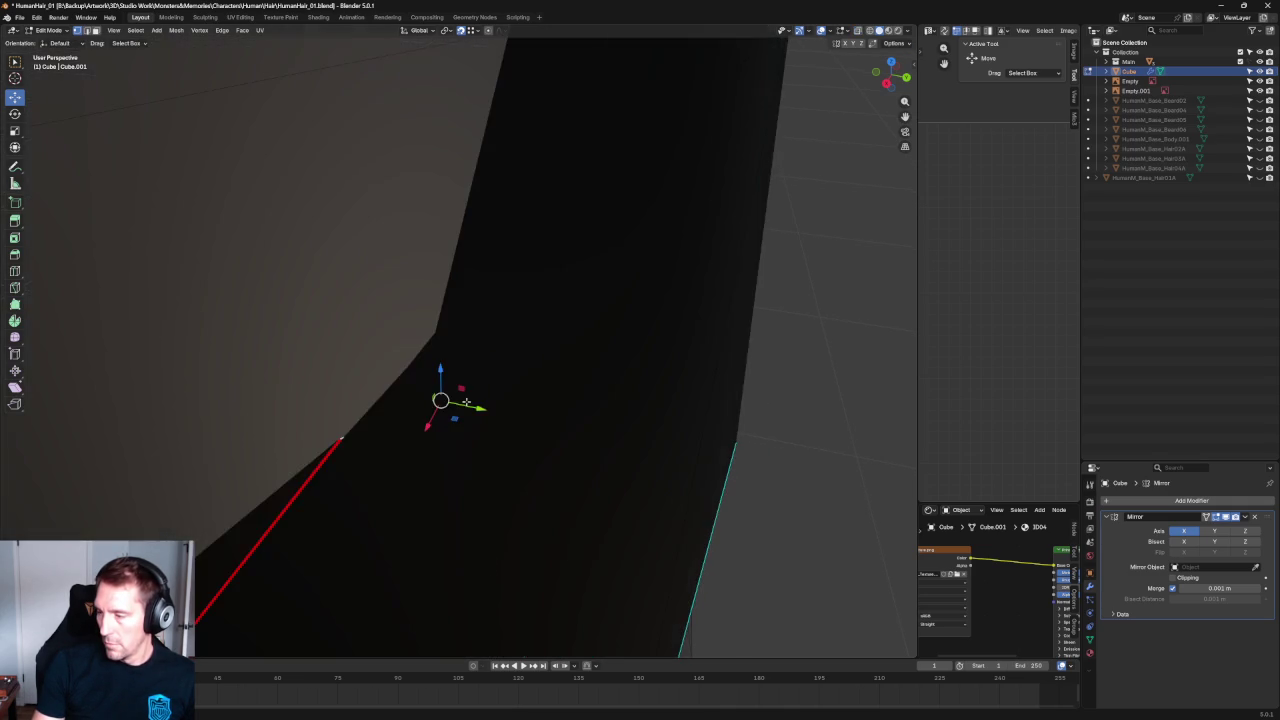
scroll(466, 402, down, 5)
middle_drag(457, 343, 594, 260)
click(214, 444)
mouse_move(214, 444)
middle_down()
mouse_move(511, 474)
mouse_move(446, 429)
mouse_move(480, 431)
mouse_move(509, 409)
mouse_move(480, 449)
middle_up()
scroll(446, 429, up, 5)
key(alt+z)
click(541, 444)
drag(571, 463, 575, 466)
key(alt+z)
In Right Ortho with X-ray, drag the back ledge's lower corner vertex down.
scroll(729, 340, down, 5)
mouse_move(729, 326)
middle_down()
mouse_move(643, 323)
mouse_move(624, 291)
mouse_move(583, 354)
middle_up()
scroll(570, 350, down, 5)
key(alt+z)
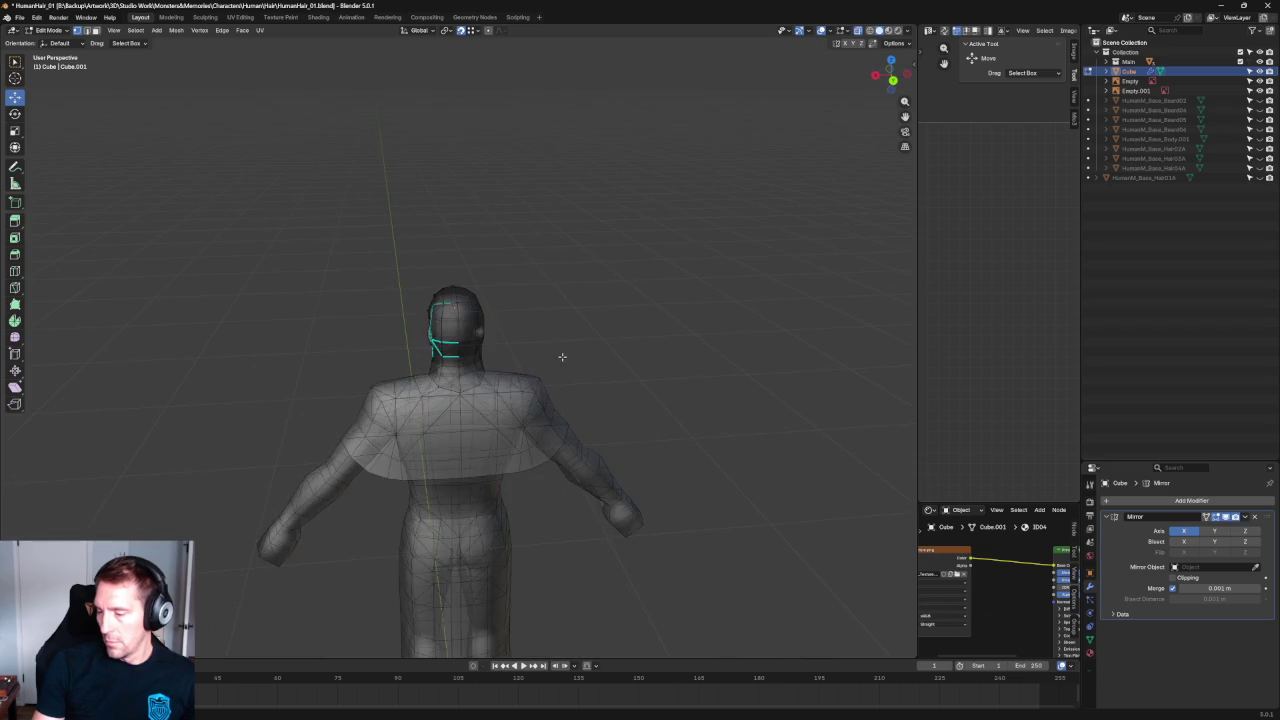
key(KP_3)
scroll(497, 428, up, 8)
key(alt+z)
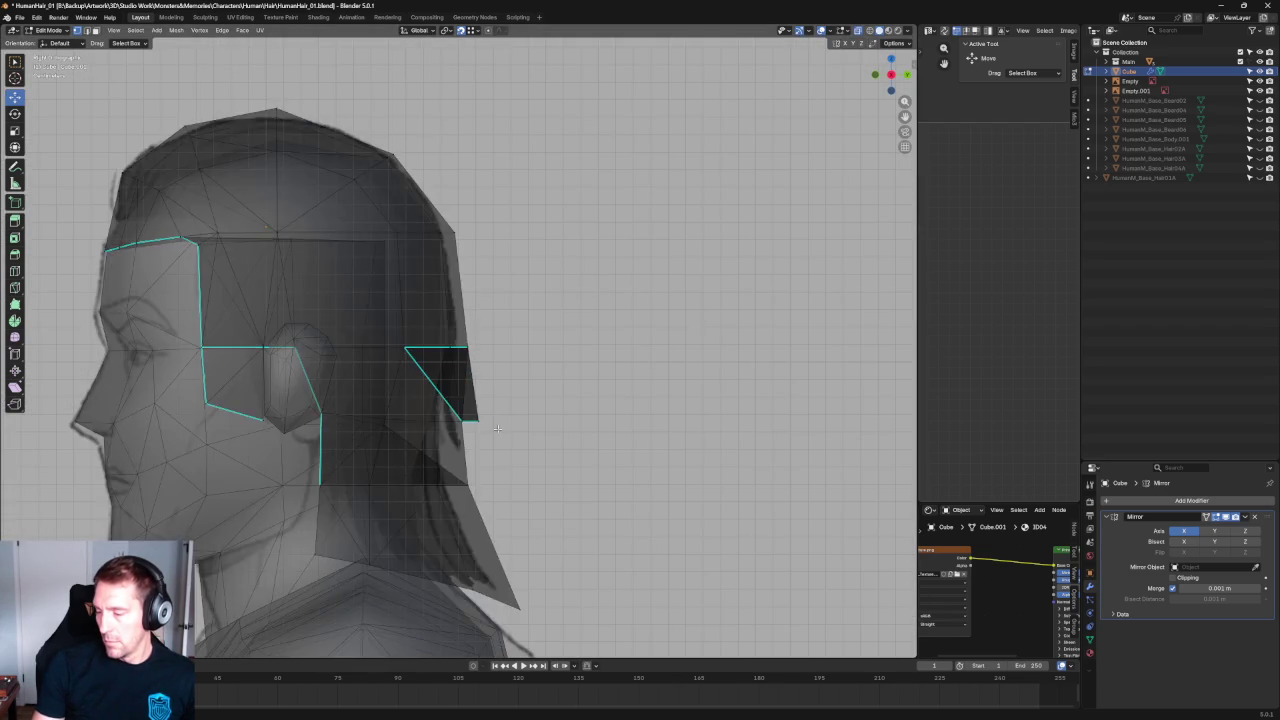
scroll(497, 428, up, 2)
scroll(482, 453, up, 3)
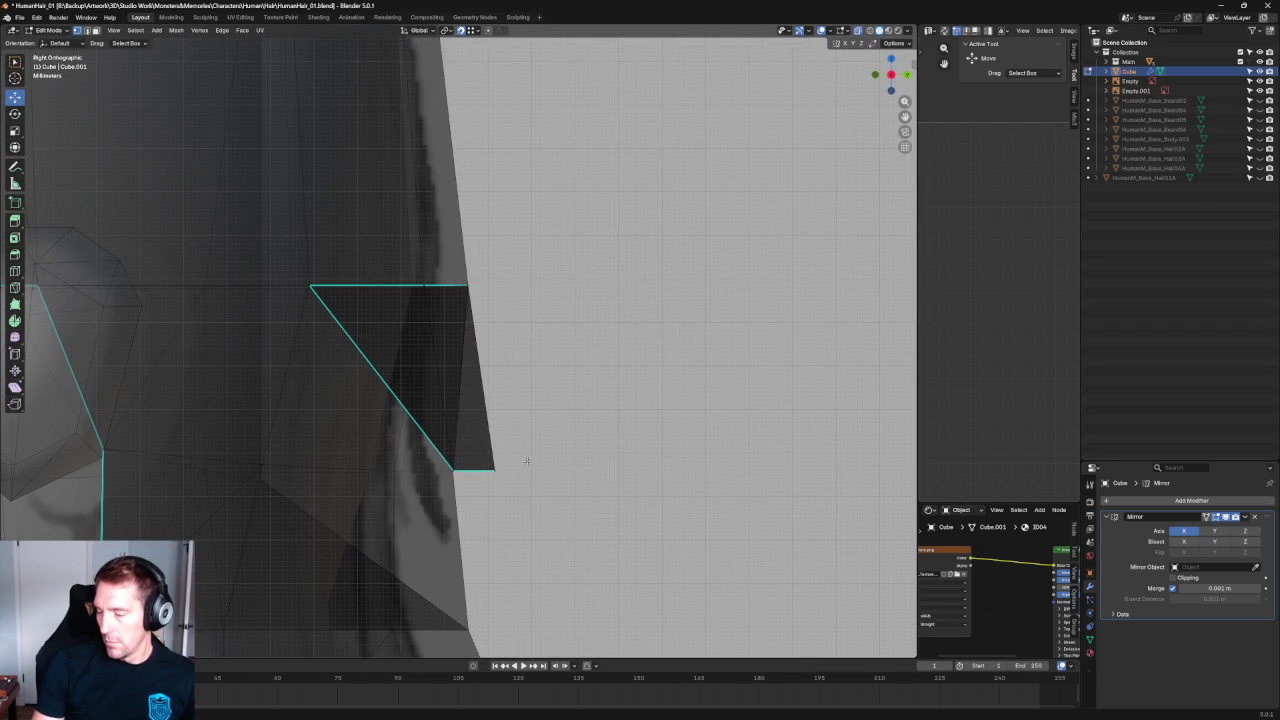
drag(490, 453, 500, 484)
scroll(500, 460, up, 2)
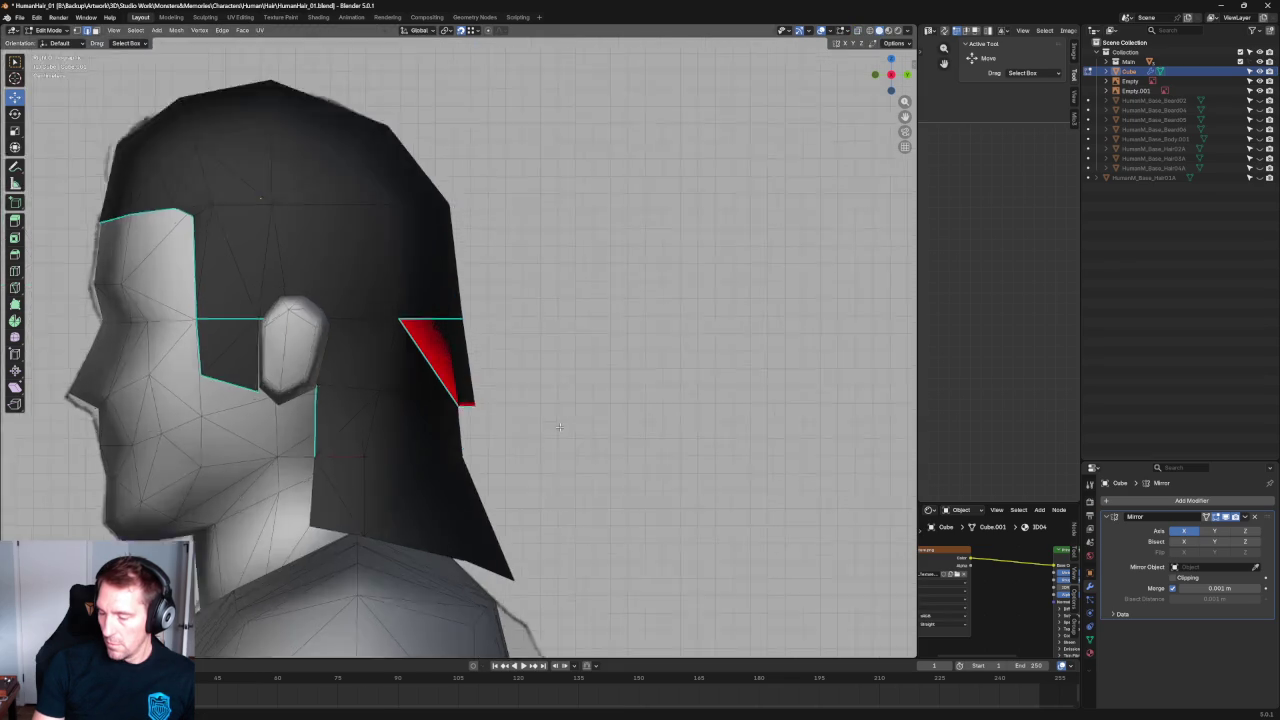
mouse_move(475, 351)
middle_down()
mouse_move(434, 371)
mouse_move(360, 351)
mouse_move(491, 417)
mouse_move(387, 405)
mouse_move(380, 449)
mouse_move(457, 423)
mouse_move(440, 427)
middle_up()
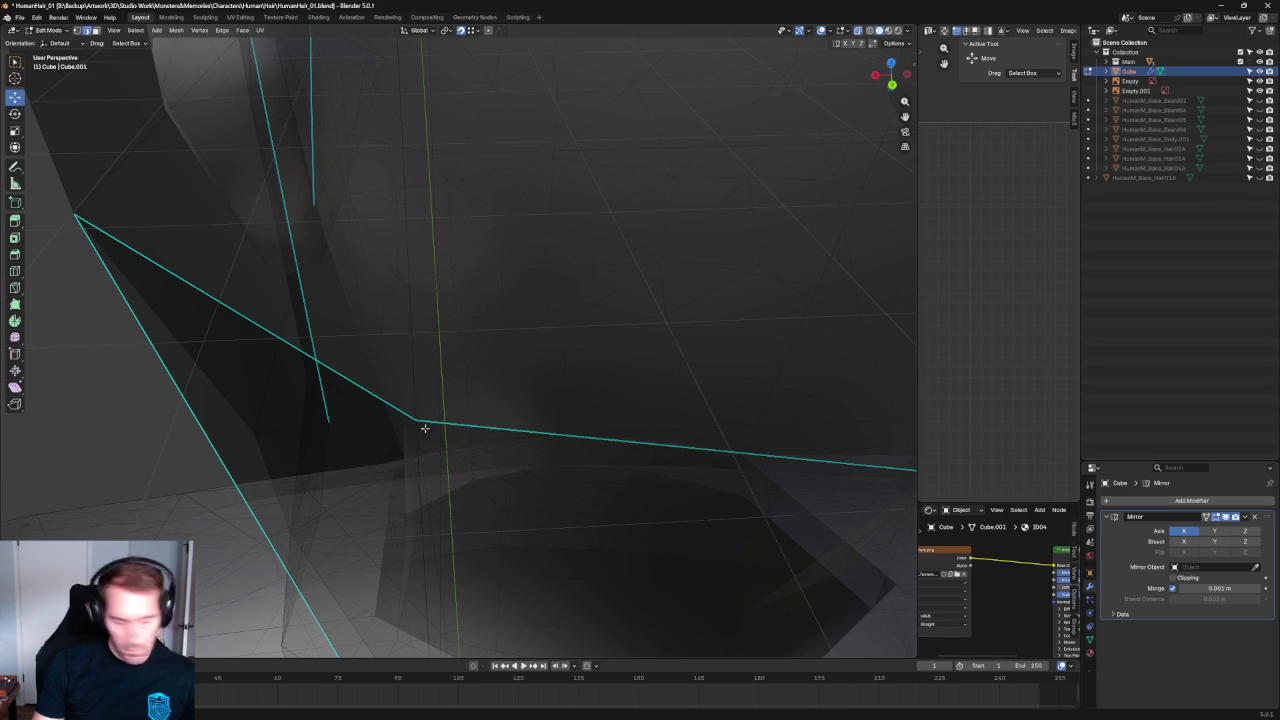
Move the ledge corner vertex inward along X; cancel the follow-up X and Y moves.
click(427, 422)
key(g)
key(x)
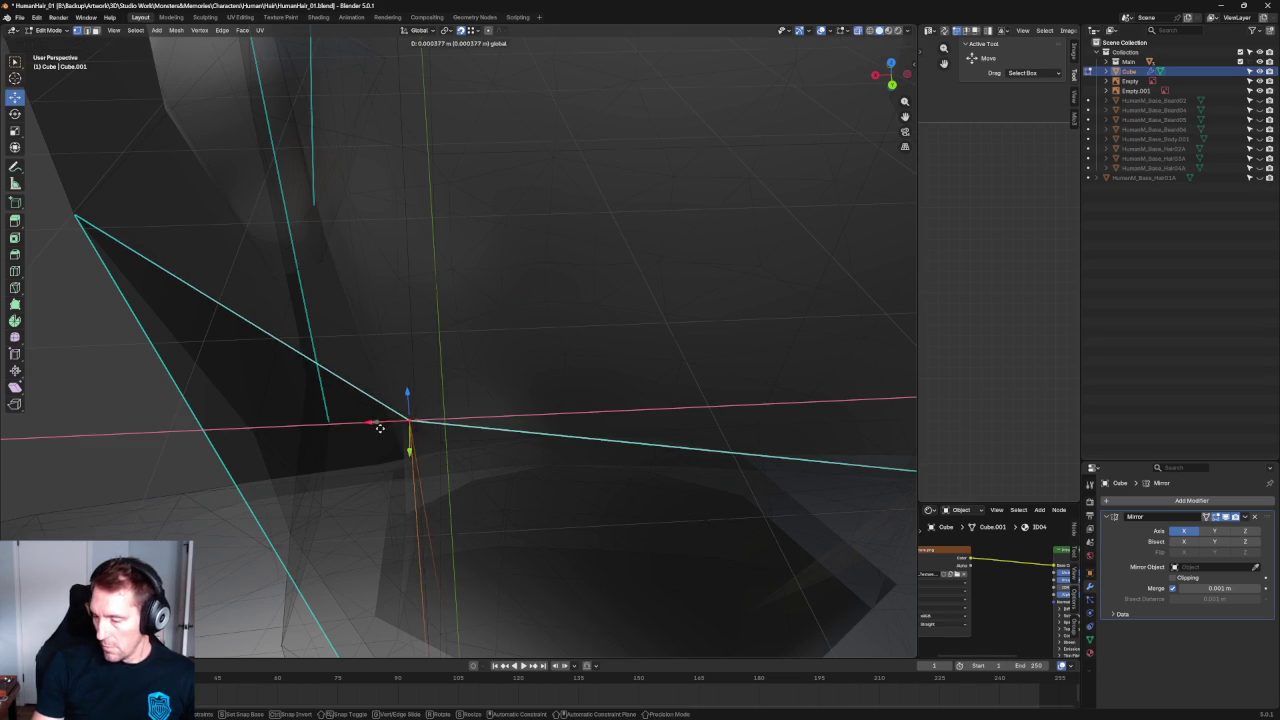
click(382, 428)
key(alt+z)
key(alt+z)
key(g)
key(x)
key(Escape)
mouse_move(380, 423)
middle_down()
mouse_move(408, 434)
mouse_move(470, 412)
middle_up()
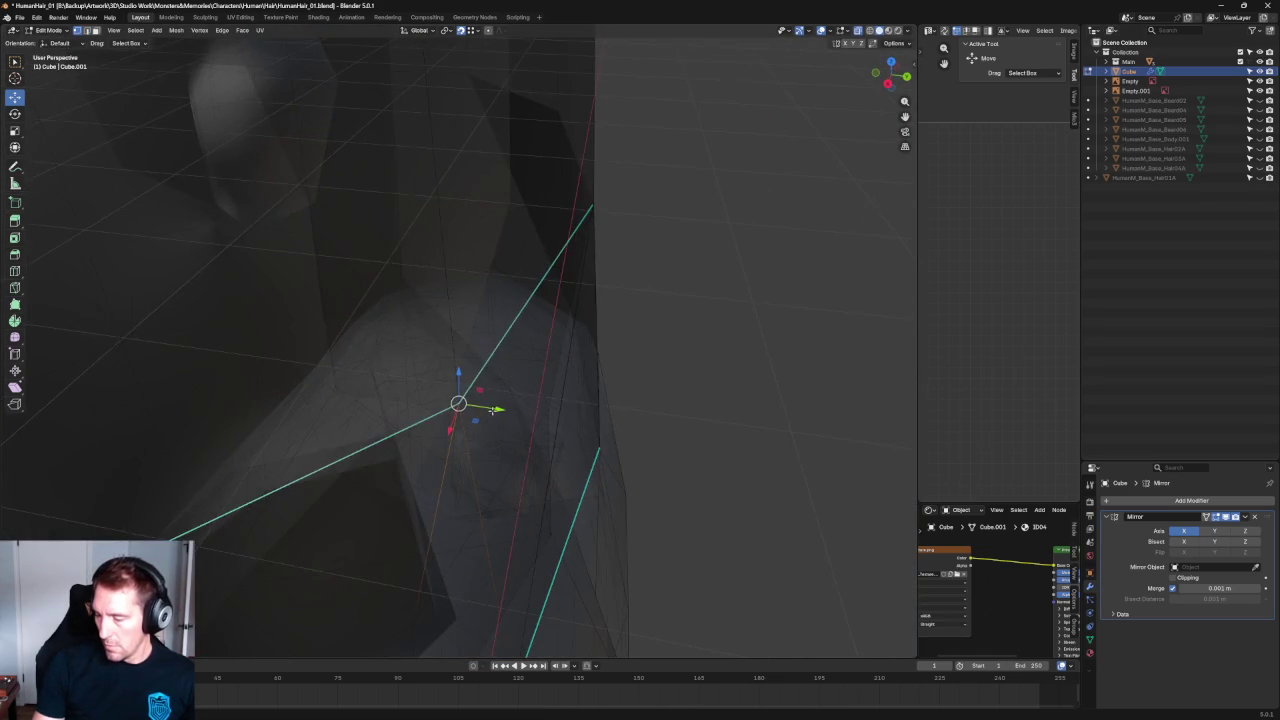
key(g)
key(y)
key(Escape)
key(alt+z)
Check the adjusted corner against the side reference in Right Ortho with X-ray.
mouse_move(729, 249)
middle_down()
mouse_move(697, 283)
mouse_move(674, 380)
mouse_move(596, 264)
mouse_move(600, 246)
mouse_move(723, 289)
mouse_move(737, 320)
mouse_move(613, 294)
mouse_move(491, 371)
mouse_move(451, 380)
mouse_move(580, 403)
mouse_move(711, 377)
mouse_move(707, 358)
middle_up()
scroll(489, 372, up, 4)
scroll(629, 383, down, 2)
scroll(606, 366, down, 5)
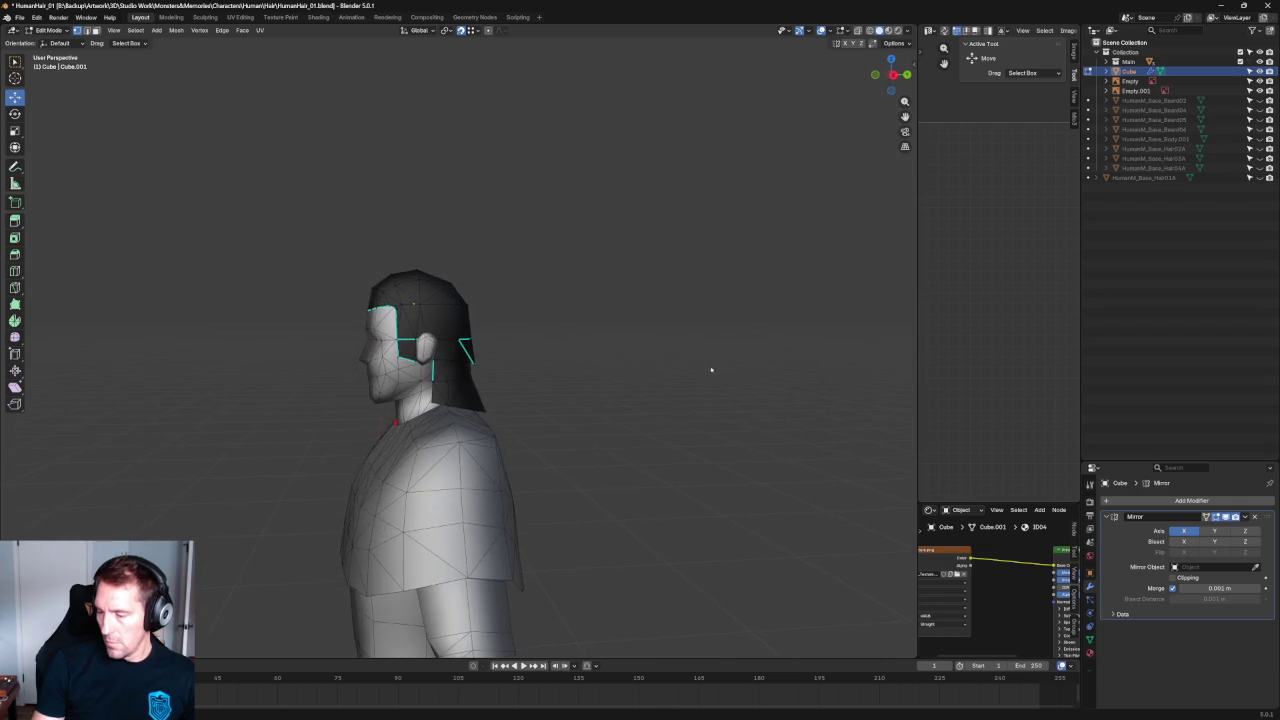
key(KP_3)
scroll(571, 407, up, 6)
key(alt+z)
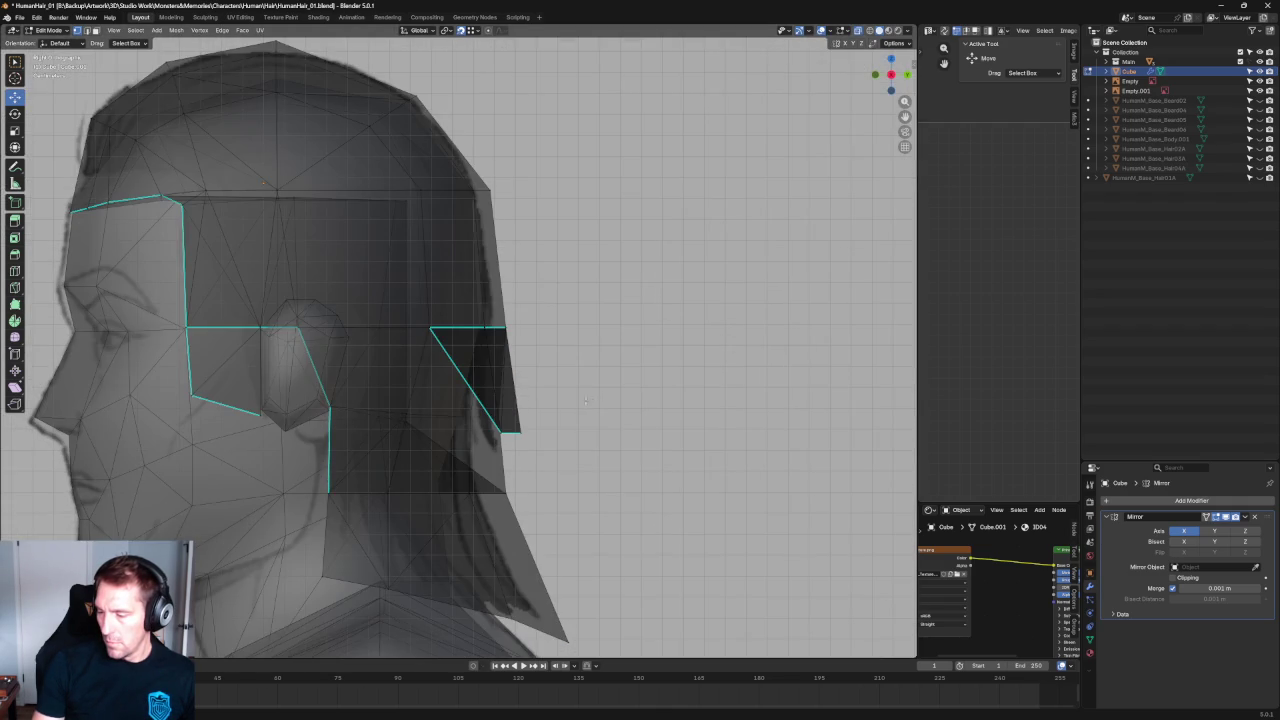
scroll(589, 400, up, 2)
scroll(521, 403, up, 3)
scroll(516, 414, down, 5)
middle_drag(516, 414, 527, 420)
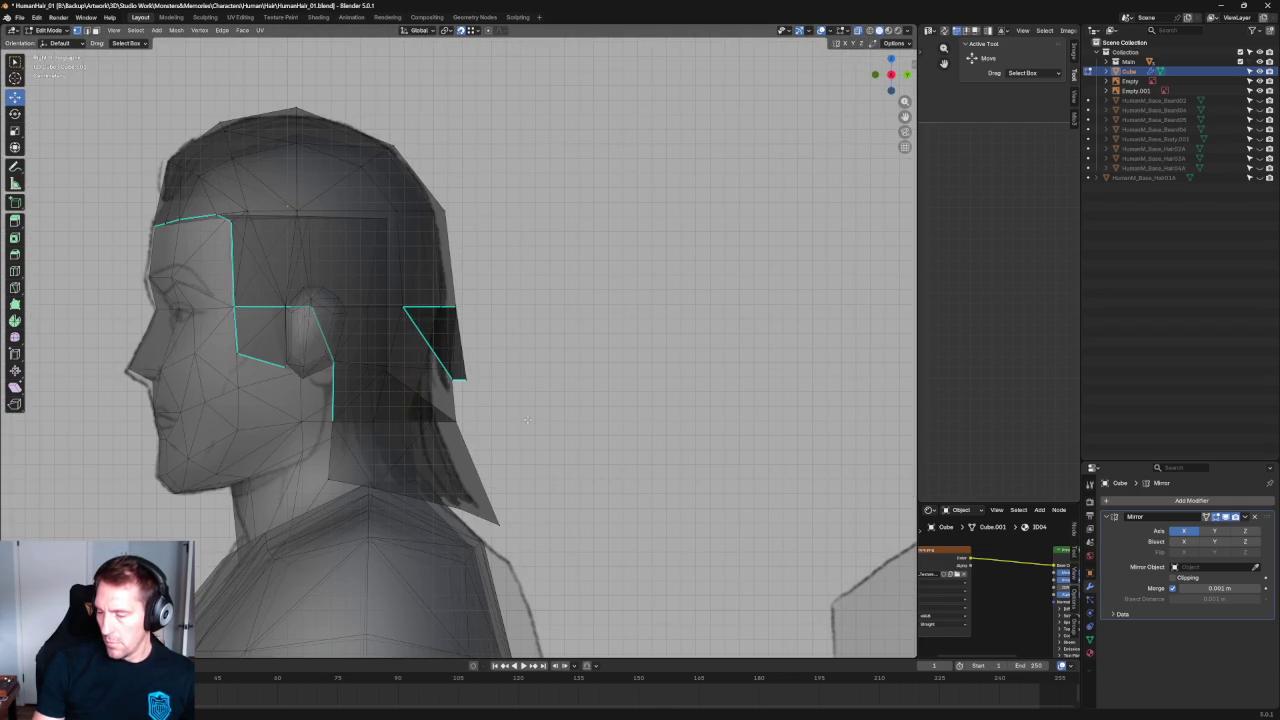
key(KP_3)
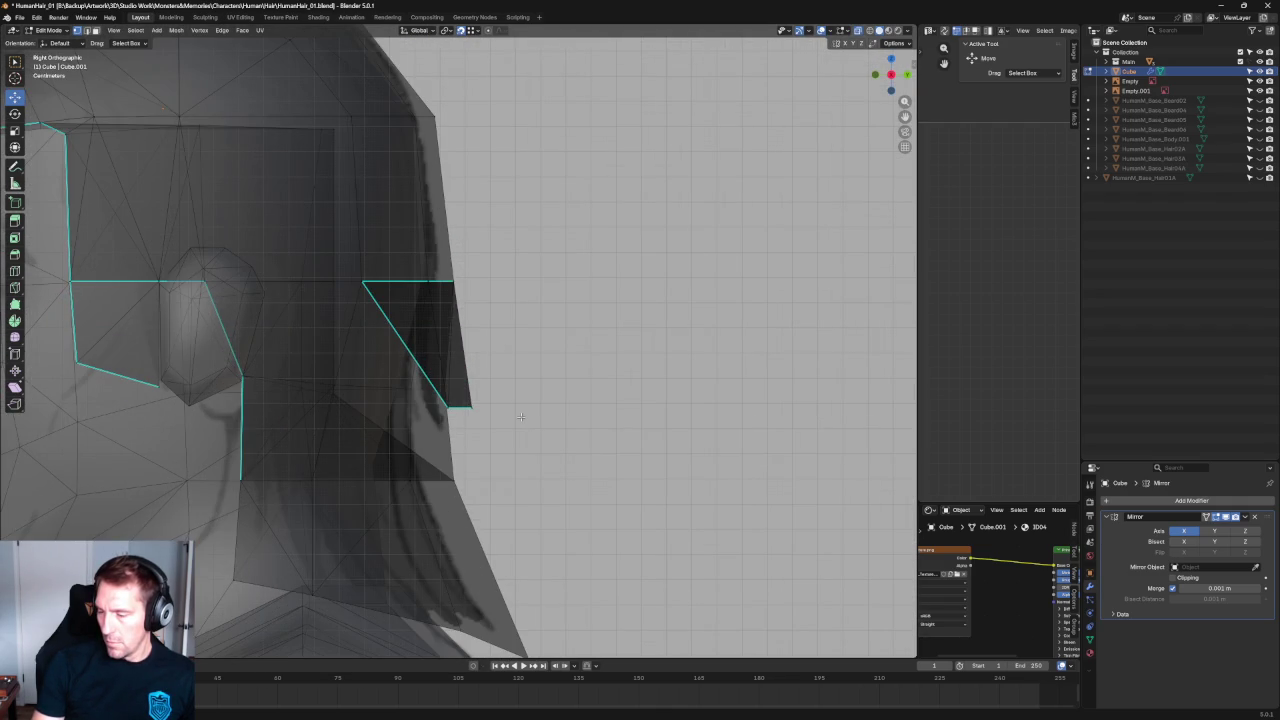
Orbit around the back of the head to inspect the ledge edges, toggling X-ray.
scroll(521, 417, down, 5)
mouse_move(526, 415)
middle_down()
mouse_move(586, 423)
mouse_move(471, 343)
middle_up()
scroll(526, 400, up, 5)
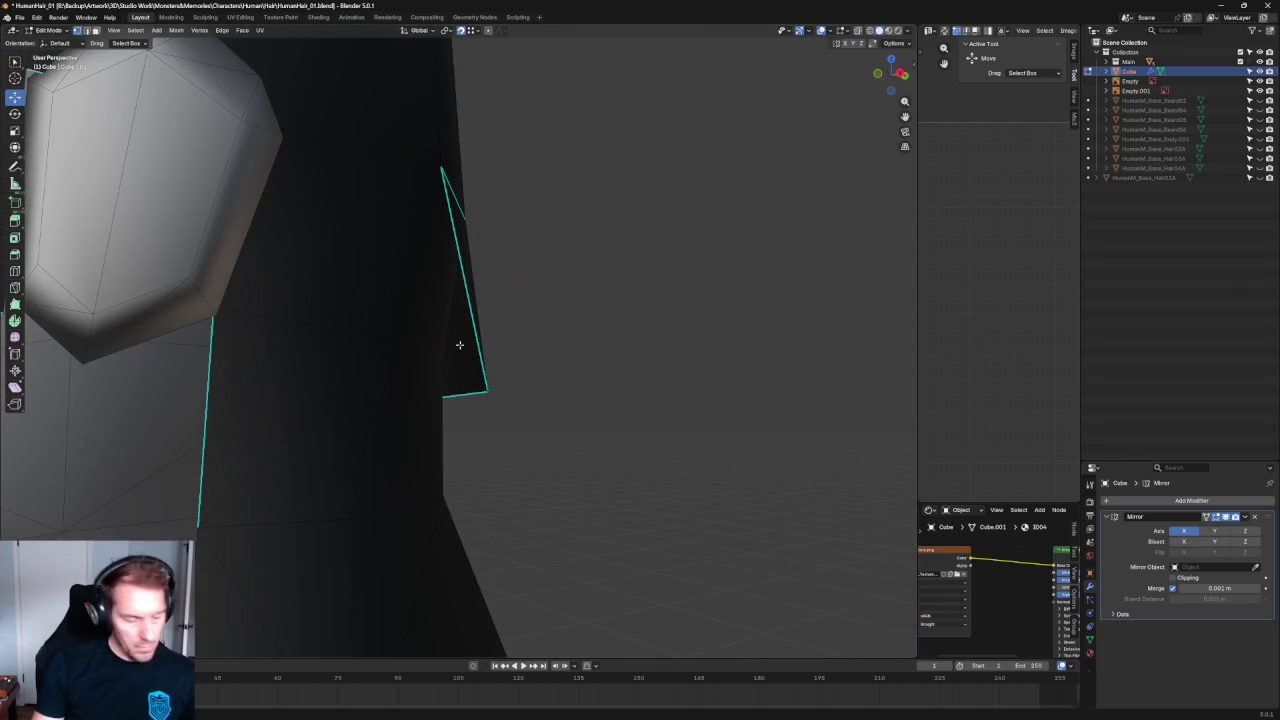
mouse_move(649, 280)
middle_down()
mouse_move(609, 309)
mouse_move(563, 309)
mouse_move(597, 314)
mouse_move(574, 266)
mouse_move(580, 237)
mouse_move(579, 295)
middle_up()
scroll(584, 320, down, 3)
key(alt+z)
scroll(578, 387, up, 5)
key(alt+z)
mouse_move(540, 384)
middle_down()
mouse_move(466, 380)
mouse_move(583, 400)
mouse_move(481, 374)
middle_up()
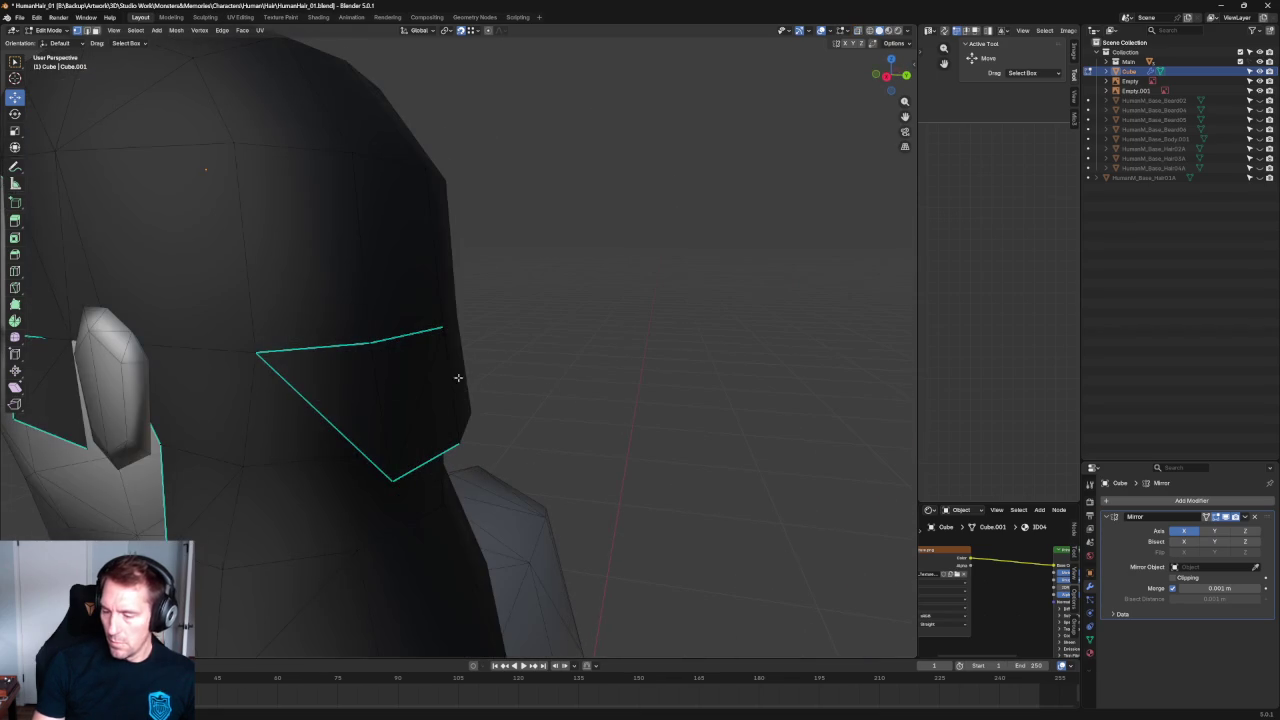
key(alt+z)
Delete the triangular back-ledge face.
click(310, 403)
key(x)
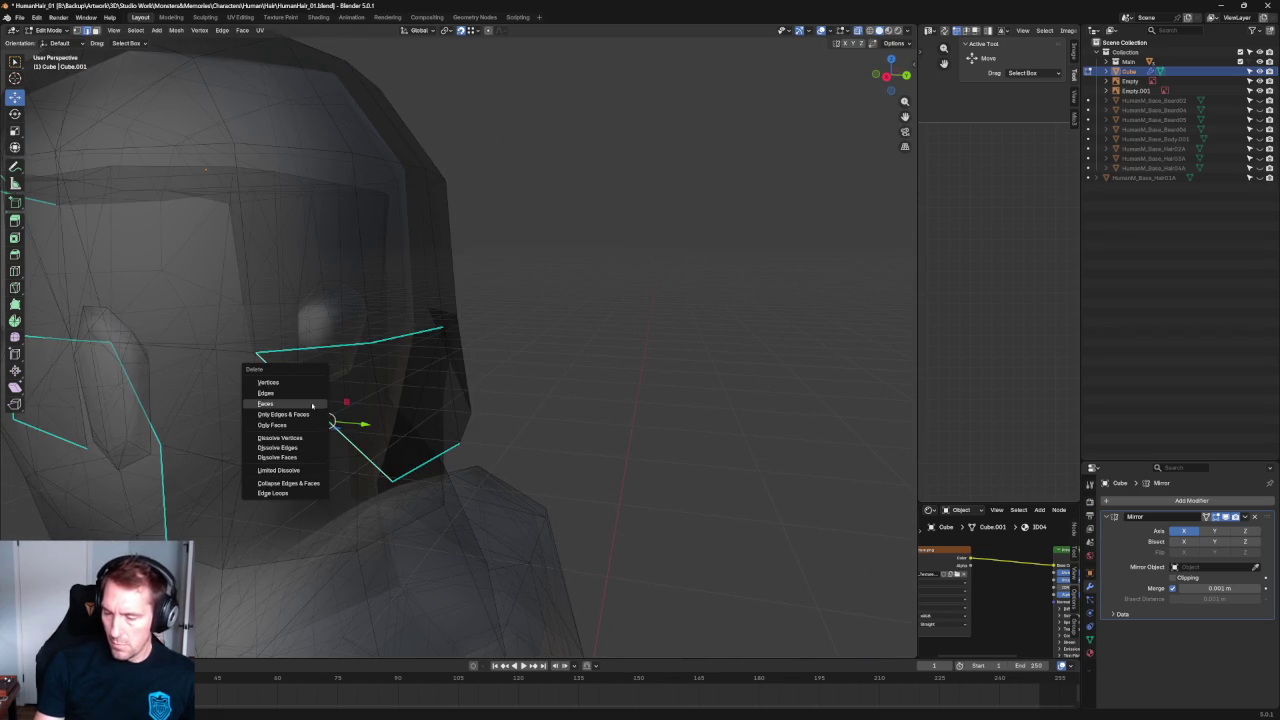
click(300, 387)
key(alt+z)
mouse_move(557, 389)
middle_down()
mouse_move(551, 317)
mouse_move(563, 351)
mouse_move(538, 427)
mouse_move(583, 437)
mouse_move(578, 372)
mouse_move(540, 399)
mouse_move(434, 423)
mouse_move(403, 414)
mouse_move(520, 429)
mouse_move(487, 434)
mouse_move(543, 423)
mouse_move(466, 406)
mouse_move(513, 408)
middle_up()
Select and delete the spike's tip vertex, then undo that deletion.
scroll(513, 408, up, 5)
mouse_move(614, 394)
middle_down()
mouse_move(471, 437)
mouse_move(474, 485)
middle_up()
click(474, 485)
key(x)
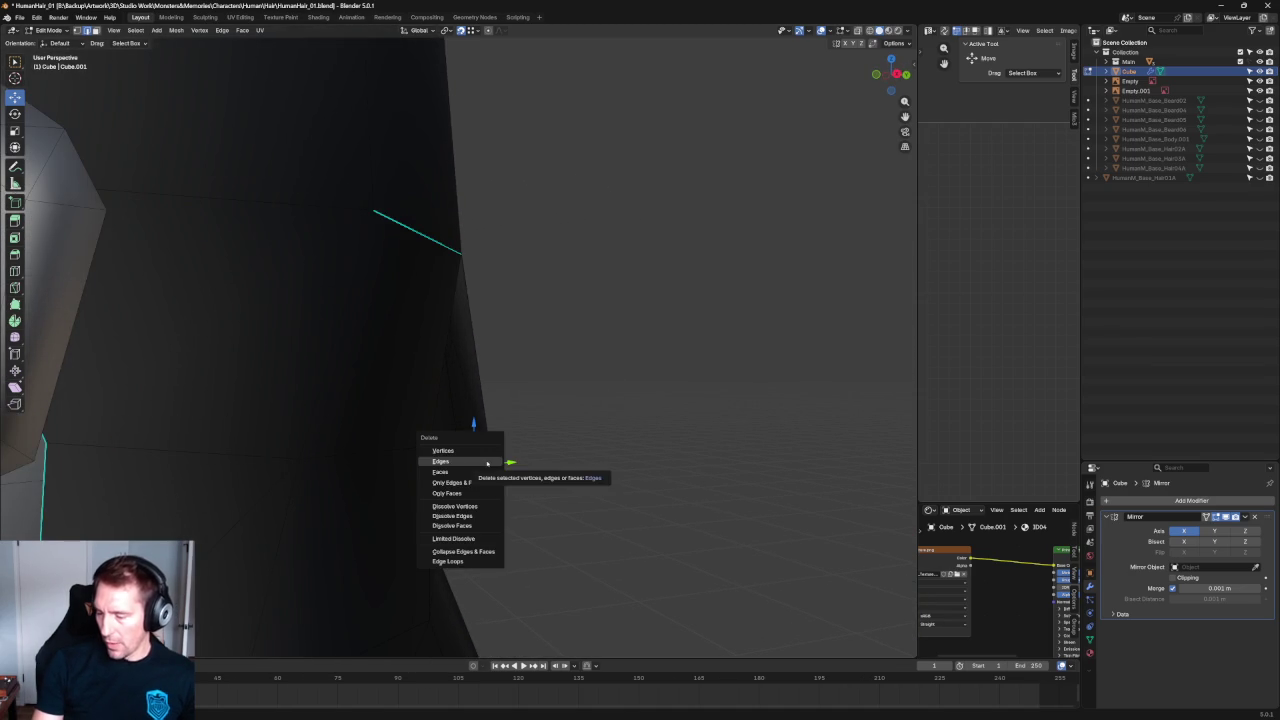
click(466, 463)
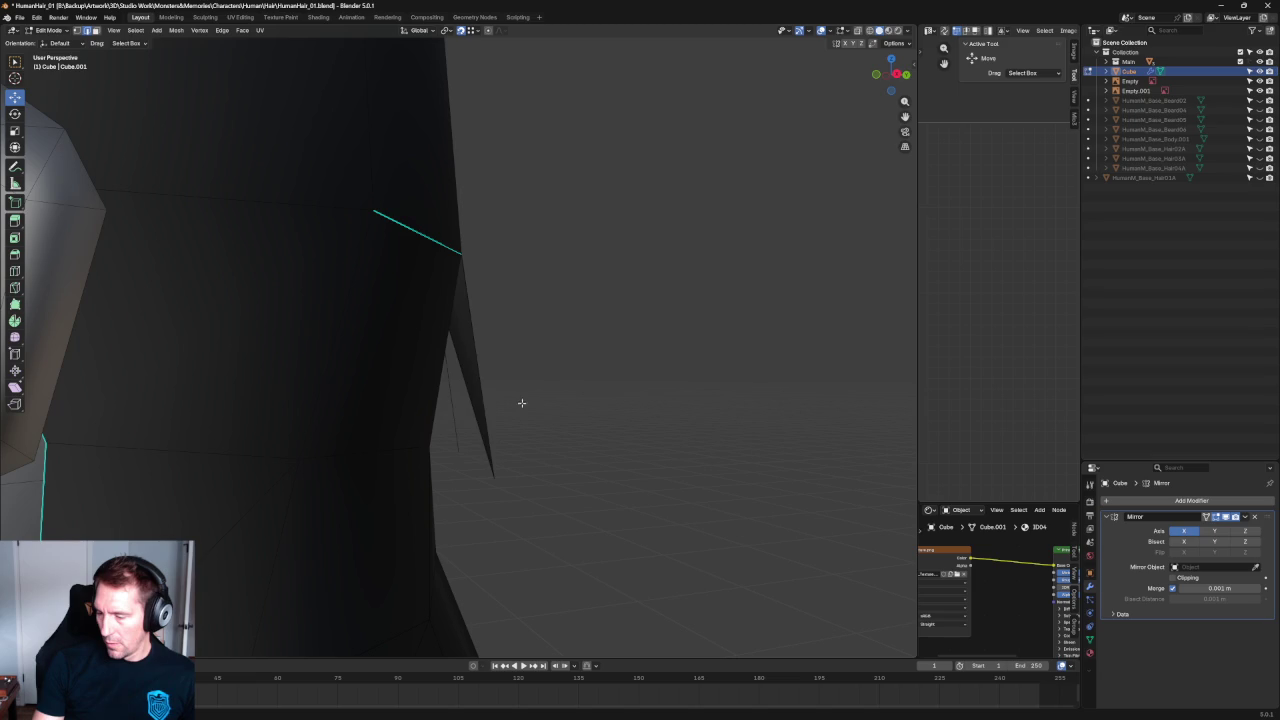
key(ctrl+z)
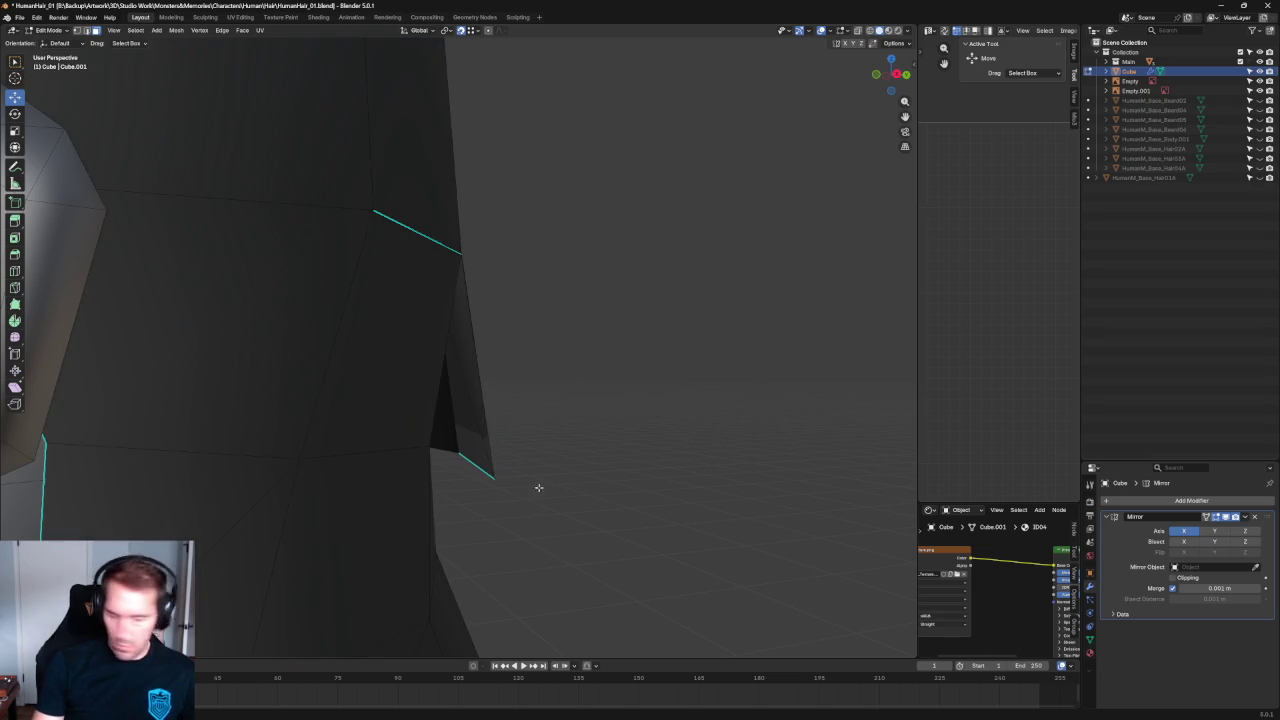
key(alt+z)
Box-select the spike's face strip, including the lower inner face, and delete those faces.
drag(551, 511, 443, 423)
key(alt+z)
drag(545, 391, 452, 468)
mouse_move(597, 406)
middle_down()
mouse_move(533, 395)
mouse_move(537, 373)
middle_up()
drag(537, 373, 466, 405)
middle_drag(486, 396, 470, 392)
drag(472, 397, 508, 440)
middle_drag(508, 449, 519, 434)
shift+drag(512, 427, 455, 455)
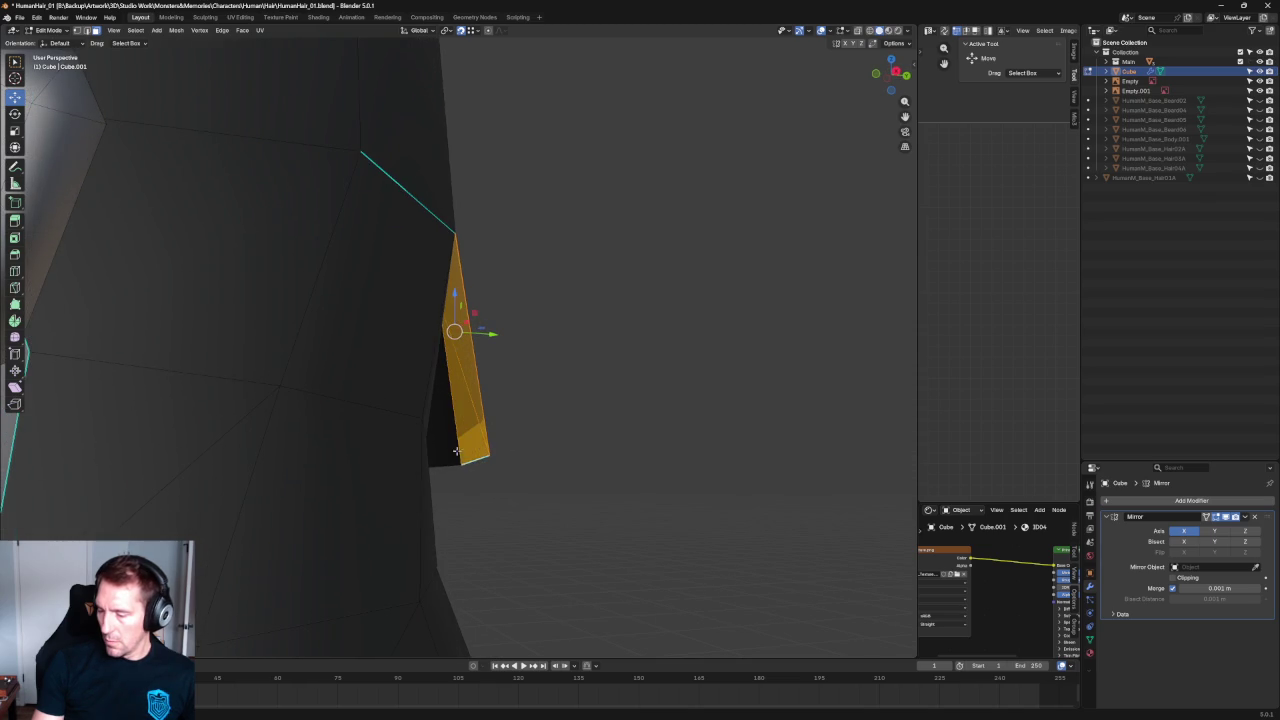
key(x)
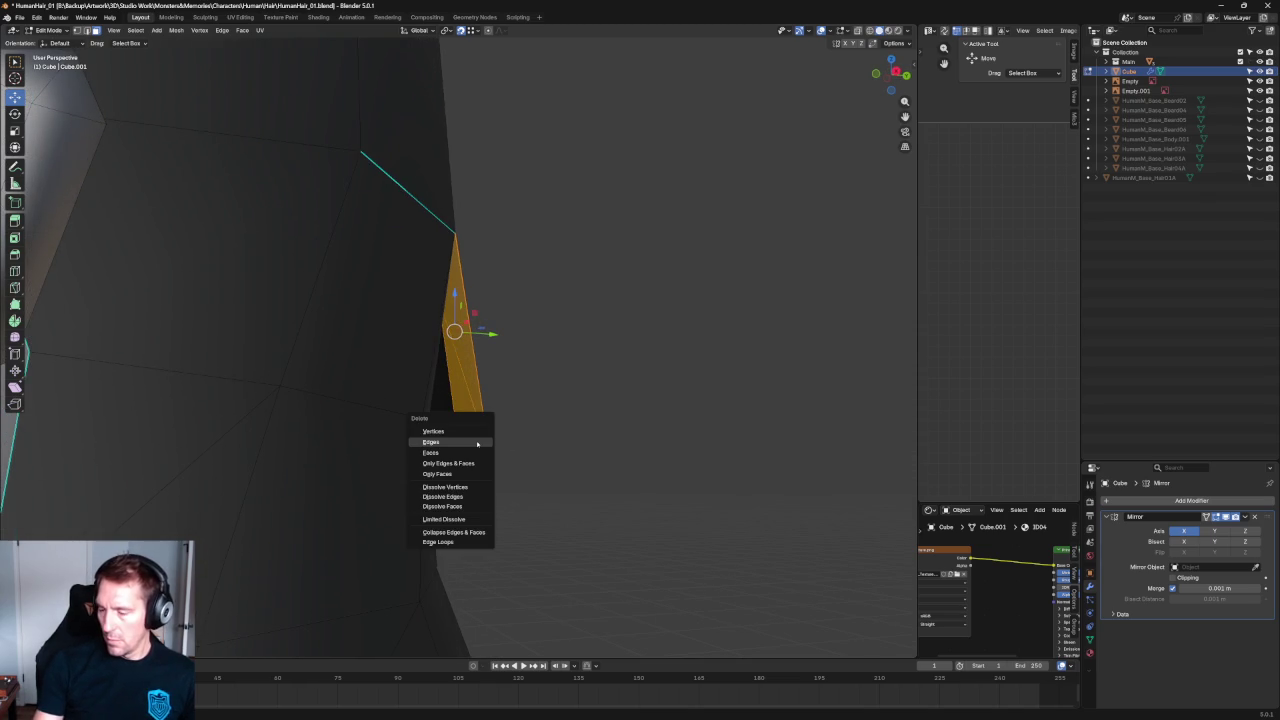
click(452, 452)
mouse_move(634, 263)
middle_down()
mouse_move(518, 372)
mouse_move(508, 403)
mouse_move(476, 388)
middle_up()
Select the vertices along the horizontal seam edge at the back.
click(483, 380)
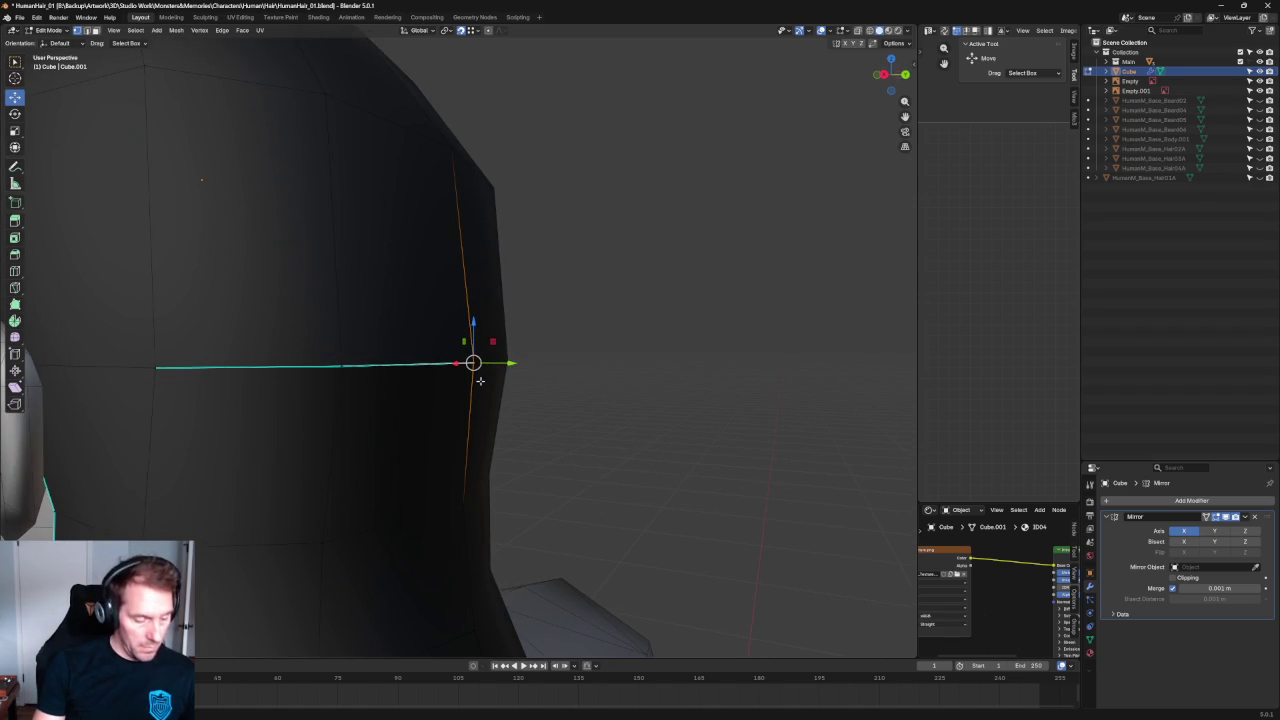
click(337, 370)
click(155, 367)
drag(409, 337, 303, 400)
drag(489, 334, 473, 378)
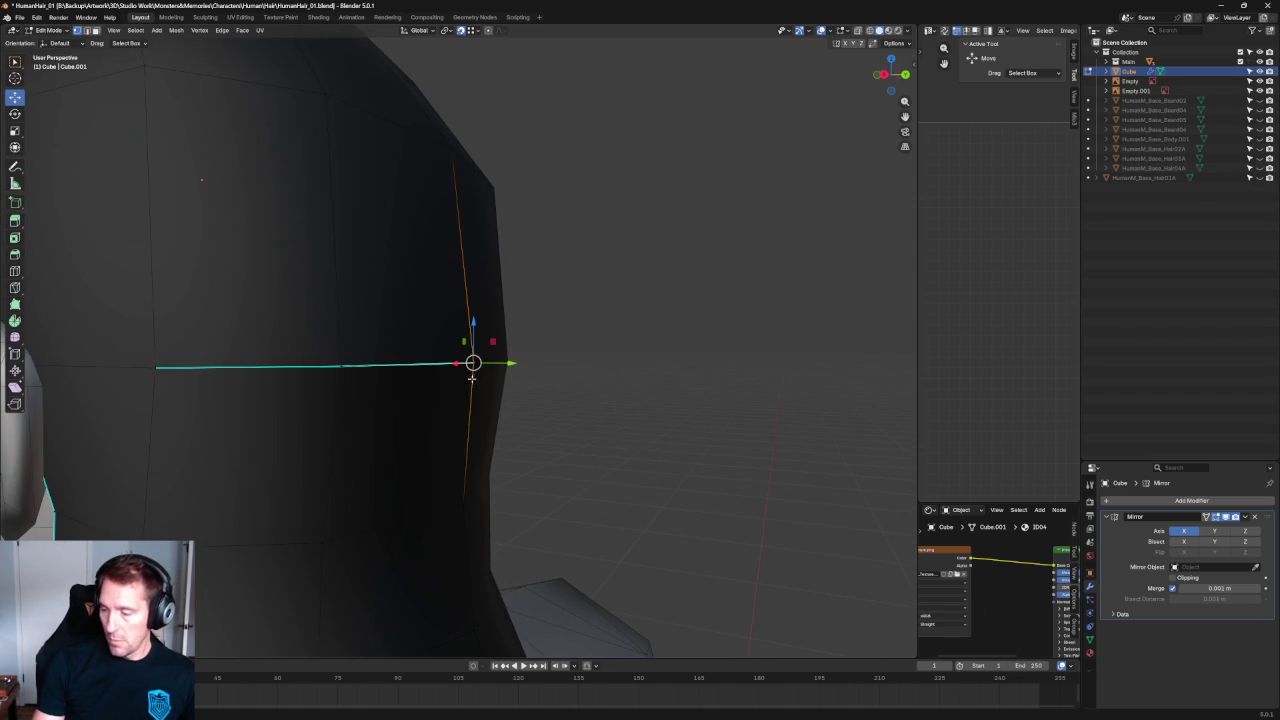
drag(398, 322, 284, 400)
key(ctrl+e)
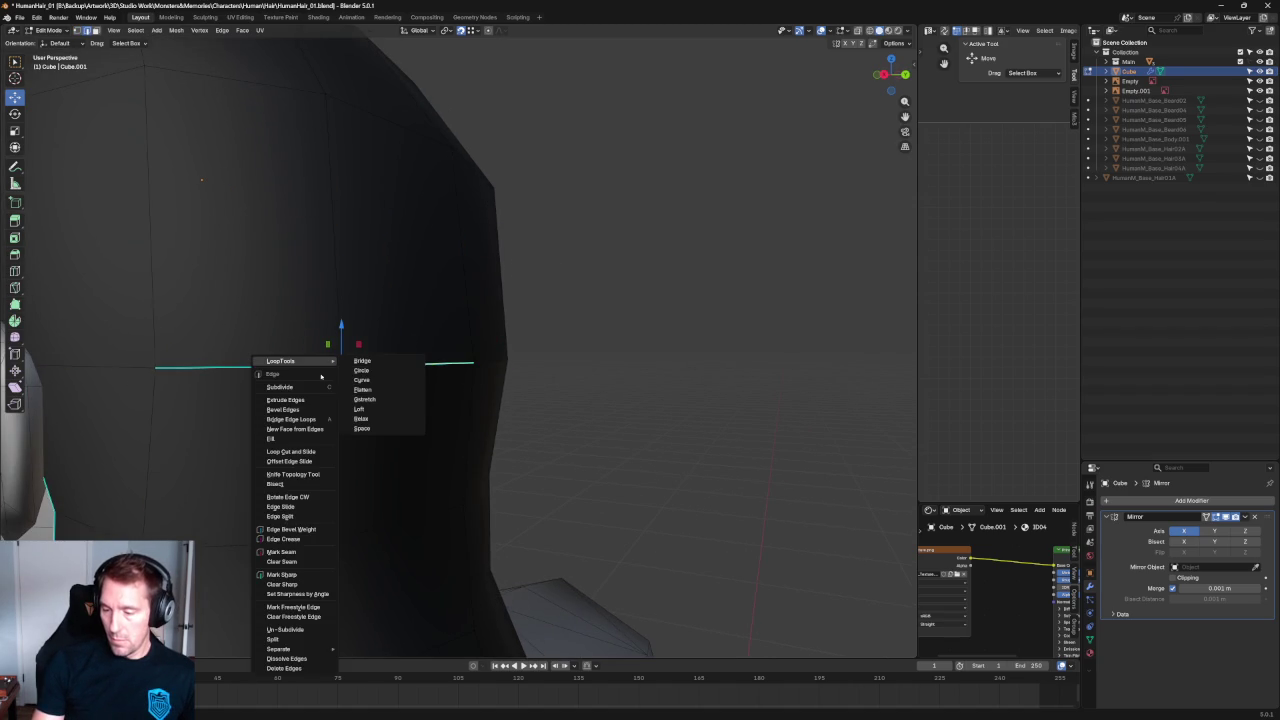
key(Escape)
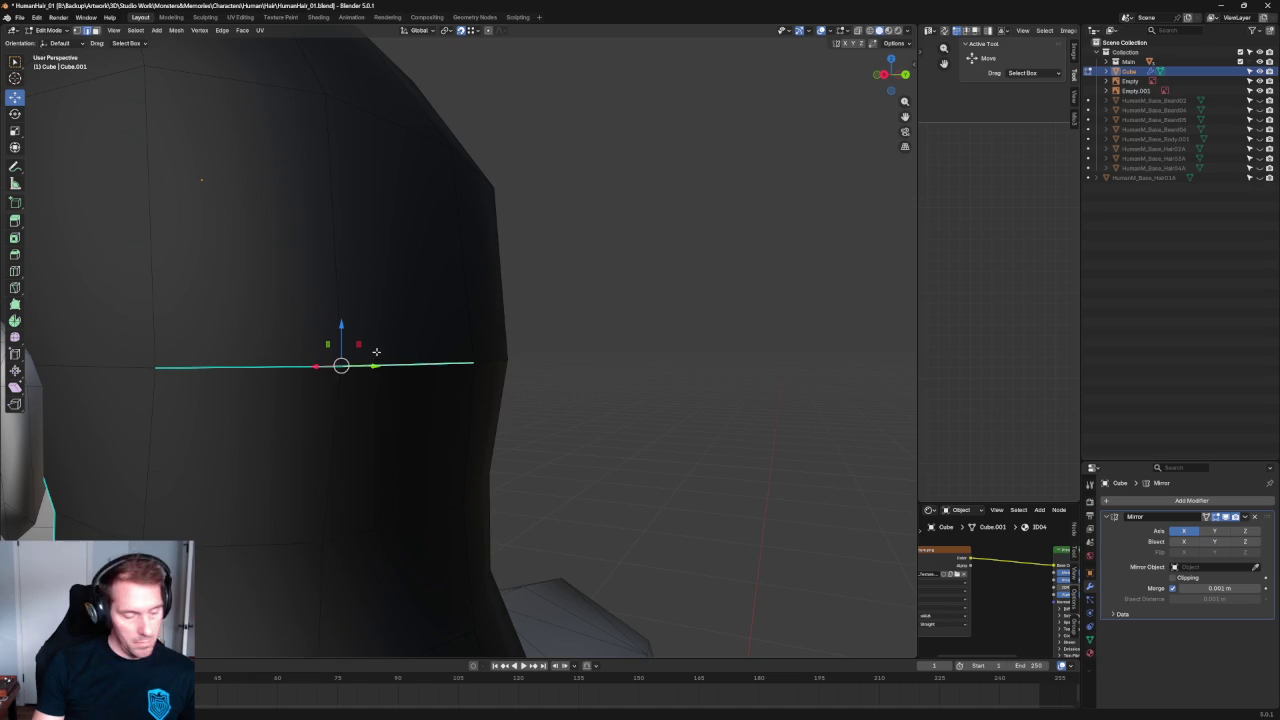
Clear the seam and the sharp marking from the selected back edge.
drag(408, 334, 297, 354)
key(ctrl+e)
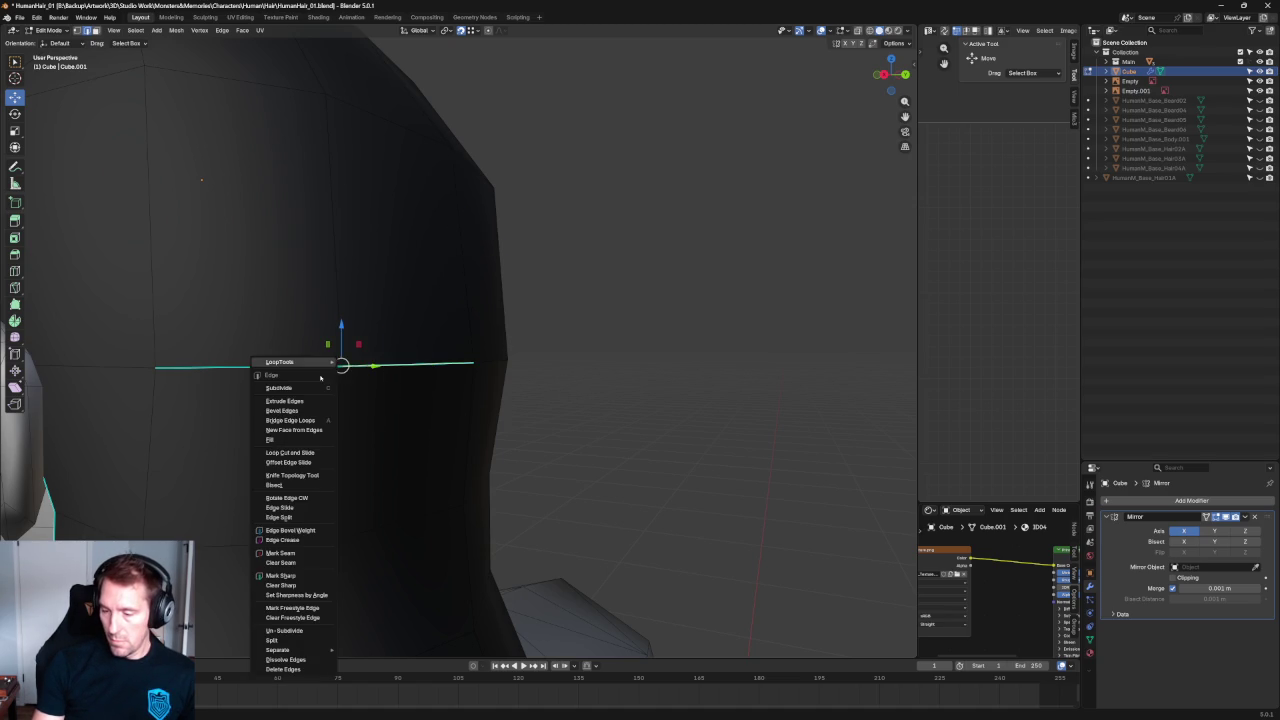
click(285, 586)
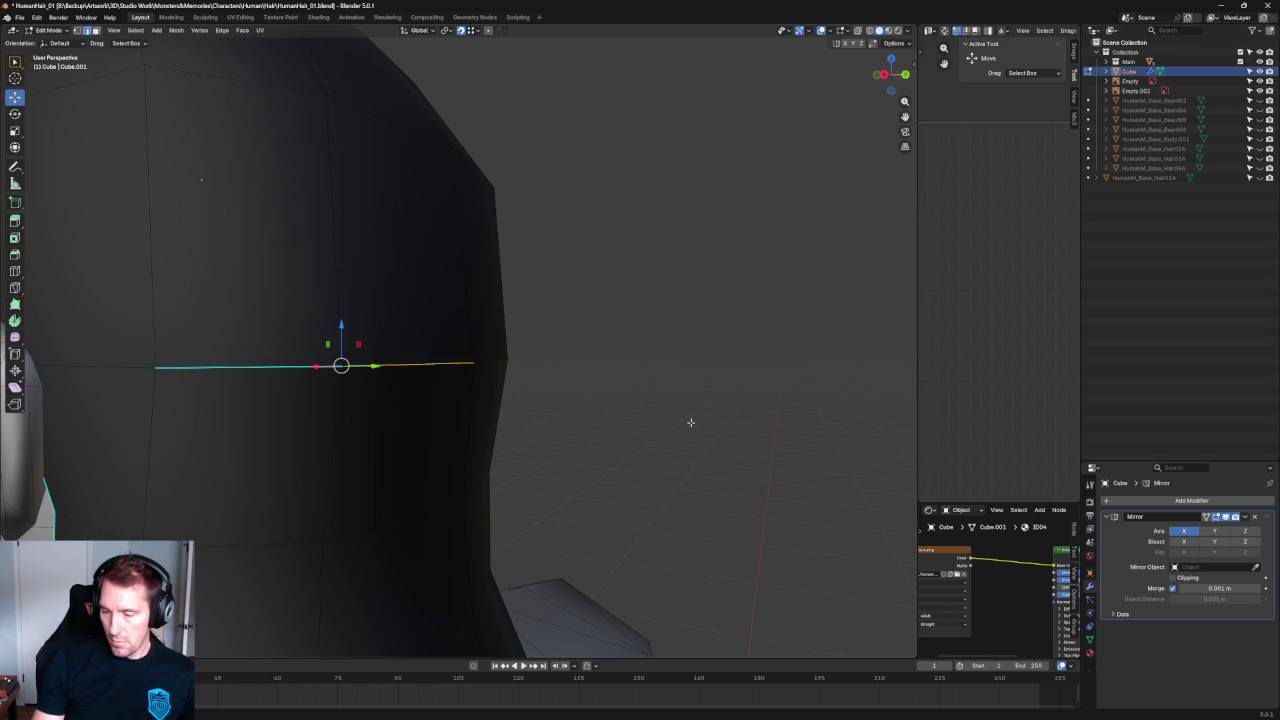
key(ctrl+e)
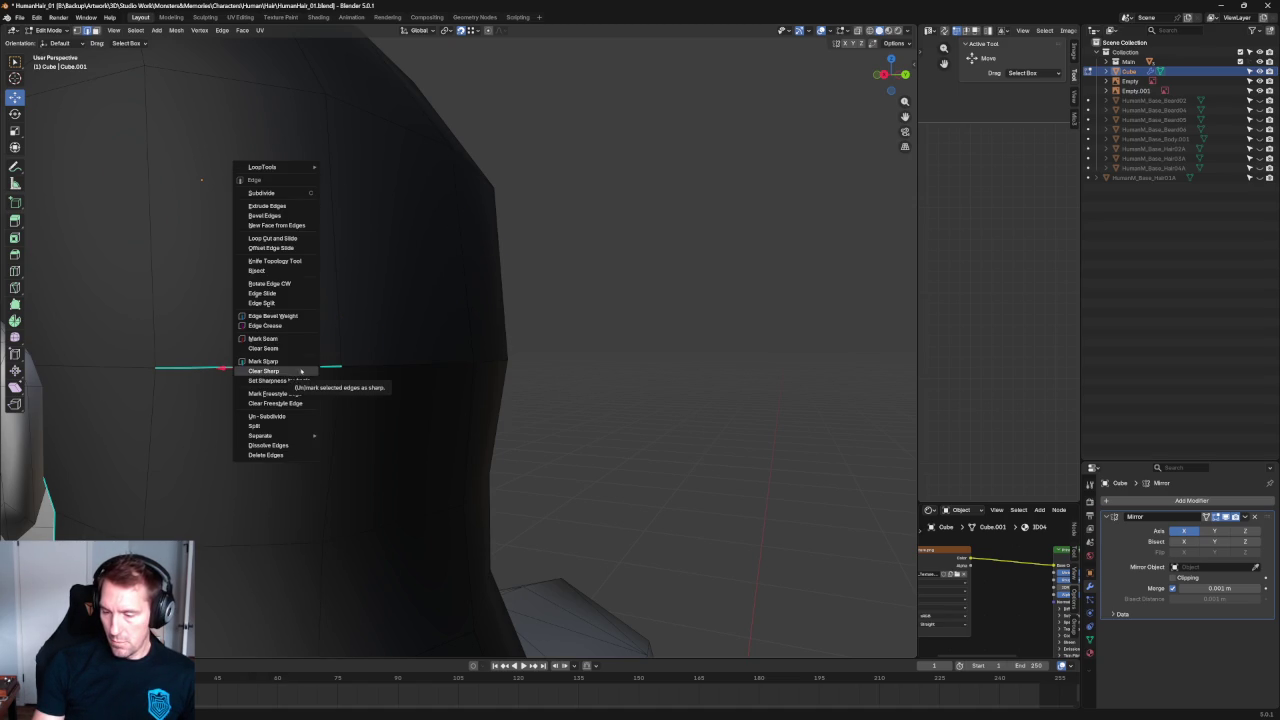
click(281, 371)
Zoom into the side silhouette with X-ray and select a vertex there.
mouse_move(300, 372)
middle_down()
mouse_move(352, 398)
mouse_move(466, 283)
middle_up()
key(alt+z)
alt+click(528, 345)
click(520, 336)
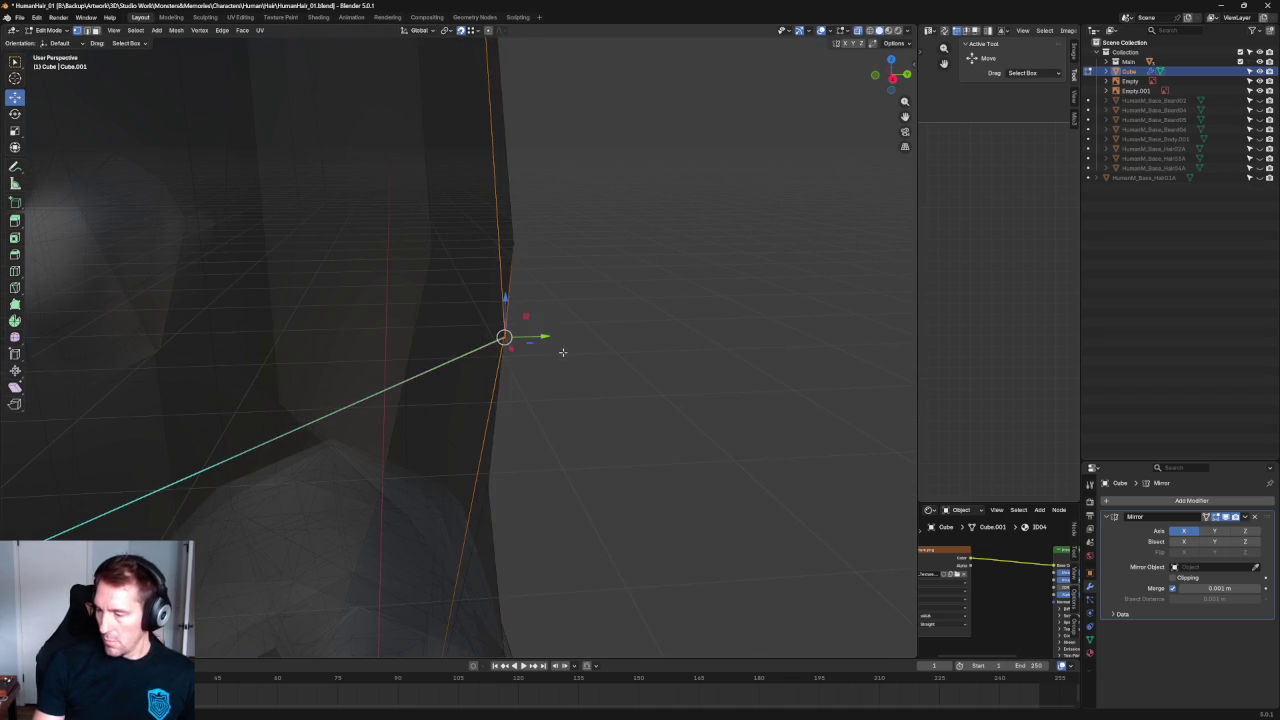
middle_drag(560, 354, 540, 346)
key(shift+b)
drag(503, 216, 600, 270)
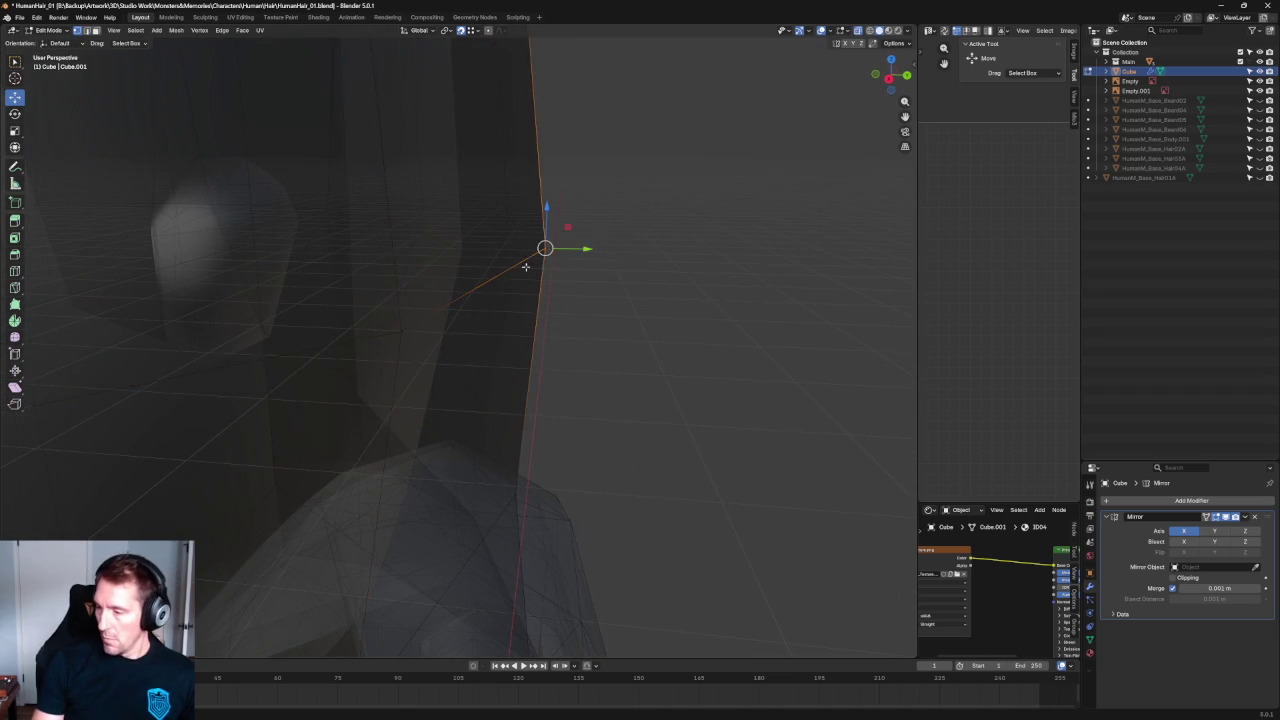
click(324, 358)
key(alt+z)
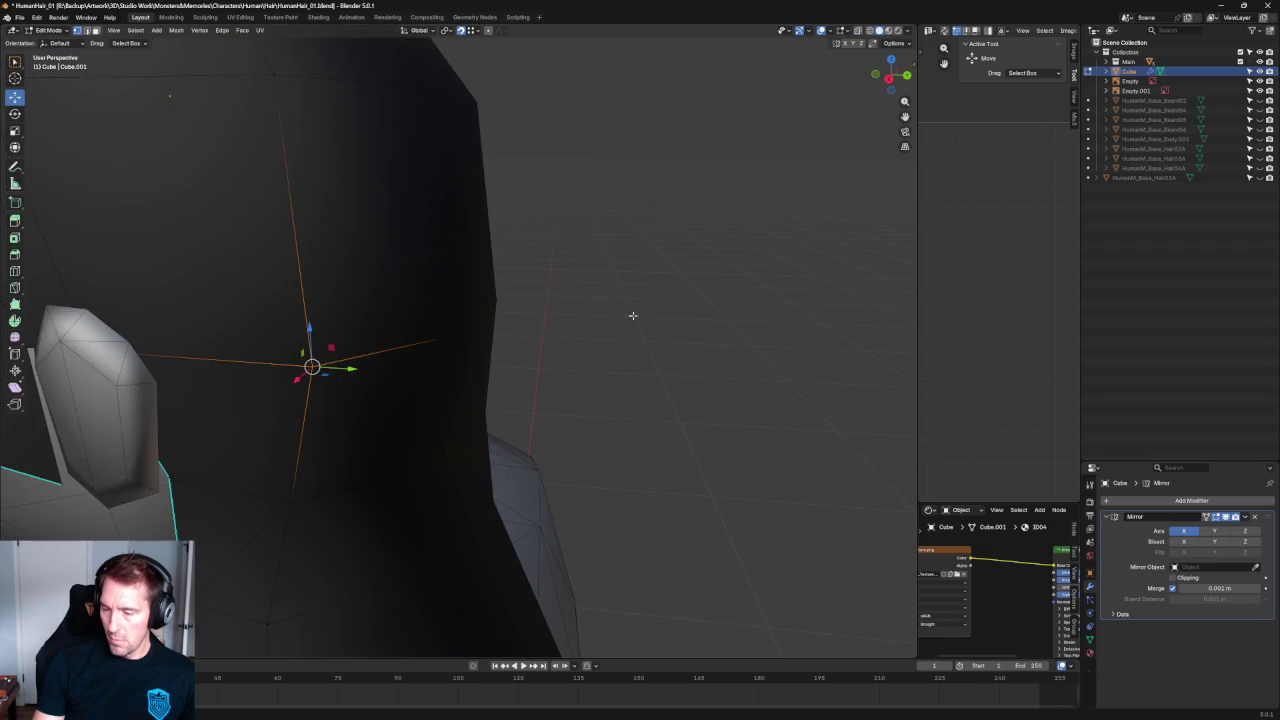
scroll(600, 340, down, 5)
scroll(542, 345, up, 3)
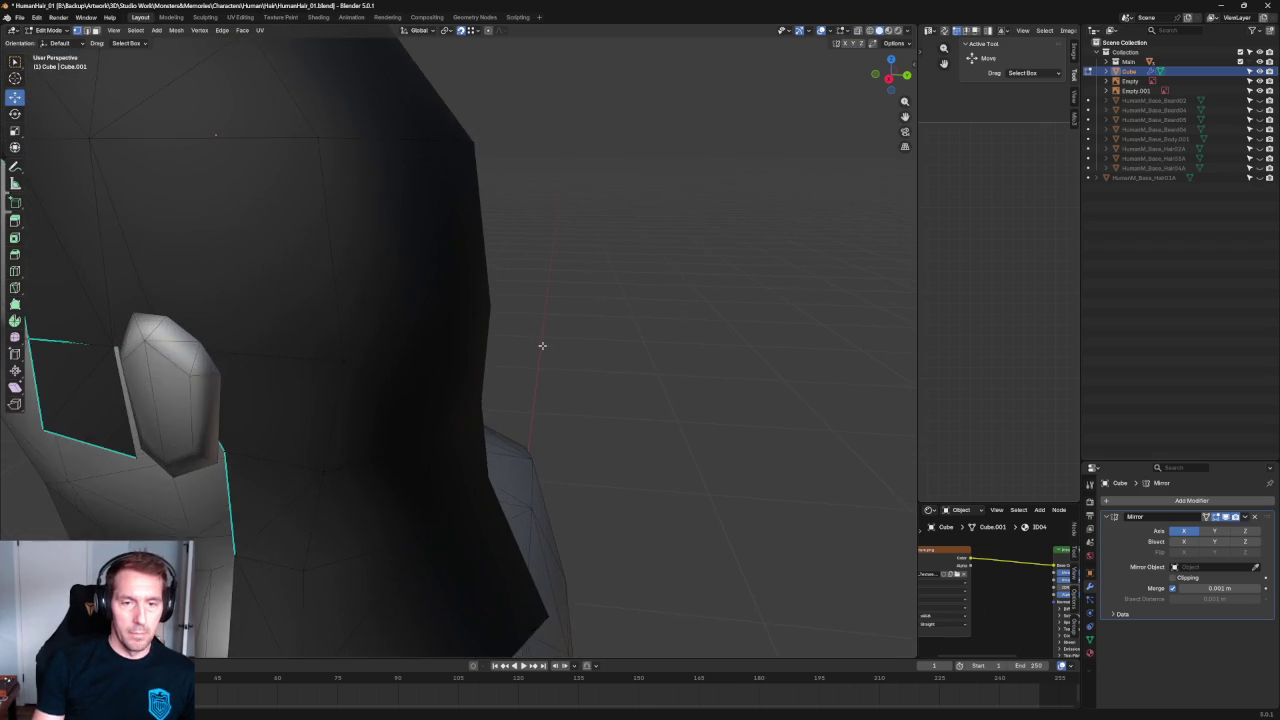
scroll(542, 345, down, 3)
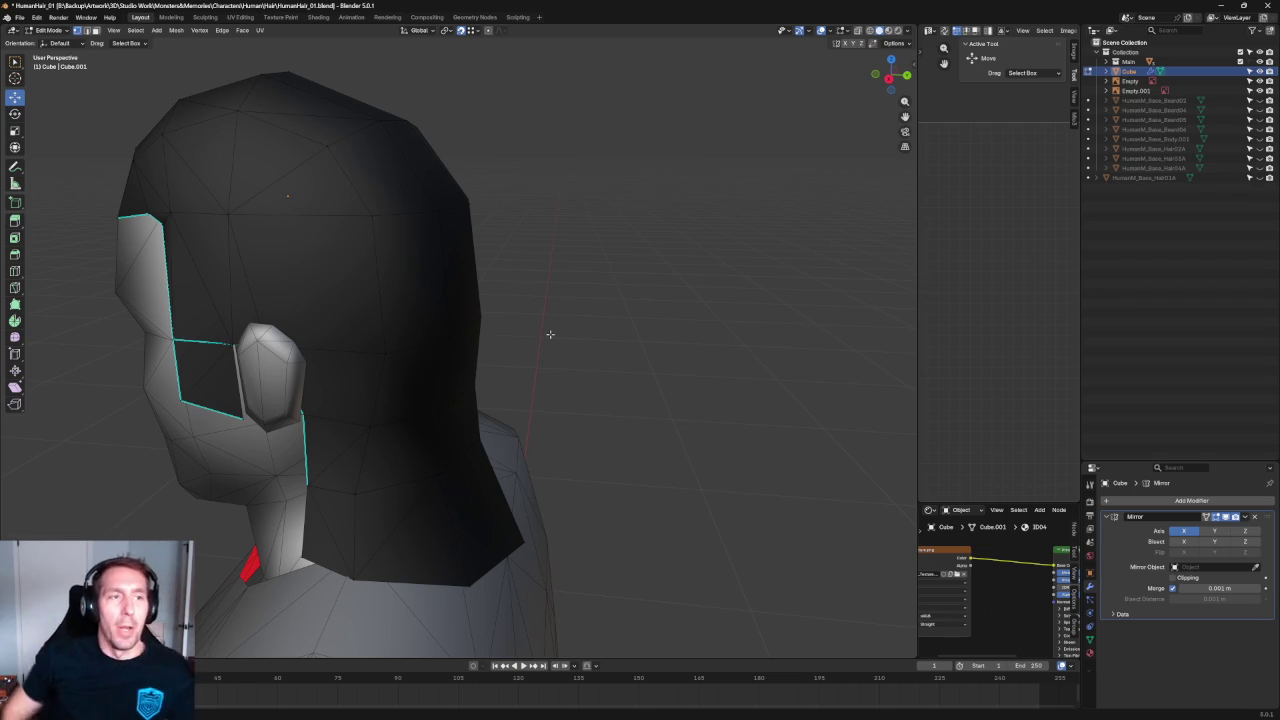
In front view, slide the upper hair-edge vertex inward along X to match the reference.
scroll(548, 218, down, 4)
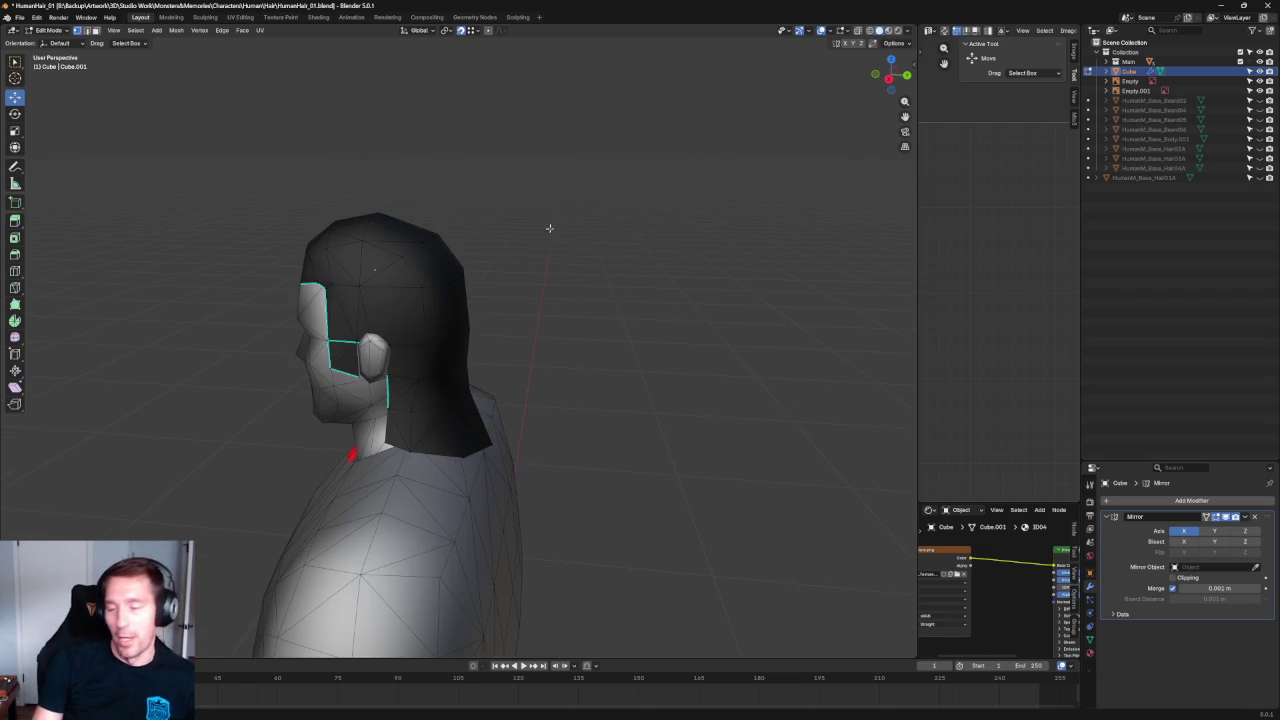
scroll(397, 346, up, 5)
key(KP_1)
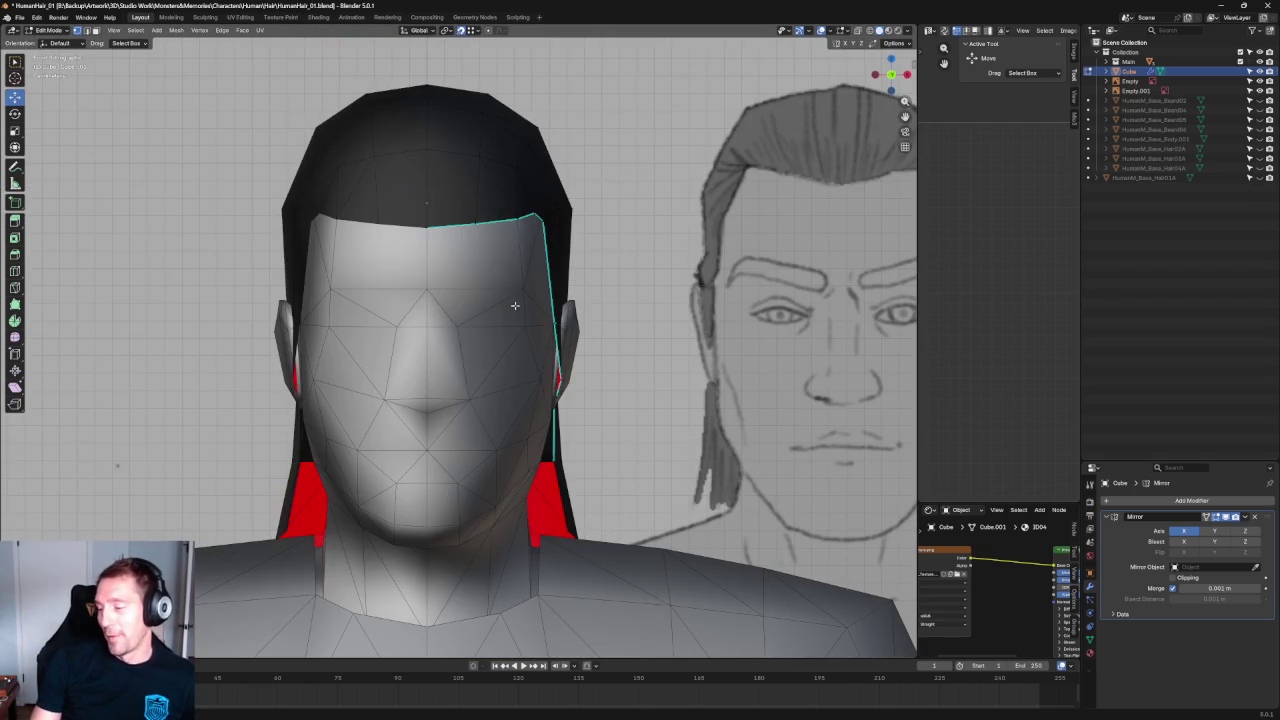
scroll(568, 311, up, 3)
scroll(591, 323, up, 1)
scroll(397, 374, up, 3)
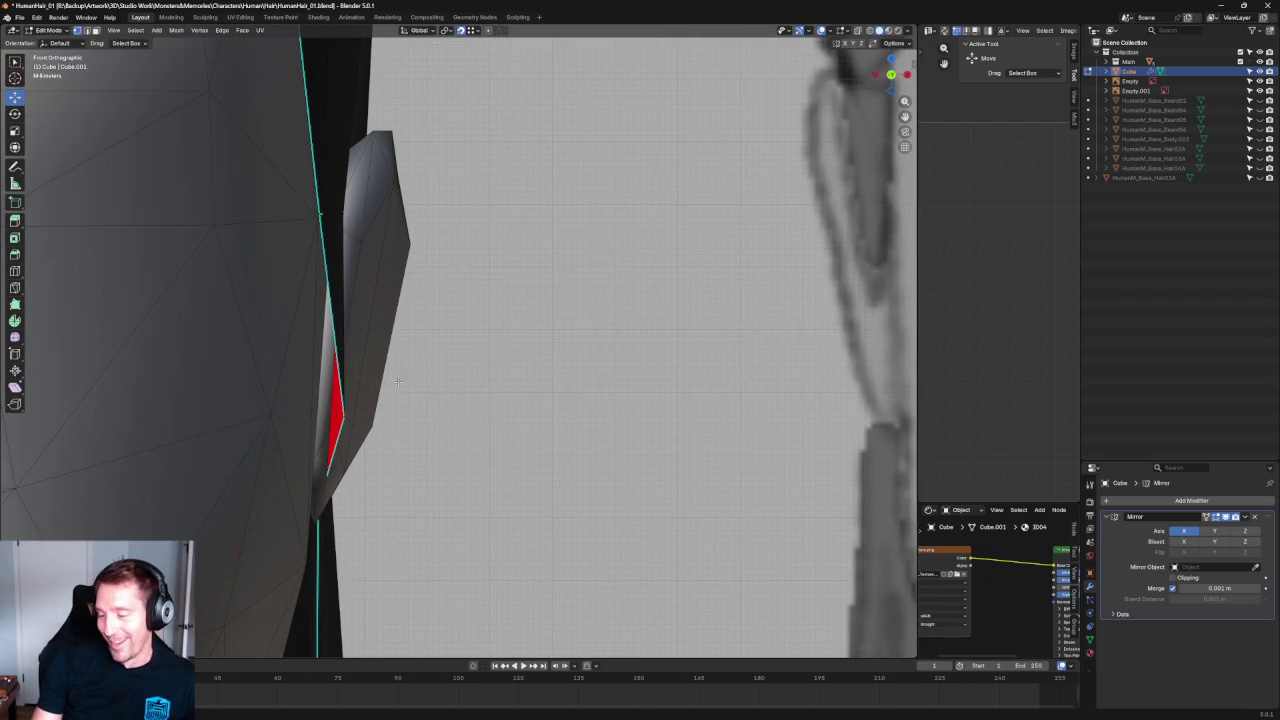
key(g)
key(x)
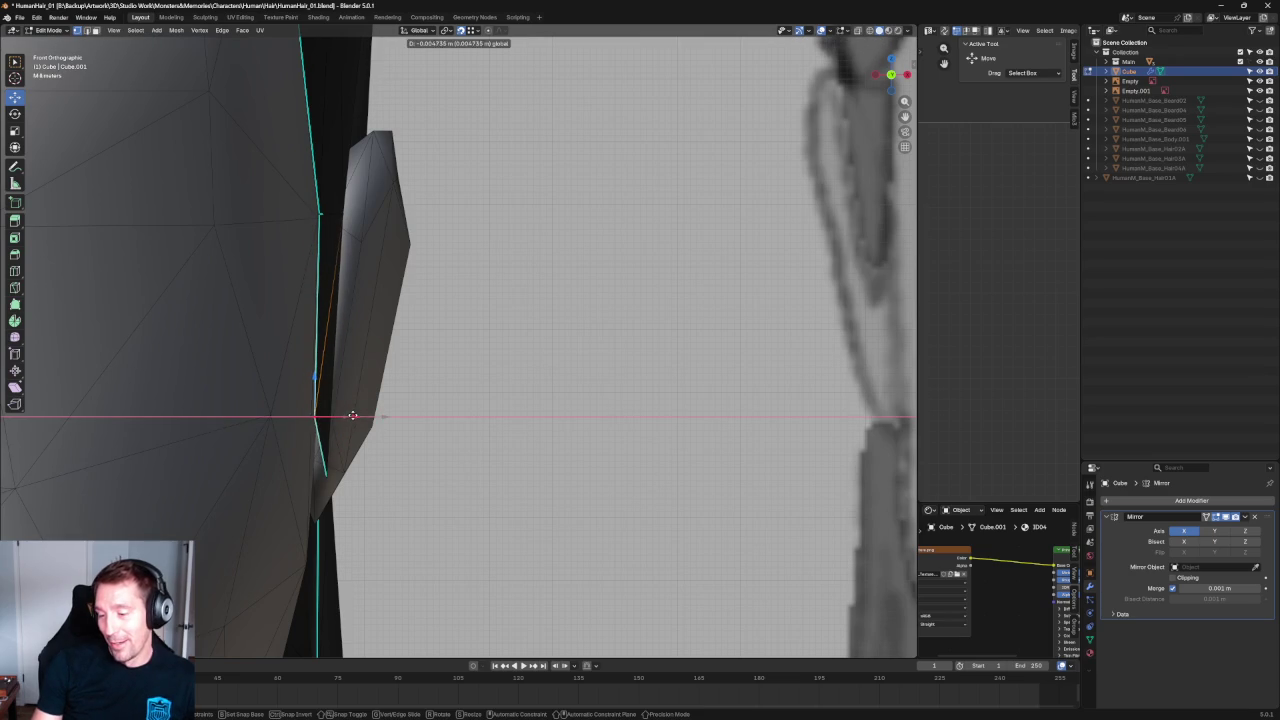
click(314, 417)
Nudge the lower hair-edge vertex by the ear sideways along X until it hugs the head.
click(330, 474)
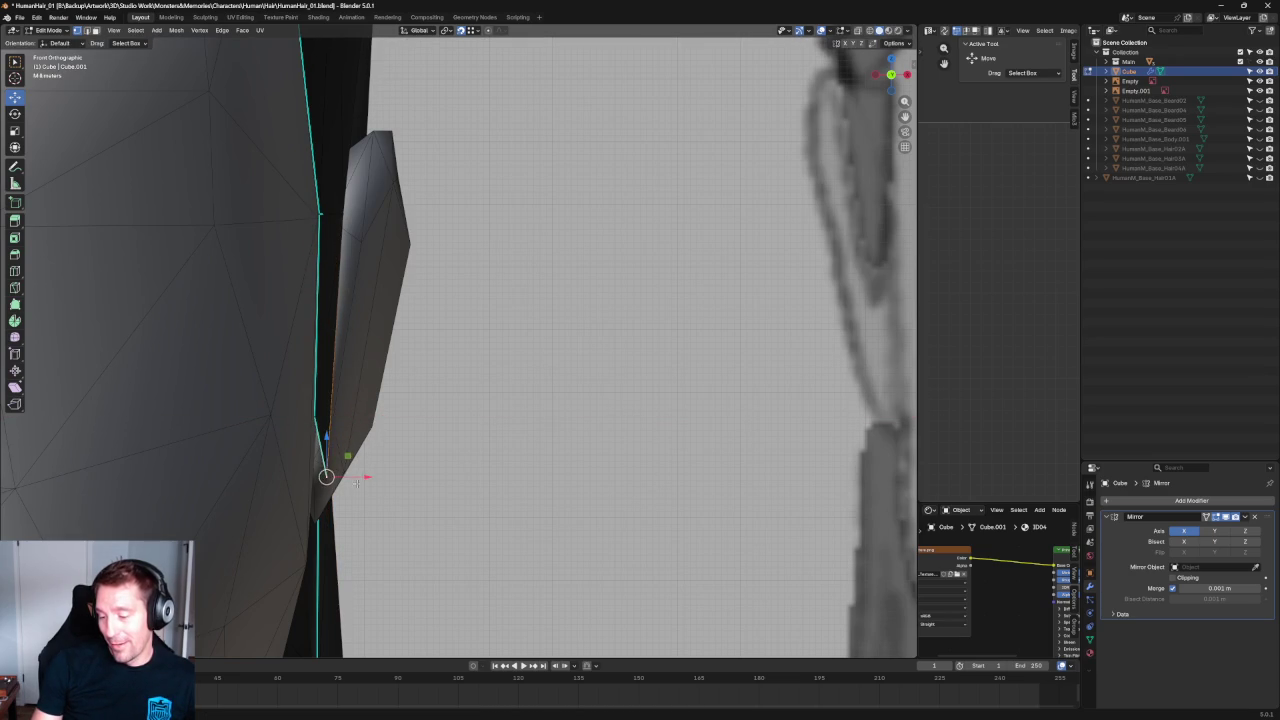
key(g)
key(x)
click(333, 483)
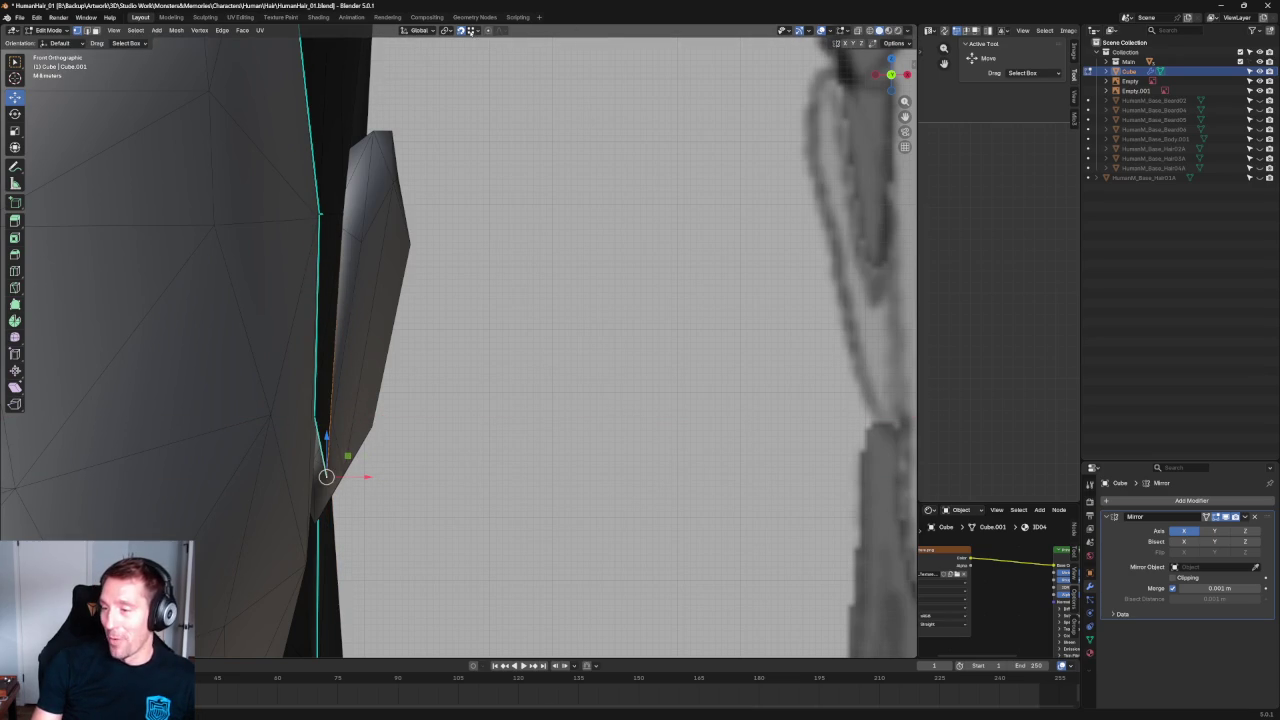
key(g)
key(x)
click(355, 483)
key(g)
key(x)
click(358, 480)
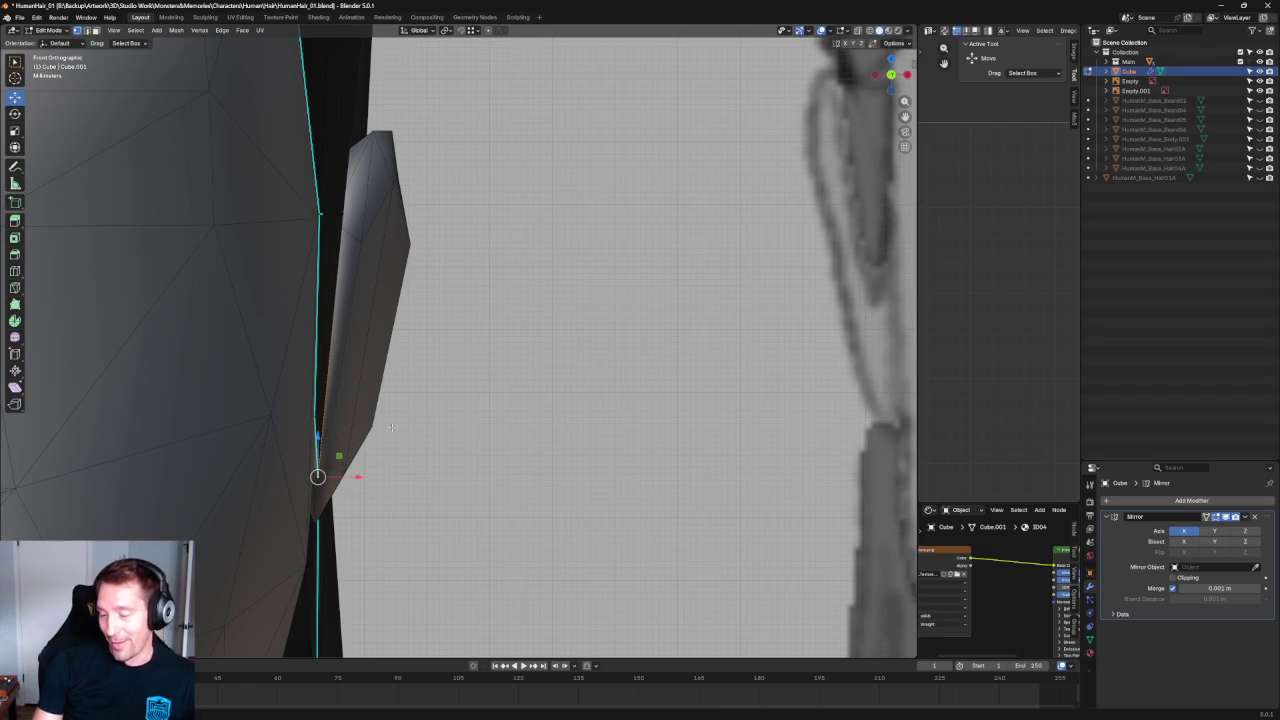
Slide the temple hair vertex inward along X with see-through on, then inspect it in 3D.
click(345, 209)
key(alt+z)
key(alt+z)
key(g)
key(x)
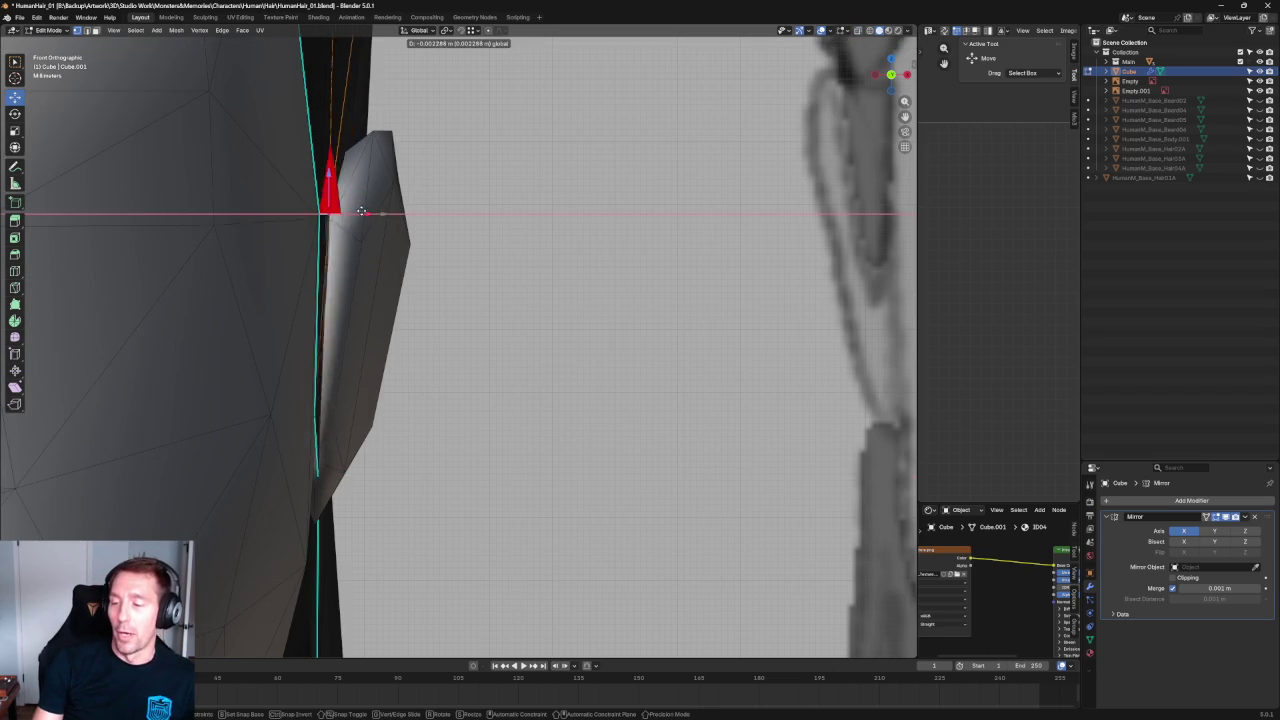
click(384, 210)
scroll(349, 209, up, 2)
scroll(306, 306, up, 3)
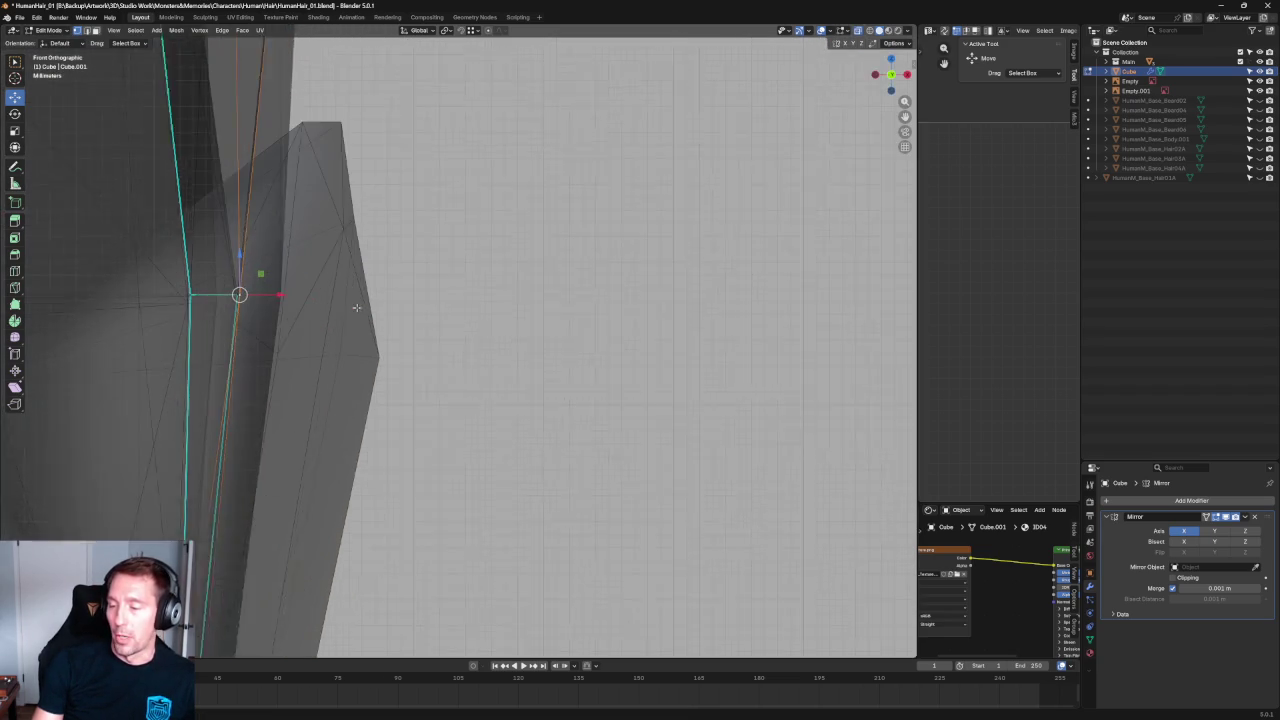
shift+middle_drag(258, 281, 514, 343)
scroll(606, 346, up, 4)
middle_drag(606, 346, 626, 323)
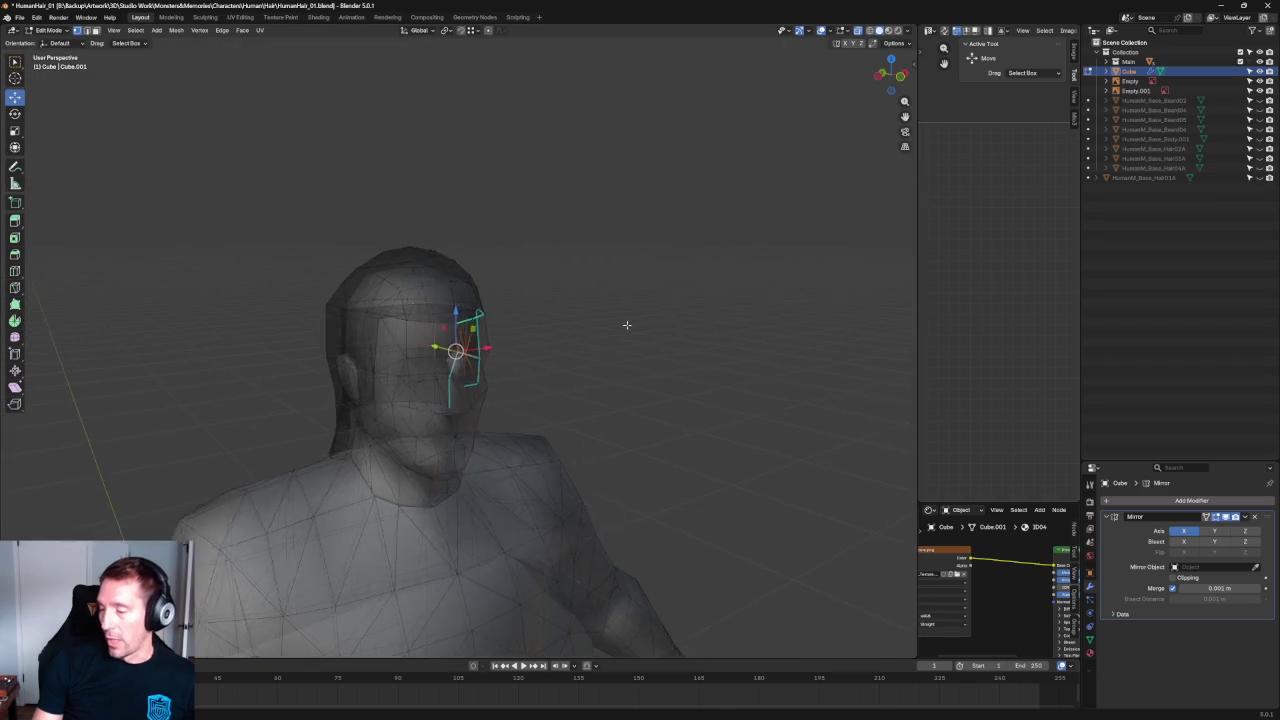
scroll(504, 403, up, 3)
scroll(504, 403, down, 4)
scroll(429, 386, up, 5)
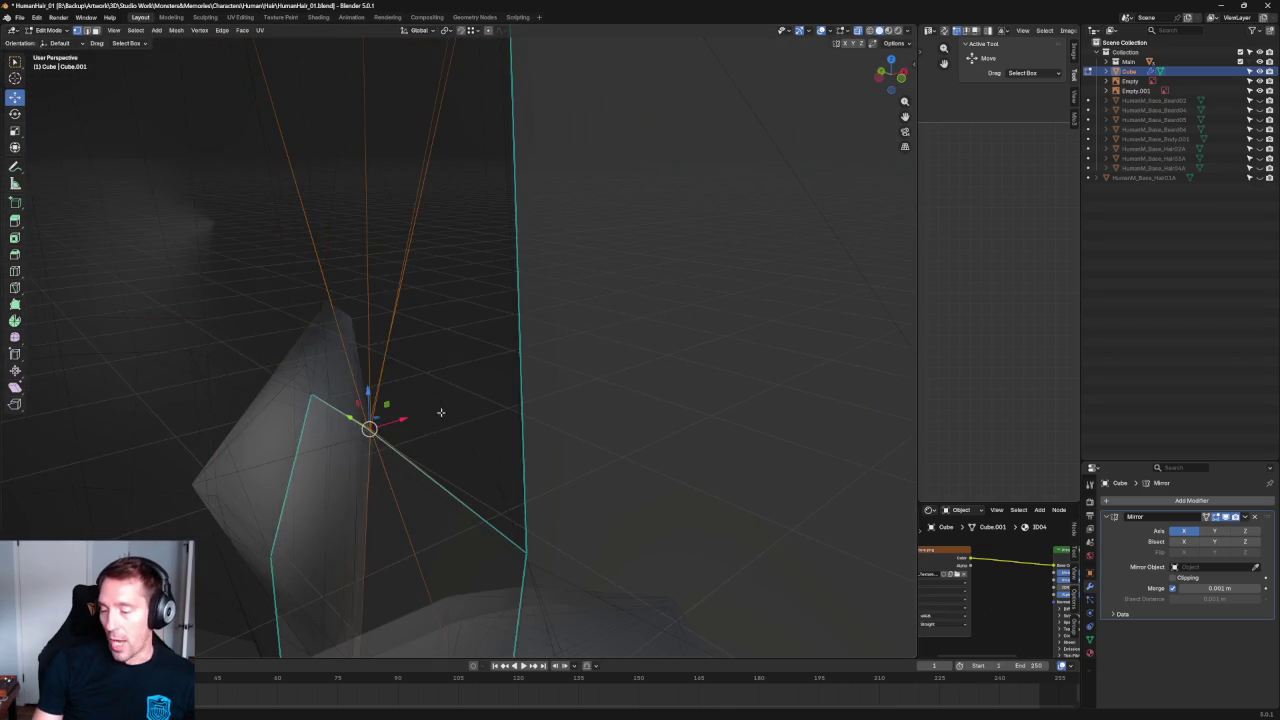
Back in front view, slide the mid-side hair vertex along X and check the edge by orbiting.
key(KP_1)
key(alt+z)
scroll(440, 370, up, 4)
key(alt+z)
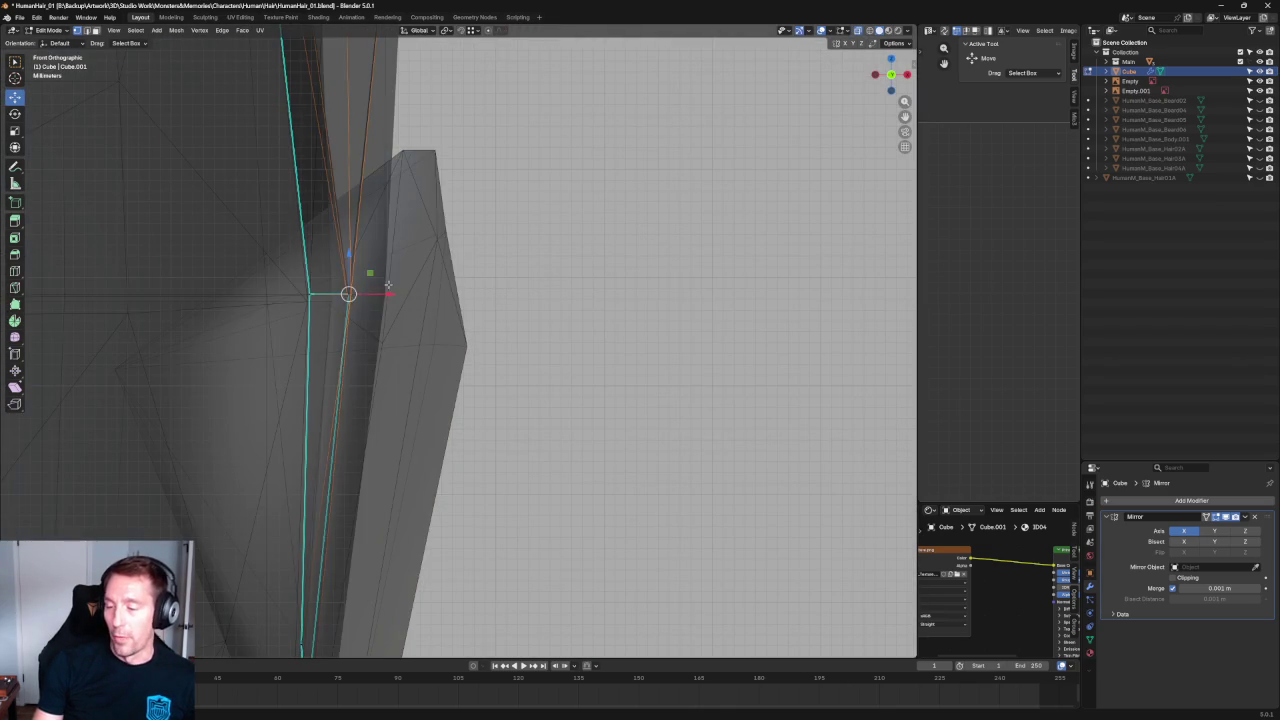
key(g)
key(x)
click(358, 287)
key(alt+z)
middle_drag(358, 287, 567, 302)
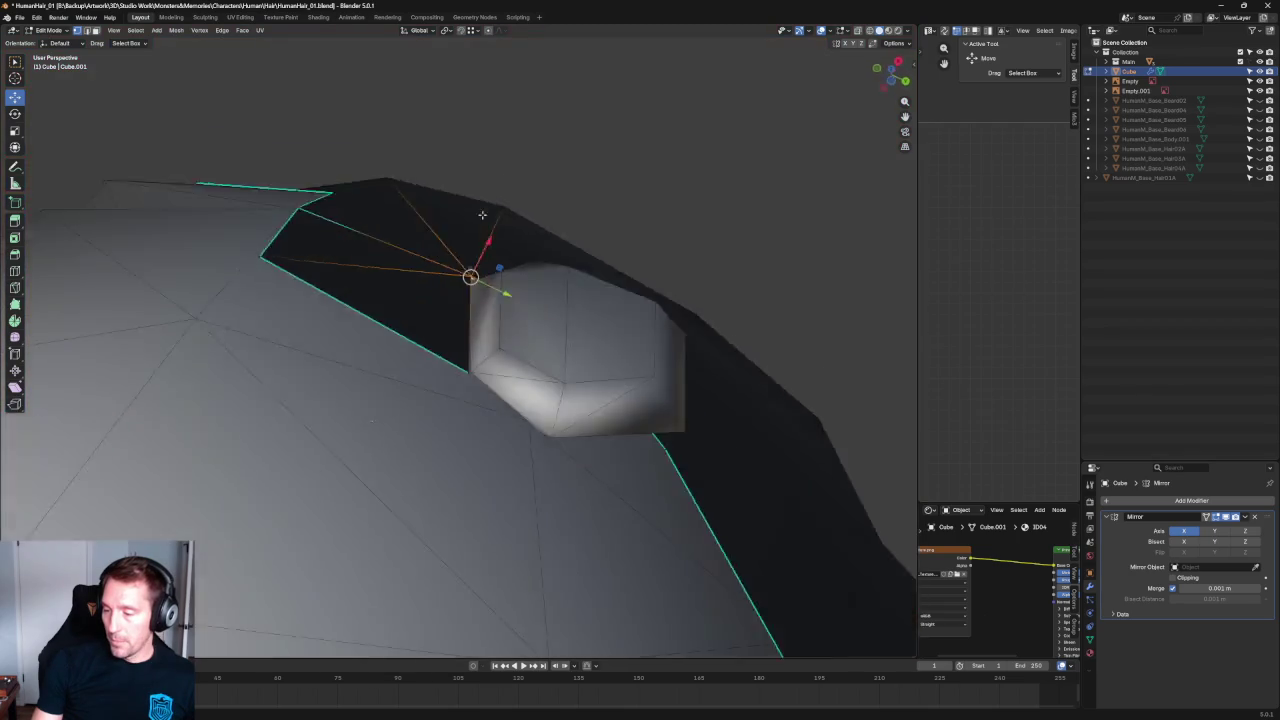
Shift the lower side hair vertex along X, comparing solid and see-through displays.
key(KP_1)
key(alt+z)
scroll(563, 291, up, 3)
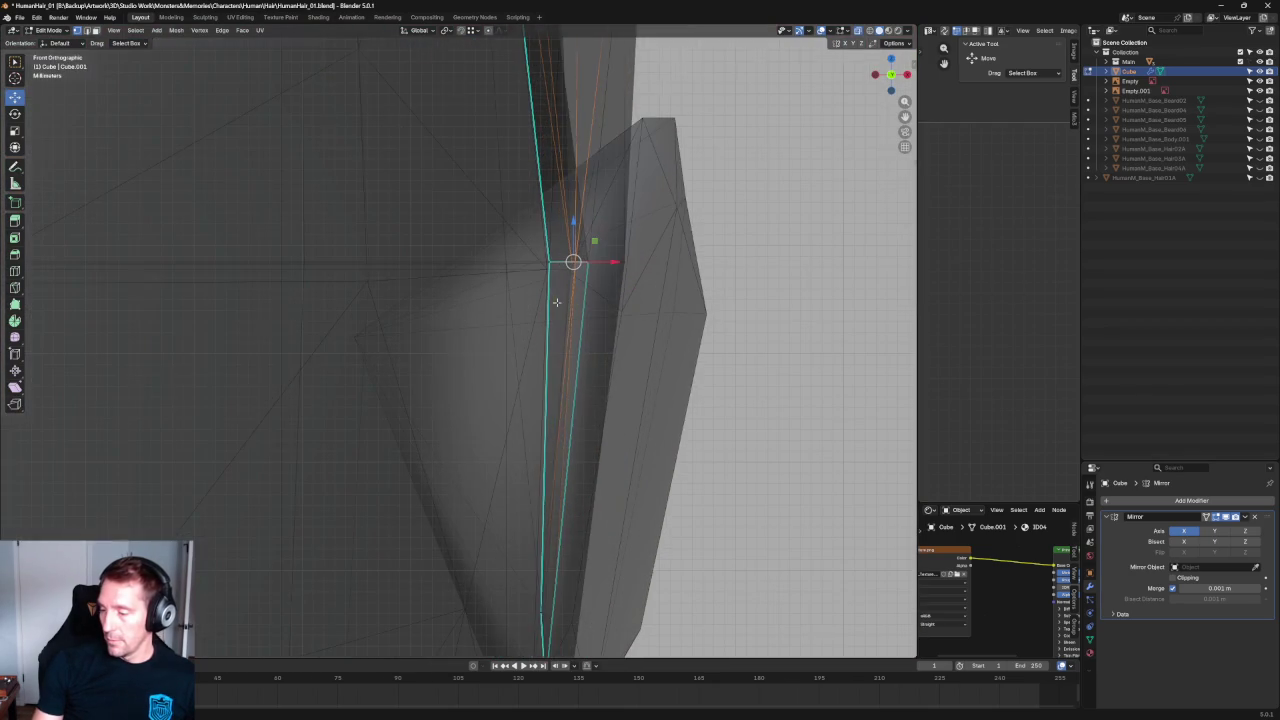
key(alt+z)
key(alt+z)
scroll(530, 325, up, 2)
scroll(491, 363, up, 2)
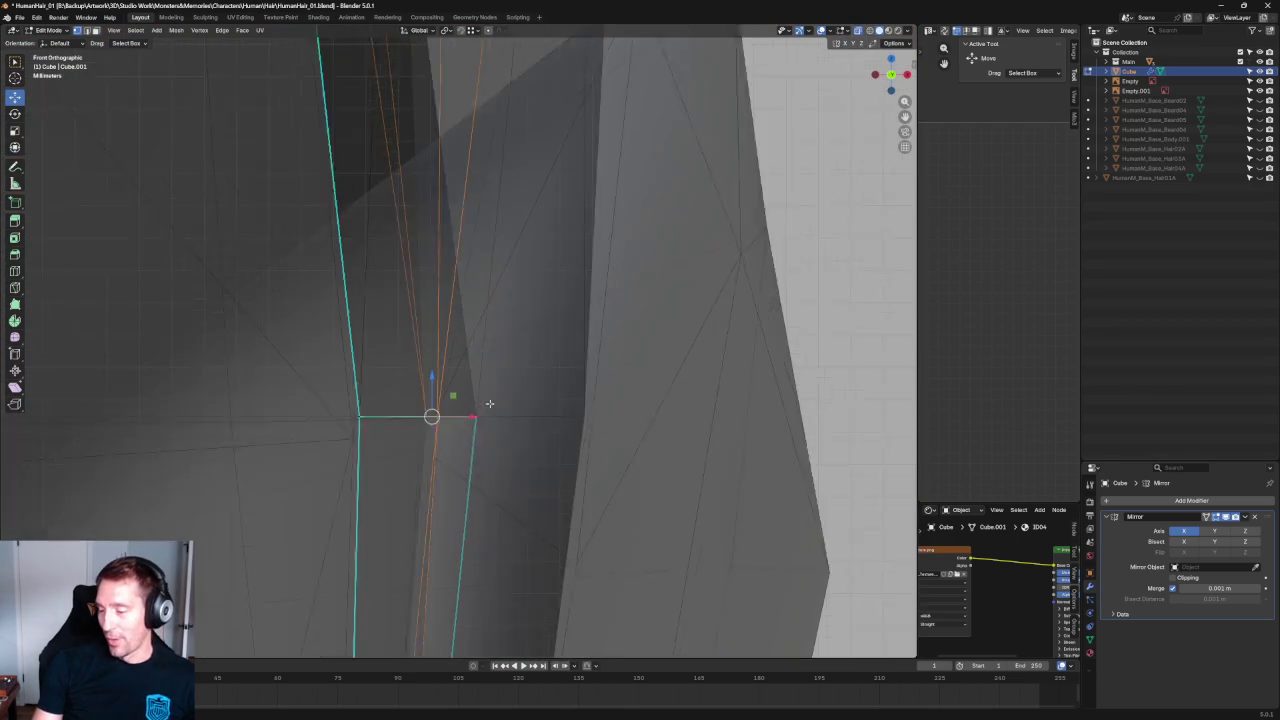
scroll(489, 403, up, 2)
key(g)
key(x)
click(449, 452)
key(alt+z)
key(KP_3)
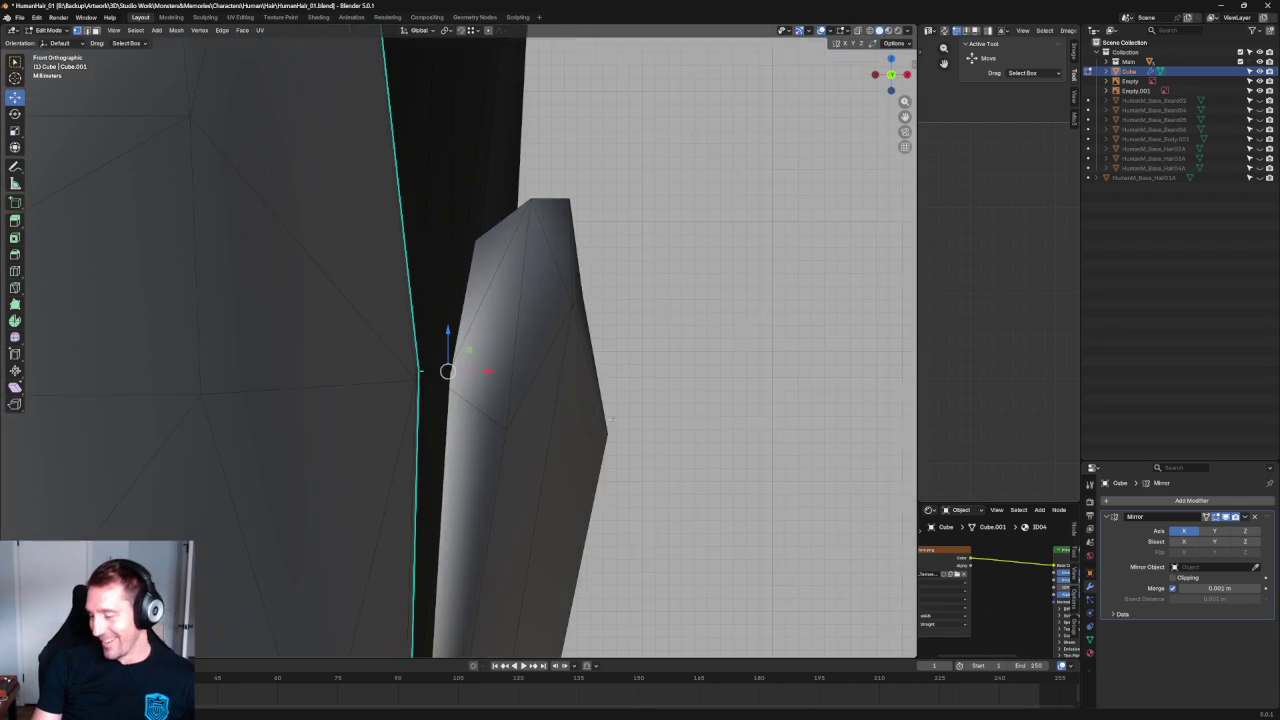
key(KP_1)
Zoom in and slide one more hair-edge vertex inward along X against the front reference.
scroll(686, 425, down, 4)
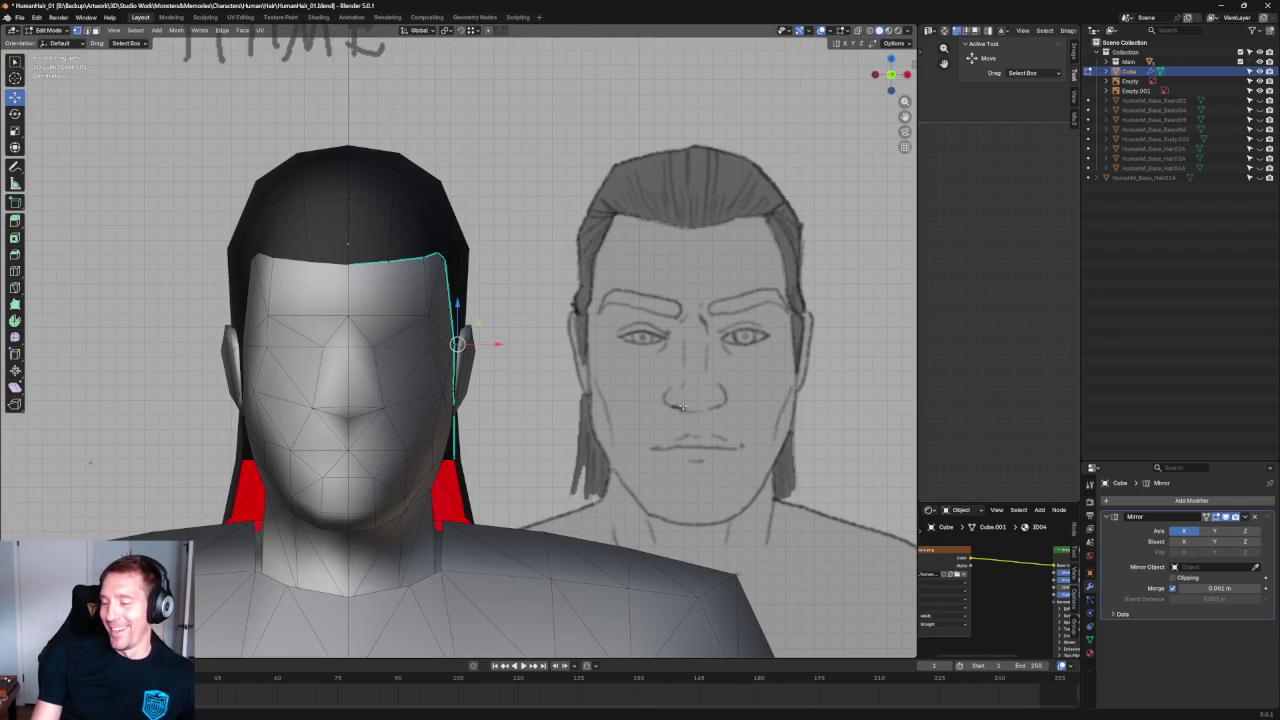
scroll(667, 403, up, 2)
scroll(560, 392, up, 1)
scroll(437, 381, up, 3)
scroll(437, 381, up, 1)
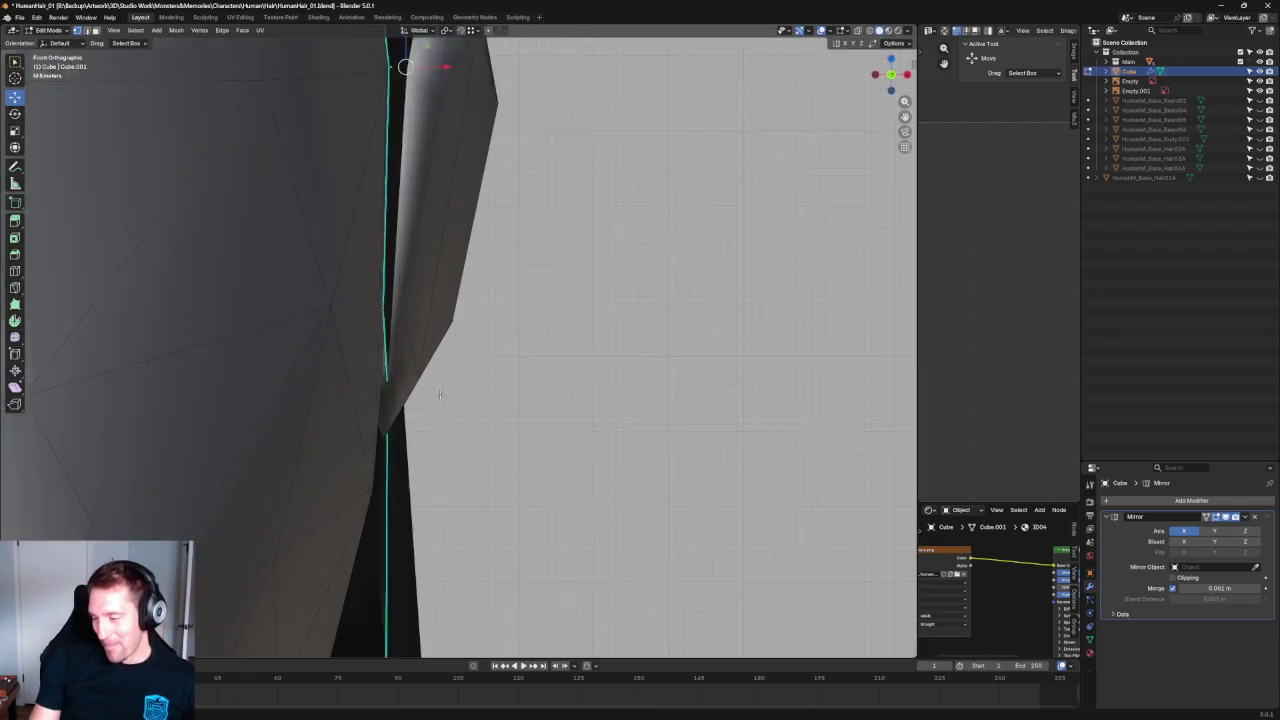
scroll(437, 381, up, 1)
scroll(450, 370, down, 4)
scroll(480, 350, down, 1)
scroll(517, 323, up, 5)
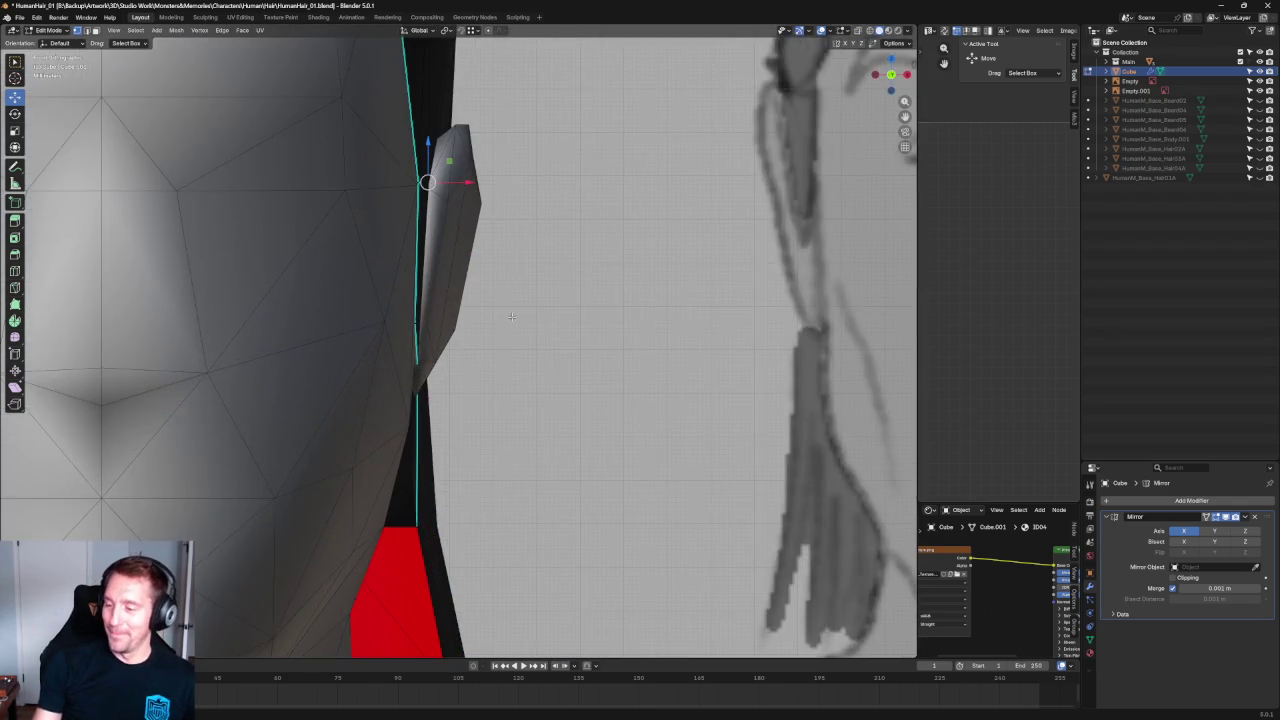
scroll(456, 323, up, 2)
key(g)
key(x)
click(371, 303)
scroll(540, 326, down, 2)
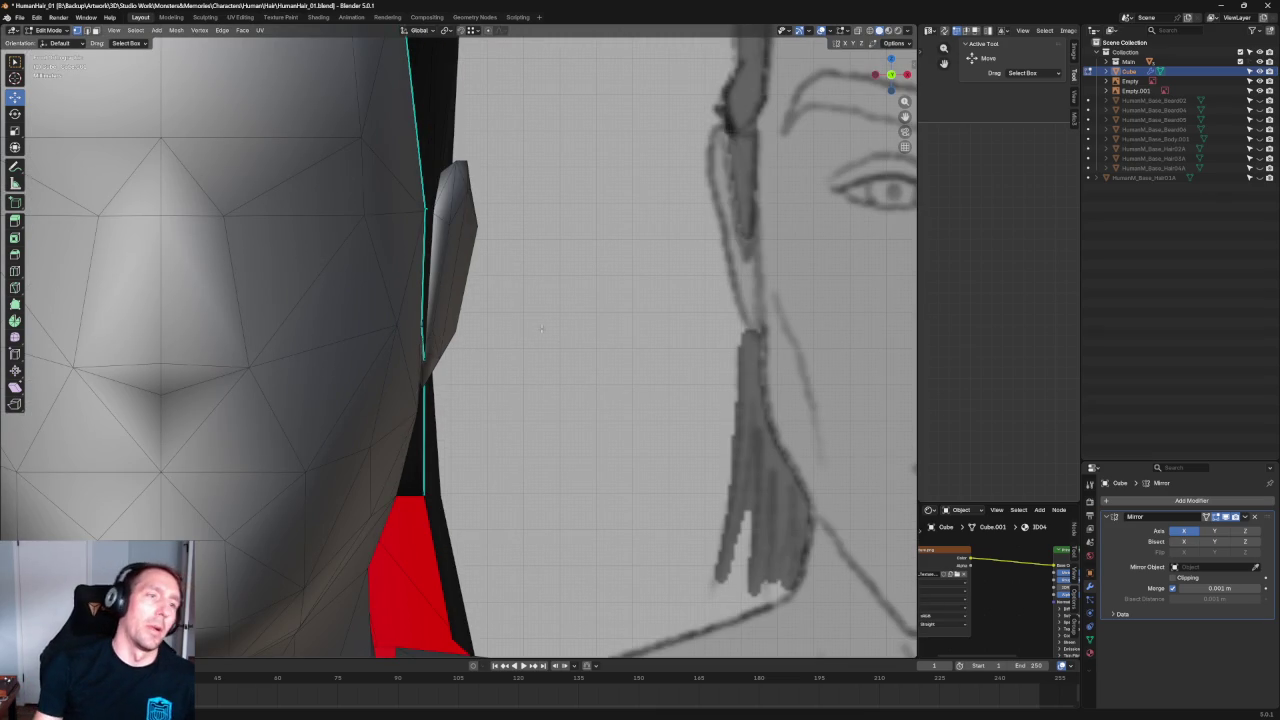
scroll(521, 248, down, 5)
middle_drag(521, 248, 557, 281)
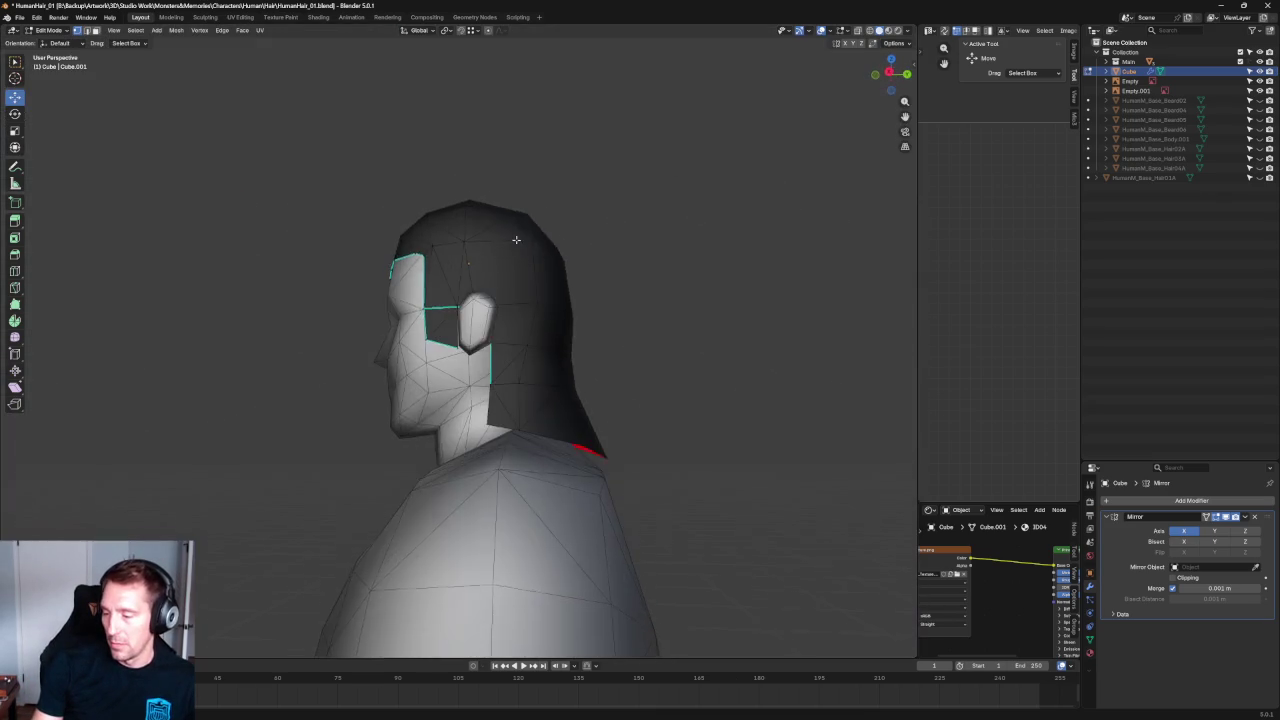
In side view, select the back hair vertex and adjust it front-to-back along Y.
scroll(557, 281, up, 3)
scroll(571, 329, up, 3)
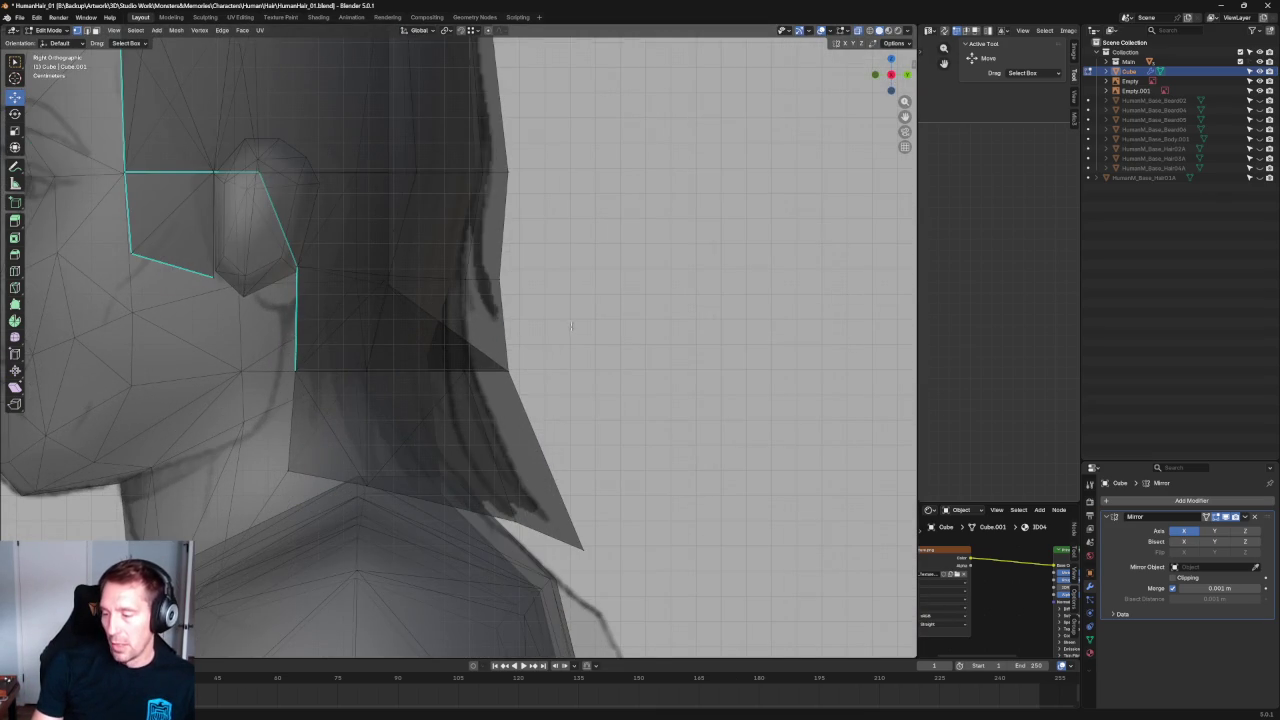
scroll(527, 354, up, 3)
scroll(547, 354, down, 4)
drag(474, 390, 475, 390)
key(g)
key(Escape)
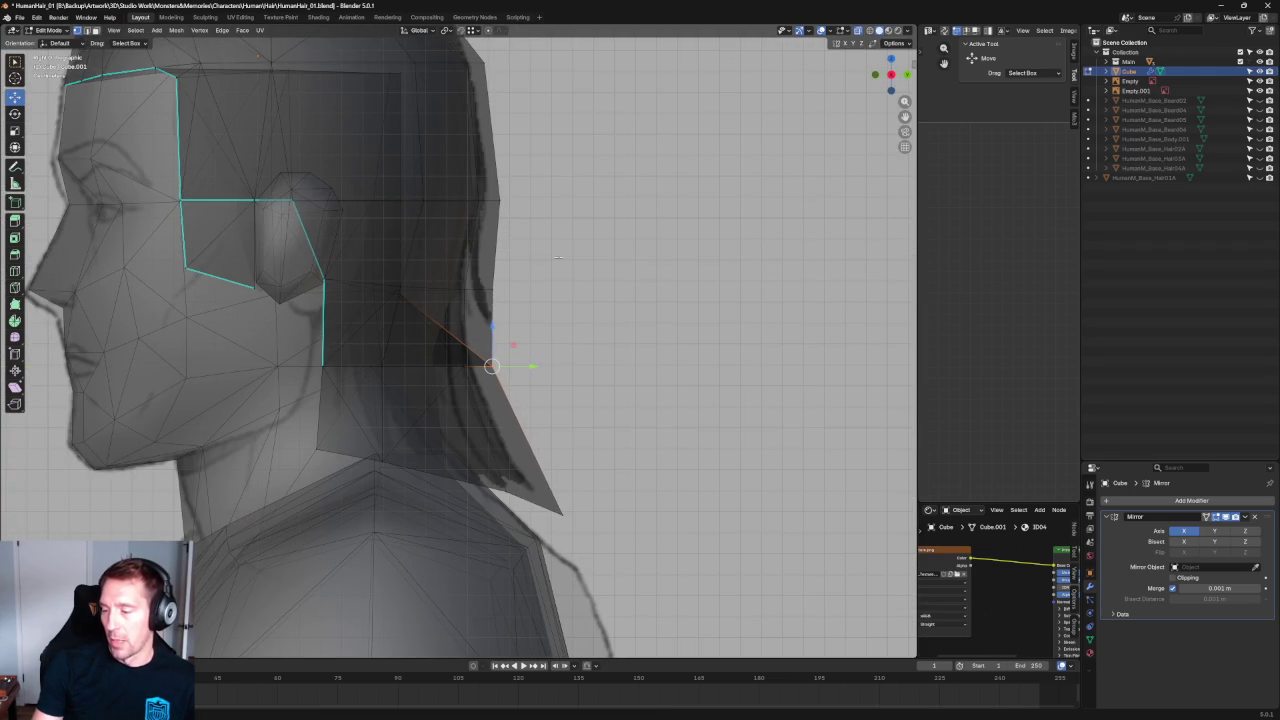
key(g)
key(y)
key(Escape)
key(alt+z)
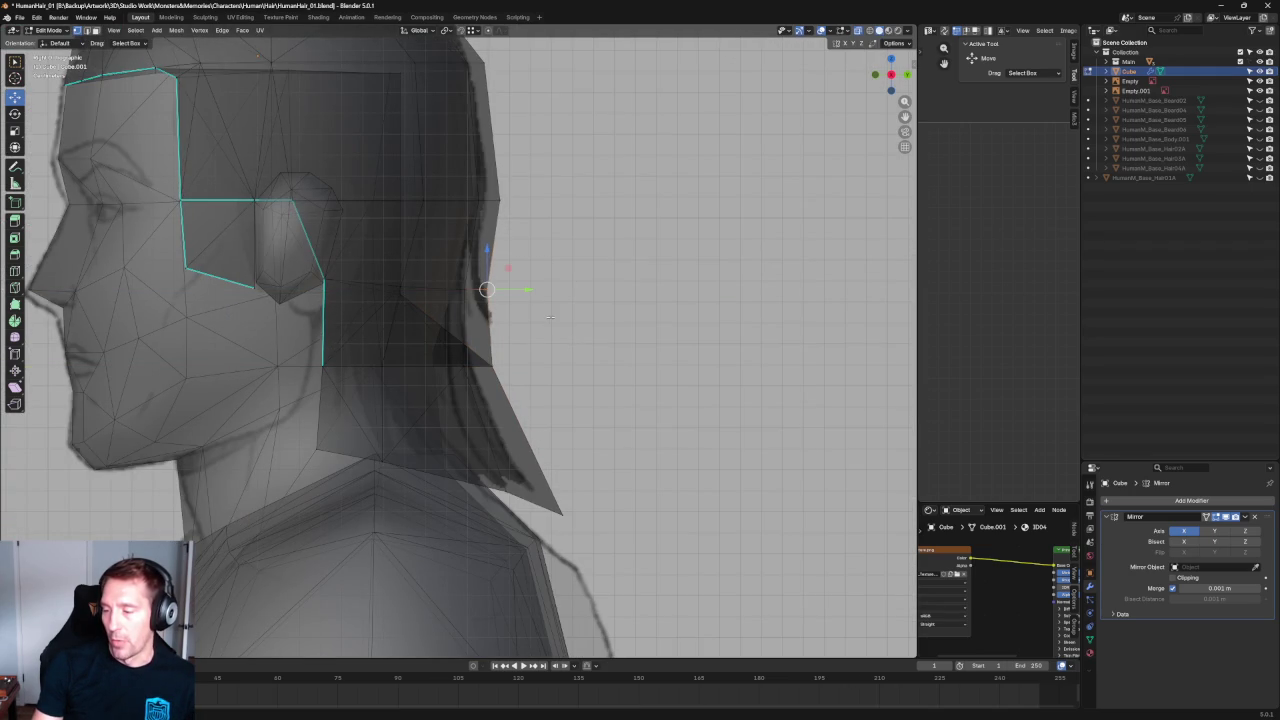
key(alt+z)
key(g)
key(y)
key(Escape)
key(alt+z)
key(alt+z)
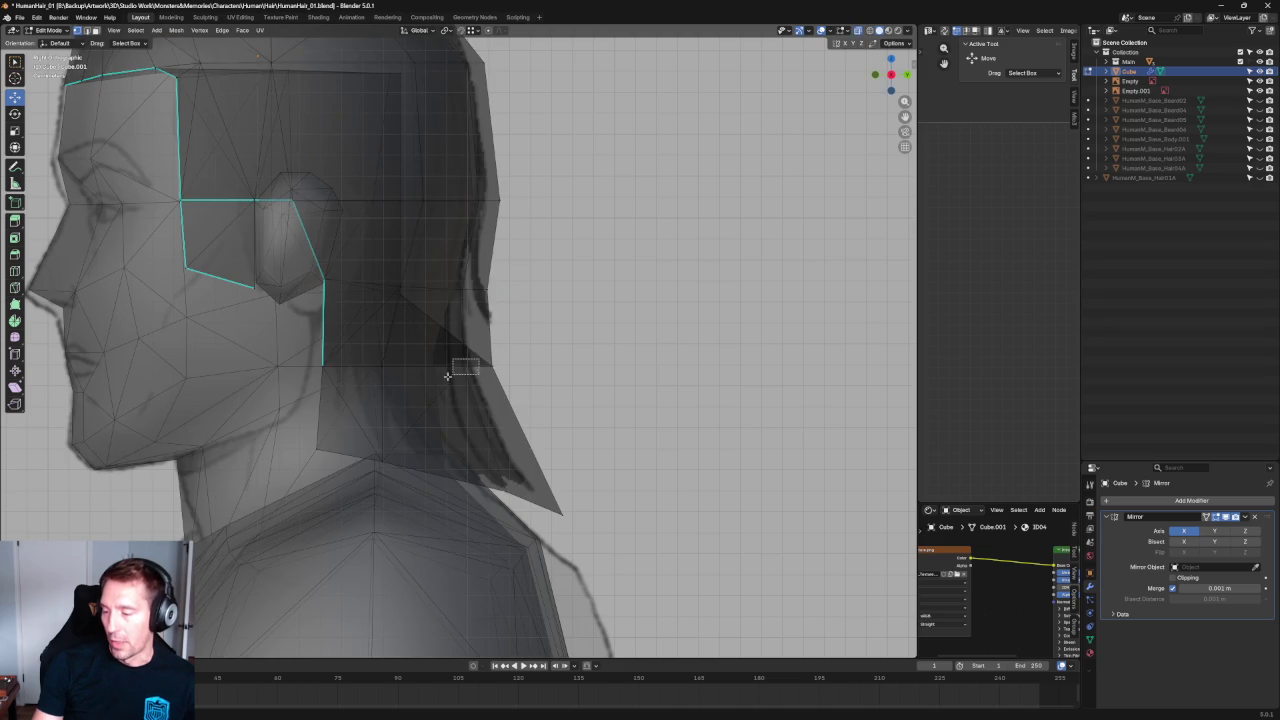
key(g)
key(y)
key(Escape)
Orbit to inspect the back of the hair, then return to the side view.
key(alt+z)
mouse_move(457, 366)
middle_down()
mouse_move(580, 280)
mouse_move(490, 268)
mouse_move(440, 300)
mouse_move(552, 306)
middle_up()
key(grave)
key(alt+z)
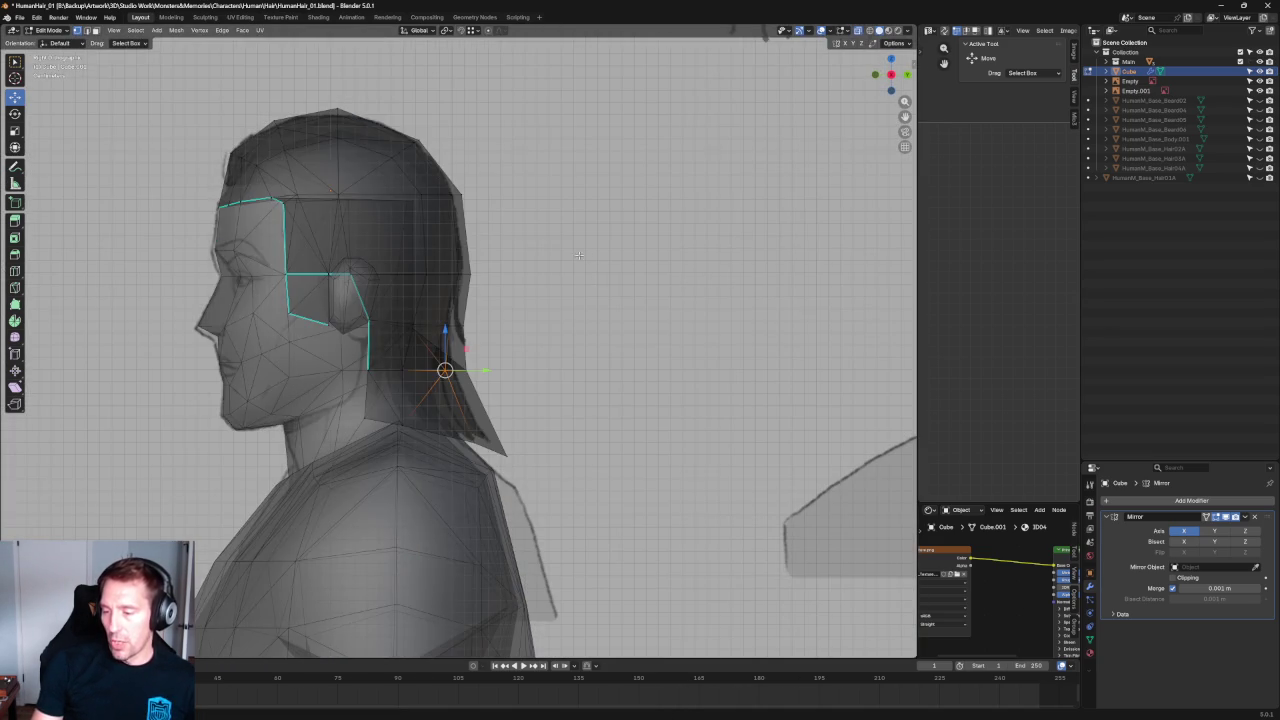
scroll(560, 315, up, 3)
scroll(500, 312, down, 2)
scroll(294, 291, up, 1)
scroll(300, 320, up, 2)
scroll(304, 328, up, 1)
scroll(220, 323, up, 1)
scroll(294, 383, down, 4)
scroll(354, 393, up, 3)
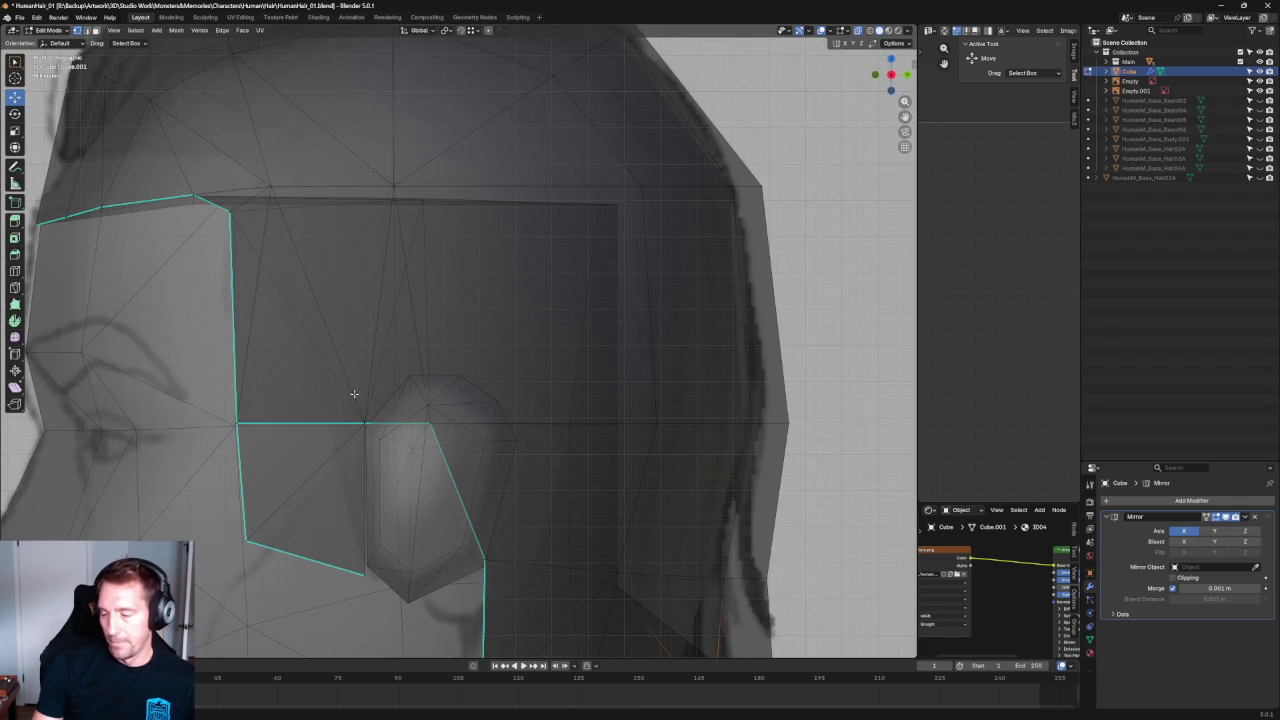
scroll(356, 376, down, 5)
Raise the crown vertex slightly to match the side reference, ending in front view.
mouse_move(645, 256)
middle_down()
mouse_move(634, 283)
mouse_move(595, 284)
middle_up()
key(alt+z)
key(alt+z)
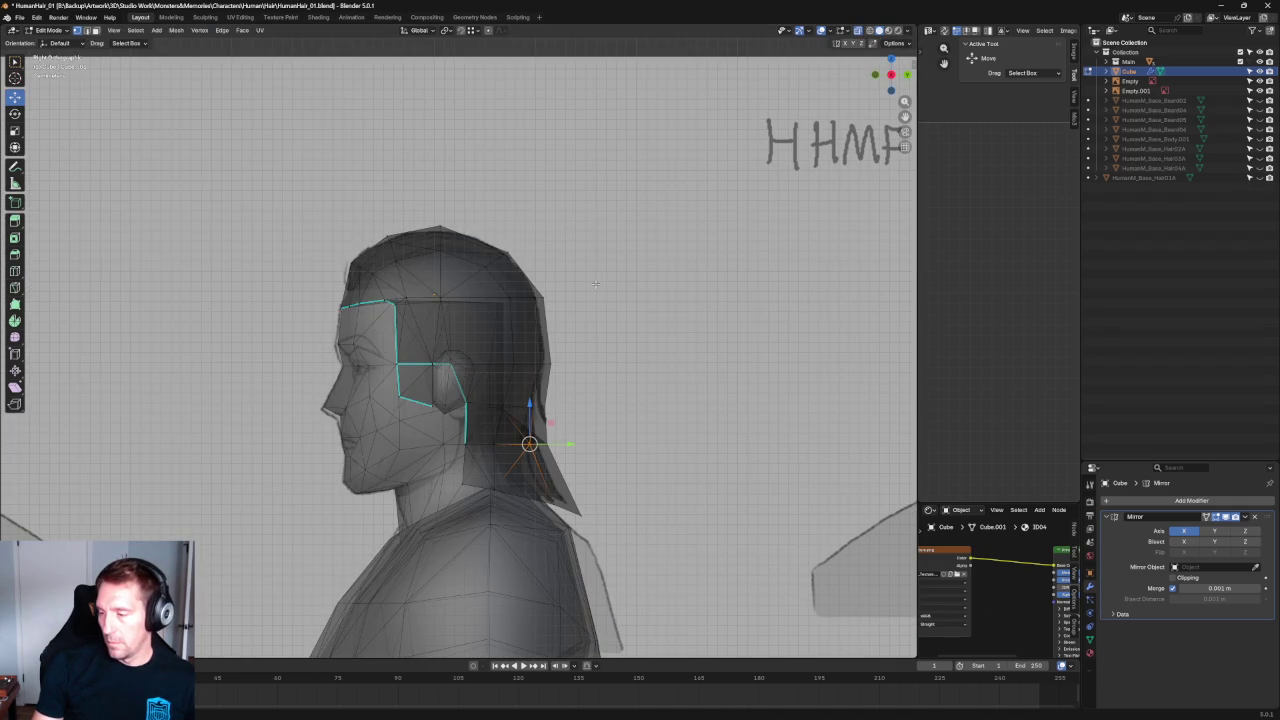
key(alt+z)
scroll(595, 284, down, 3)
scroll(584, 296, down, 2)
scroll(584, 296, up, 5)
scroll(534, 210, up, 2)
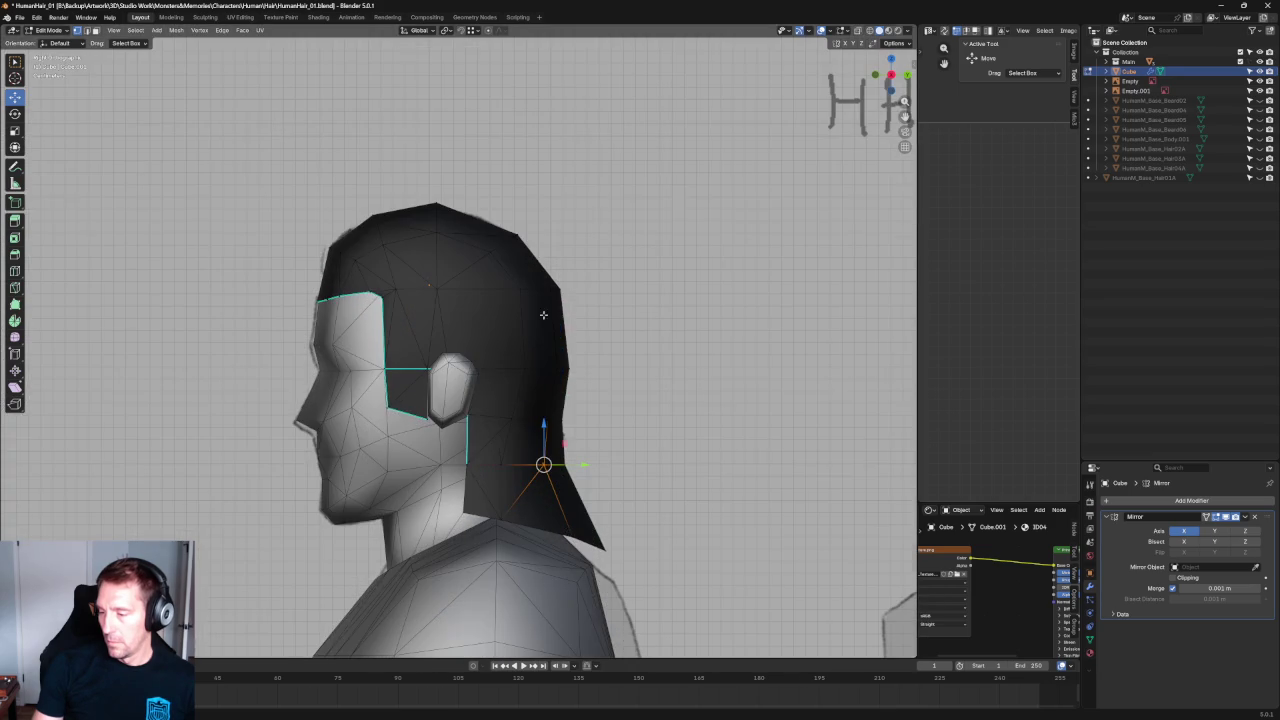
click(517, 234)
drag(514, 211, 514, 207)
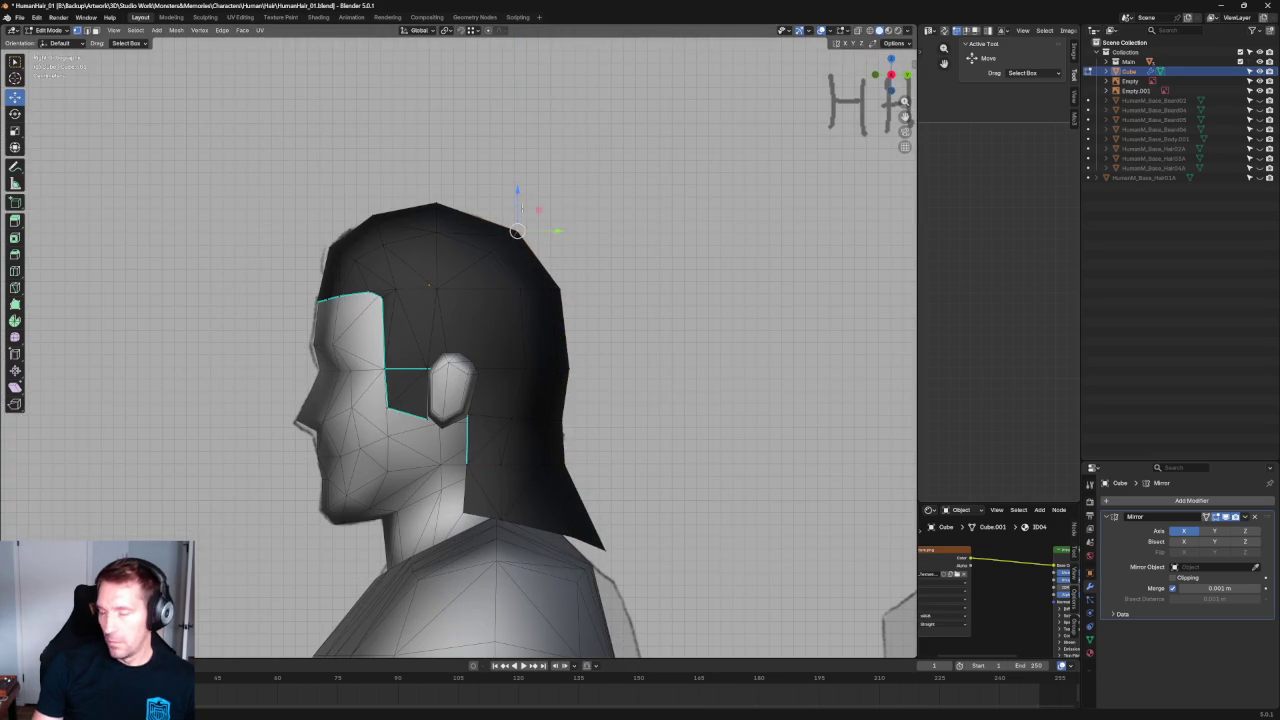
shift+middle_drag(620, 219, 514, 236)
key(KP_1)
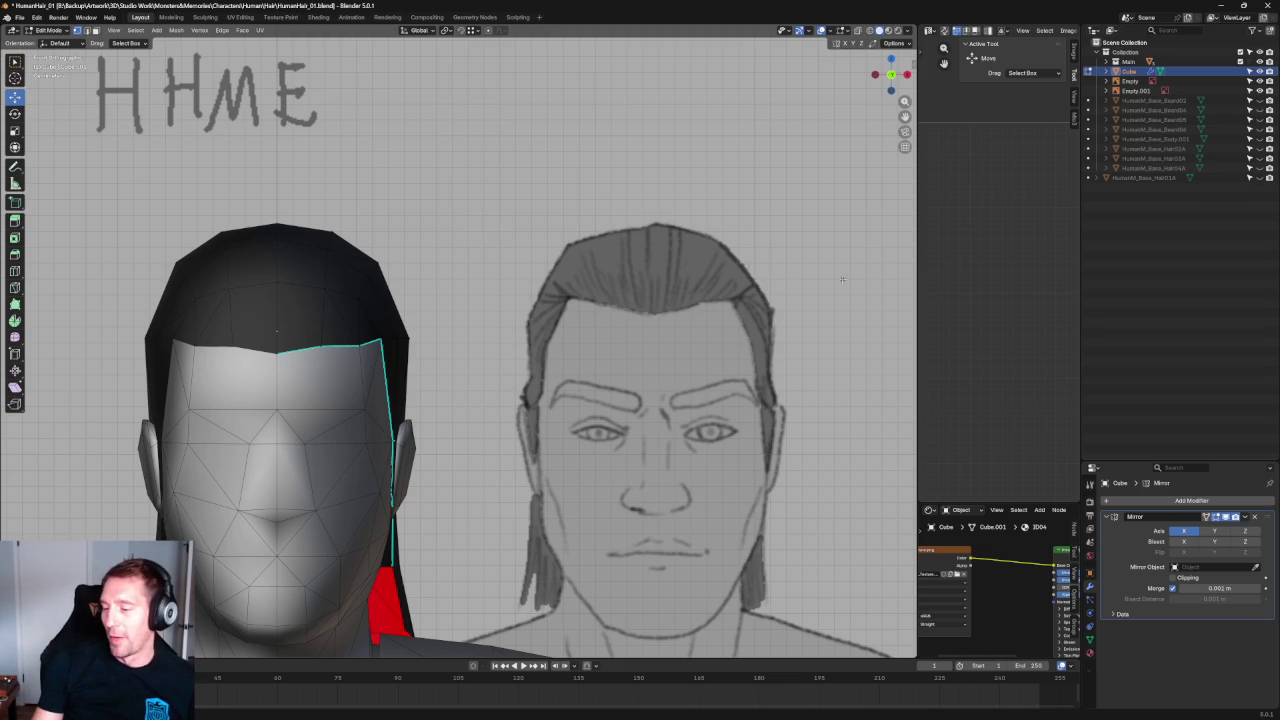
Slide the hair cap's upper-edge vertices inward along X in front view.
scroll(842, 168, up, 3)
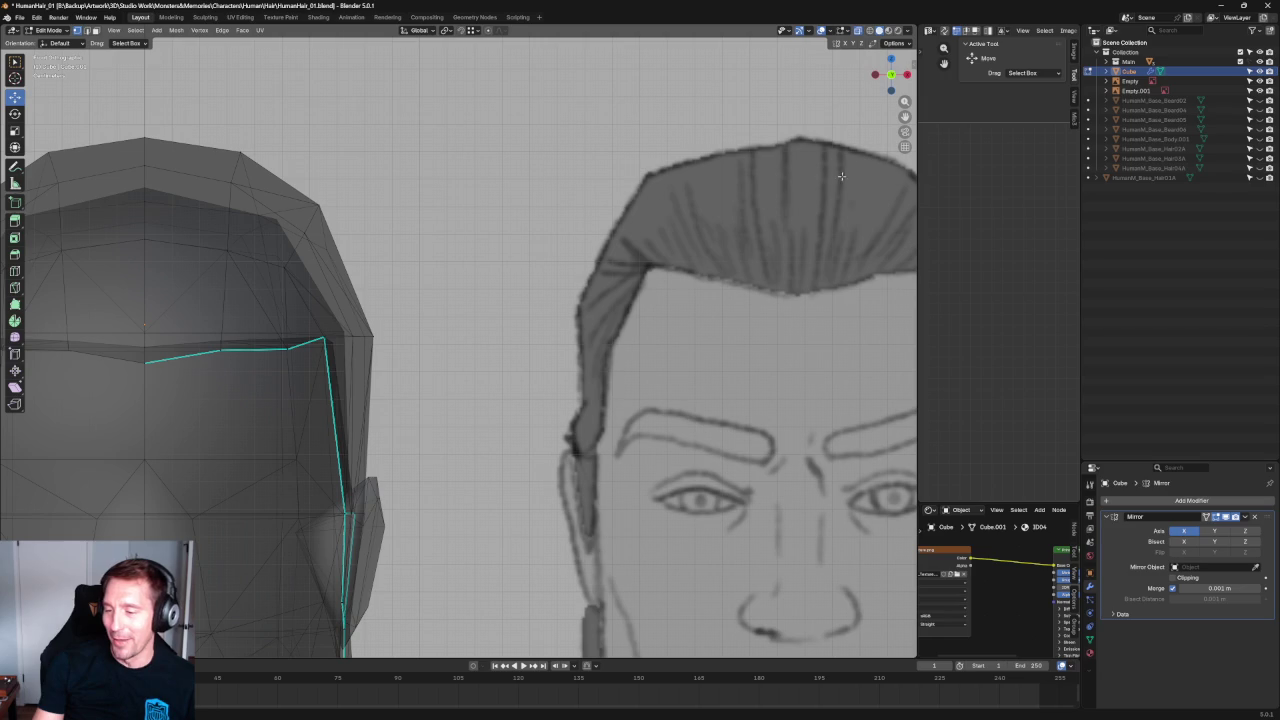
drag(347, 233, 270, 283)
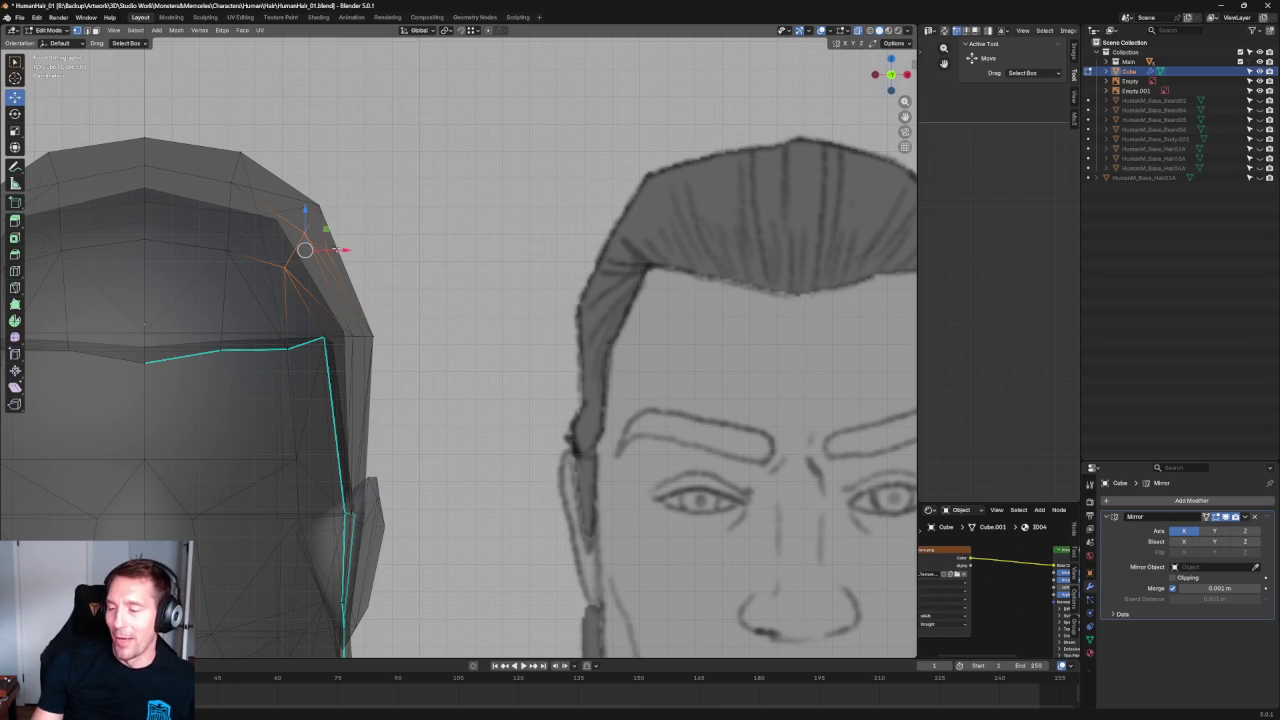
key(g)
key(x)
click(343, 249)
click(336, 216)
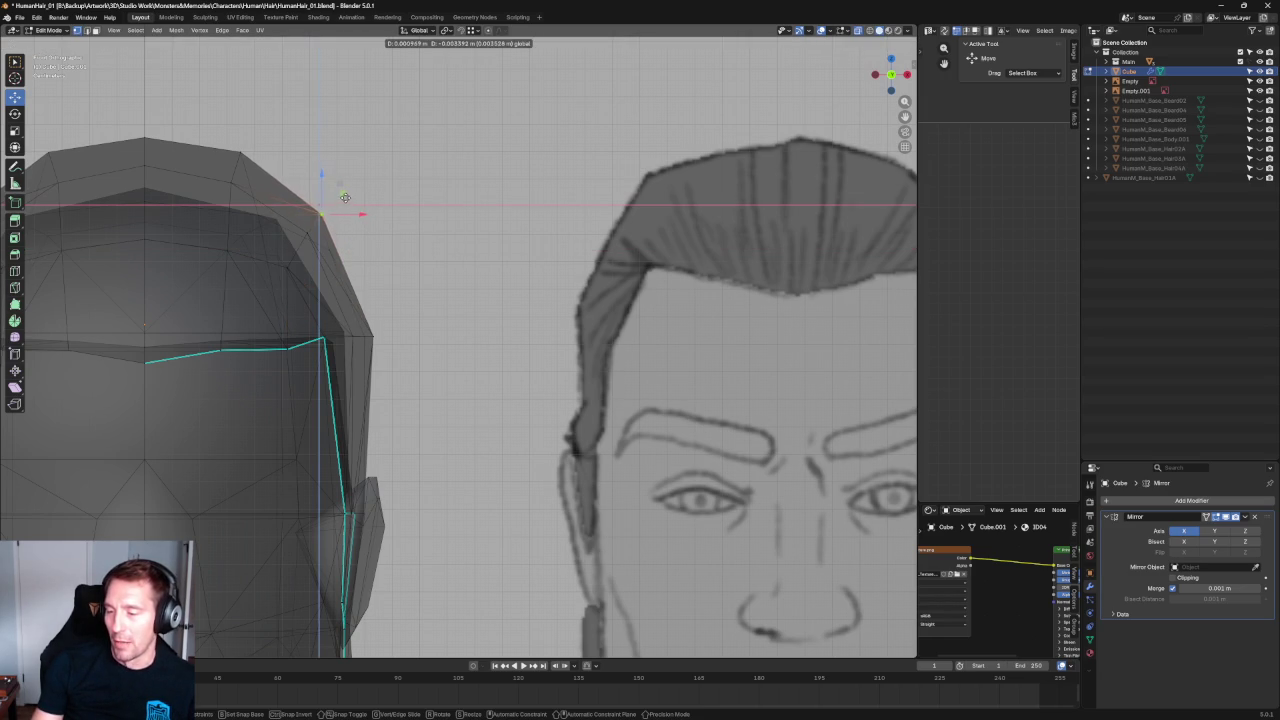
Shift the top-of-head vertex sideways along X to follow the reference.
scroll(395, 222, down, 4)
scroll(395, 222, up, 5)
scroll(395, 222, up, 1)
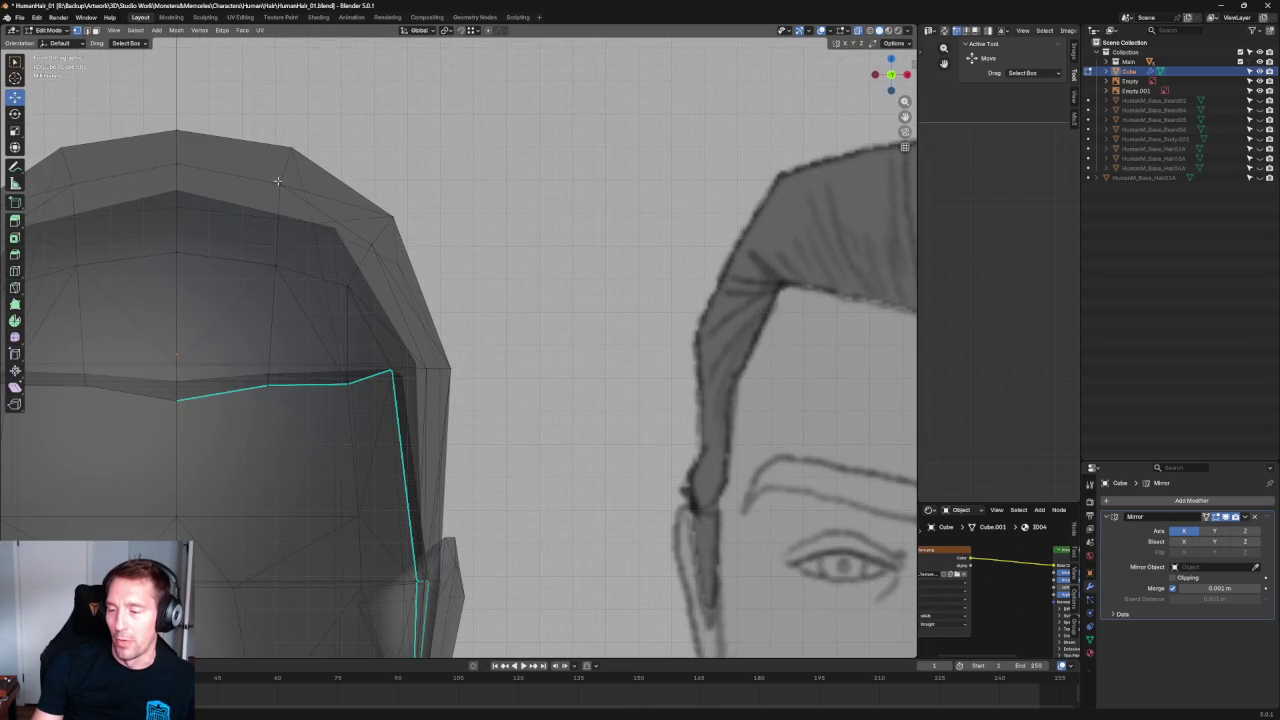
key(g)
key(x)
click(318, 190)
Move two upper-outline hair vertices to meet the reference hair outline.
scroll(418, 205, down, 4)
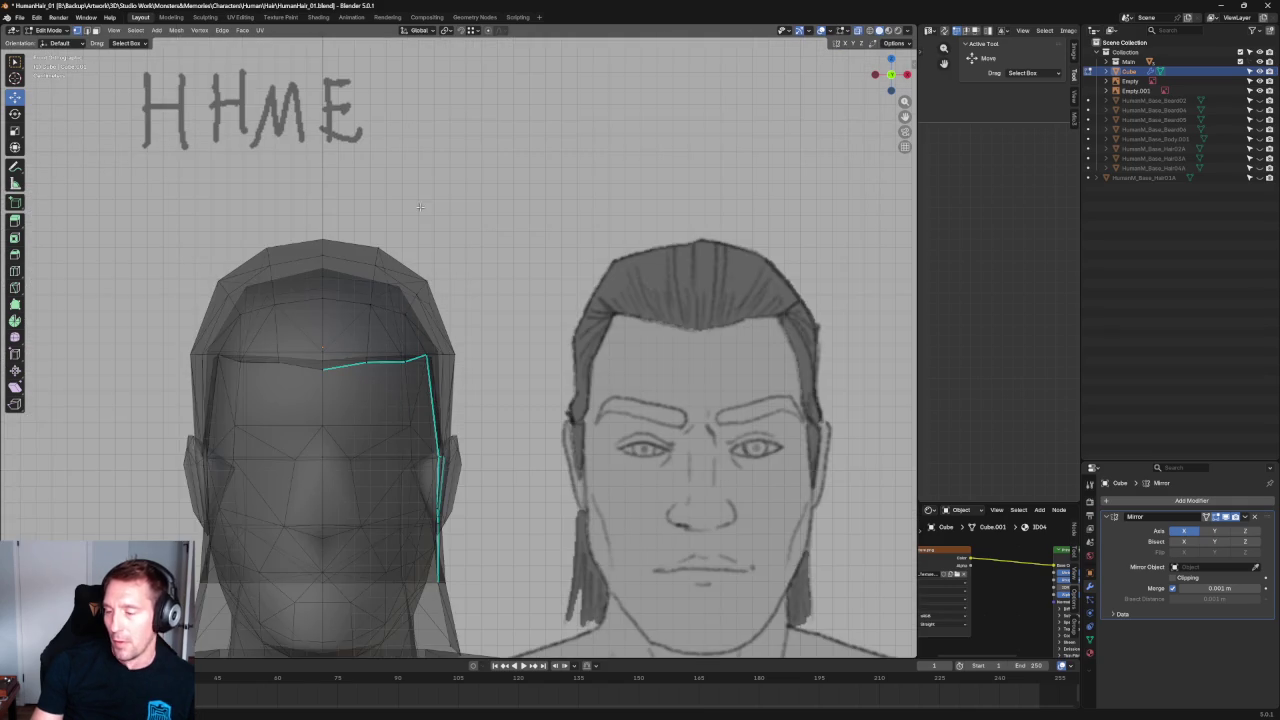
scroll(419, 202, up, 4)
scroll(419, 202, up, 1)
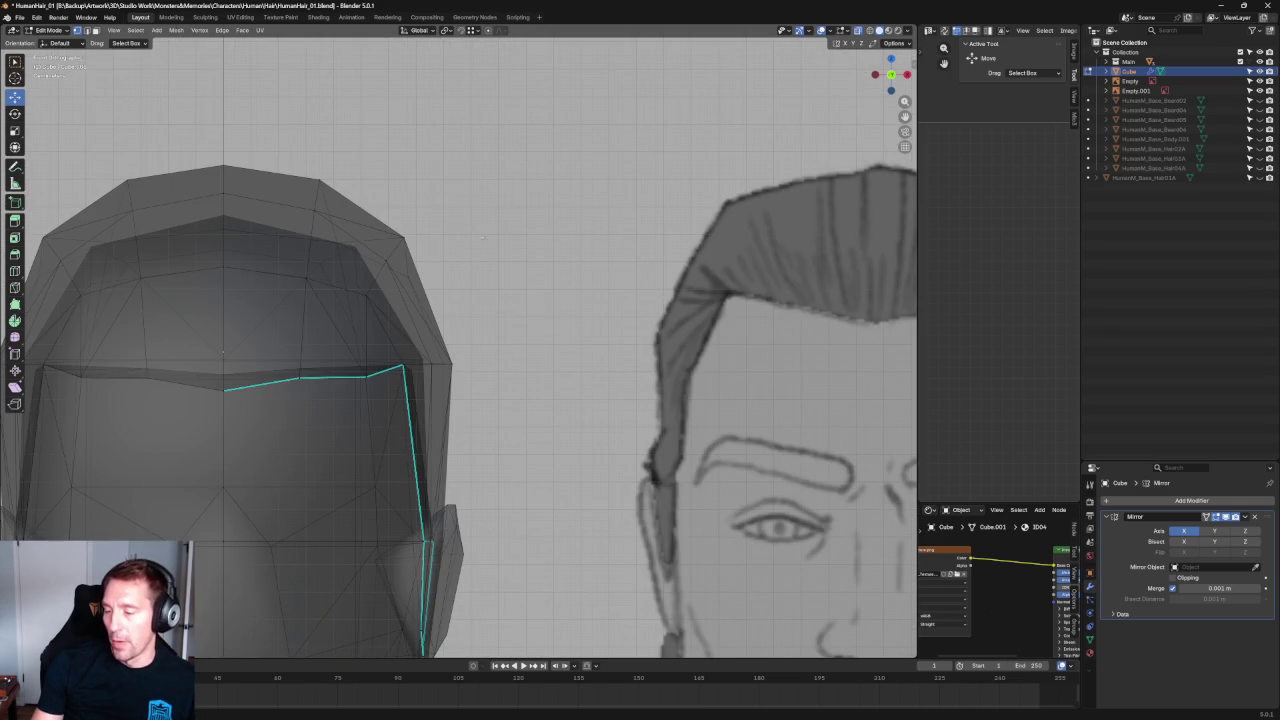
click(371, 294)
key(g)
key(x)
click(414, 284)
click(428, 270)
drag(428, 256, 428, 255)
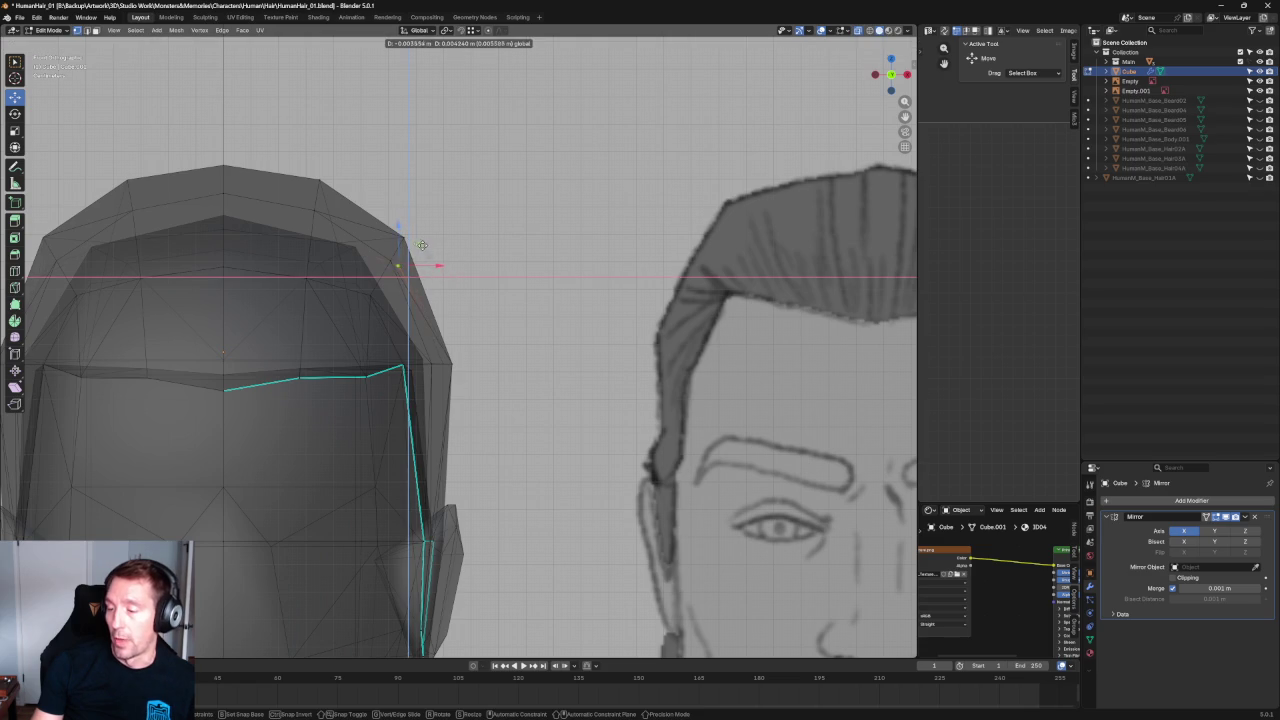
click(416, 240)
Check the hair silhouette from the Back view.
scroll(416, 240, down, 5)
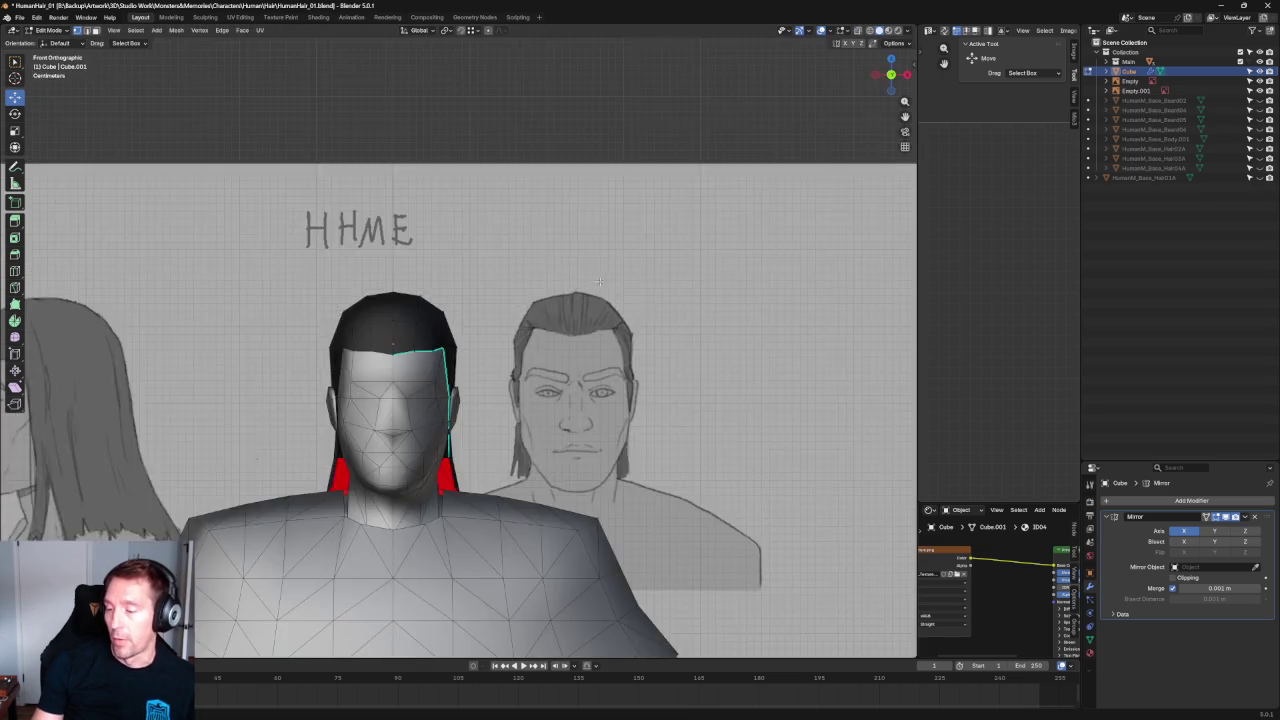
middle_drag(416, 240, 385, 294)
key(grave)
click(557, 251)
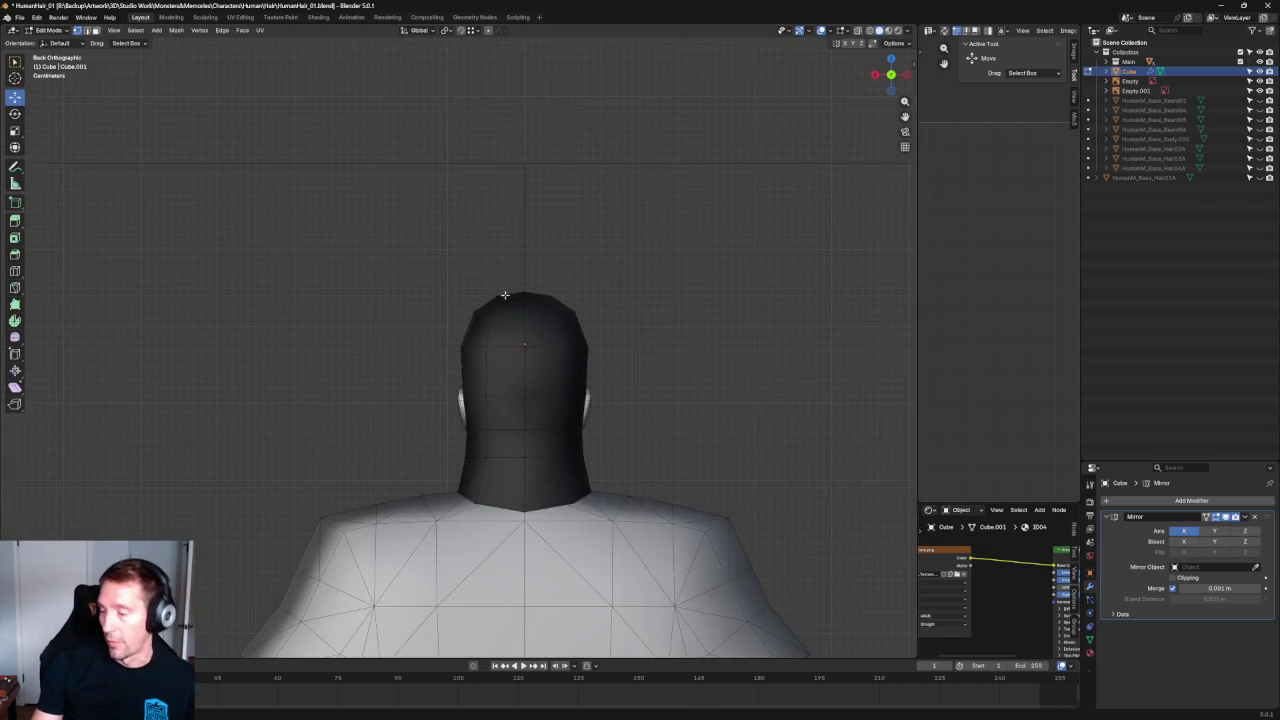
scroll(376, 297, up, 5)
scroll(376, 297, up, 3)
scroll(376, 297, down, 3)
scroll(331, 263, down, 2)
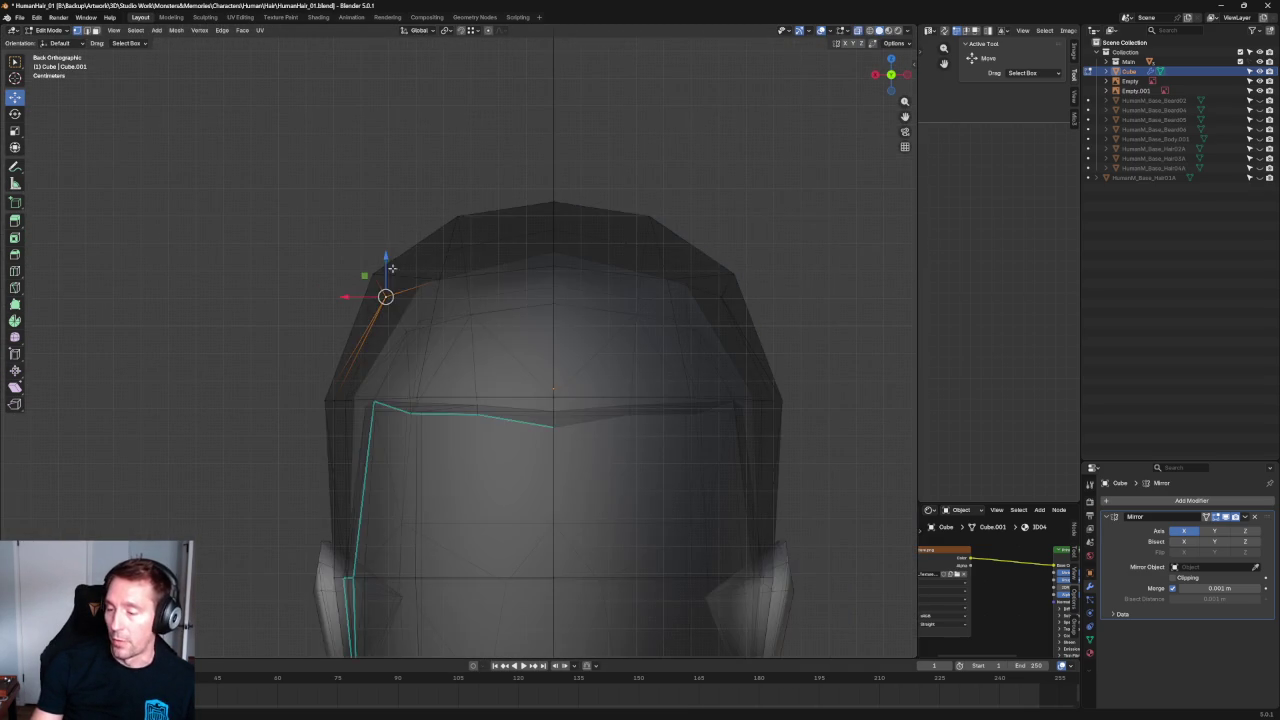
Orbit with X-ray toggled and select two crown vertices, including the top one.
key(g)
key(x)
key(Escape)
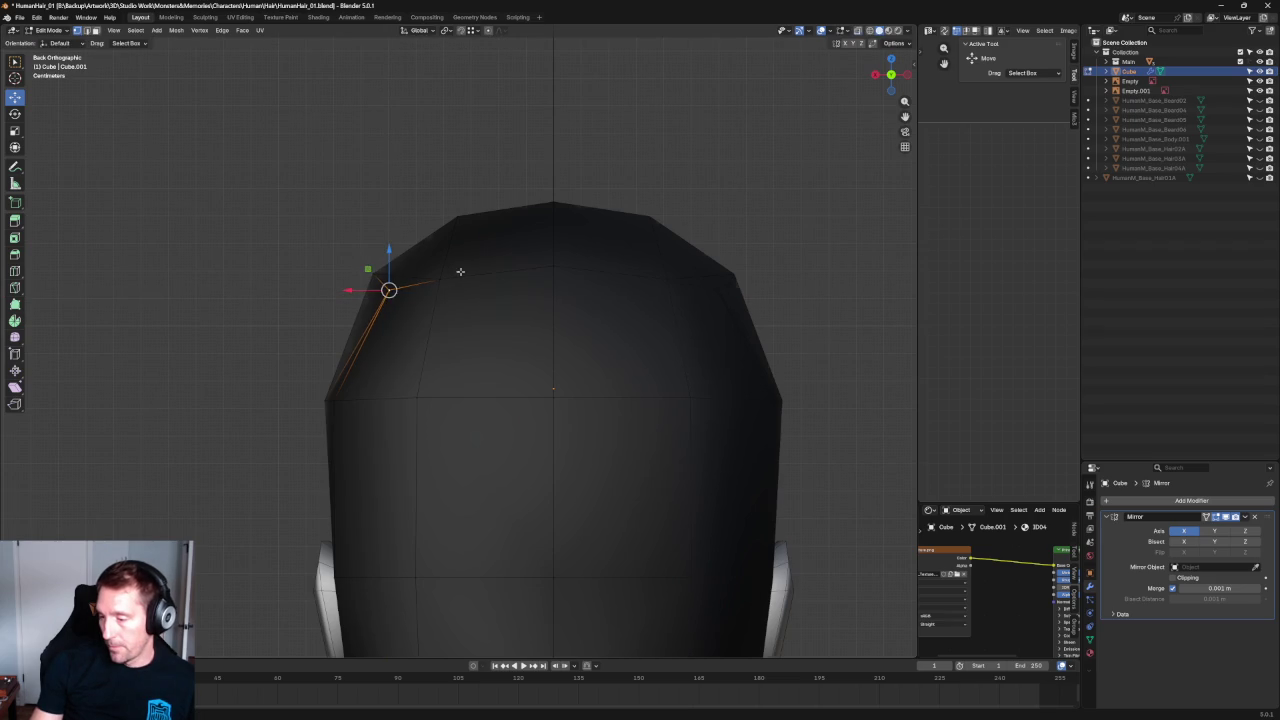
key(alt+z)
middle_drag(406, 329, 471, 349)
key(alt+z)
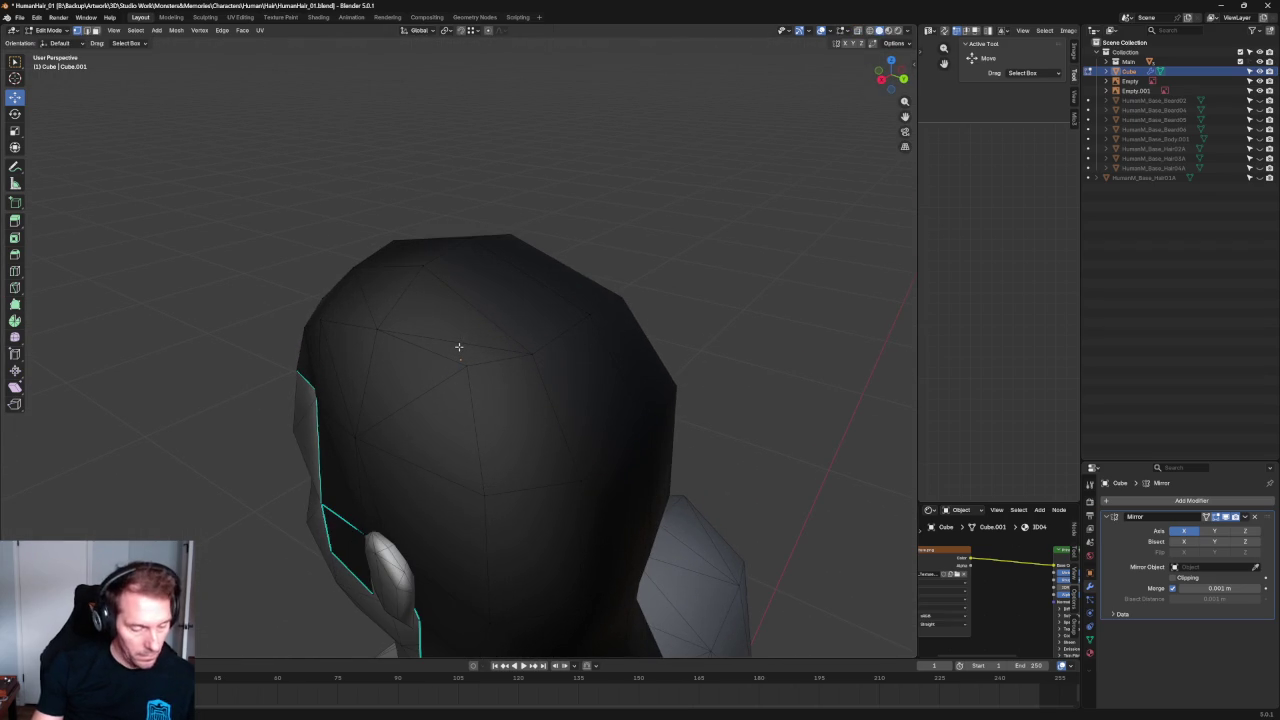
click(459, 347)
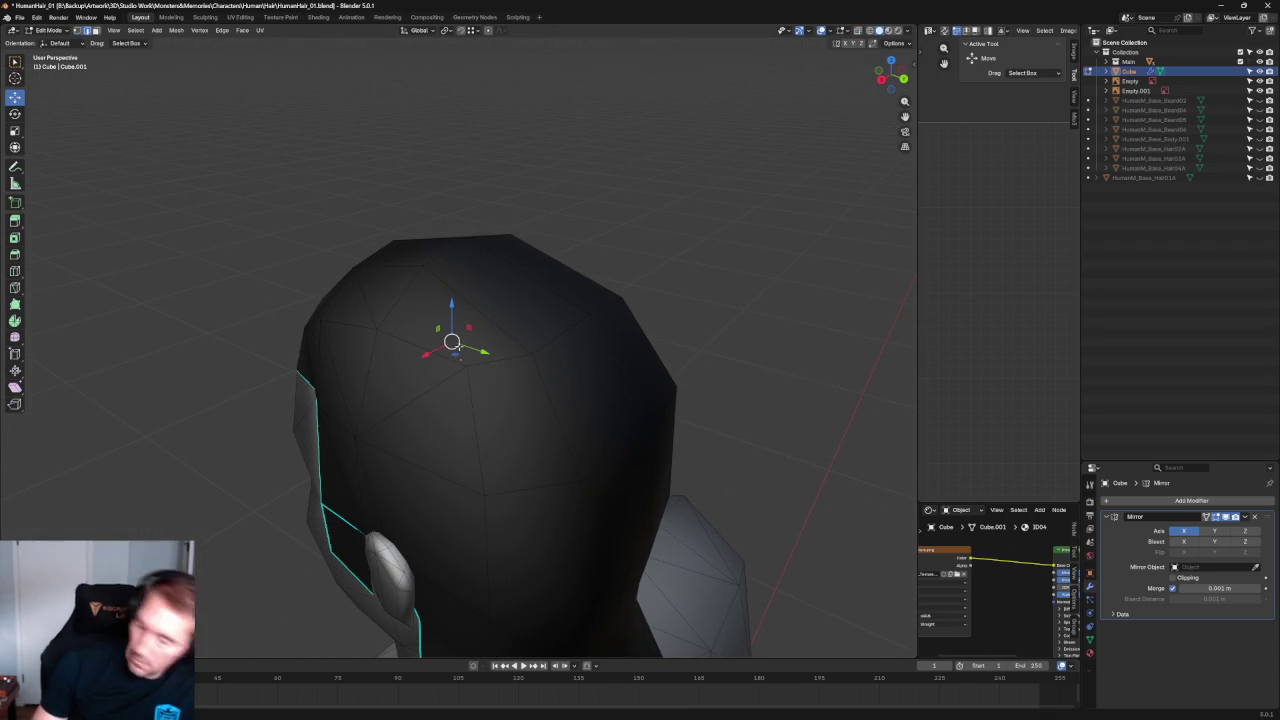
shift+click(423, 265)
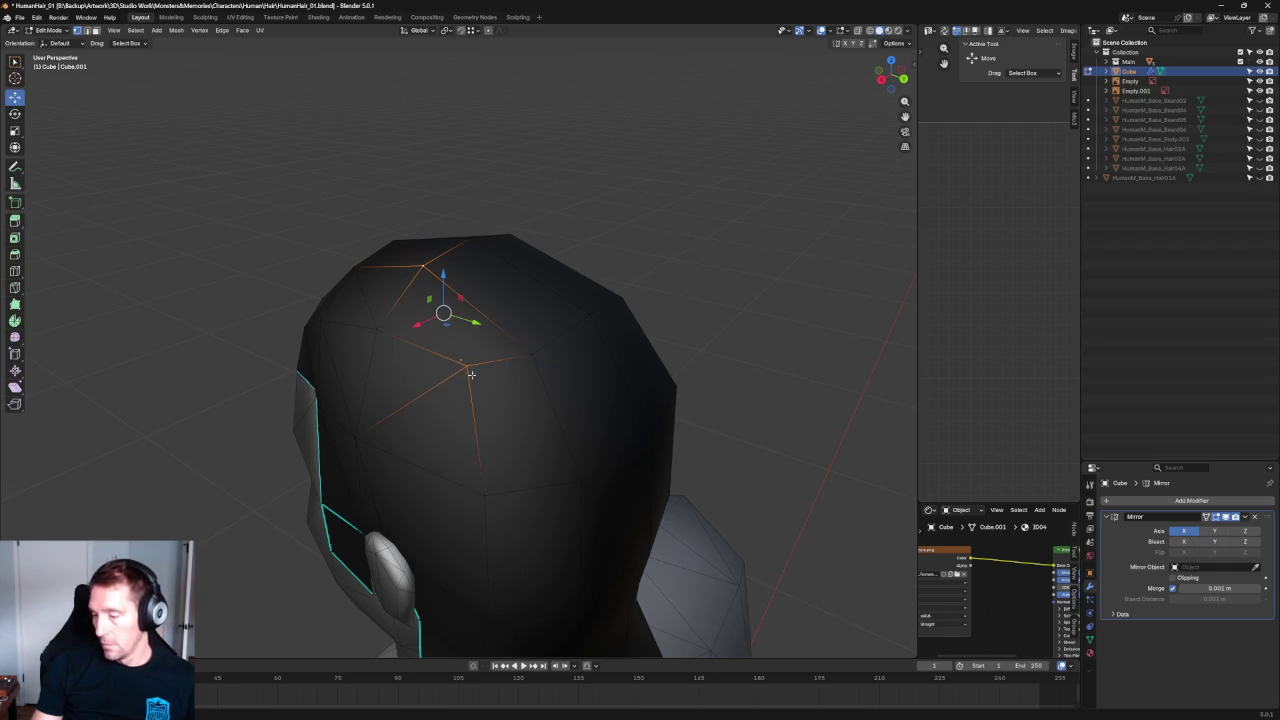
middle_drag(701, 218, 597, 317)
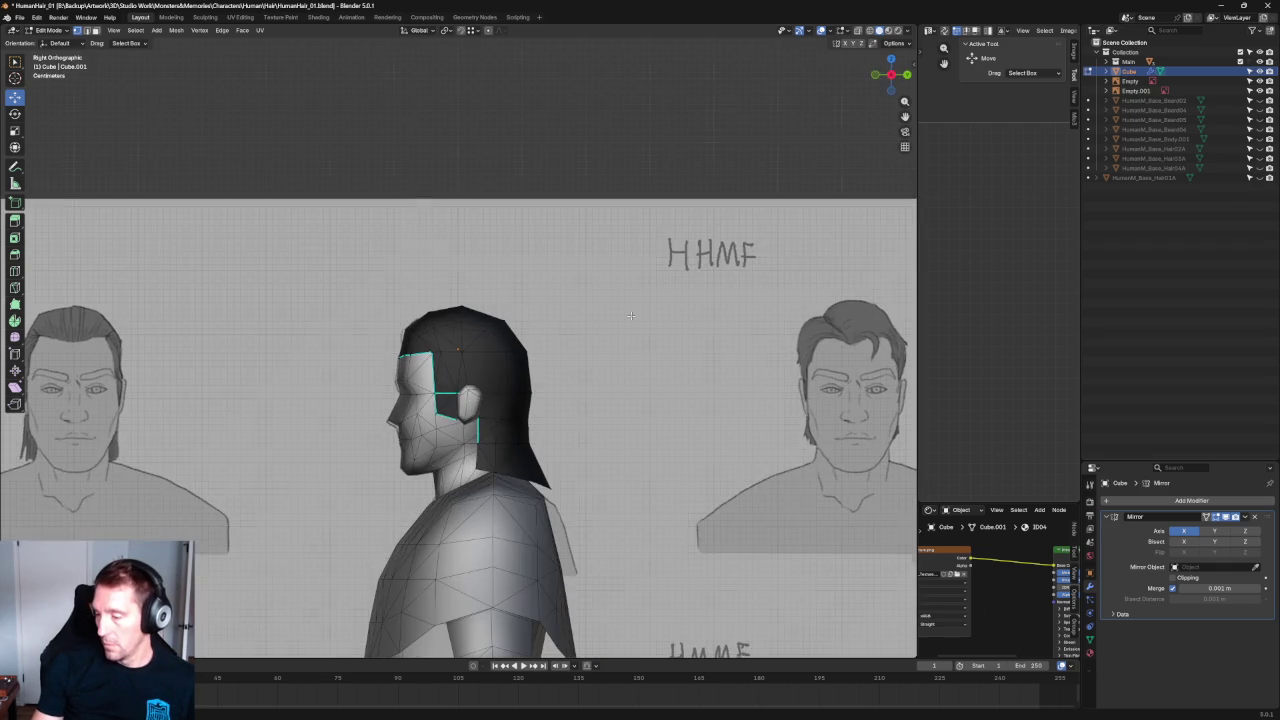
Pull a crown vertex outward to the reference silhouette.
scroll(498, 287, up, 4)
scroll(498, 287, up, 2)
click(428, 296)
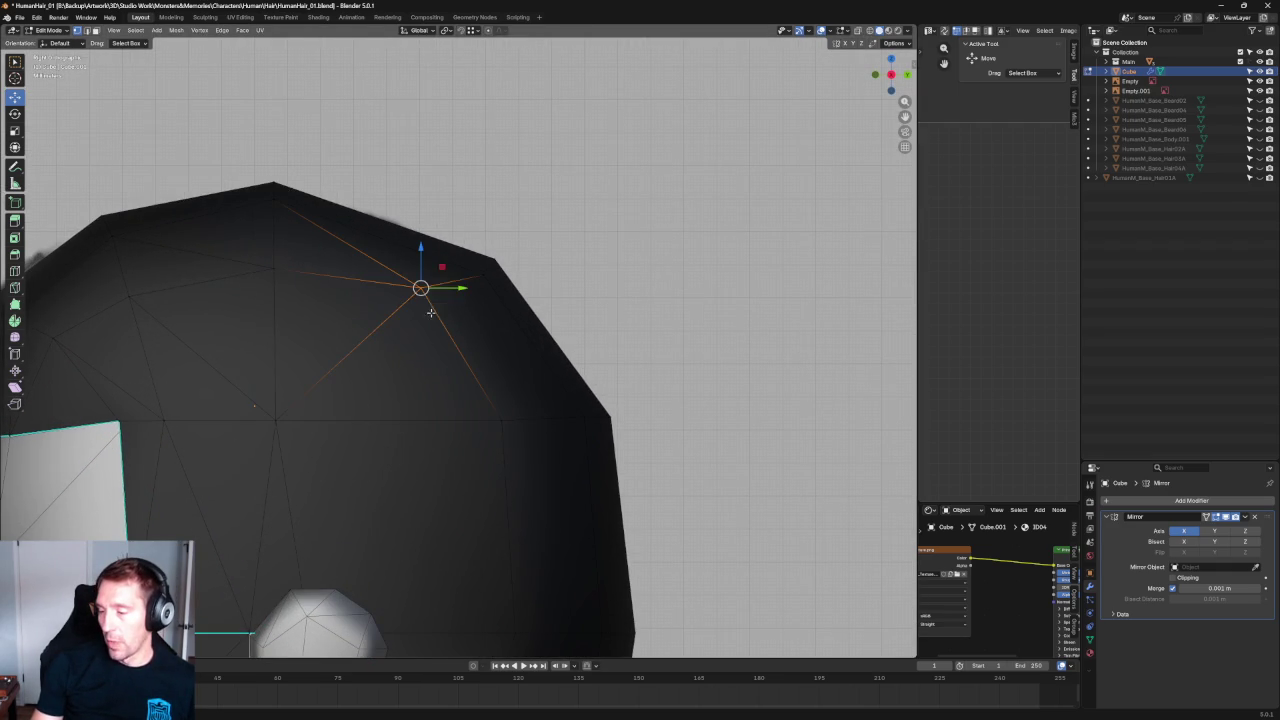
mouse_move(439, 273)
mouse_down()
mouse_move(505, 284)
mouse_move(507, 251)
mouse_up()
Compare the hair against the reference in Right view, toggling X-ray on and off.
key(alt+z)
scroll(505, 248, down, 2)
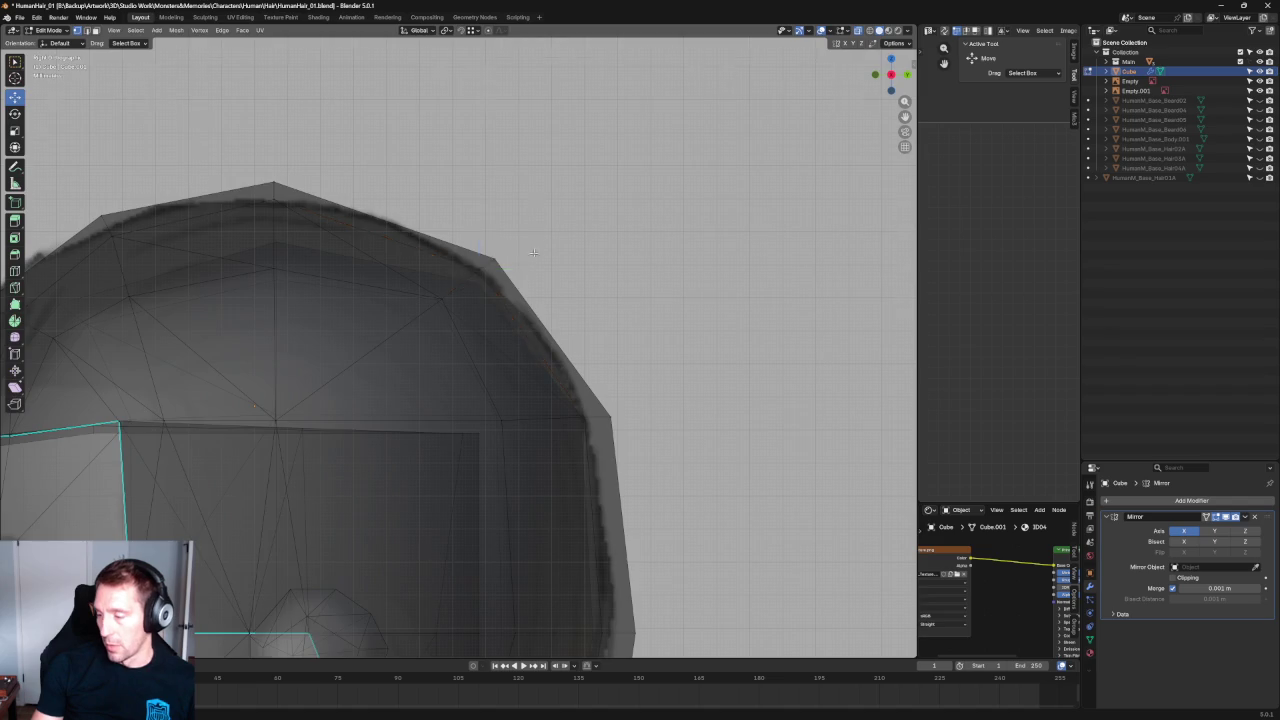
scroll(632, 271, down, 4)
scroll(632, 271, up, 5)
key(alt+z)
key(alt+z)
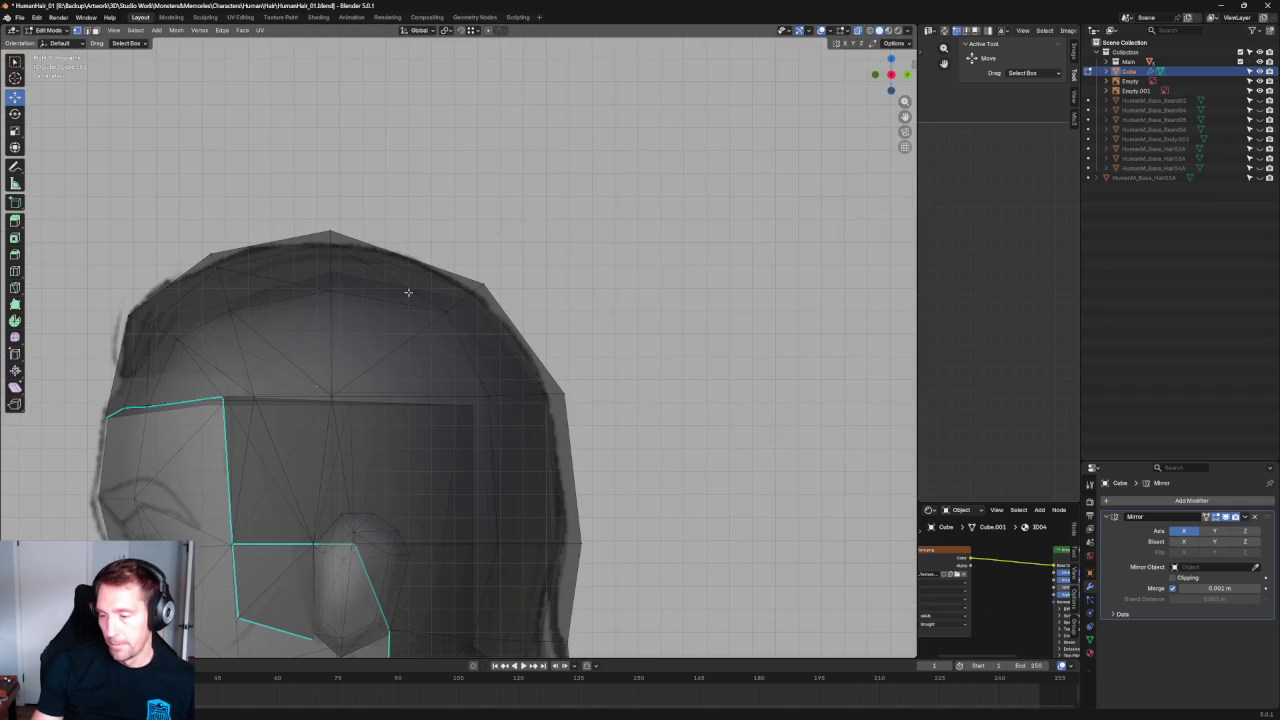
key(KP_3)
scroll(538, 350, up, 2)
key(alt+z)
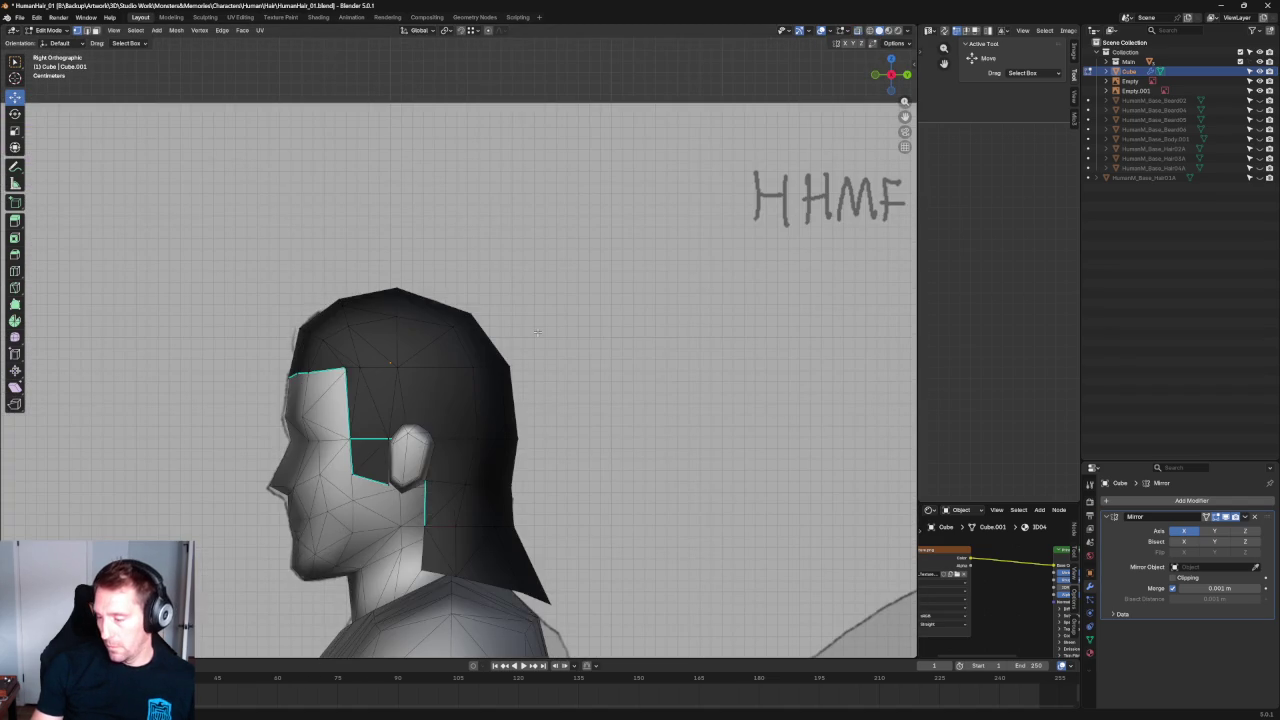
scroll(560, 422, up, 3)
key(alt+z)
scroll(508, 361, up, 3)
Select the vertex at the back of the hair and orbit to inspect it.
click(368, 405)
click(365, 431)
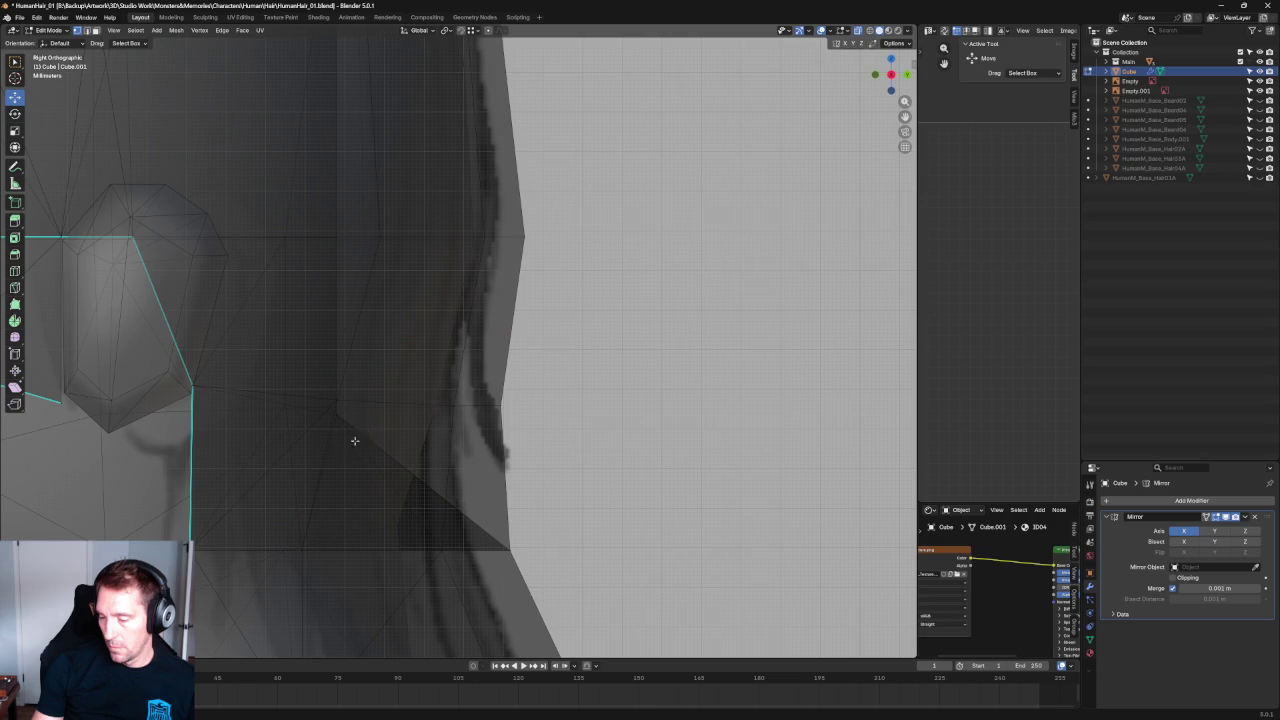
mouse_move(284, 412)
mouse_down()
mouse_move(276, 403)
mouse_move(338, 382)
mouse_up()
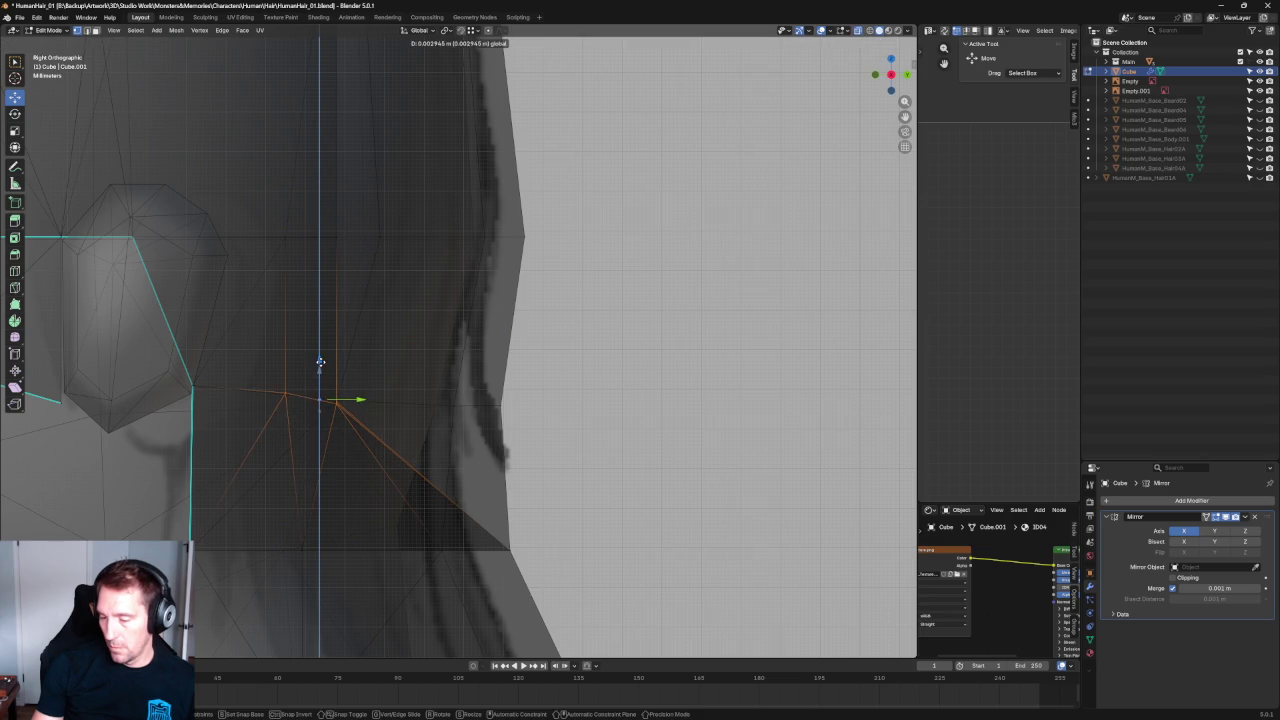
mouse_move(349, 387)
middle_down()
mouse_move(424, 400)
mouse_move(366, 397)
middle_up()
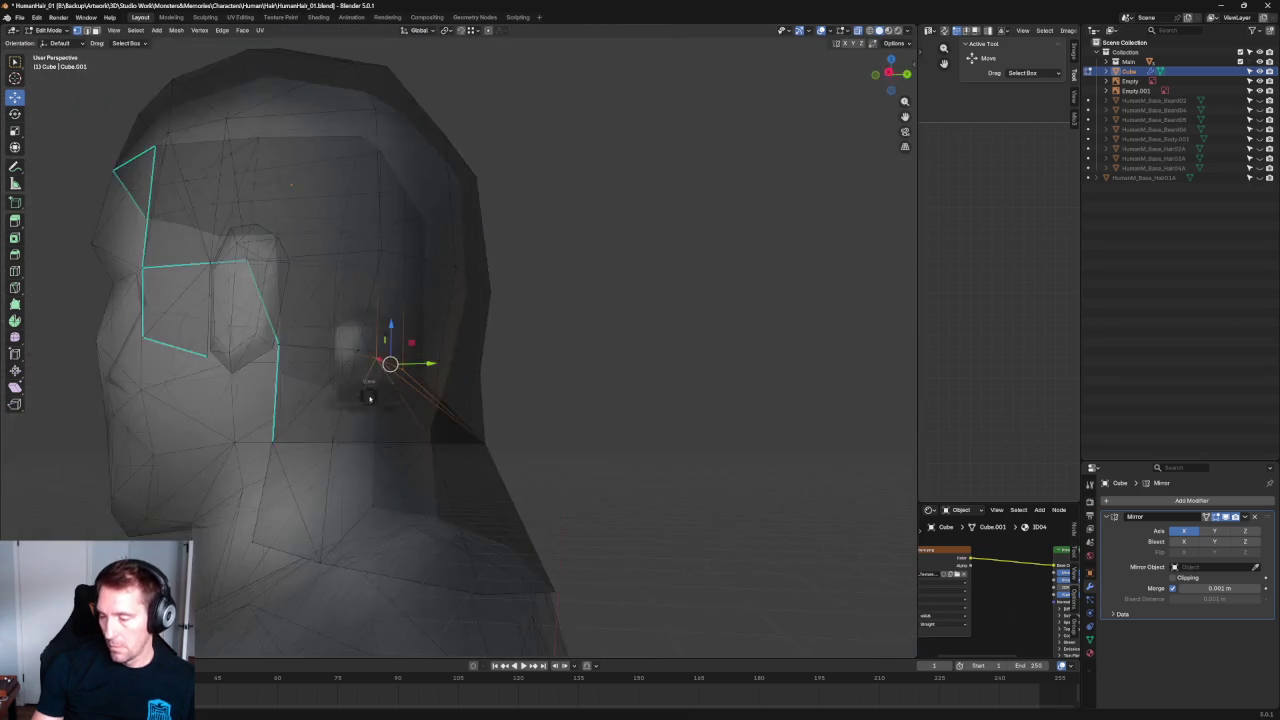
scroll(371, 386, up, 5)
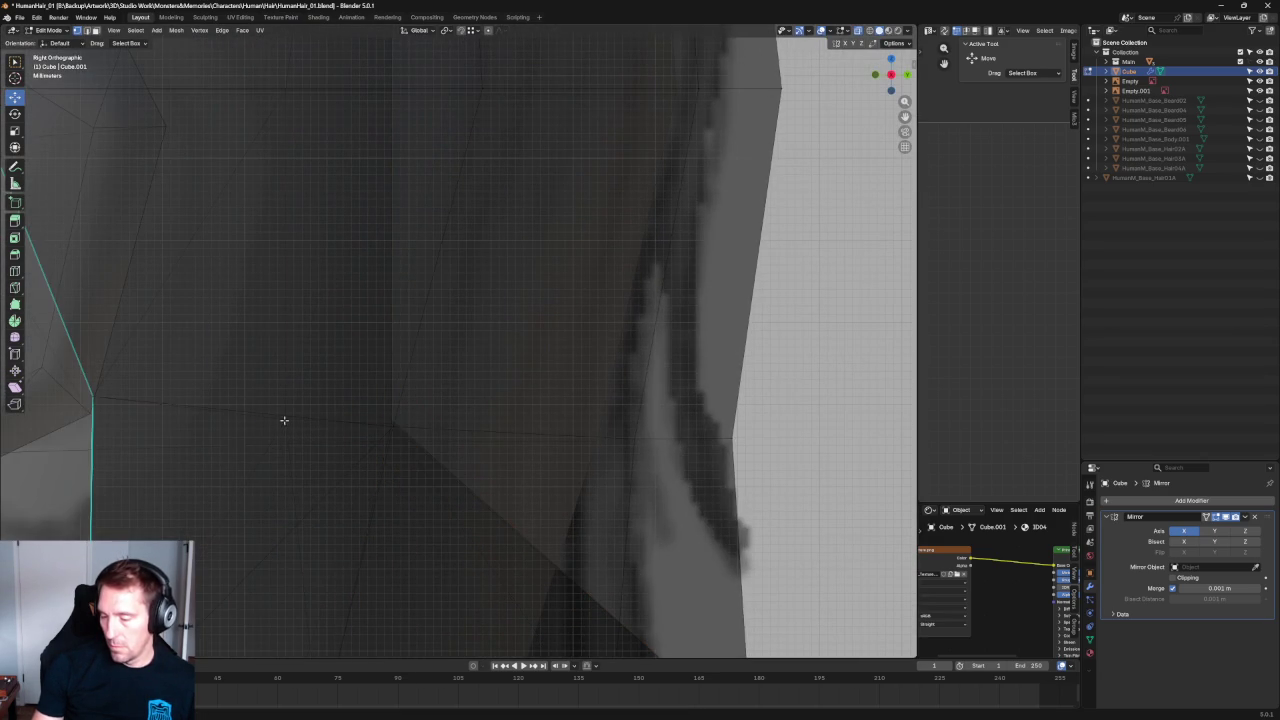
scroll(283, 423, down, 2)
mouse_move(283, 423)
middle_down()
mouse_move(488, 384)
mouse_move(572, 418)
middle_up()
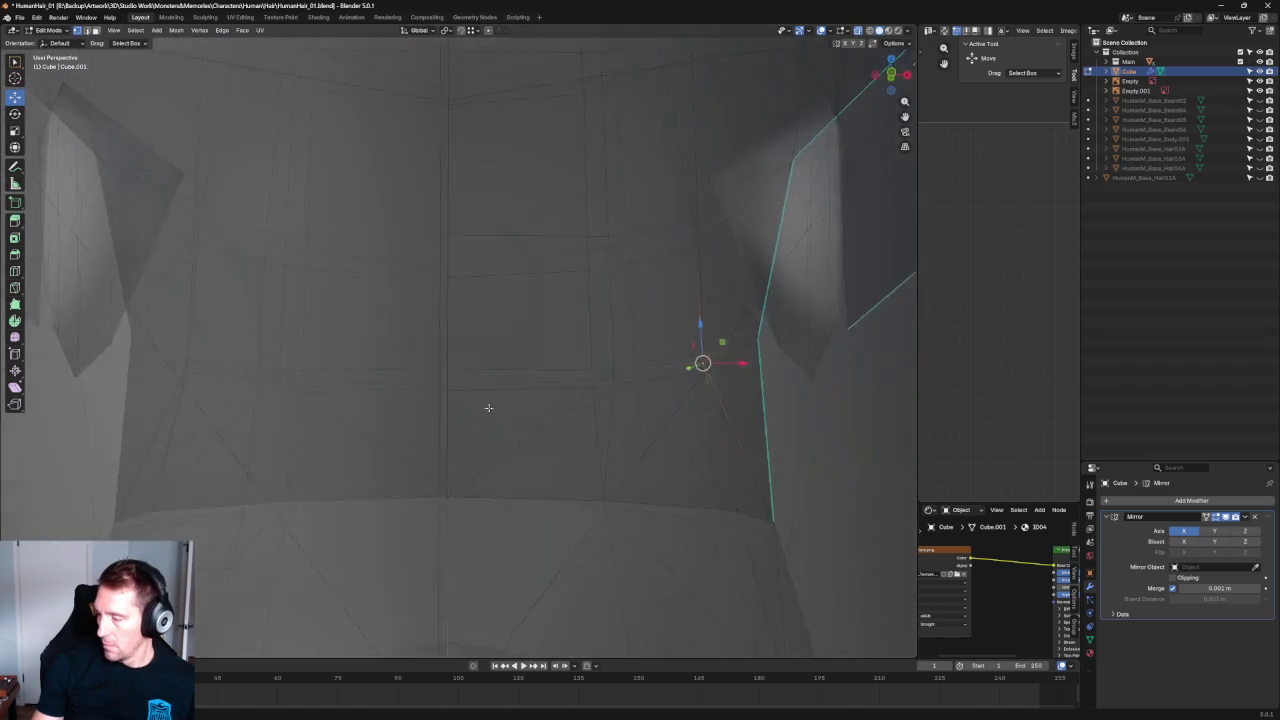
scroll(585, 396, down, 3)
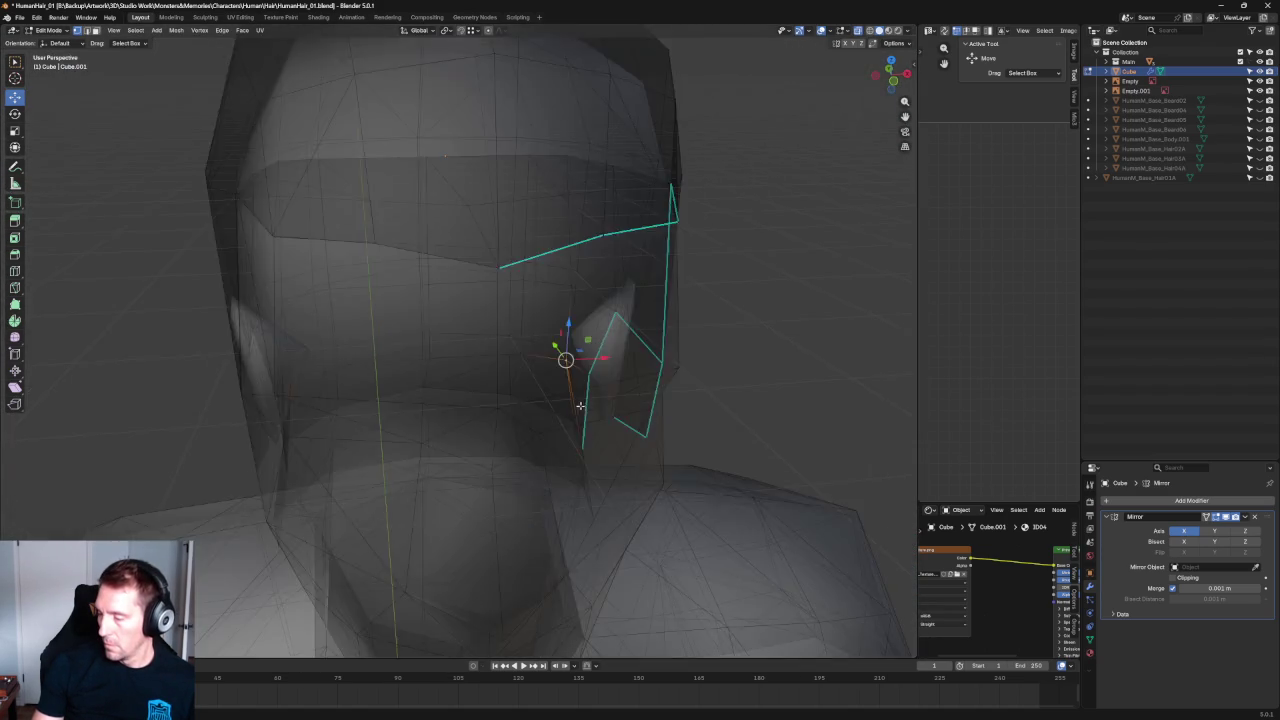
mouse_move(597, 374)
middle_down()
mouse_move(457, 392)
mouse_move(531, 372)
middle_up()
Turn off X-ray and return to the Right side view with the references.
key(alt+z)
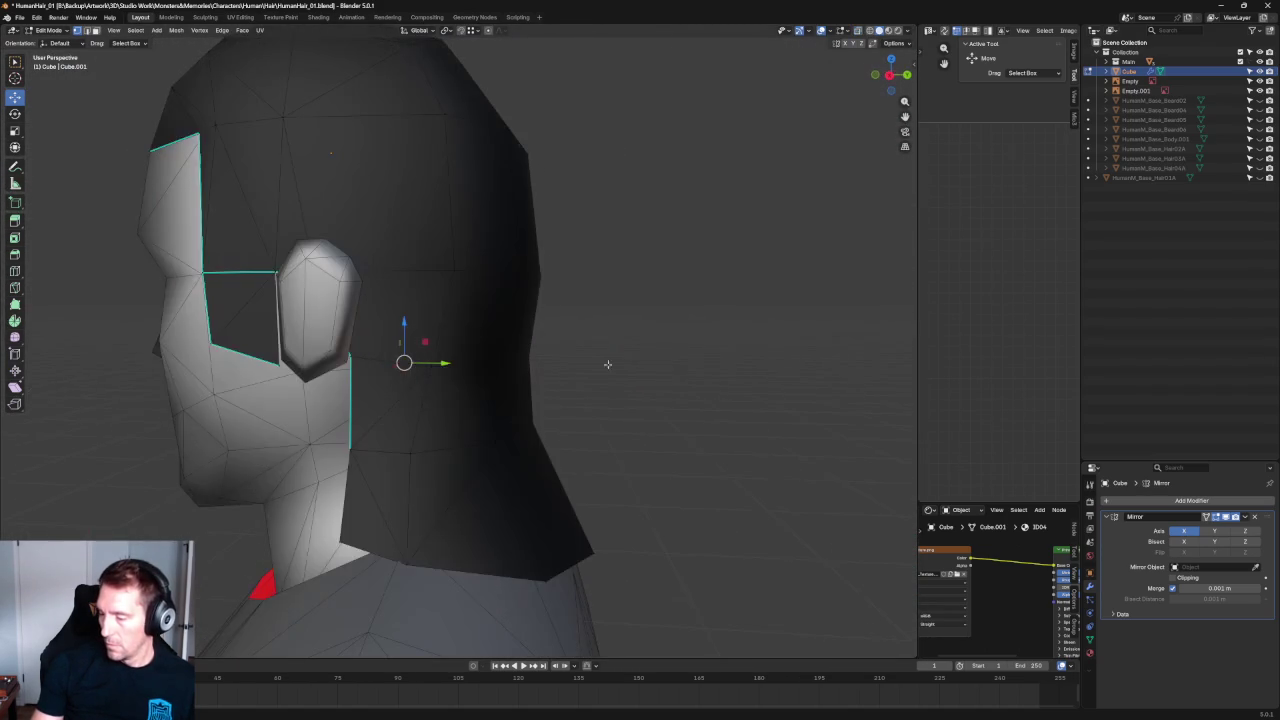
key(KP_3)
scroll(620, 390, up, 4)
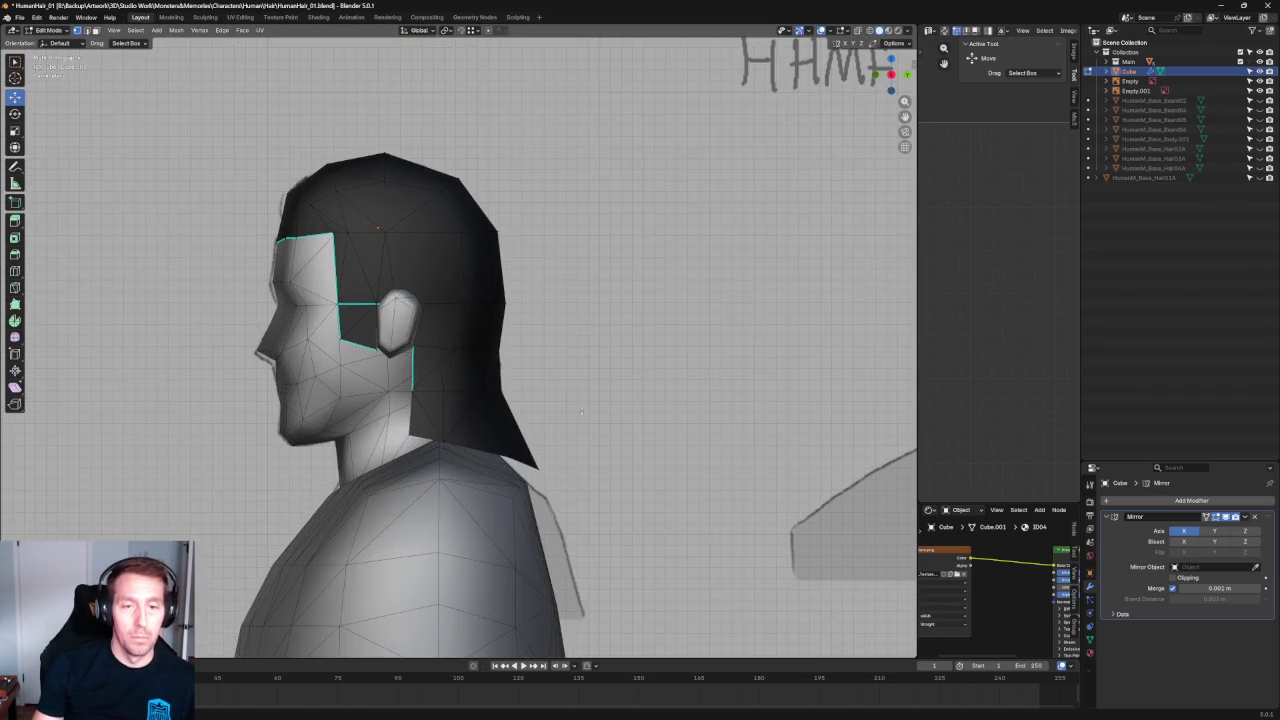
scroll(580, 410, up, 2)
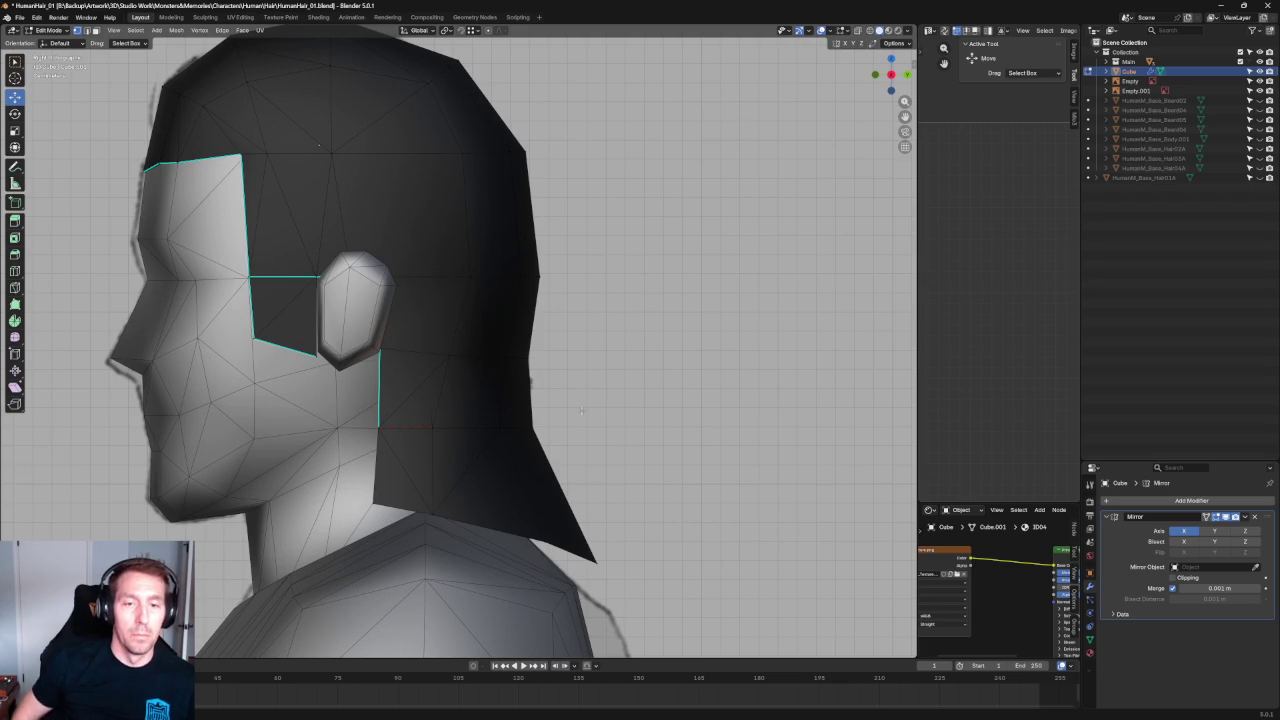
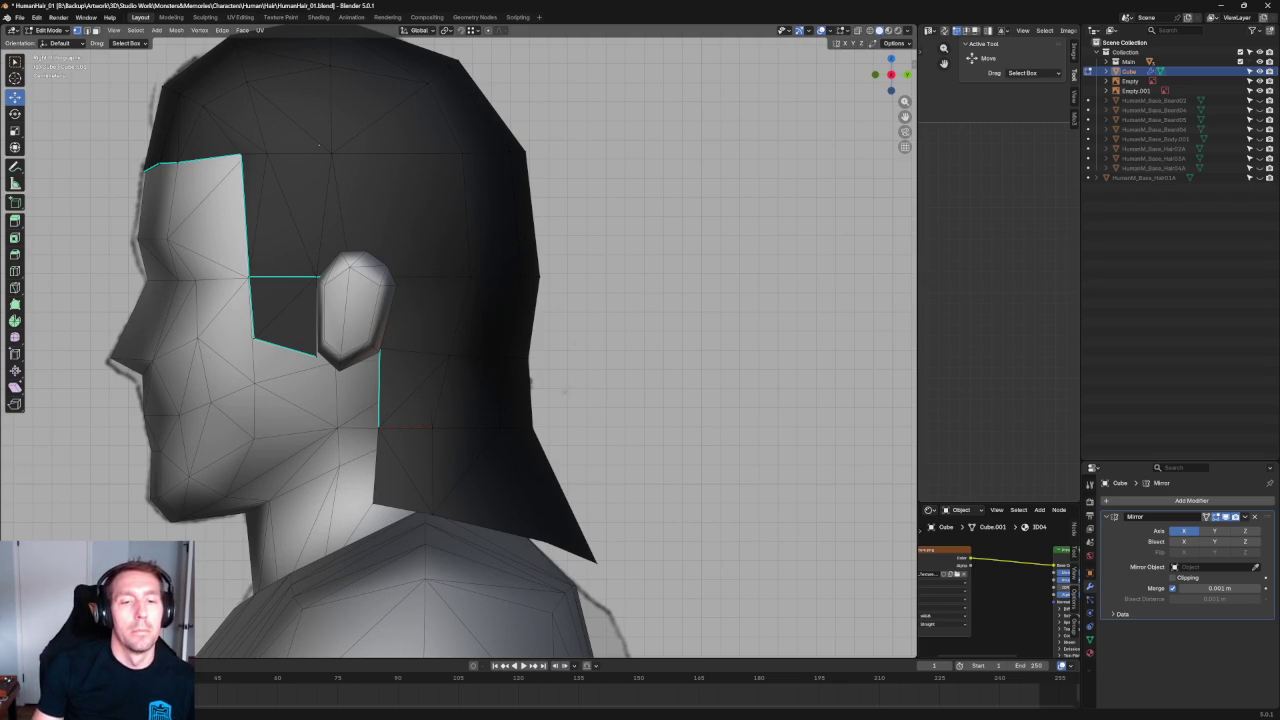
Select the vertex and the horizontal edge loop behind the ear.
scroll(500, 397, up, 3)
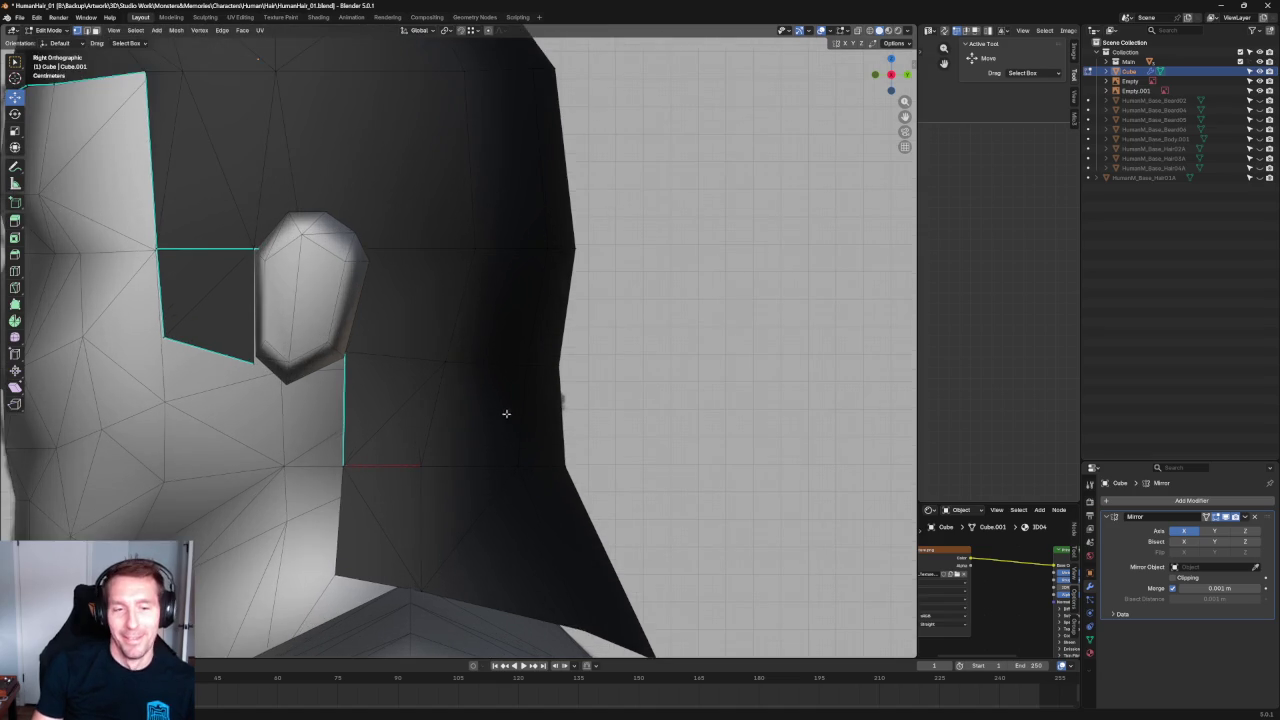
key(alt+z)
click(466, 326)
key(alt+z)
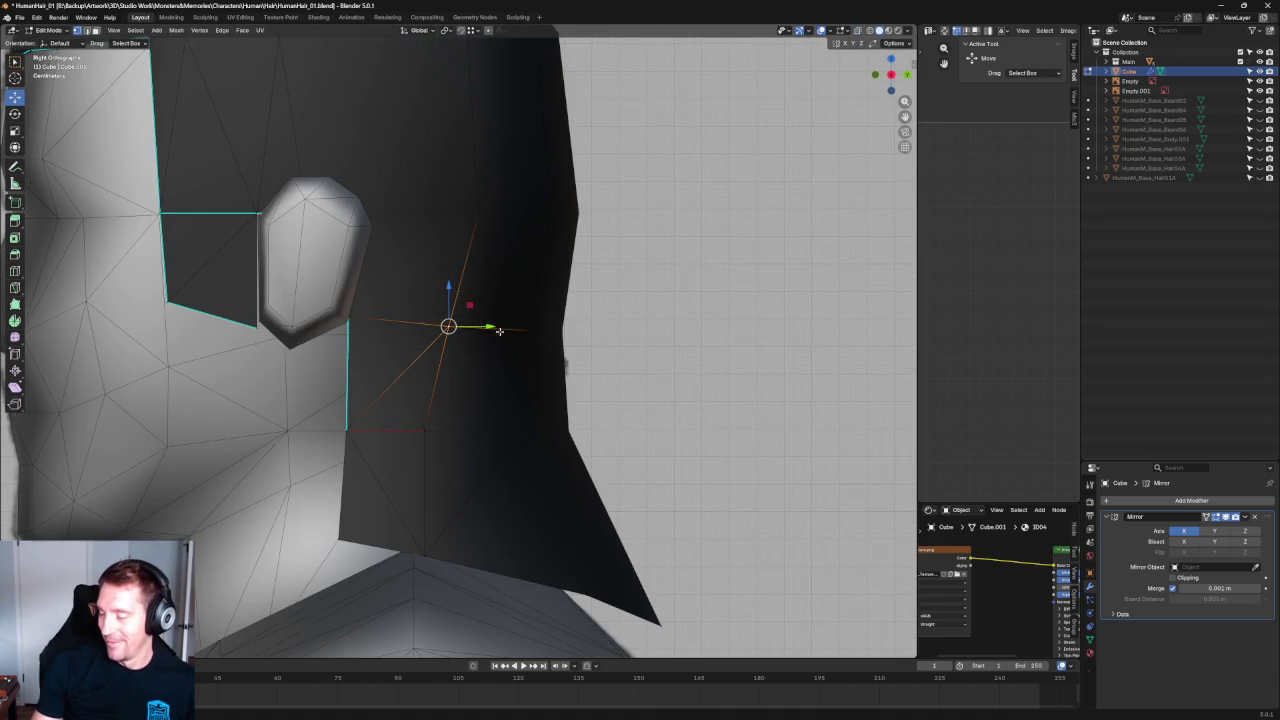
mouse_move(507, 326)
middle_down()
mouse_move(600, 386)
mouse_move(521, 374)
middle_up()
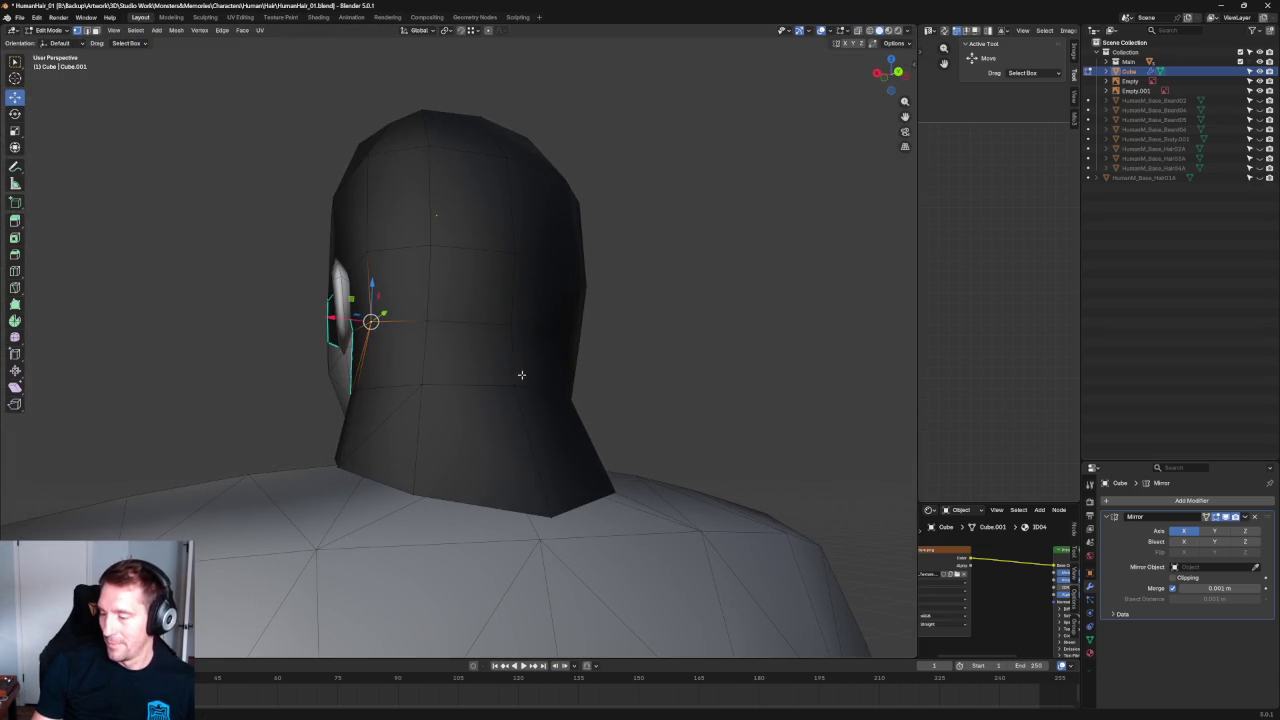
alt+shift+click(495, 384)
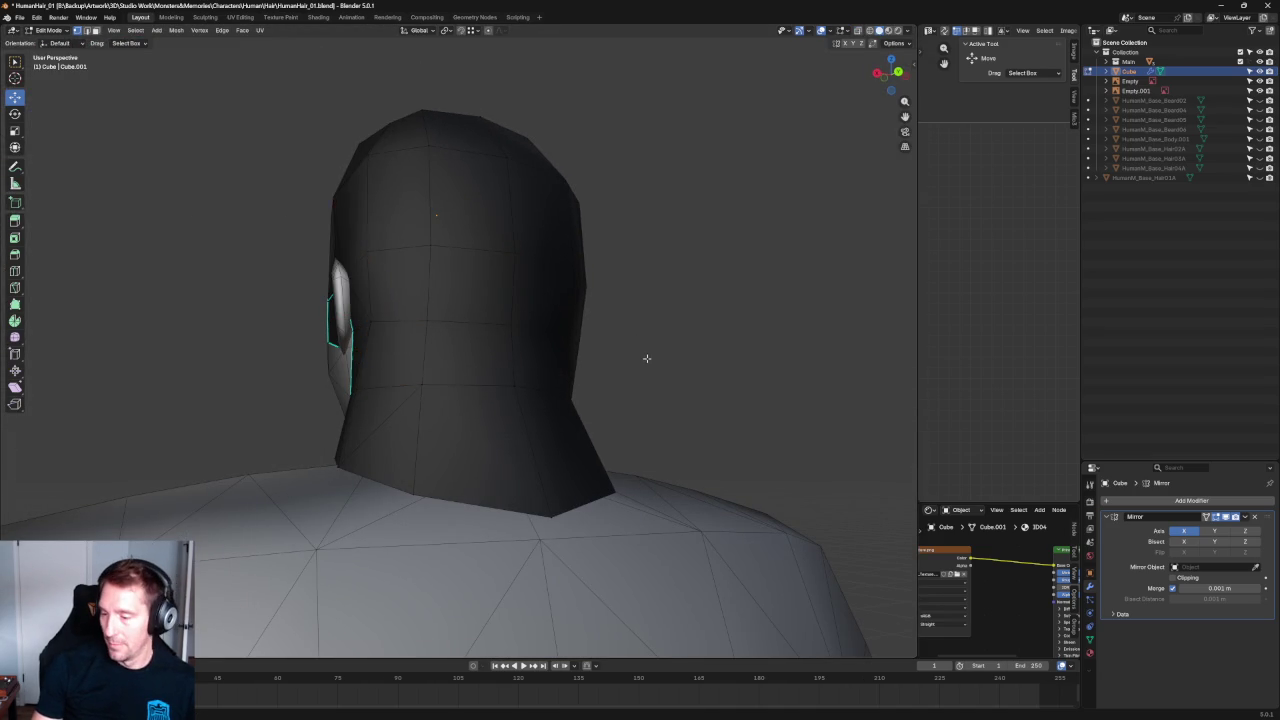
alt+click(419, 384)
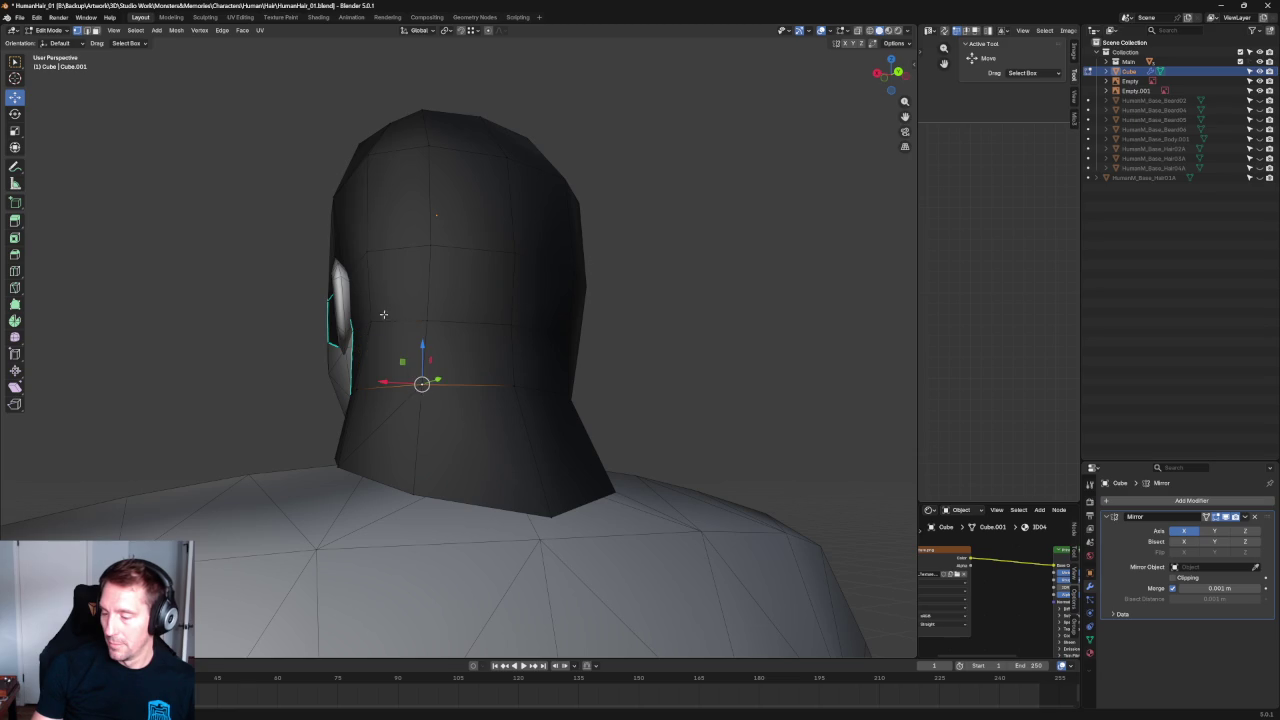
middle_drag(418, 339, 507, 410)
Add more edges behind the ear and join them with Connect Vertex Pairs.
key(g)
key(y)
key(Escape)
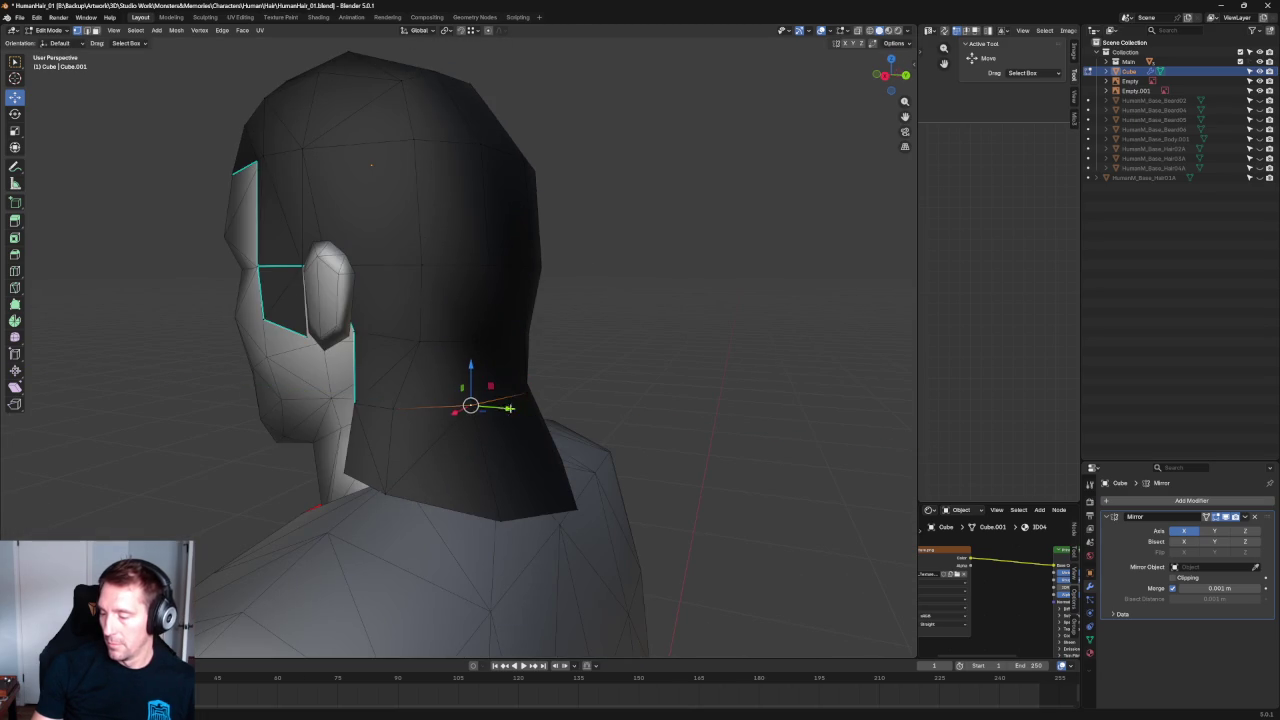
scroll(507, 442, up, 2)
alt+shift+click(383, 329)
right_click(357, 427)
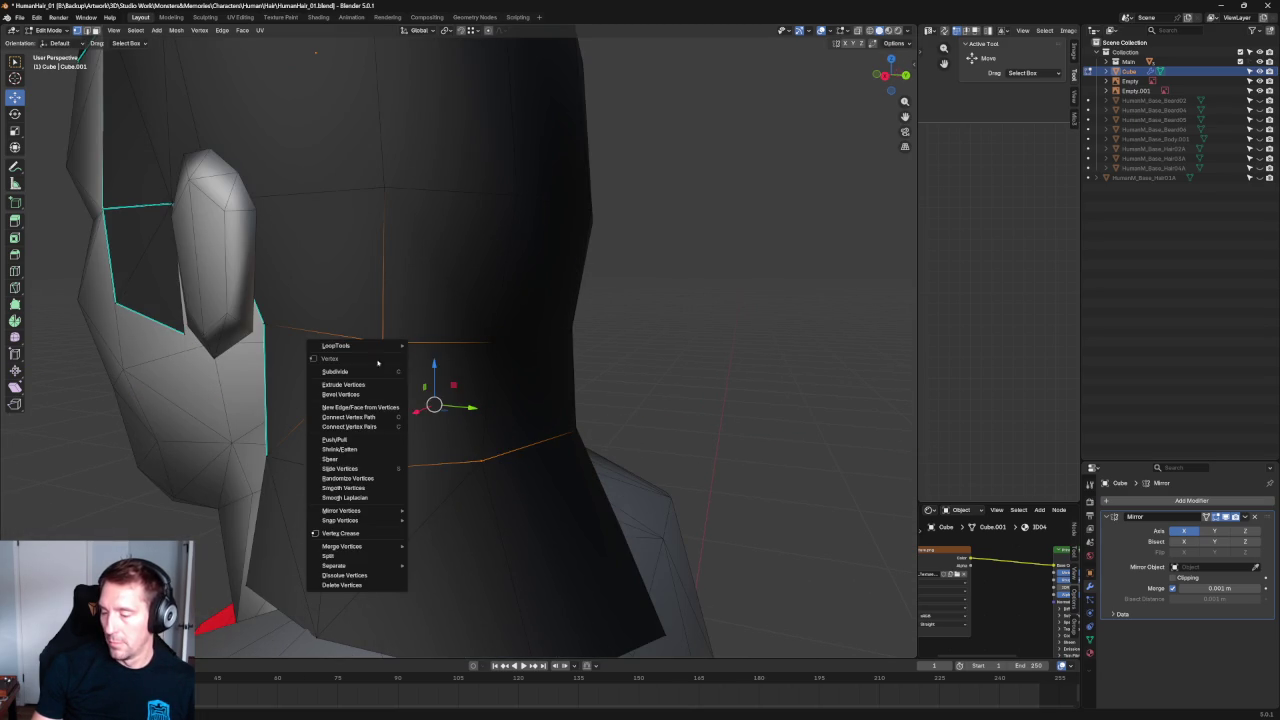
click(357, 428)
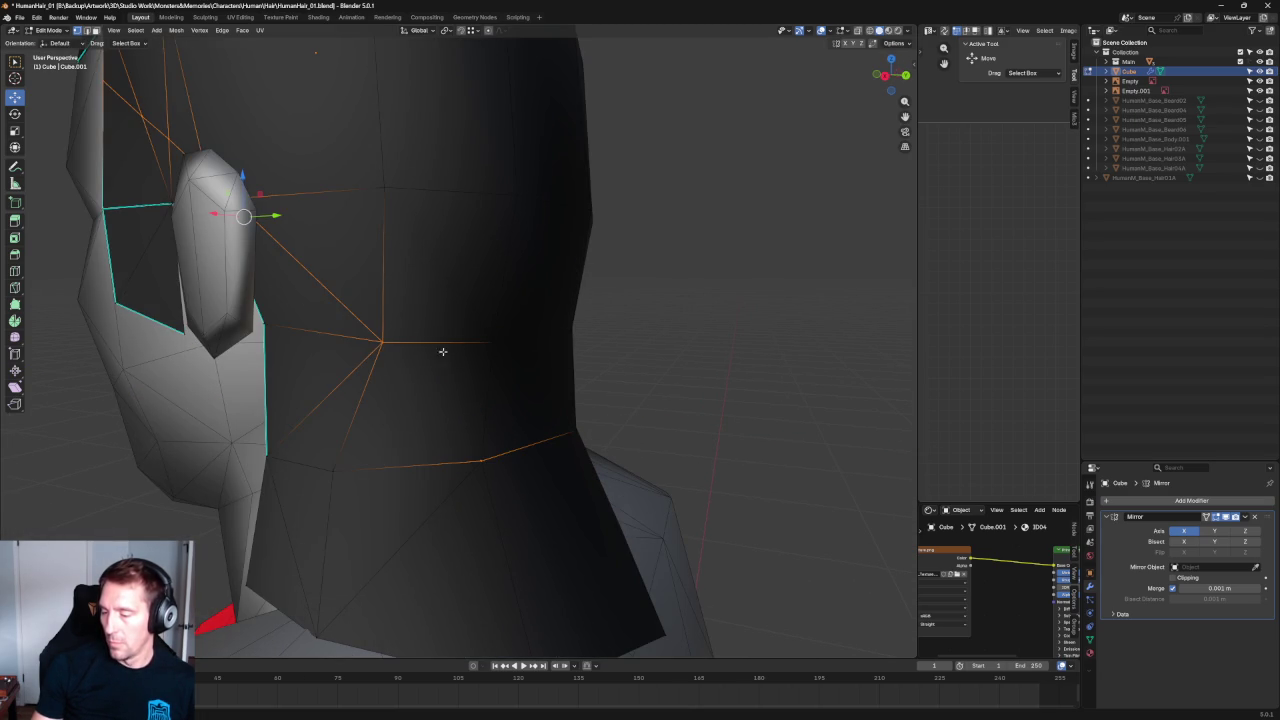
Undo the stray edges up to the ear and reposition the lower back-of-cap vertex.
click(395, 335)
key(ctrl+z)
key(ctrl+z)
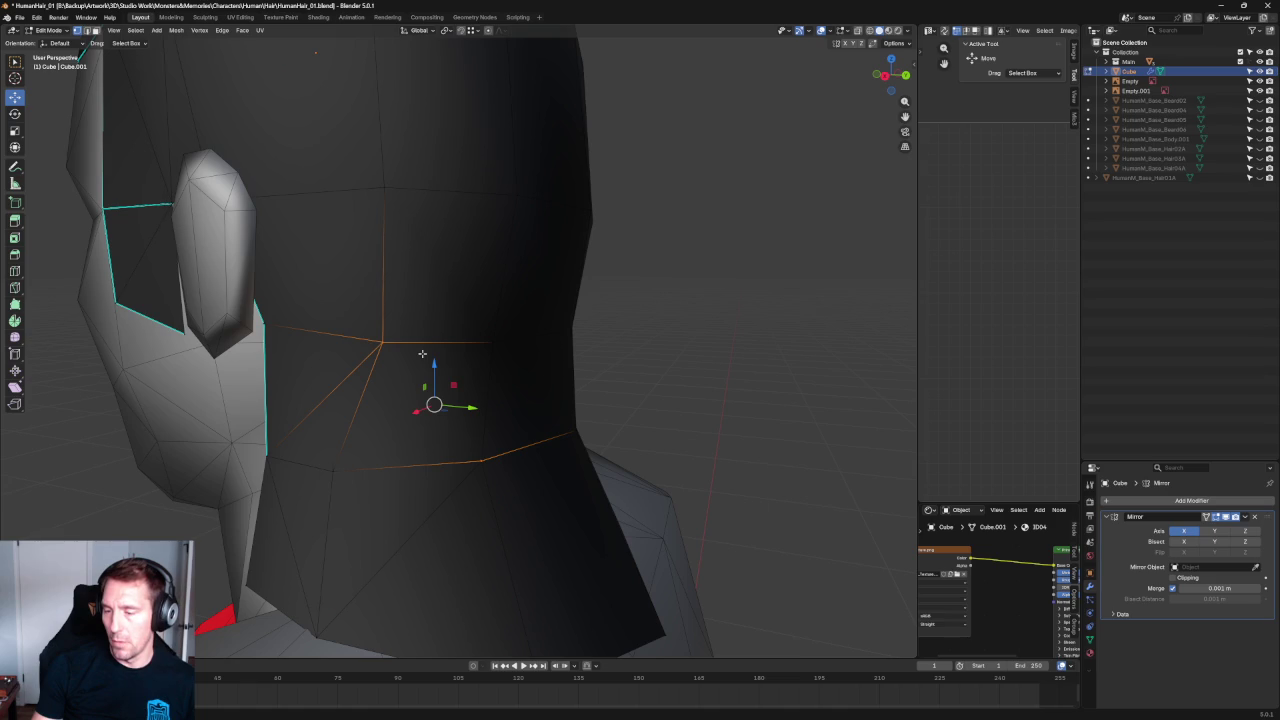
click(380, 341)
click(478, 460)
key(g)
click(507, 466)
Select the radiating-edge vertex and the one below the ear, then inspect the back of the head.
click(495, 459)
shift+click(382, 340)
right_click(382, 348)
click(367, 348)
mouse_move(367, 348)
middle_down()
mouse_move(597, 334)
mouse_move(500, 229)
mouse_move(466, 340)
mouse_move(562, 335)
mouse_move(600, 354)
mouse_move(571, 337)
middle_up()
scroll(560, 380, up, 5)
mouse_move(546, 420)
middle_down()
mouse_move(462, 274)
mouse_move(414, 312)
middle_up()
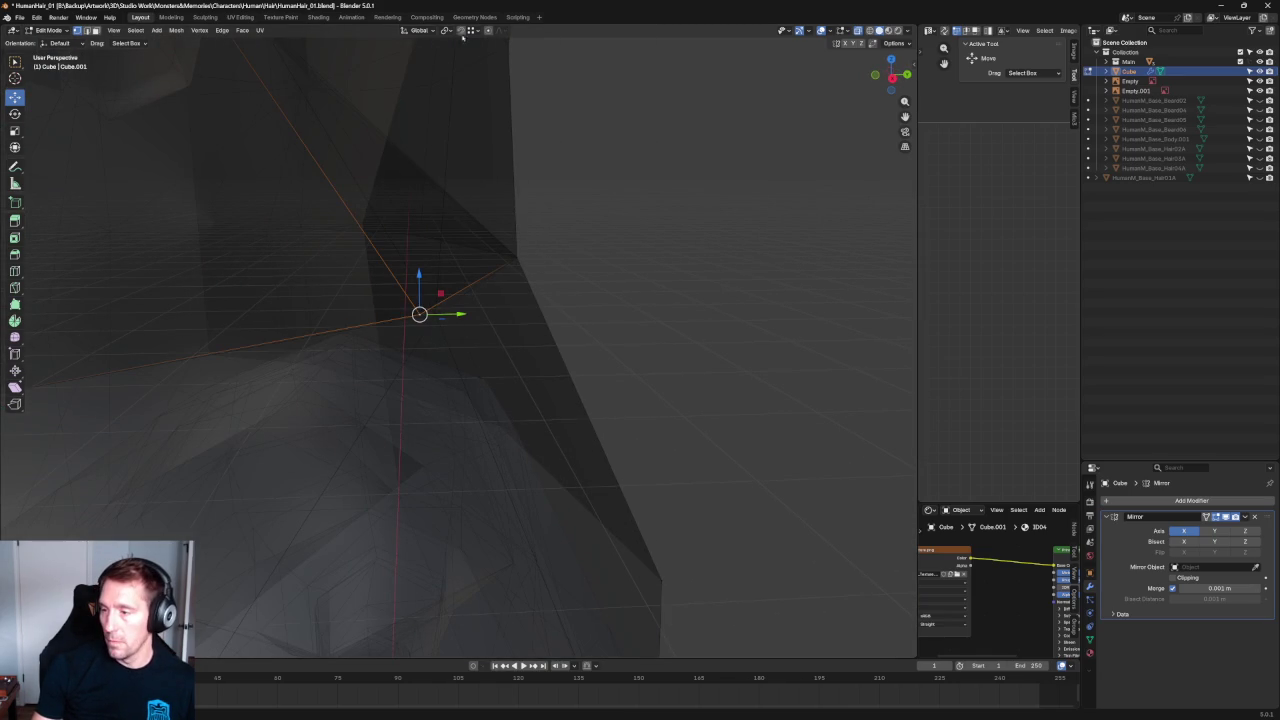
mouse_move(433, 336)
middle_down()
mouse_move(626, 249)
mouse_move(586, 260)
mouse_move(580, 225)
mouse_move(537, 237)
mouse_move(543, 271)
mouse_move(434, 283)
mouse_move(466, 225)
mouse_move(489, 280)
mouse_move(376, 275)
mouse_move(505, 268)
middle_up()
mouse_move(427, 243)
middle_down()
mouse_move(445, 242)
mouse_move(400, 243)
mouse_move(460, 277)
mouse_move(375, 285)
mouse_move(444, 277)
mouse_move(383, 292)
mouse_move(356, 276)
mouse_move(371, 291)
mouse_move(488, 298)
mouse_move(571, 286)
mouse_move(563, 308)
mouse_move(583, 312)
mouse_move(560, 289)
mouse_move(588, 288)
mouse_move(768, 336)
mouse_move(677, 331)
mouse_move(614, 289)
mouse_move(594, 357)
mouse_move(617, 366)
mouse_move(646, 371)
mouse_move(611, 320)
mouse_move(550, 278)
mouse_move(529, 280)
mouse_move(549, 317)
mouse_move(446, 280)
mouse_move(554, 346)
mouse_move(494, 331)
mouse_move(486, 360)
mouse_move(551, 354)
mouse_move(518, 412)
mouse_move(503, 367)
middle_up()
Box-select the top ridge and merge its doubled vertices At Center.
drag(470, 104, 363, 133)
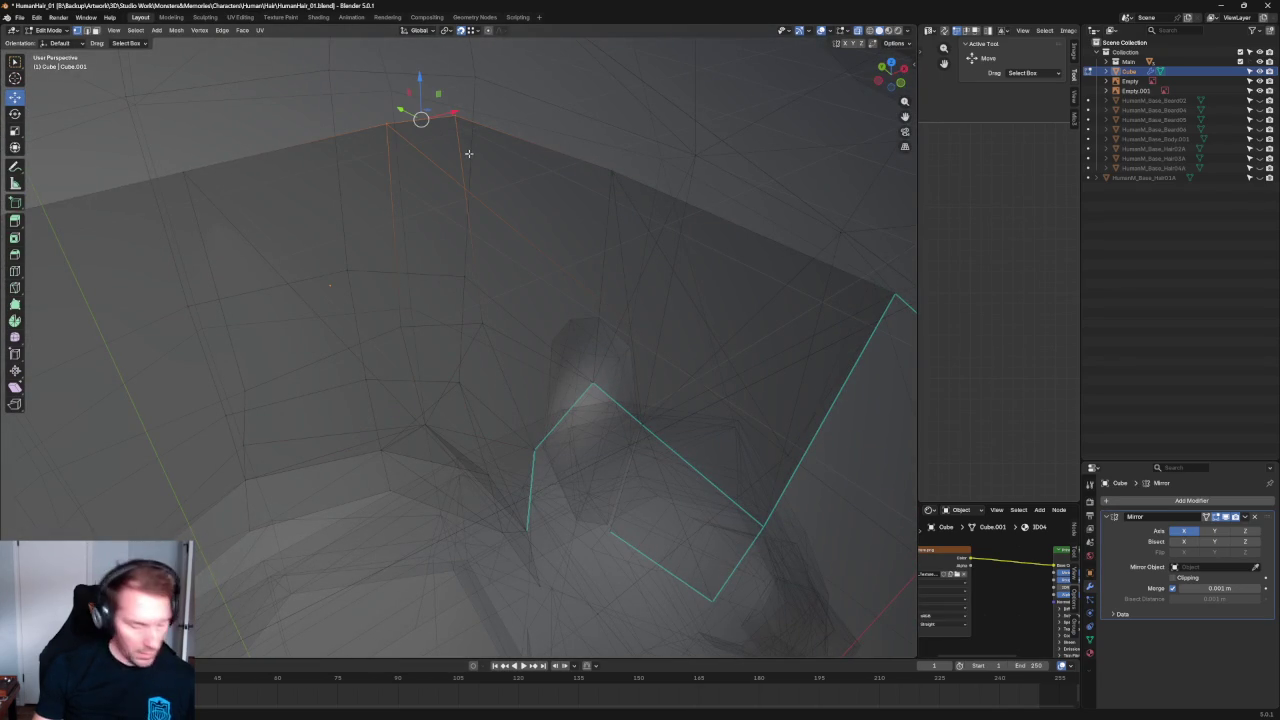
key(m)
click(498, 334)
drag(368, 332, 370, 332)
mouse_move(557, 234)
middle_down()
mouse_move(531, 246)
mouse_move(523, 206)
mouse_move(507, 202)
mouse_move(505, 298)
mouse_move(519, 272)
mouse_move(505, 334)
middle_up()
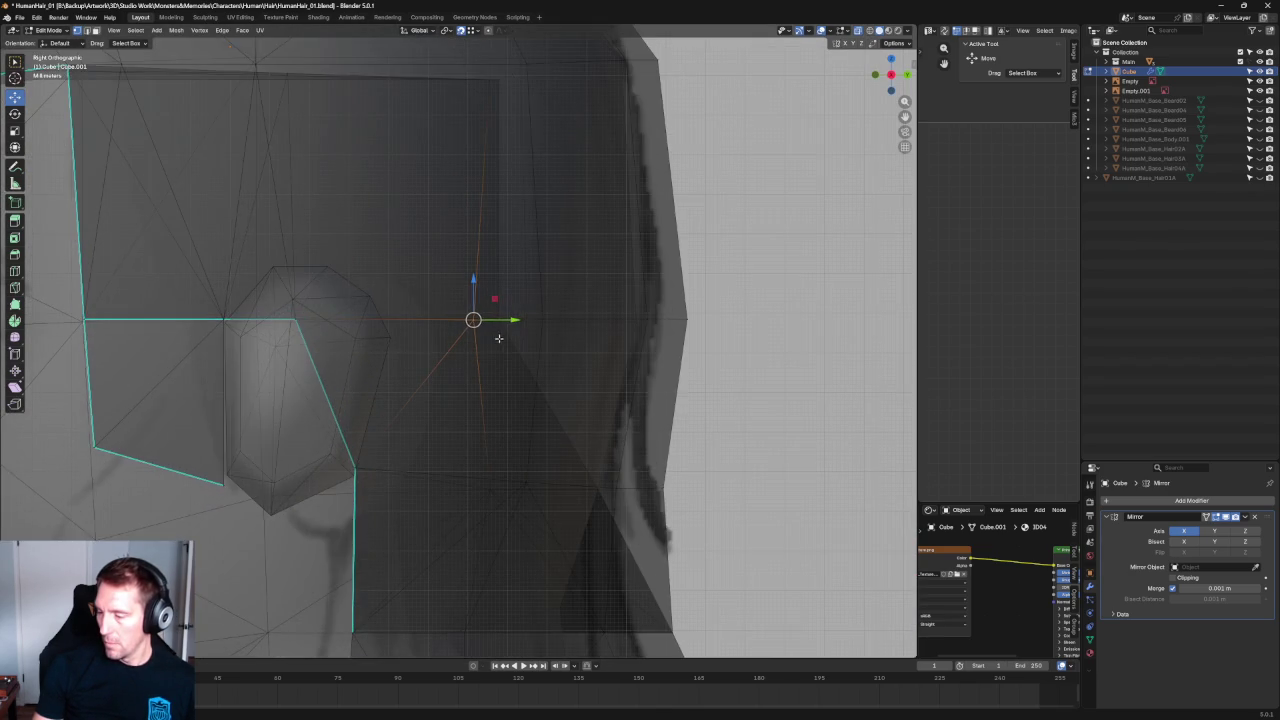
scroll(497, 341, down, 2)
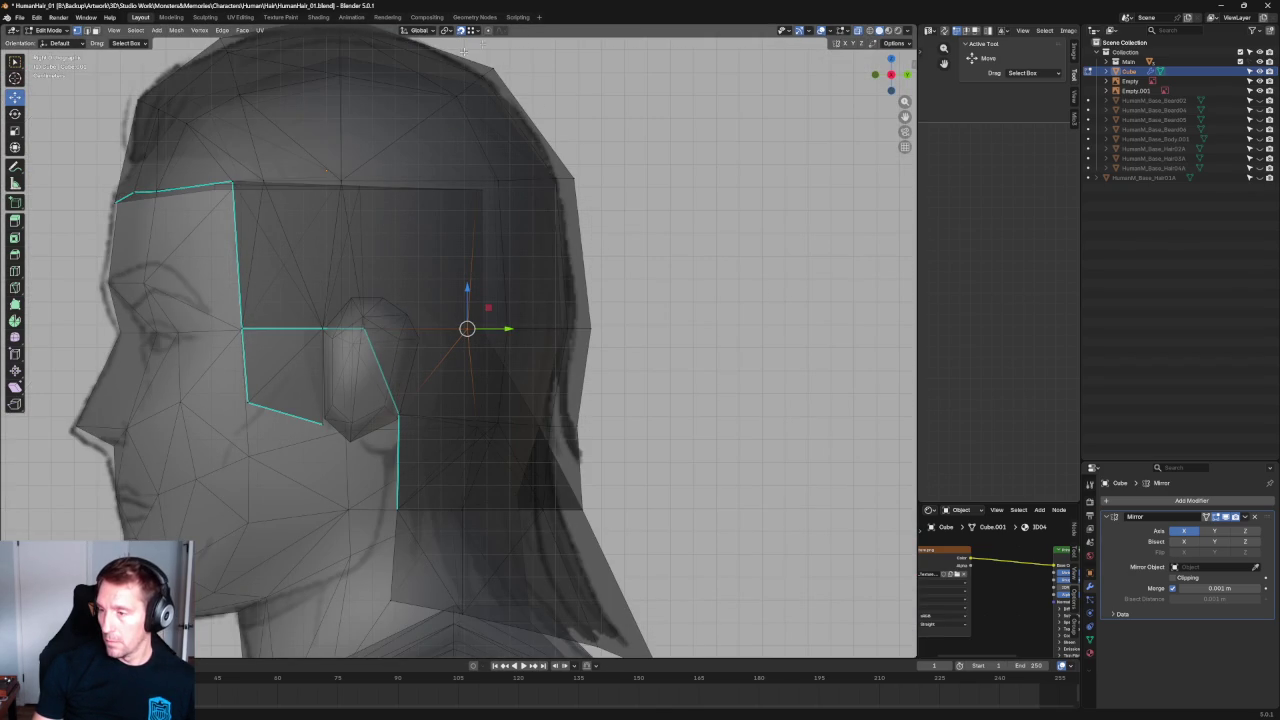
drag(516, 315, 546, 315)
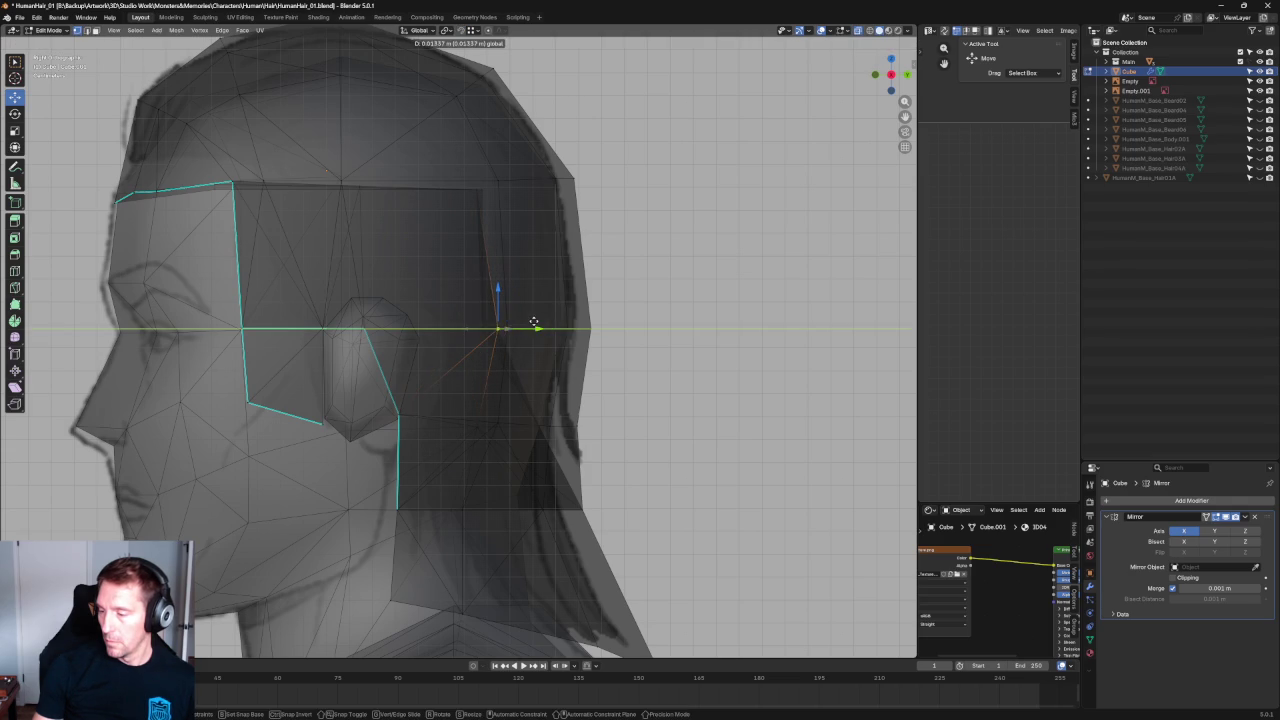
Slide the upper hairline corner vertex along Y to match the side sketch.
click(479, 189)
key(s)
key(y)
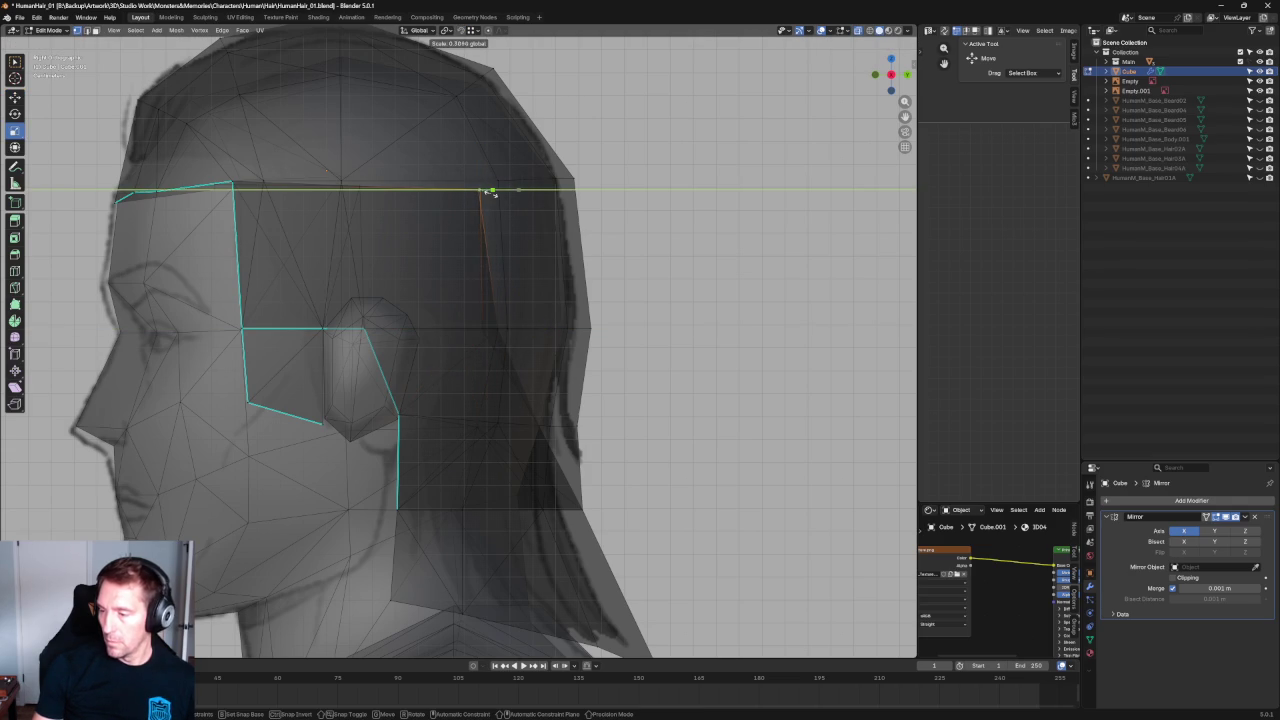
key(Escape)
drag(522, 189, 525, 189)
click(723, 195)
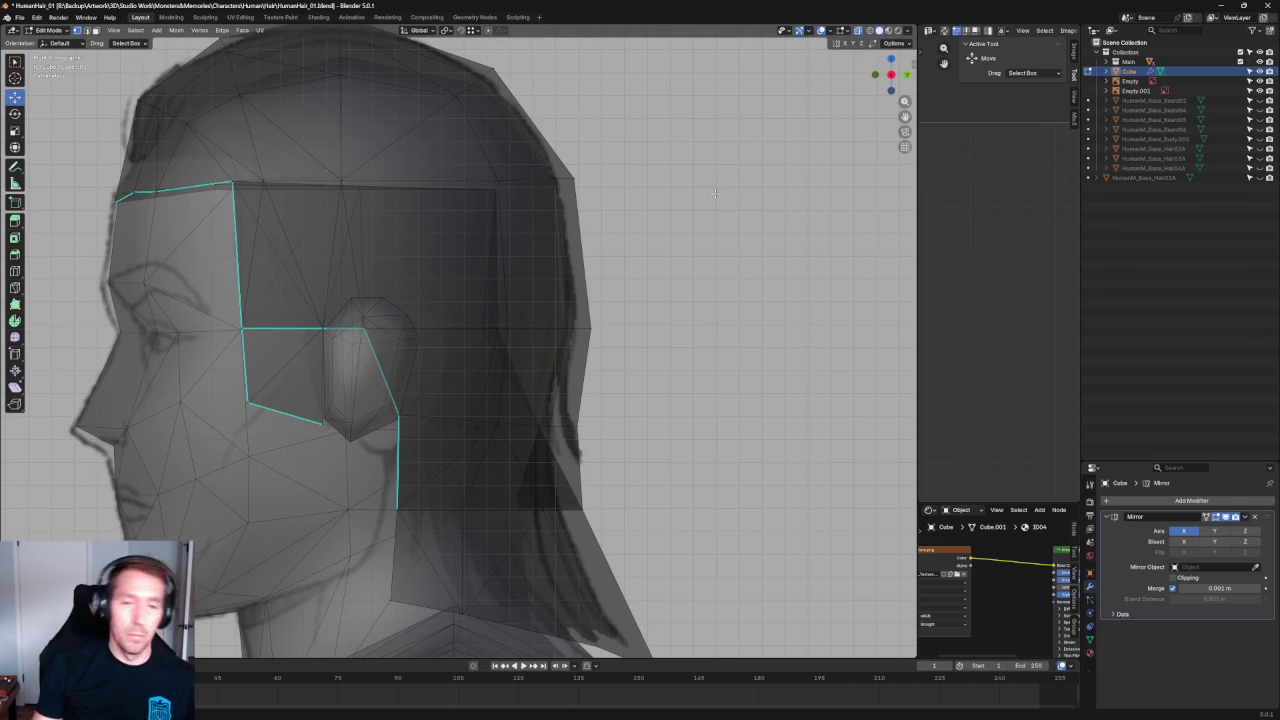
Turn X-ray off and view the hair cap from the front.
scroll(714, 193, down, 4)
scroll(660, 175, up, 4)
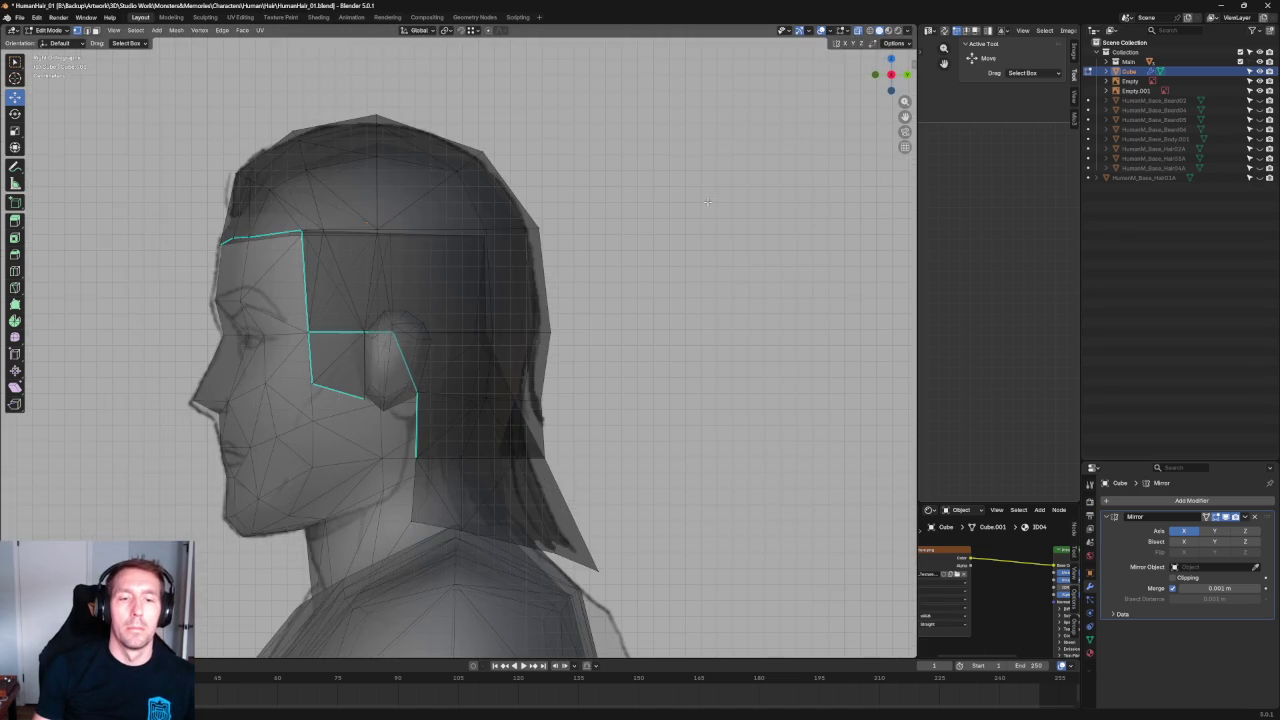
scroll(630, 168, up, 1)
scroll(610, 160, down, 5)
mouse_move(610, 160)
middle_down()
mouse_move(546, 206)
mouse_move(603, 186)
mouse_move(580, 243)
mouse_move(613, 233)
middle_up()
key(alt+z)
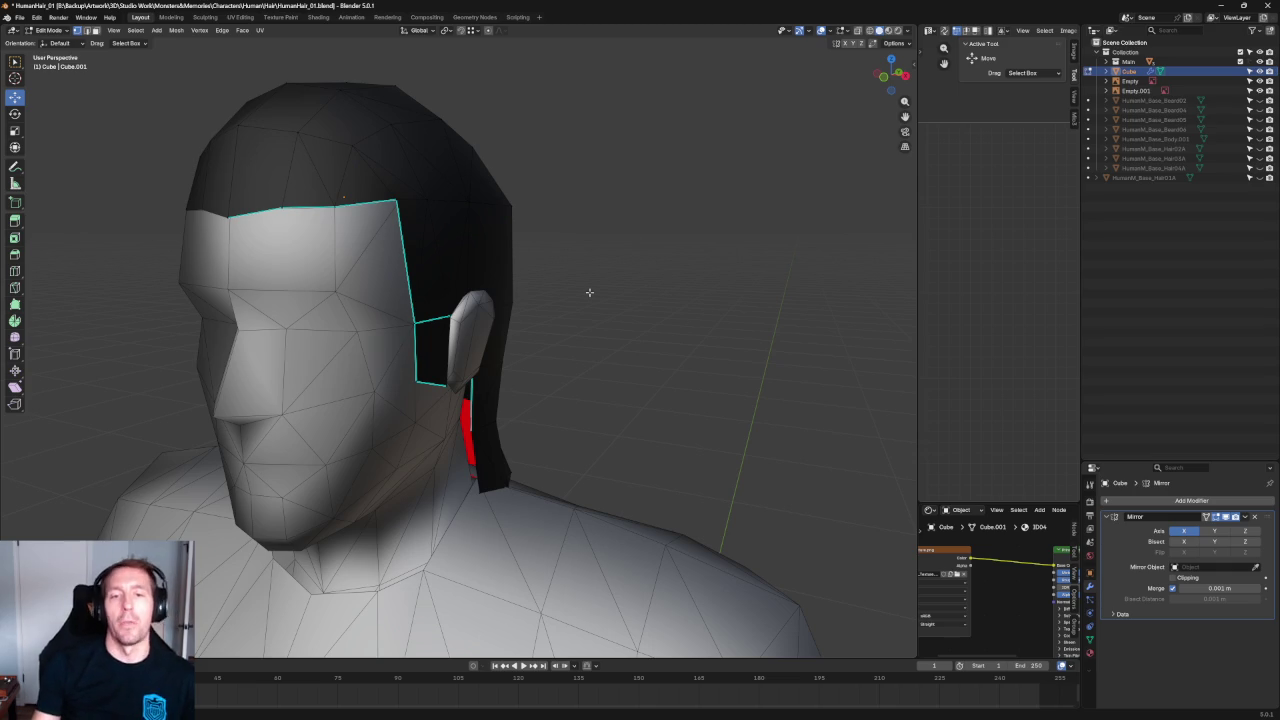
key(KP_1)
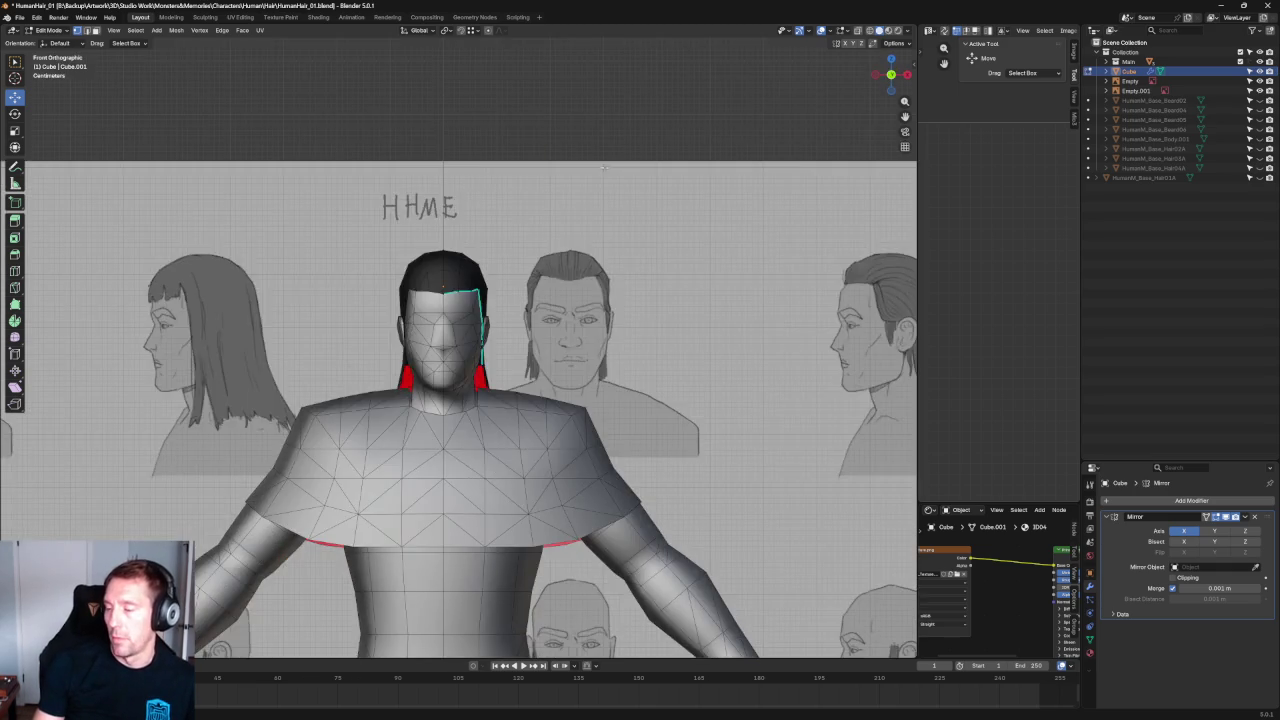
scroll(571, 220, up, 3)
scroll(554, 103, down, 2)
scroll(443, 187, down, 1)
scroll(443, 187, down, 2)
scroll(443, 187, up, 6)
shift+middle_drag(433, 224, 468, 216)
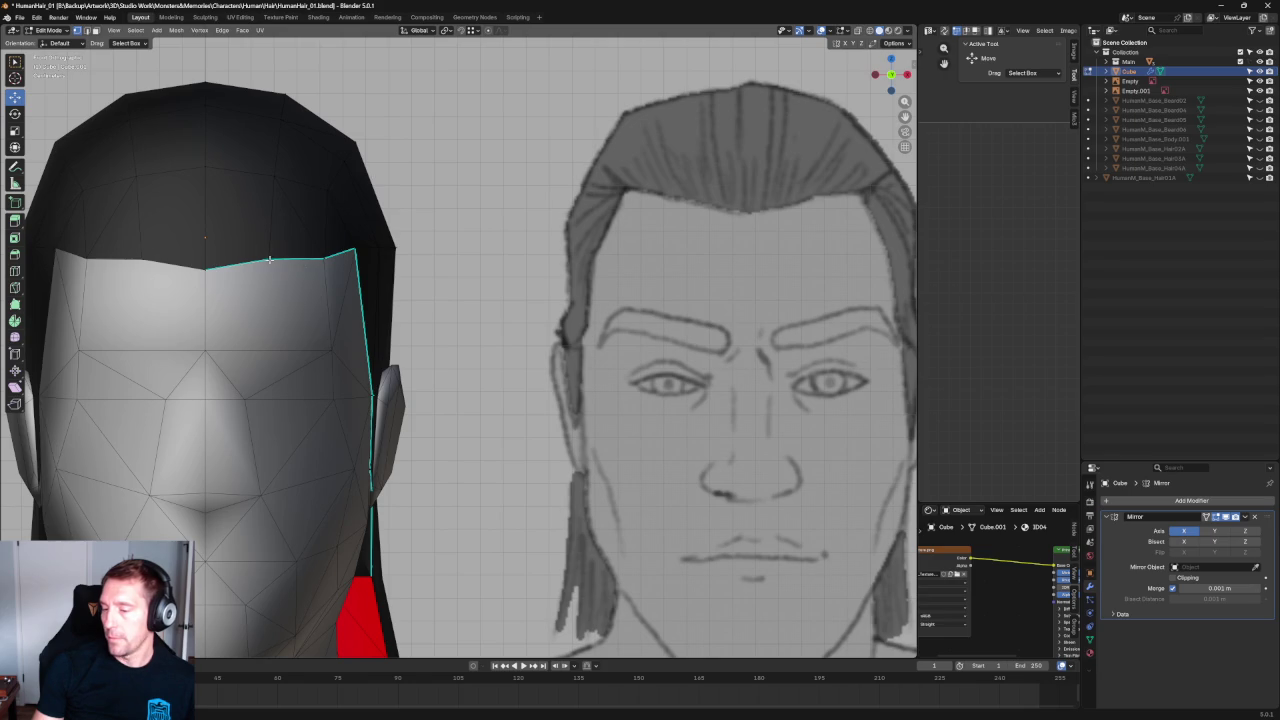
drag(269, 230, 270, 240)
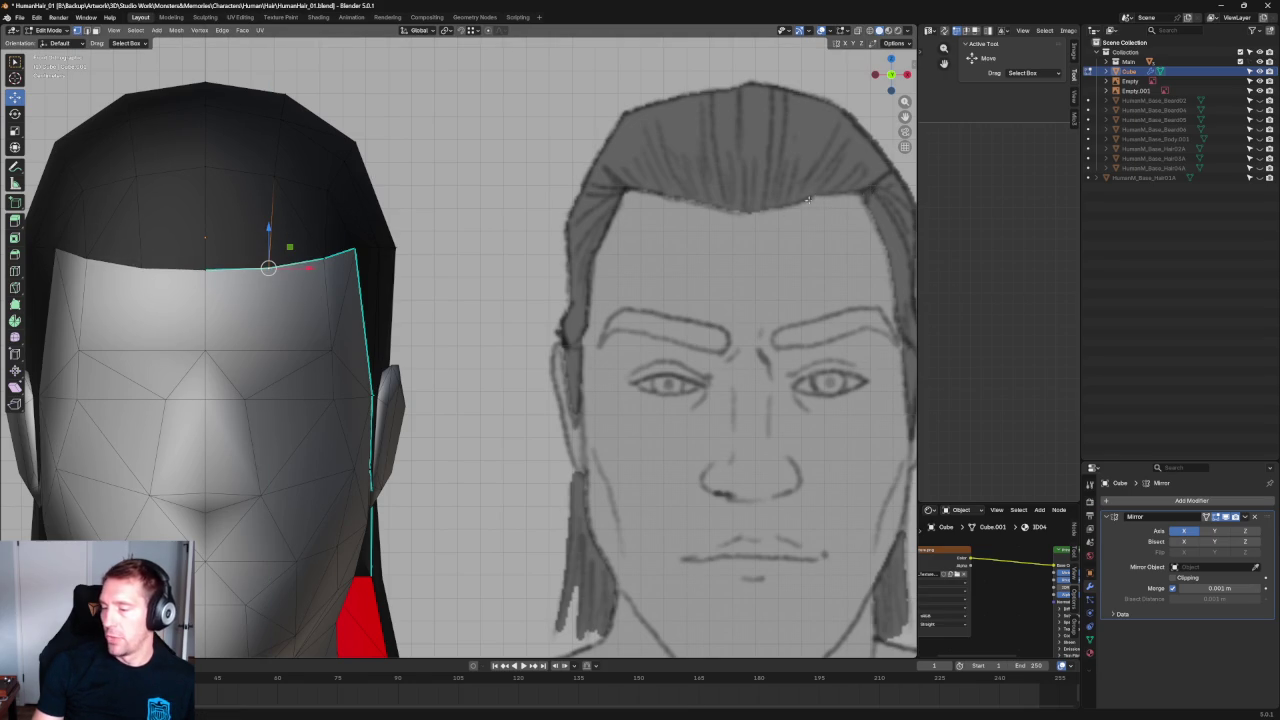
key(ctrl+z)
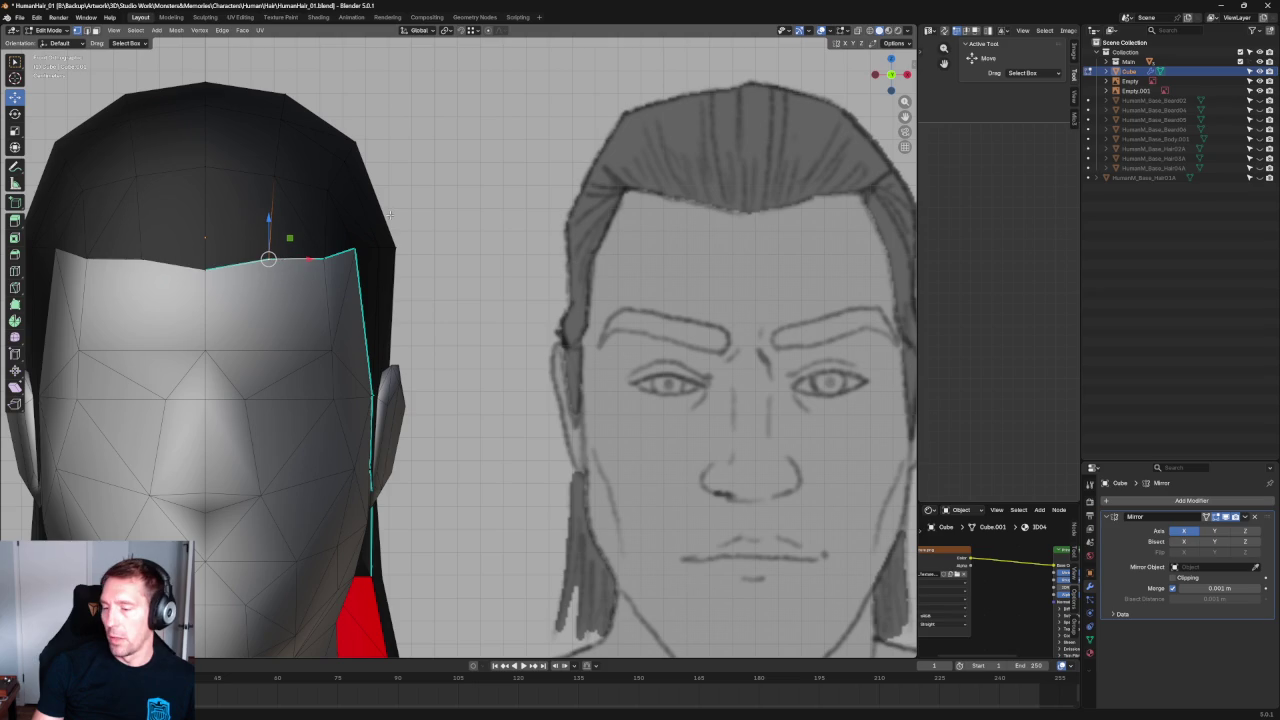
drag(271, 220, 272, 224)
click(441, 160)
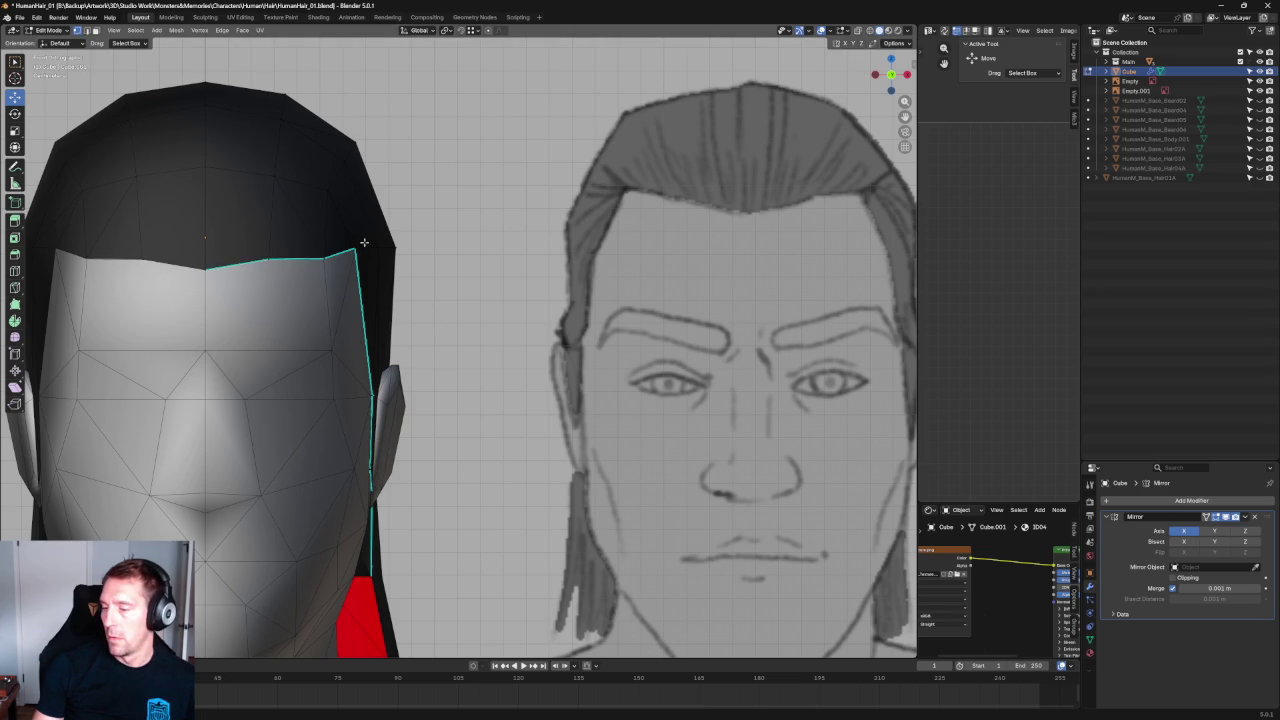
middle_drag(354, 247, 380, 211)
scroll(287, 238, up, 2)
key(alt+z)
middle_drag(287, 238, 521, 218)
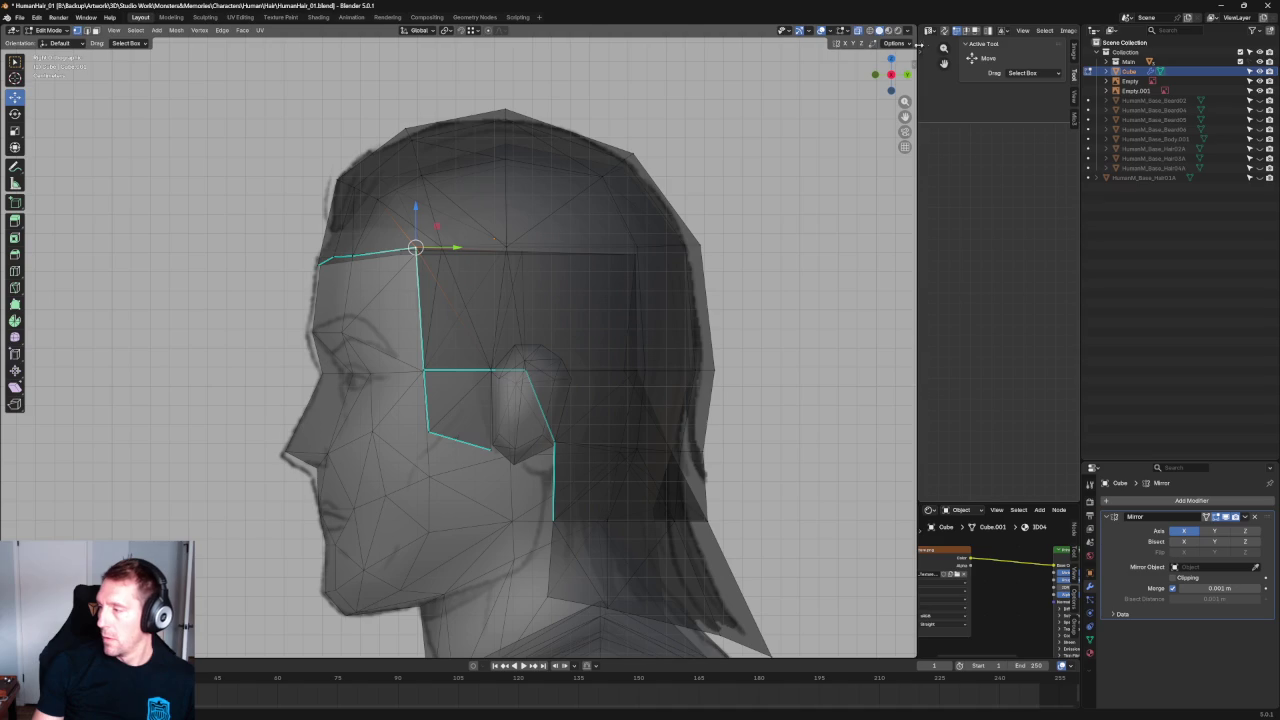
Slide the hairline corner vertex back toward the hair and shift it sideways in front view.
key(shift+z)
scroll(479, 218, up, 3)
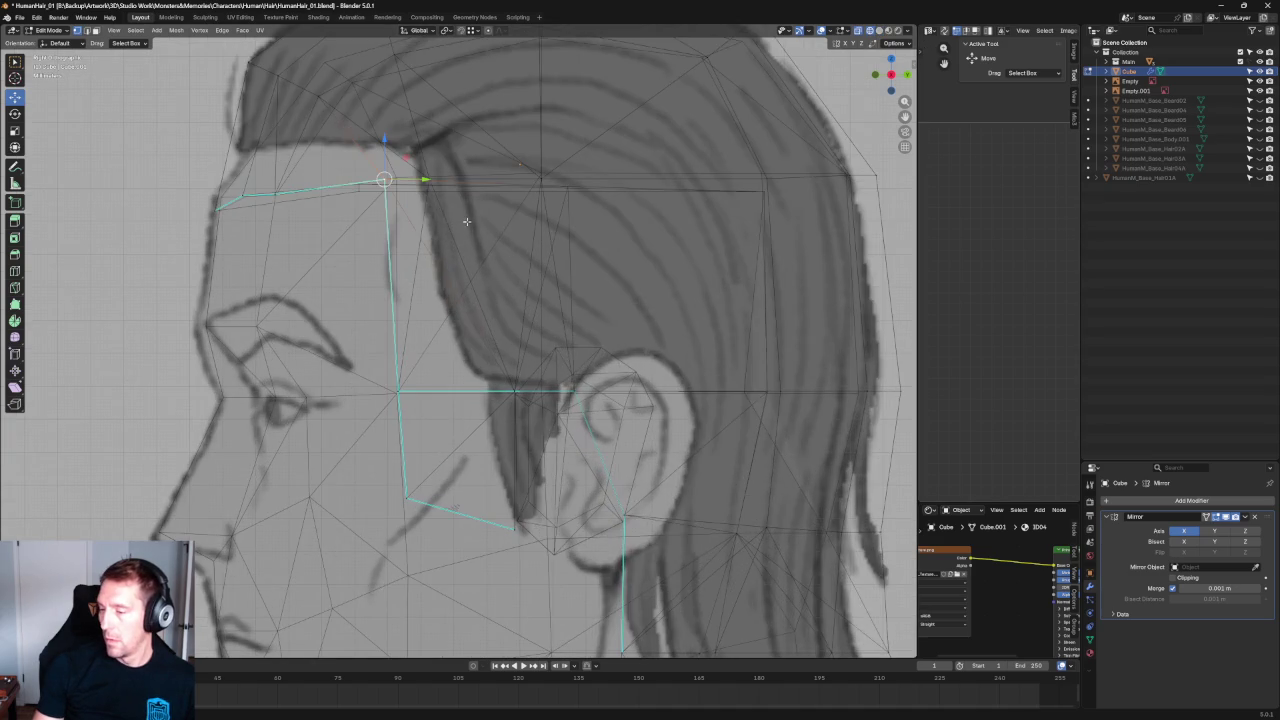
drag(425, 180, 436, 180)
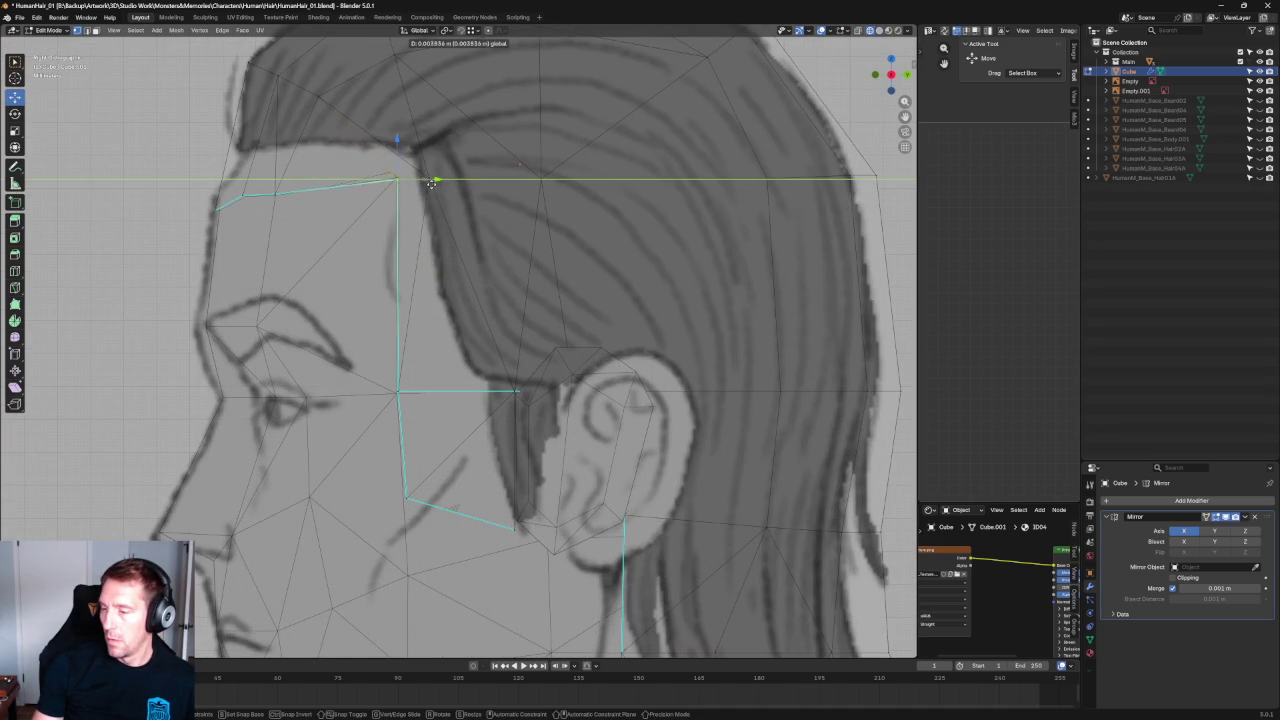
key(KP_1)
drag(345, 179, 338, 180)
key(KP_3)
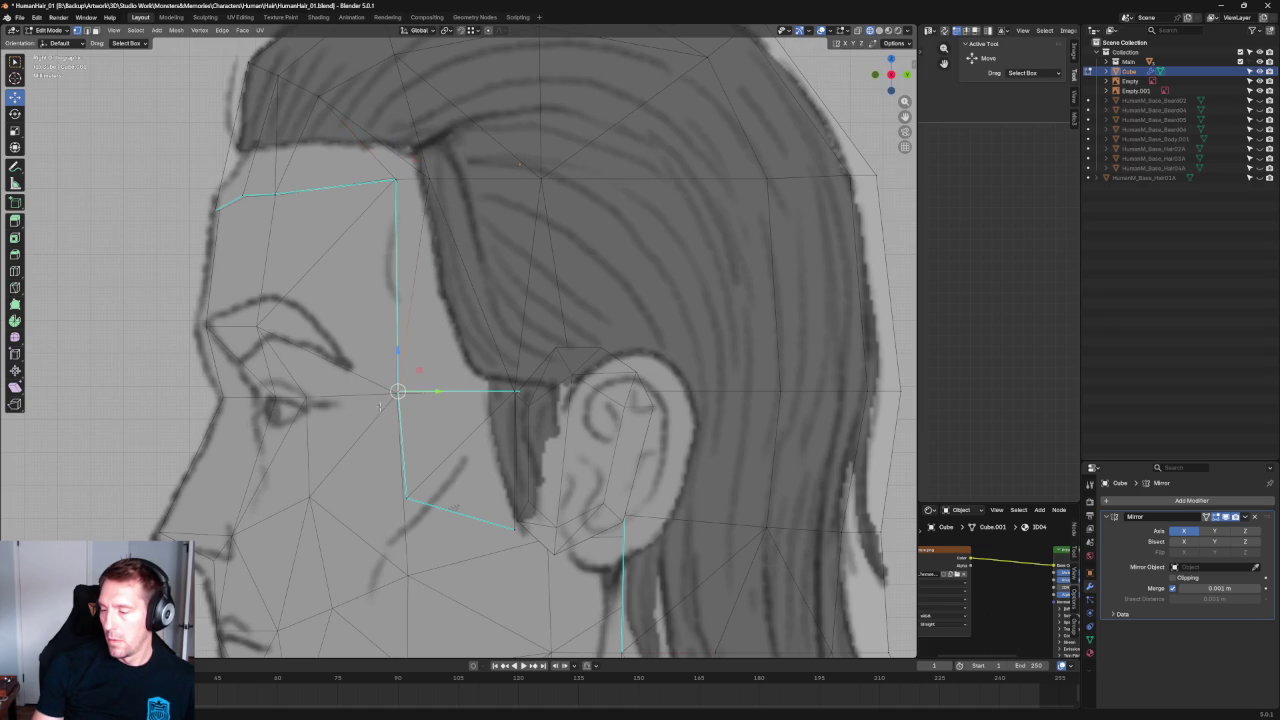
Slide the lower sideburn vertices along their edges and nudge them slightly sideways.
drag(453, 472, 385, 517)
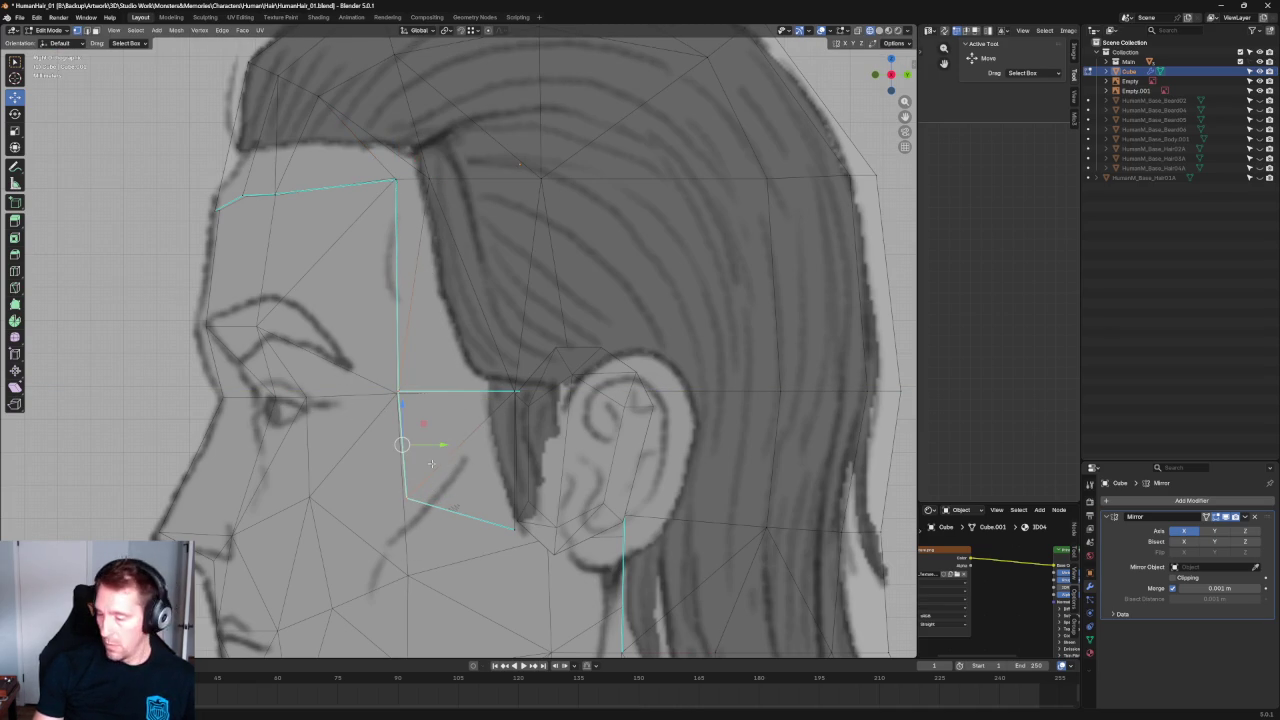
key(shift+v)
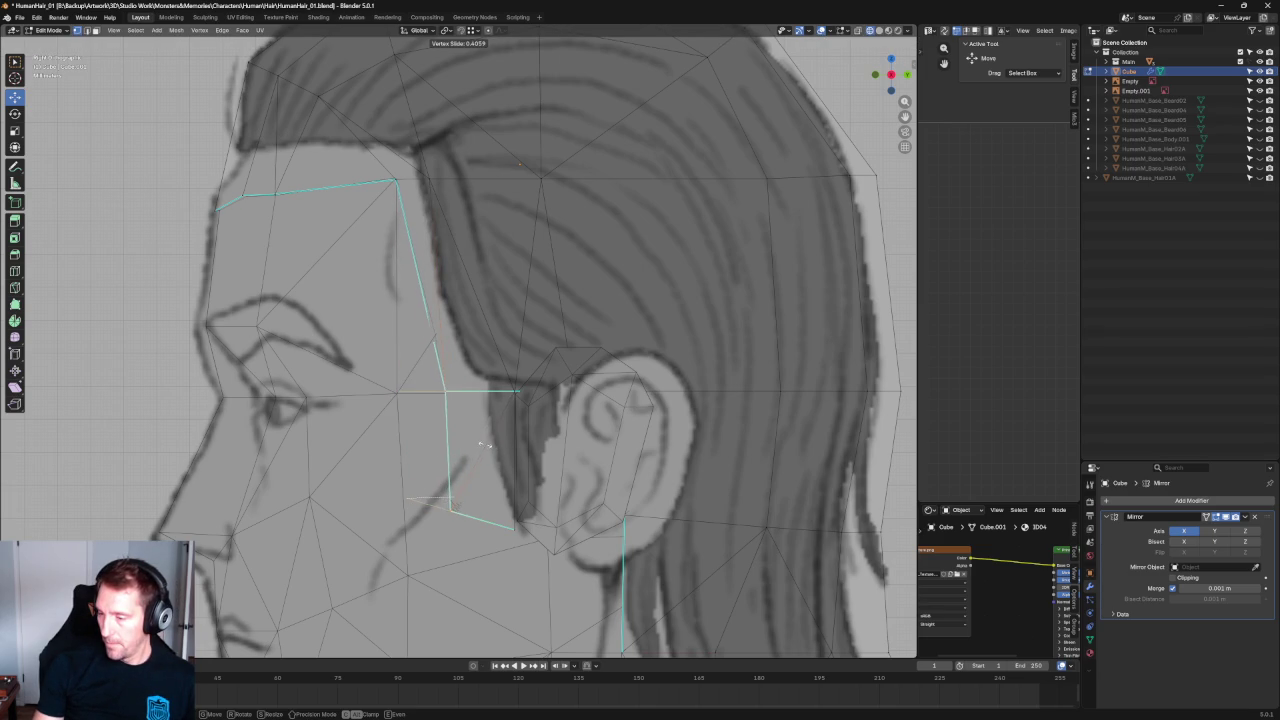
click(484, 444)
key(g)
key(y)
click(155, 336)
scroll(434, 297, up, 1)
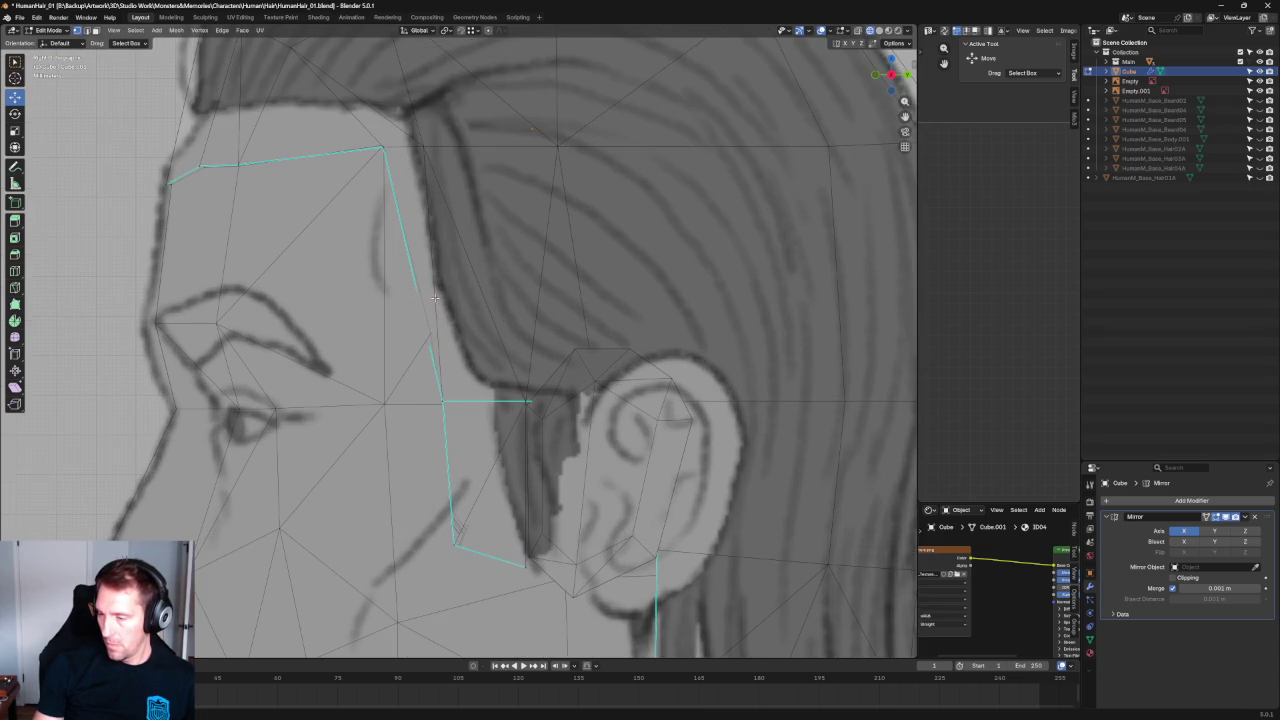
scroll(442, 293, up, 1)
mouse_move(442, 293)
shift+middle_down()
mouse_move(388, 367)
mouse_move(551, 343)
mouse_move(463, 326)
mouse_move(473, 344)
shift+middle_up()
scroll(378, 357, down, 3)
scroll(378, 357, down, 2)
scroll(378, 357, down, 1)
scroll(473, 344, up, 3)
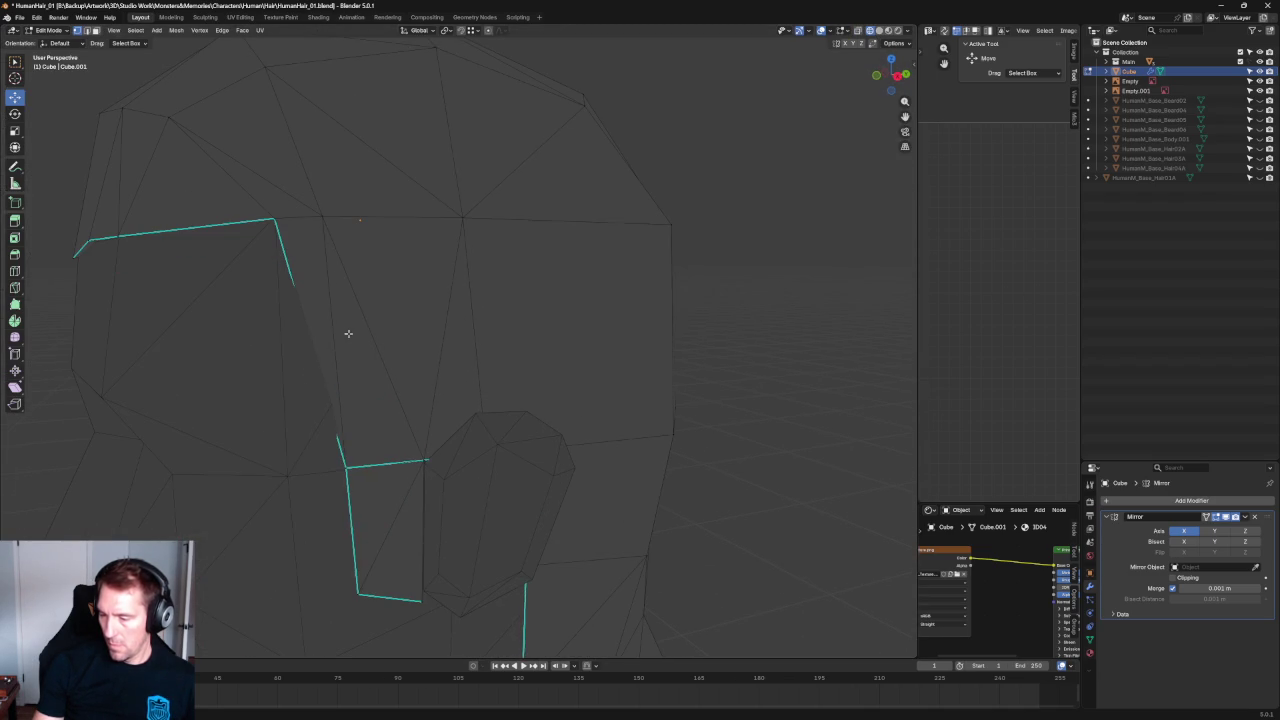
Delete the stray diagonal edge at the temple.
click(311, 344)
middle_drag(311, 344, 402, 350)
drag(281, 419, 283, 413)
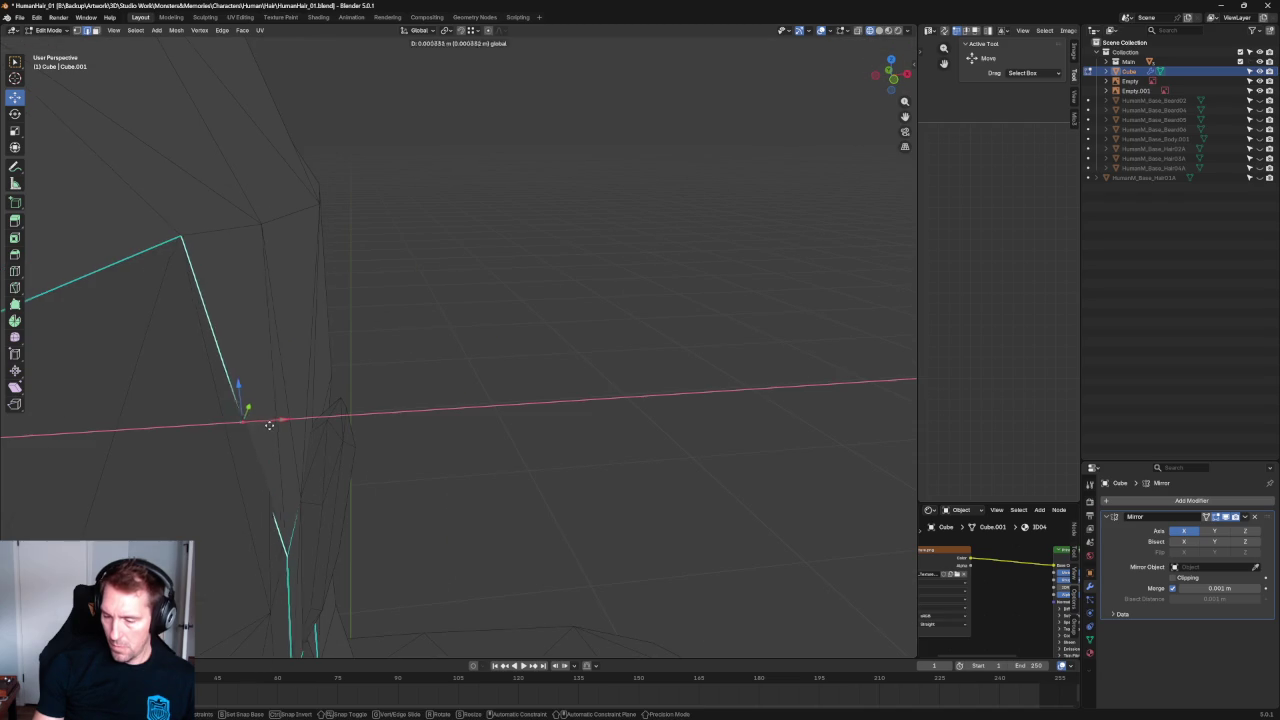
middle_drag(283, 413, 288, 361)
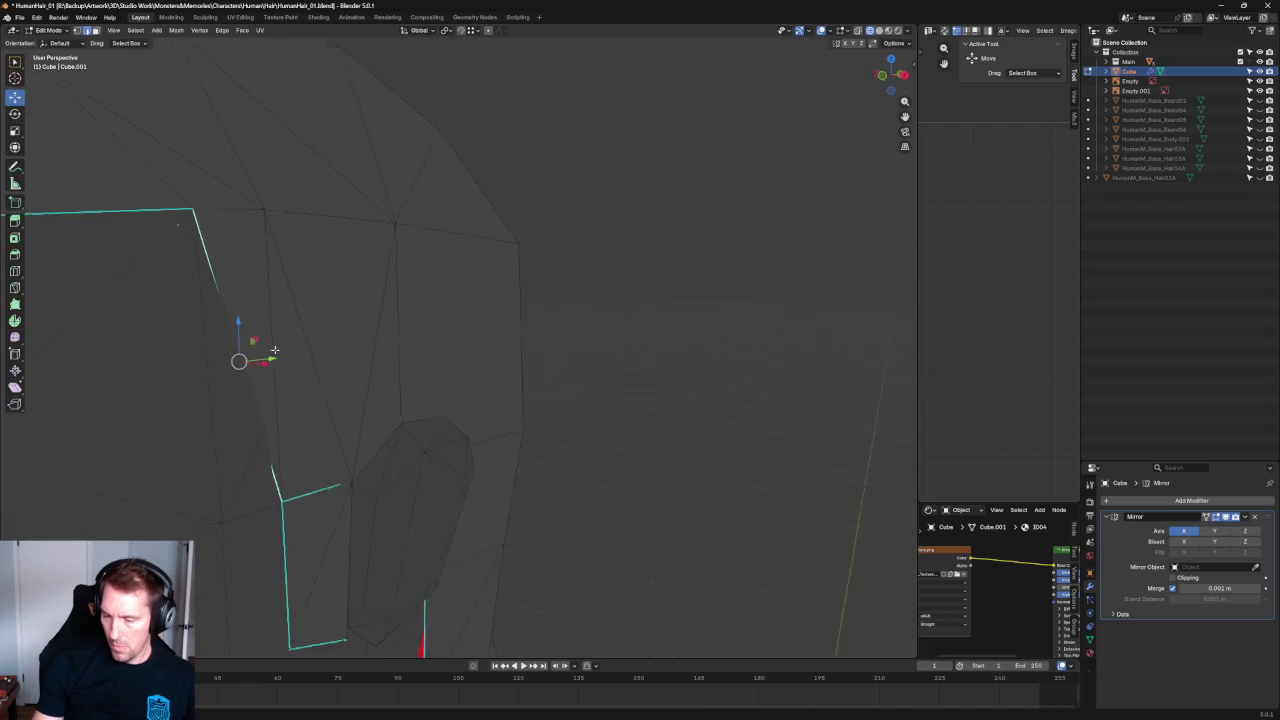
click(288, 361)
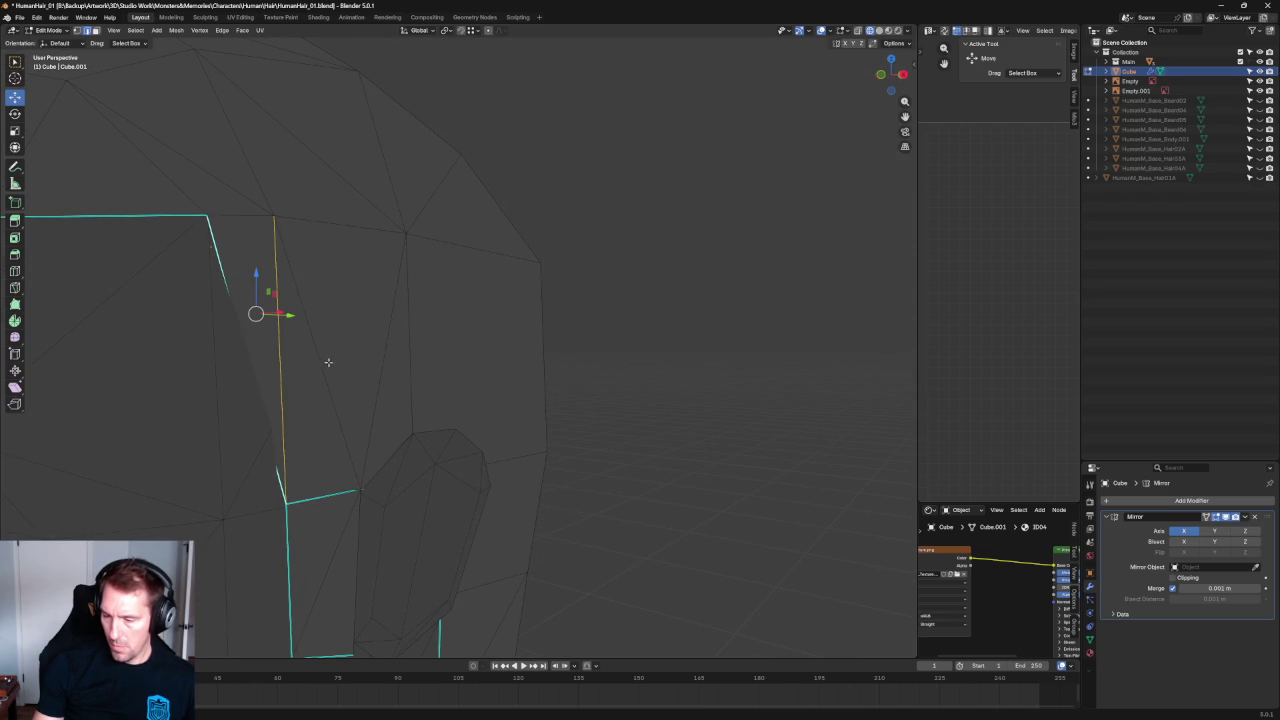
click(322, 355)
key(ctrl+x)
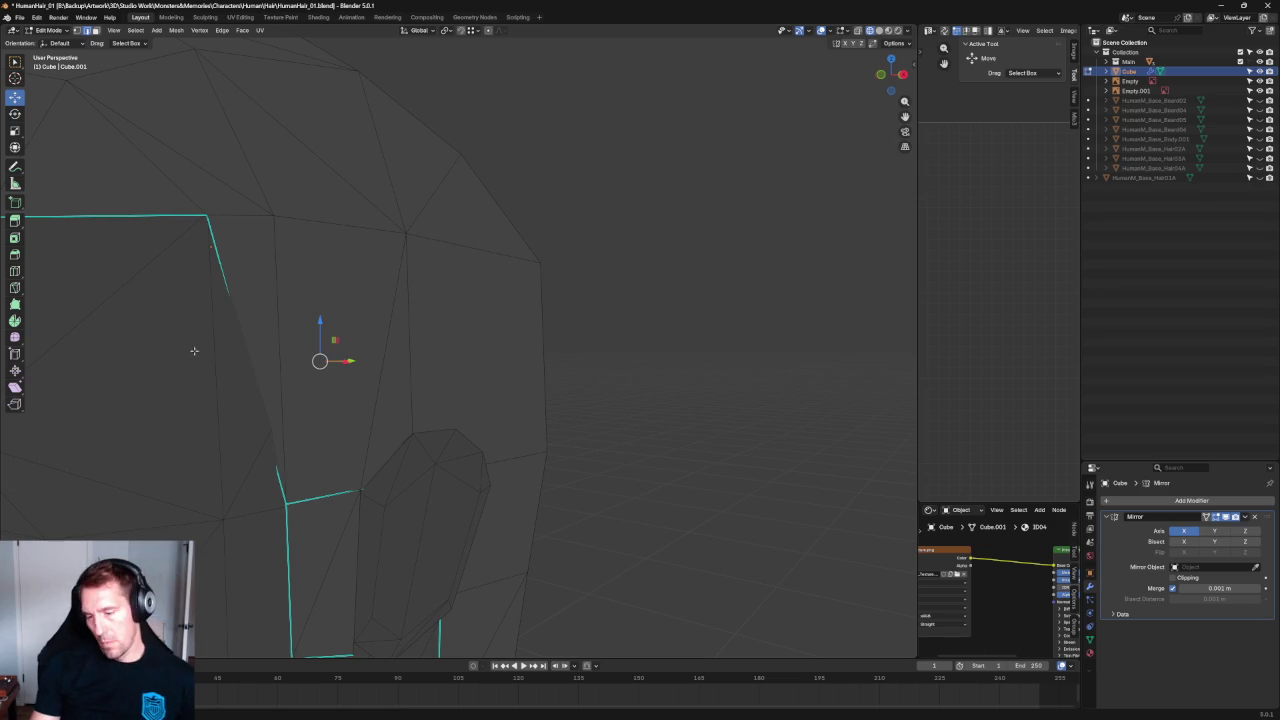
Select the neighbouring temple edges and face, then jump to the orthographic sketch view.
click(250, 357)
click(280, 340)
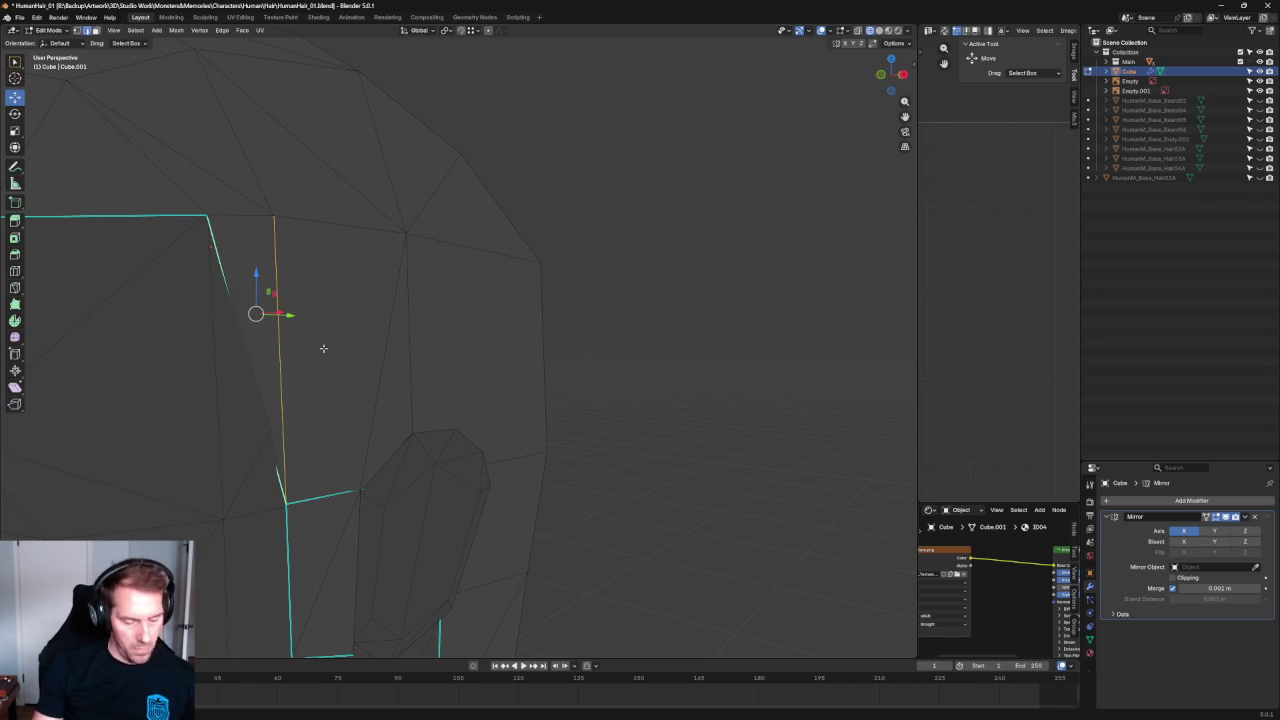
shift+click(265, 387)
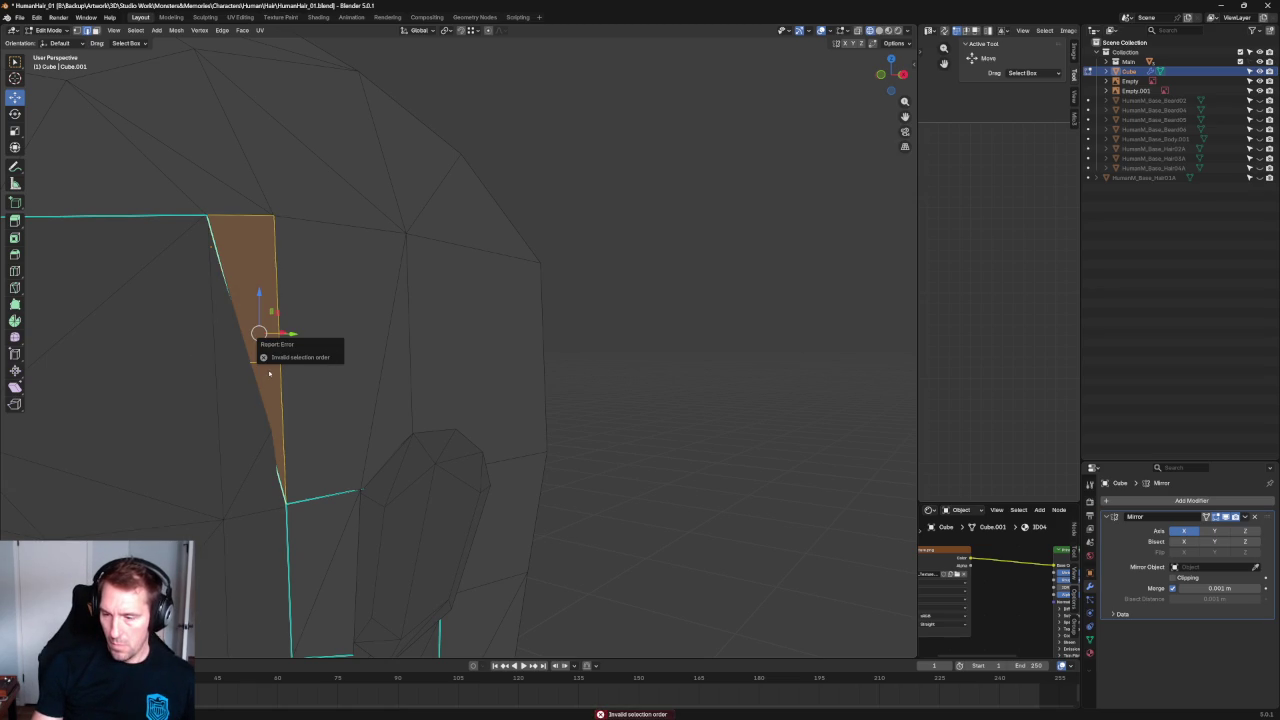
middle_drag(279, 382, 285, 376)
key(grave)
click(298, 380)
Move the temple vertex forward along Y in side view, undoing a stray sideburn slide.
key(alt+a)
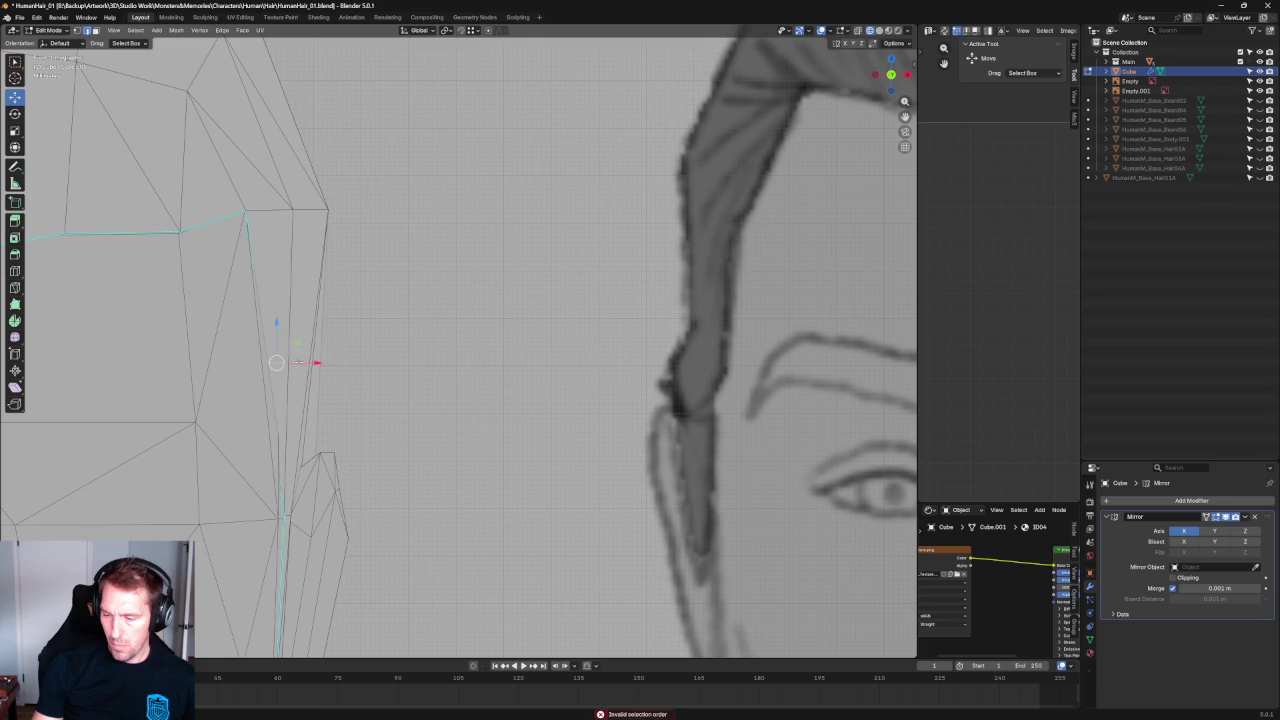
mouse_move(320, 360)
middle_down()
mouse_move(397, 362)
mouse_move(369, 354)
middle_up()
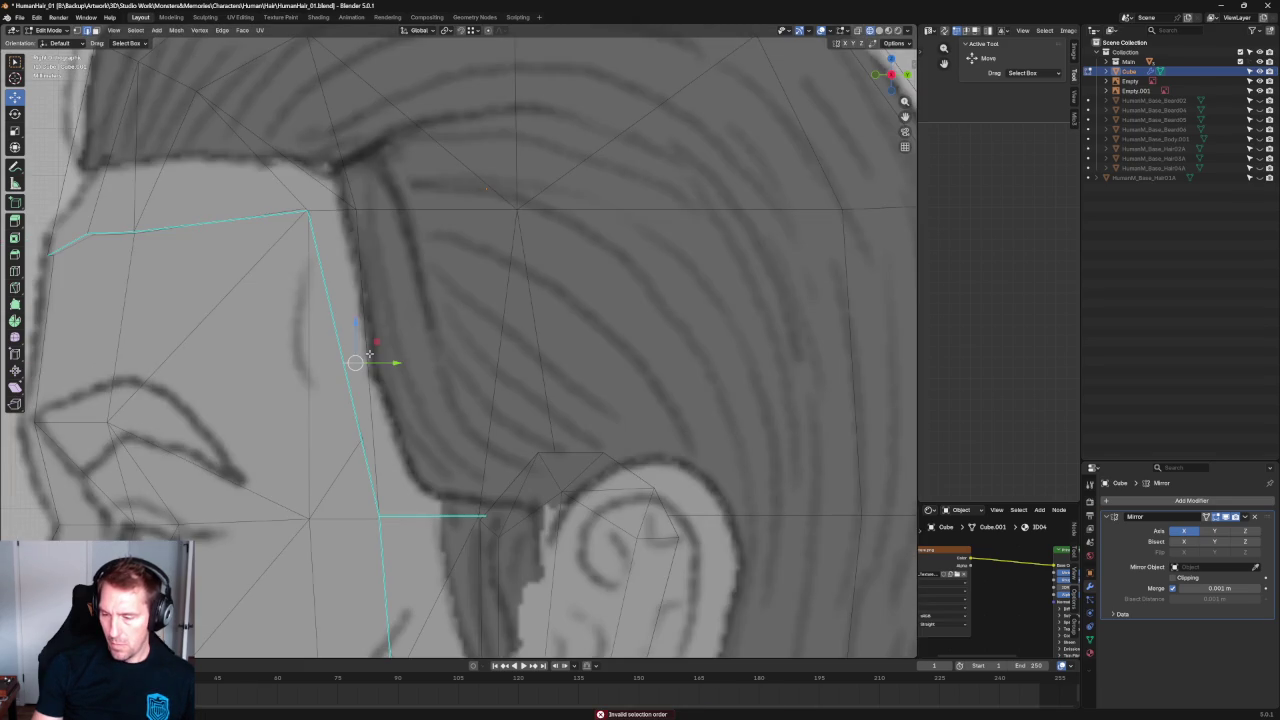
drag(383, 365, 404, 362)
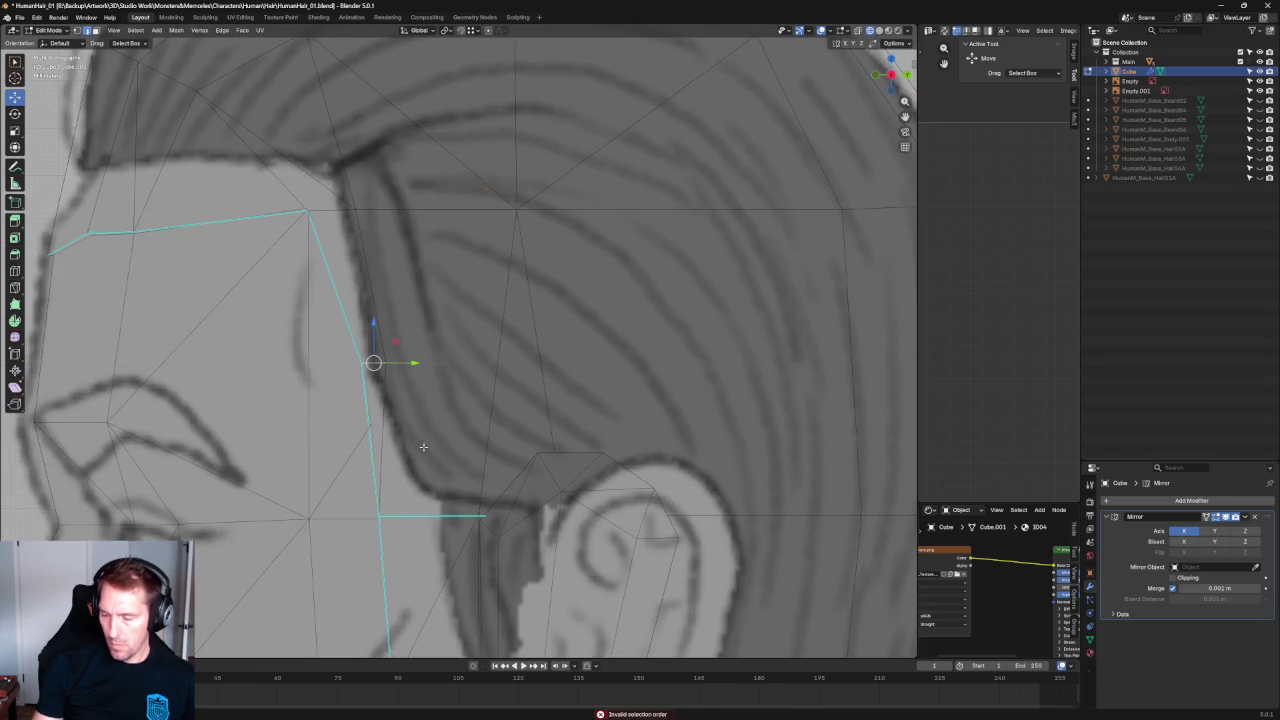
middle_drag(403, 363, 302, 415)
key(alt+z)
drag(328, 395, 249, 446)
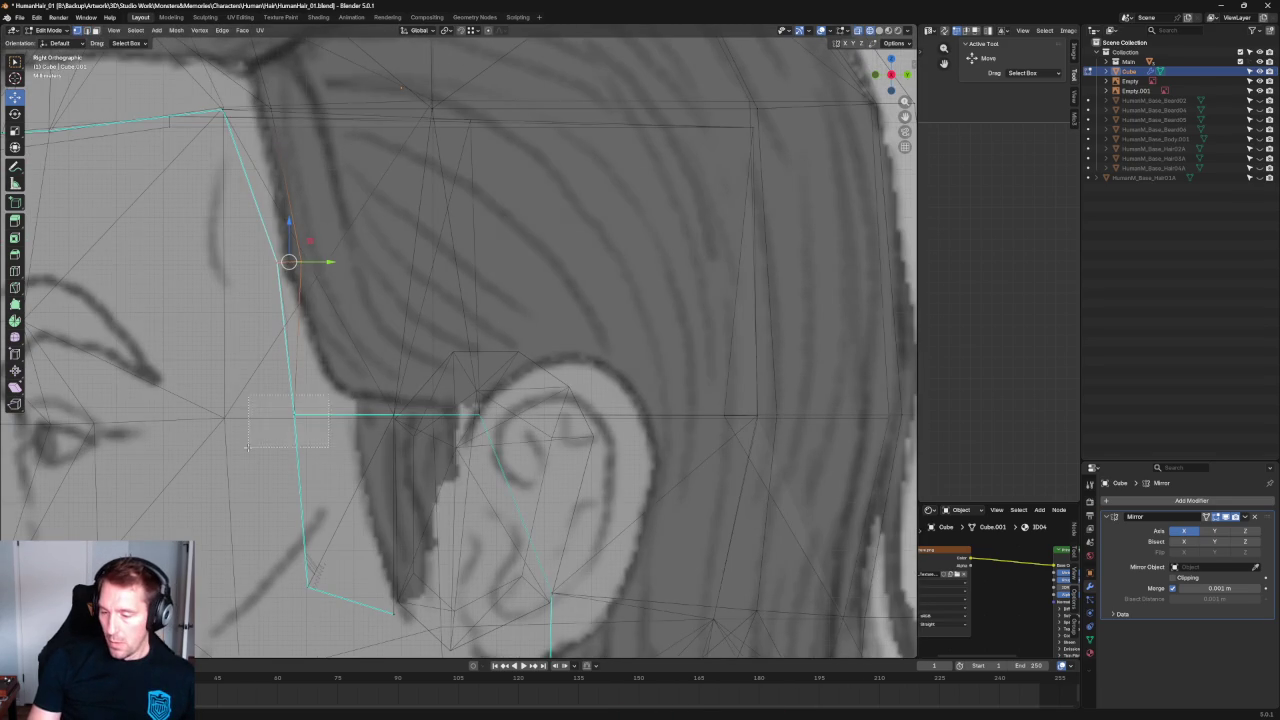
drag(327, 415, 350, 414)
key(ctrl+z)
Move the upper temple vertex up and forward onto the side sketch's hairline.
shift+middle_drag(300, 263, 311, 347)
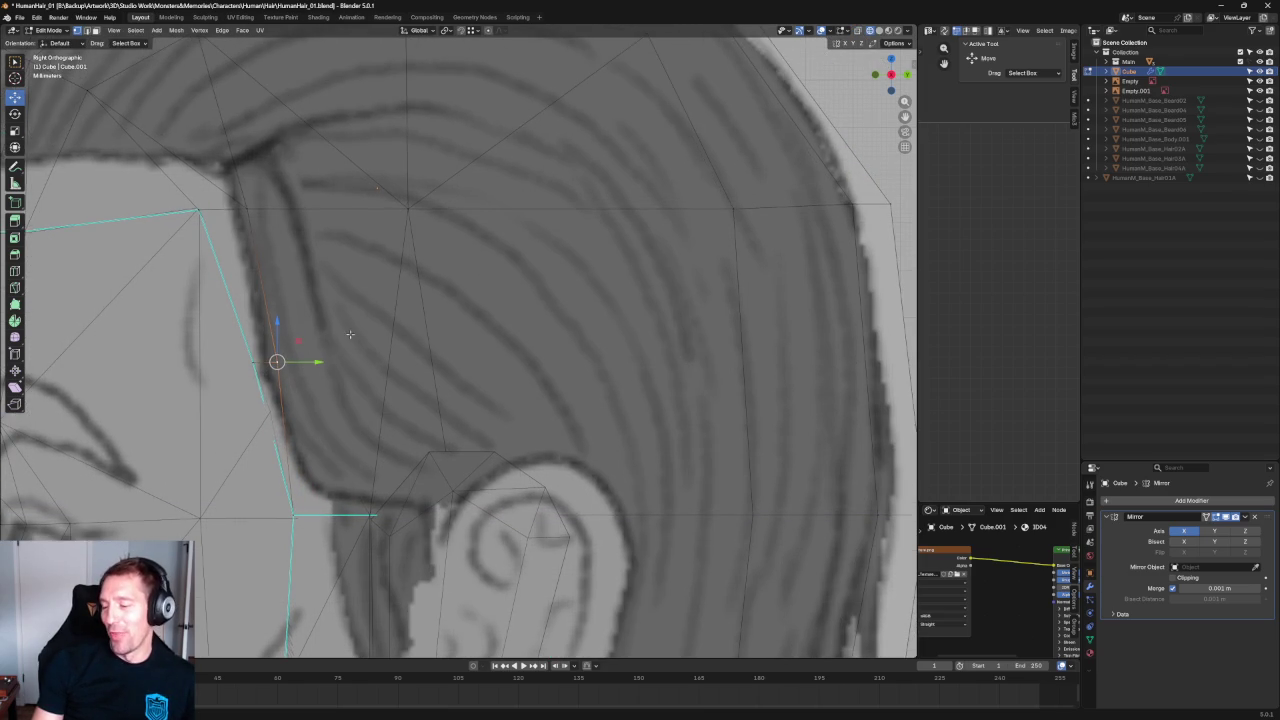
shift+click(416, 207)
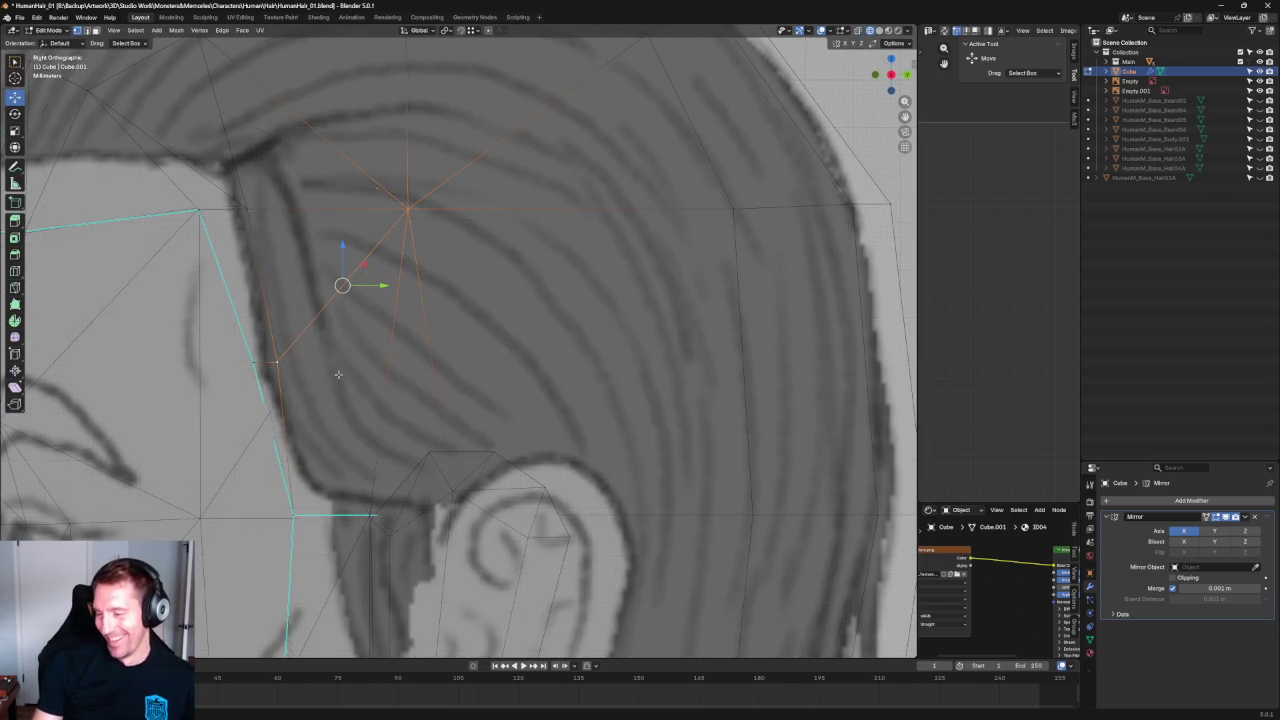
middle_drag(337, 354, 448, 360)
key(KP_1)
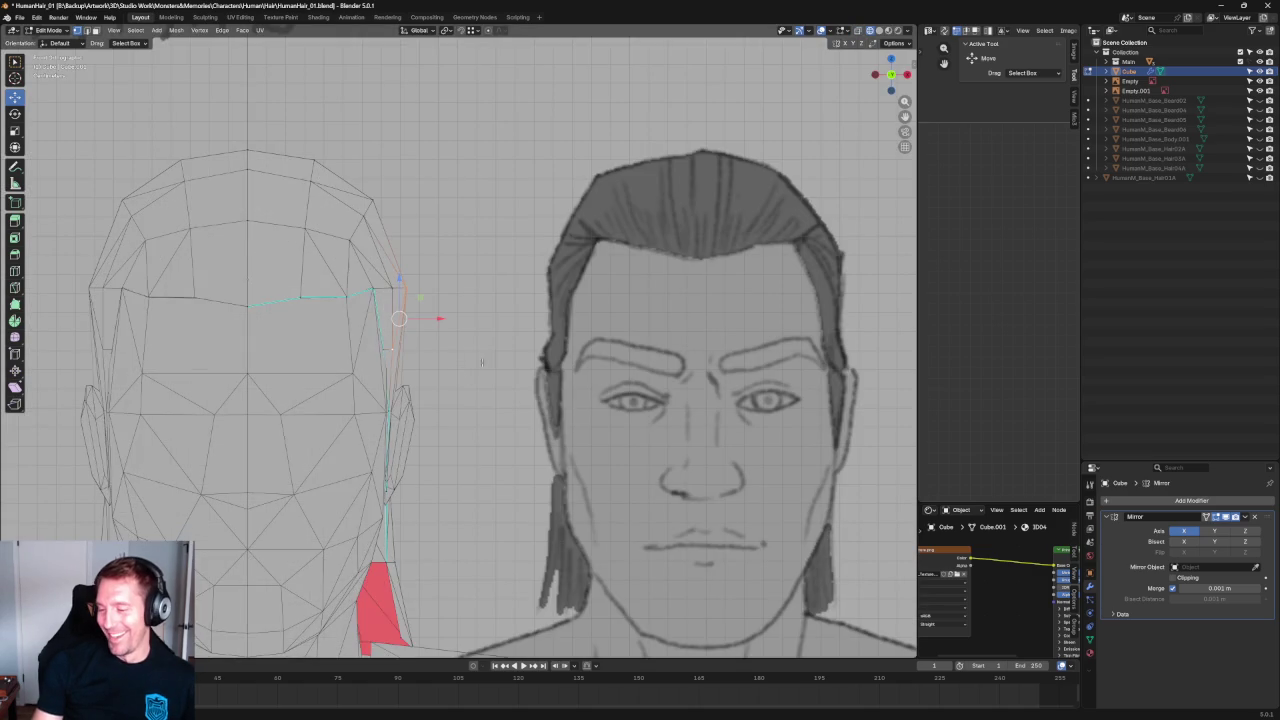
key(KP_3)
scroll(391, 320, up, 2)
scroll(391, 320, up, 2)
mouse_move(431, 324)
mouse_down()
mouse_move(426, 355)
mouse_move(400, 371)
mouse_up()
drag(414, 312, 449, 338)
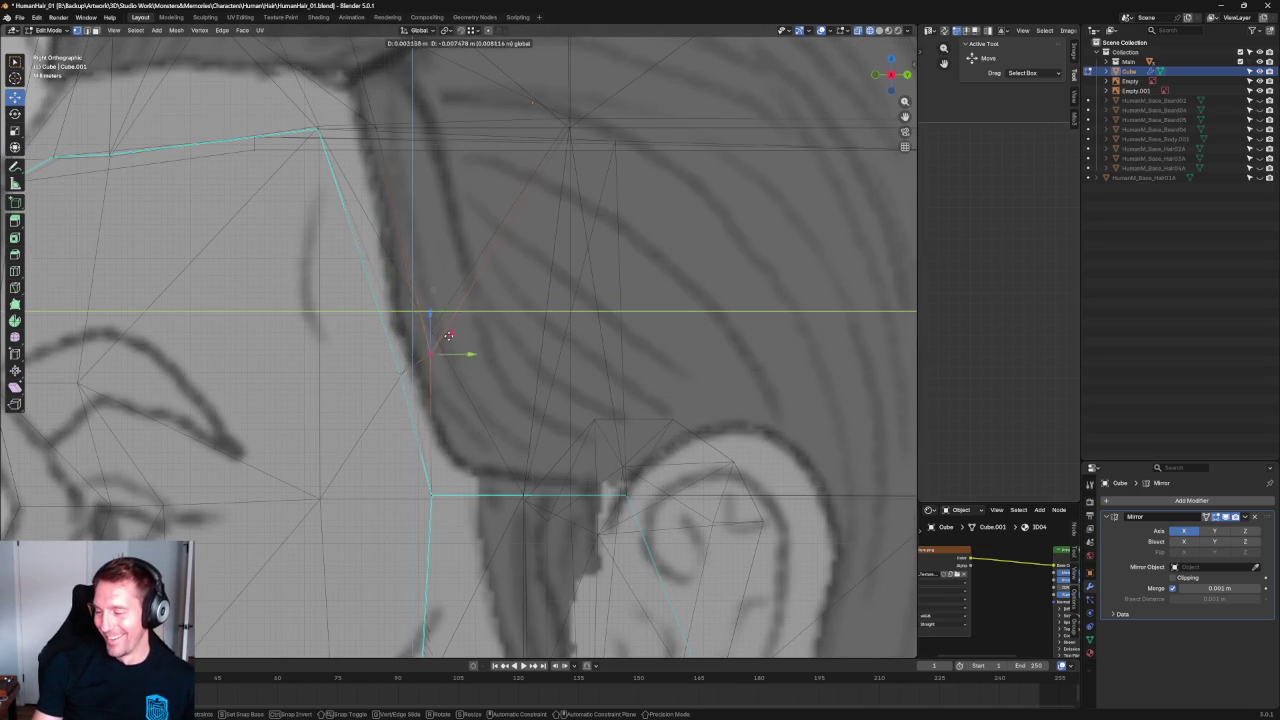
click(449, 314)
In front view, nudge the temple vertex slightly inward along X.
key(KP_1)
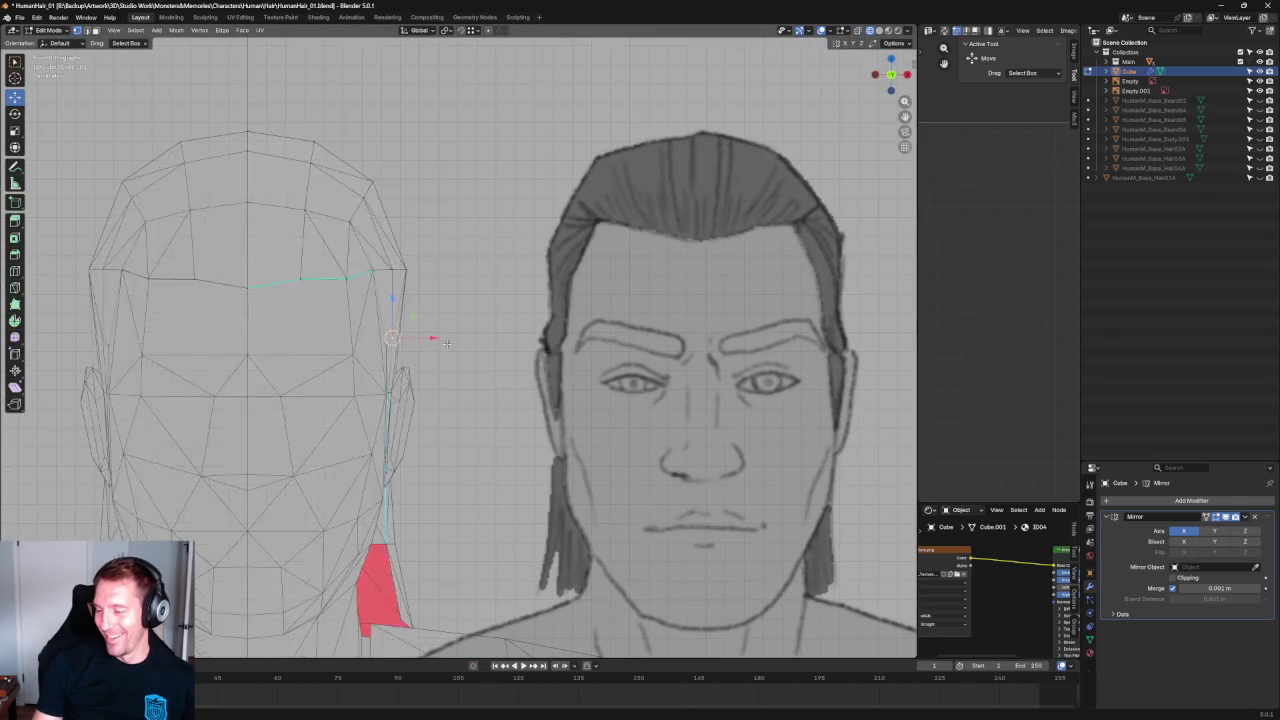
scroll(341, 370, up, 4)
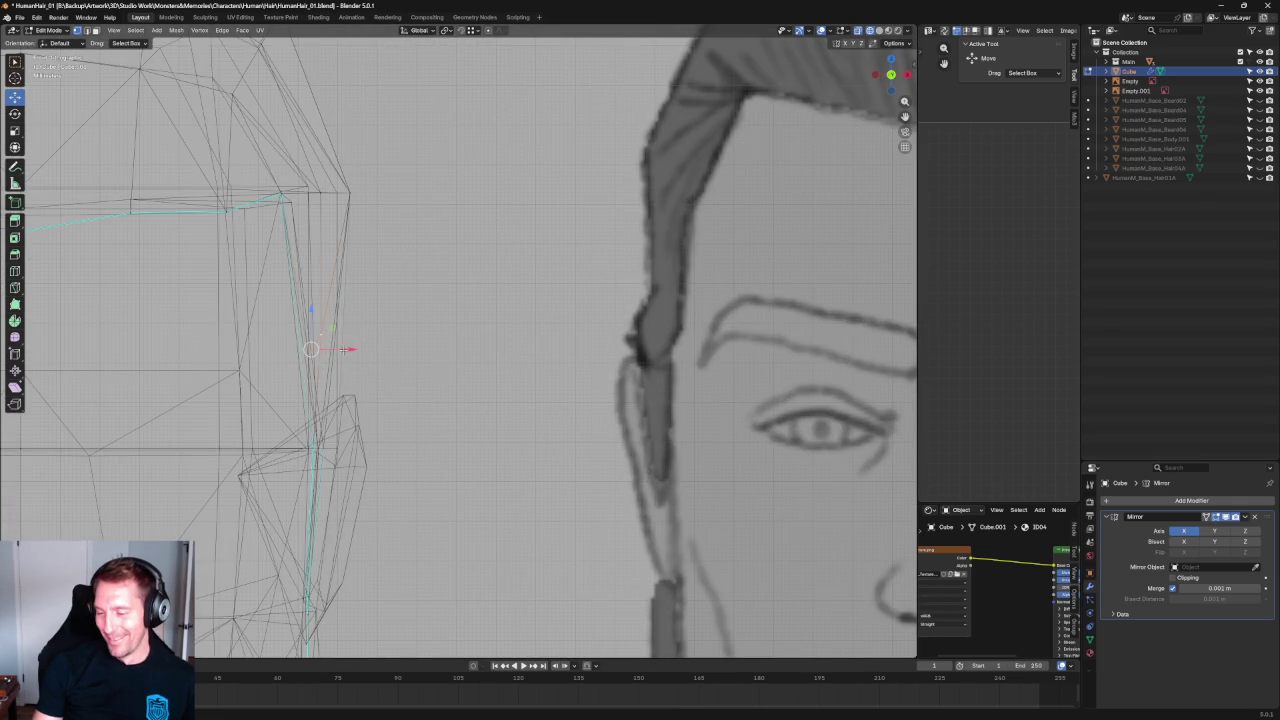
drag(342, 349, 343, 350)
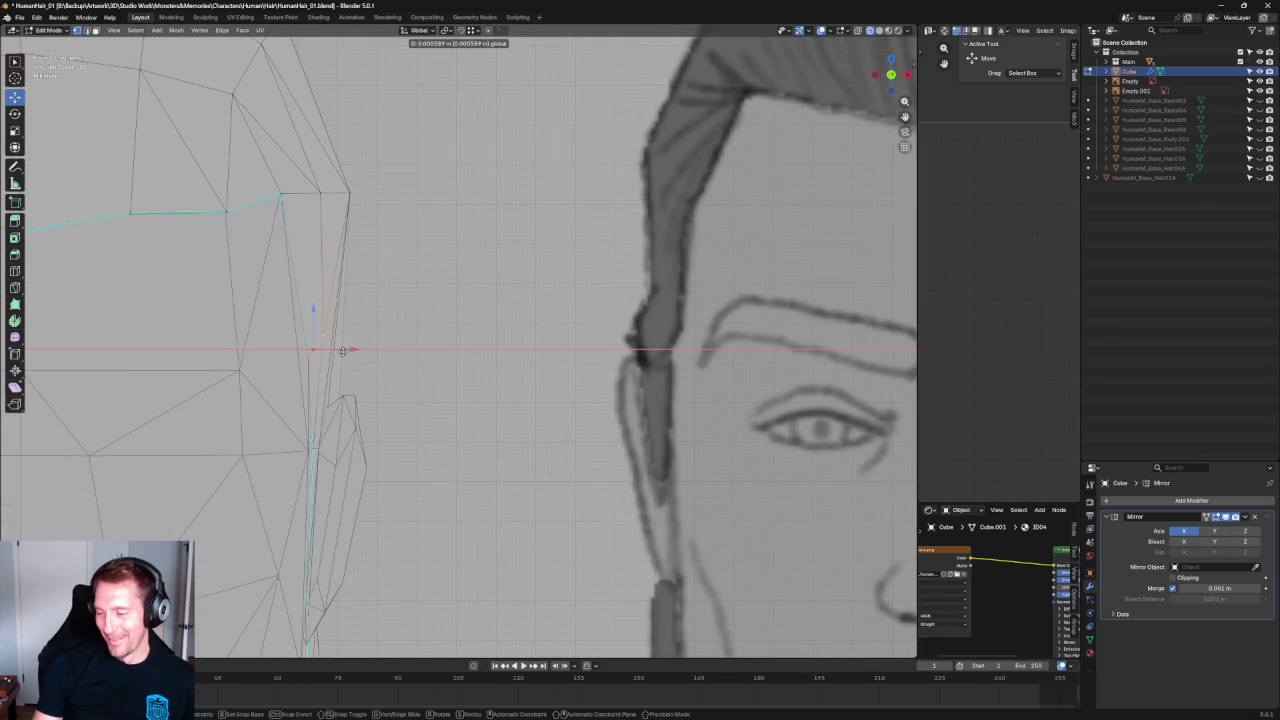
click(344, 350)
drag(355, 341, 365, 335)
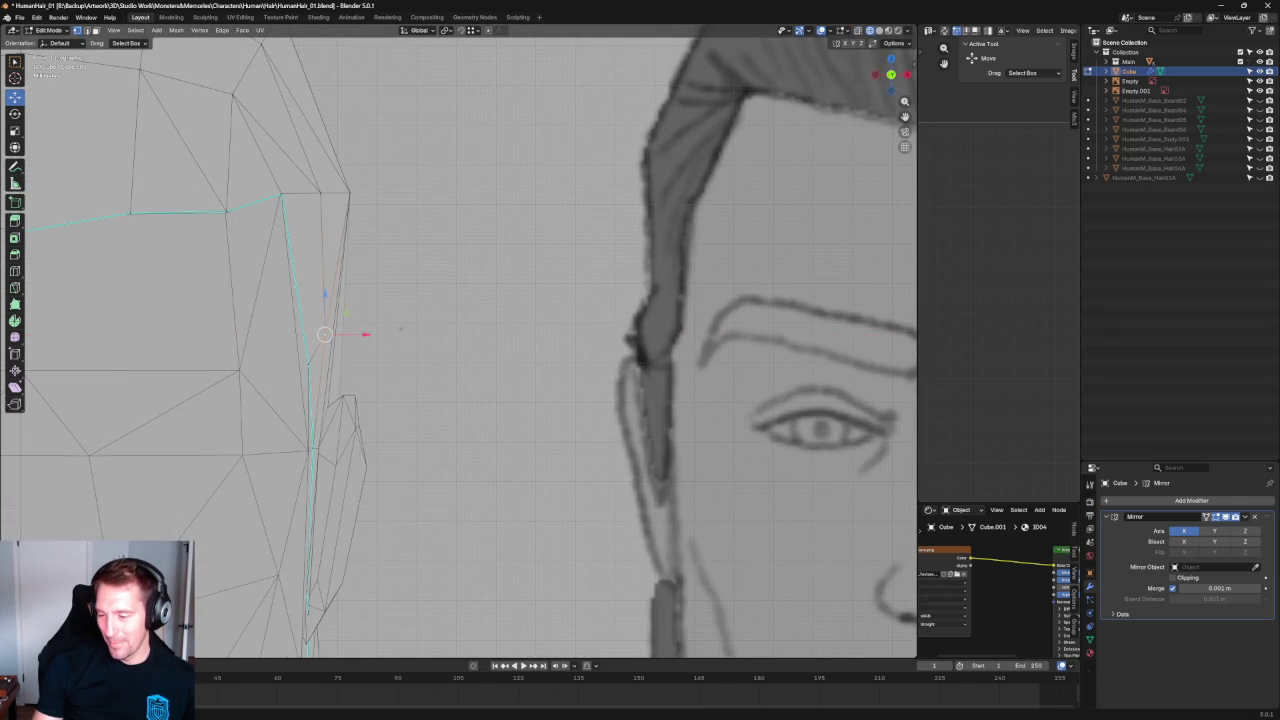
scroll(463, 293, down, 5)
Back in side view, lower the vertex along the hair edge.
key(KP_3)
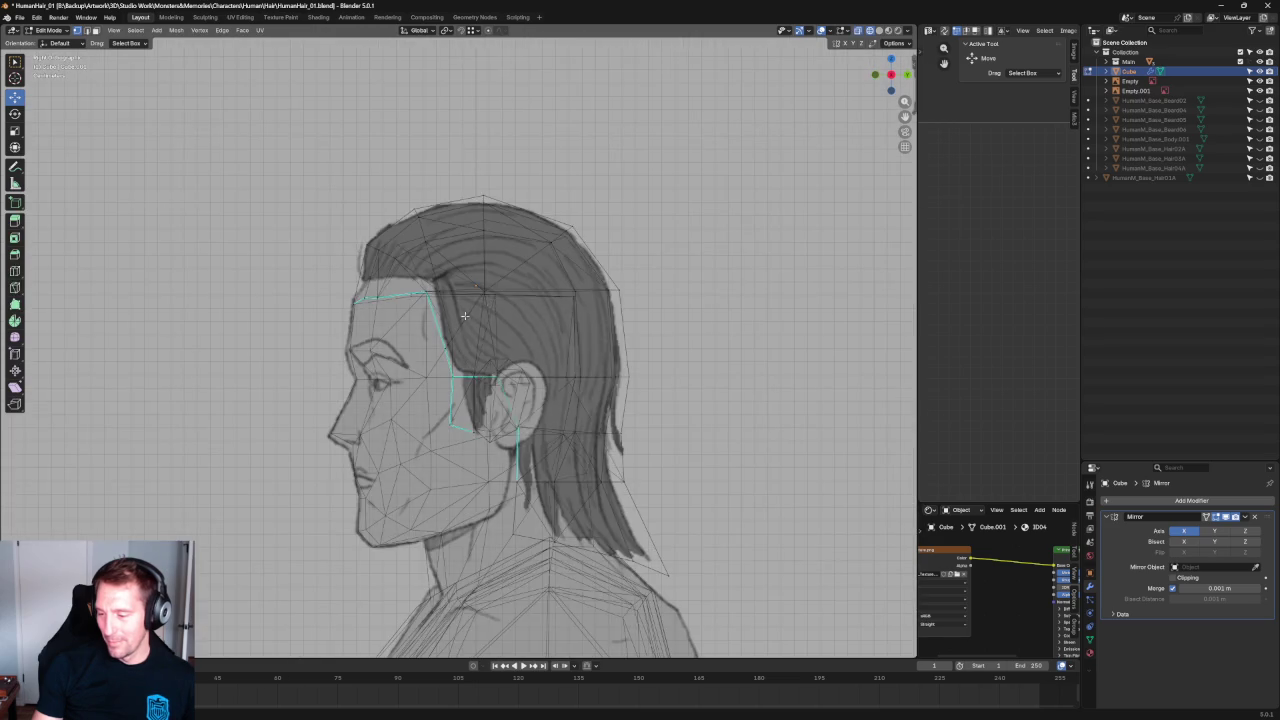
scroll(437, 363, up, 4)
drag(463, 325, 447, 391)
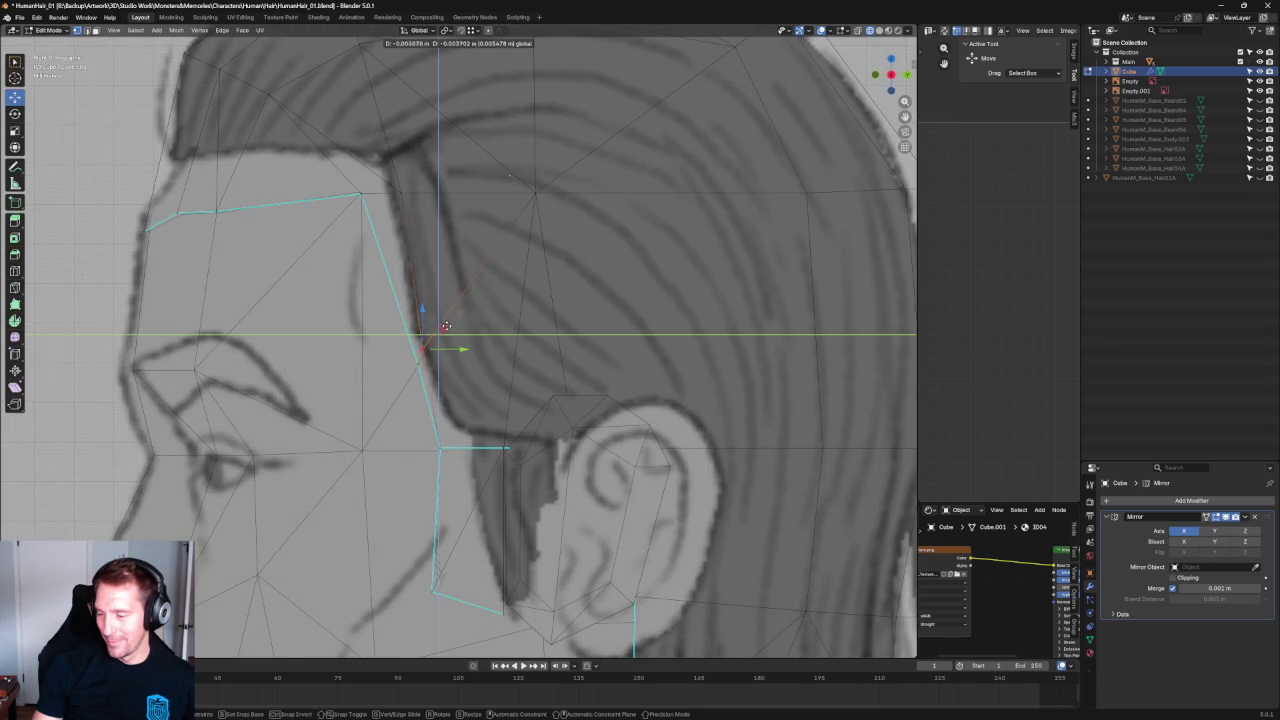
scroll(469, 441, down, 1)
scroll(379, 497, down, 1)
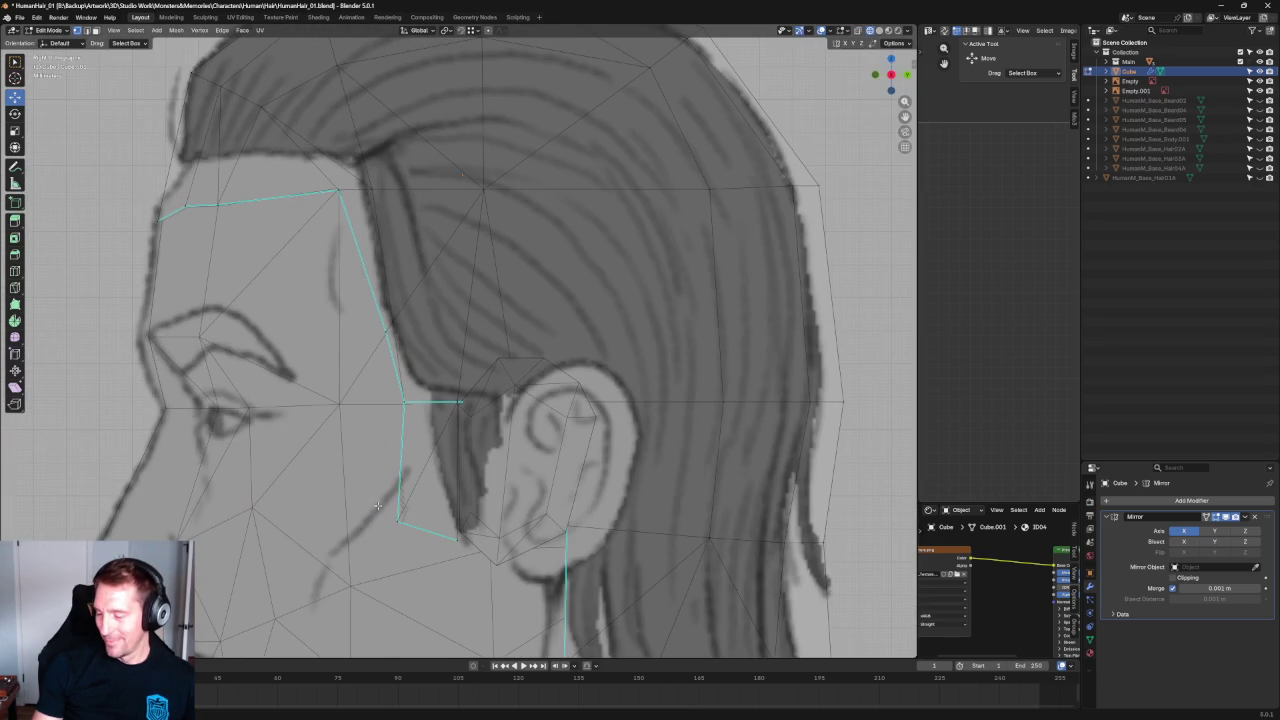
middle_drag(393, 527, 487, 489)
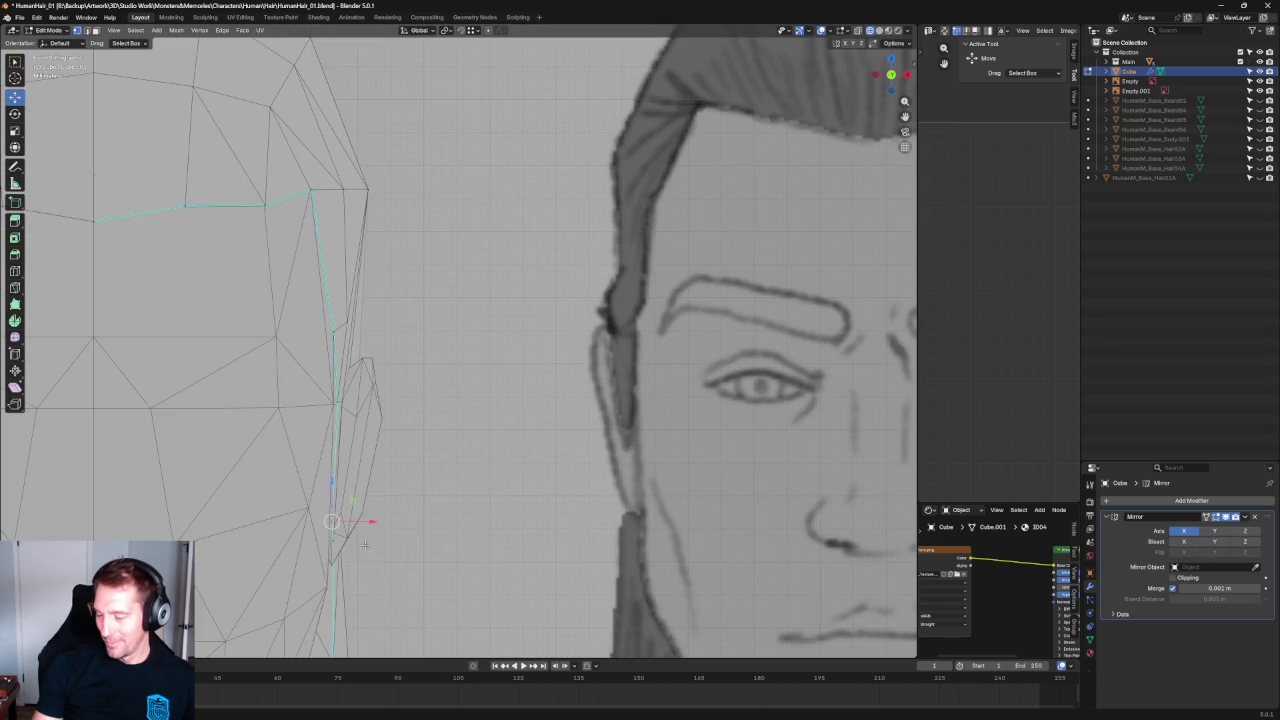
Shift the selected hairline vertex along the X axis while viewing the hair edge close up.
mouse_move(365, 545)
middle_down()
mouse_move(451, 508)
mouse_move(423, 528)
middle_up()
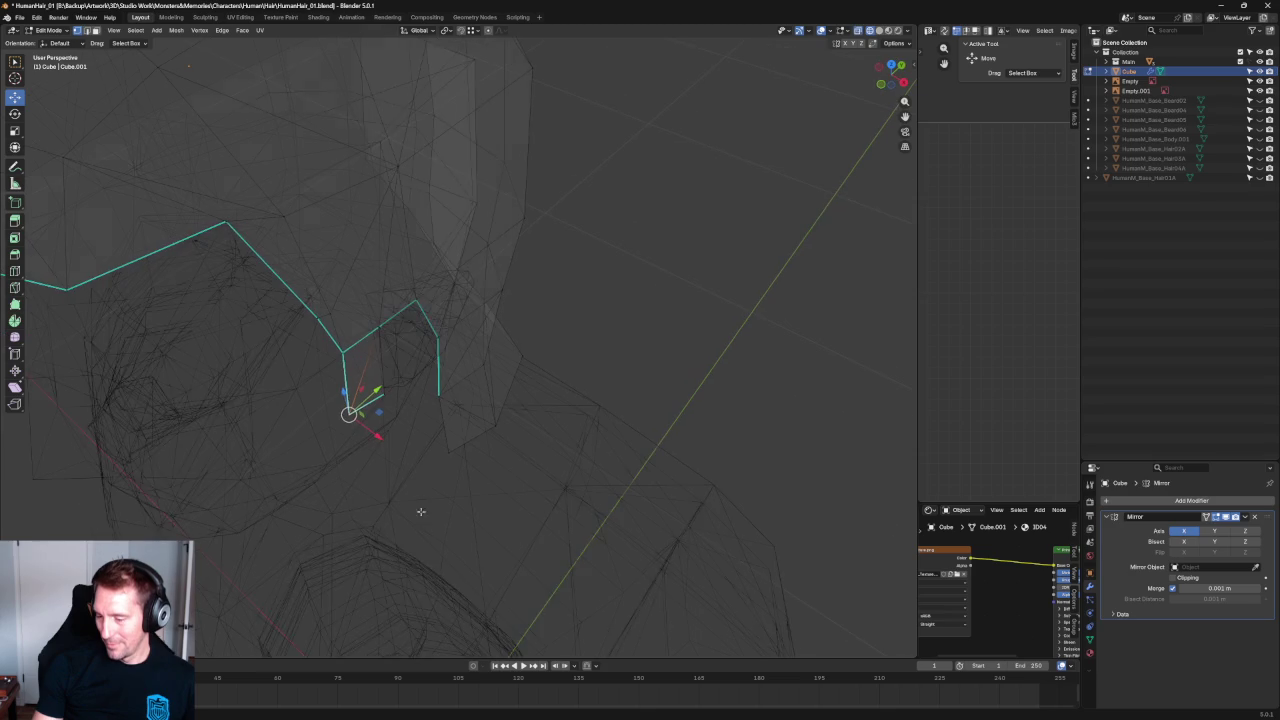
scroll(485, 388, up, 3)
scroll(485, 388, down, 1)
key(g)
key(x)
click(502, 352)
In the side reference view, slide the hairline vertex down toward the sketch's hair edge.
middle_drag(497, 361, 495, 362)
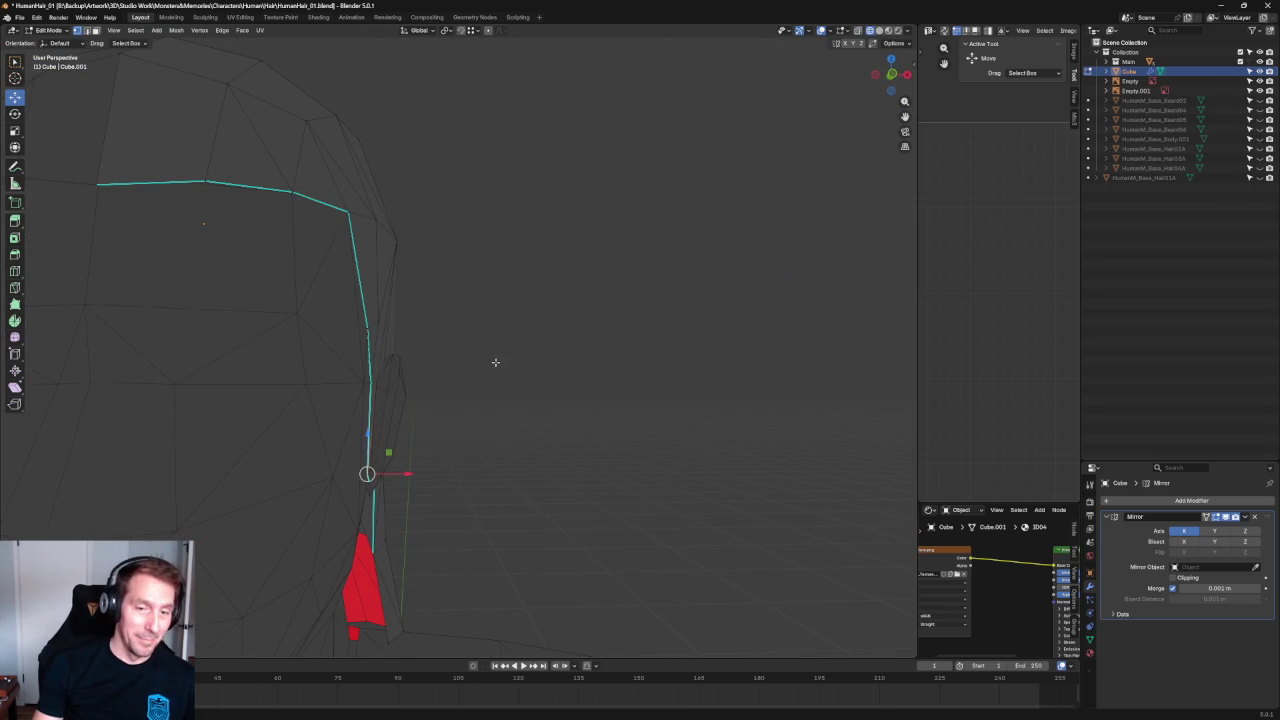
scroll(531, 350, down, 5)
mouse_move(577, 343)
middle_down()
mouse_move(511, 380)
mouse_move(486, 290)
mouse_move(463, 332)
mouse_move(611, 374)
middle_up()
scroll(520, 330, up, 3)
scroll(517, 334, up, 2)
scroll(640, 368, up, 2)
key(grave)
click(606, 346)
scroll(606, 346, down, 4)
scroll(394, 369, up, 4)
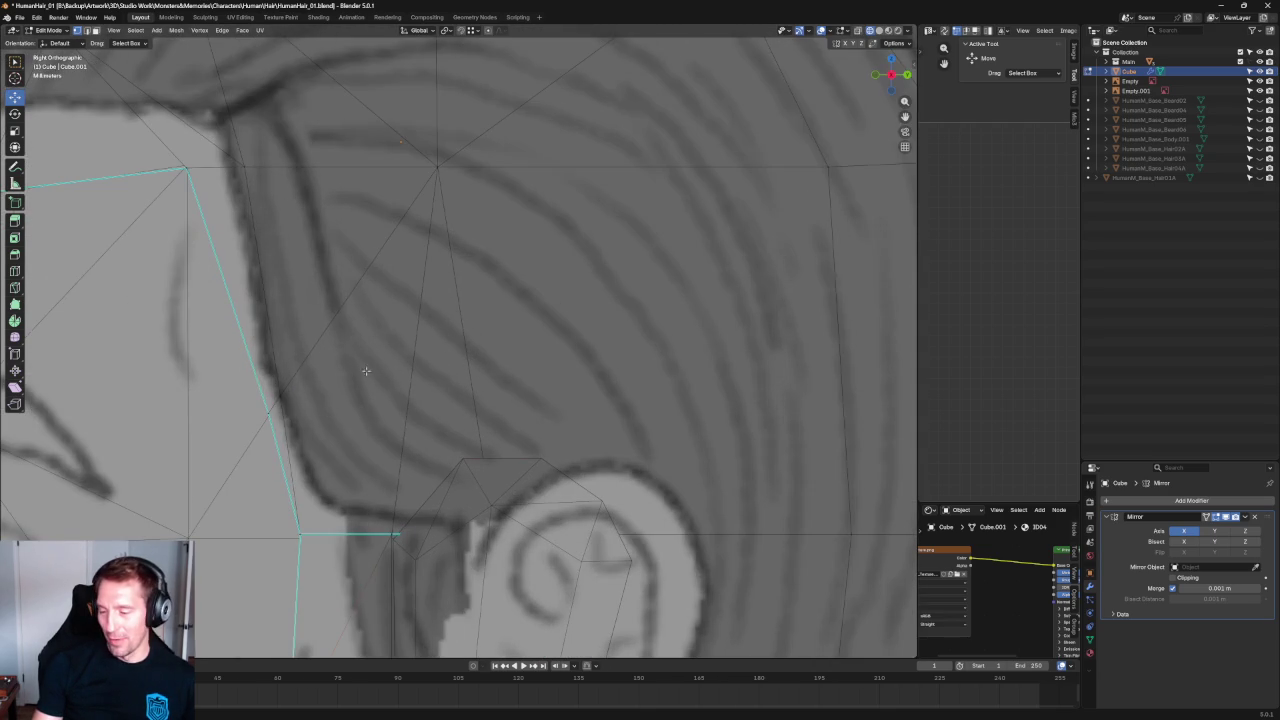
drag(310, 371, 302, 389)
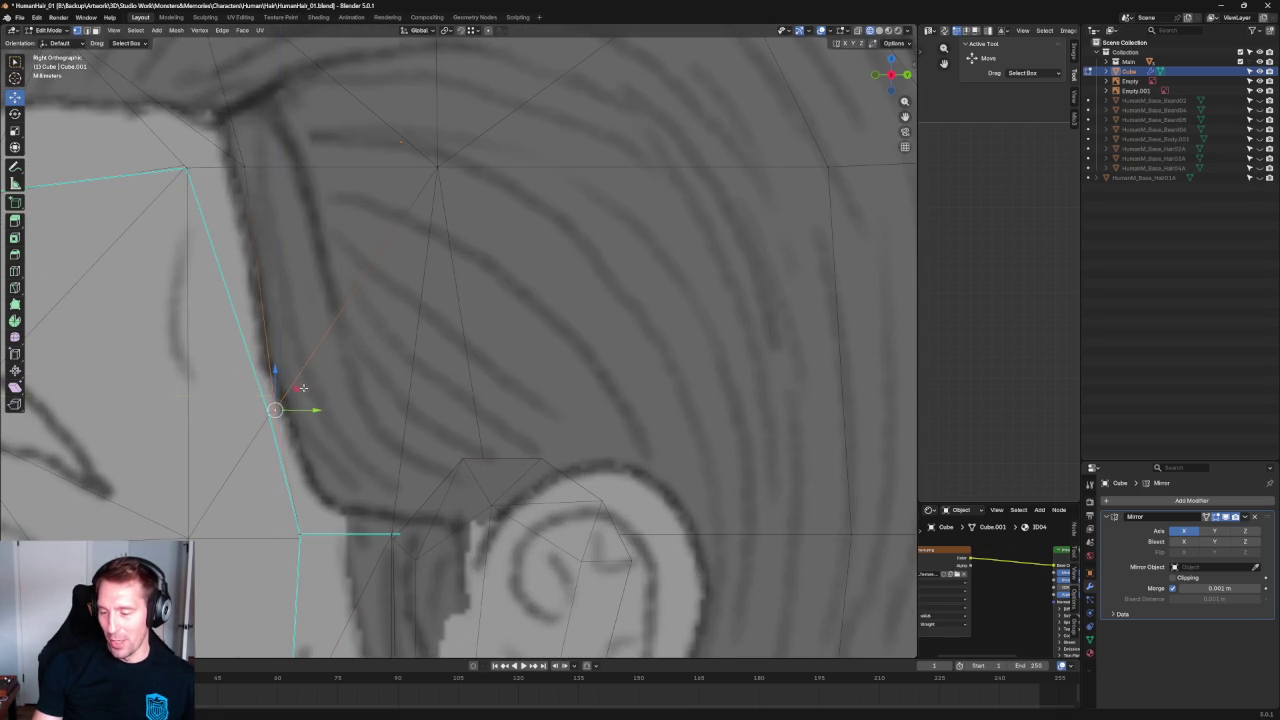
Move the hairline vertex forward to match the side sketch.
scroll(302, 388, down, 5)
scroll(389, 308, up, 4)
drag(411, 338, 343, 337)
scroll(343, 337, down, 5)
scroll(434, 377, down, 3)
In the front view, pull the vertex inward onto the head outline.
key(KP_1)
scroll(377, 352, up, 6)
drag(320, 337, 288, 328)
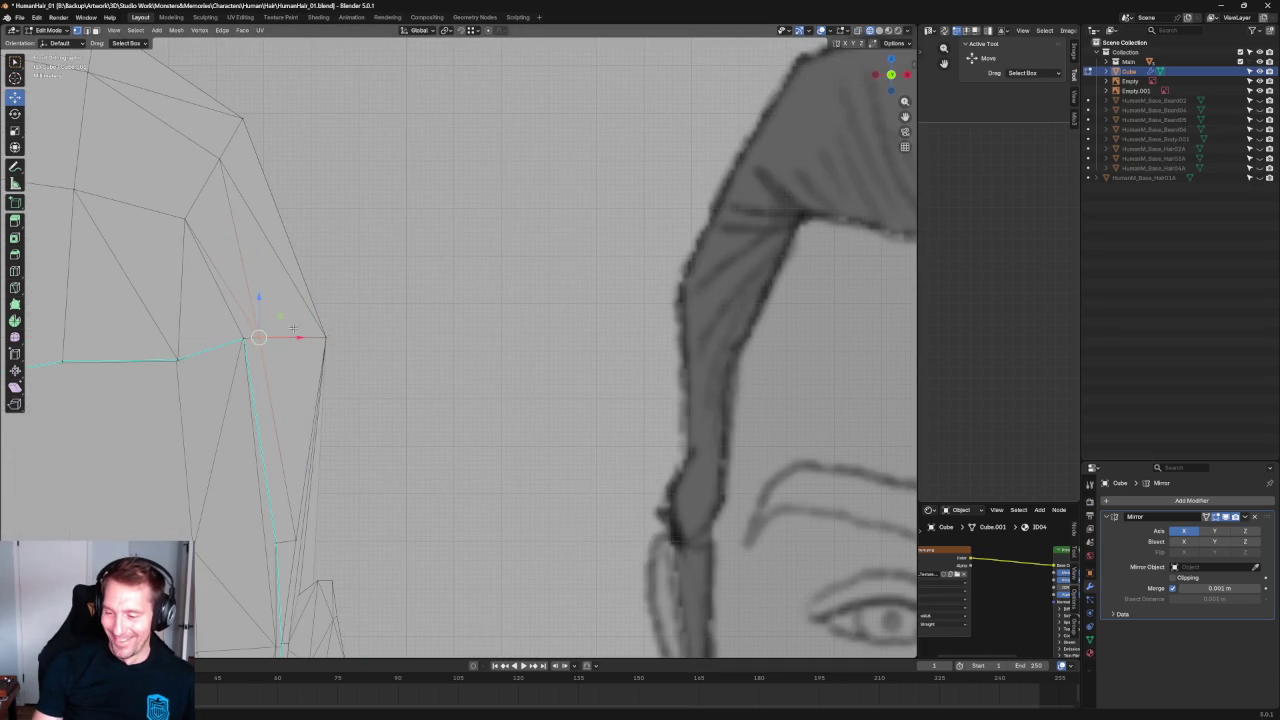
scroll(499, 383, down, 5)
mouse_move(499, 383)
middle_down()
mouse_move(514, 409)
mouse_move(583, 354)
mouse_move(443, 360)
mouse_move(453, 355)
middle_up()
key(KP_1)
scroll(588, 355, up, 5)
scroll(588, 355, down, 5)
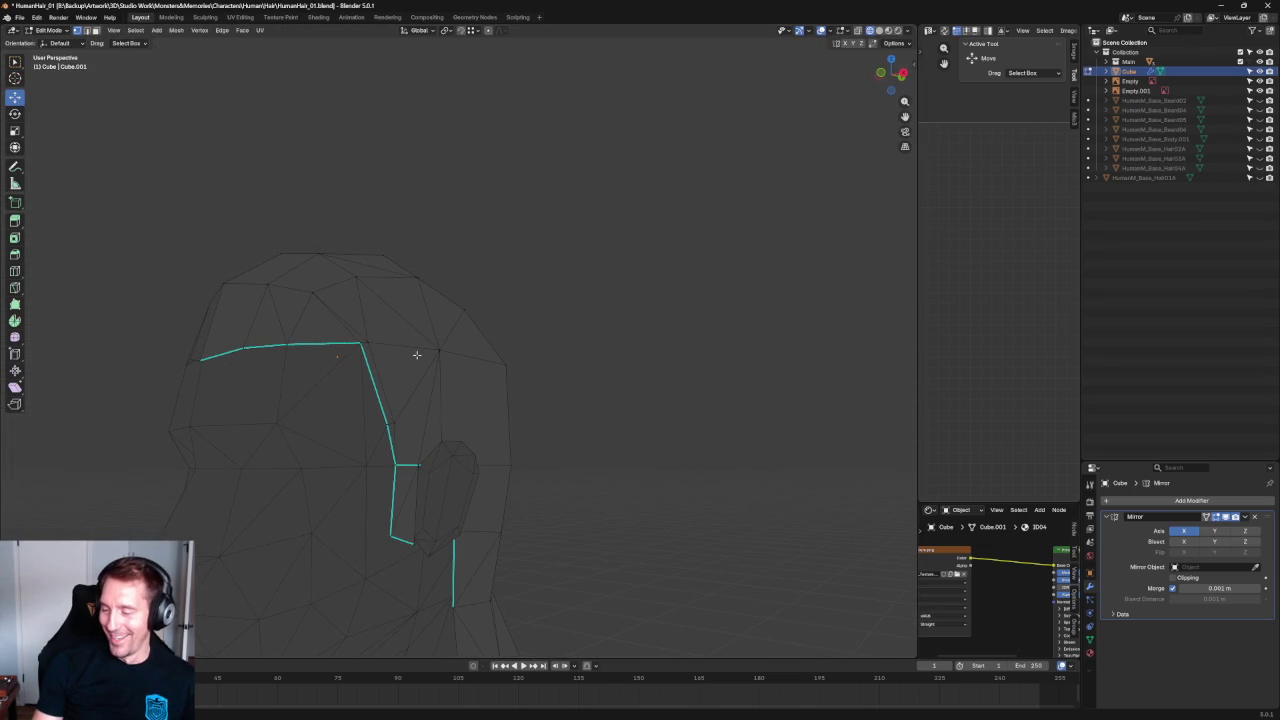
Move the sideburn corner vertex vertically along the side sketch's hairline.
click(363, 345)
key(KP_3)
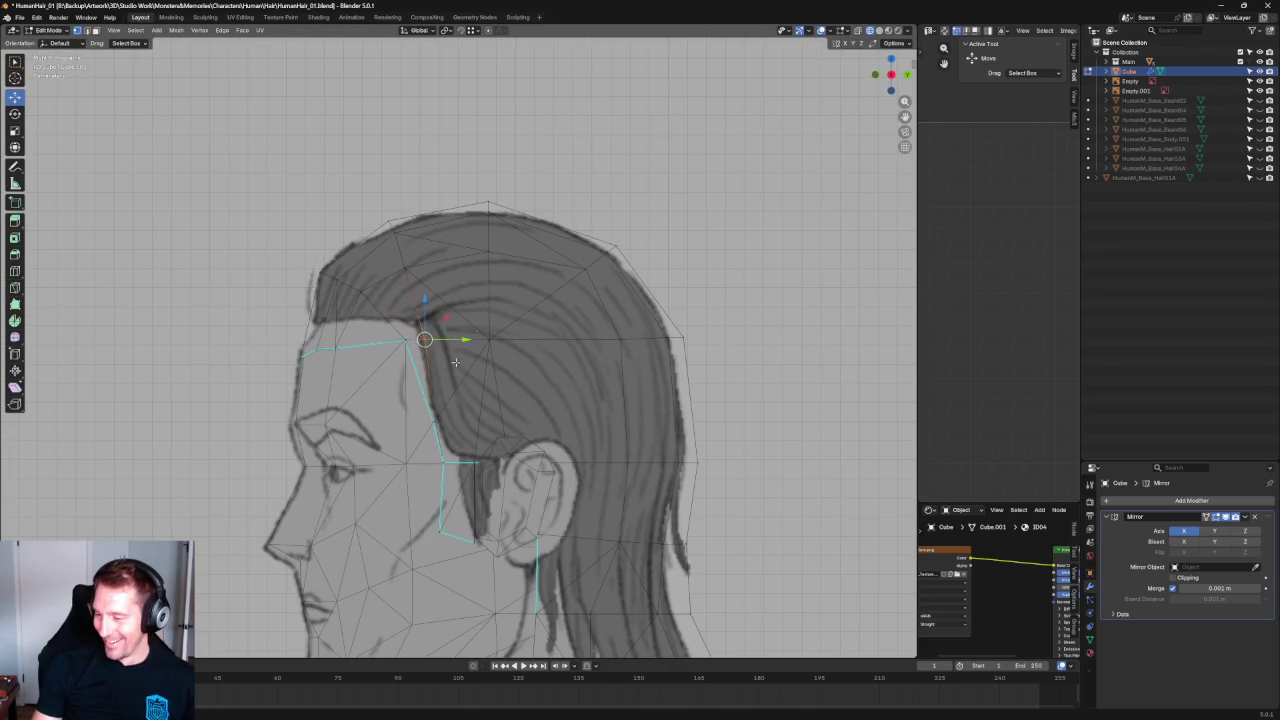
drag(455, 425, 424, 410)
key(z)
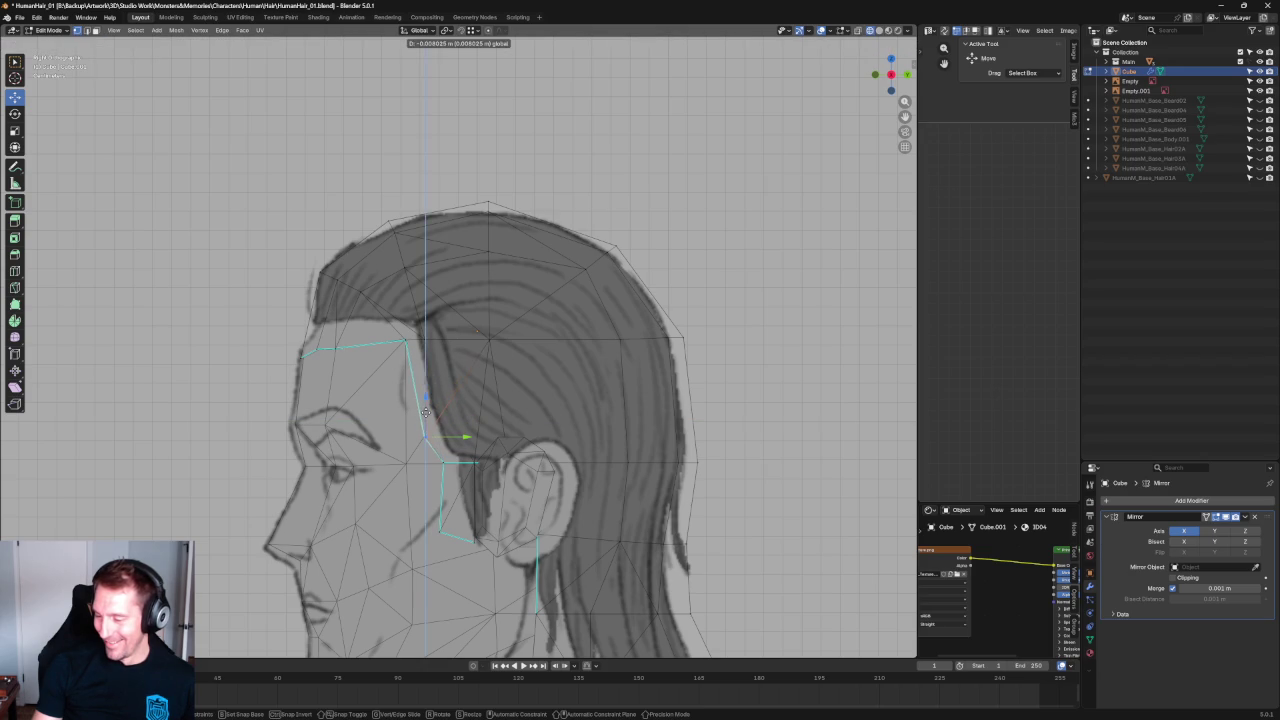
click(425, 412)
scroll(436, 472, up, 3)
drag(426, 484, 455, 477)
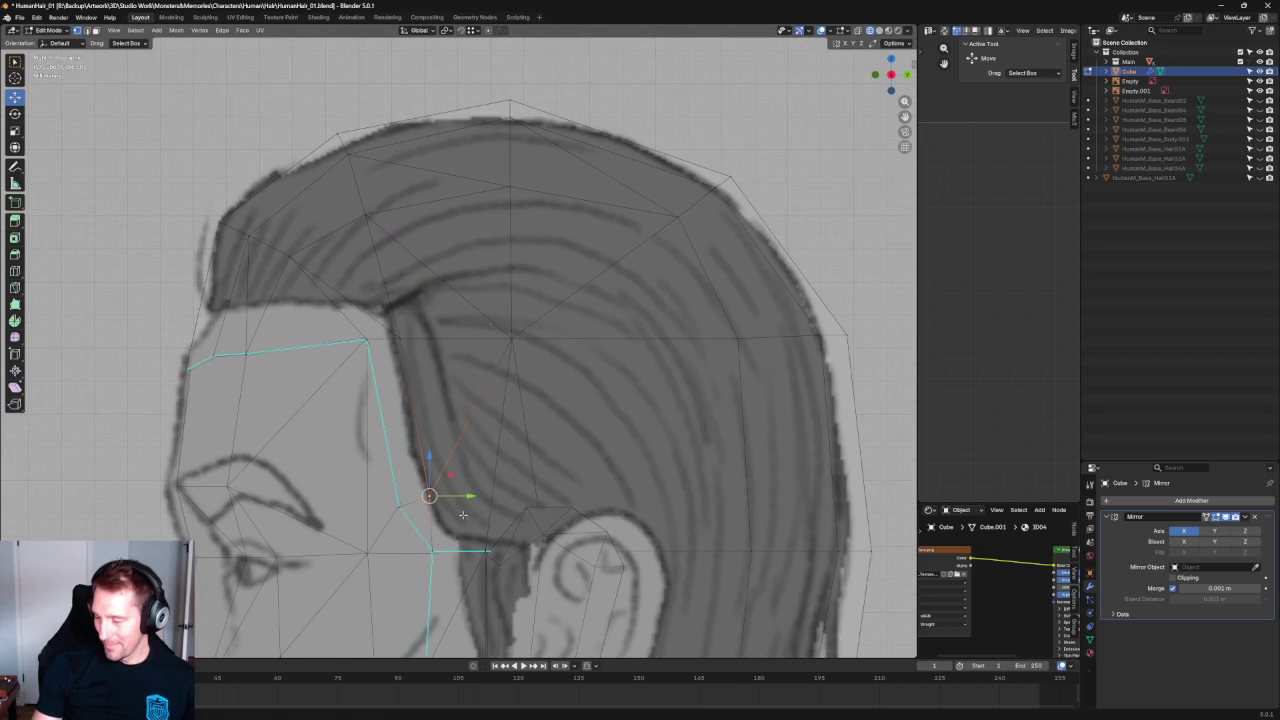
Check the edges in perspective, then move another vertex vertically in side view.
middle_drag(159, 455, 443, 422)
scroll(443, 422, up, 2)
scroll(443, 422, up, 2)
scroll(443, 422, up, 2)
scroll(690, 443, down, 5)
alt+middle_drag(690, 443, 630, 385)
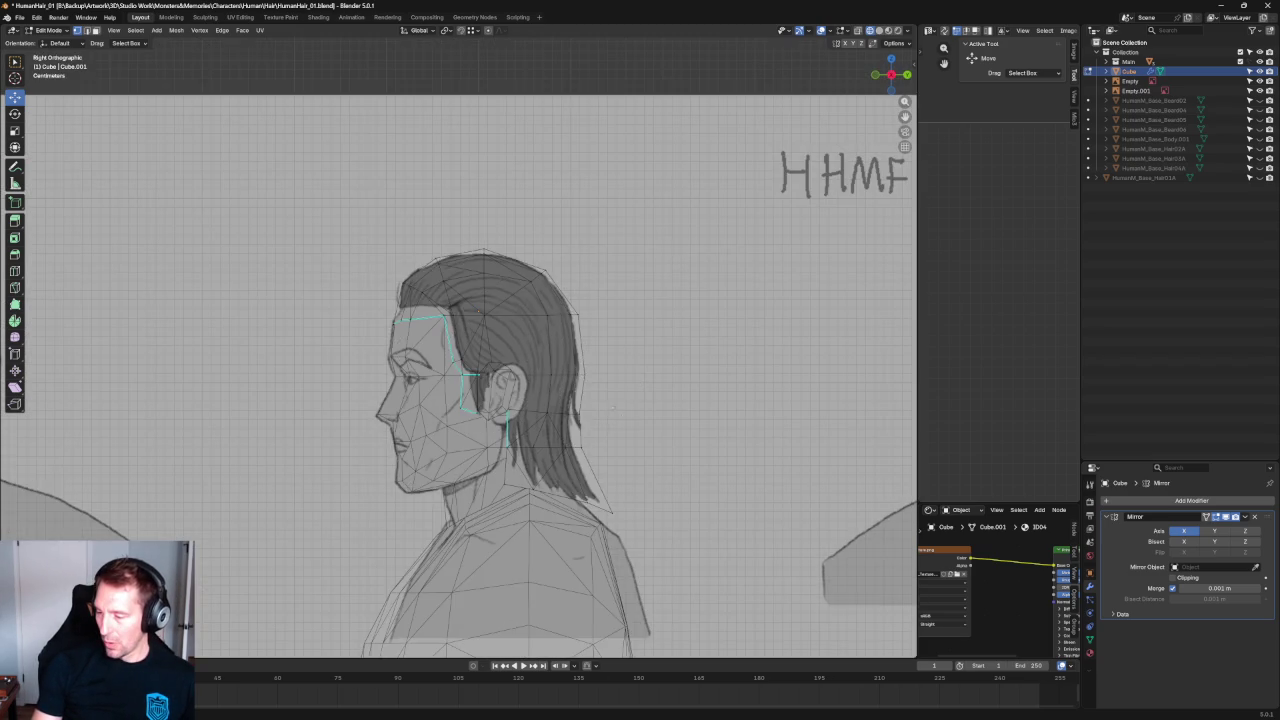
scroll(443, 435, up, 4)
scroll(440, 300, down, 4)
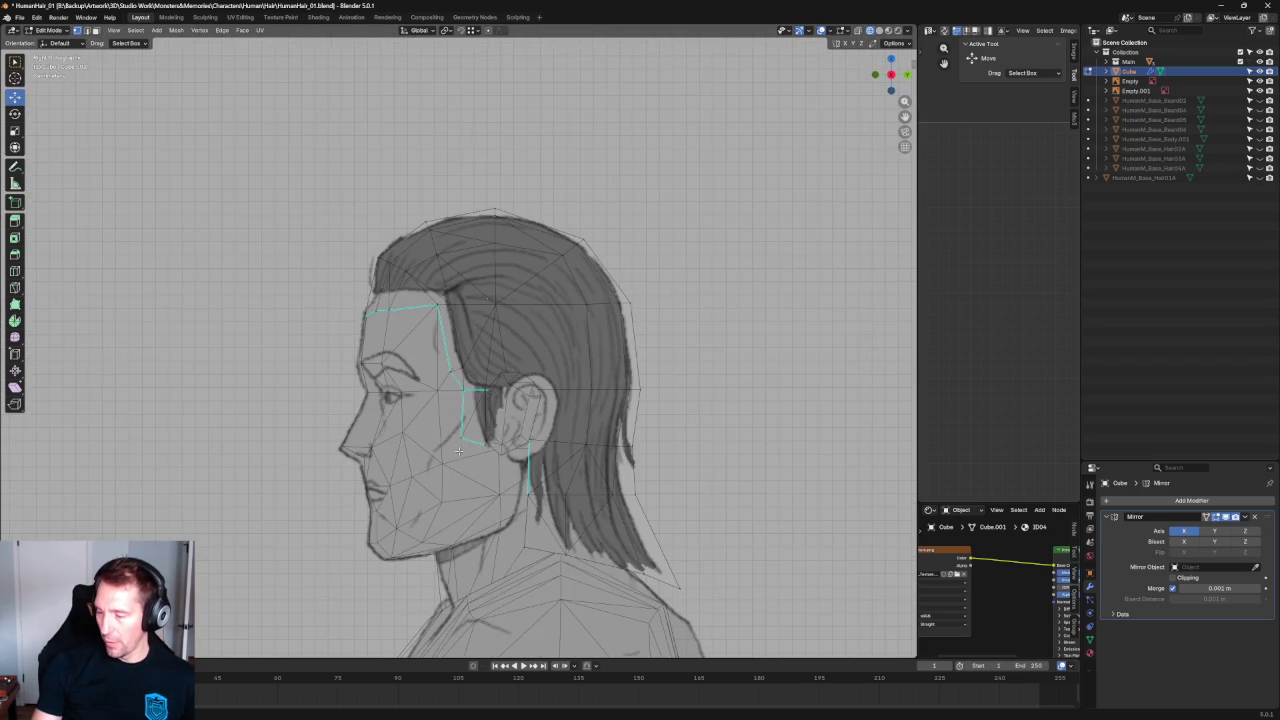
scroll(489, 393, up, 3)
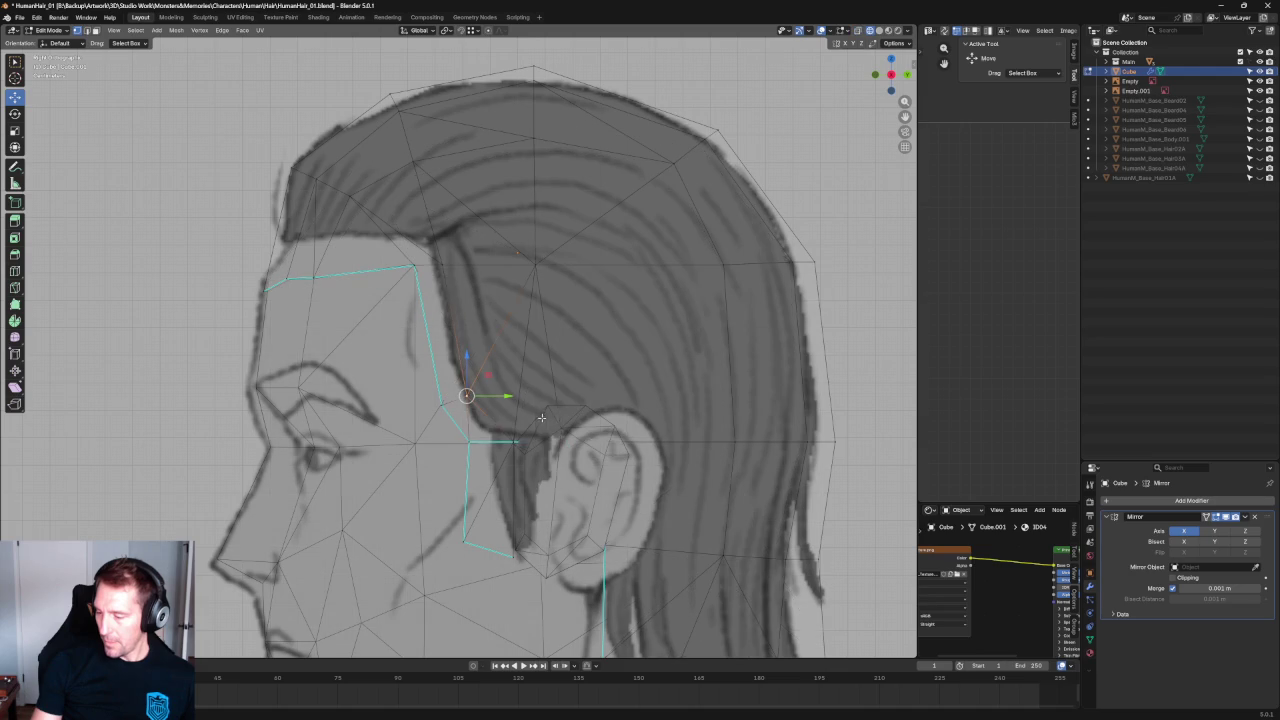
drag(491, 399, 472, 366)
key(z)
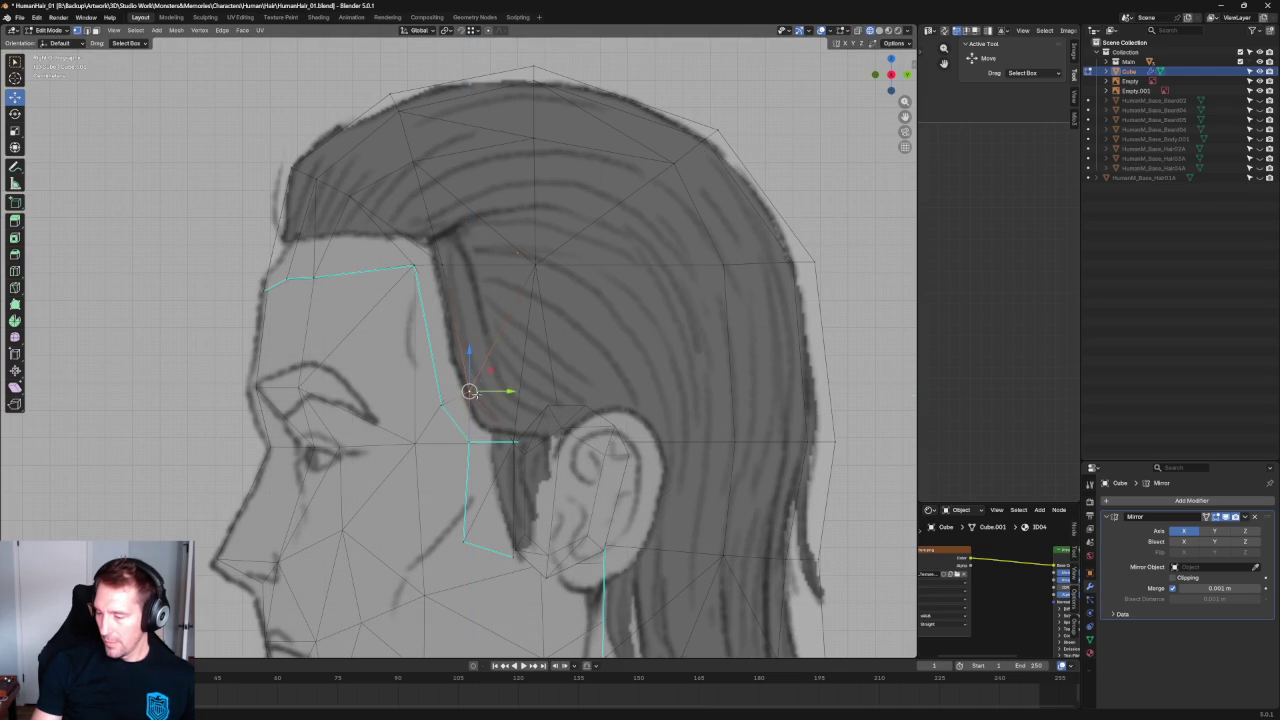
drag(499, 545, 503, 545)
Slide that vertex forward onto the side sketch's hairline.
scroll(480, 420, down, 3)
scroll(430, 300, up, 3)
scroll(408, 229, up, 2)
drag(443, 243, 433, 237)
scroll(400, 280, down, 2)
scroll(322, 303, down, 2)
scroll(395, 280, up, 3)
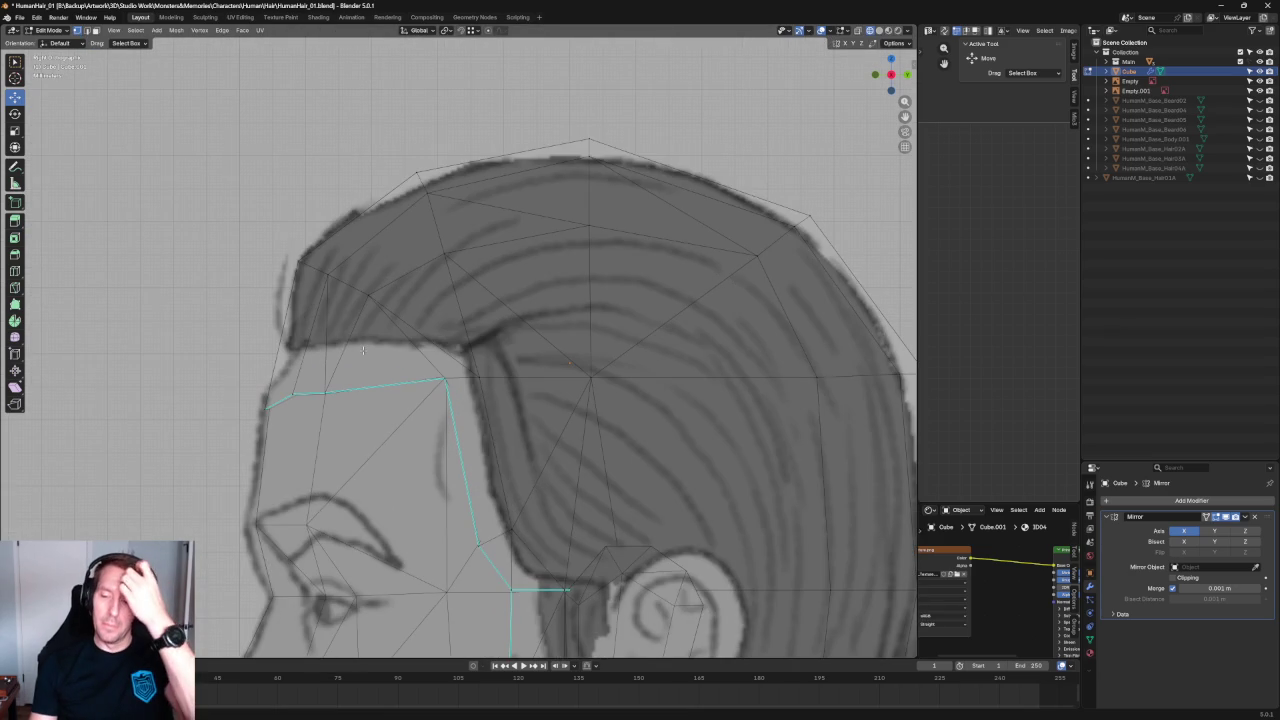
Nudge the front hair-corner vertex slightly along Y toward the sketch's hair tip.
click(331, 276)
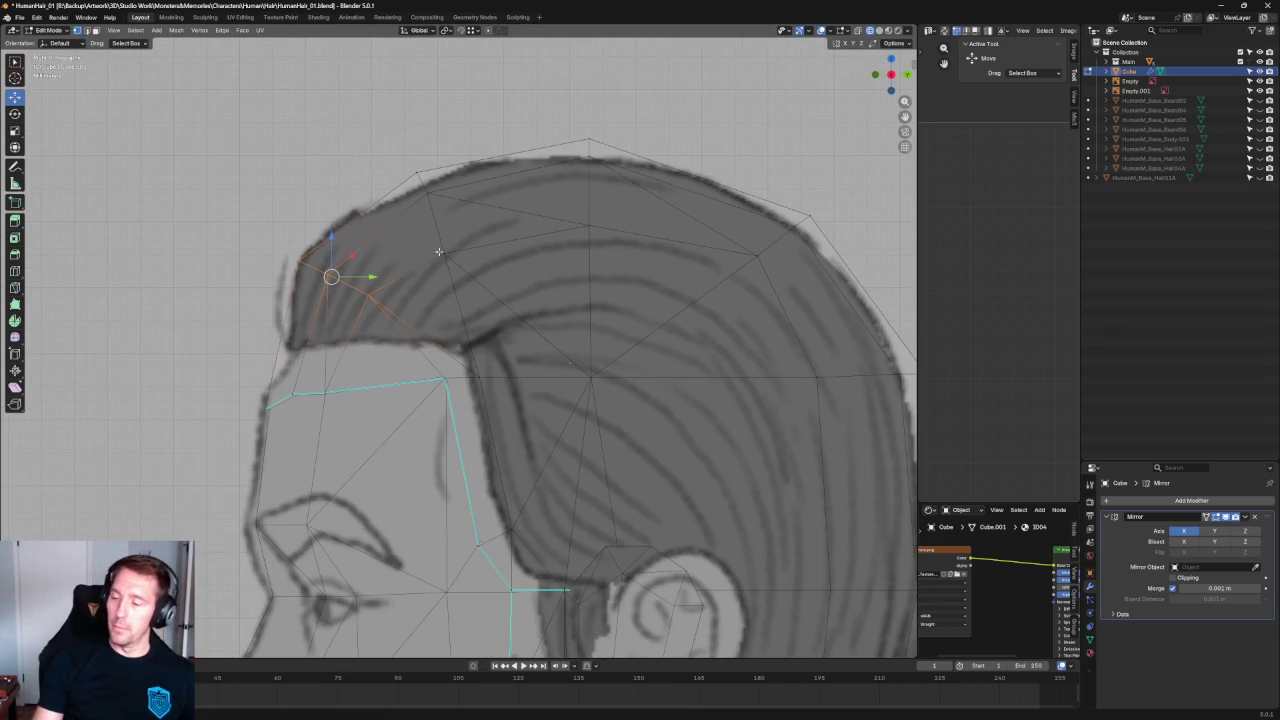
key(g)
key(y)
click(417, 337)
Select nearby vertices above the hairline and view the head in perspective.
click(420, 336)
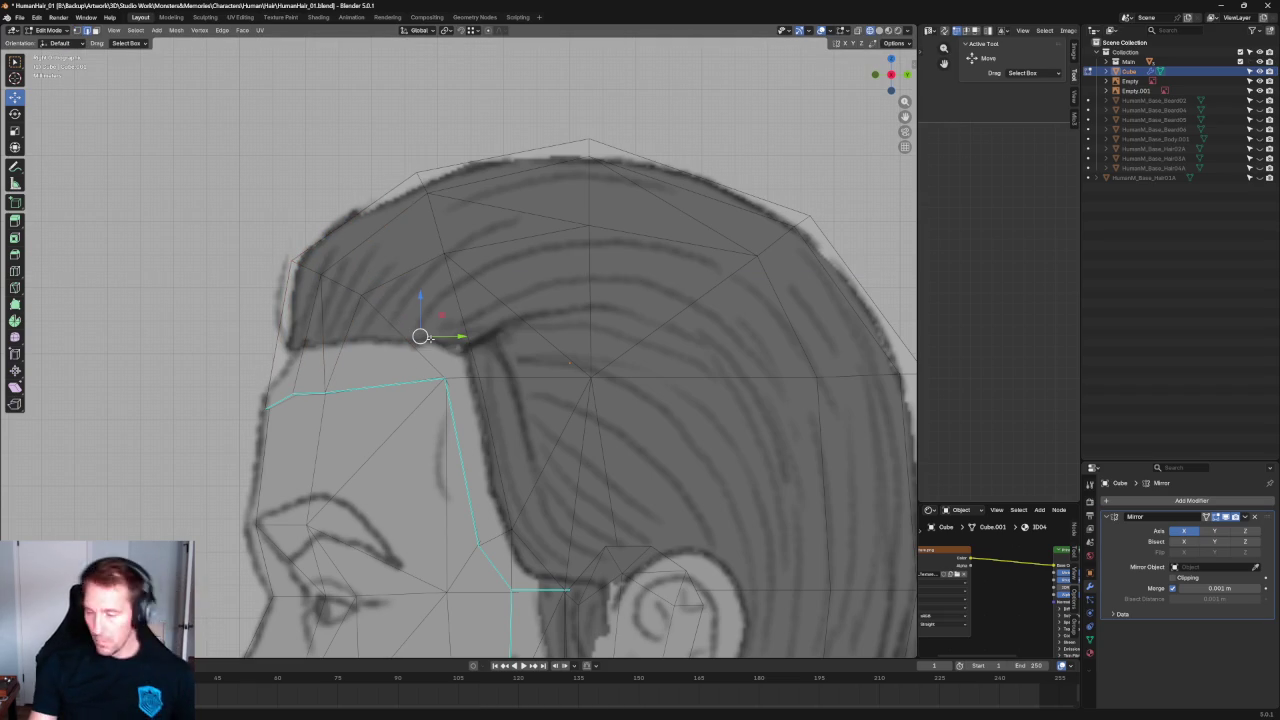
click(444, 253)
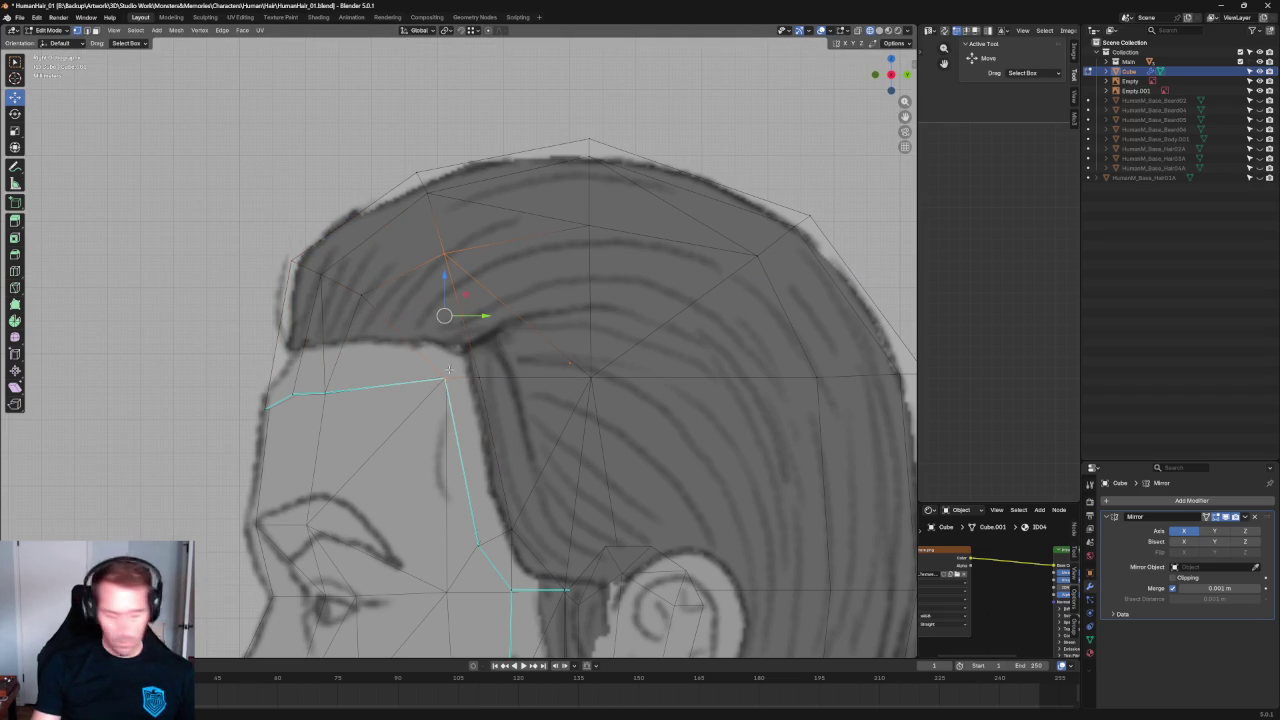
scroll(510, 308, down, 3)
scroll(510, 308, down, 2)
mouse_move(460, 300)
middle_down()
mouse_move(510, 308)
mouse_move(557, 294)
mouse_move(526, 357)
mouse_move(543, 354)
mouse_move(560, 314)
mouse_move(557, 334)
mouse_move(426, 260)
mouse_move(445, 328)
mouse_move(517, 306)
middle_up()
In front view, move the temple corner vertex about 0.0025 m sideways onto the sketch's outline.
key(KP_1)
scroll(414, 345, up, 3)
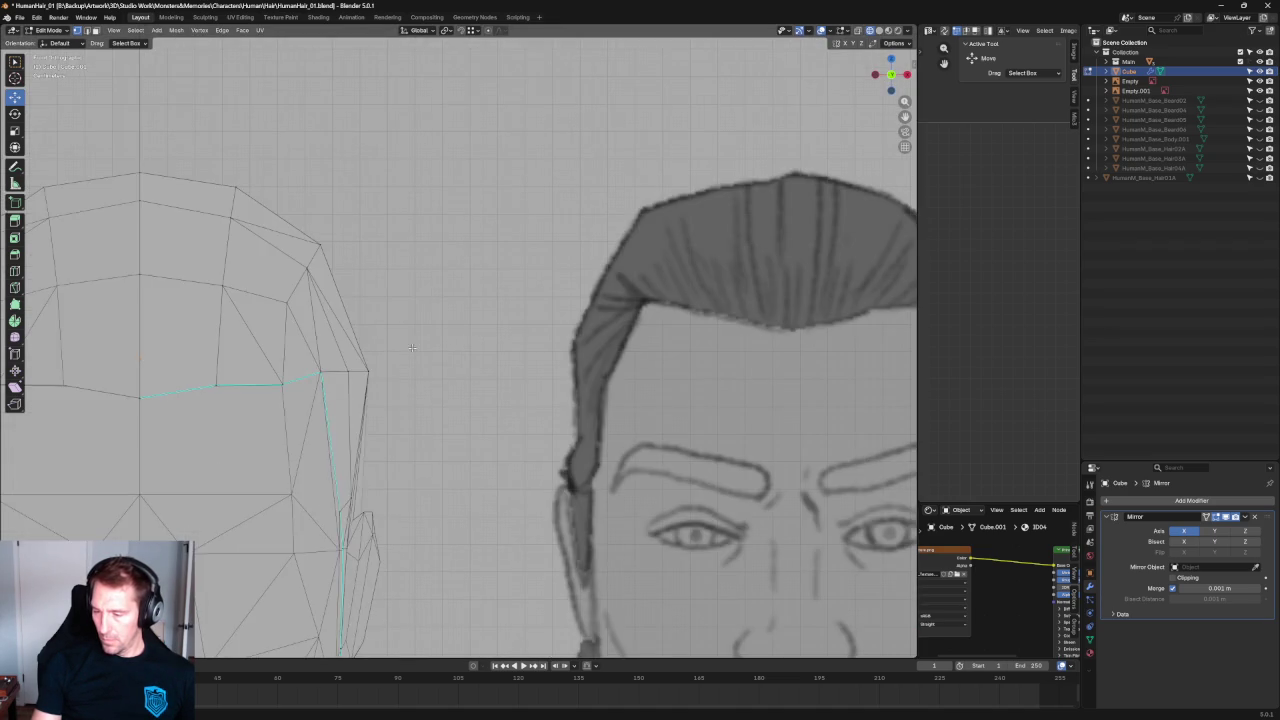
scroll(414, 345, down, 2)
scroll(414, 345, up, 2)
scroll(470, 381, up, 1)
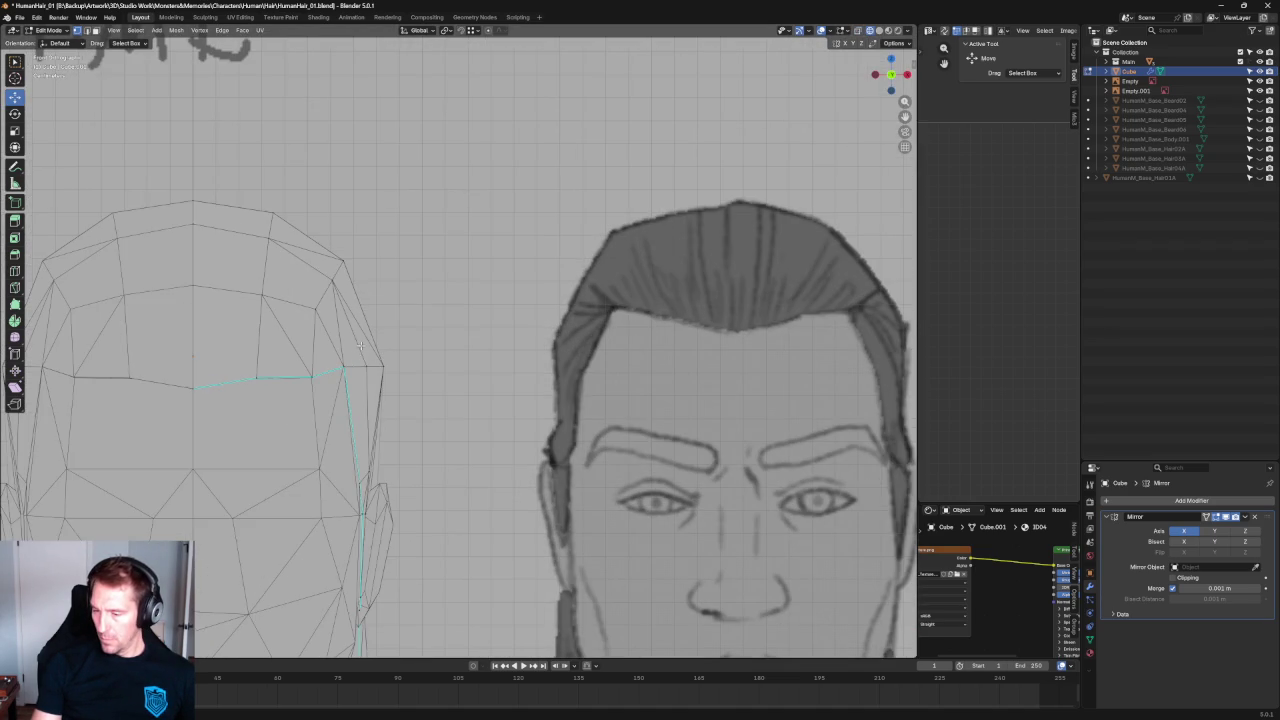
scroll(470, 381, down, 4)
mouse_move(470, 381)
middle_down()
mouse_move(526, 360)
mouse_move(377, 371)
mouse_move(457, 360)
mouse_move(480, 320)
mouse_move(606, 309)
mouse_move(594, 288)
mouse_move(586, 311)
mouse_move(546, 306)
mouse_move(597, 311)
middle_up()
scroll(480, 320, up, 3)
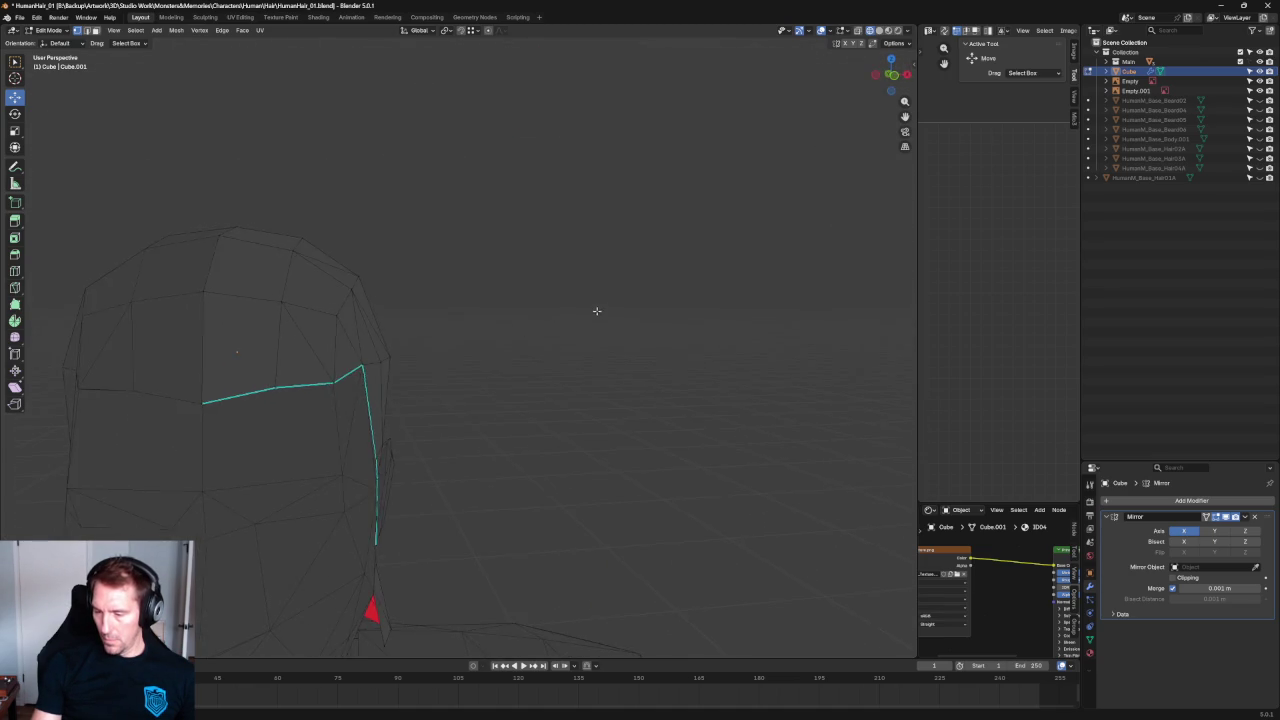
key(KP_1)
scroll(593, 312, down, 2)
scroll(450, 340, up, 3)
scroll(399, 355, down, 2)
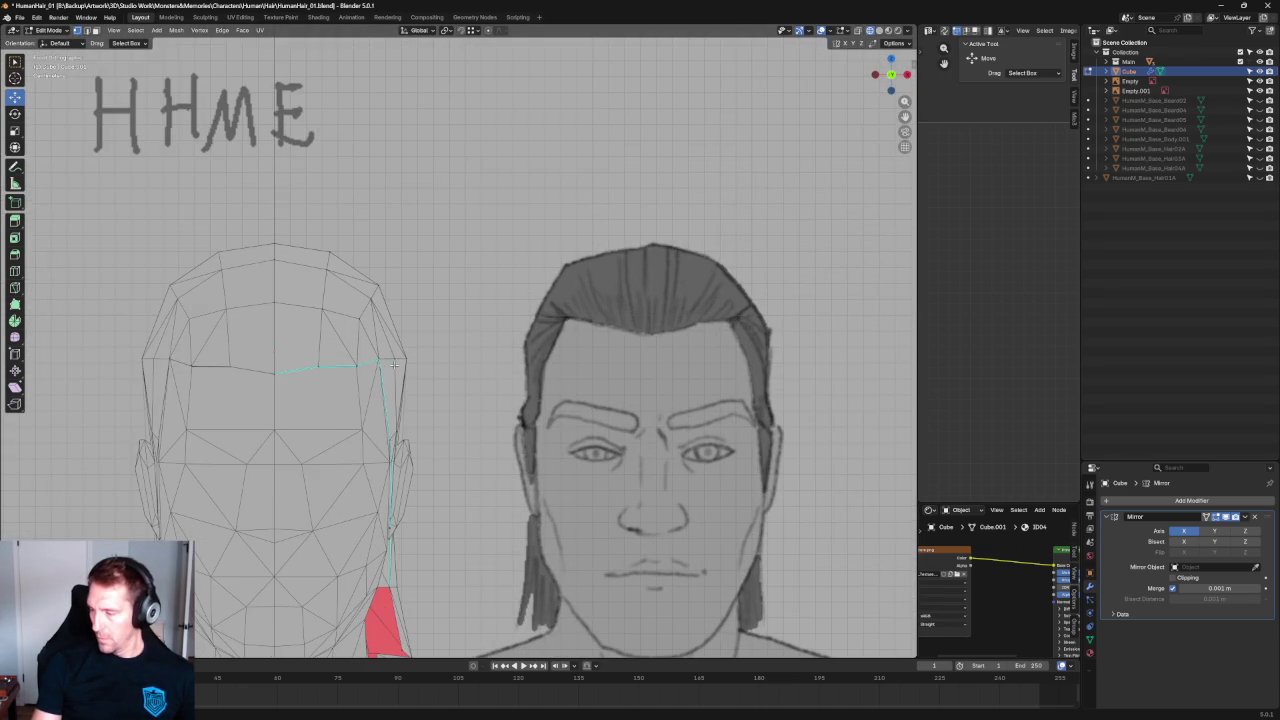
drag(408, 365, 418, 364)
scroll(460, 395, down, 3)
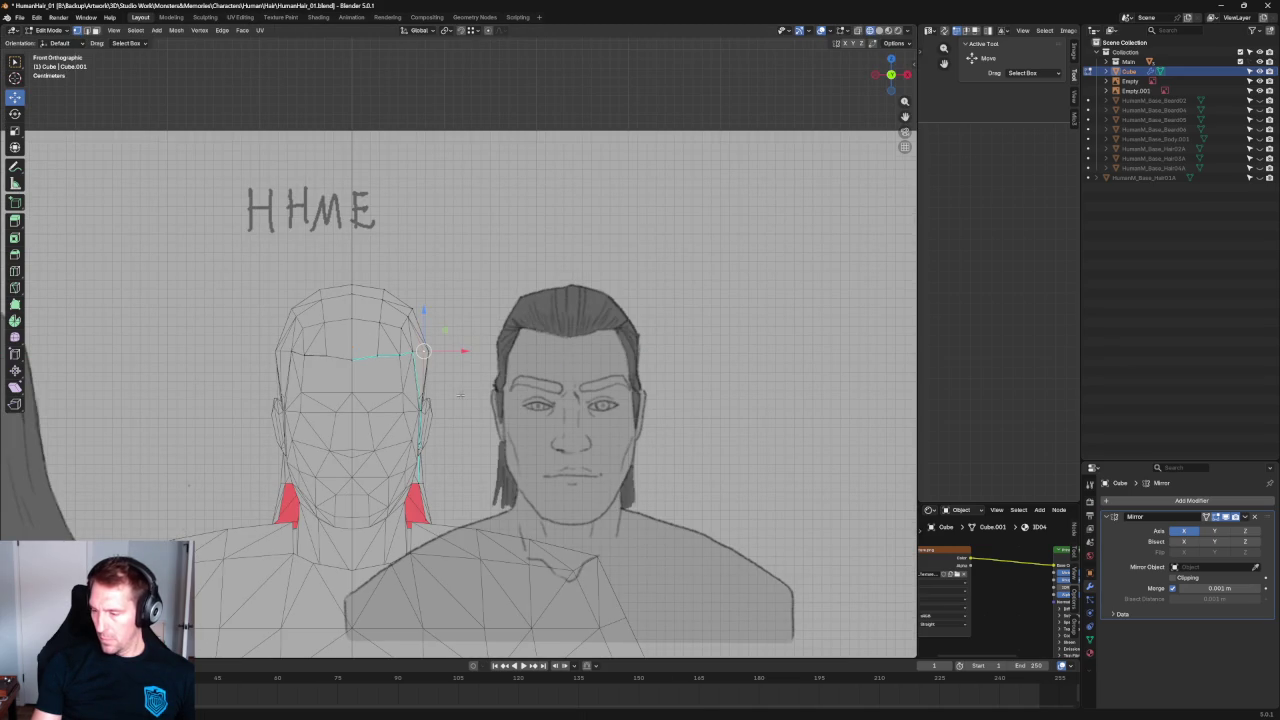
scroll(463, 393, up, 3)
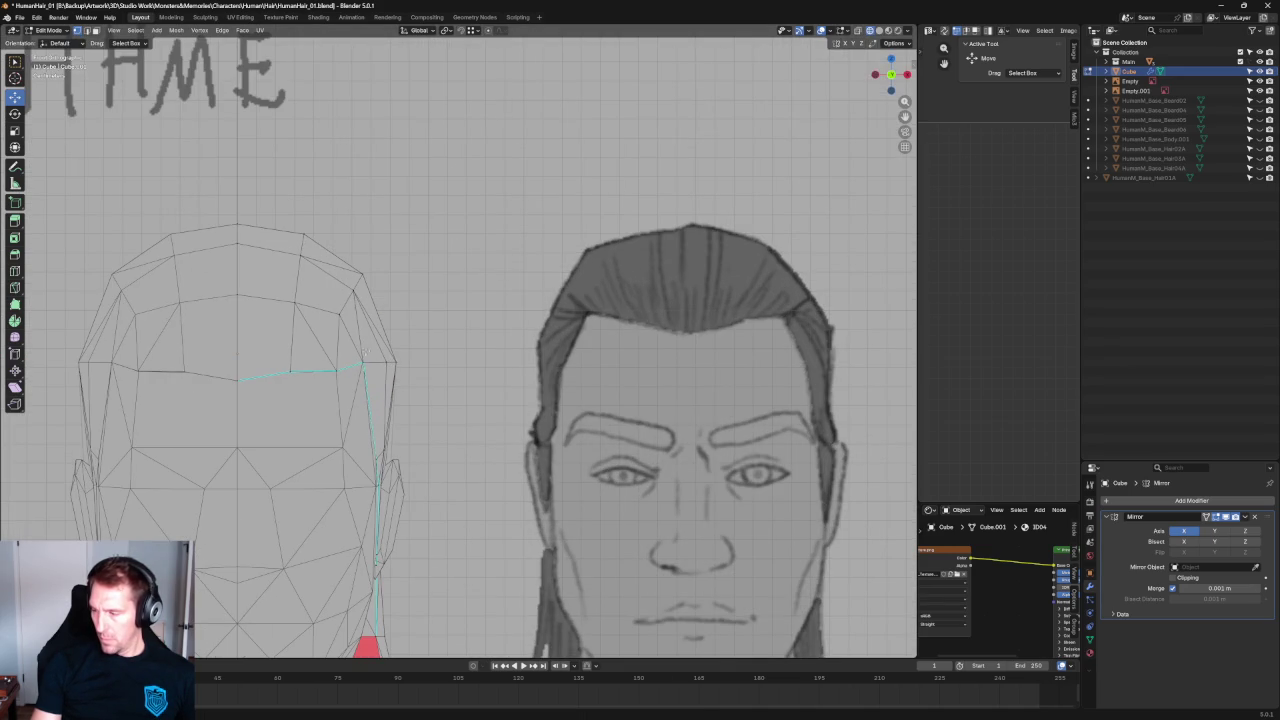
Inspect the mesh in perspective and select the sideburn corner vertex.
mouse_move(399, 418)
middle_down()
mouse_move(451, 437)
mouse_move(421, 441)
middle_up()
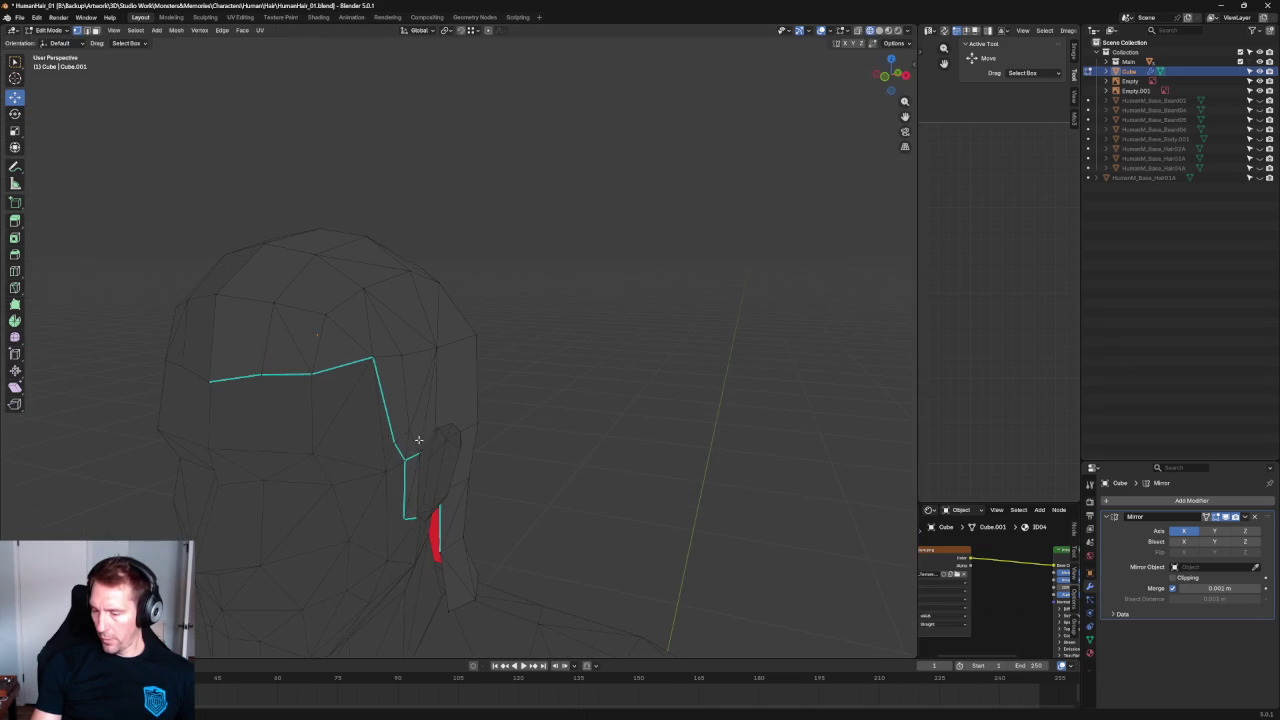
click(385, 353)
click(566, 384)
mouse_move(566, 384)
middle_down()
mouse_move(431, 440)
mouse_move(494, 420)
mouse_move(478, 481)
middle_up()
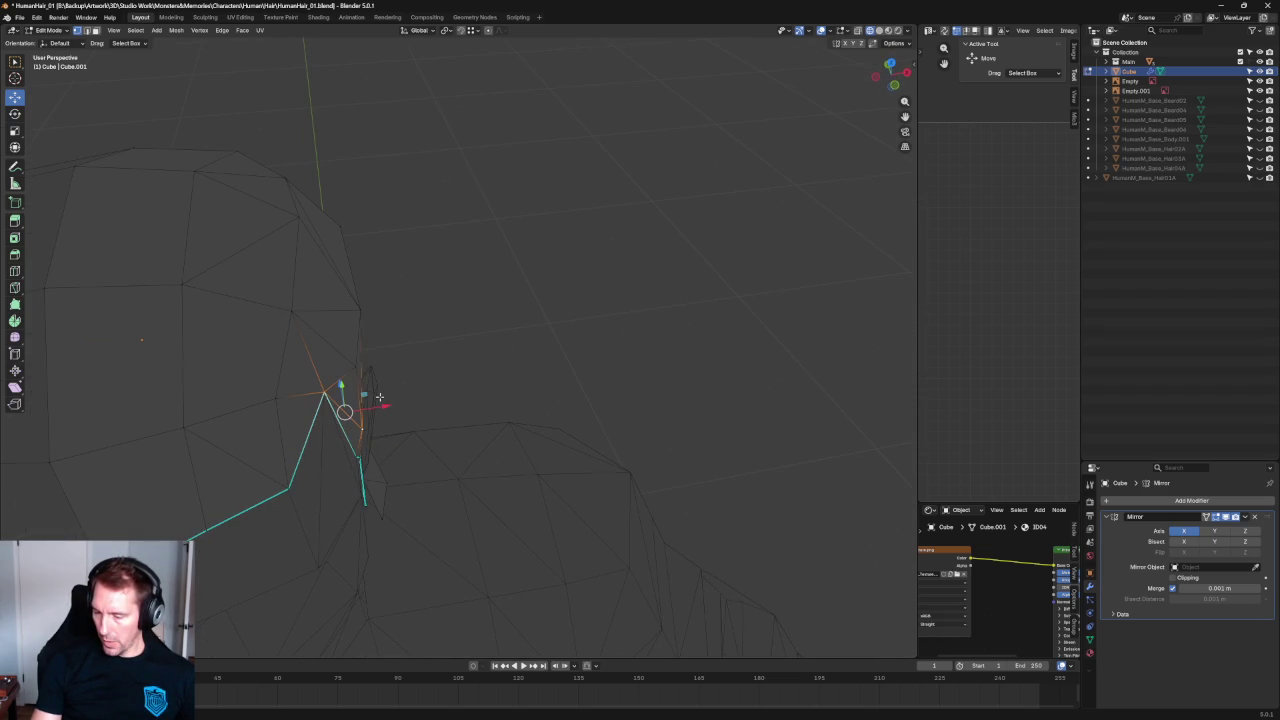